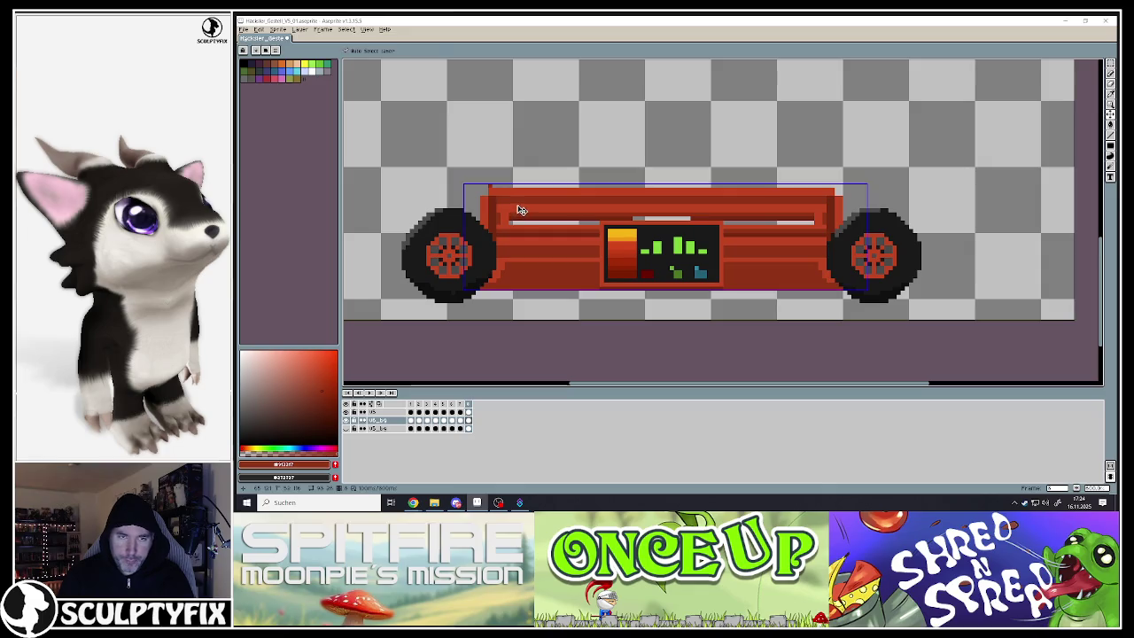
# Duplicate the top V5 layer from its layer context menu
pyautogui.press('ctrl')
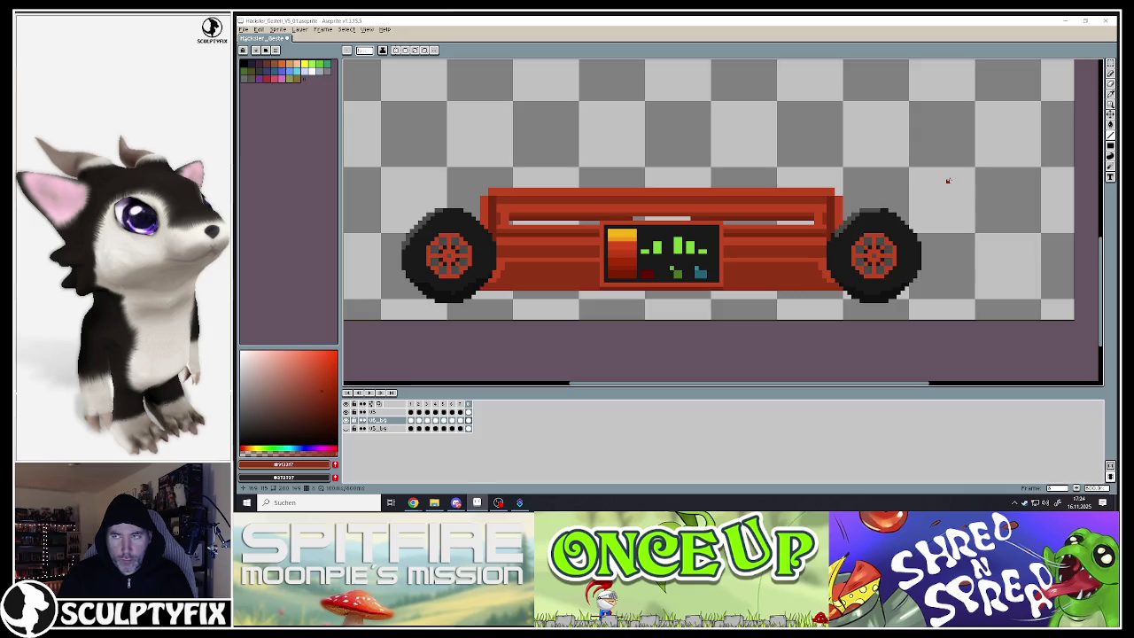
pyautogui.scroll(-2, 888, 194)
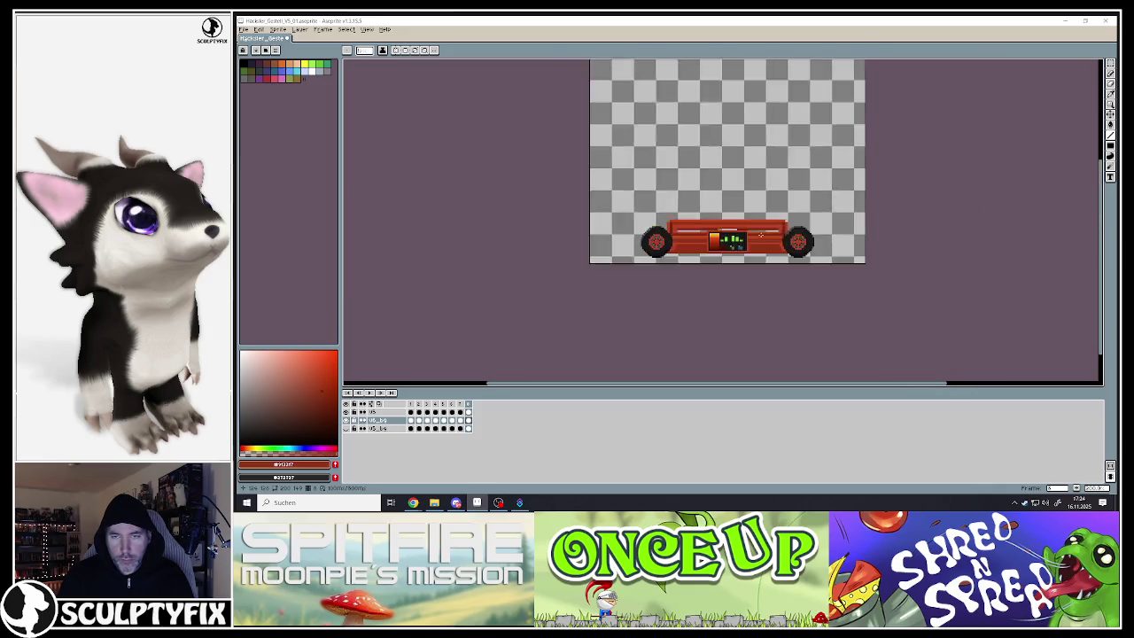
pyautogui.scroll(-2, 889, 194)
pyautogui.scroll(3, 889, 194)
pyautogui.scroll(-3, 888, 194)
pyautogui.scroll(1, 519, 313)
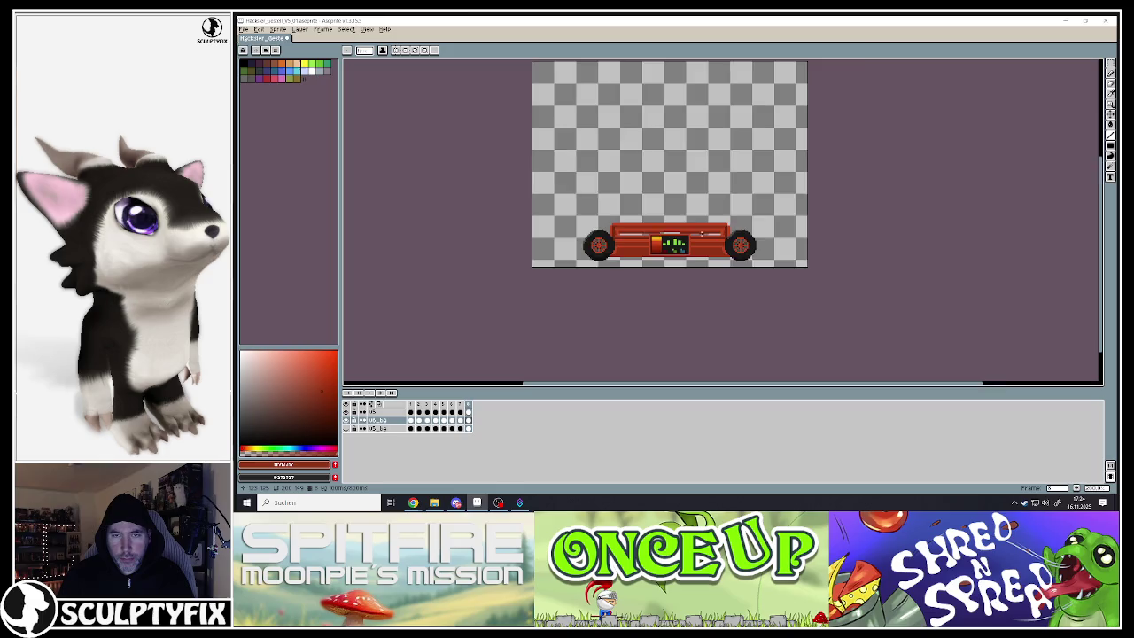
pyautogui.scroll(1, 519, 313)
pyautogui.scroll(1, 519, 314)
pyautogui.scroll(1, 519, 313)
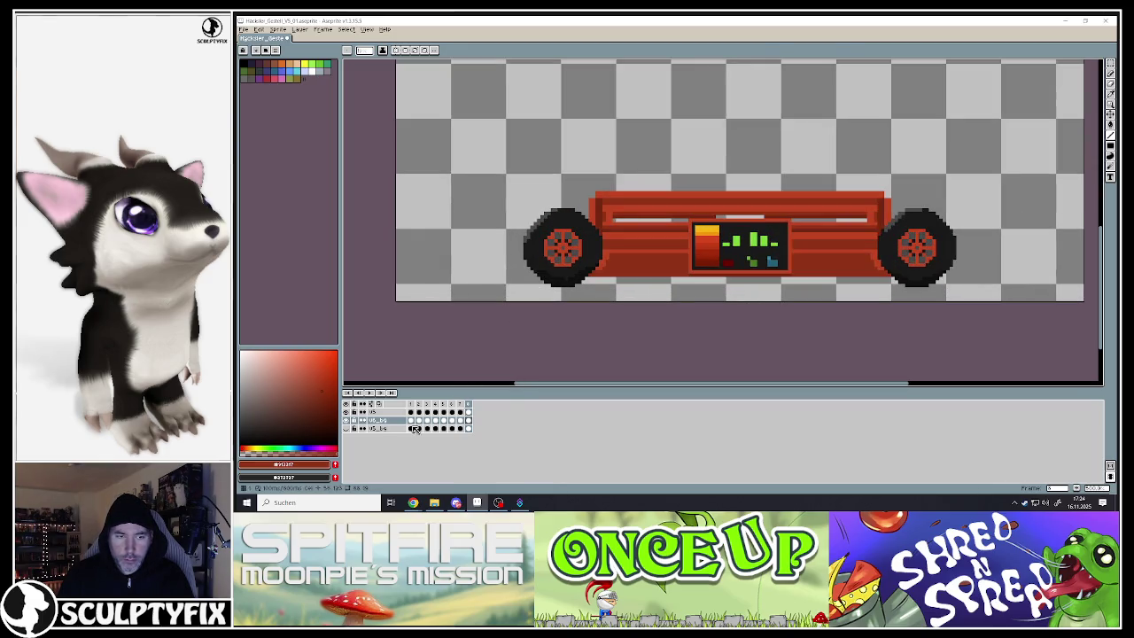
pyautogui.click(380, 413)
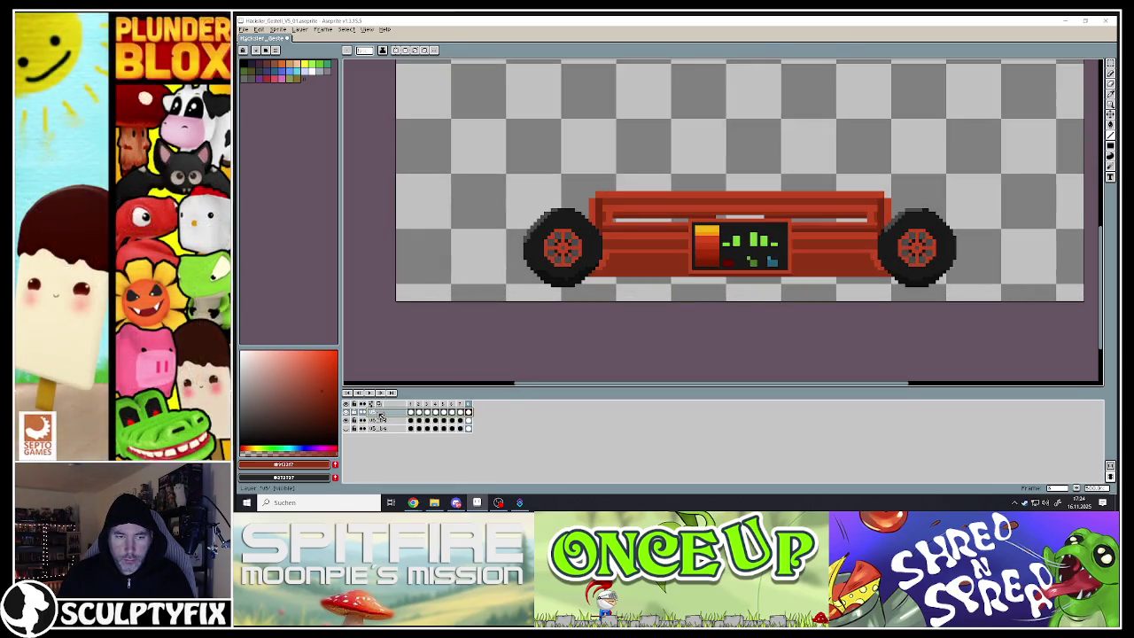
pyautogui.rightClick(380, 415)
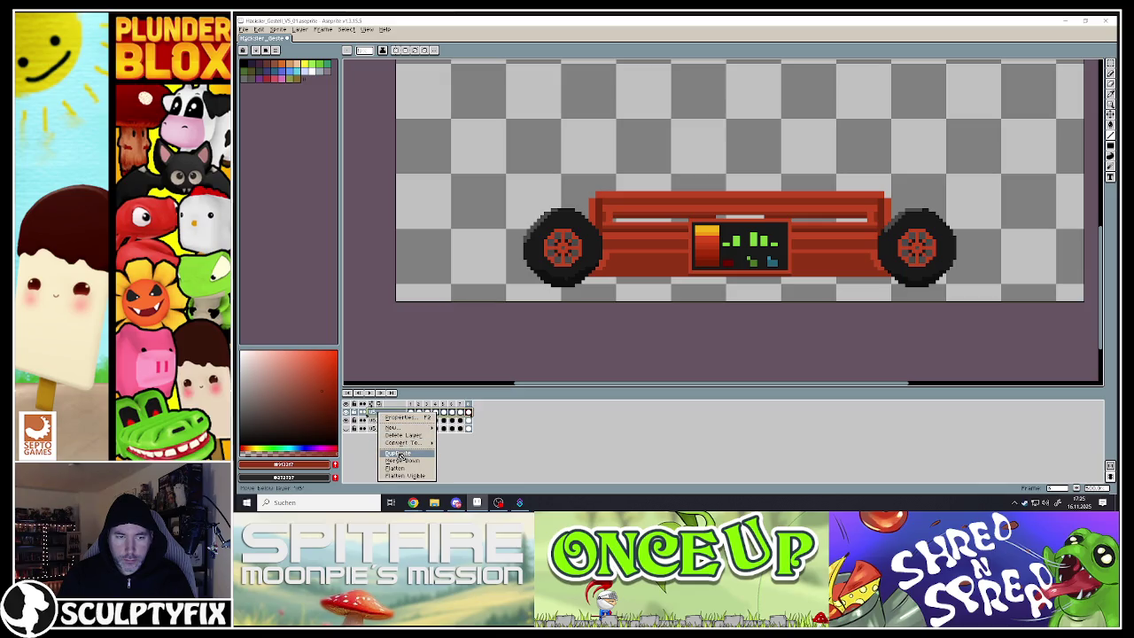
pyautogui.click(399, 454)
# Rename the duplicated layer to V6
pyautogui.doubleClick(387, 413)
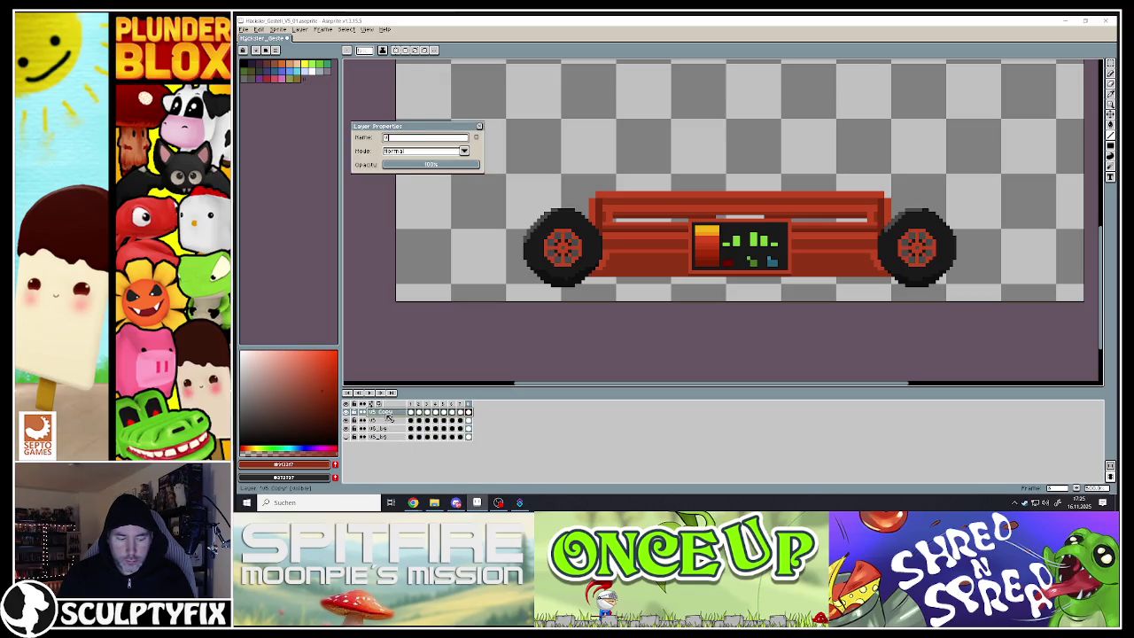
pyautogui.write('V6')
pyautogui.press('Return')
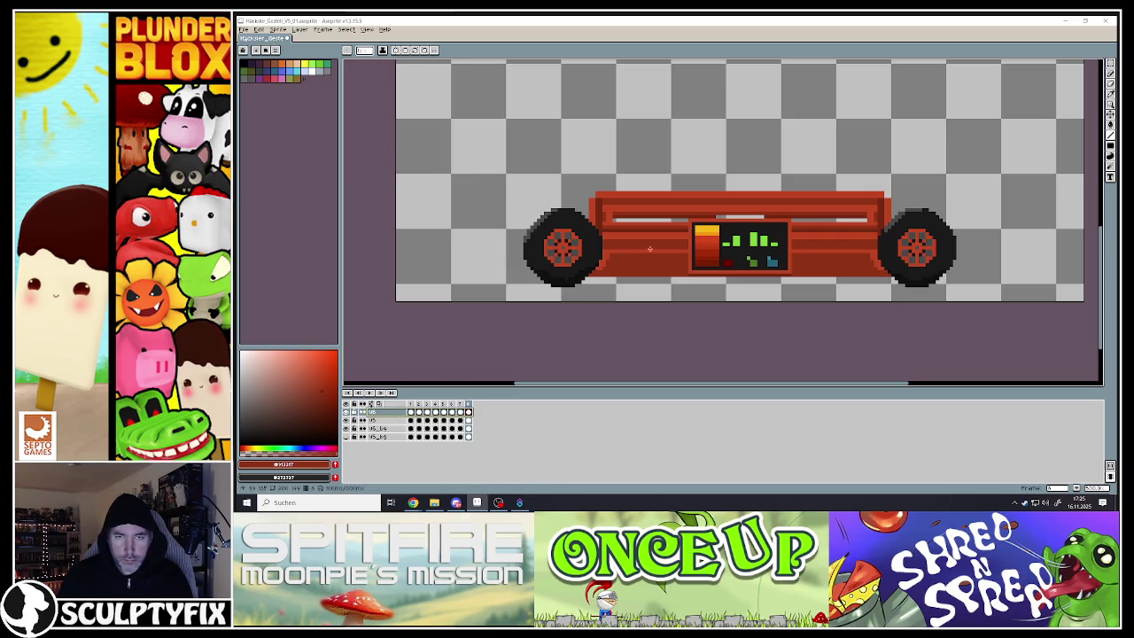
pyautogui.click(1110, 65)
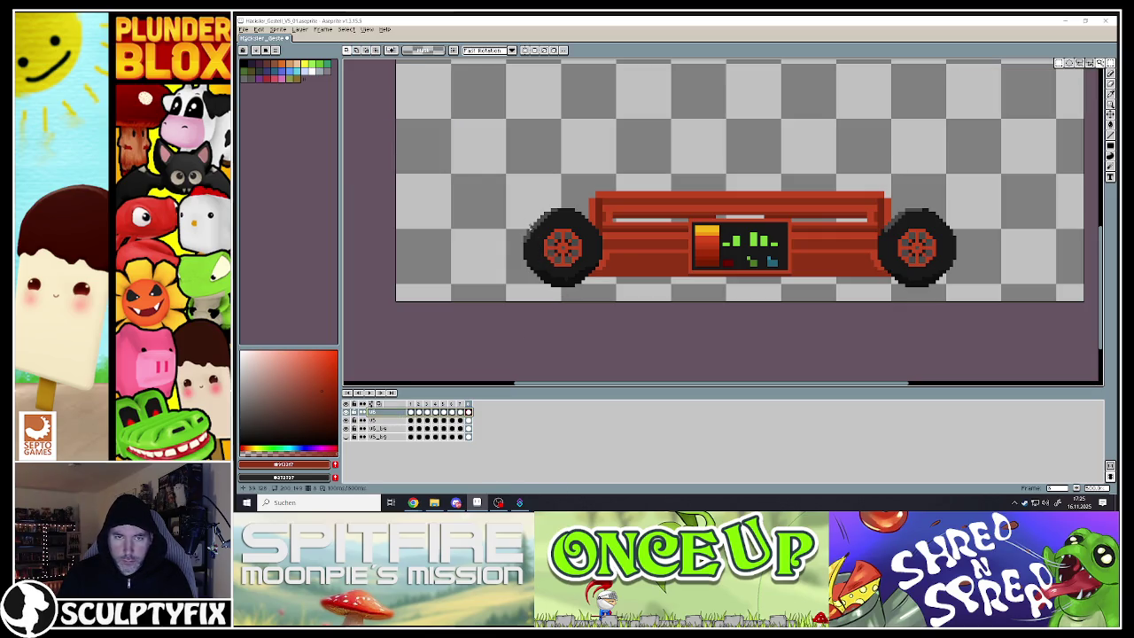
# Try scaling the whole car larger, then undo it and clear the selection
pyautogui.moveTo(495, 174); pyautogui.dragTo(996, 302)
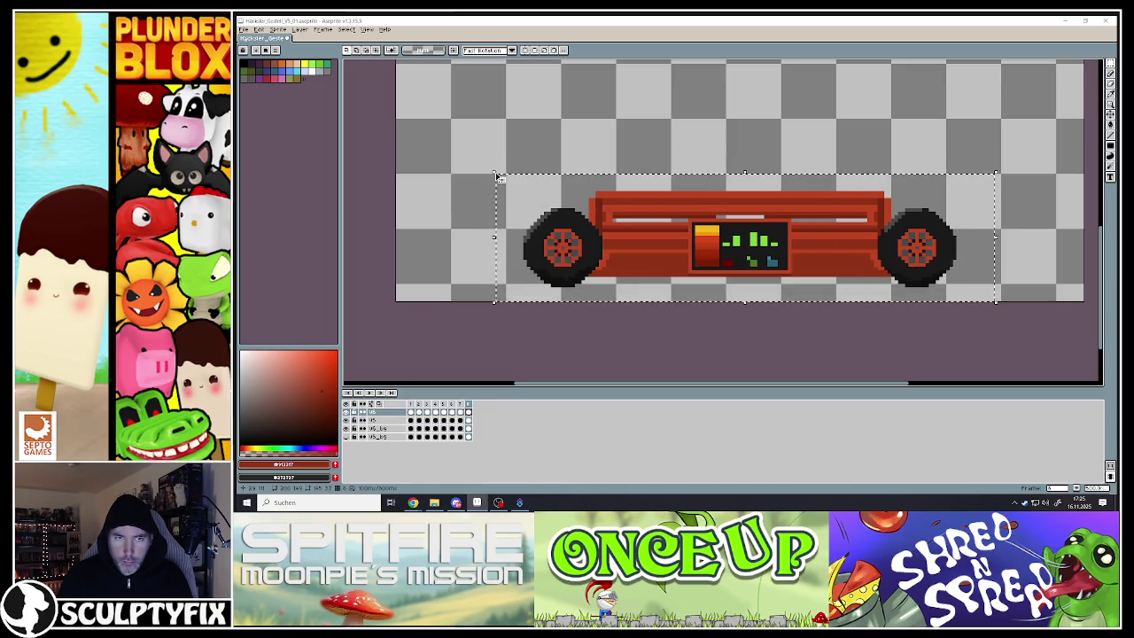
pyautogui.moveTo(495, 172)
pyautogui.mouseDown()
pyautogui.moveTo(437, 108)
pyautogui.moveTo(443, 160)
pyautogui.mouseUp()
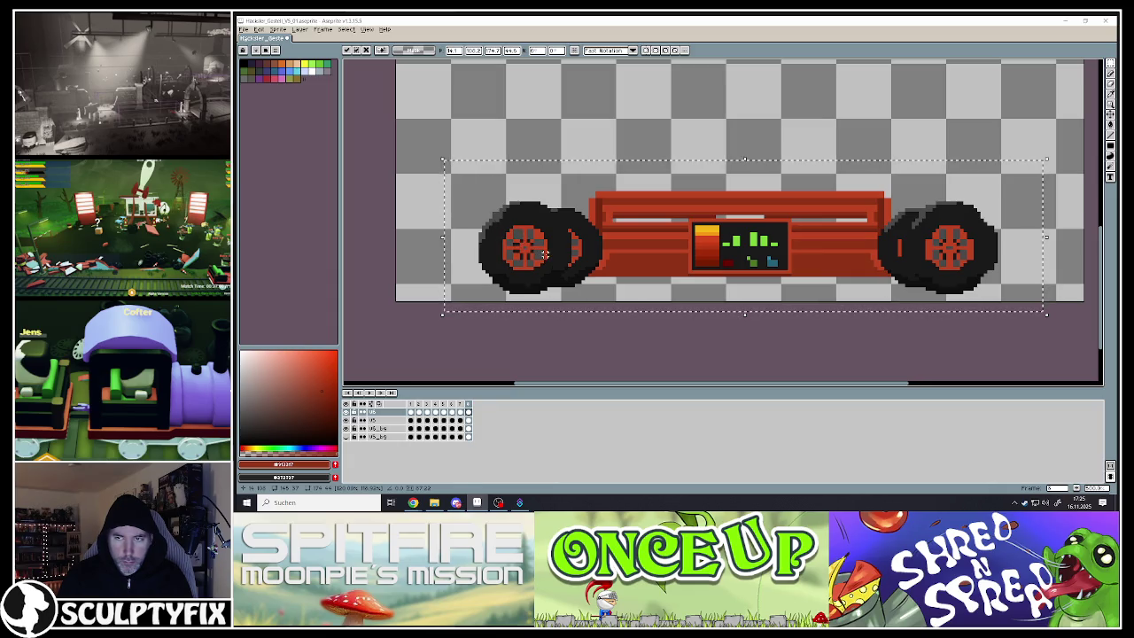
pyautogui.press('Return')
pyautogui.moveTo(549, 258); pyautogui.dragTo(586, 259)
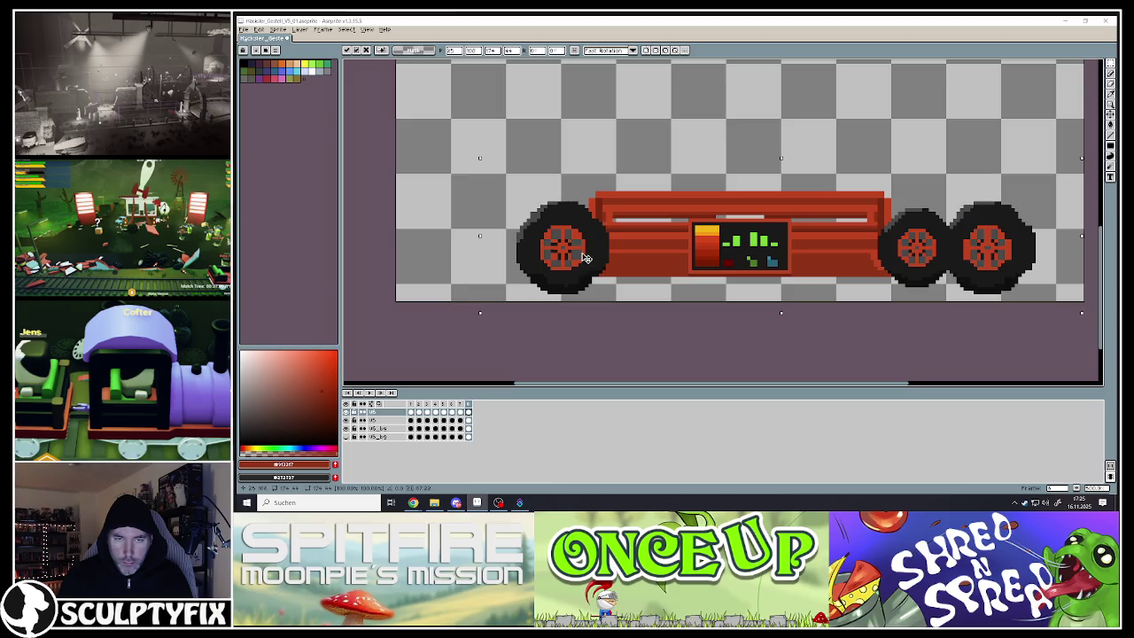
pyautogui.hotkey('ctrl', 'z')
pyautogui.hotkey('ctrl', 'z')
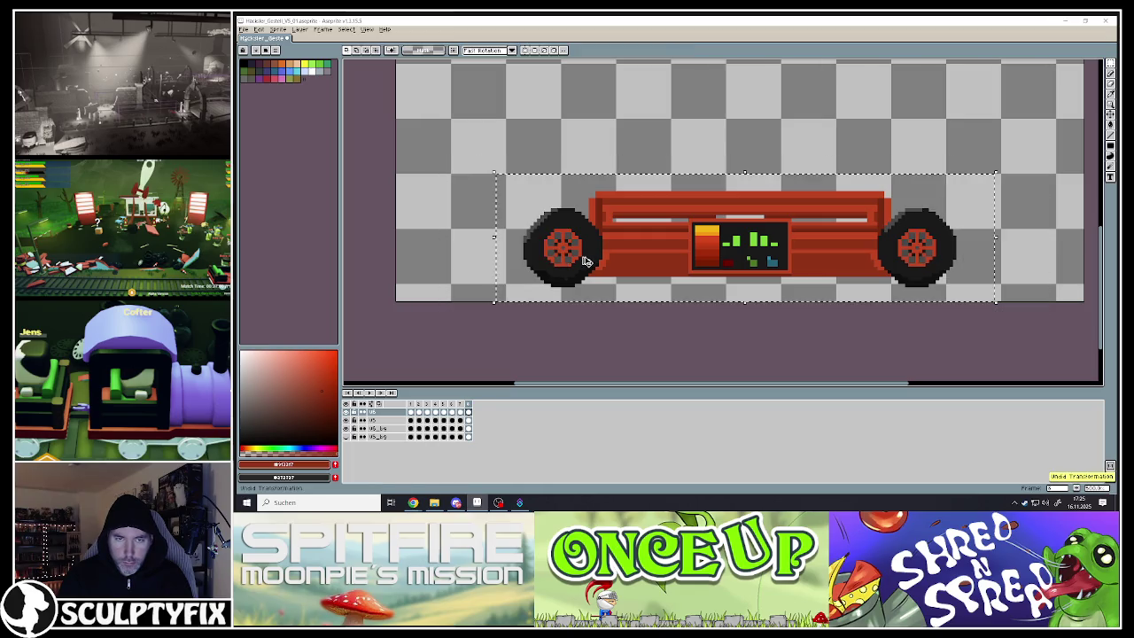
pyautogui.hotkey('ctrl', 'd')
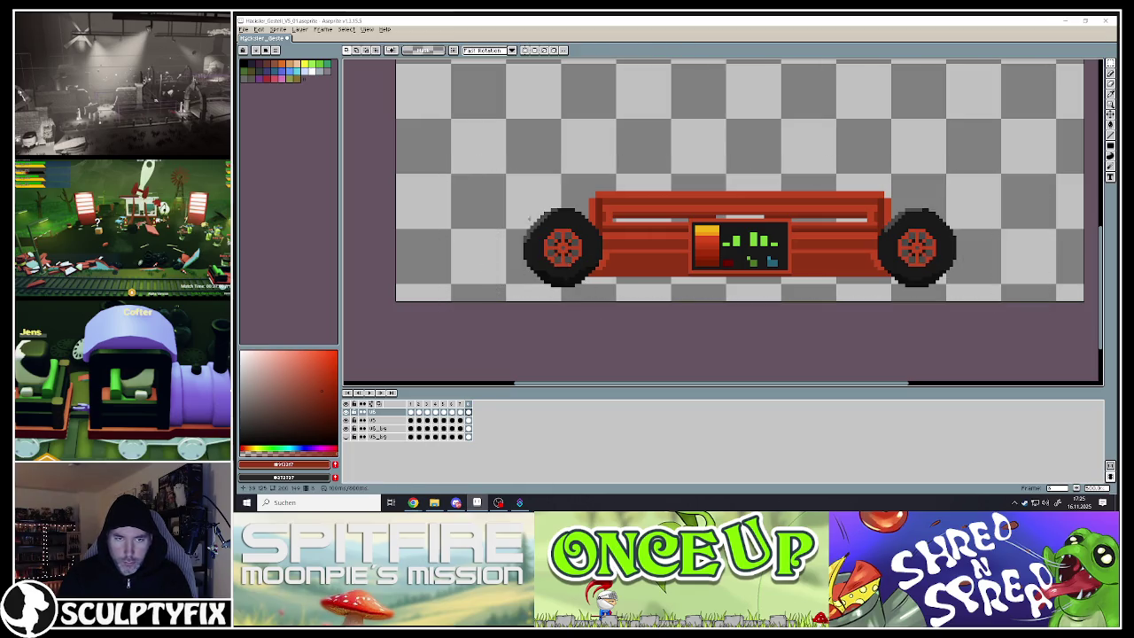
# Select the left wheel and scale it up from its upper-left corner
pyautogui.moveTo(502, 185); pyautogui.dragTo(627, 301)
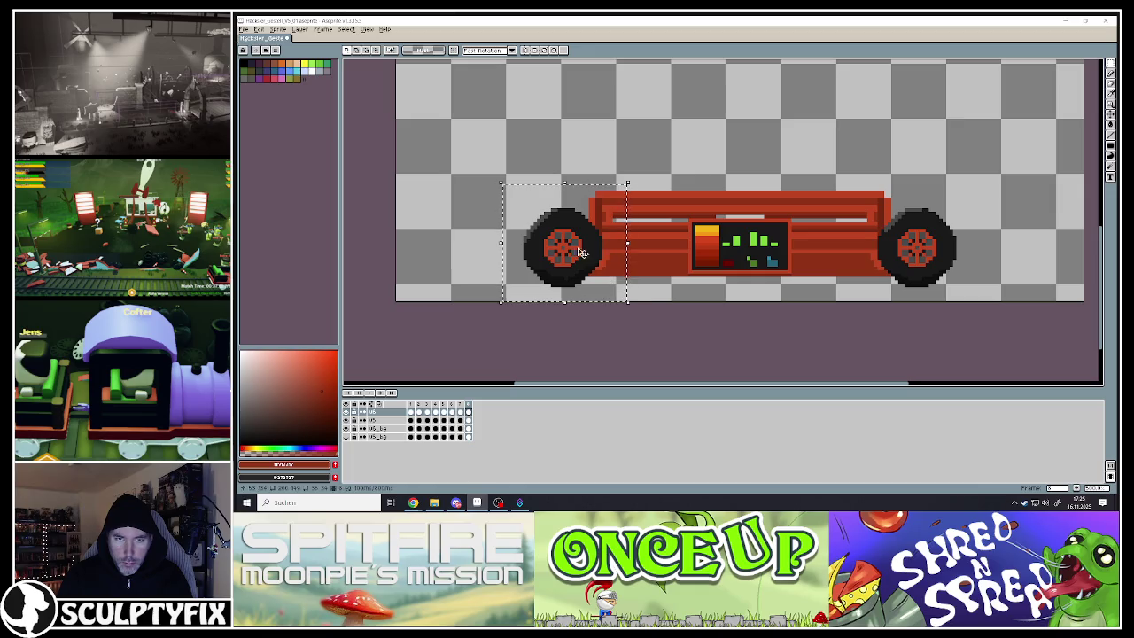
pyautogui.moveTo(502, 183); pyautogui.dragTo(486, 165)
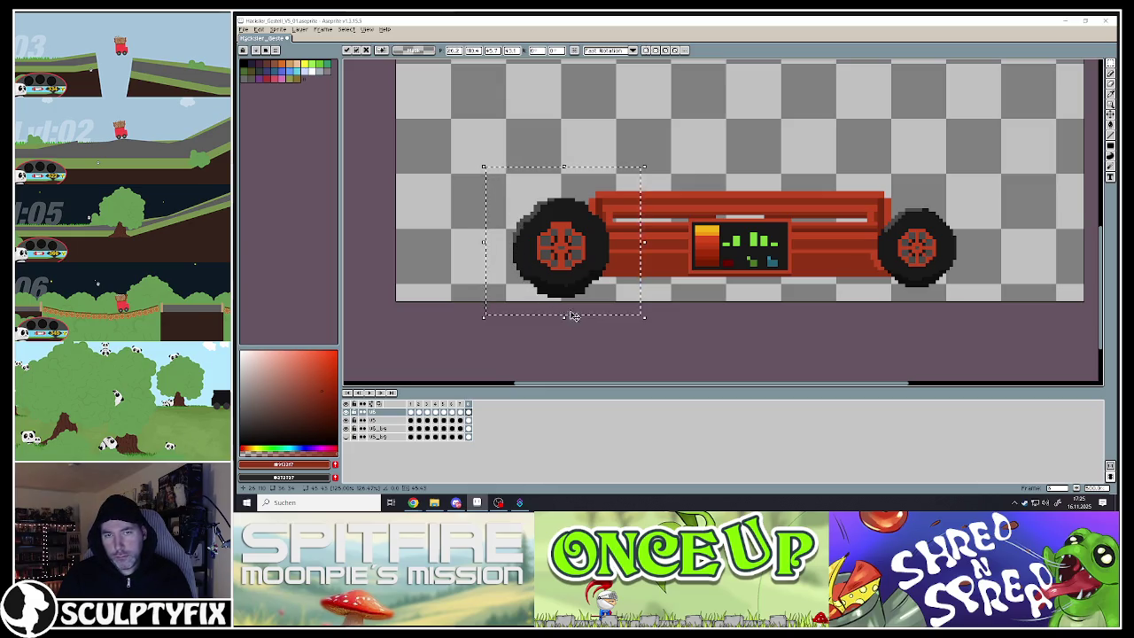
pyautogui.hotkey('ctrl', 'd')
pyautogui.click(1110, 73)
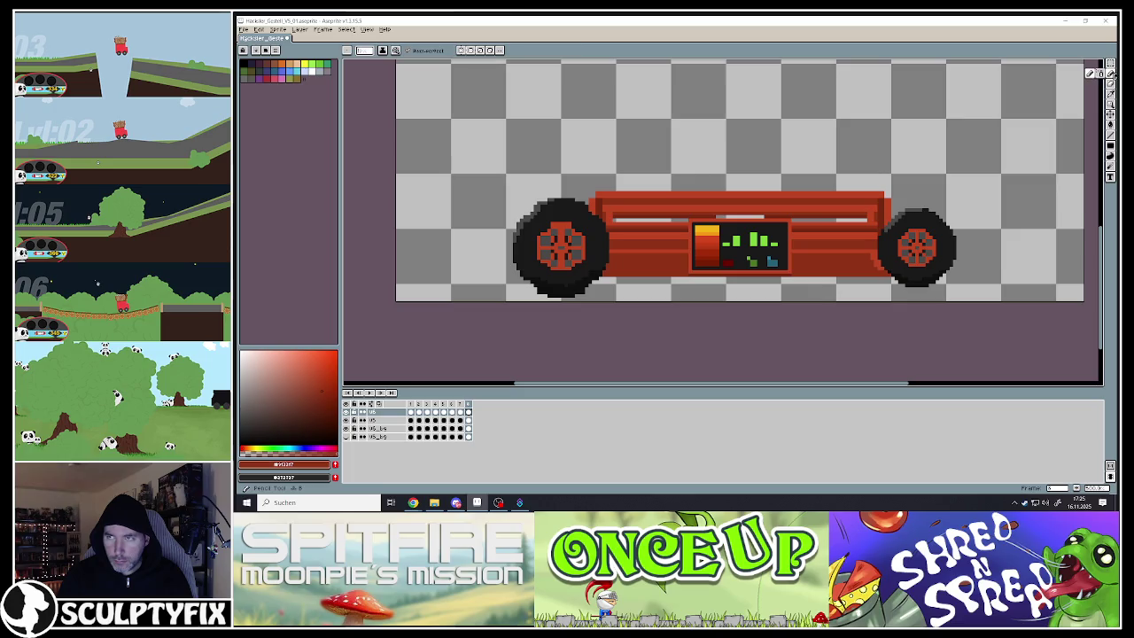
# Zoom in on the left wheel and pick its dark tyre colour
pyautogui.scroll(2, 532, 213)
pyautogui.scroll(2, 531, 212)
pyautogui.keyDown('alt'); pyautogui.click(546, 179); pyautogui.keyUp('alt')
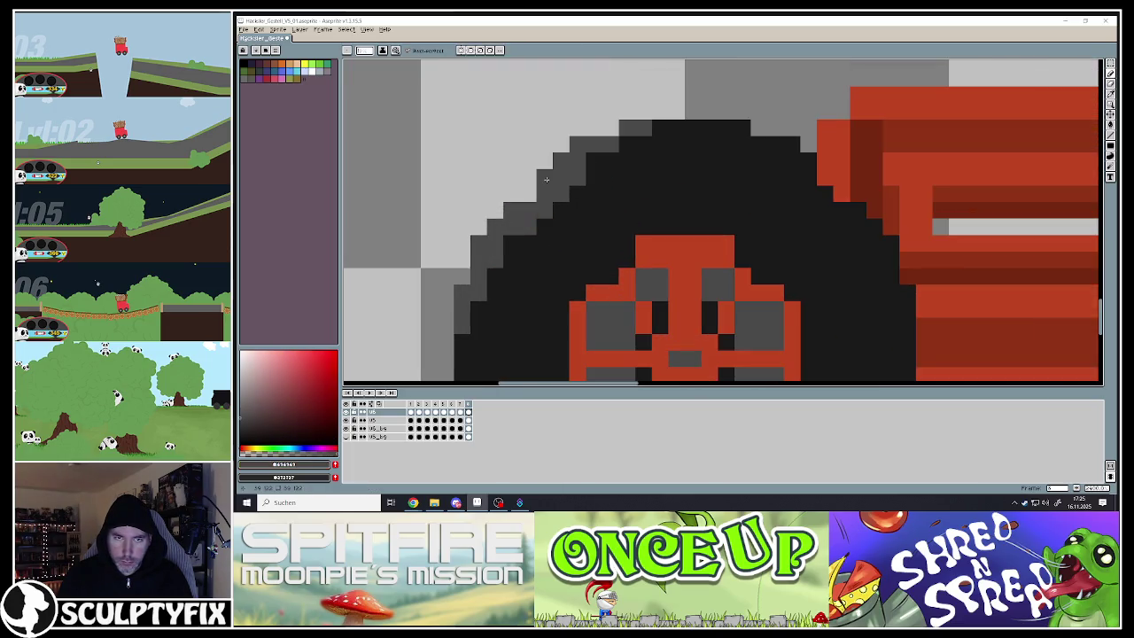
pyautogui.scroll(-3, 533, 193)
pyautogui.scroll(3, 584, 196)
pyautogui.scroll(1, 620, 200)
pyautogui.keyDown('alt'); pyautogui.click(627, 199); pyautogui.keyUp('alt')
pyautogui.scroll(-4, 591, 203)
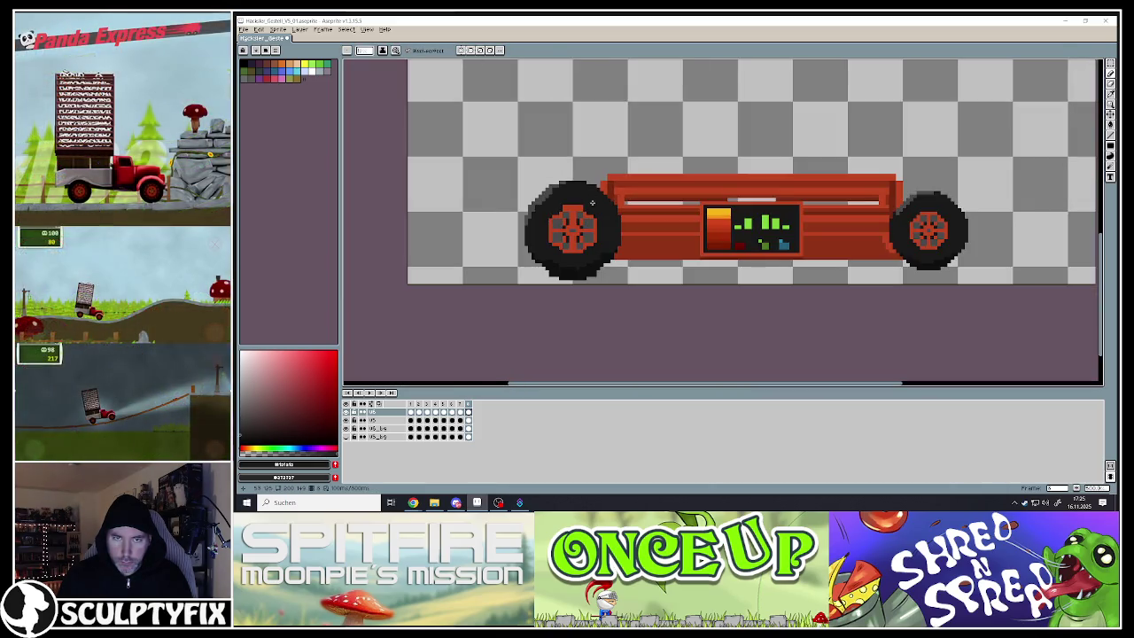
pyautogui.scroll(3, 578, 263)
pyautogui.scroll(2, 647, 257)
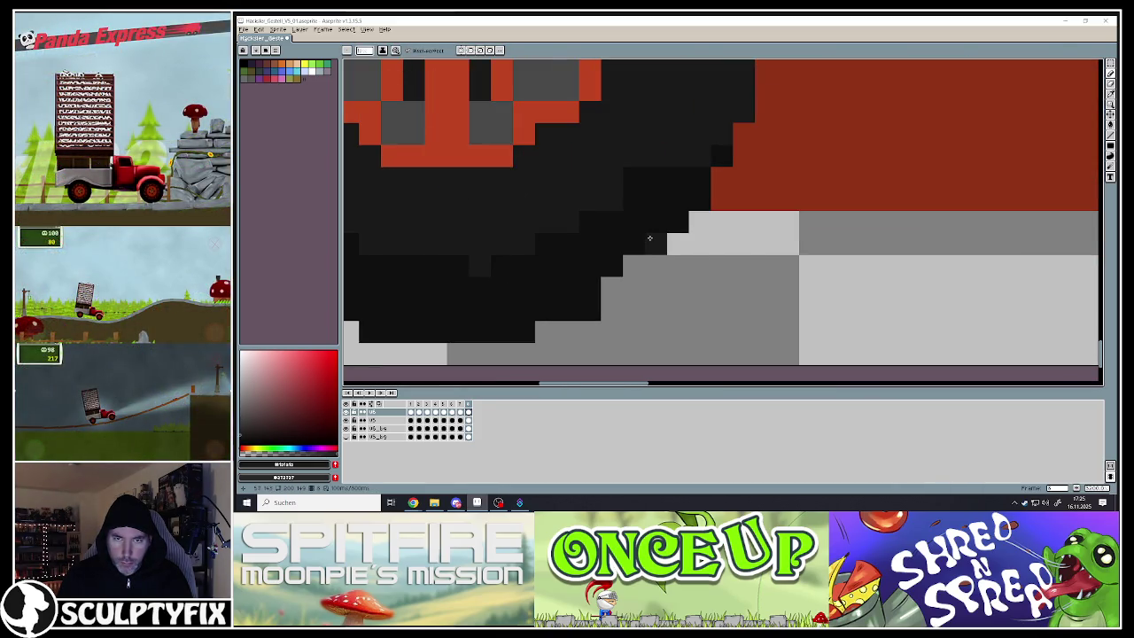
pyautogui.keyDown('alt'); pyautogui.click(601, 271); pyautogui.keyUp('alt')
# Paint dark pixels along the left wheel's lower-right edge
pyautogui.moveTo(620, 267); pyautogui.dragTo(654, 243)
pyautogui.scroll(-1, 648, 242)
pyautogui.scroll(-2, 634, 244)
pyautogui.scroll(2, 623, 243)
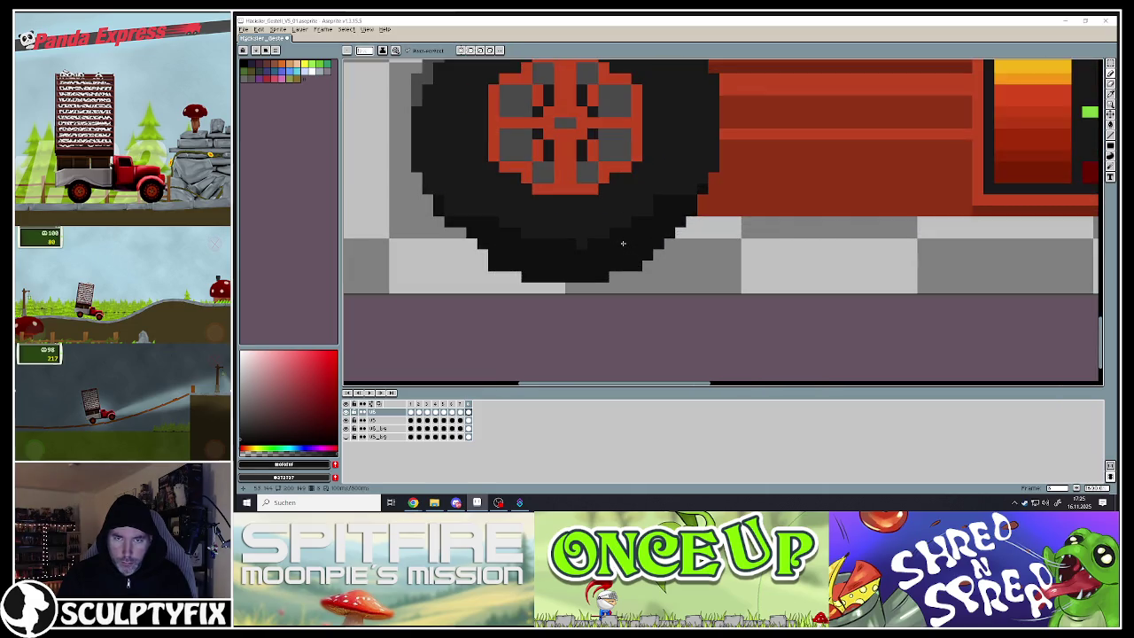
pyautogui.scroll(1, 480, 254)
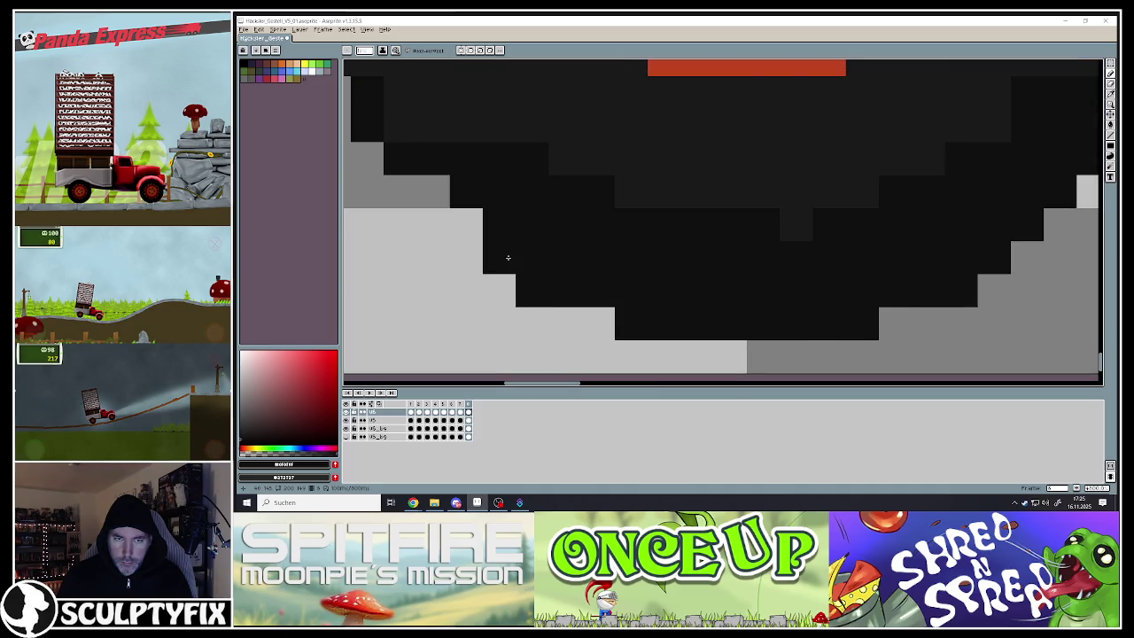
pyautogui.scroll(-2, 506, 255)
pyautogui.scroll(2, 506, 257)
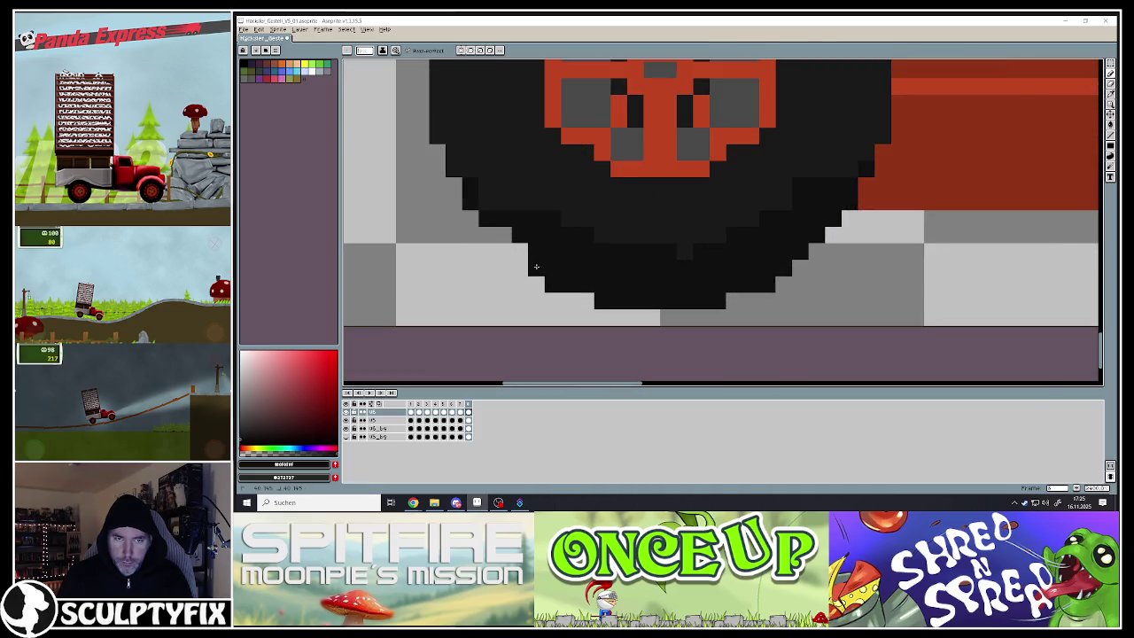
pyautogui.scroll(-3, 506, 237)
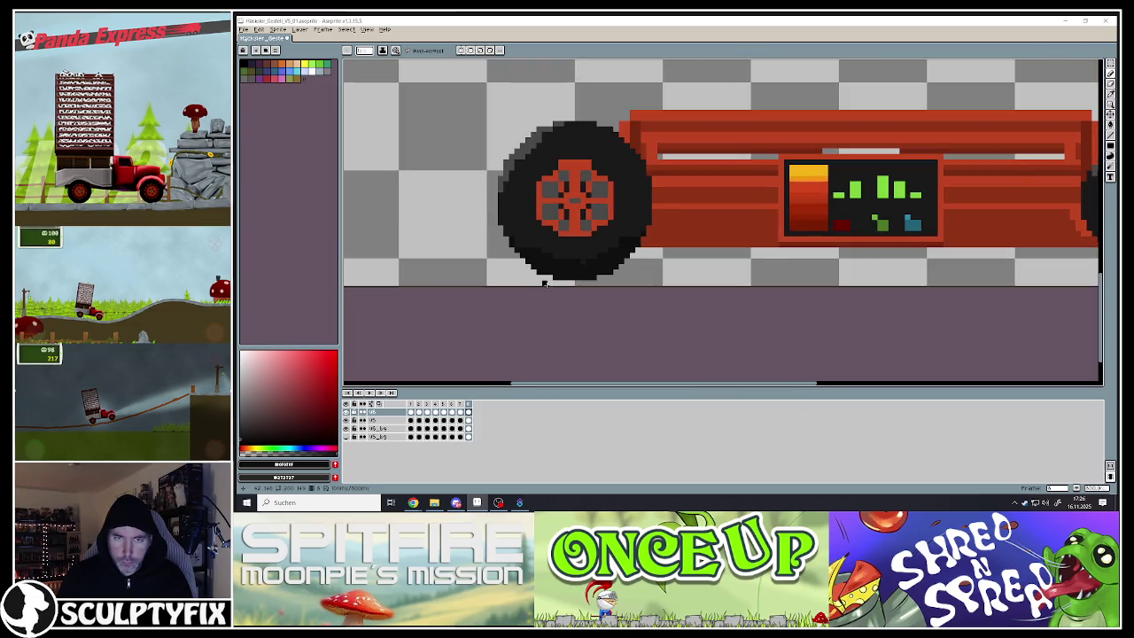
pyautogui.scroll(-1, 543, 283)
pyautogui.scroll(1, 541, 266)
pyautogui.scroll(1, 531, 222)
pyautogui.scroll(1, 527, 181)
# Pick the rim red and recolour pixels at the rim's upper-left, upper-right and left edge
pyautogui.press('i')
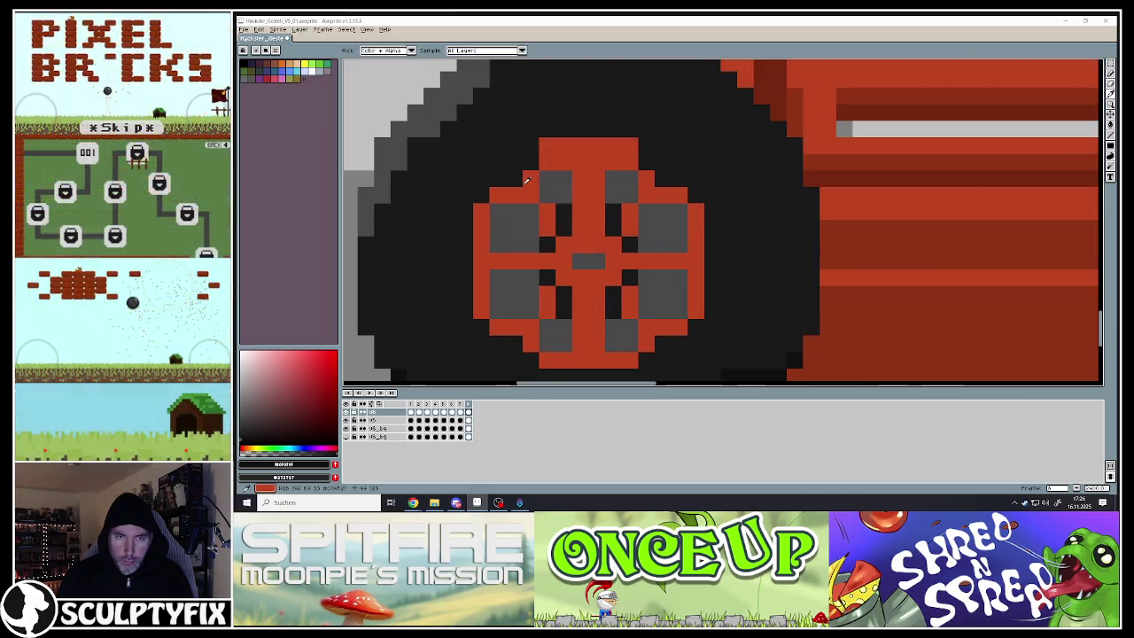
pyautogui.click(527, 181)
pyautogui.press('b')
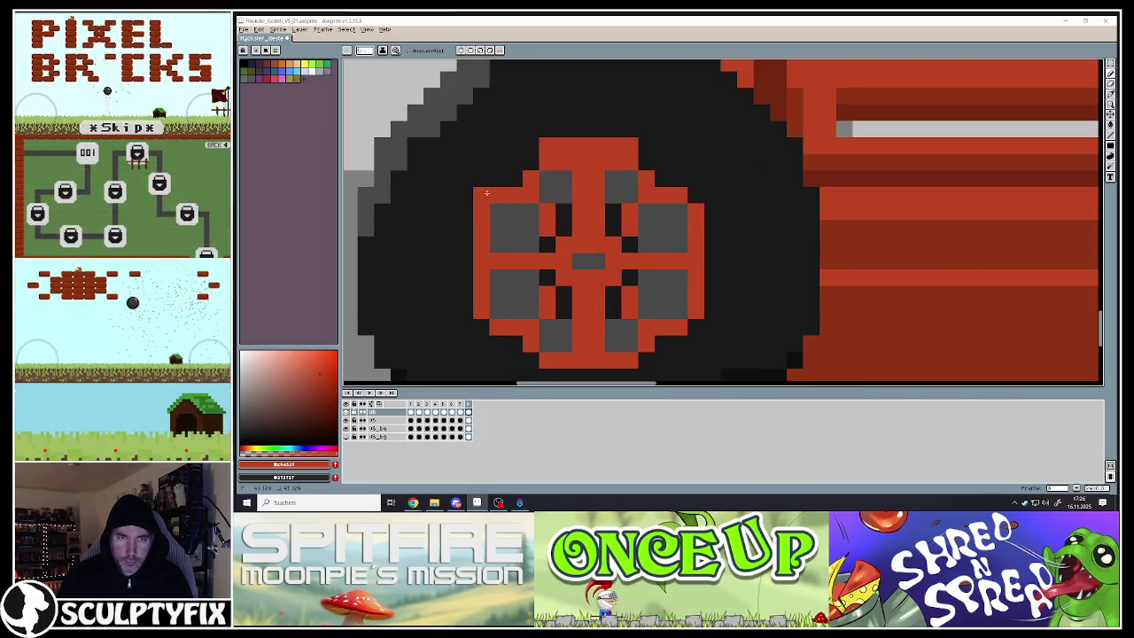
pyautogui.click(515, 159)
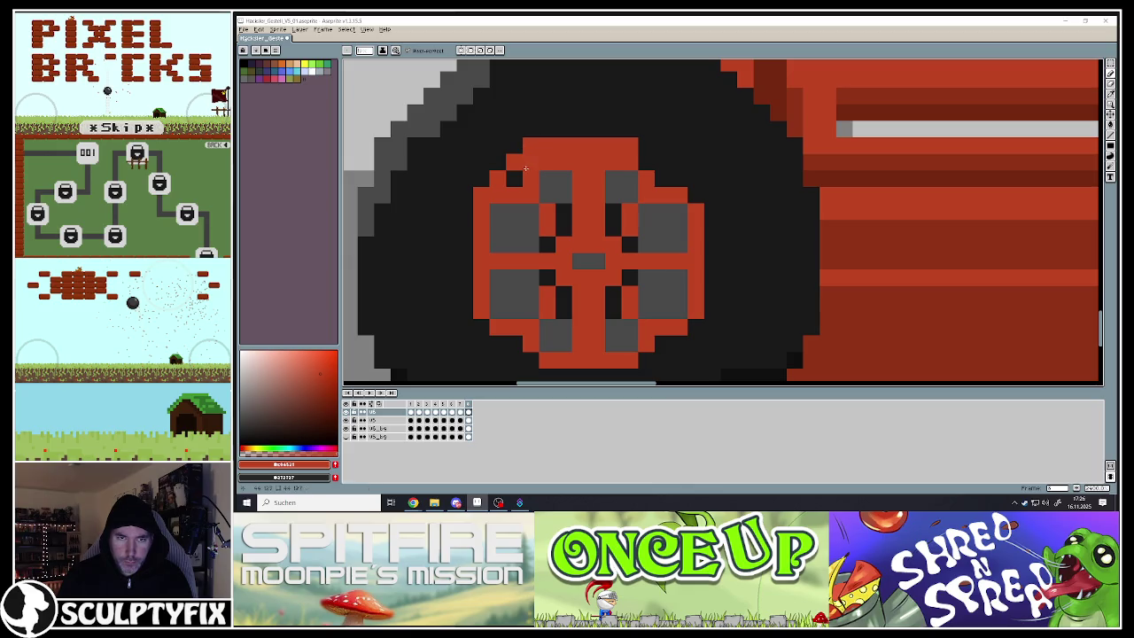
pyautogui.rightClick(662, 168)
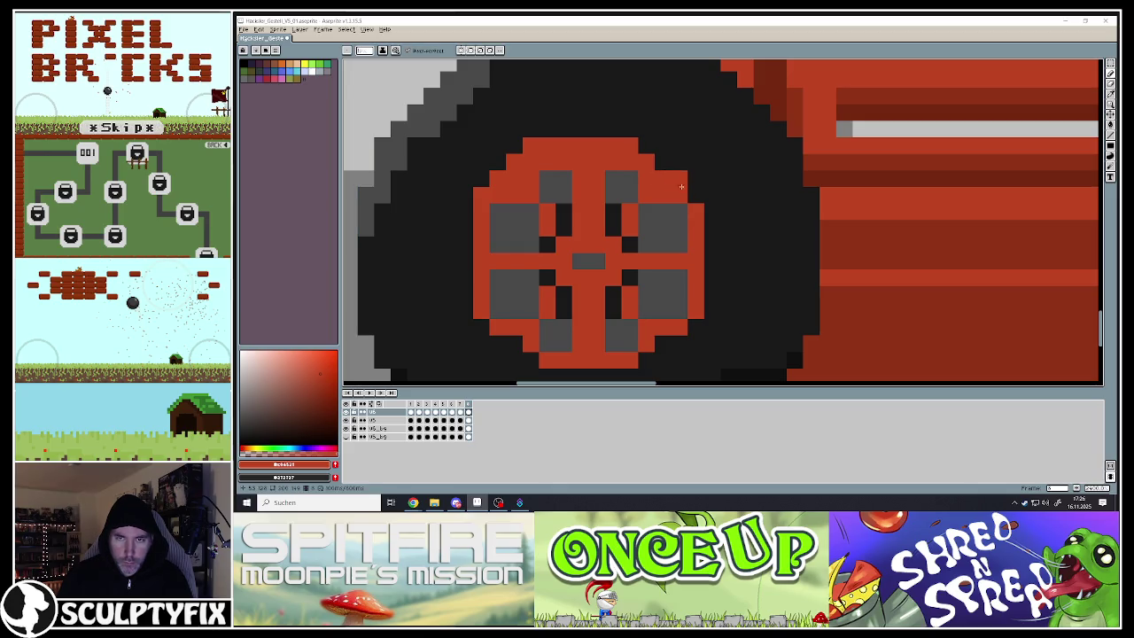
pyautogui.keyDown('alt'); pyautogui.click(458, 194); pyautogui.keyUp('alt')
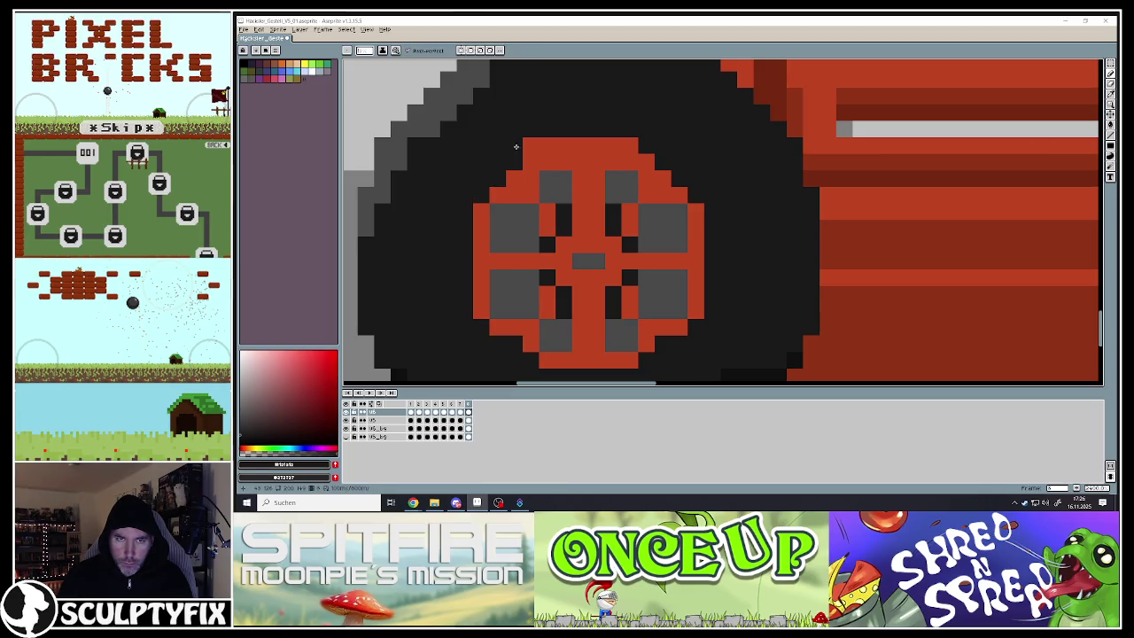
# Darken several red pixels along the hub's lower left
pyautogui.scroll(-1, 527, 195)
pyautogui.scroll(1, 532, 221)
pyautogui.scroll(1, 538, 239)
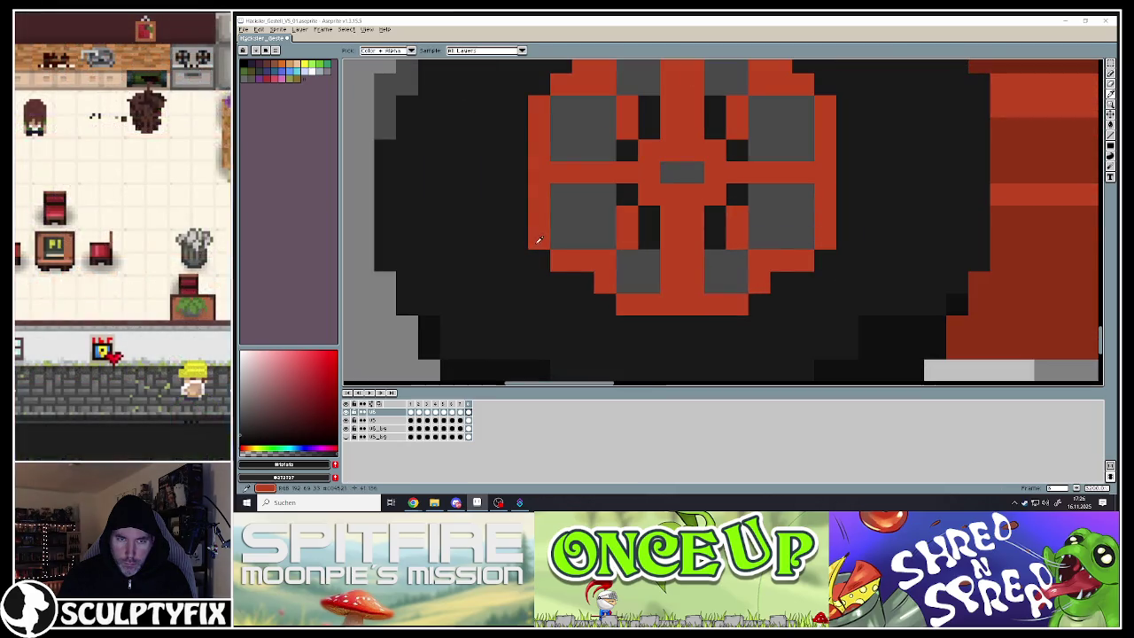
pyautogui.keyDown('alt'); pyautogui.click(538, 239); pyautogui.keyUp('alt')
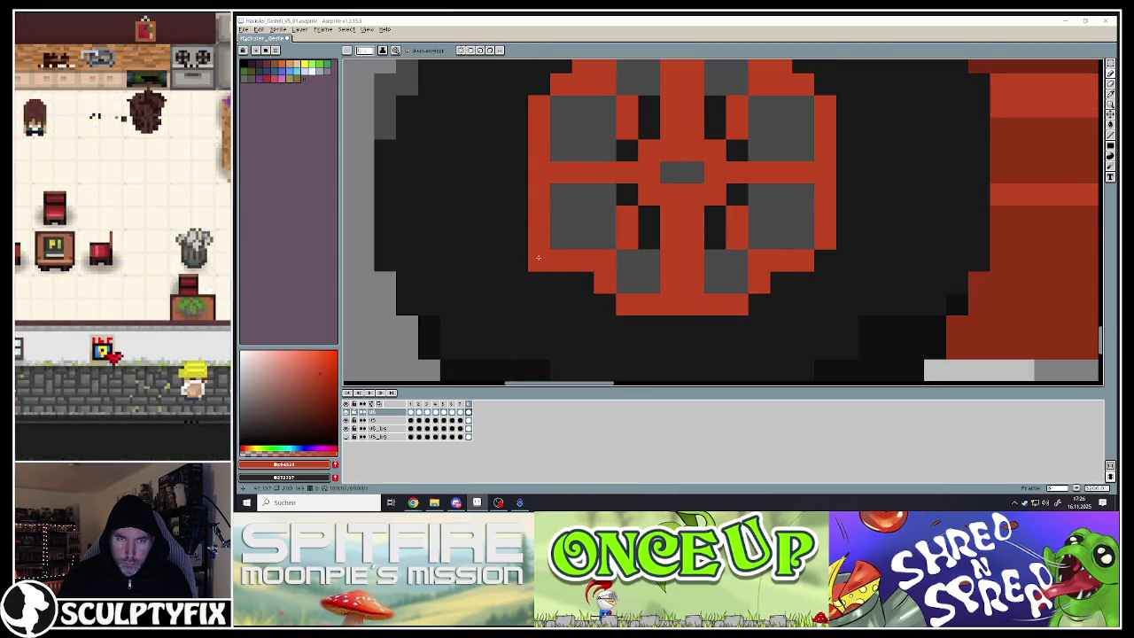
pyautogui.keyDown('alt'); pyautogui.click(608, 313); pyautogui.keyUp('alt')
pyautogui.click(584, 284)
pyautogui.moveTo(561, 283); pyautogui.dragTo(561, 260)
pyautogui.click(539, 238)
pyautogui.click(540, 261)
# Repaint several grey hub pixels red to reshape the spoke pattern
pyautogui.scroll(-4, 567, 295)
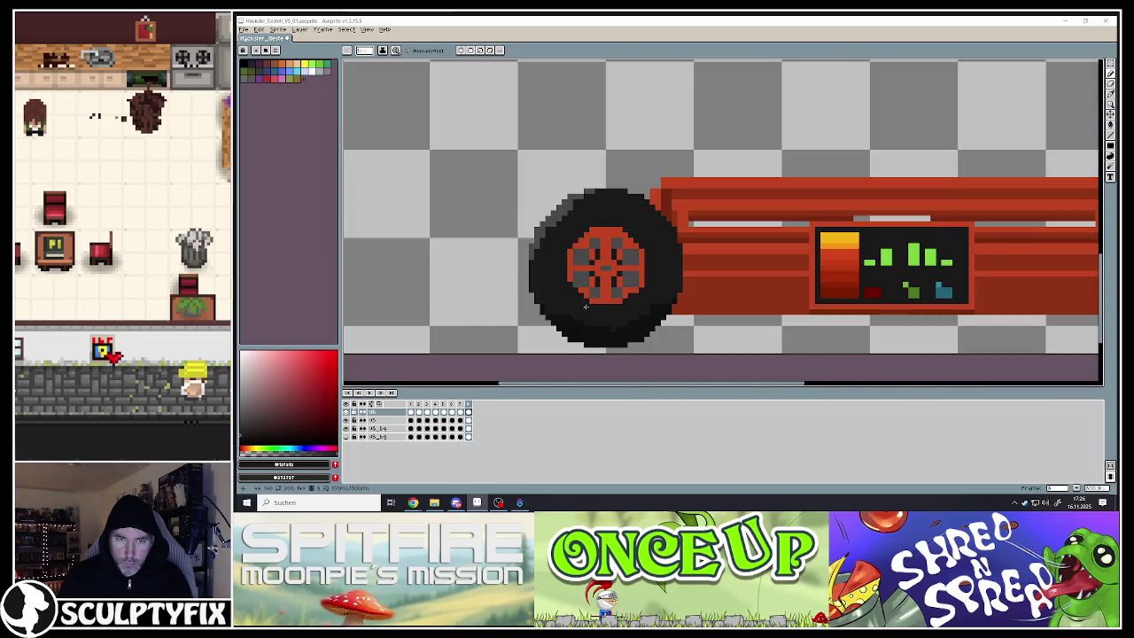
pyautogui.scroll(2, 620, 302)
pyautogui.scroll(2, 656, 306)
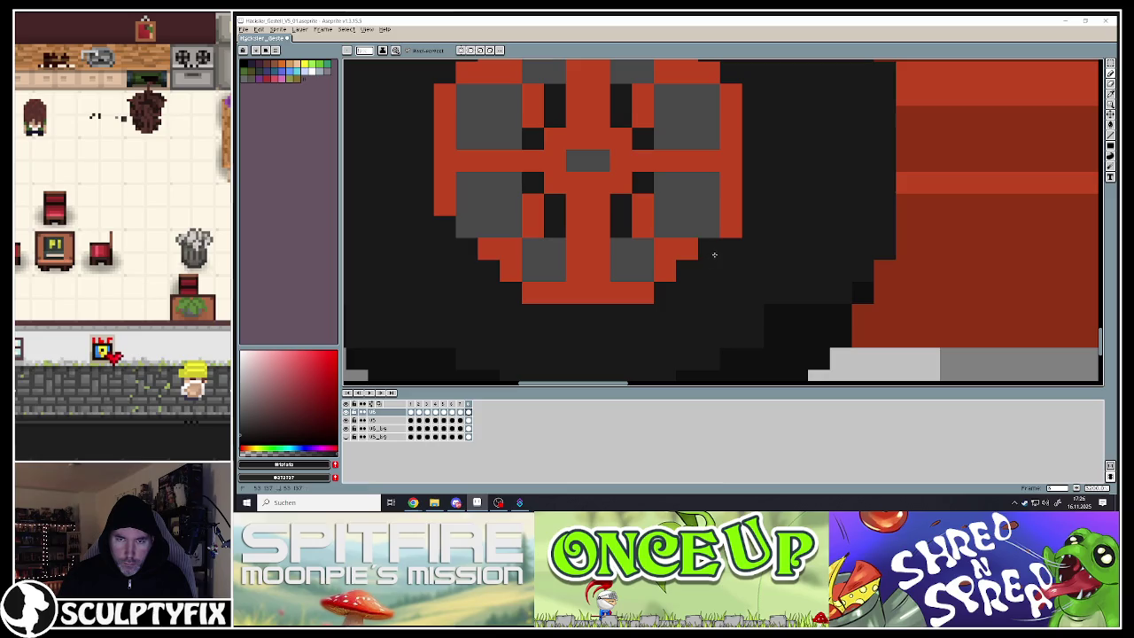
pyautogui.scroll(-4, 731, 234)
pyautogui.scroll(2, 700, 237)
pyautogui.scroll(2, 682, 239)
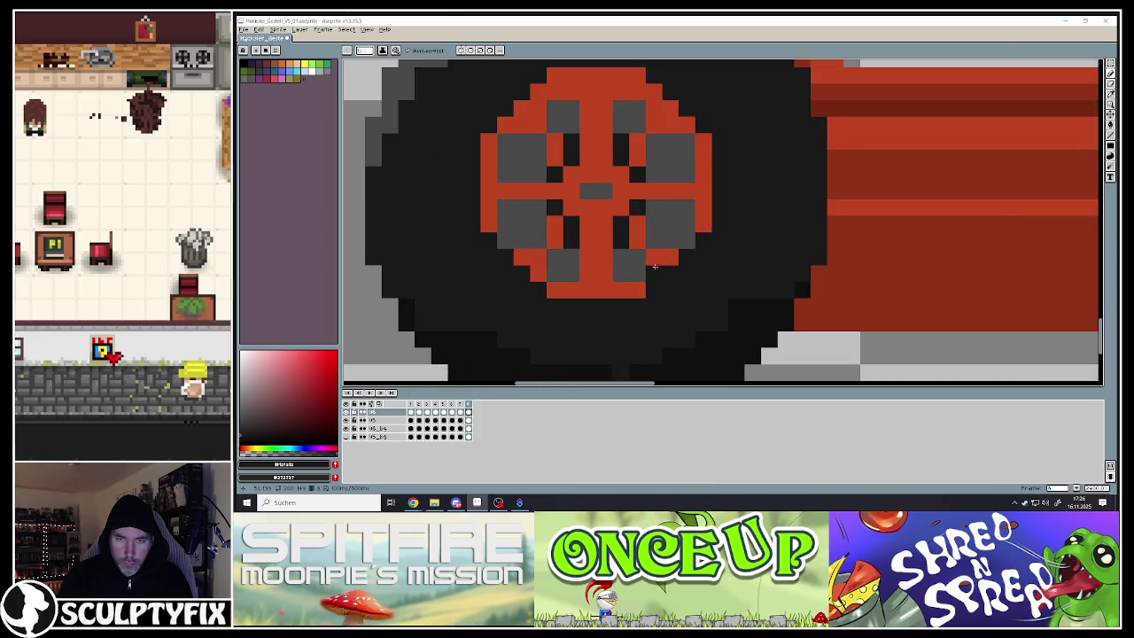
pyautogui.keyDown('alt'); pyautogui.click(676, 239); pyautogui.keyUp('alt')
pyautogui.click(687, 237)
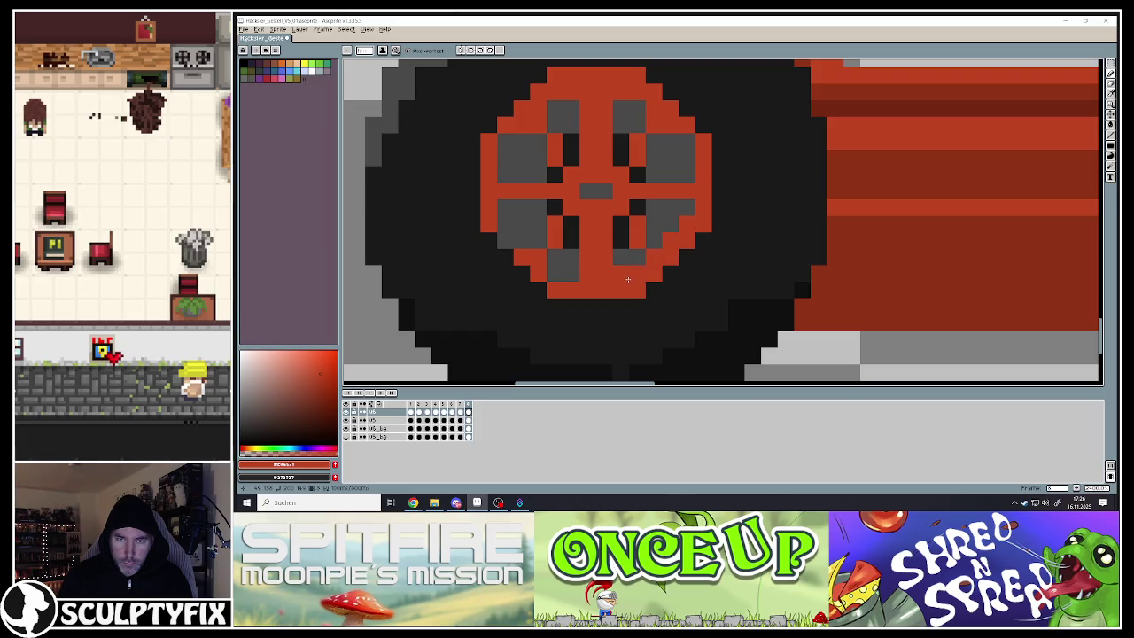
pyautogui.click(506, 209)
pyautogui.click(521, 240)
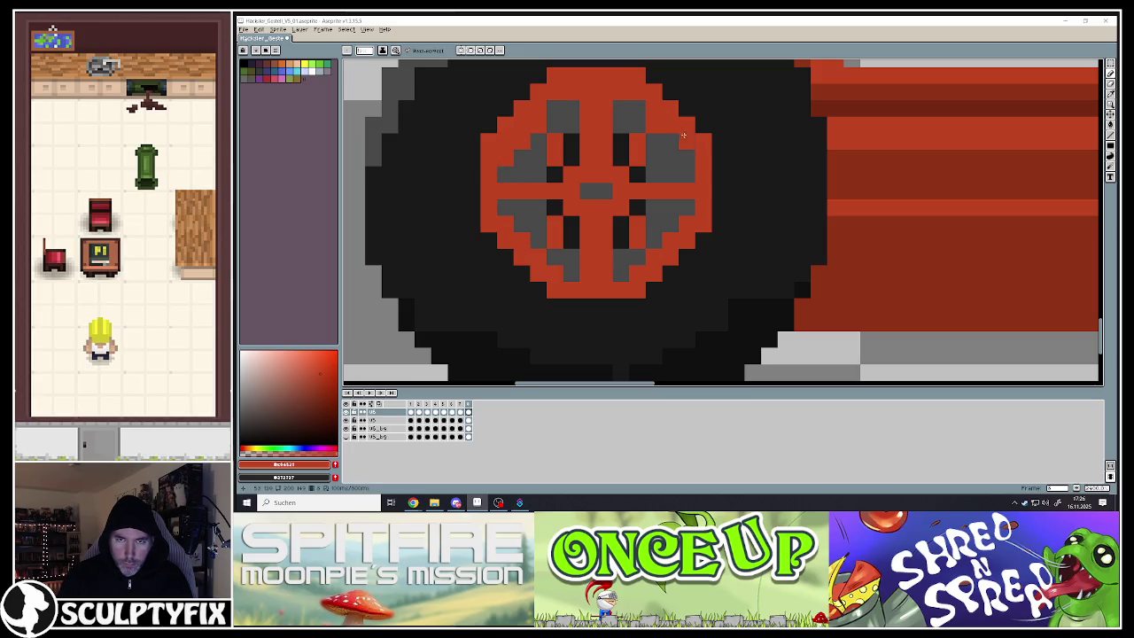
# Zoom around the left wheel and sample its dark grey
pyautogui.scroll(-4, 652, 226)
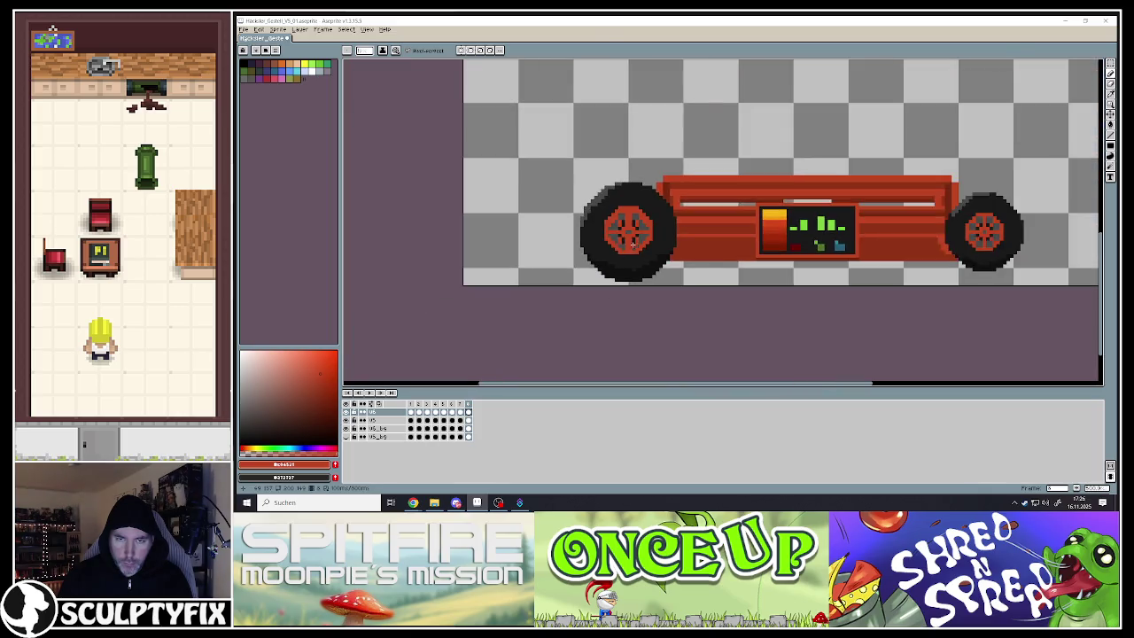
pyautogui.scroll(3, 627, 210)
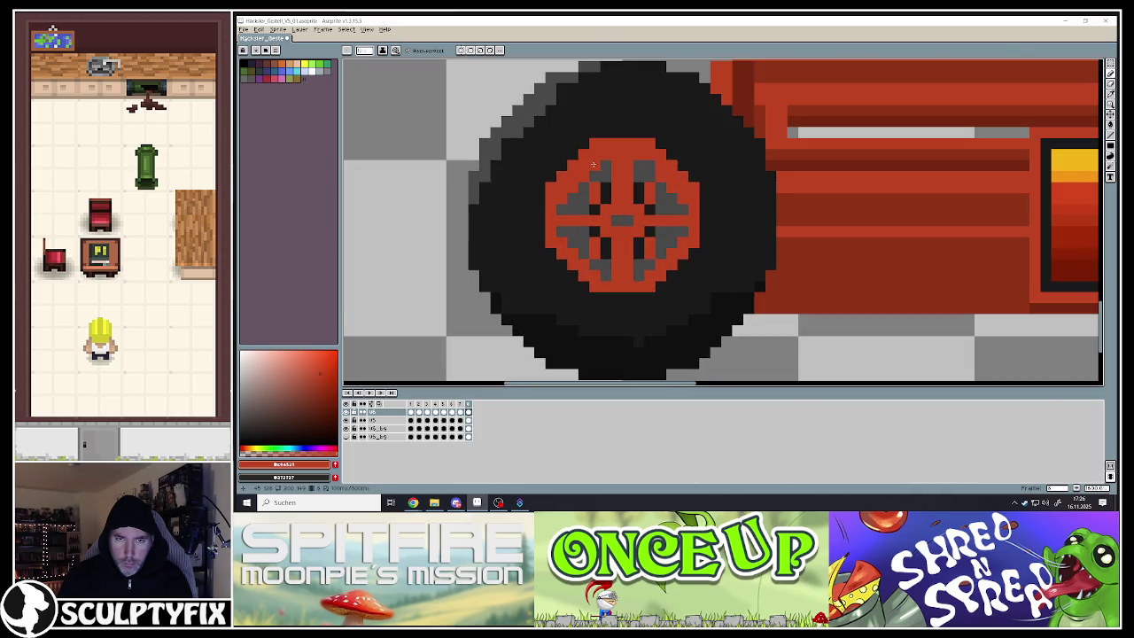
pyautogui.scroll(-1, 615, 204)
pyautogui.scroll(-1, 624, 239)
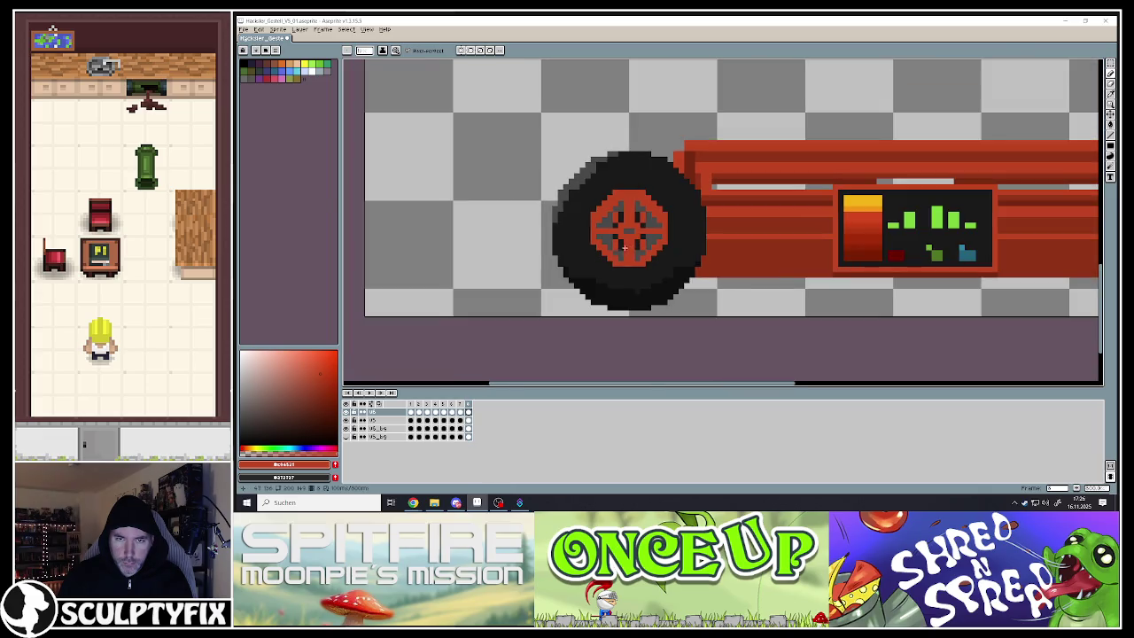
pyautogui.scroll(2, 625, 233)
pyautogui.scroll(1, 625, 233)
pyautogui.scroll(-1, 620, 188)
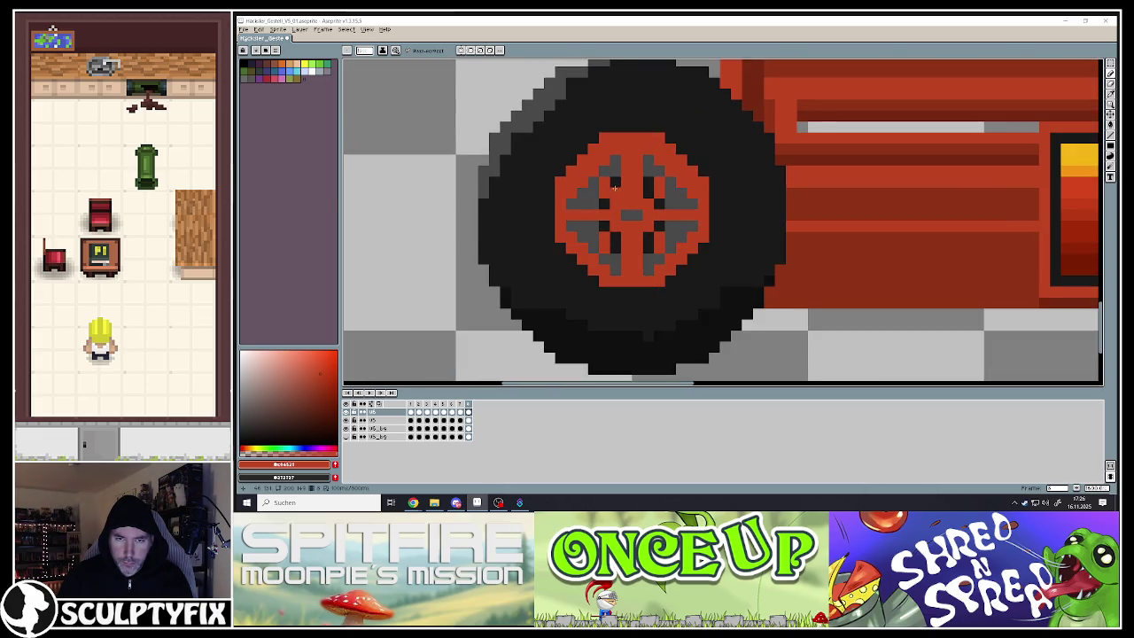
pyautogui.keyDown('alt'); pyautogui.click(611, 197); pyautogui.keyUp('alt')
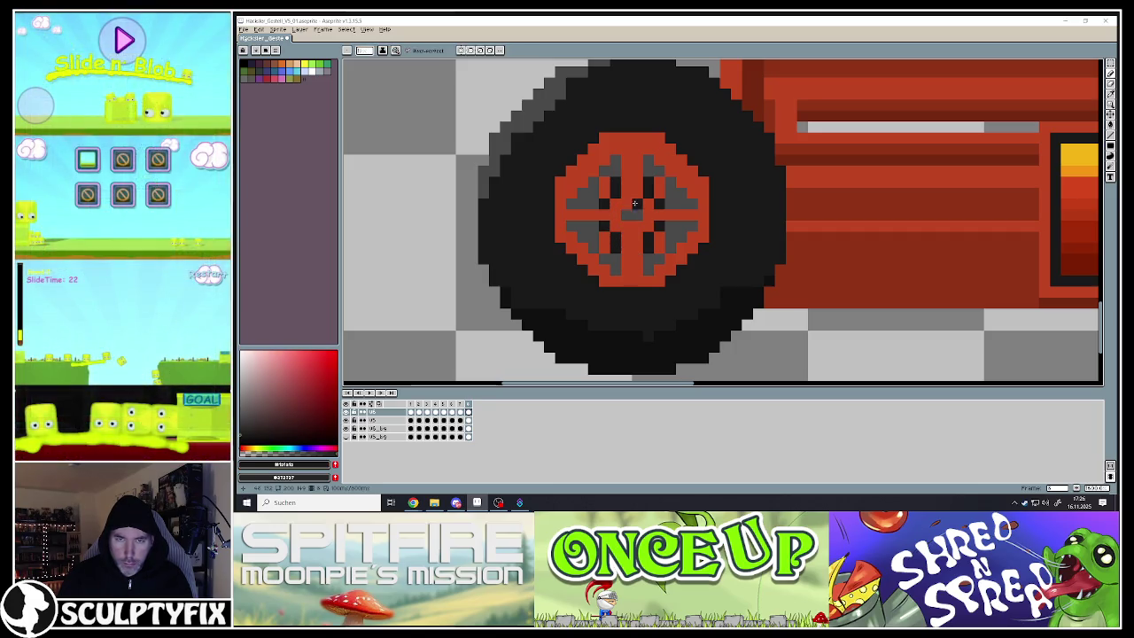
pyautogui.scroll(-4, 597, 136)
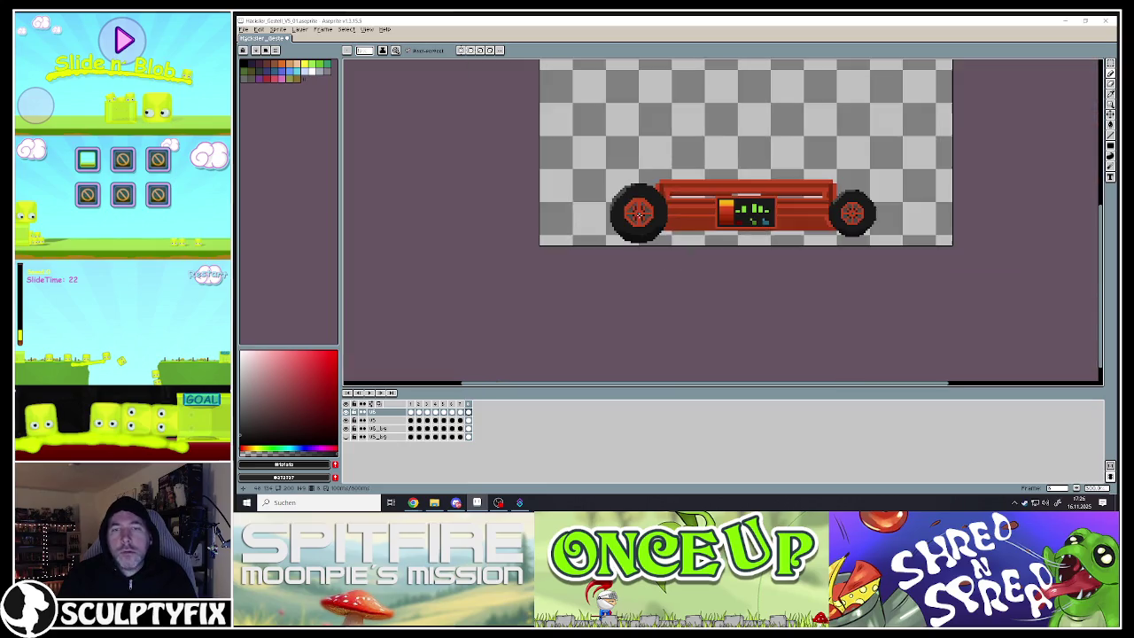
# Paint a solid grey disc over the left wheel's red hub with a large brush
pyautogui.scroll(-1, 676, 265)
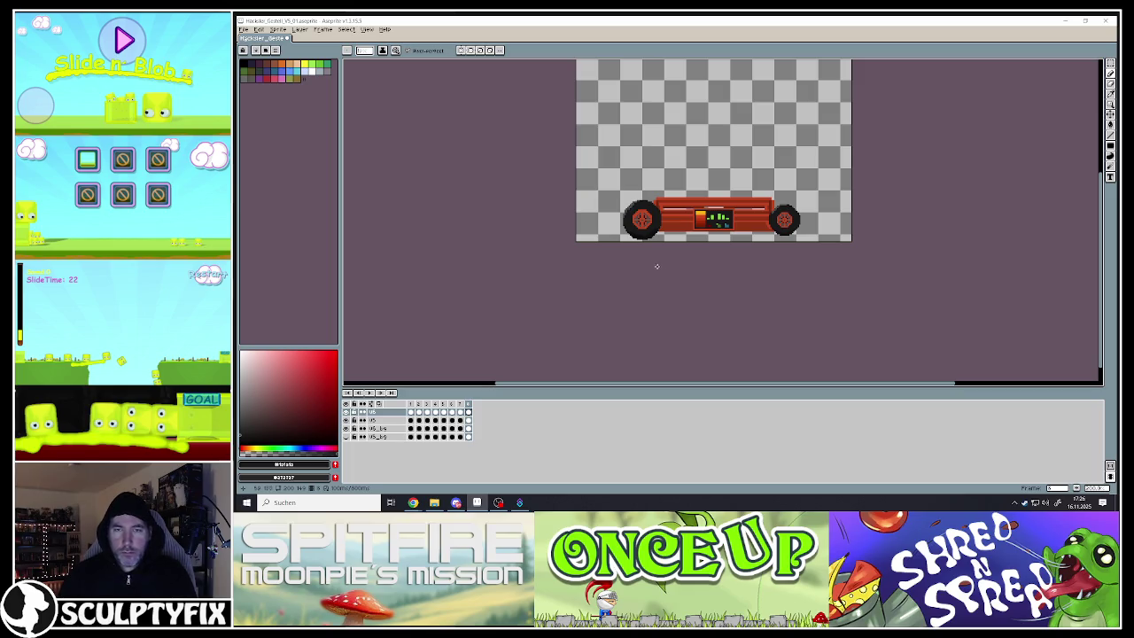
pyautogui.scroll(3, 638, 217)
pyautogui.scroll(2, 620, 193)
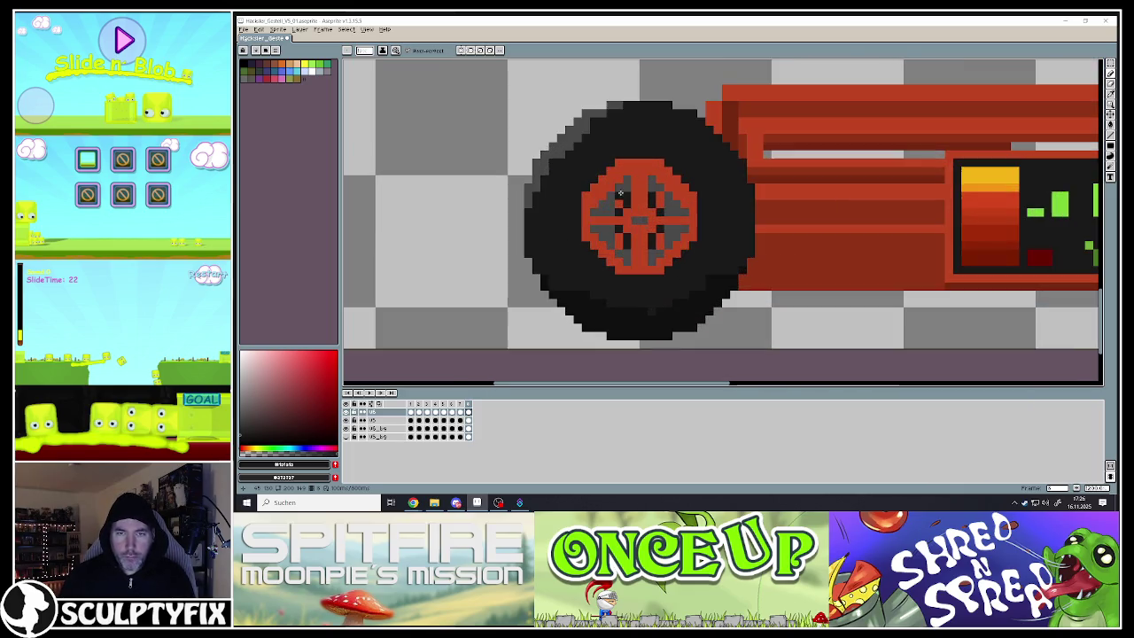
pyautogui.keyDown('alt'); pyautogui.click(624, 248); pyautogui.keyUp('alt')
pyautogui.keyDown('alt'); pyautogui.click(625, 248); pyautogui.keyUp('alt')
pyautogui.moveTo(624, 248); pyautogui.dragTo(644, 220)
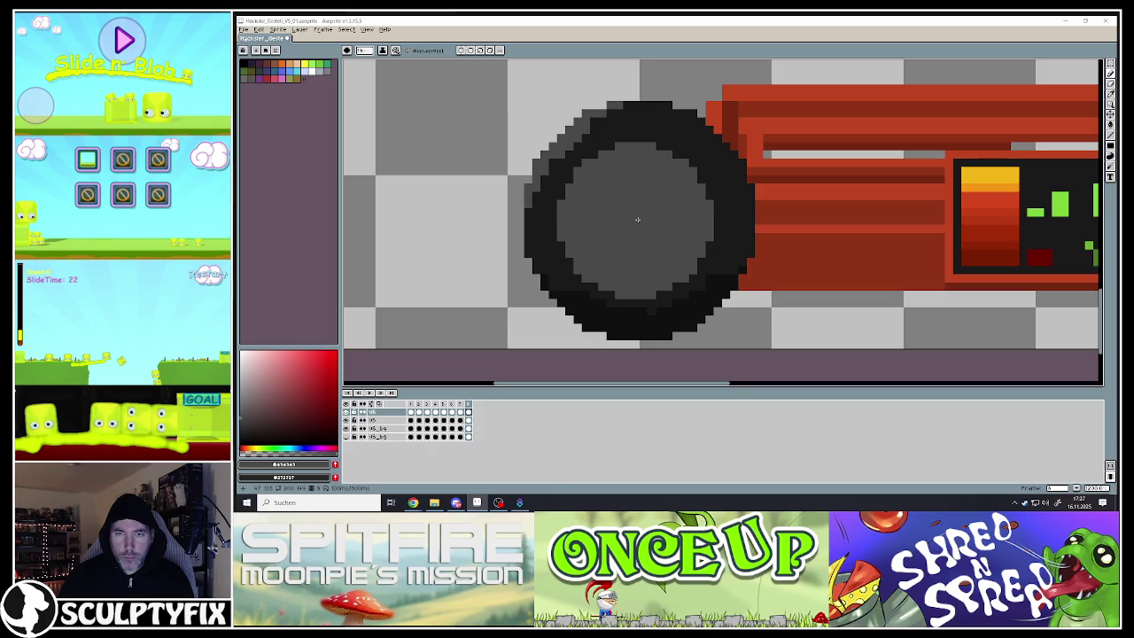
pyautogui.press('v')
pyautogui.press('b')
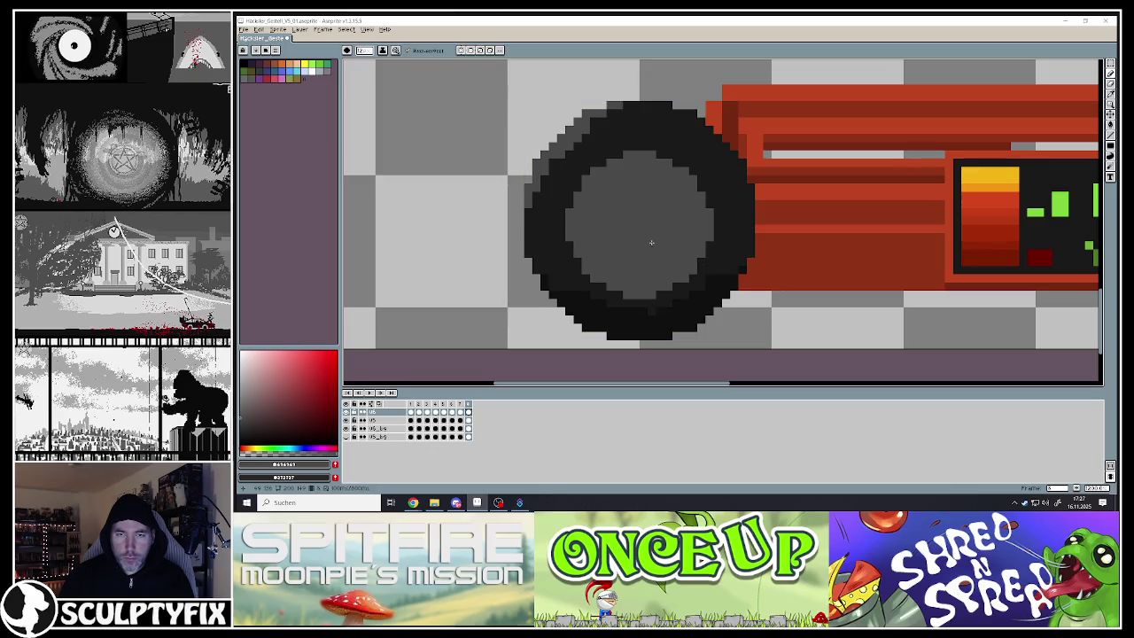
pyautogui.keyDown('alt'); pyautogui.click(697, 253); pyautogui.keyUp('alt')
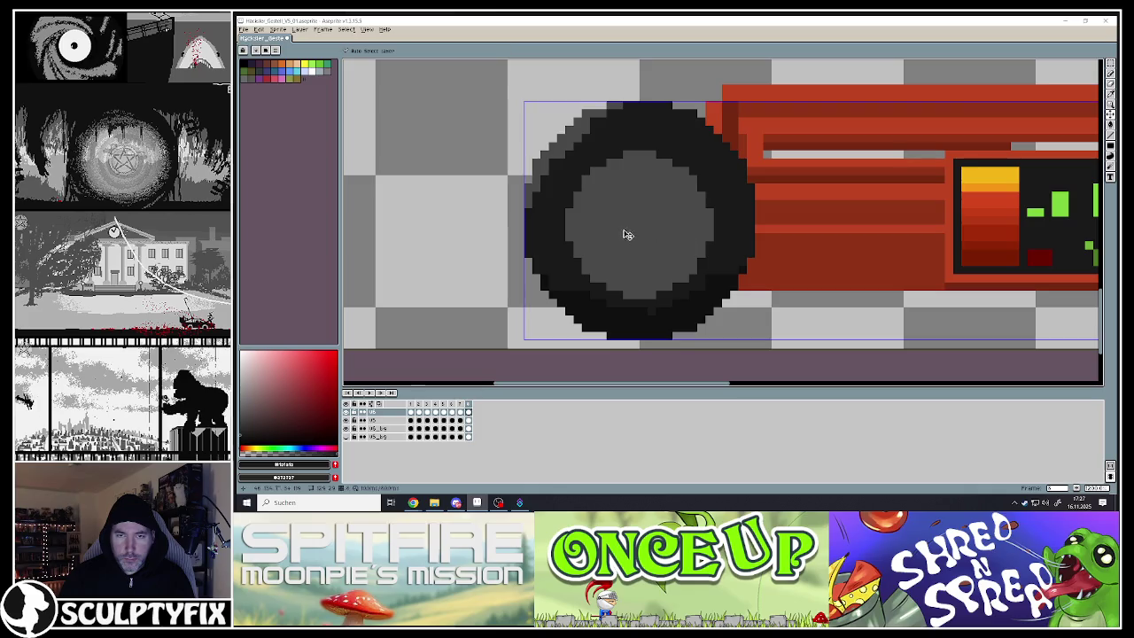
# Draw grey vertical, horizontal and diagonal spoke lines through the left wheel
pyautogui.press('ctrl')
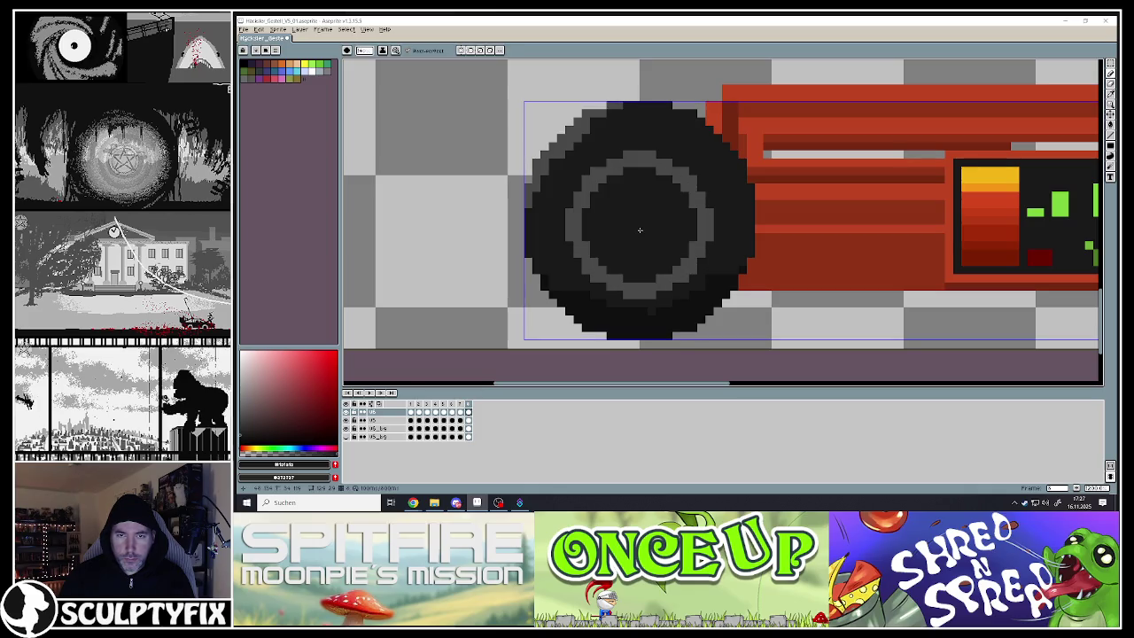
pyautogui.press('alt')
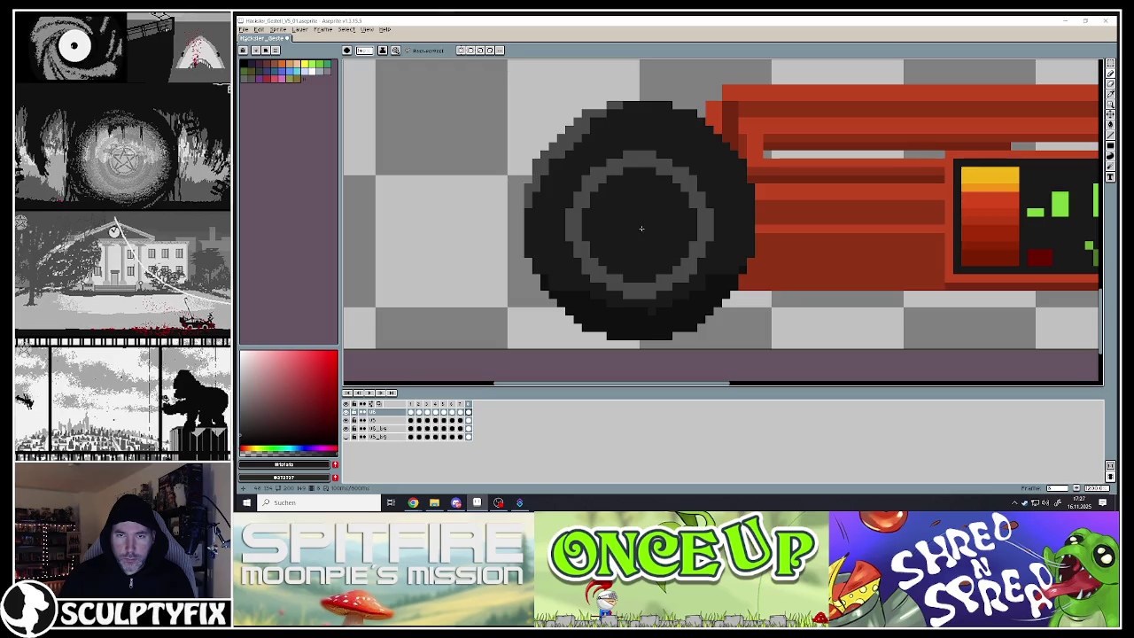
pyautogui.keyDown('alt'); pyautogui.click(645, 264); pyautogui.keyUp('alt')
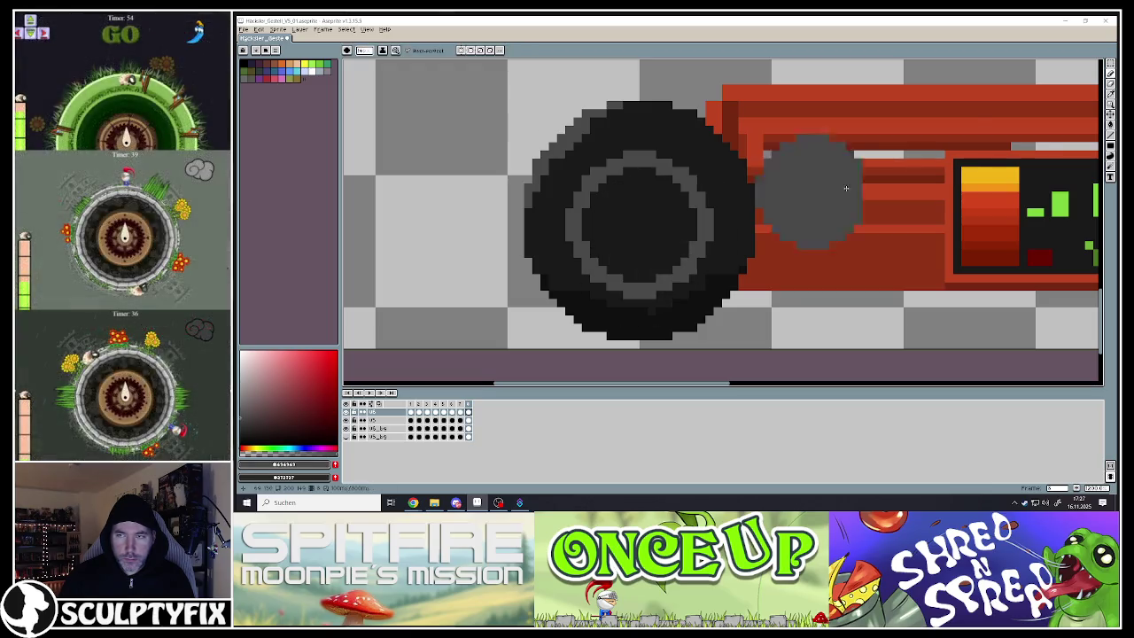
pyautogui.click(1110, 135)
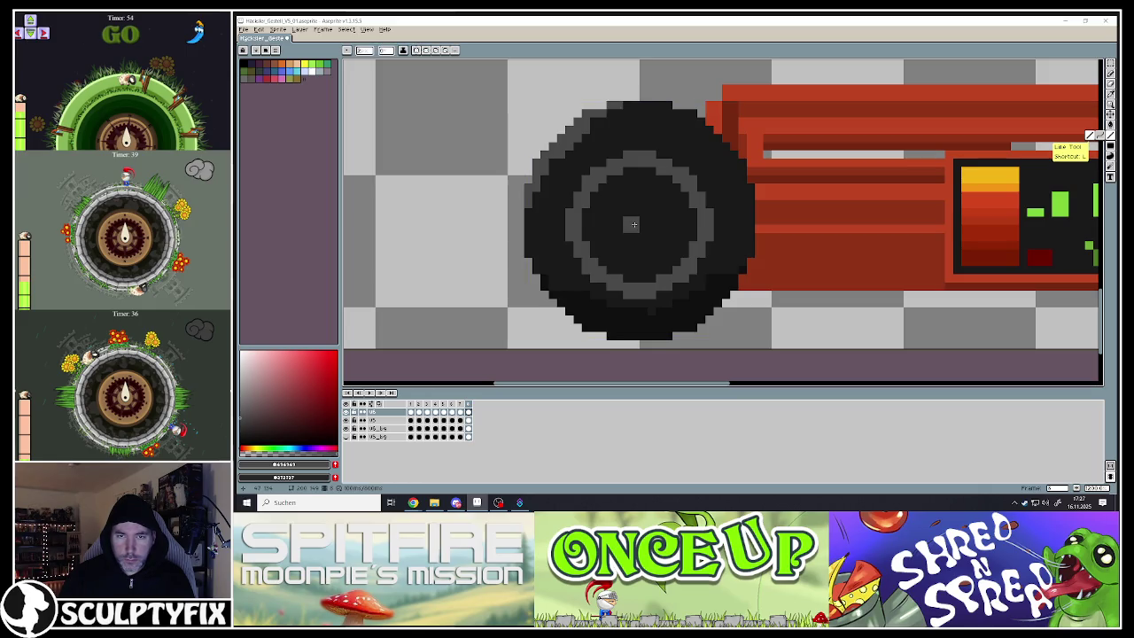
pyautogui.moveTo(645, 178); pyautogui.dragTo(641, 279)
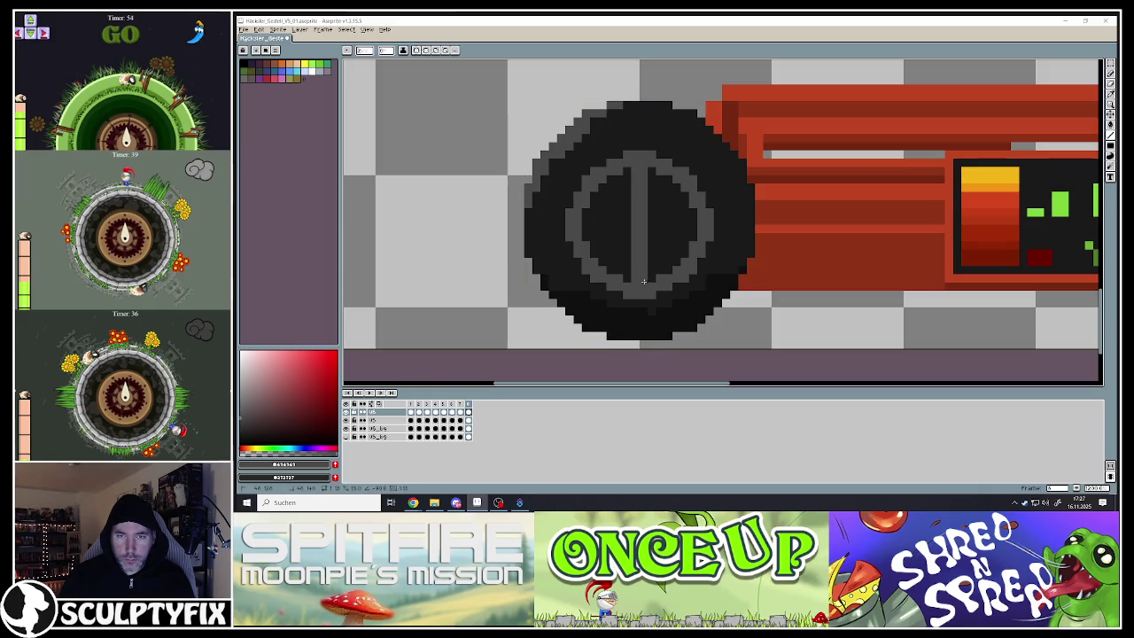
pyautogui.moveTo(588, 226); pyautogui.dragTo(689, 226)
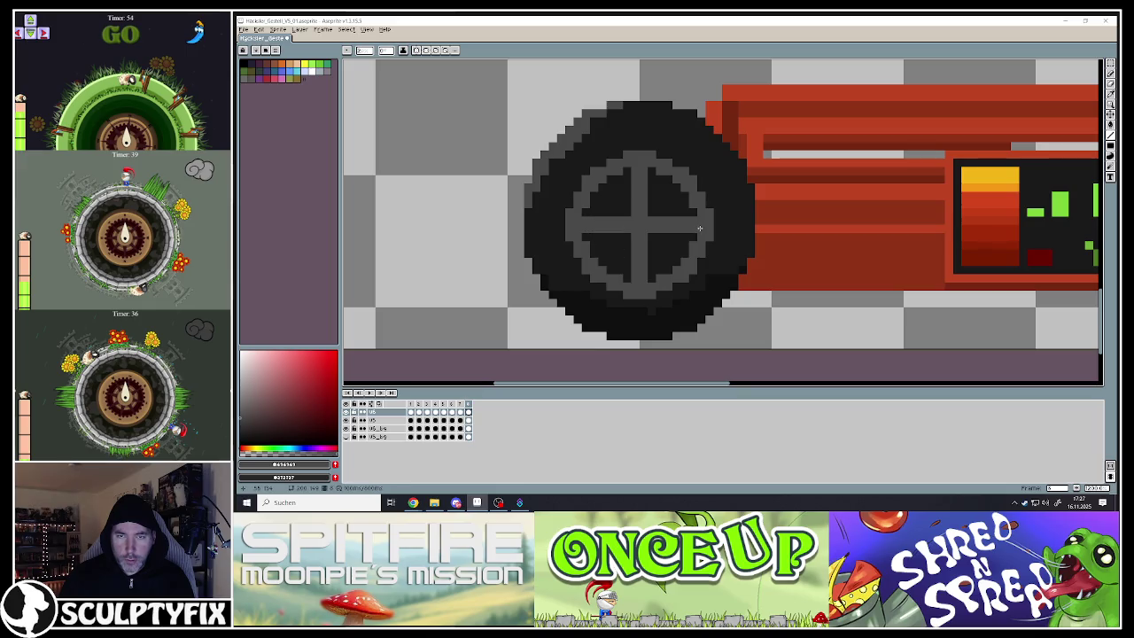
pyautogui.moveTo(665, 256); pyautogui.dragTo(677, 262)
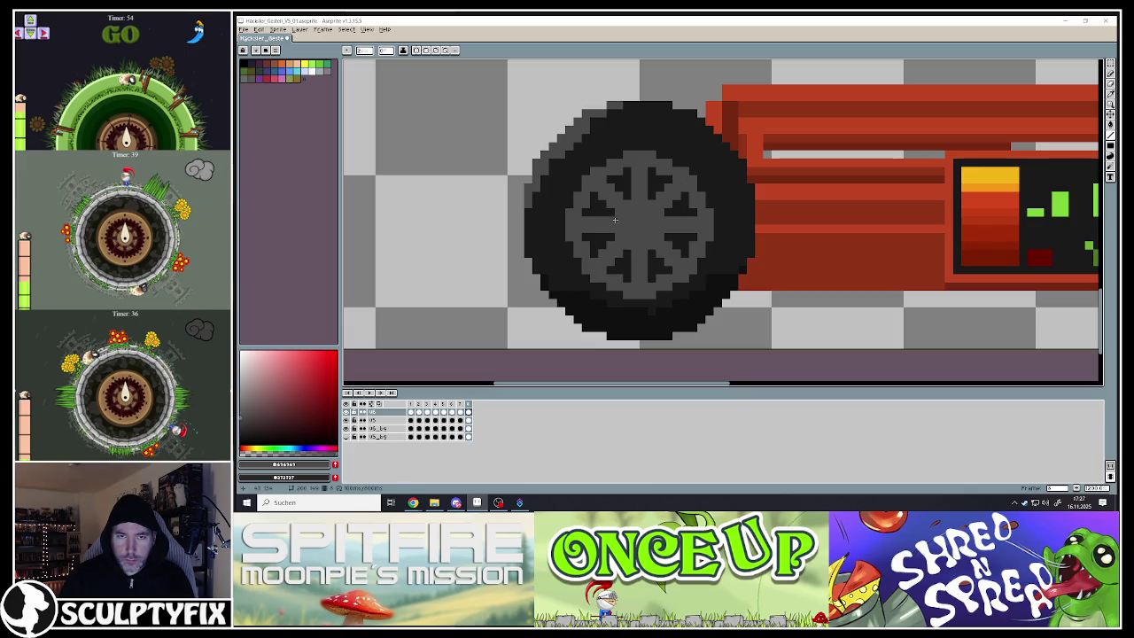
pyautogui.click(645, 228)
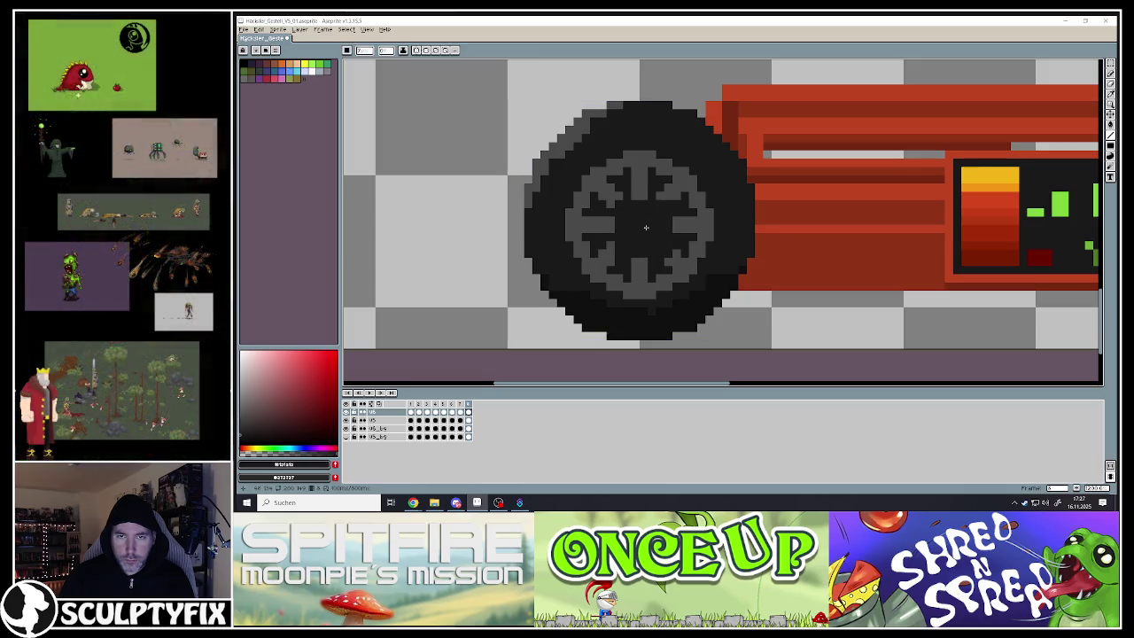
# Fill the wheel's hub centre dark with the Paint Bucket, undoing a wrong fill
pyautogui.press('g')
pyautogui.click(653, 227)
pyautogui.hotkey('ctrl', 'z')
pyautogui.hotkey('ctrl', 'z')
pyautogui.press('i')
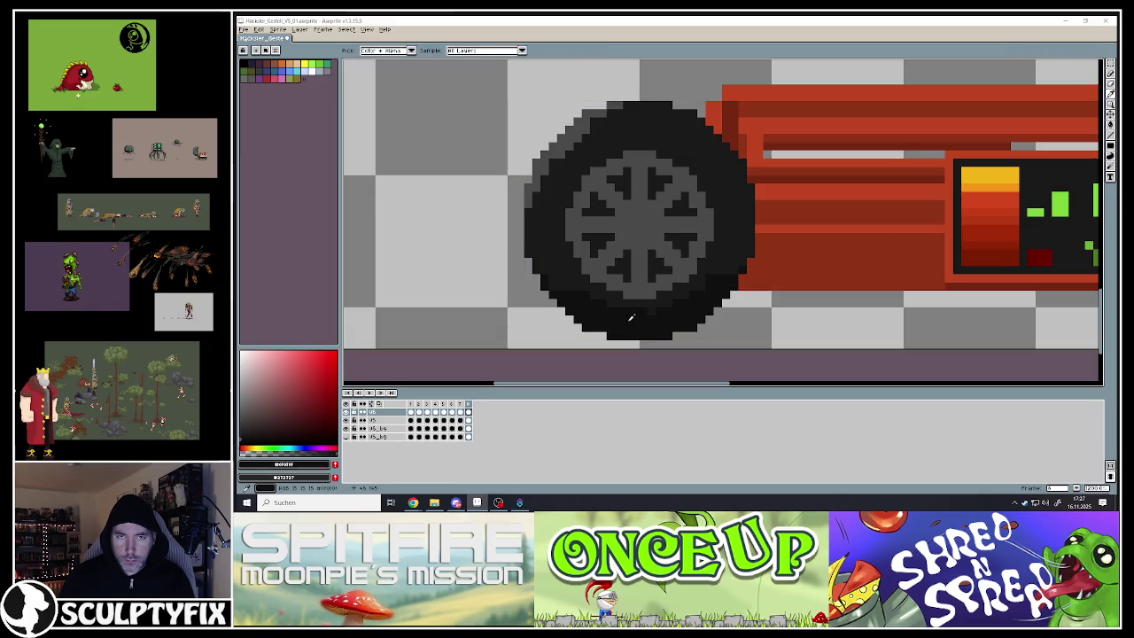
pyautogui.press('g')
pyautogui.click(636, 225)
# Sample the rim grey and paint the wheel's dark centre grey
pyautogui.press('Return')
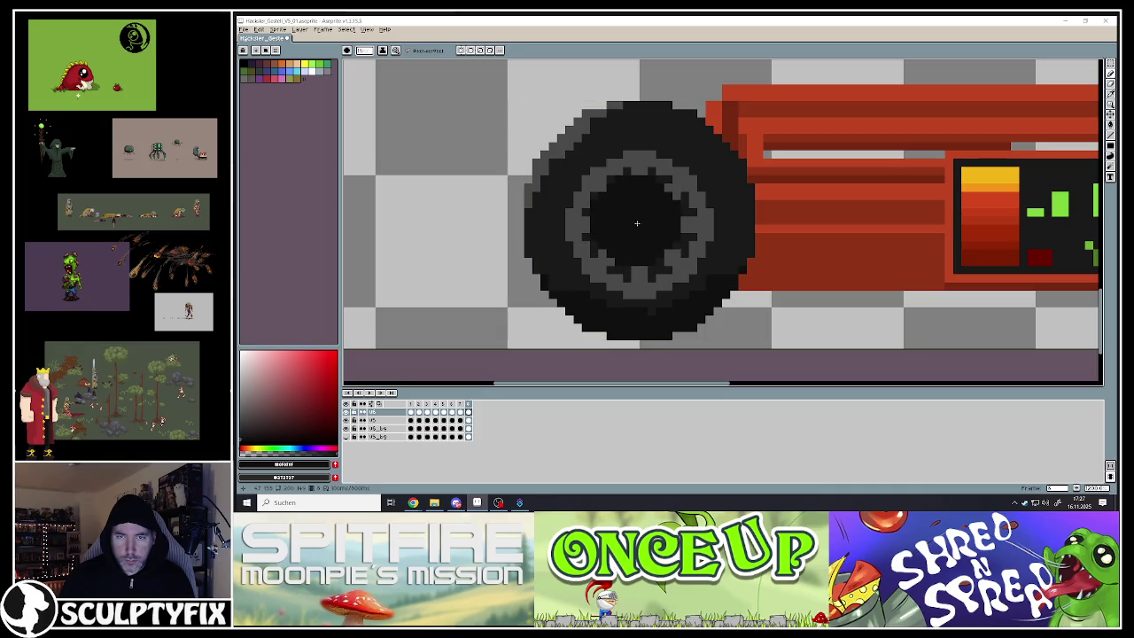
pyautogui.click(637, 224)
pyautogui.press('Return')
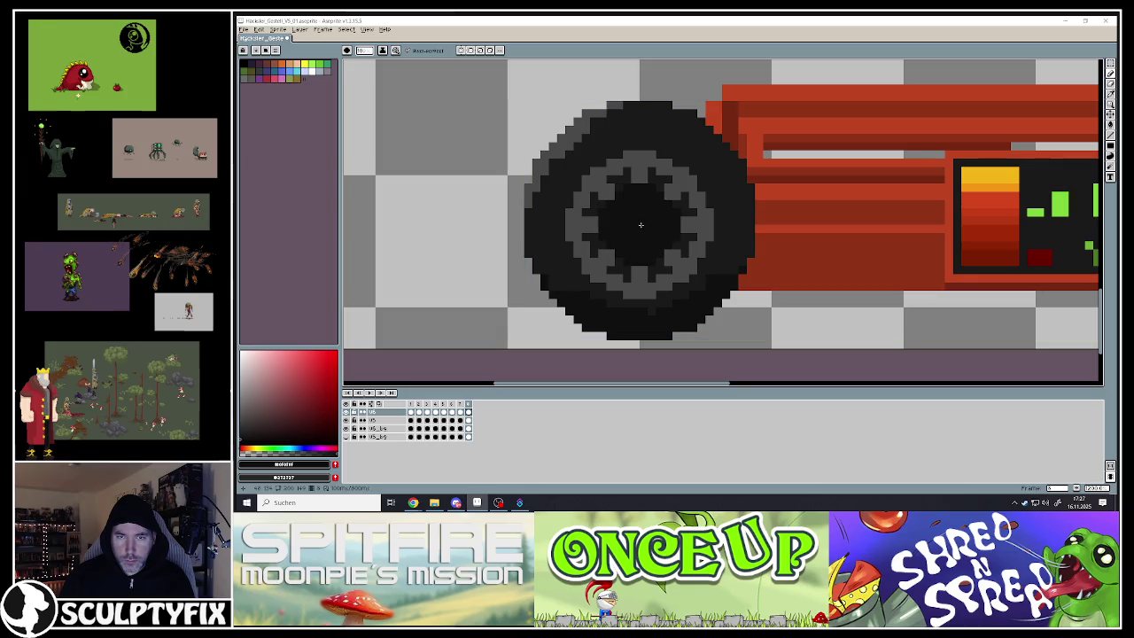
pyautogui.press('i')
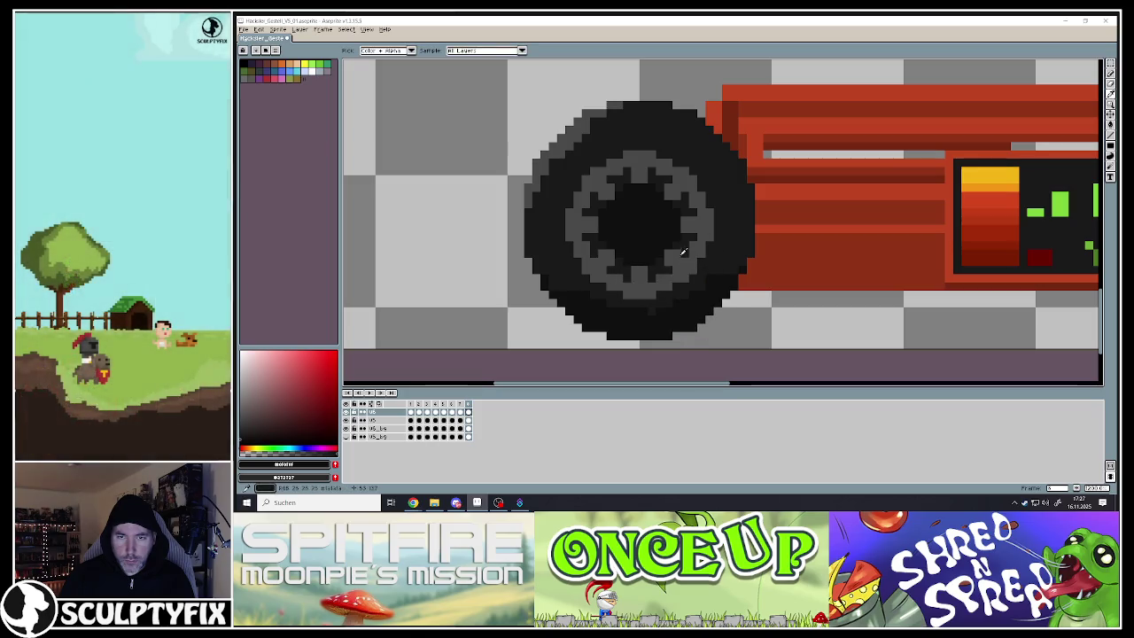
pyautogui.click(683, 252)
pyautogui.keyDown('ctrl'); pyautogui.click(644, 231); pyautogui.keyUp('ctrl')
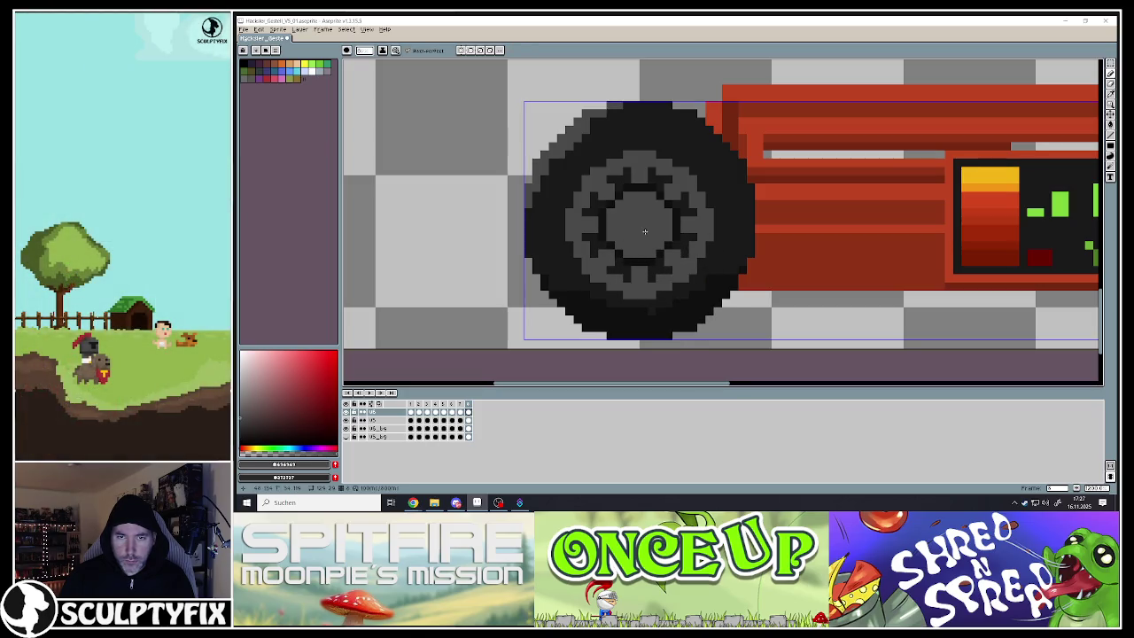
# Select the large left wheel and drop a copy over the small right wheel
pyautogui.scroll(-2, 656, 232)
pyautogui.scroll(-2, 728, 275)
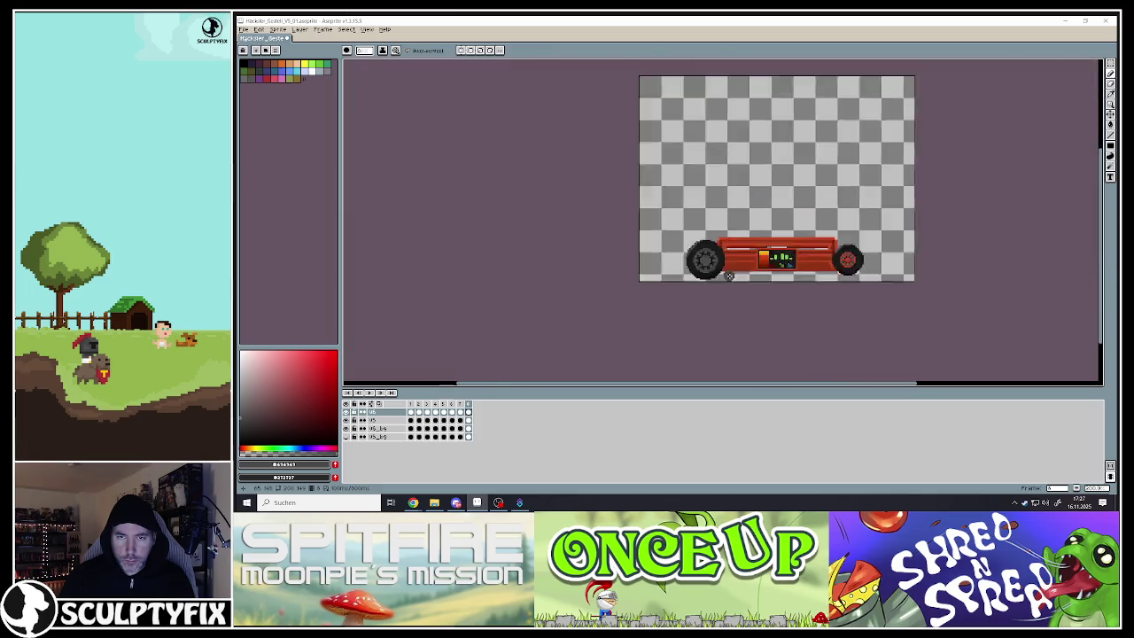
pyautogui.scroll(-1, 728, 276)
pyautogui.scroll(2, 728, 275)
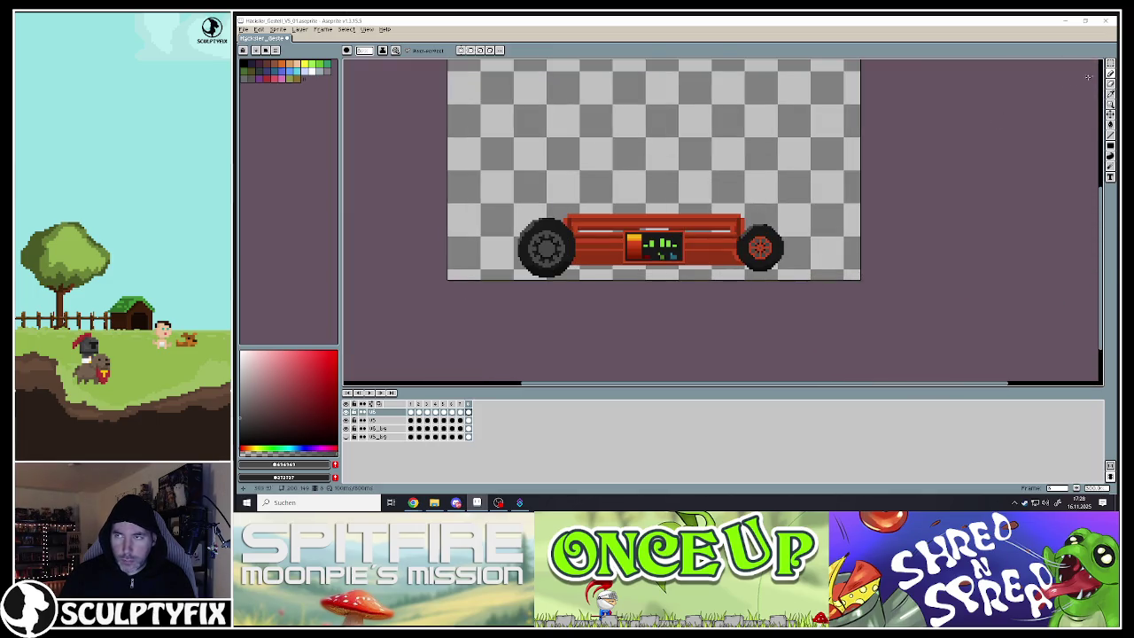
pyautogui.click(1110, 63)
pyautogui.moveTo(484, 200)
pyautogui.mouseDown()
pyautogui.moveTo(597, 282)
pyautogui.moveTo(769, 256)
pyautogui.moveTo(754, 257)
pyautogui.mouseUp()
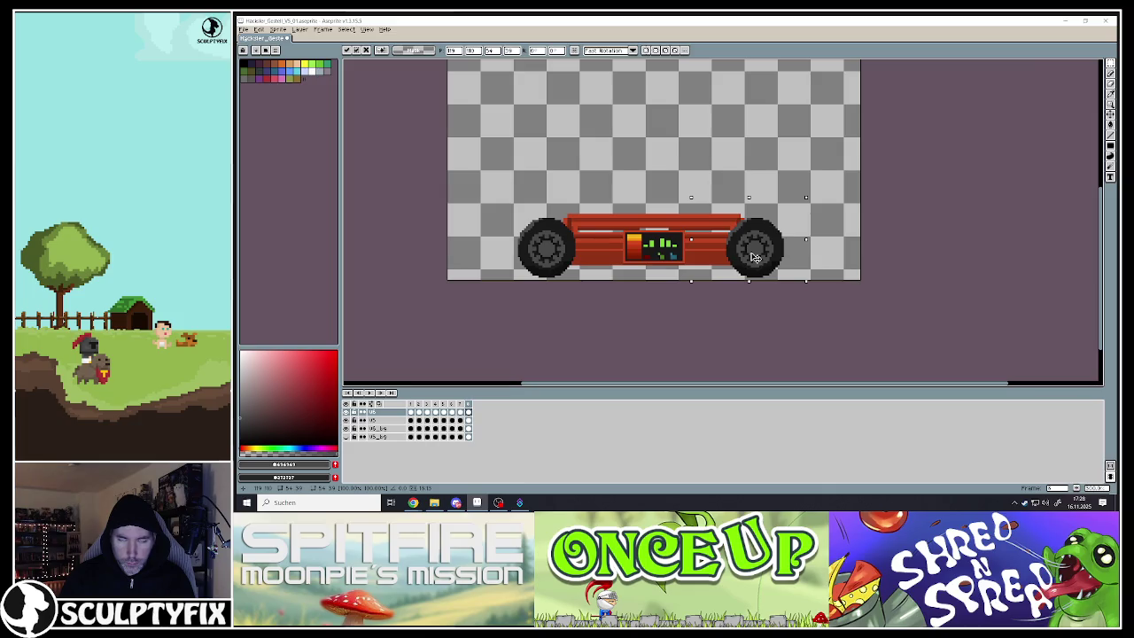
pyautogui.press('Return')
pyautogui.scroll(-1, 711, 279)
pyautogui.scroll(-1, 711, 278)
pyautogui.scroll(2, 727, 277)
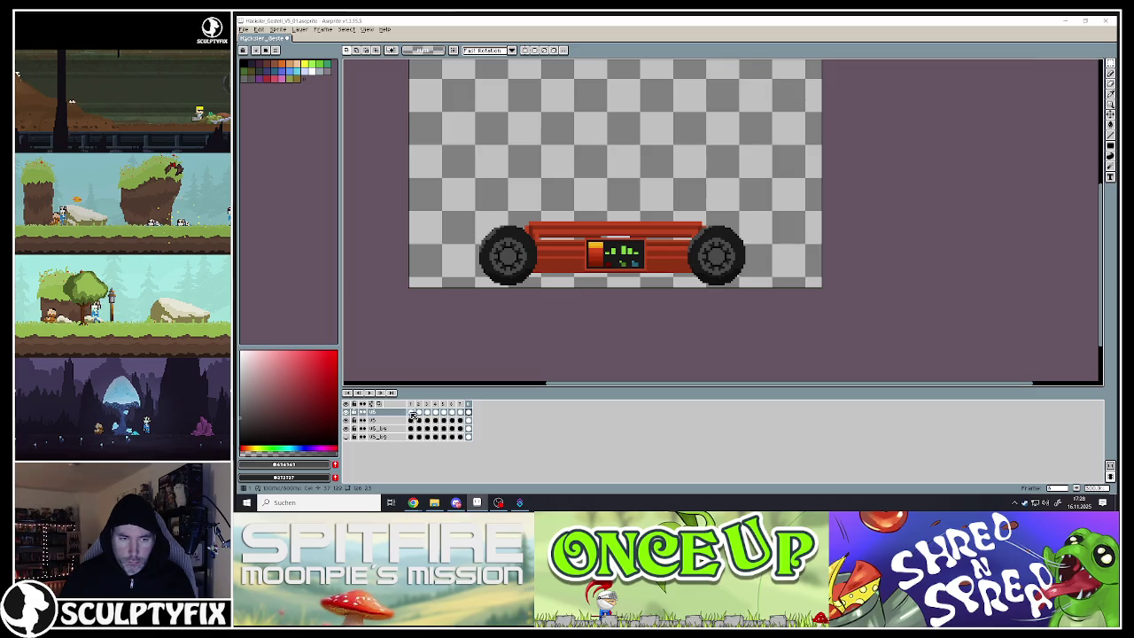
pyautogui.click(459, 413)
pyautogui.moveTo(462, 190); pyautogui.dragTo(795, 289)
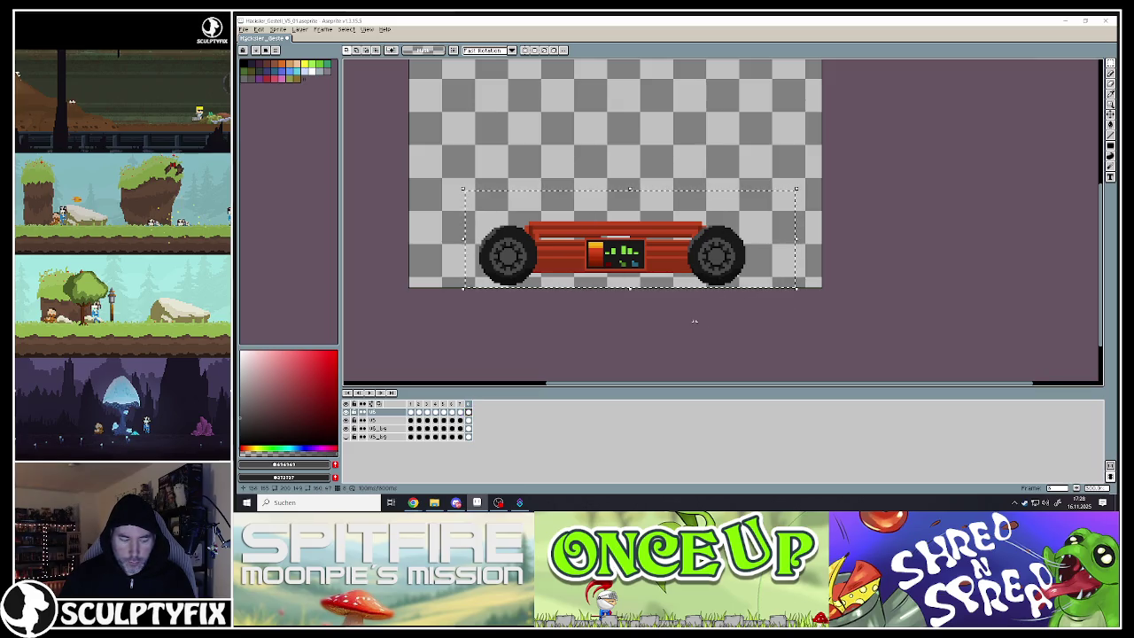
pyautogui.click(459, 412)
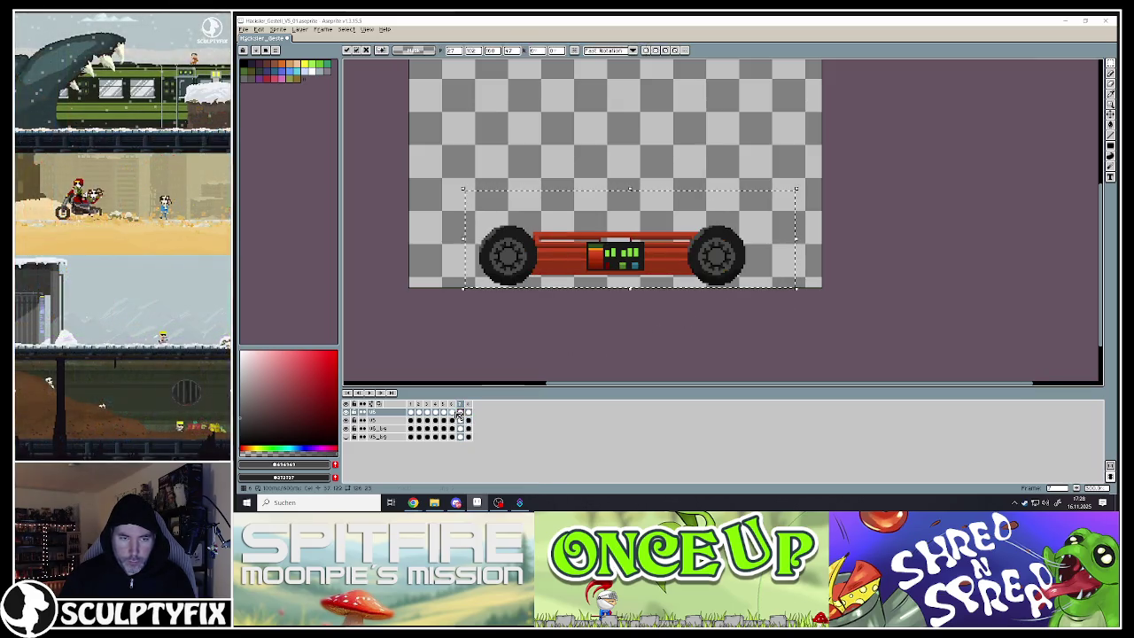
pyautogui.click(444, 413)
pyautogui.click(435, 413)
pyautogui.click(426, 412)
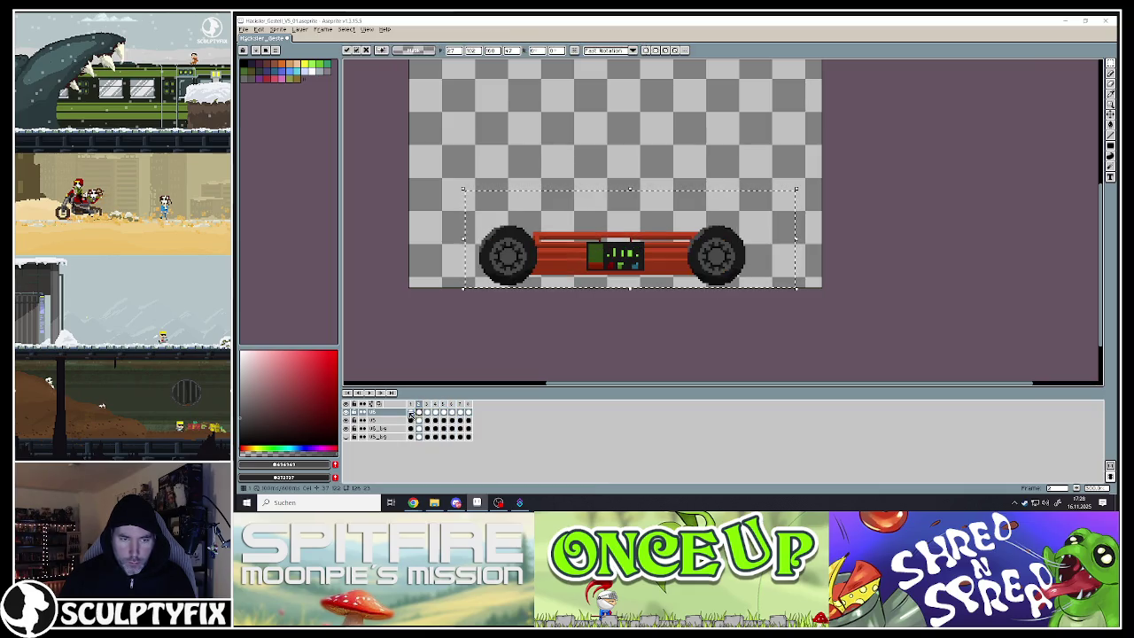
pyautogui.click(410, 413)
pyautogui.click(541, 321)
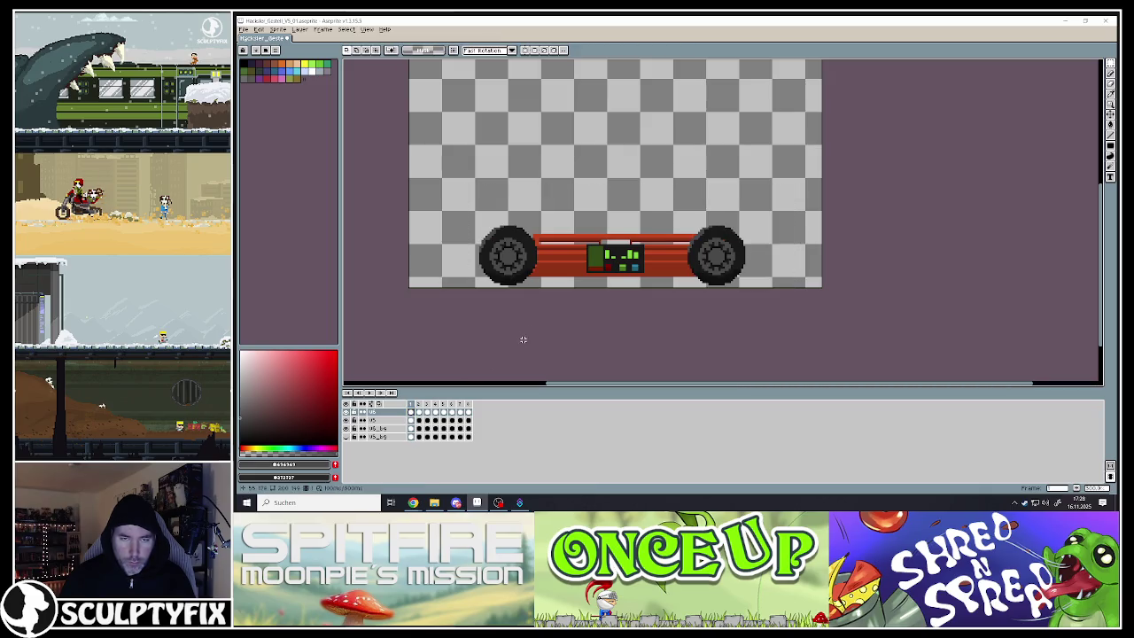
pyautogui.click(370, 392)
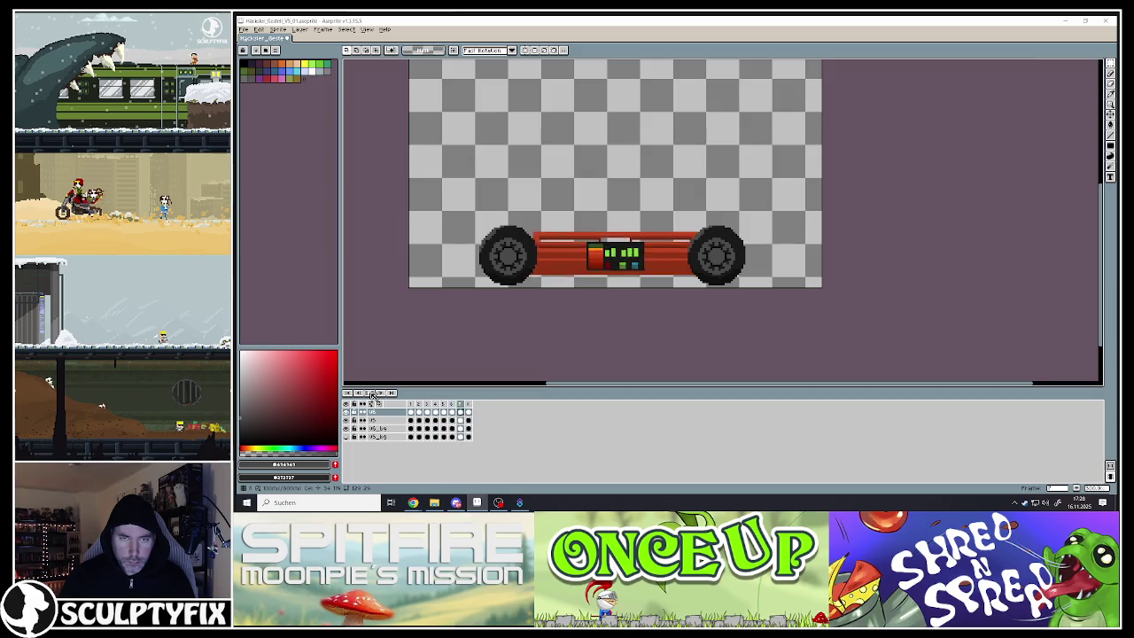
pyautogui.click(419, 405)
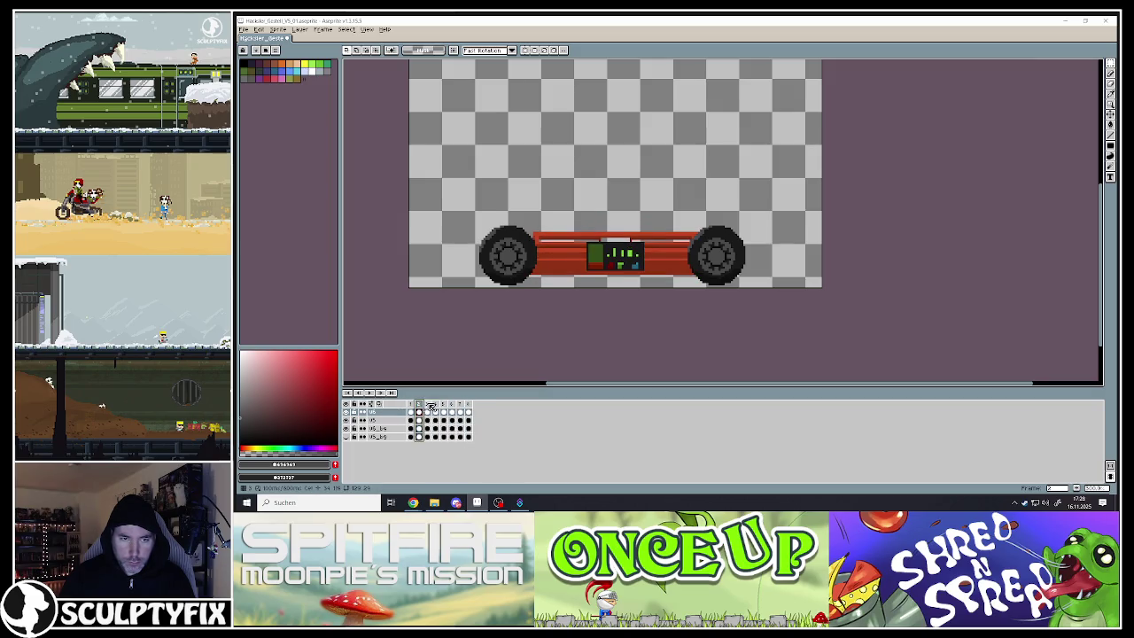
pyautogui.moveTo(429, 404); pyautogui.dragTo(467, 404)
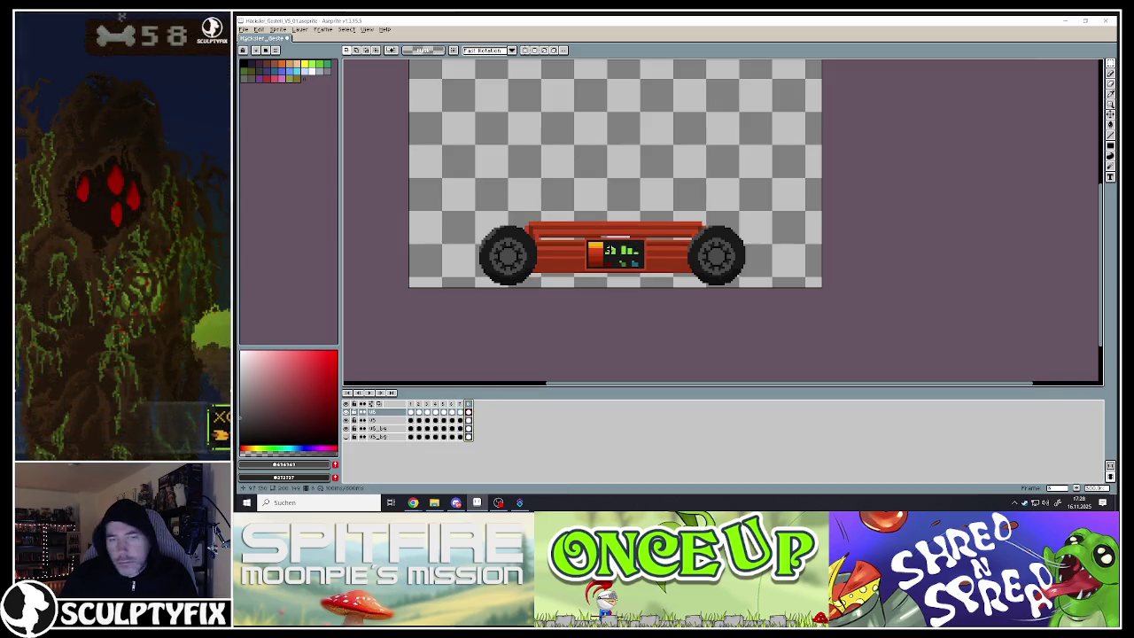
# On VS_bg at frame 8, combine five rectangles around the wheels, upper body and bottom strip
pyautogui.scroll(2, 591, 256)
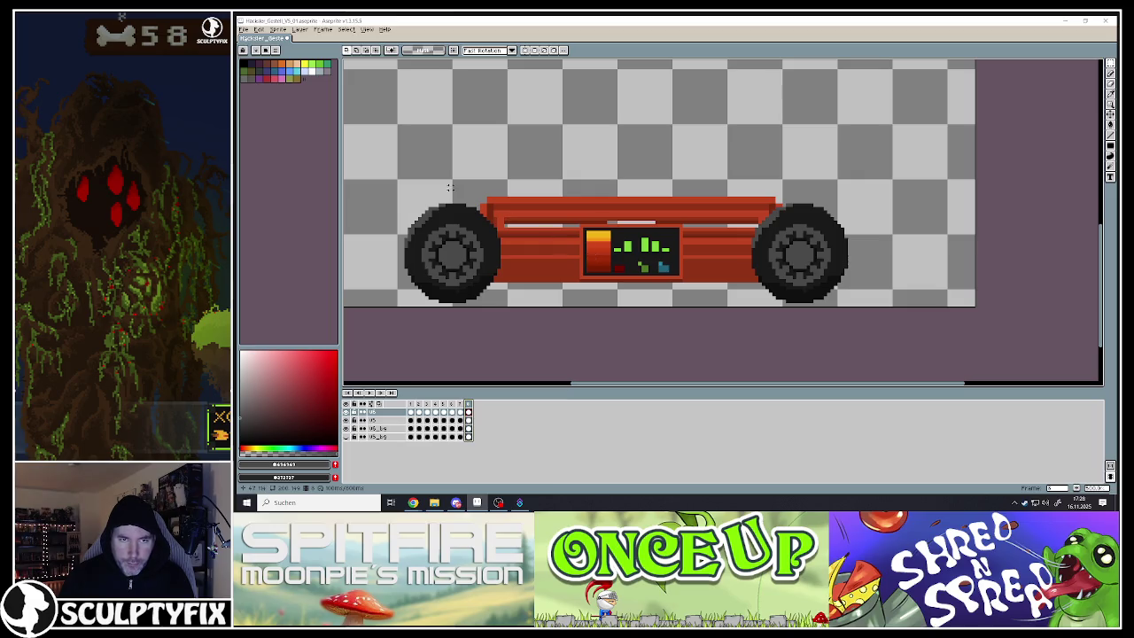
pyautogui.click(468, 428)
pyautogui.moveTo(389, 154); pyautogui.dragTo(583, 308)
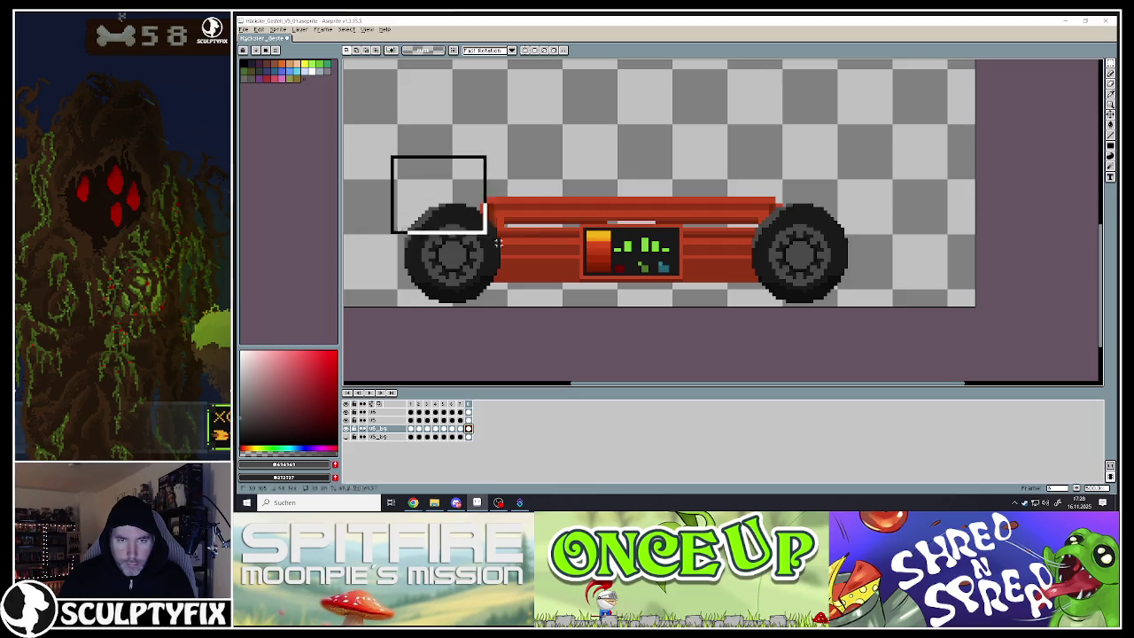
pyautogui.moveTo(424, 121); pyautogui.dragTo(876, 229)
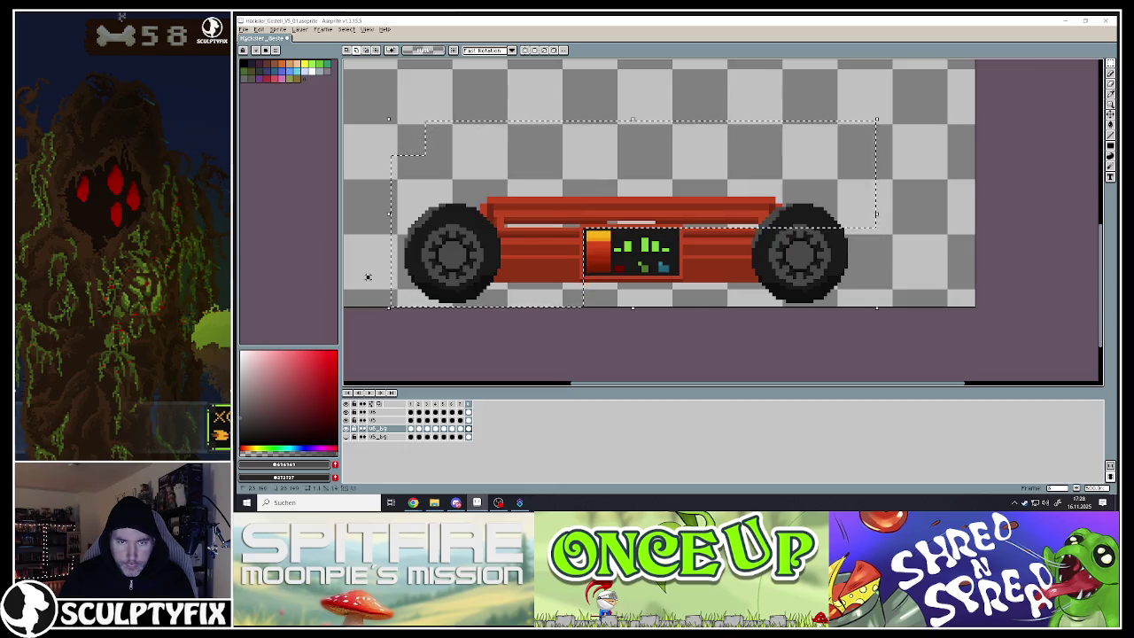
pyautogui.moveTo(367, 276); pyautogui.dragTo(937, 307)
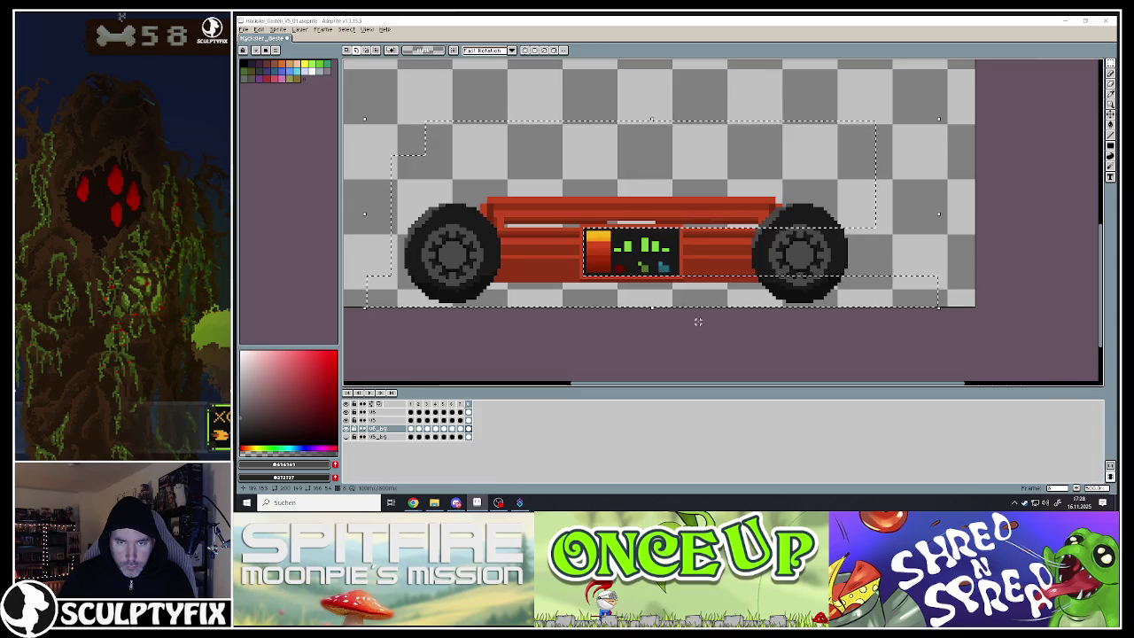
pyautogui.moveTo(683, 321)
pyautogui.mouseDown()
pyautogui.moveTo(707, 195)
pyautogui.moveTo(921, 142)
pyautogui.mouseUp()
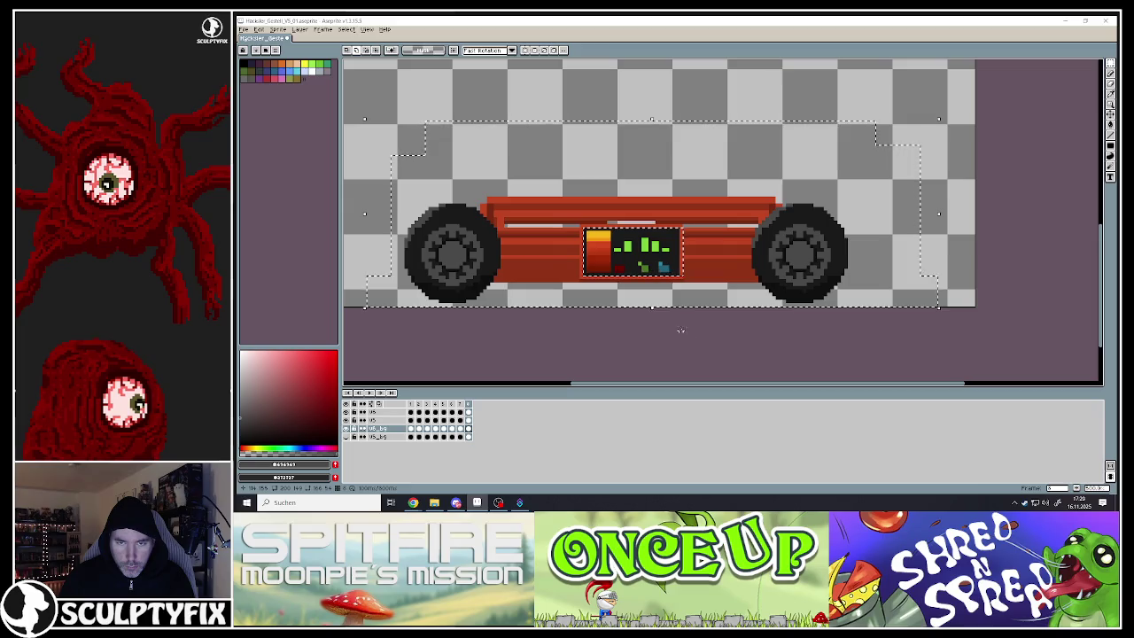
pyautogui.moveTo(680, 333); pyautogui.dragTo(934, 135)
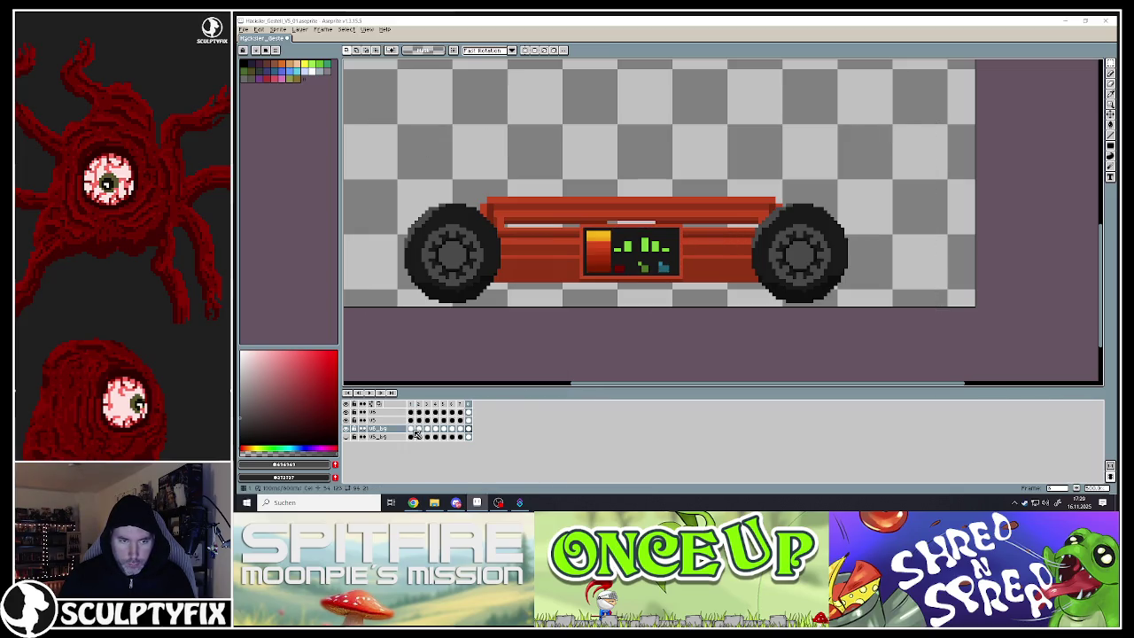
# Shift the car body down one pixel on frames 1 and 2
pyautogui.click(412, 429)
pyautogui.hotkey('ctrl', 'z')
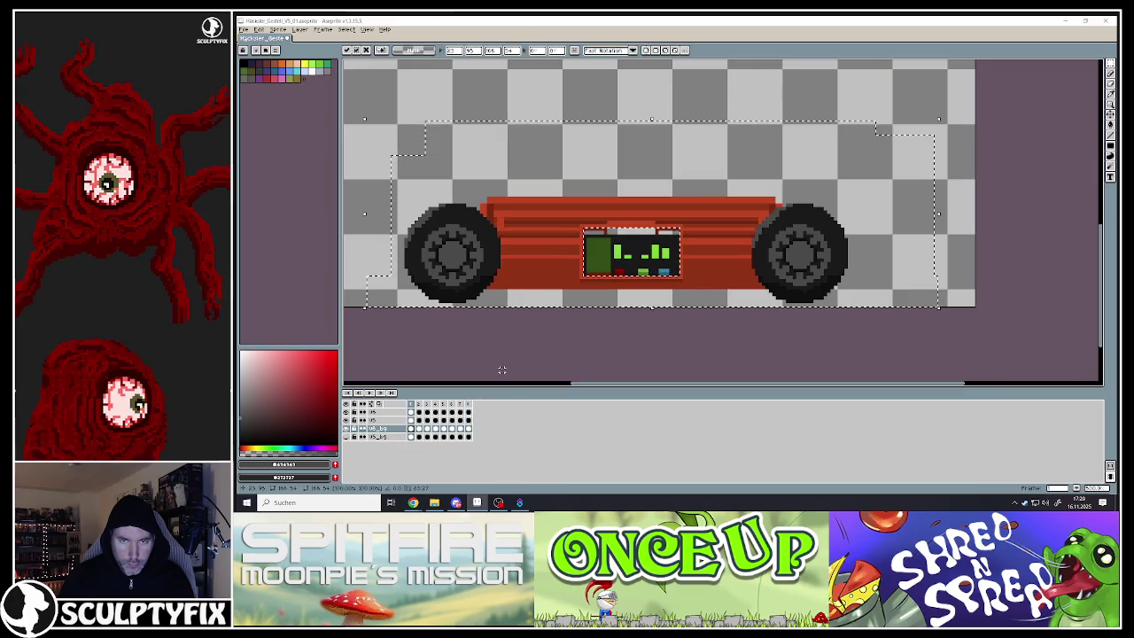
pyautogui.press('Down')
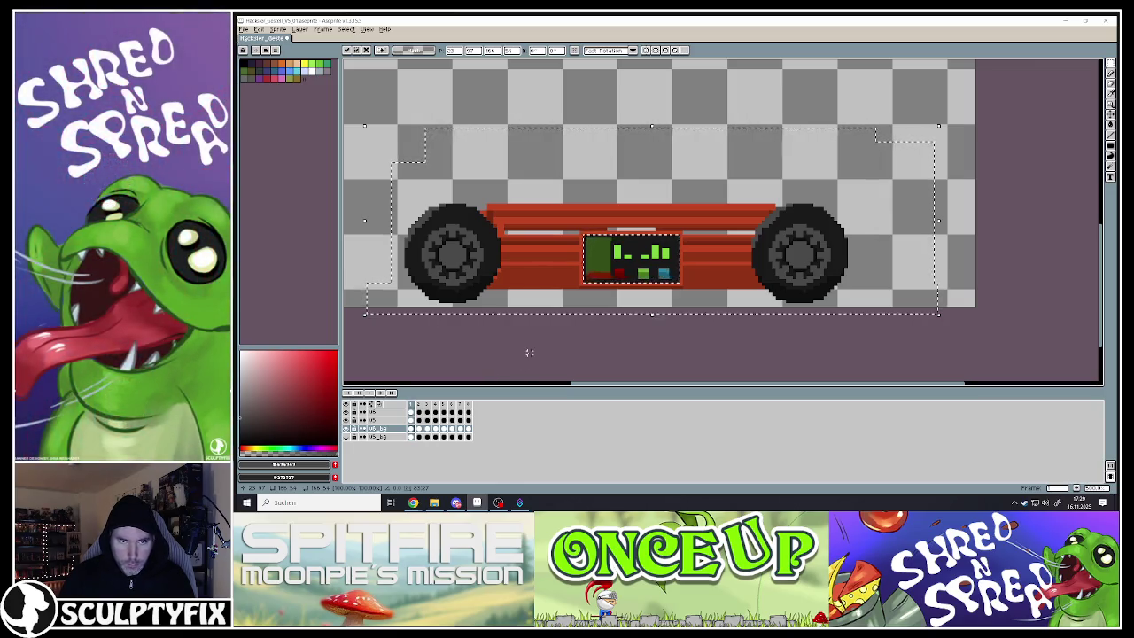
pyautogui.hotkey('ctrl', 'd')
pyautogui.click(424, 429)
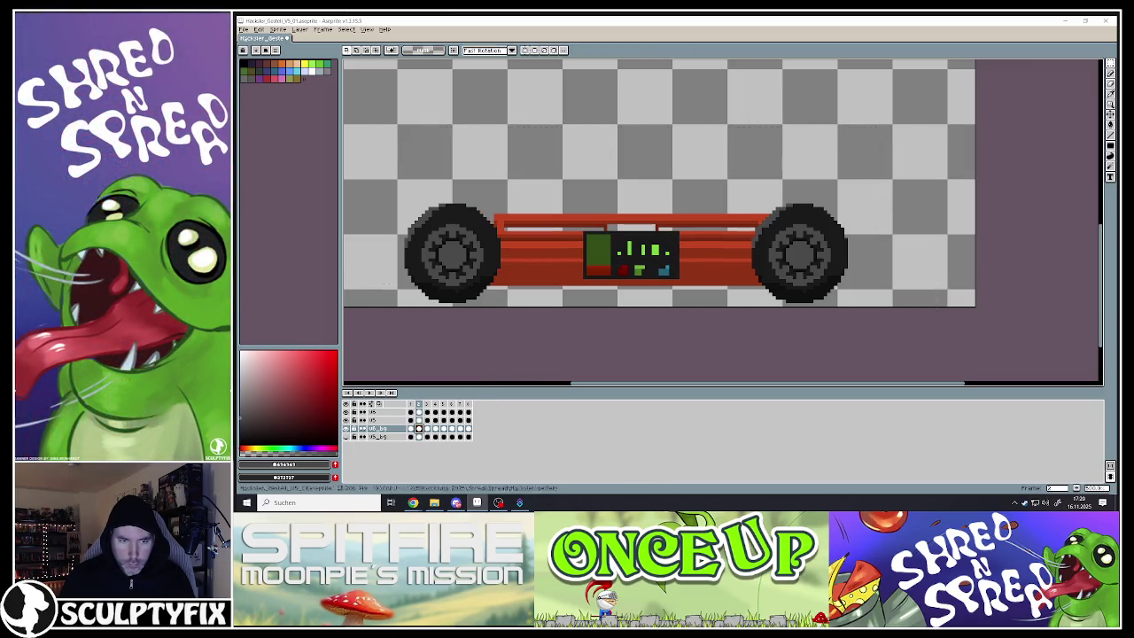
pyautogui.hotkey('ctrl', 'z')
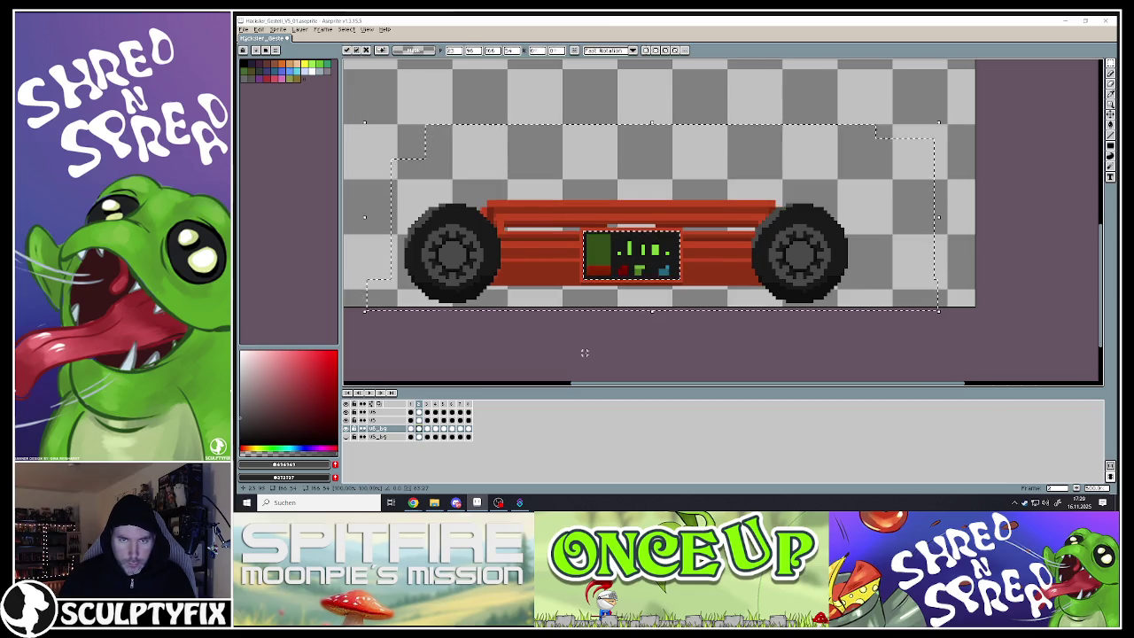
pyautogui.press('Return')
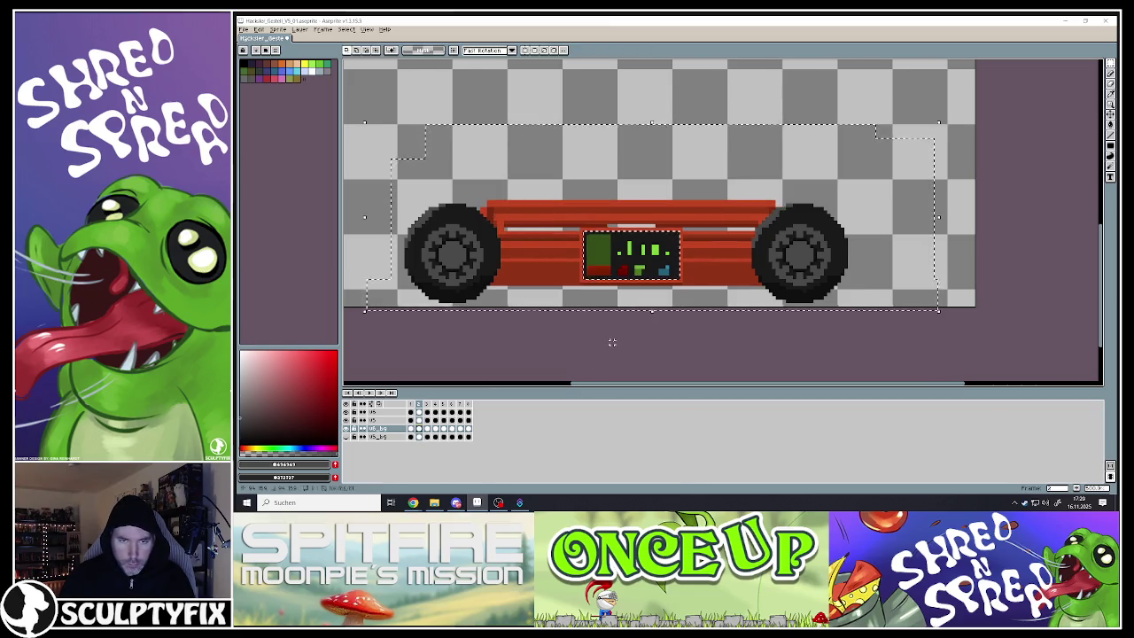
# Shift the car body on frames 3 and 4 and deselect it
pyautogui.click(433, 427)
pyautogui.hotkey('ctrl', 'z')
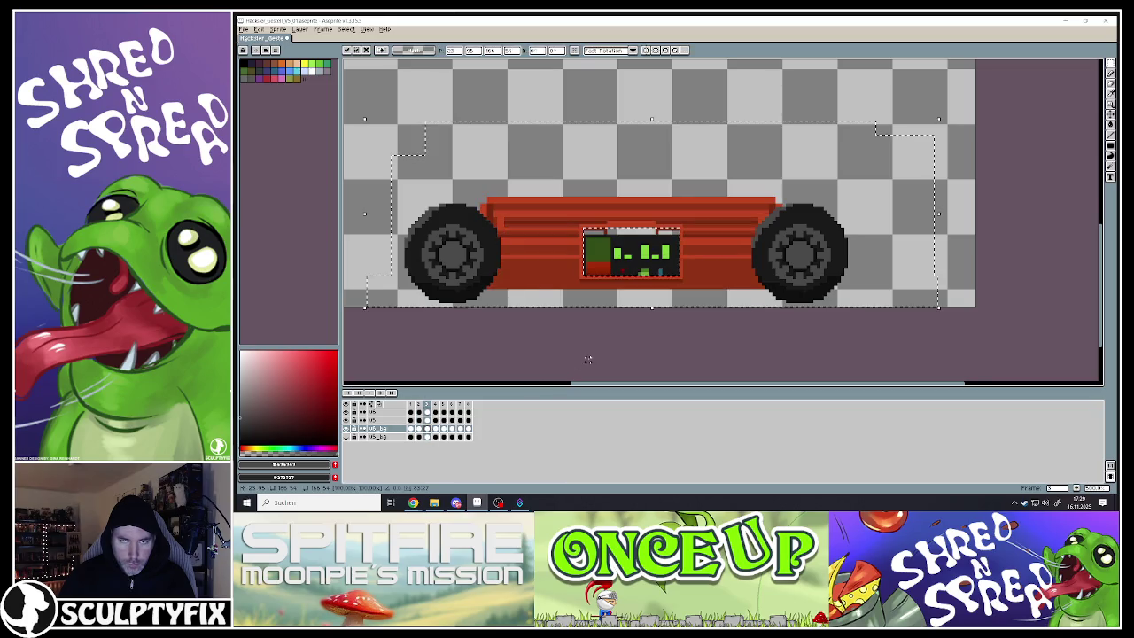
pyautogui.hotkey('ctrl', 'z')
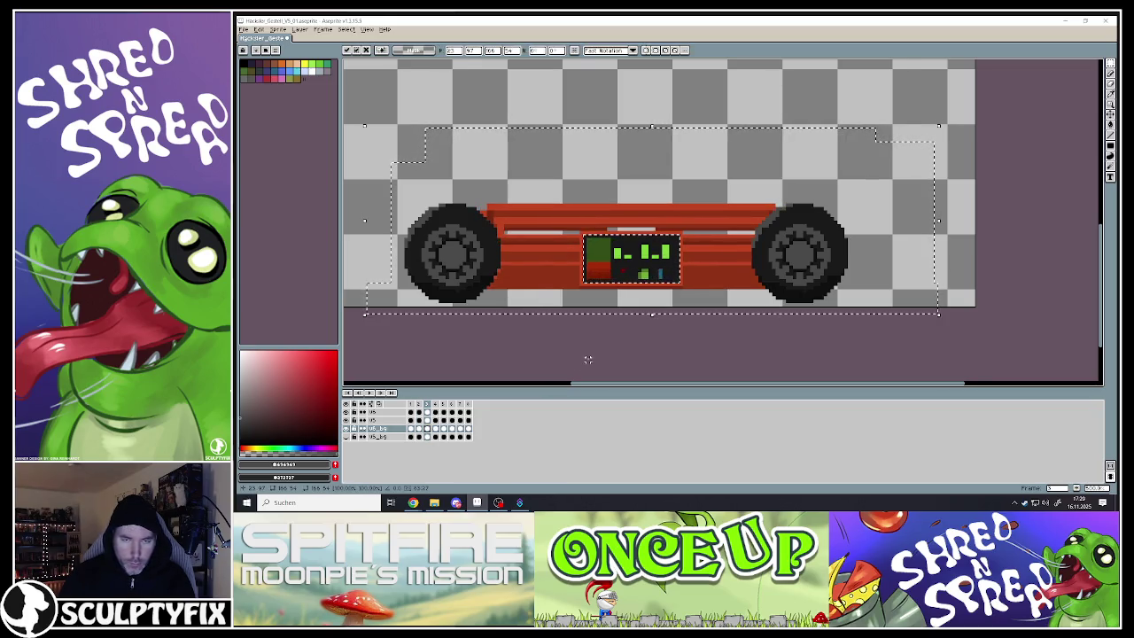
pyautogui.hotkey('ctrl', 'd')
pyautogui.click(435, 429)
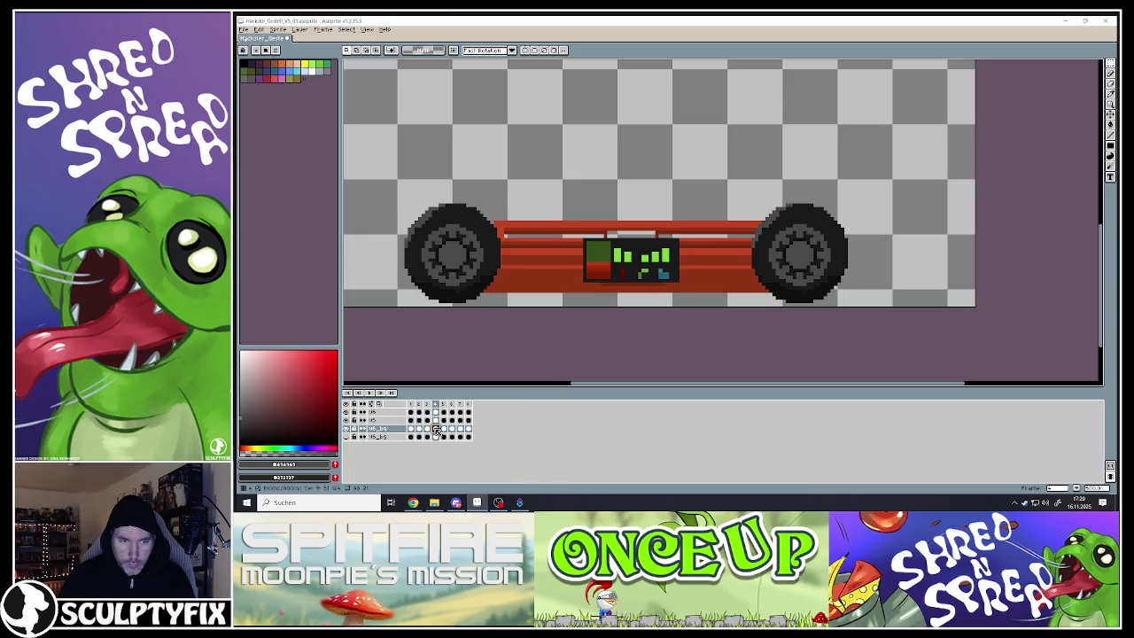
pyautogui.hotkey('ctrl', 'z')
pyautogui.hotkey('ctrl', 'z')
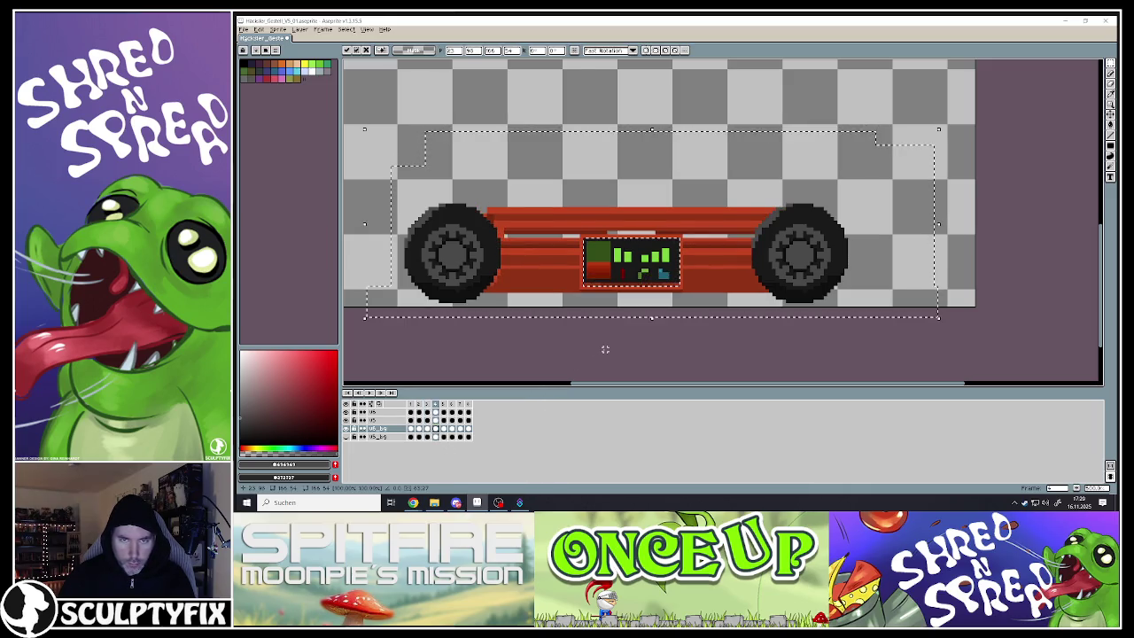
pyautogui.hotkey('ctrl', 'd')
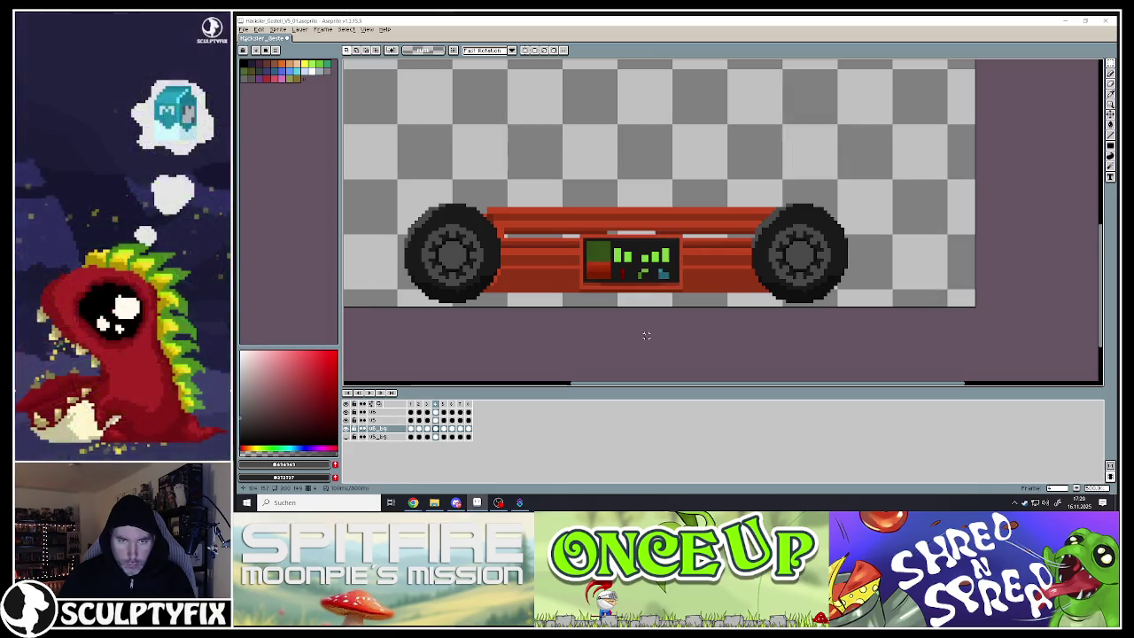
# Place the copied body piece on frames 5 and 6, shifting stripes and display
pyautogui.click(446, 429)
pyautogui.hotkey('ctrl', 'z')
pyautogui.hotkey('ctrl', 'z')
pyautogui.hotkey('ctrl', 'd')
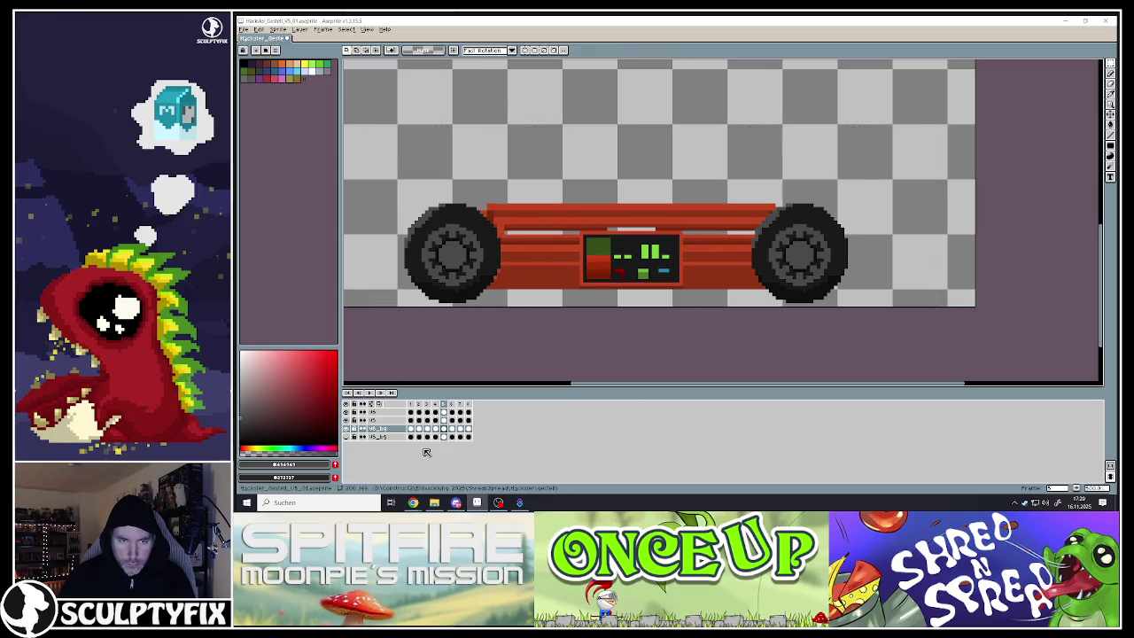
pyautogui.click(451, 429)
pyautogui.hotkey('ctrl', 'z')
pyautogui.hotkey('ctrl', 'z')
pyautogui.hotkey('ctrl', 'd')
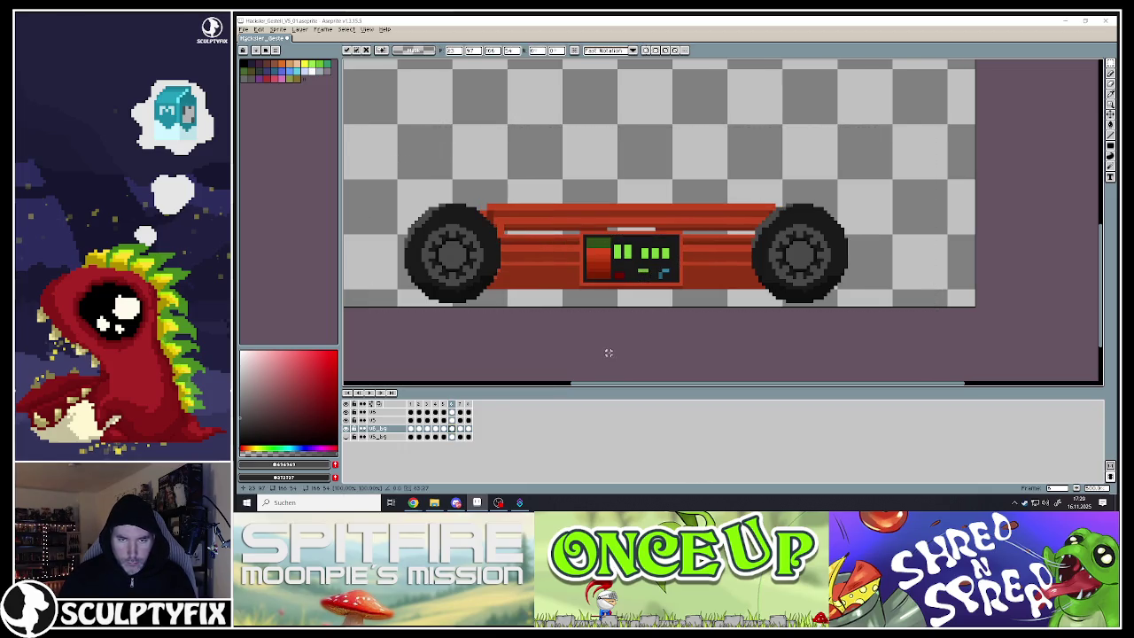
# Place the copied body piece and bright highlight stripe onto frame 7
pyautogui.hotkey('ctrl', 'z')
pyautogui.hotkey('ctrl', 'z')
pyautogui.hotkey('ctrl', 'z')
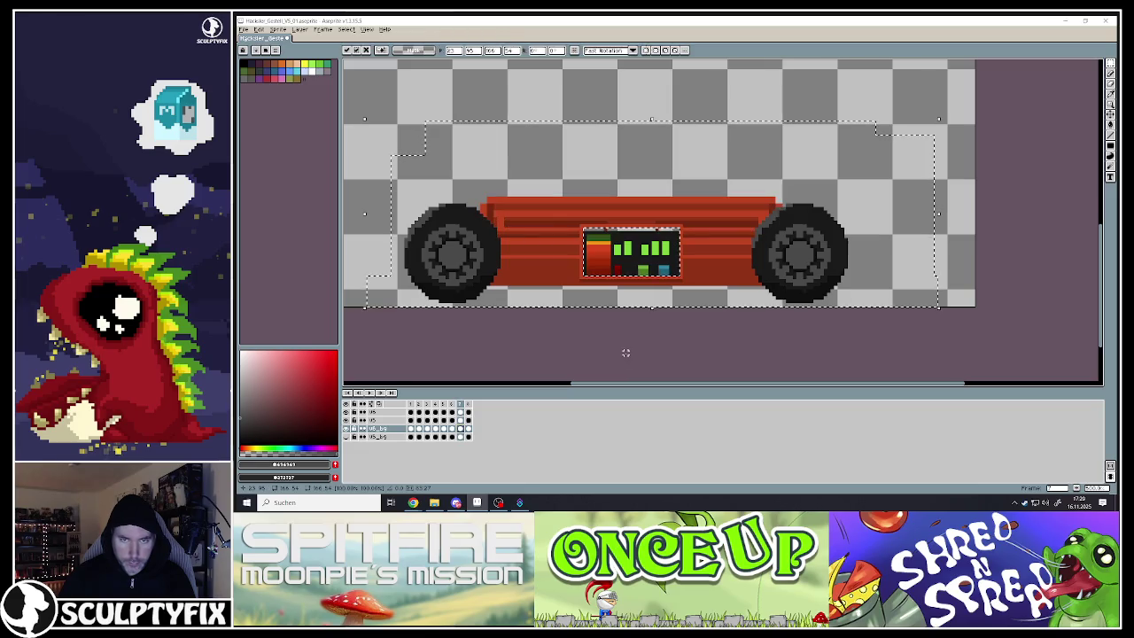
pyautogui.hotkey('ctrl', 'z')
pyautogui.hotkey('ctrl', 'z')
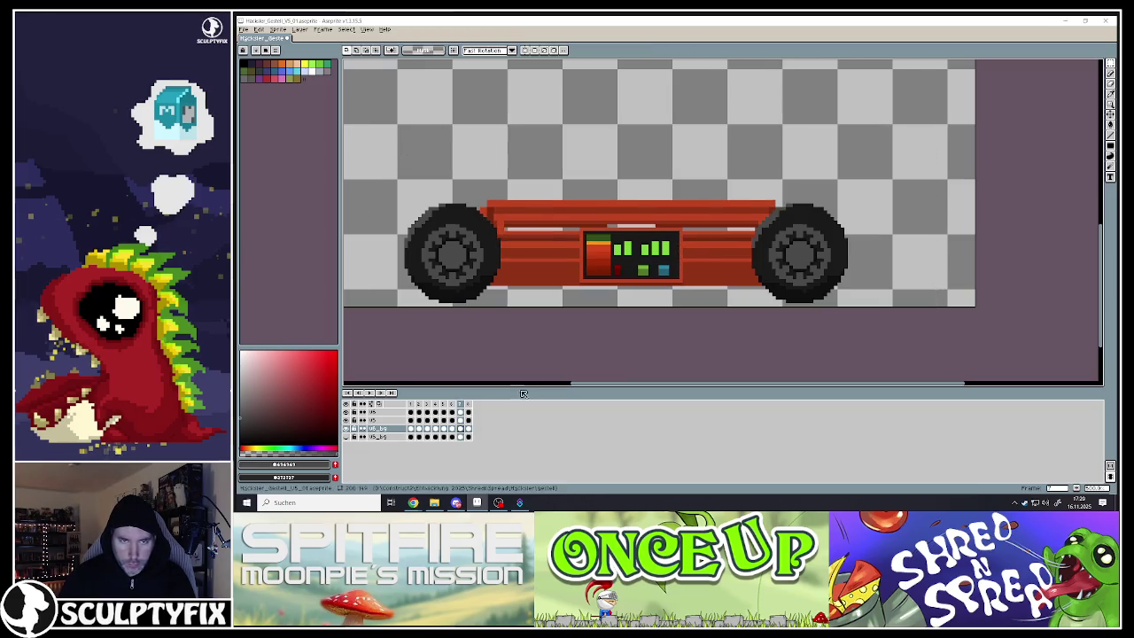
pyautogui.hotkey('ctrl', 'z')
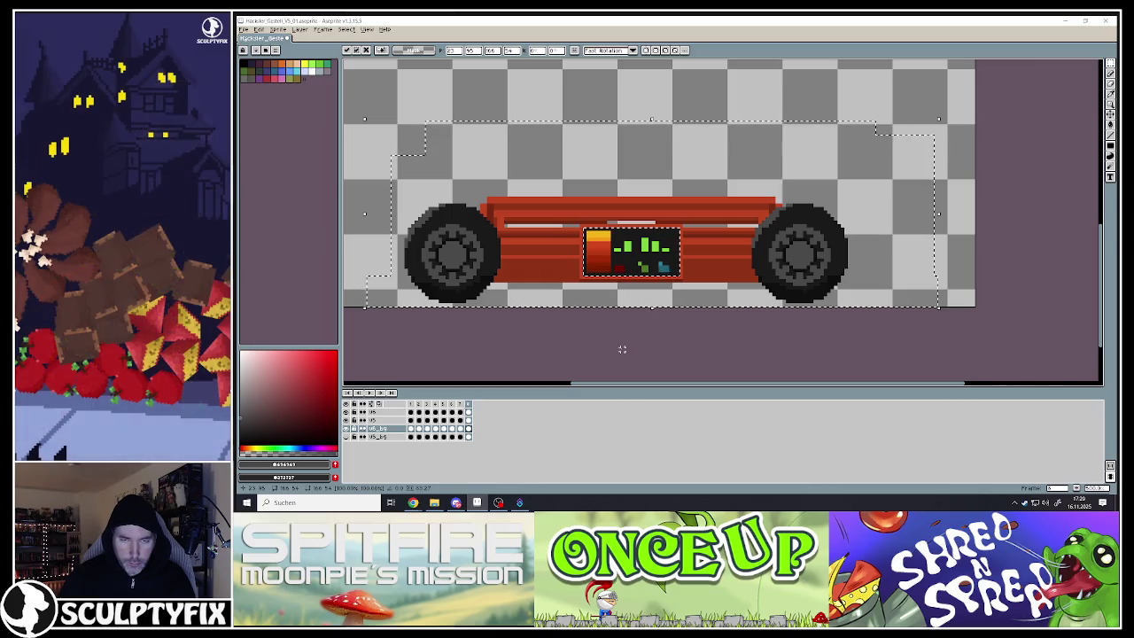
pyautogui.hotkey('ctrl', 'z')
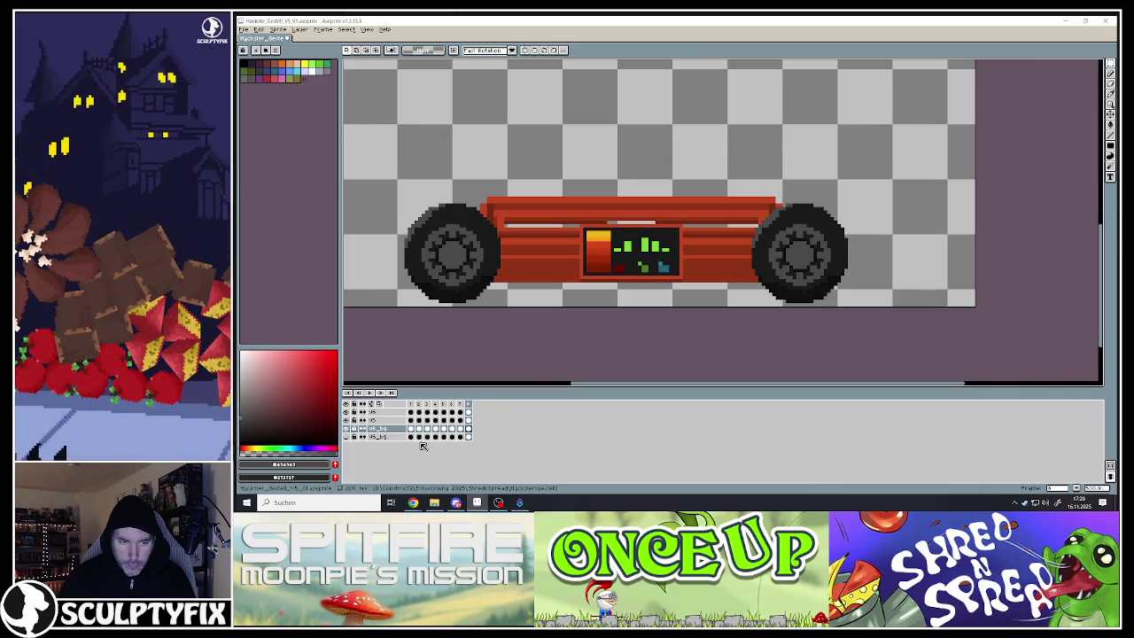
pyautogui.click(411, 405)
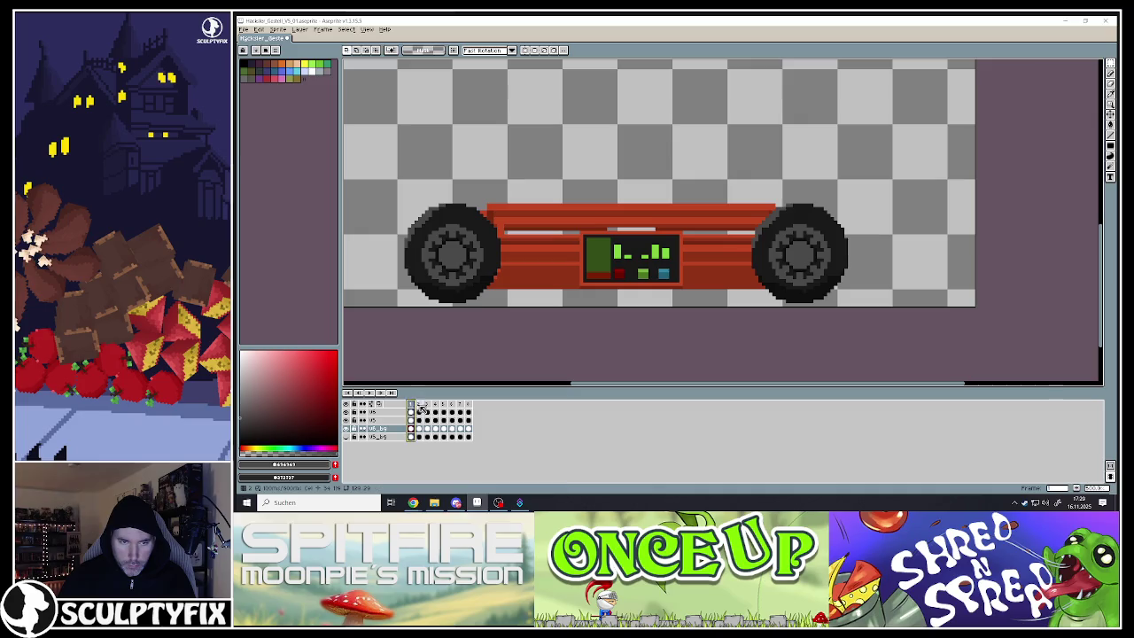
# Flip between frames 2 and 3 to compare the dashboard display
pyautogui.click(420, 405)
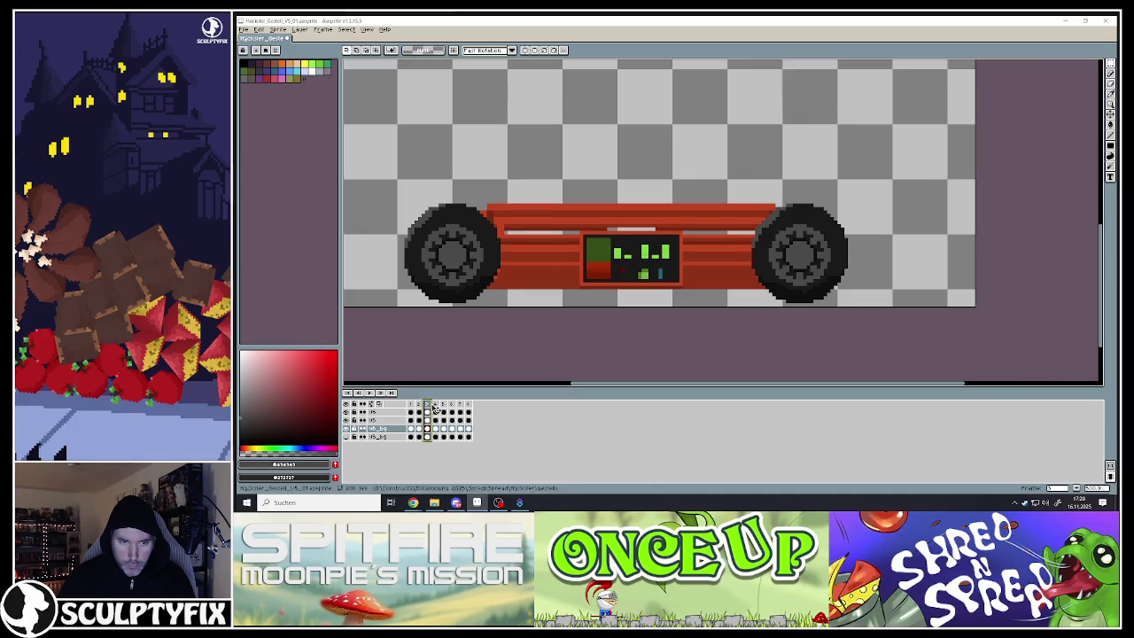
pyautogui.click(434, 405)
pyautogui.scroll(2, 612, 294)
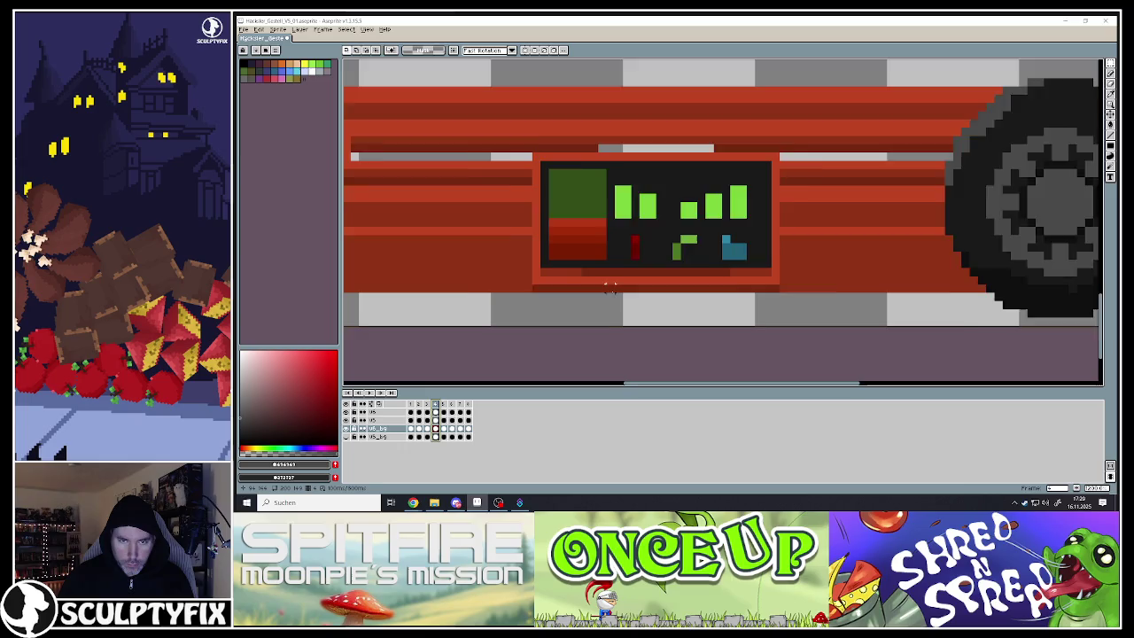
pyautogui.scroll(1, 612, 294)
pyautogui.click(427, 405)
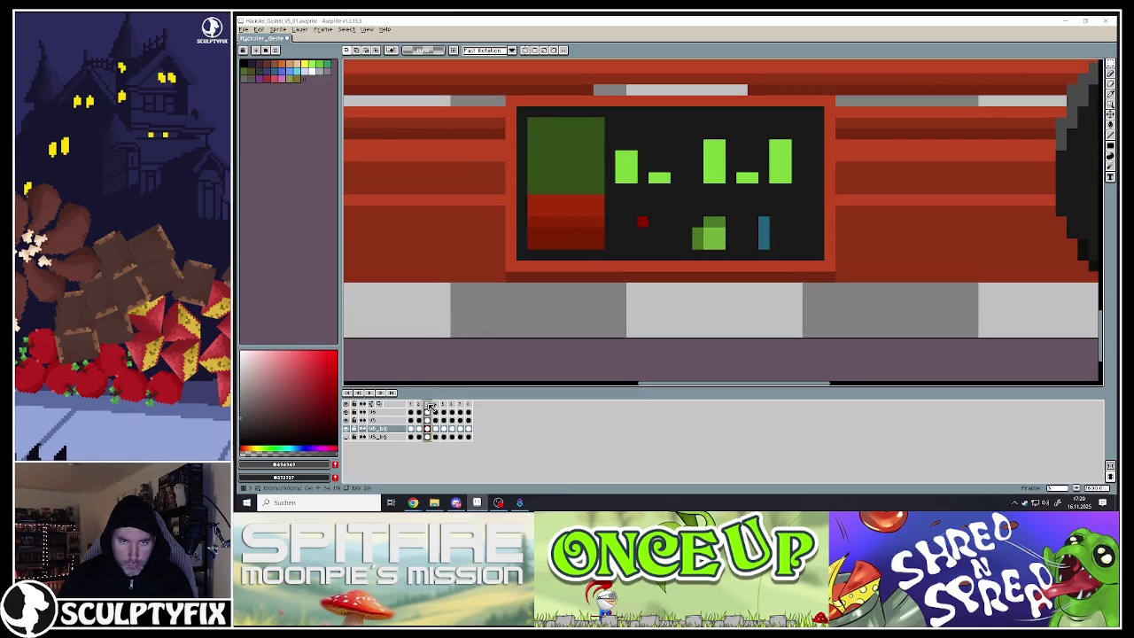
pyautogui.click(437, 404)
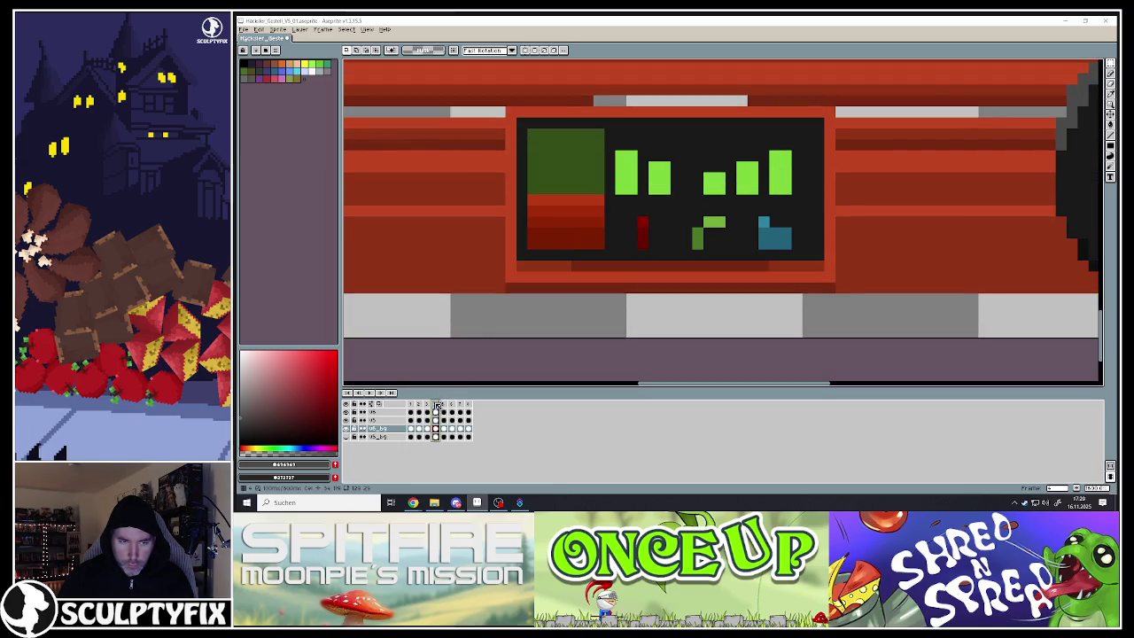
pyautogui.click(428, 405)
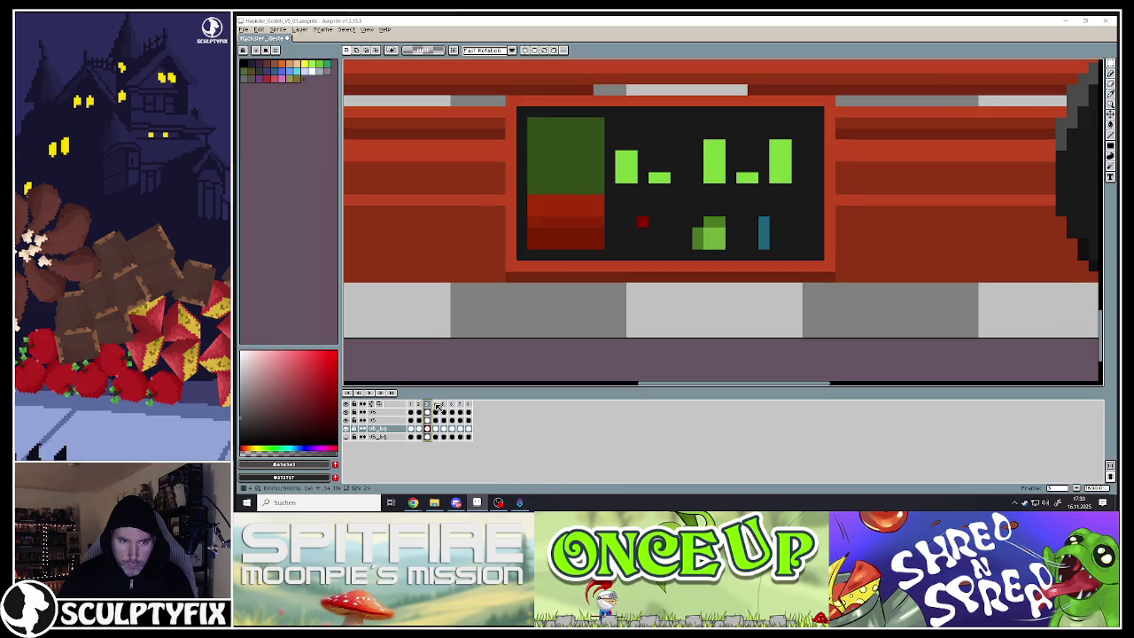
pyautogui.click(436, 405)
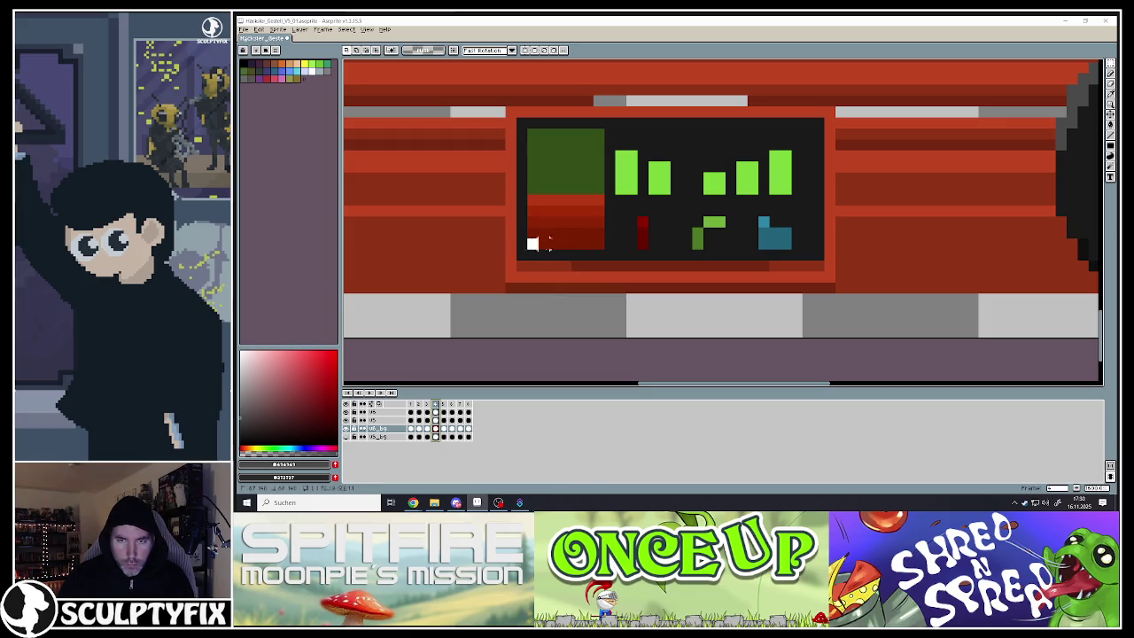
# Stretch the display's bottom strip a few pixels lower and commit it
pyautogui.moveTo(531, 243); pyautogui.dragTo(825, 261)
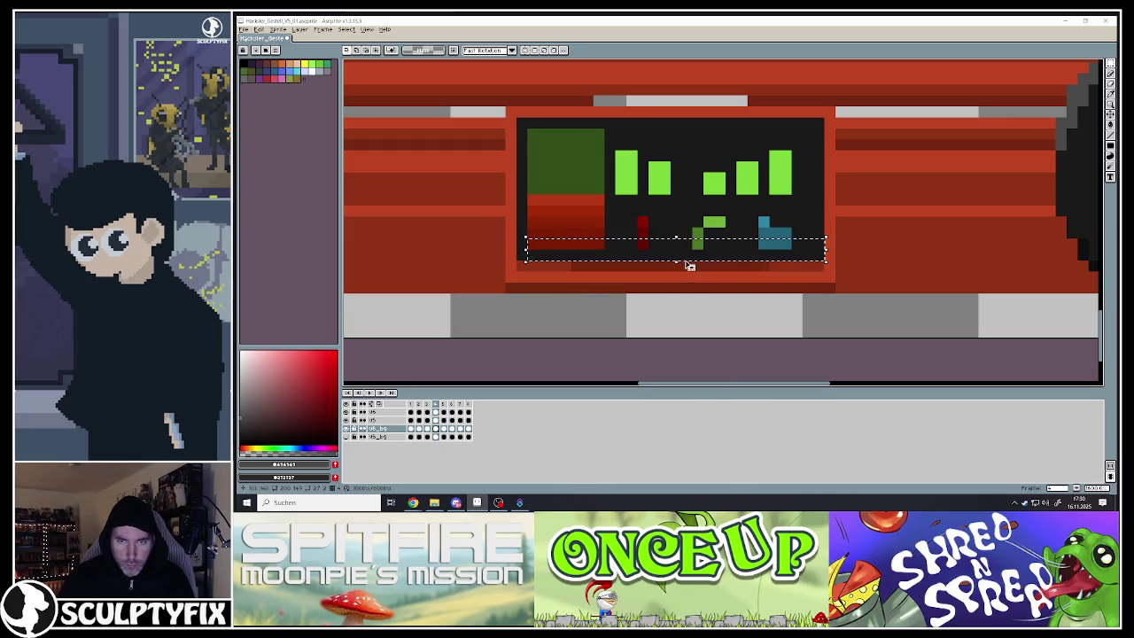
pyautogui.moveTo(694, 262); pyautogui.dragTo(583, 271)
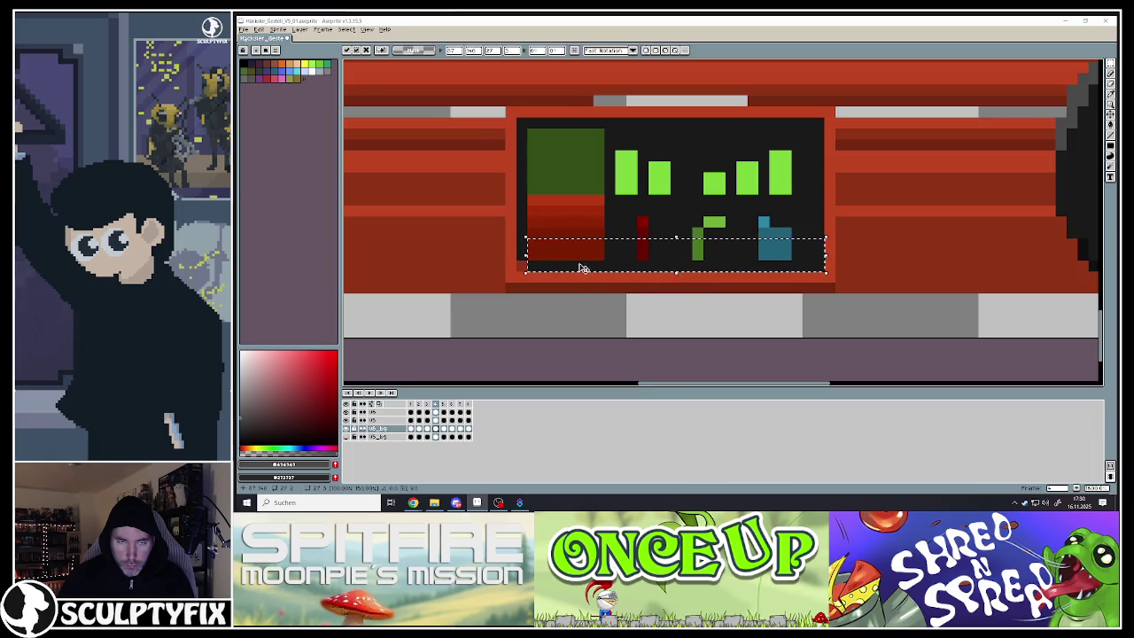
pyautogui.click(576, 232)
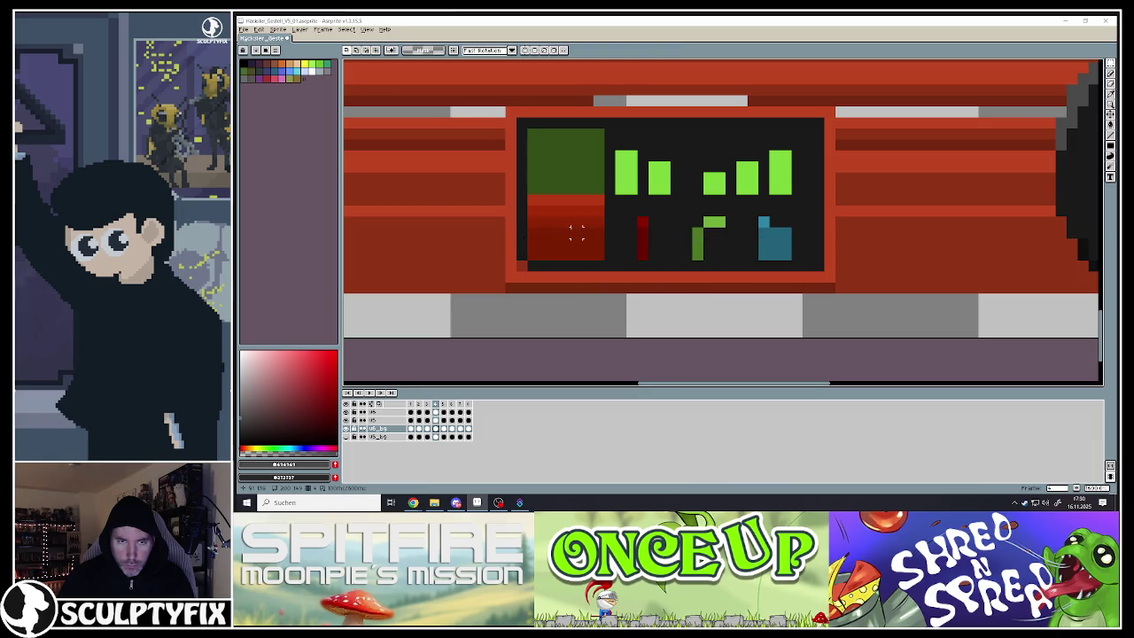
pyautogui.click(1112, 77)
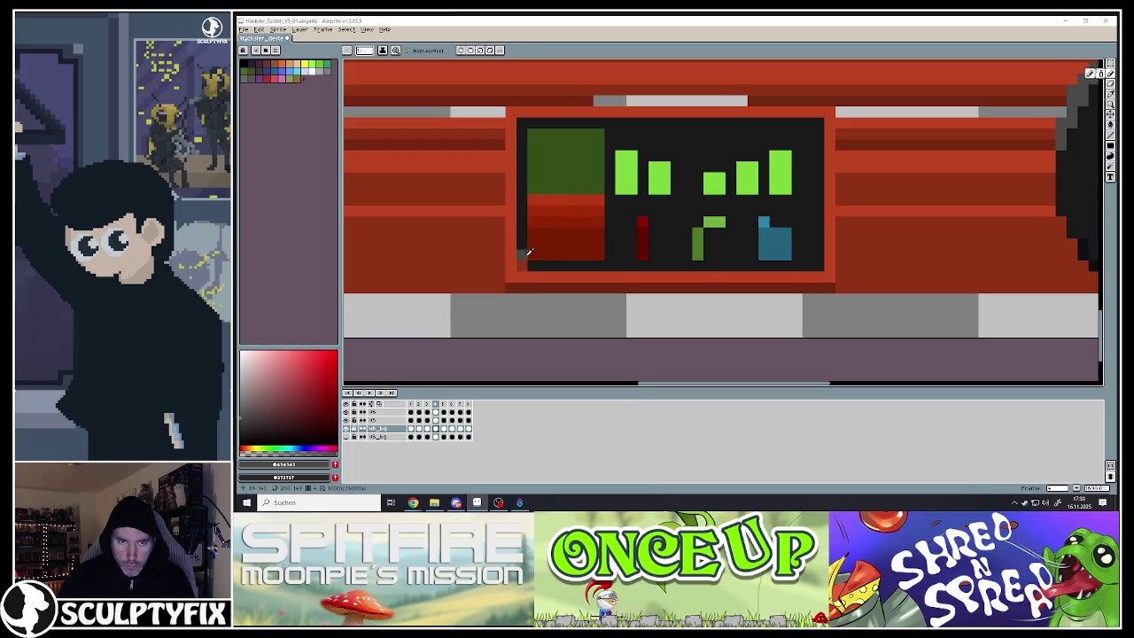
pyautogui.scroll(-4, 525, 255)
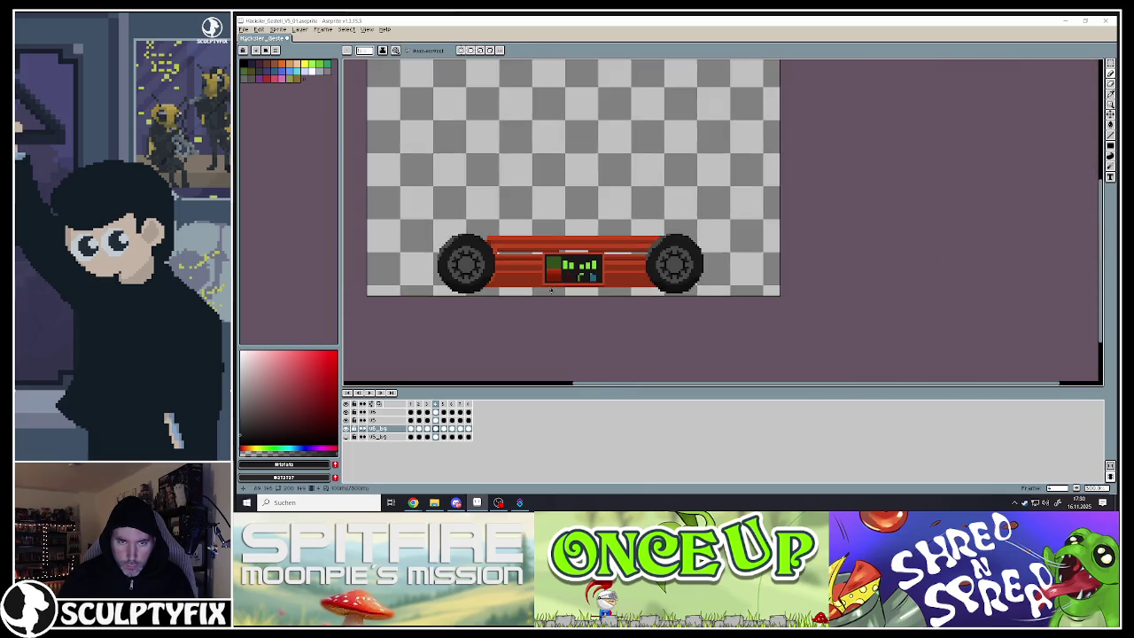
# Play the car animation, stop it on a frame, and save the sprite with Ctrl+S
pyautogui.click(369, 392)
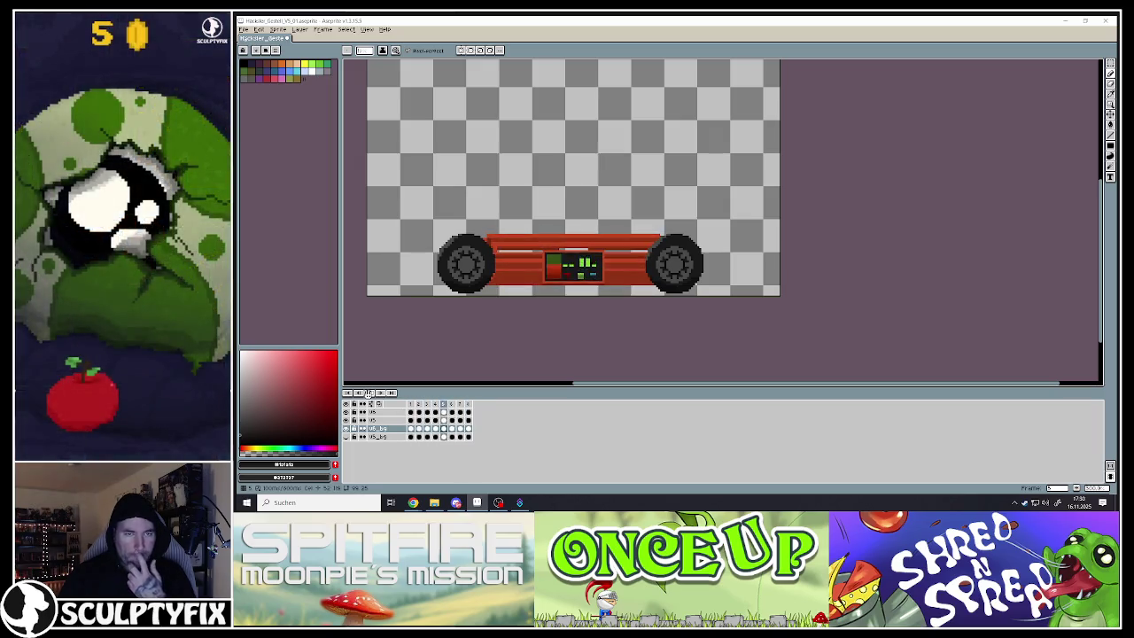
pyautogui.click(434, 413)
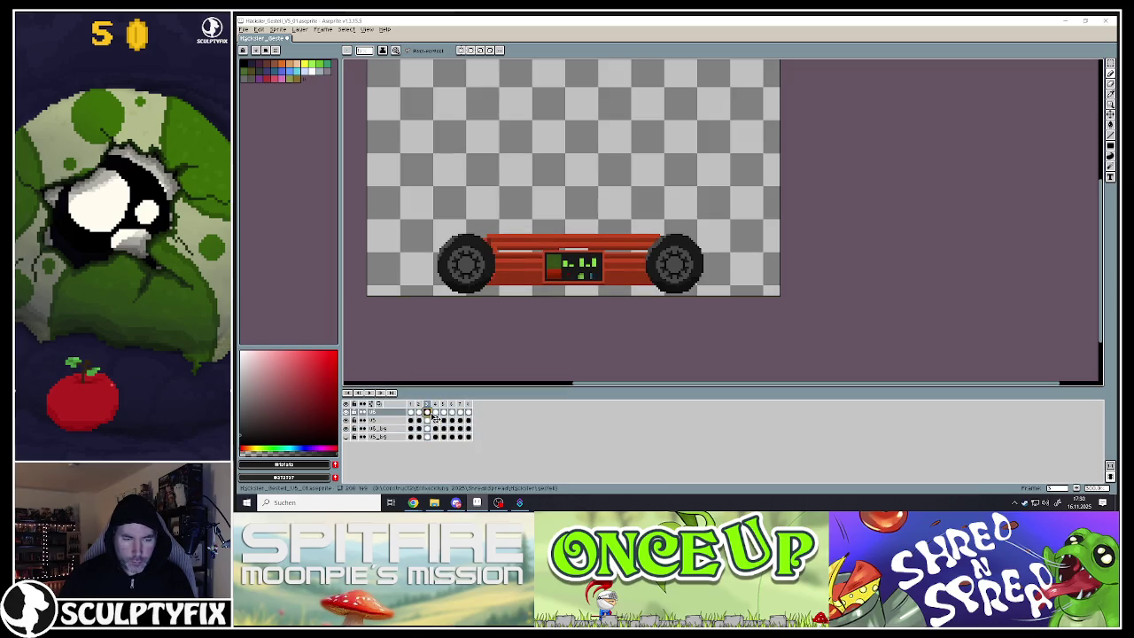
pyautogui.hotkey('ctrl', 's')
pyautogui.click(244, 32)
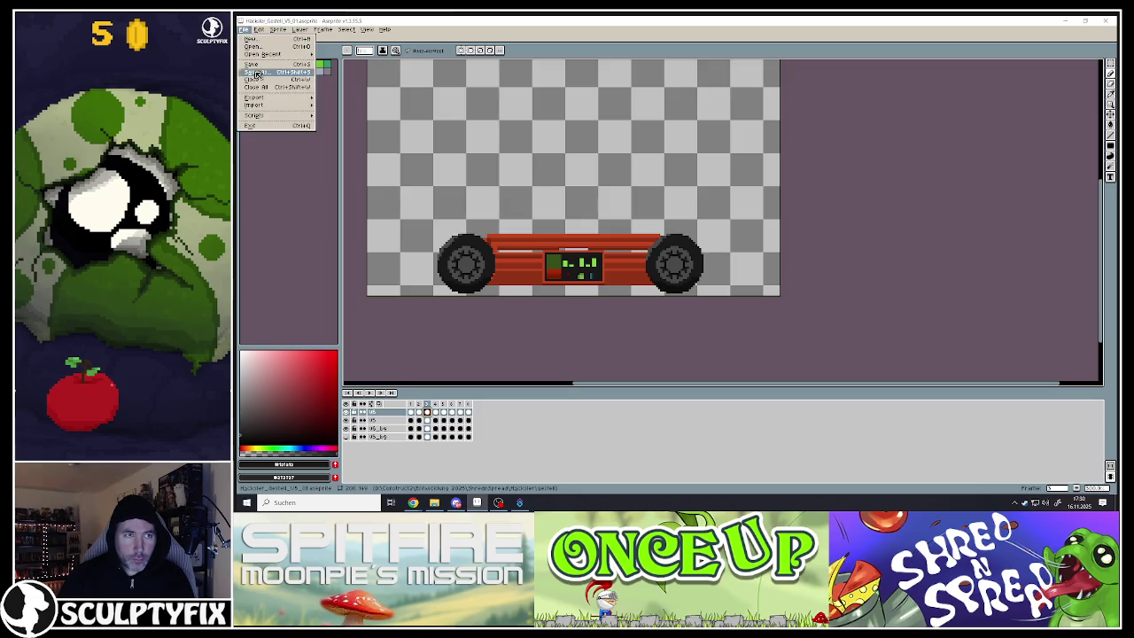
pyautogui.click(258, 71)
pyautogui.scroll(2, 414, 283)
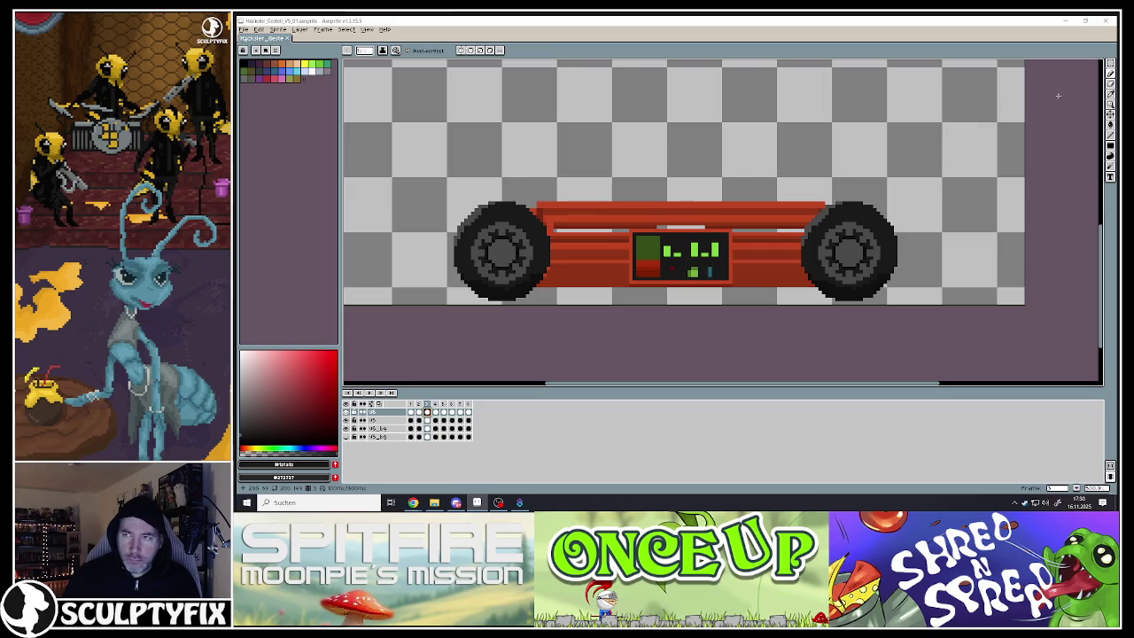
# Scale the lower half of the left wheel slightly larger and commit the transform
pyautogui.press('w')
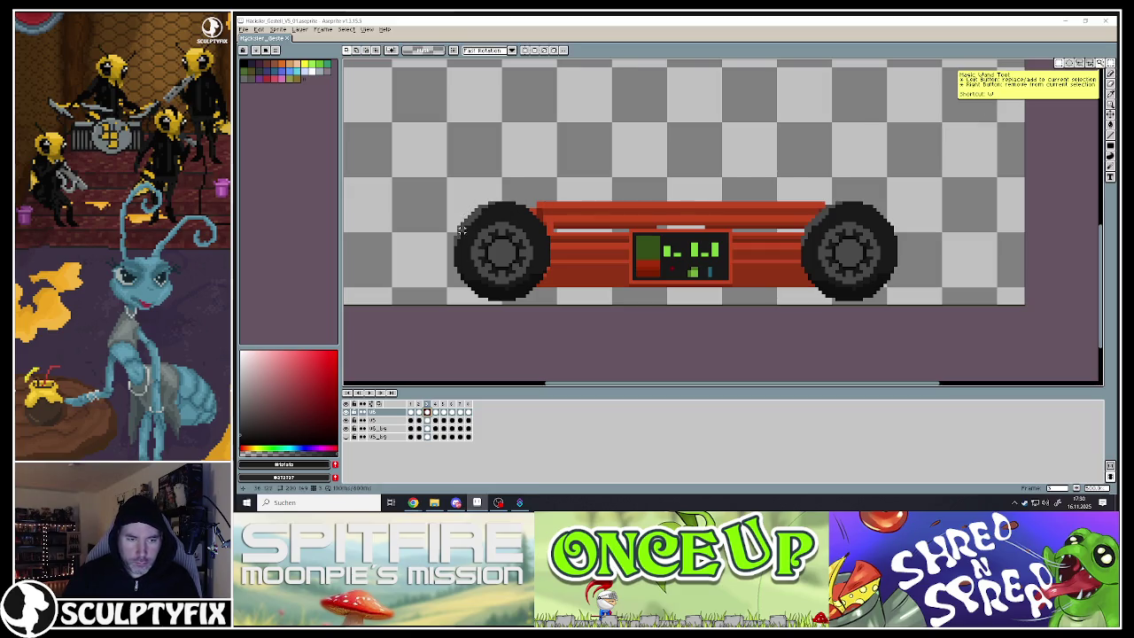
pyautogui.moveTo(444, 182)
pyautogui.mouseDown()
pyautogui.moveTo(558, 289)
pyautogui.moveTo(560, 305)
pyautogui.mouseUp()
pyautogui.click(430, 264)
pyautogui.moveTo(439, 253); pyautogui.dragTo(565, 306)
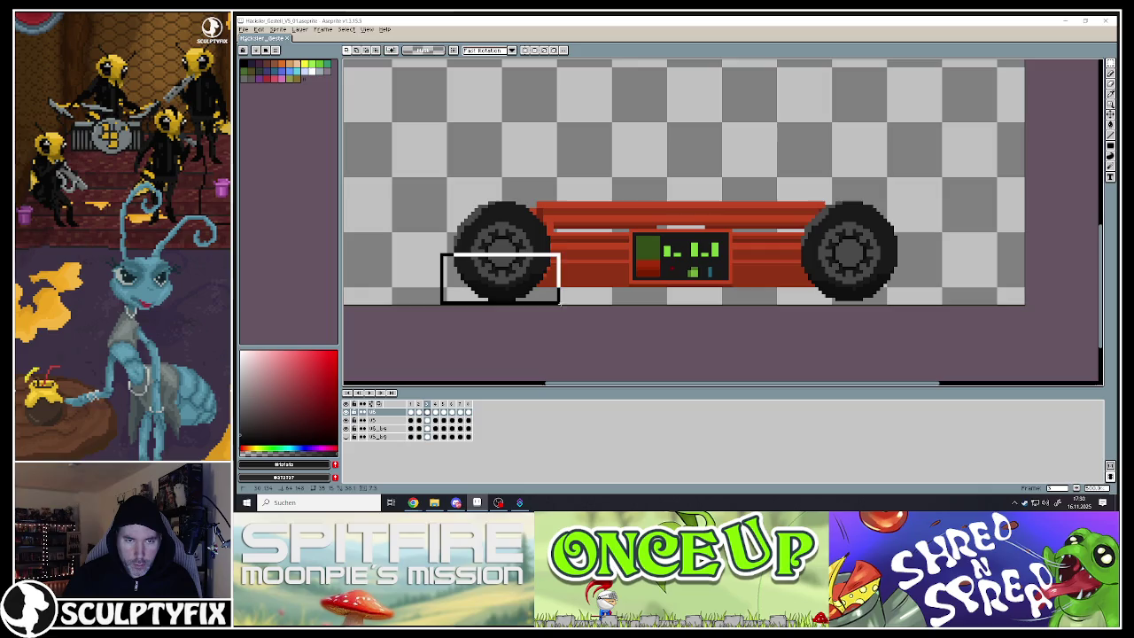
pyautogui.click(500, 251)
pyautogui.moveTo(565, 282); pyautogui.dragTo(571, 285)
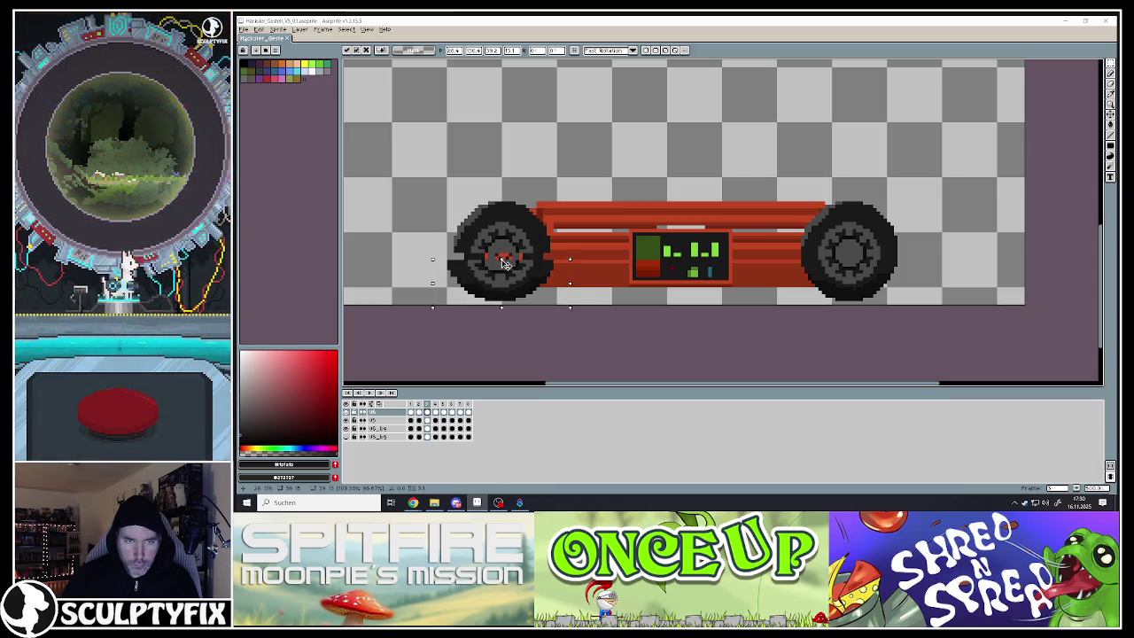
pyautogui.moveTo(427, 172)
pyautogui.mouseDown()
pyautogui.moveTo(565, 258)
pyautogui.moveTo(521, 248)
pyautogui.mouseUp()
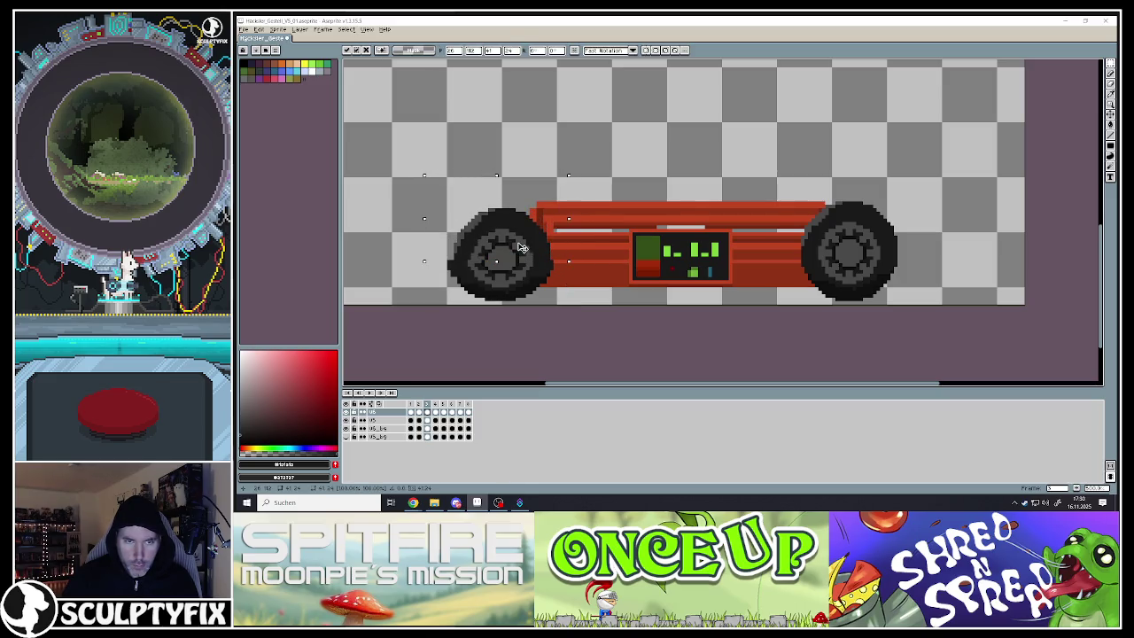
pyautogui.click(555, 319)
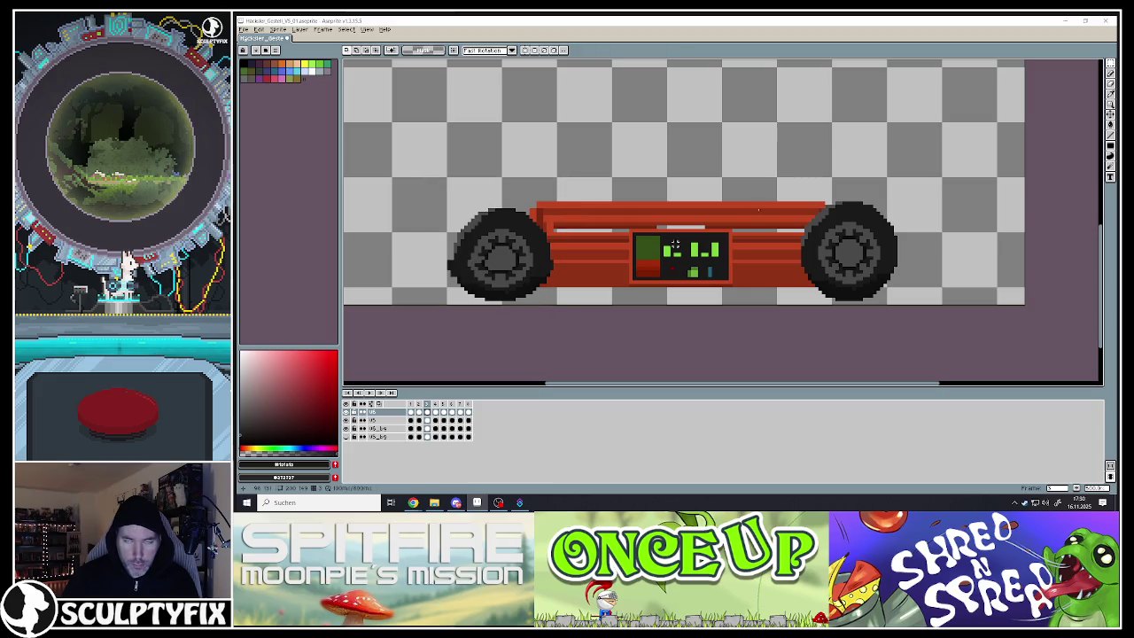
pyautogui.click(1111, 89)
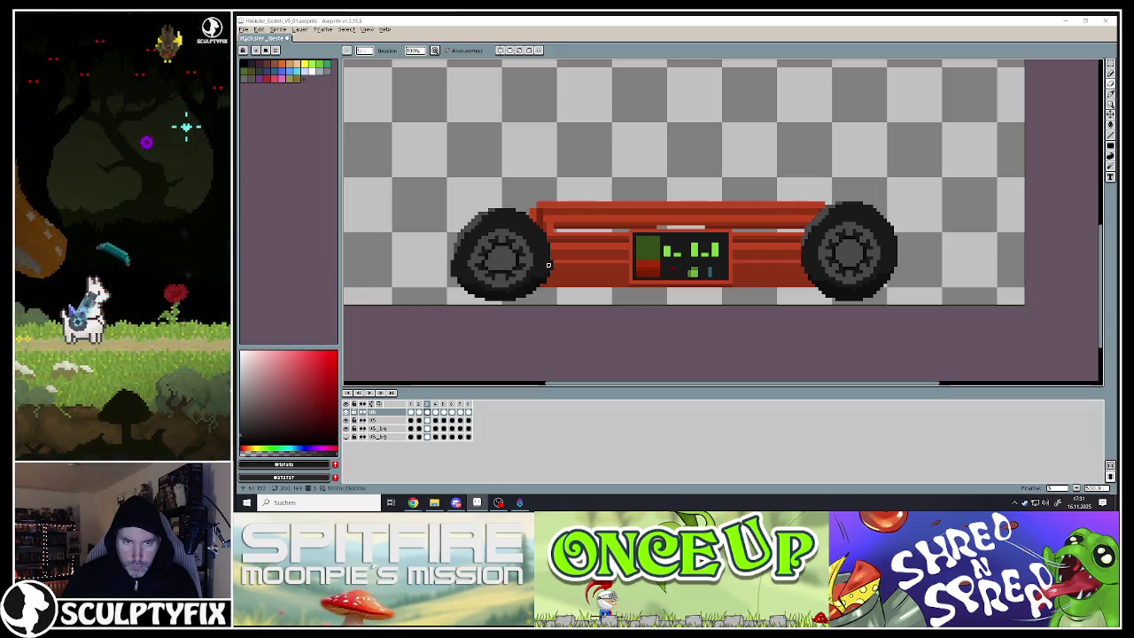
# Preview the chassis animation, stop playback, and land on frame 3
pyautogui.scroll(-3, 569, 310)
pyautogui.scroll(1, 567, 310)
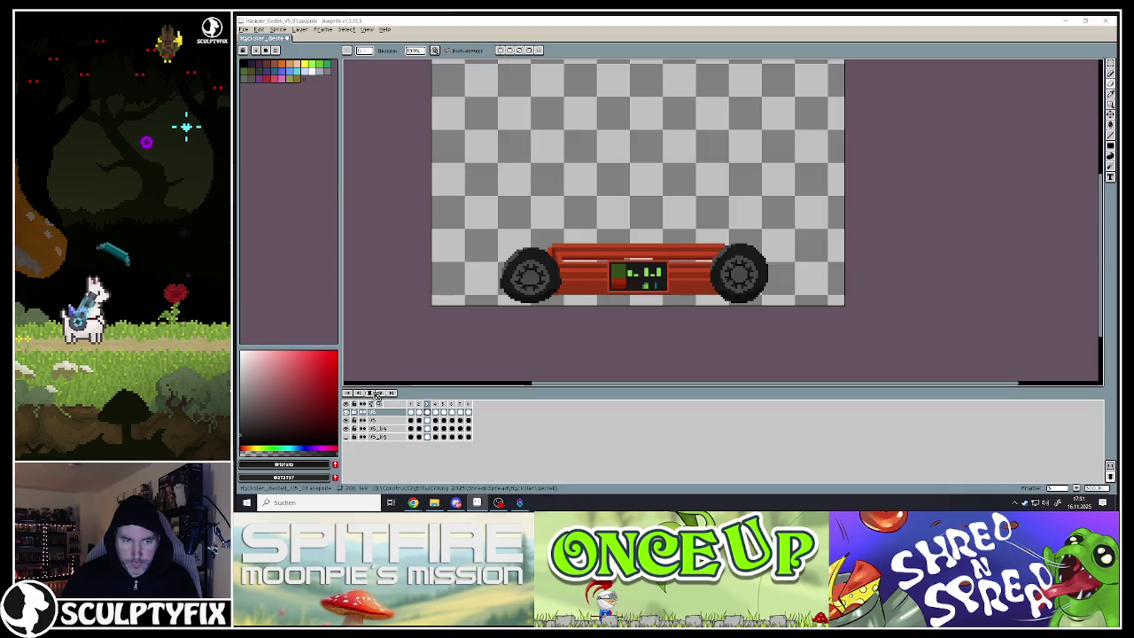
pyautogui.click(376, 396)
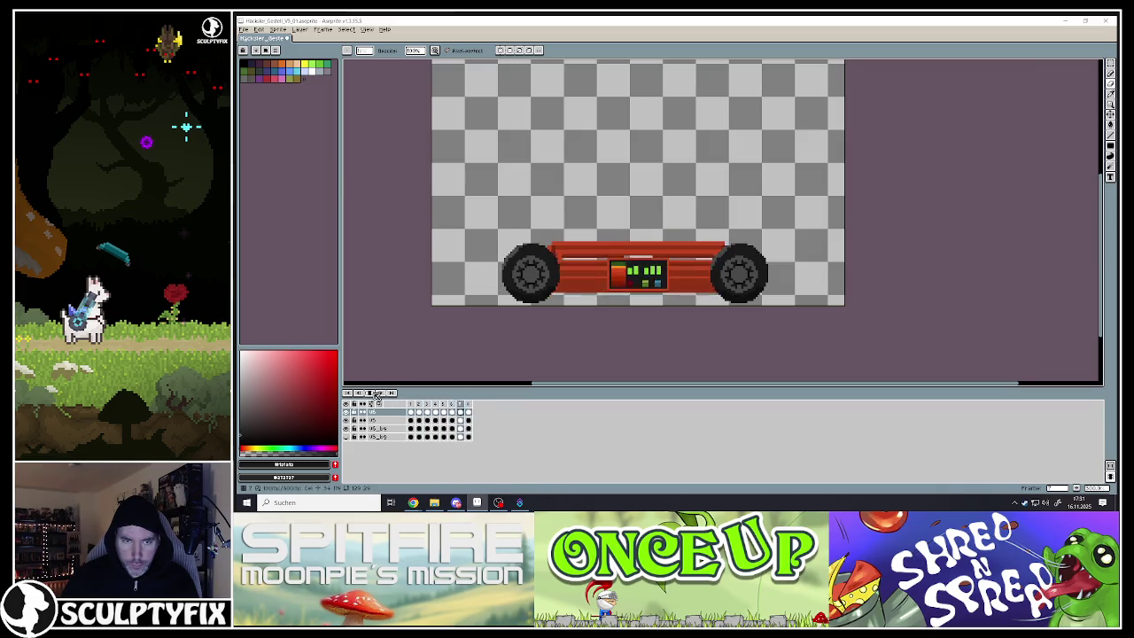
pyautogui.click(377, 395)
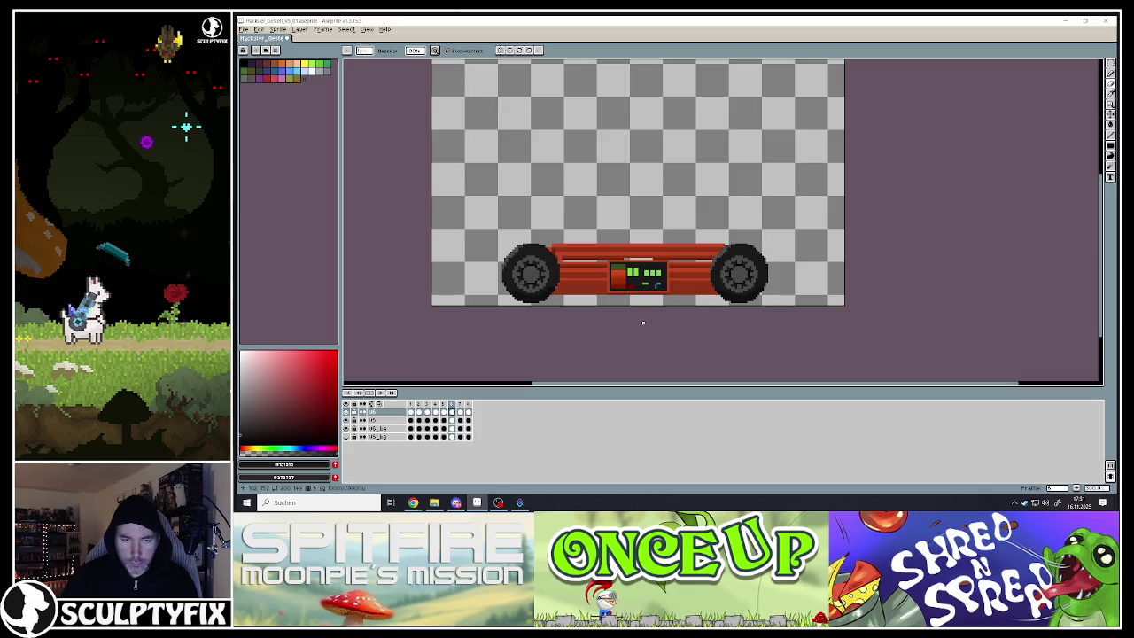
pyautogui.click(427, 413)
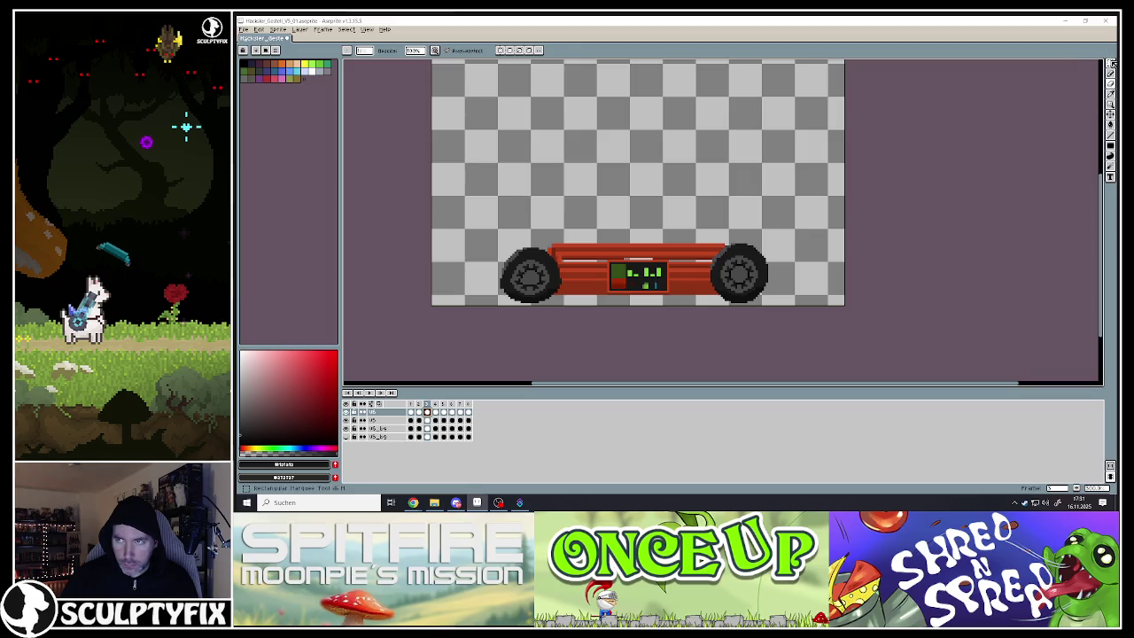
# Copy the left wheel and place the copy over the right wheel
pyautogui.press('m')
pyautogui.moveTo(478, 224); pyautogui.dragTo(576, 310)
pyautogui.click(587, 322)
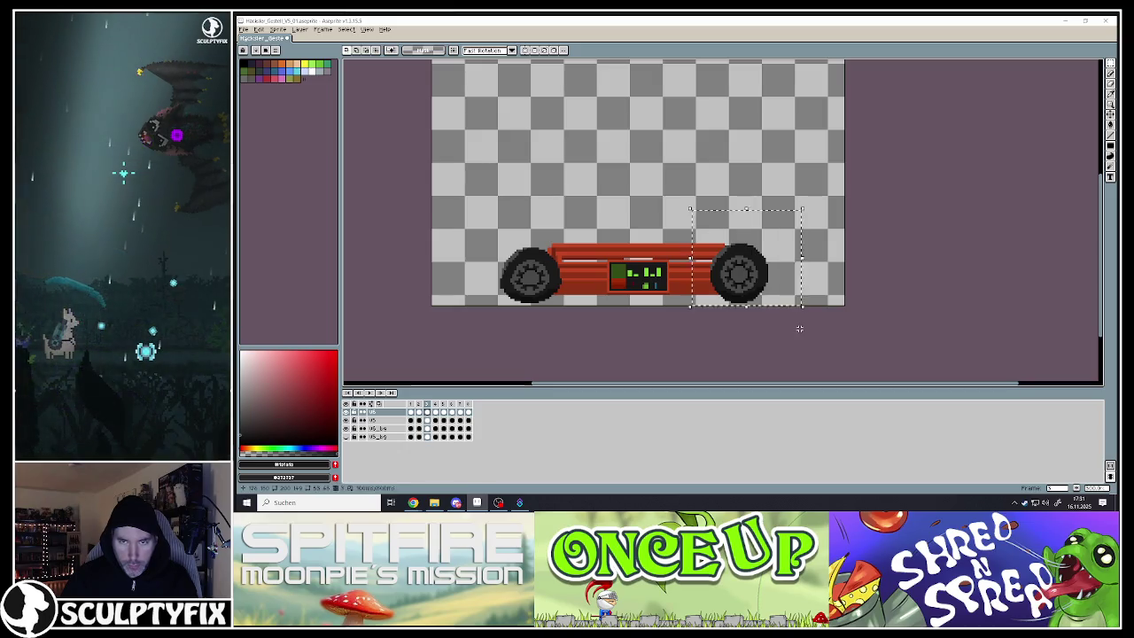
pyautogui.hotkey('ctrl', 'z')
pyautogui.hotkey('ctrl', 'z')
pyautogui.moveTo(588, 292); pyautogui.dragTo(736, 292)
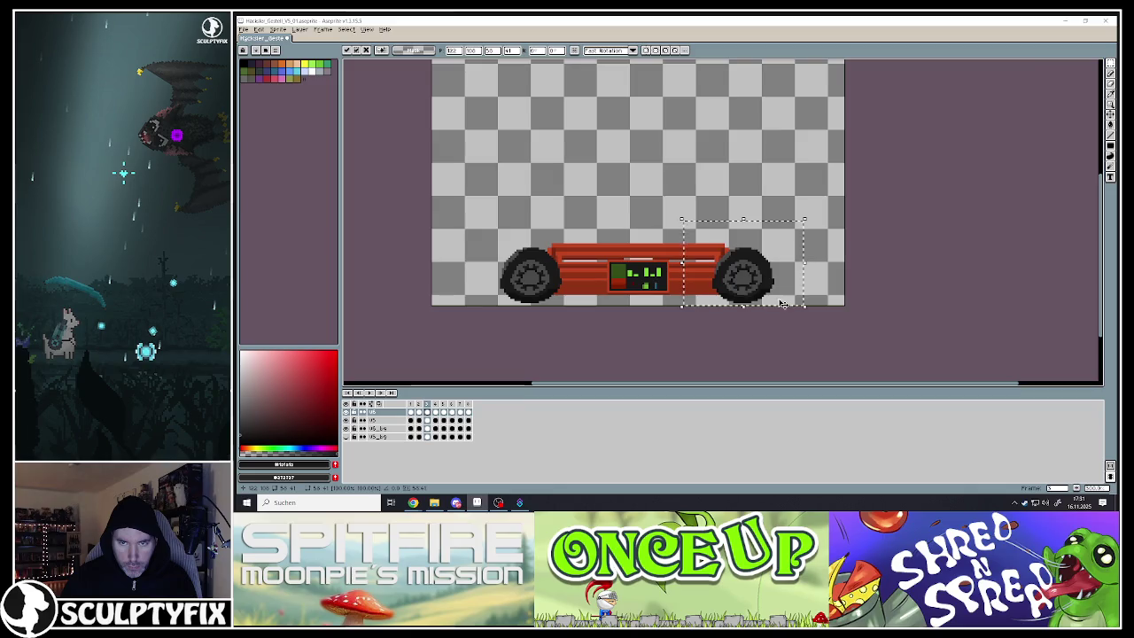
pyautogui.hotkey('ctrl', 's')
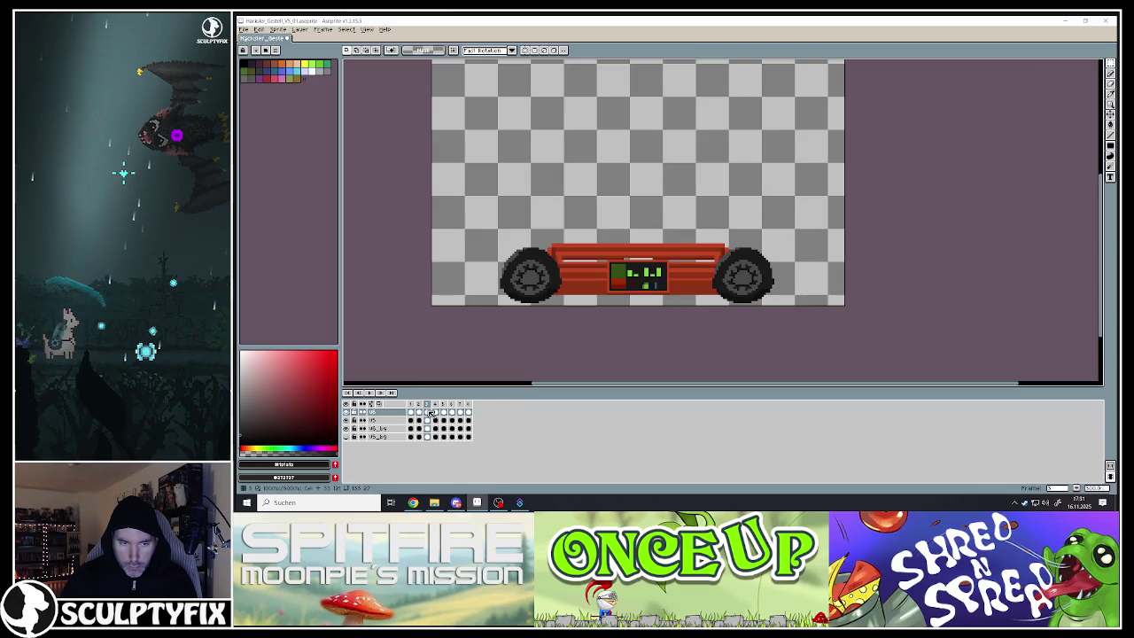
# Select and adjust the right wheel on frame 3
pyautogui.click(420, 406)
pyautogui.click(428, 406)
pyautogui.moveTo(795, 312); pyautogui.dragTo(797, 307)
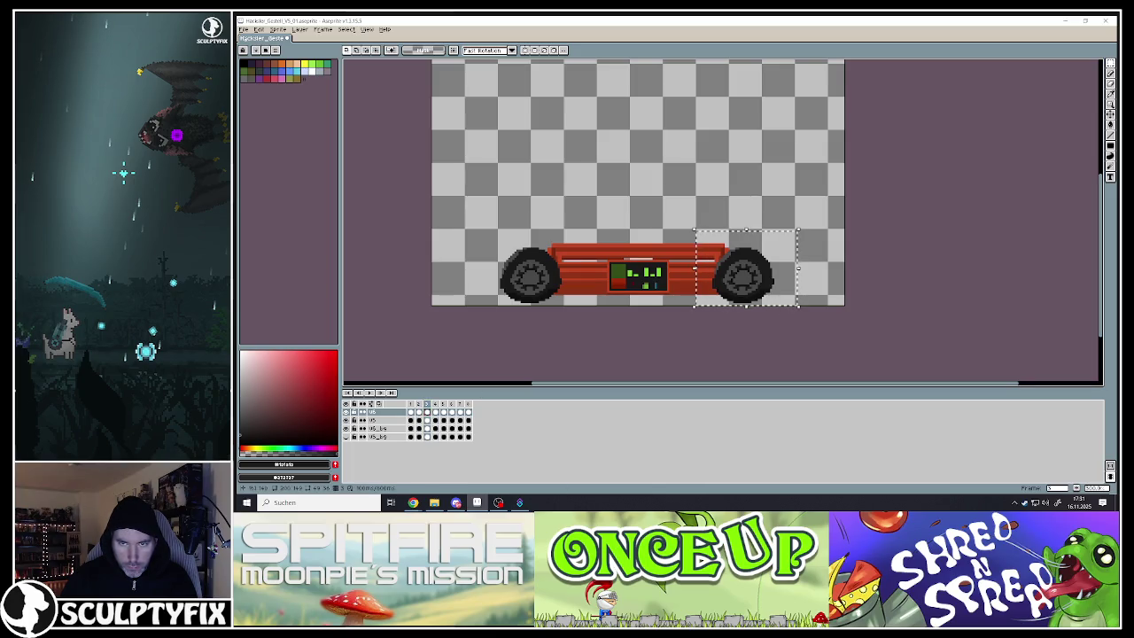
pyautogui.click(760, 285)
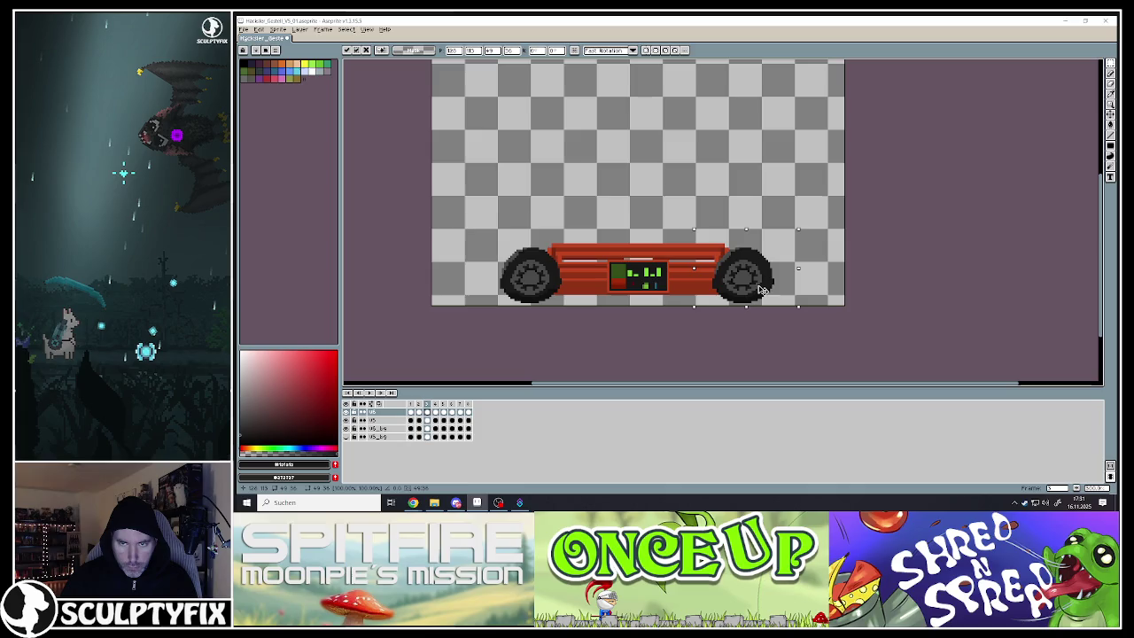
pyautogui.click(817, 283)
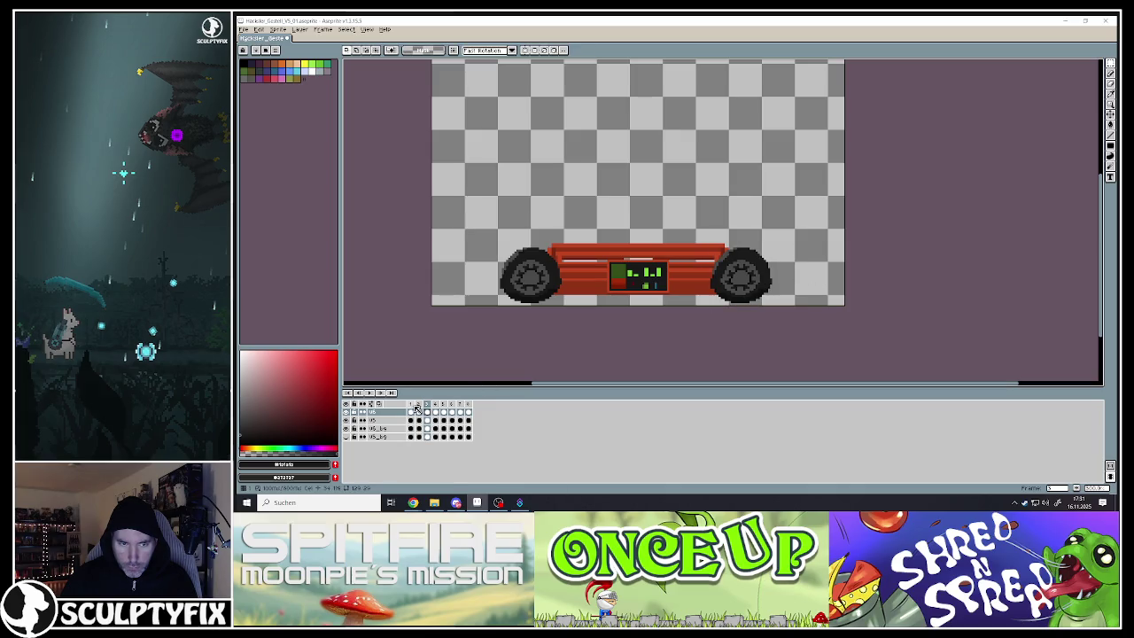
# Compare frames 2 and 3, then play the animation from a later frame
pyautogui.click(419, 405)
pyautogui.click(428, 405)
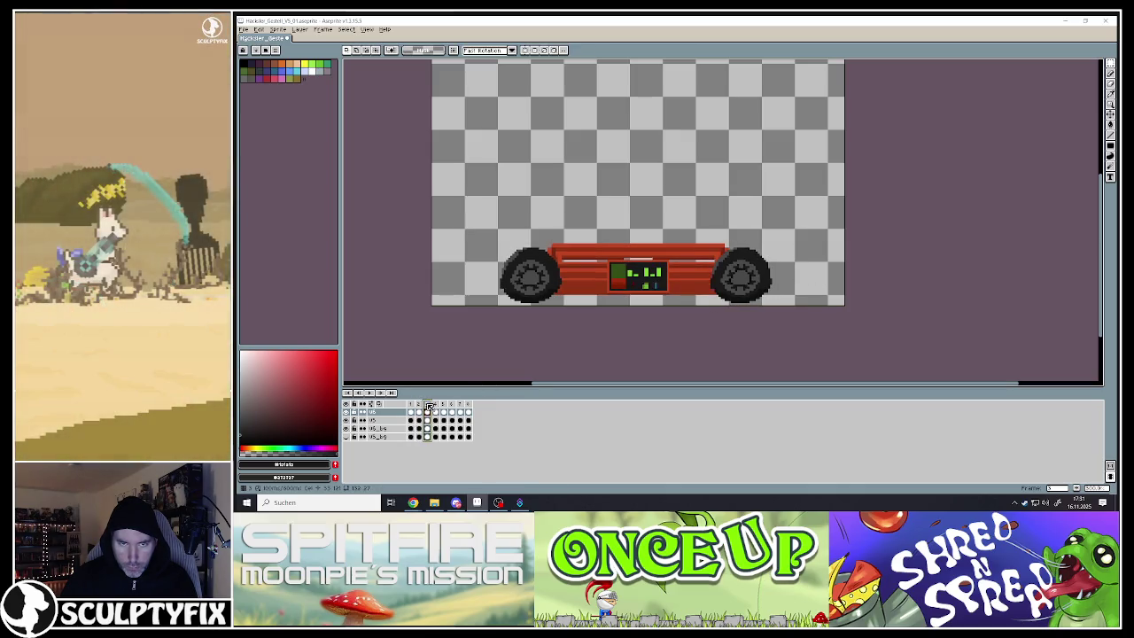
pyautogui.click(421, 406)
pyautogui.click(429, 405)
pyautogui.click(421, 405)
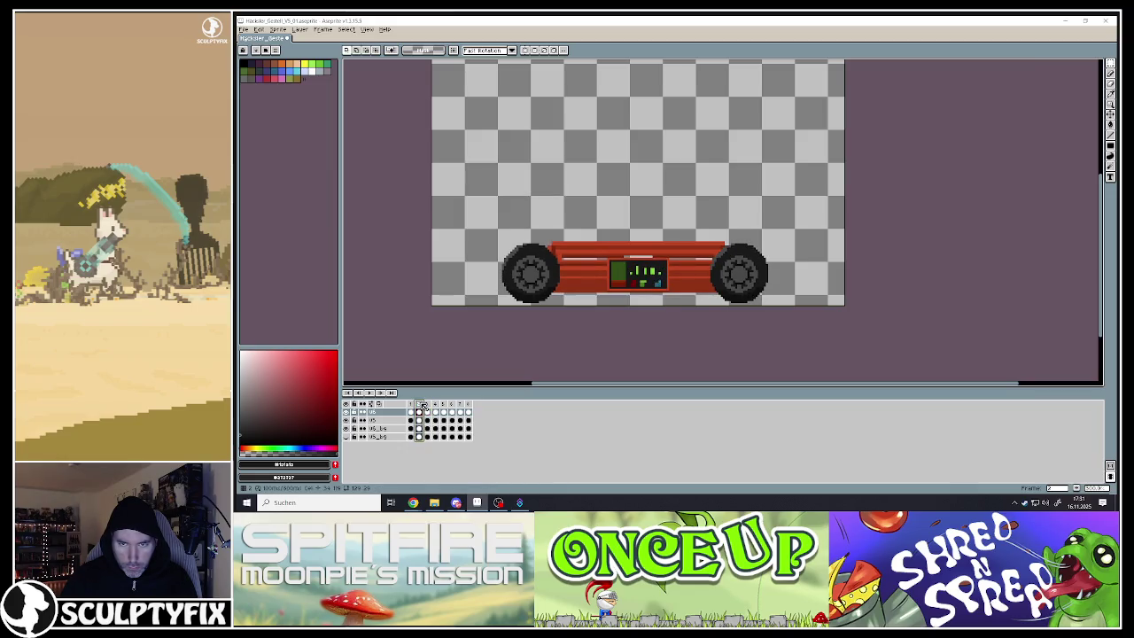
pyautogui.click(429, 406)
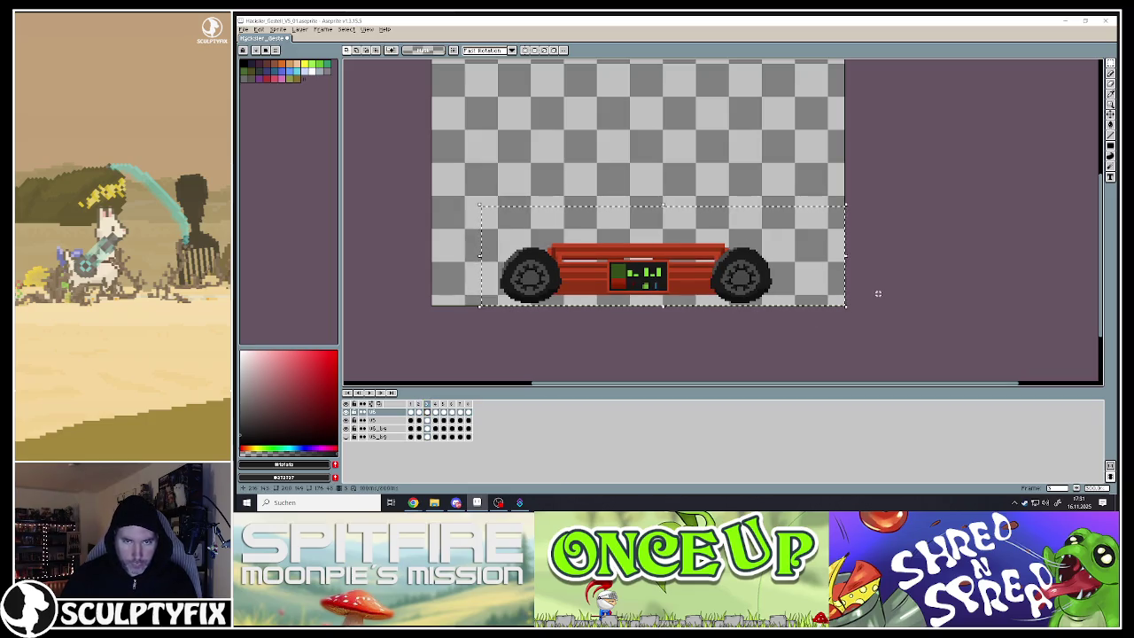
pyautogui.click(451, 406)
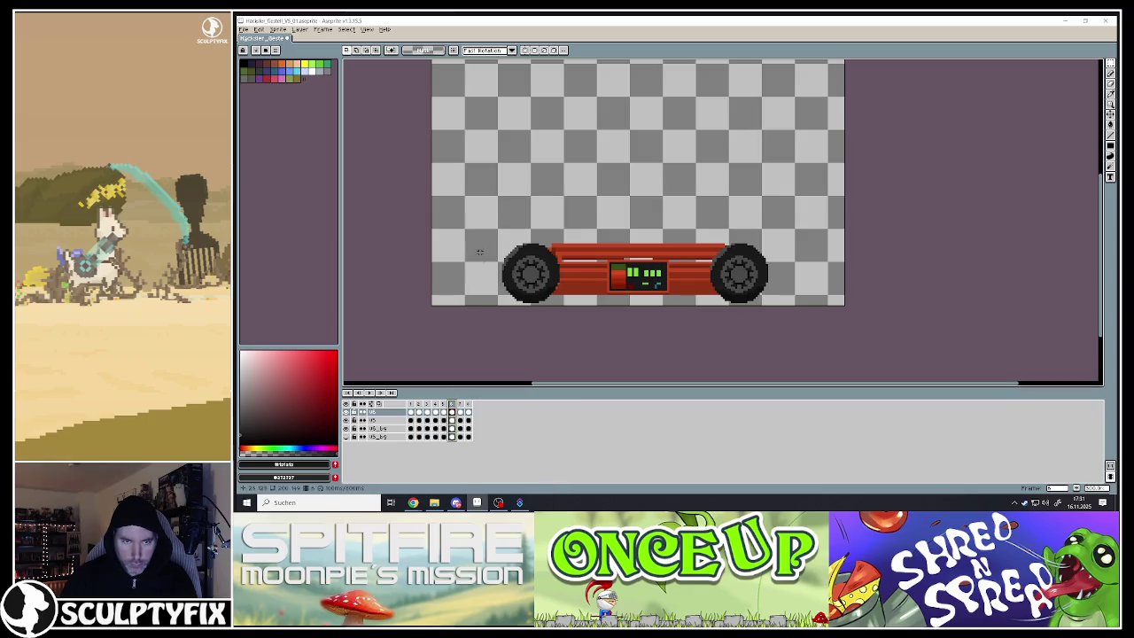
pyautogui.press('Return')
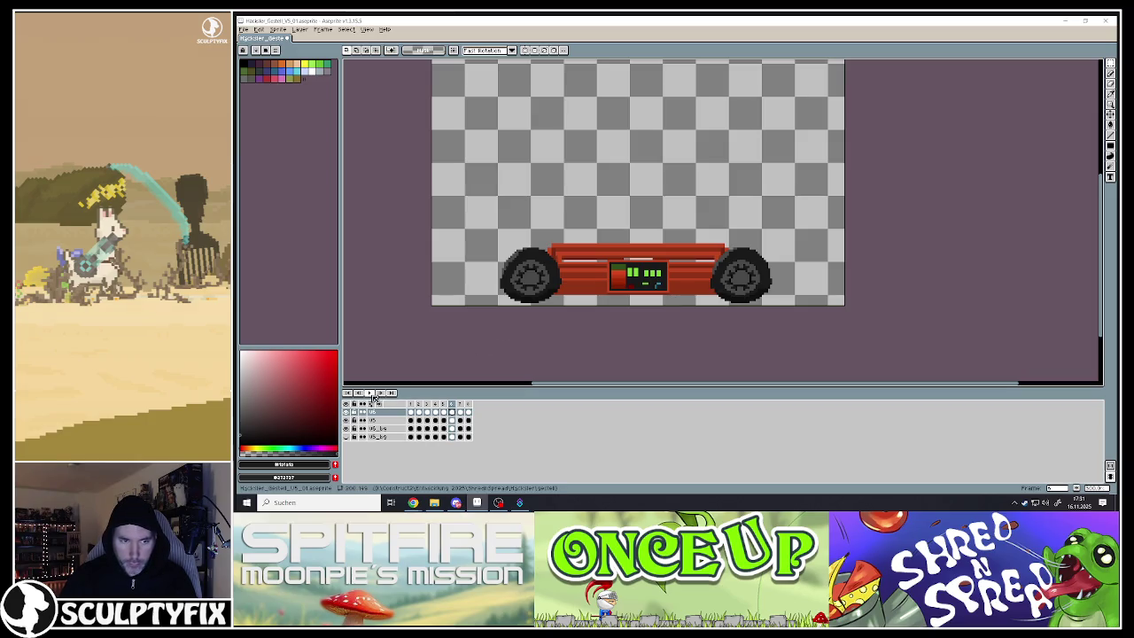
# Stop playback on frame 1 and compare frames 1 and 2, selecting the whole car
pyautogui.scroll(-5, 571, 322)
pyautogui.scroll(4, 574, 325)
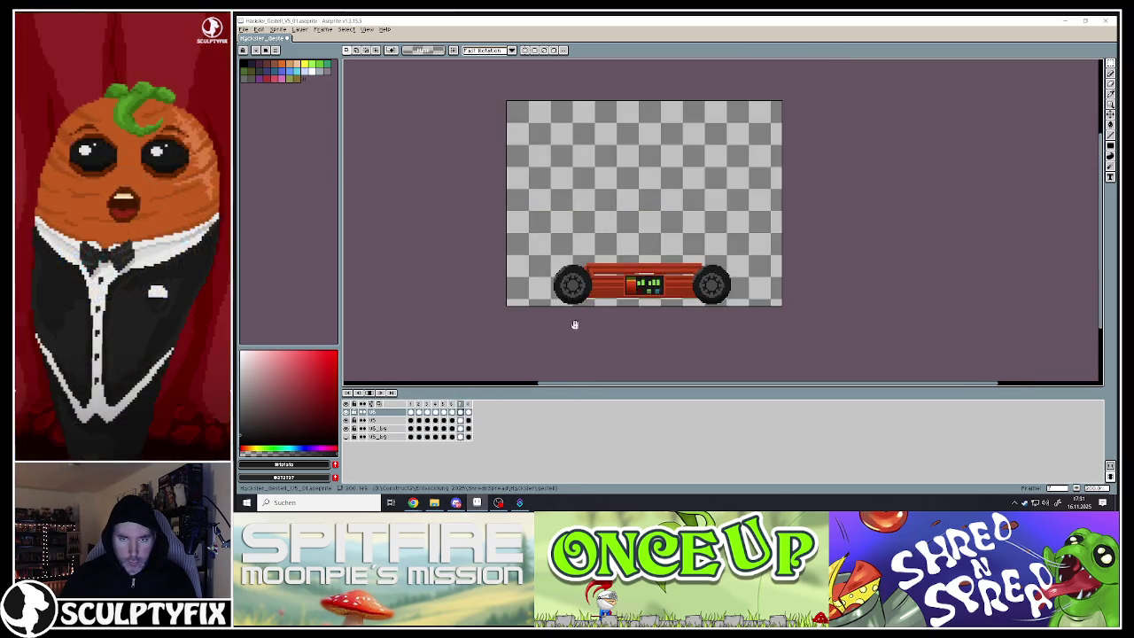
pyautogui.scroll(1, 718, 310)
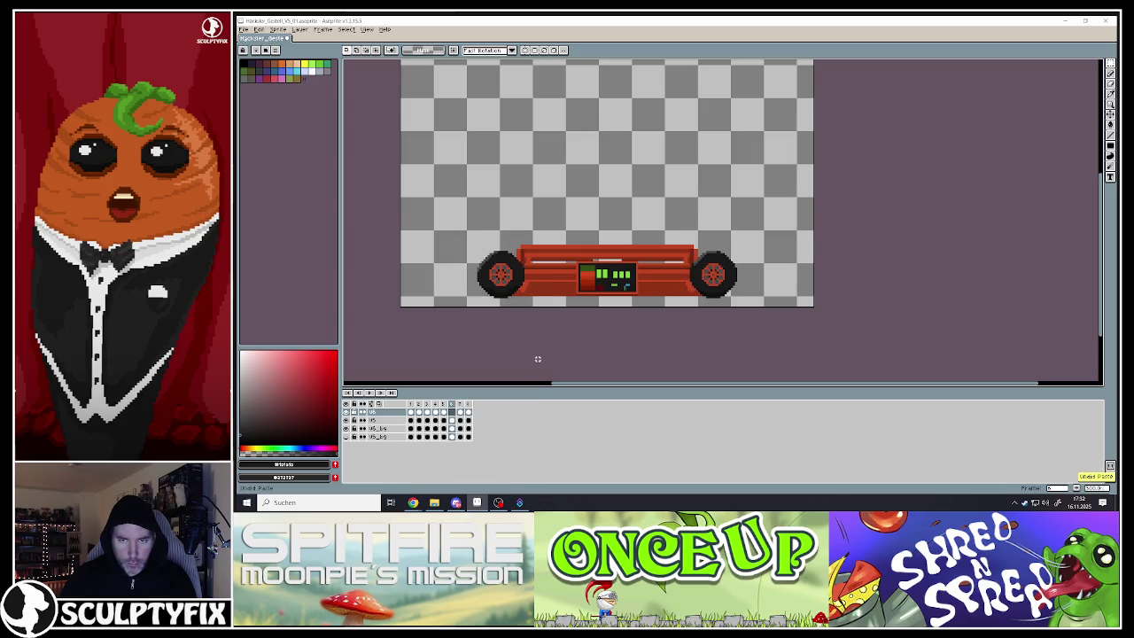
pyautogui.click(419, 405)
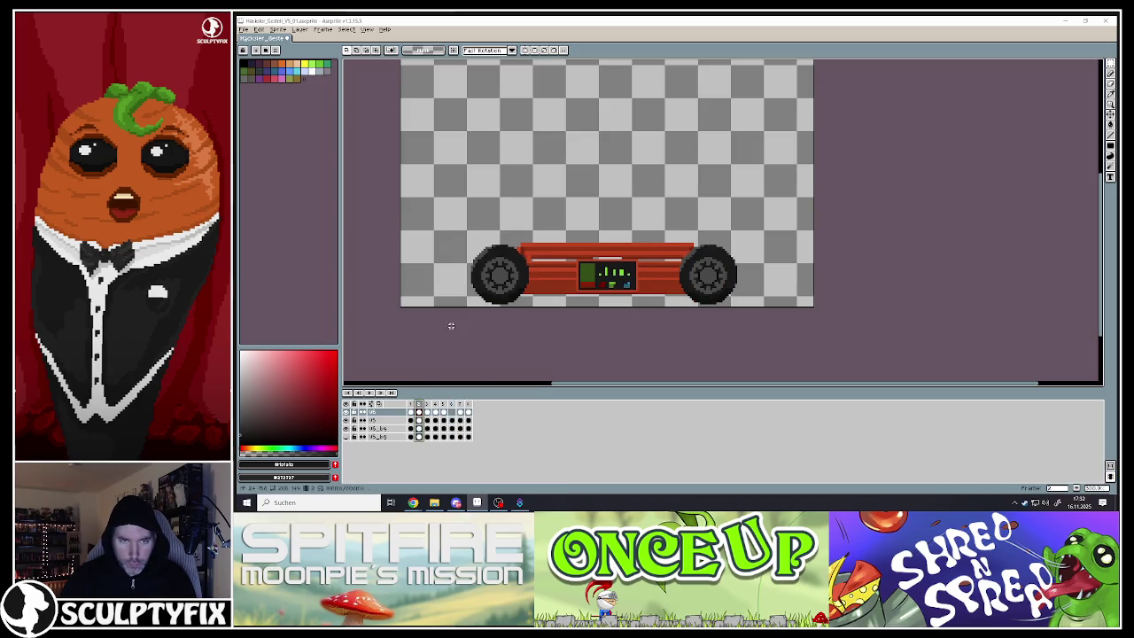
pyautogui.click(427, 411)
pyautogui.moveTo(452, 216); pyautogui.dragTo(775, 309)
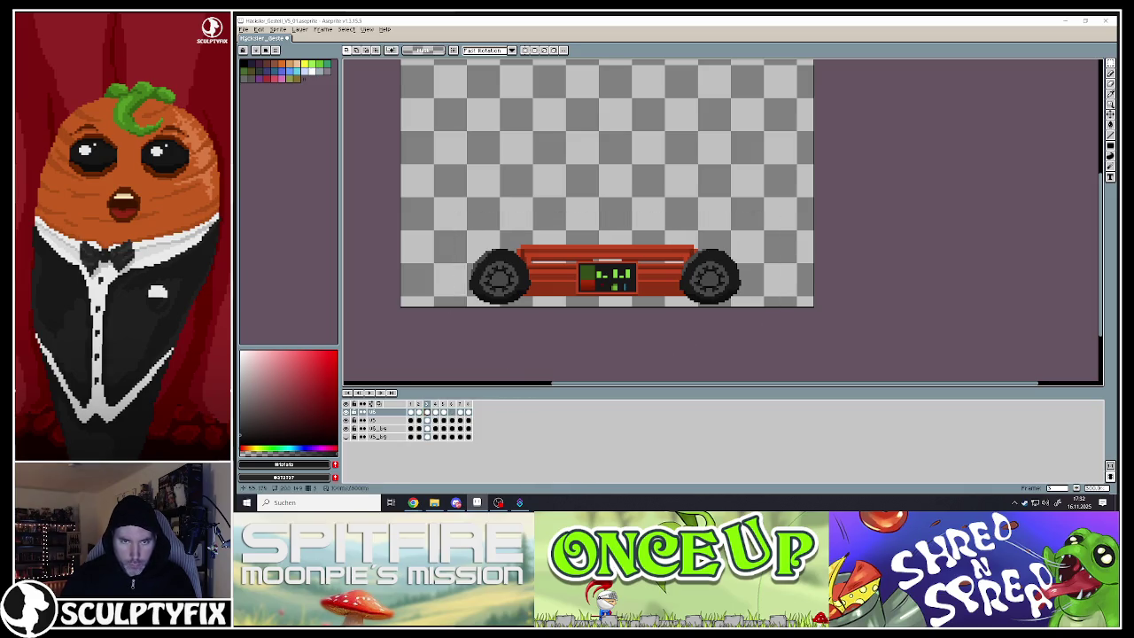
pyautogui.click(411, 409)
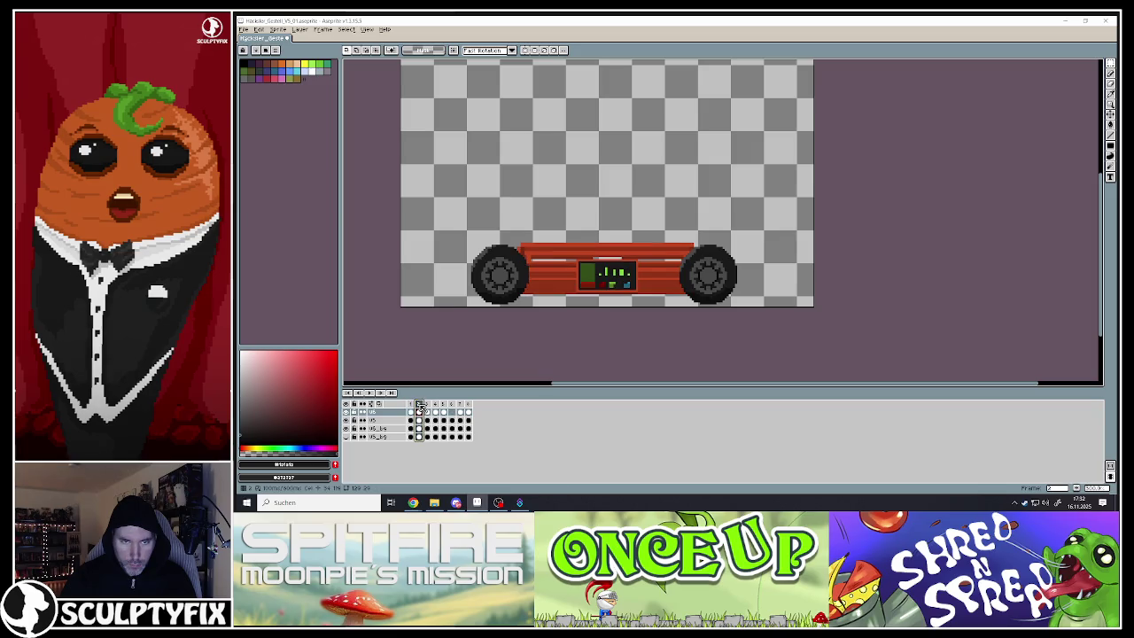
pyautogui.click(430, 408)
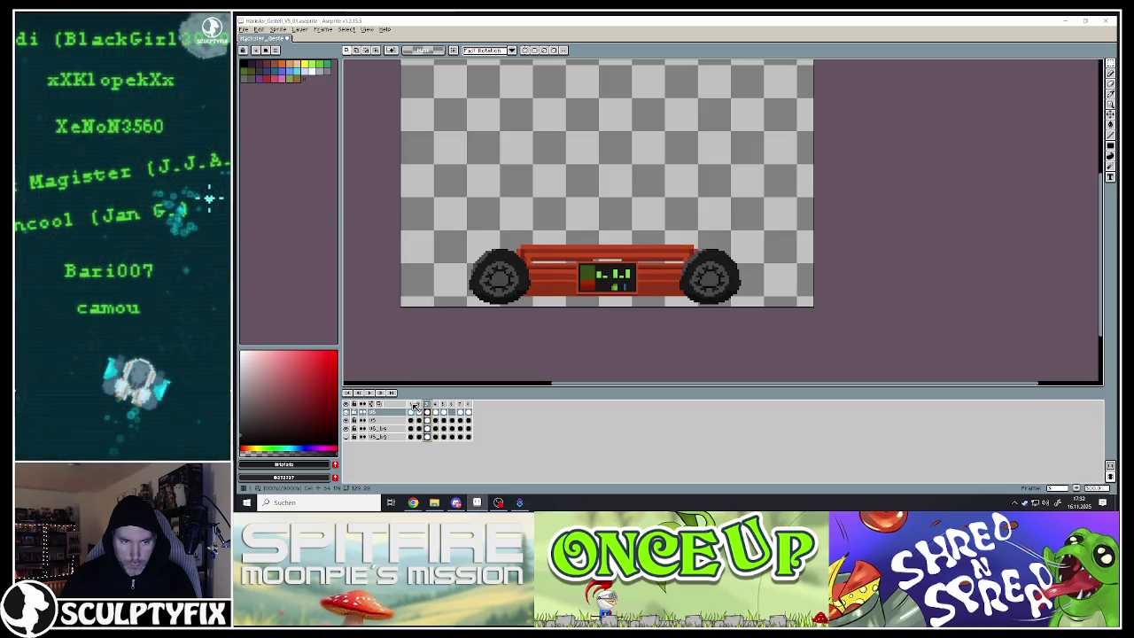
# Select the whole car and squash it slightly from the top
pyautogui.click(411, 408)
pyautogui.click(427, 407)
pyautogui.moveTo(451, 212); pyautogui.dragTo(792, 301)
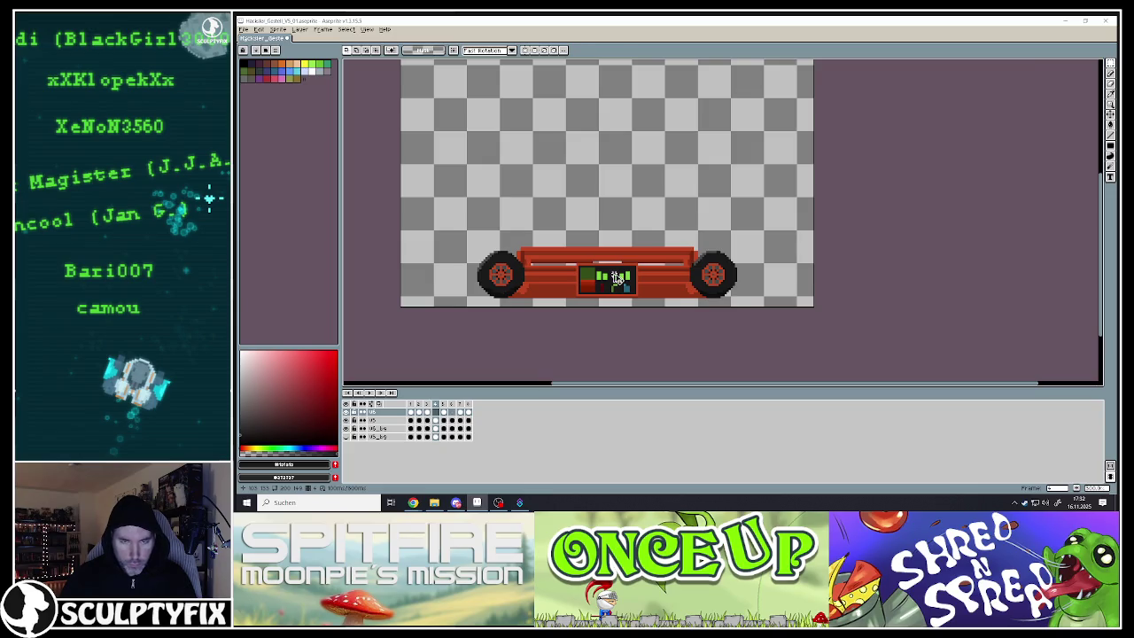
pyautogui.hotkey('ctrl', 'z')
pyautogui.moveTo(614, 213); pyautogui.dragTo(617, 221)
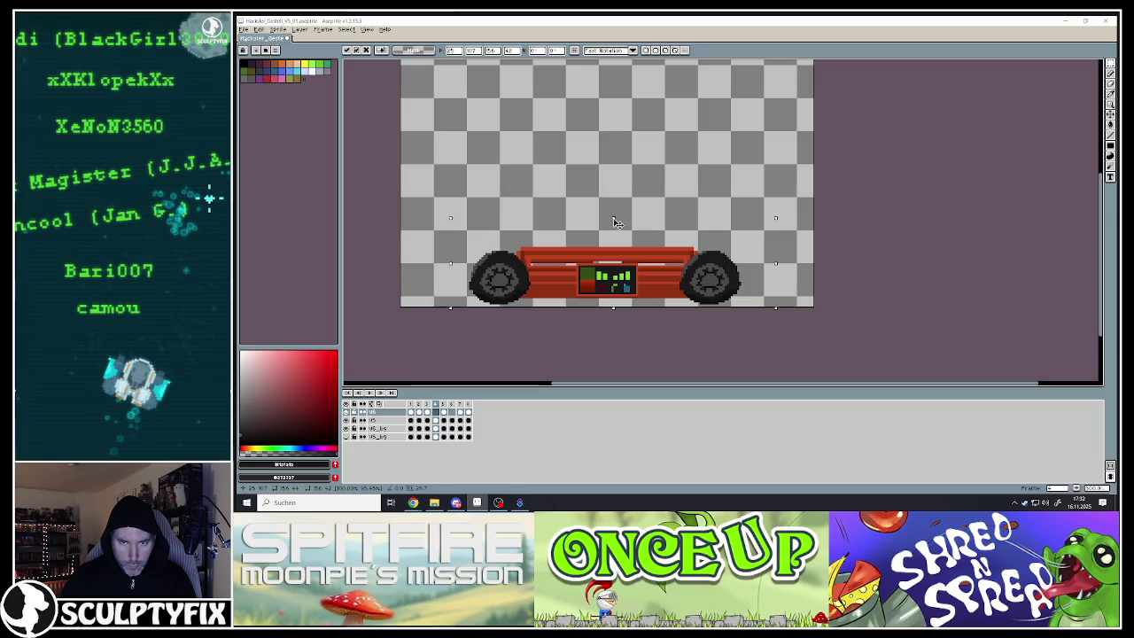
pyautogui.press('Return')
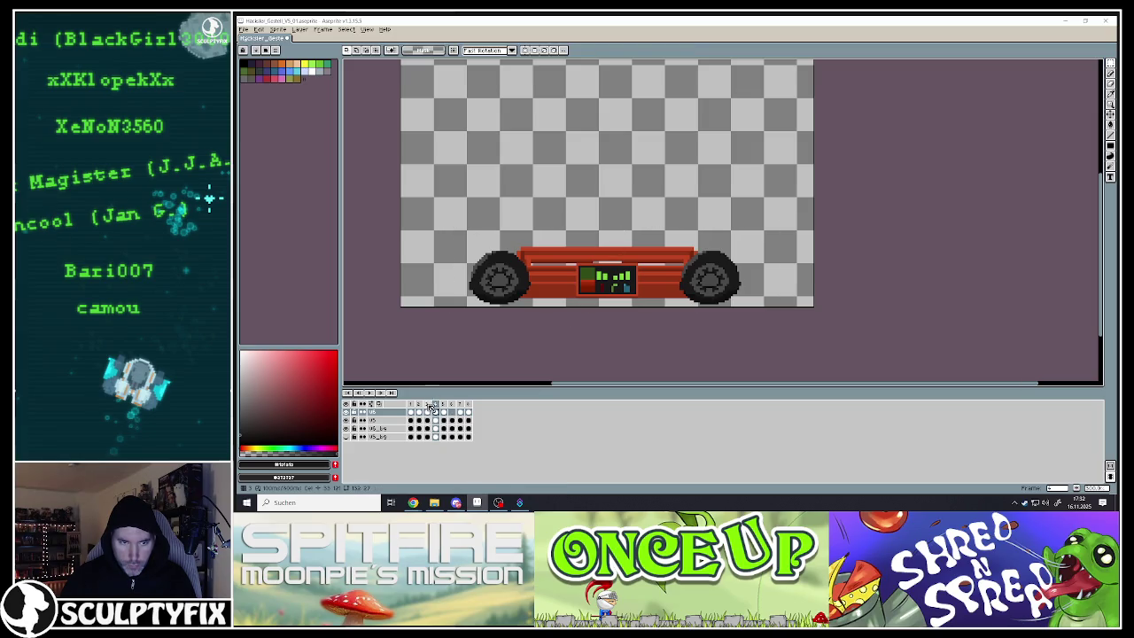
# Step through frames 3 to 7 to check the car
pyautogui.click(430, 407)
pyautogui.press('Right')
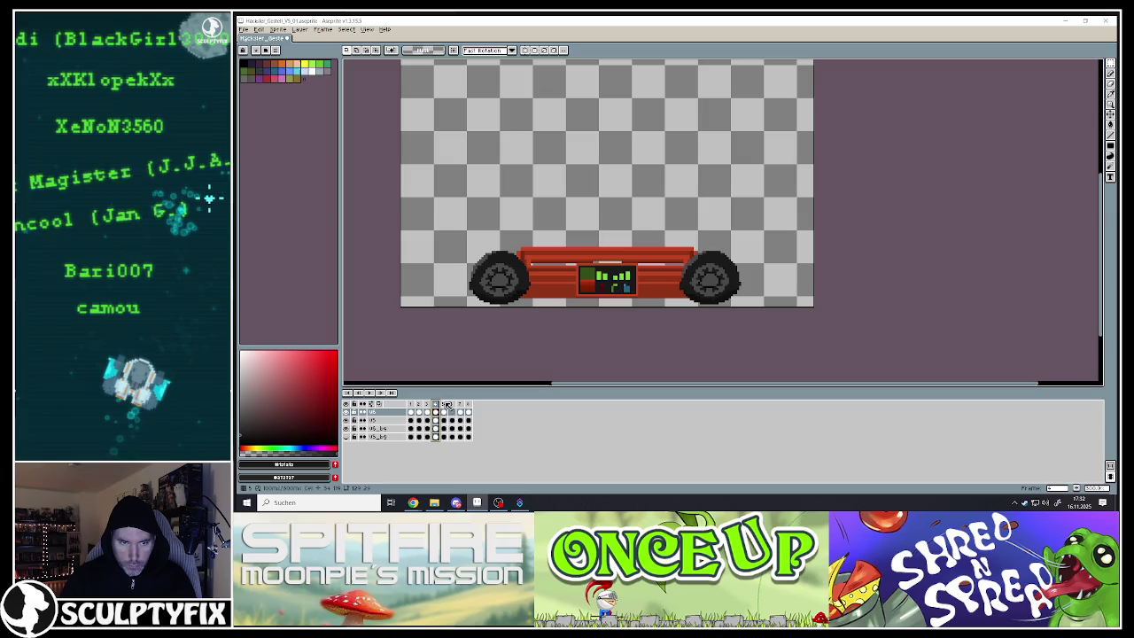
pyautogui.click(451, 405)
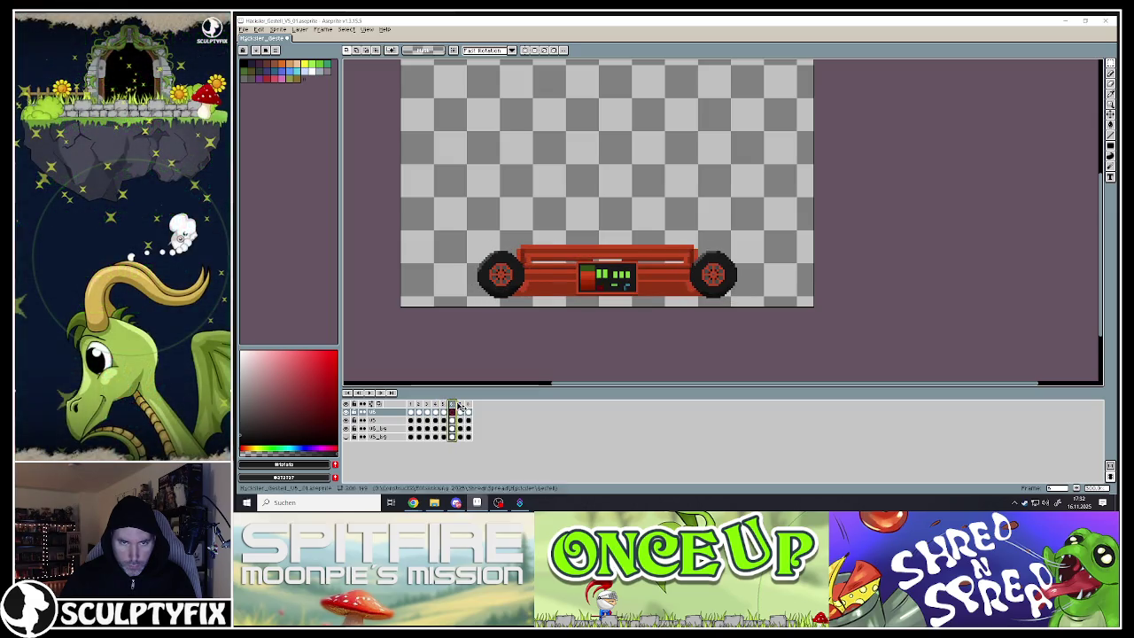
pyautogui.click(460, 405)
pyautogui.click(451, 404)
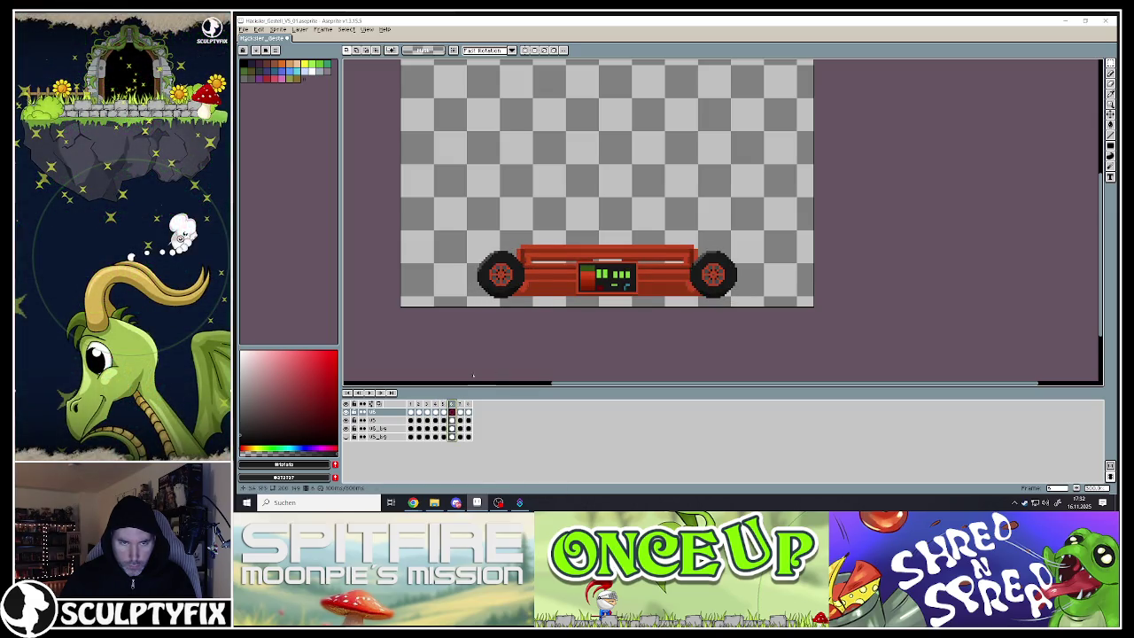
pyautogui.click(459, 405)
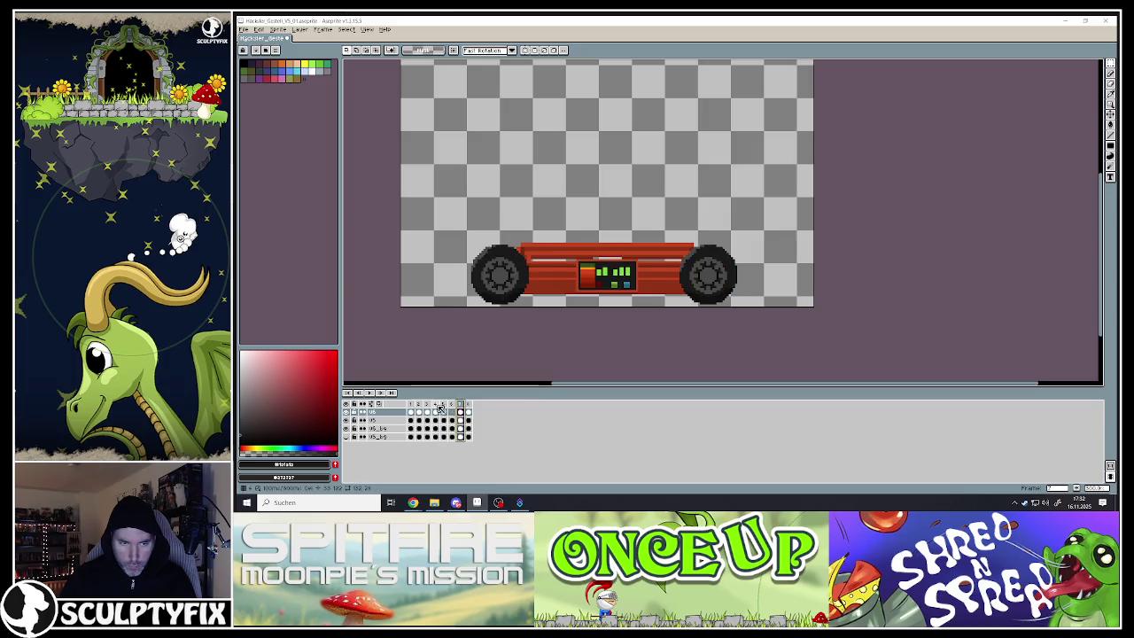
pyautogui.click(419, 404)
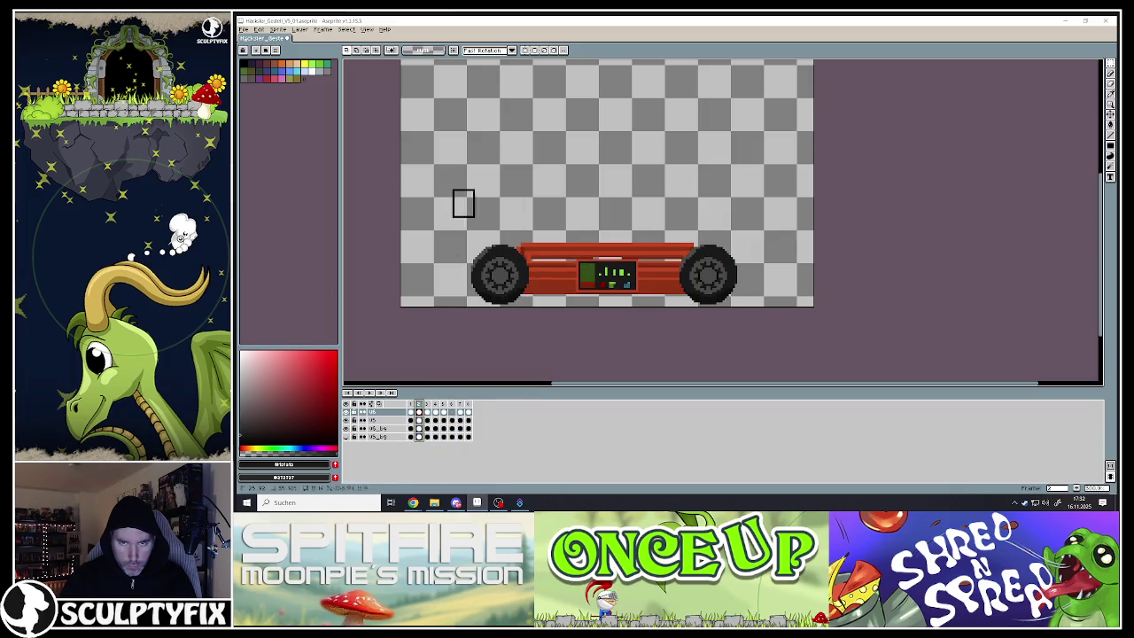
# Paste the copied car onto frame 6, check frames 7 and 8, and play from frame 1
pyautogui.click(453, 413)
pyautogui.hotkey('ctrl', 'v')
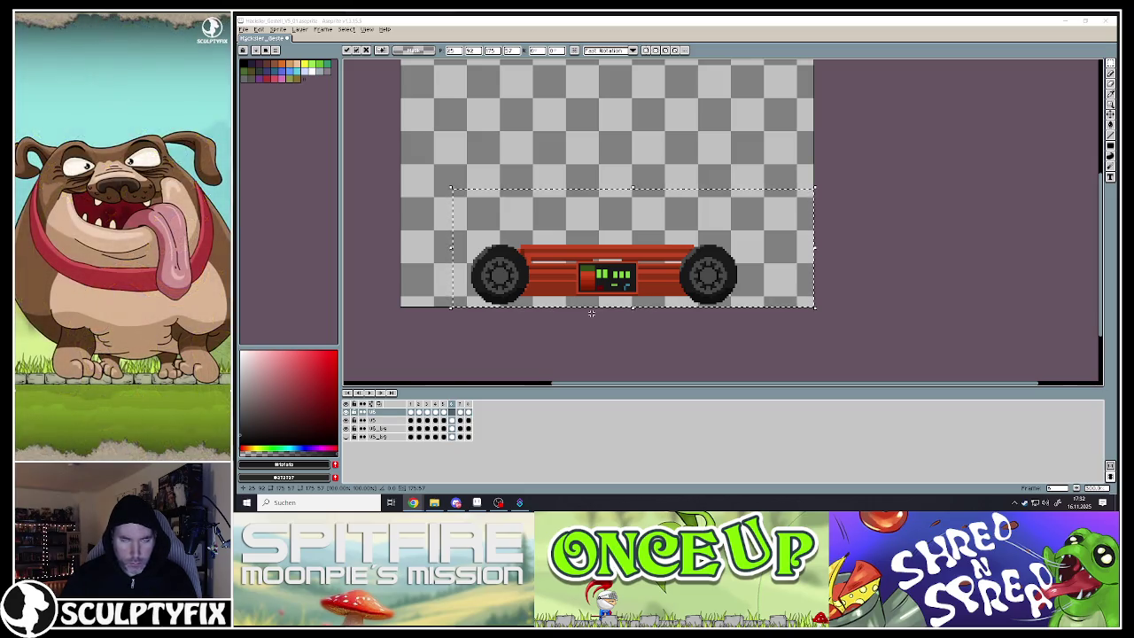
pyautogui.click(491, 361)
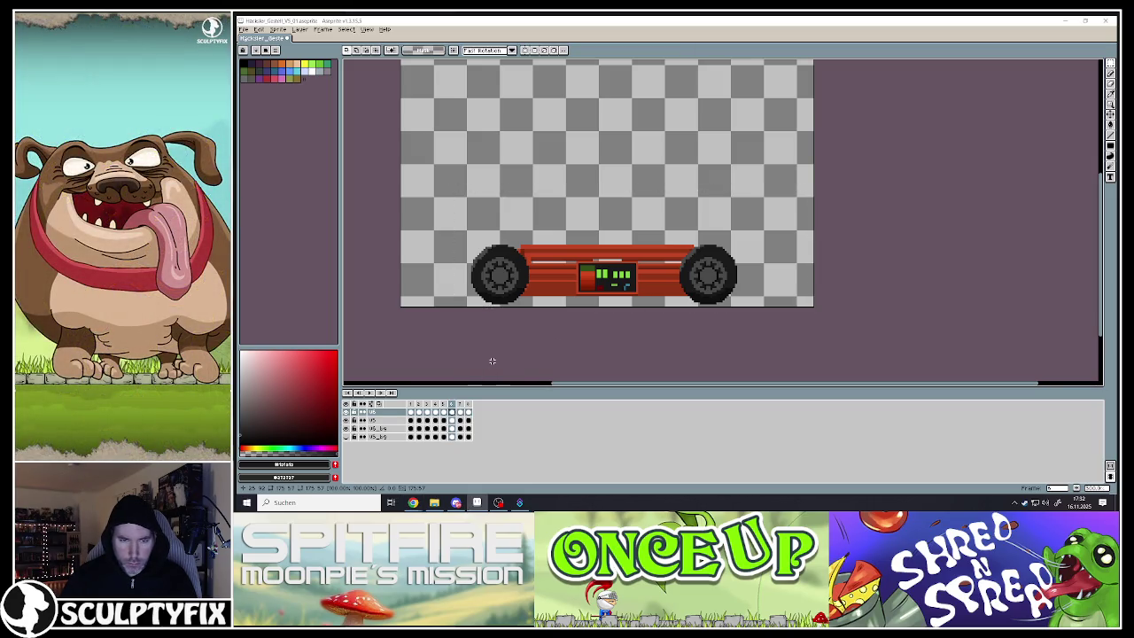
pyautogui.click(460, 404)
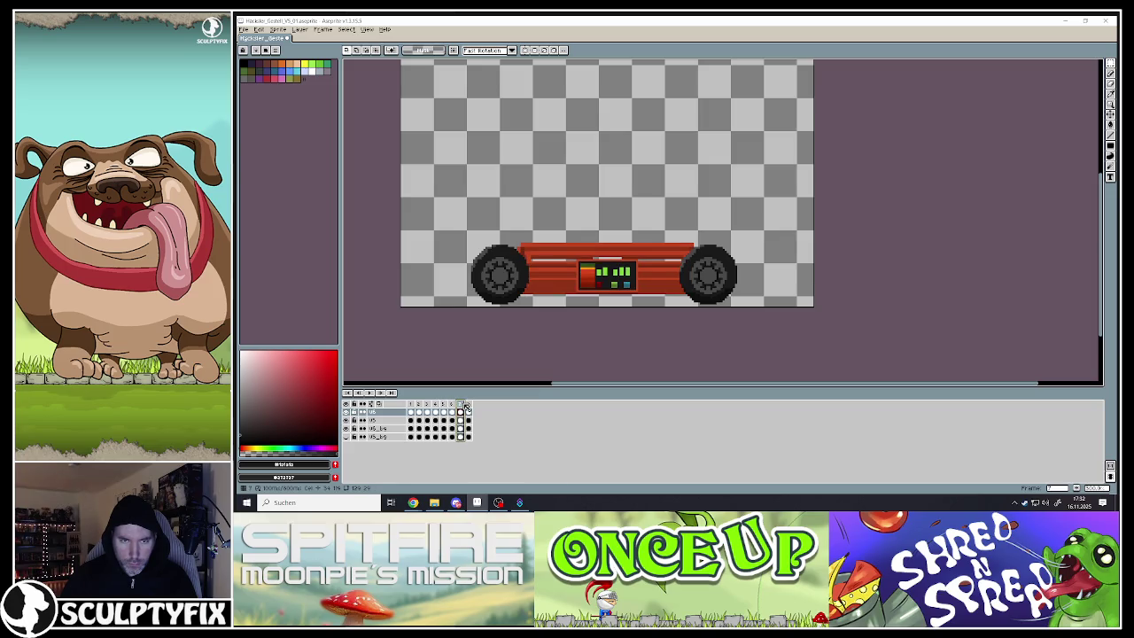
pyautogui.click(468, 404)
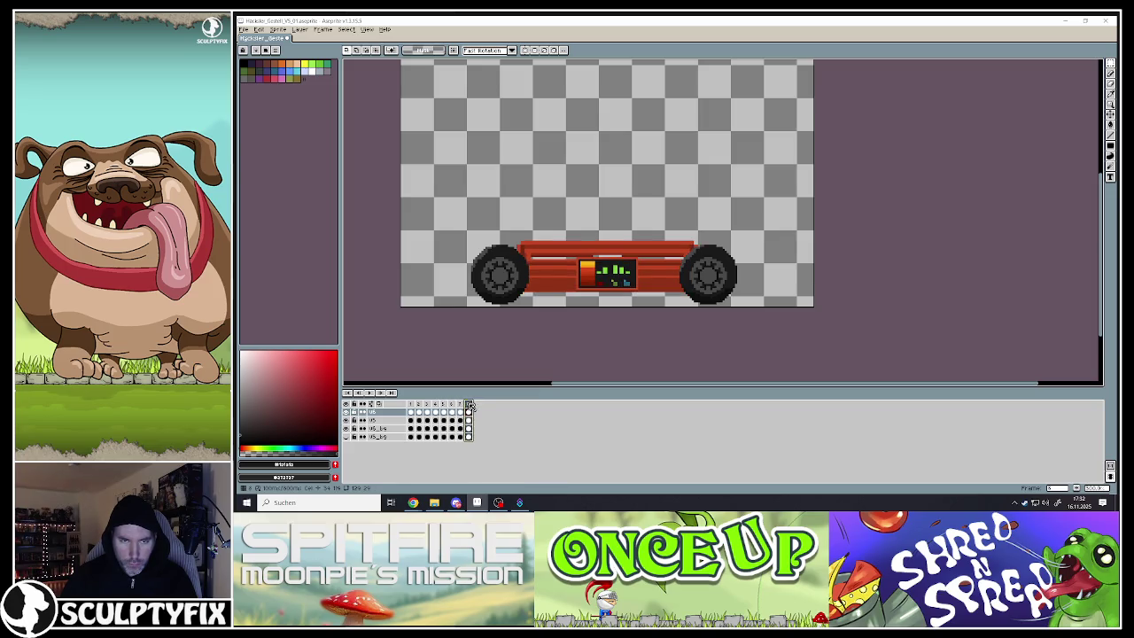
pyautogui.click(413, 405)
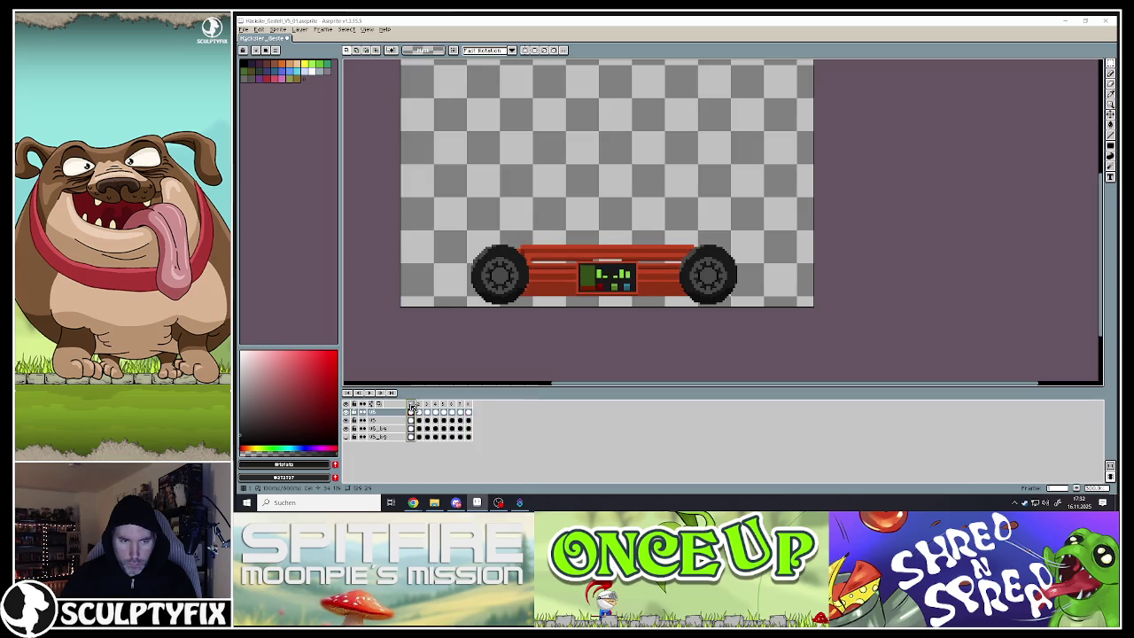
pyautogui.click(370, 392)
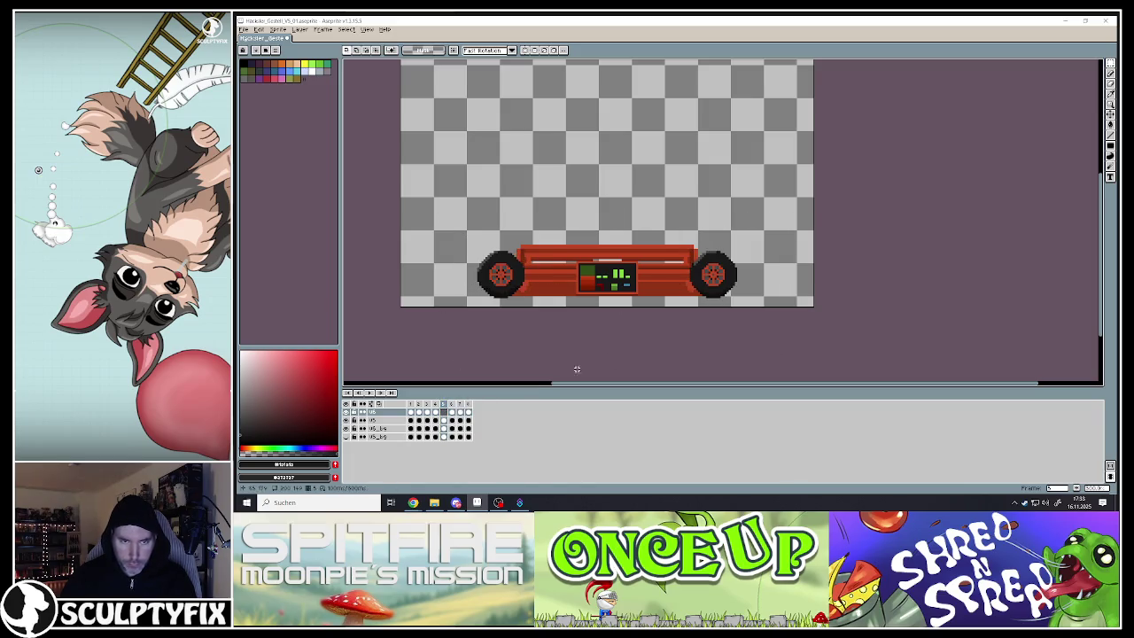
# Paste the copied car into frame 5 and step through frames 4 to 7
pyautogui.click(436, 414)
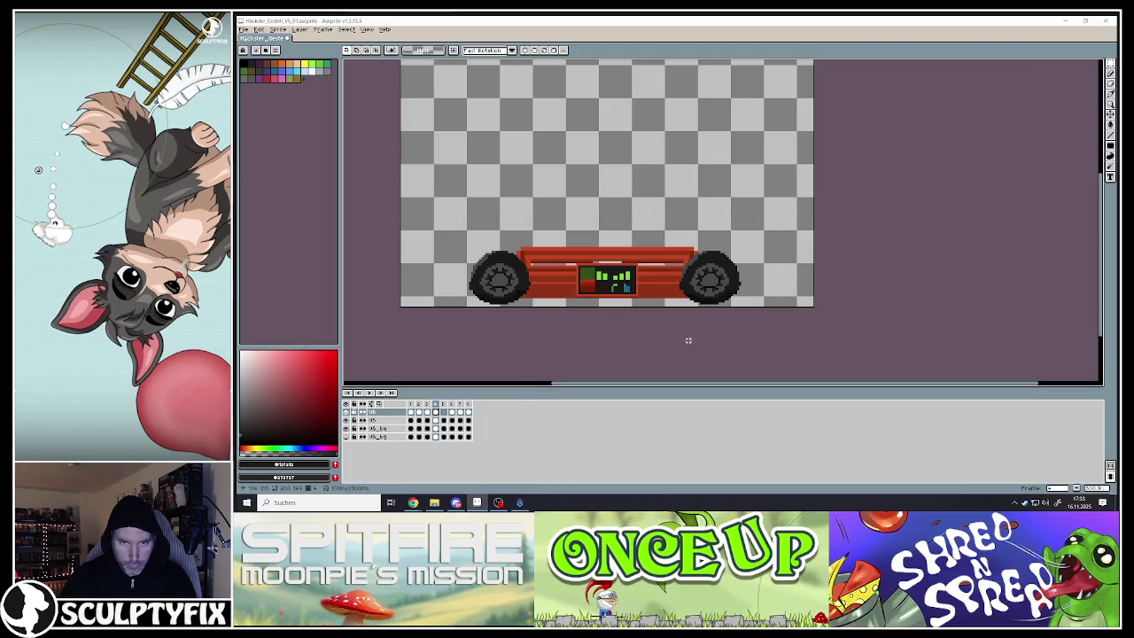
pyautogui.click(443, 412)
pyautogui.hotkey('ctrl', 'v')
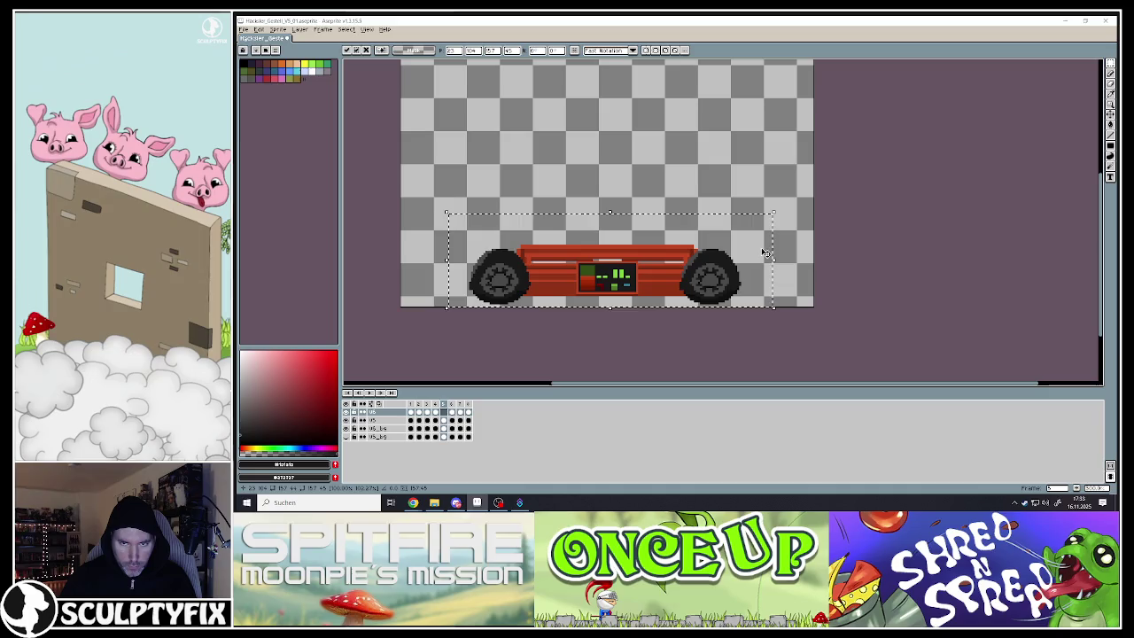
pyautogui.press('Return')
pyautogui.click(434, 406)
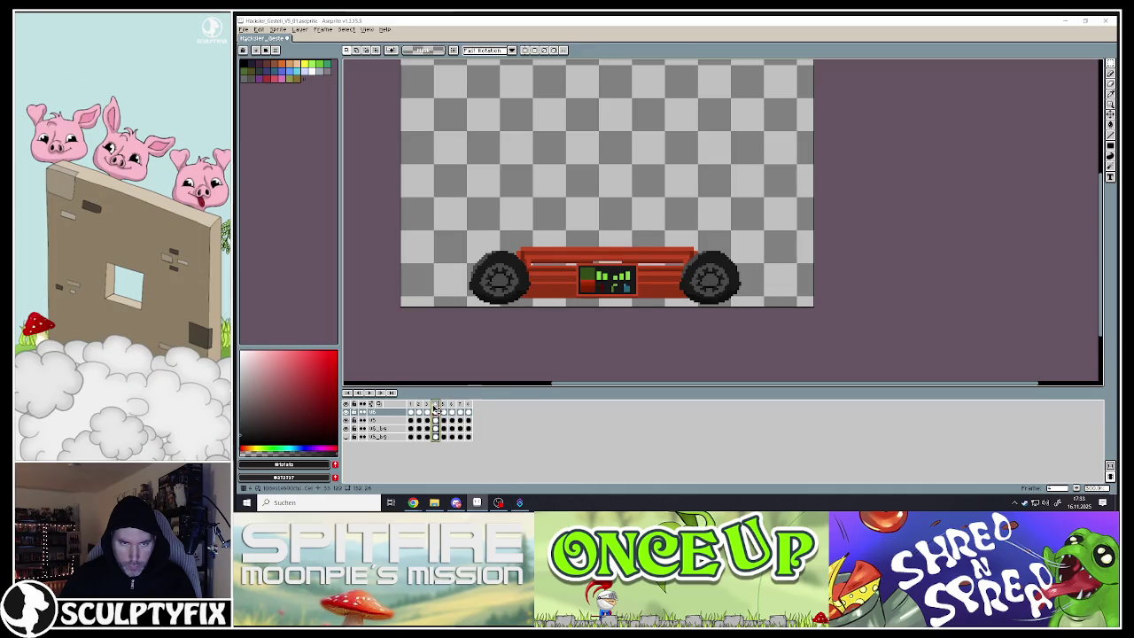
pyautogui.click(444, 405)
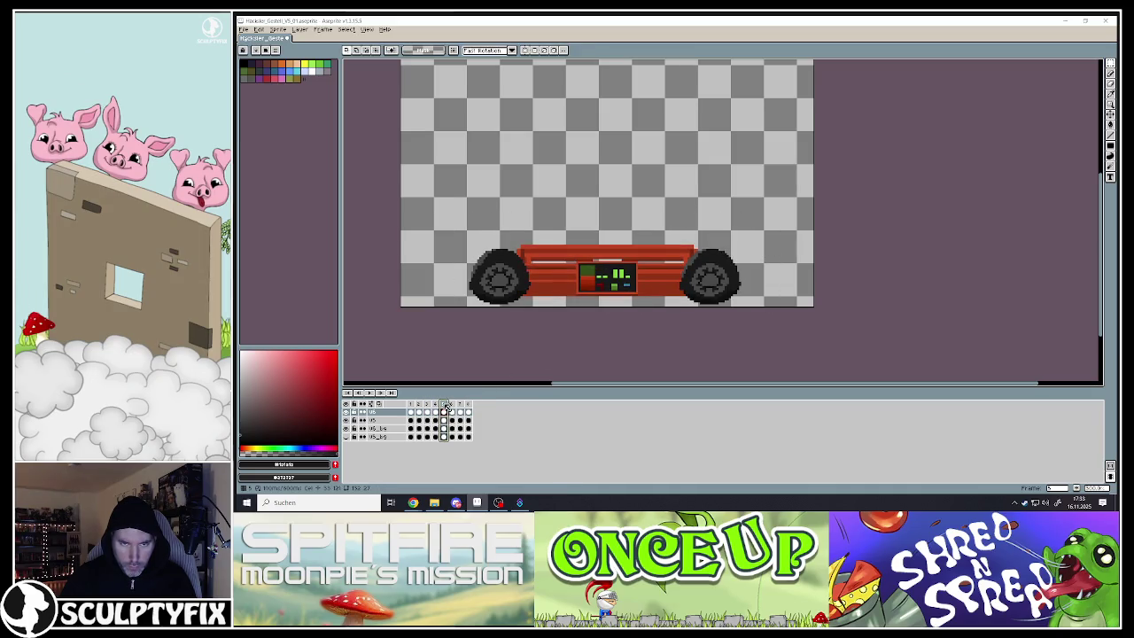
pyautogui.click(453, 404)
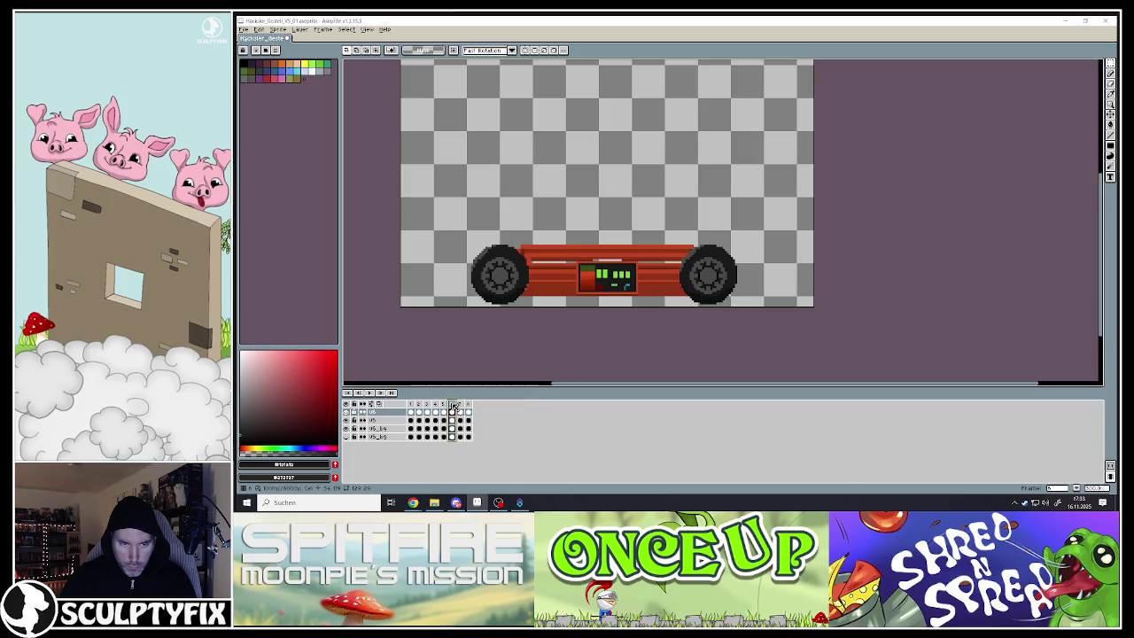
pyautogui.click(460, 404)
pyautogui.press('Left')
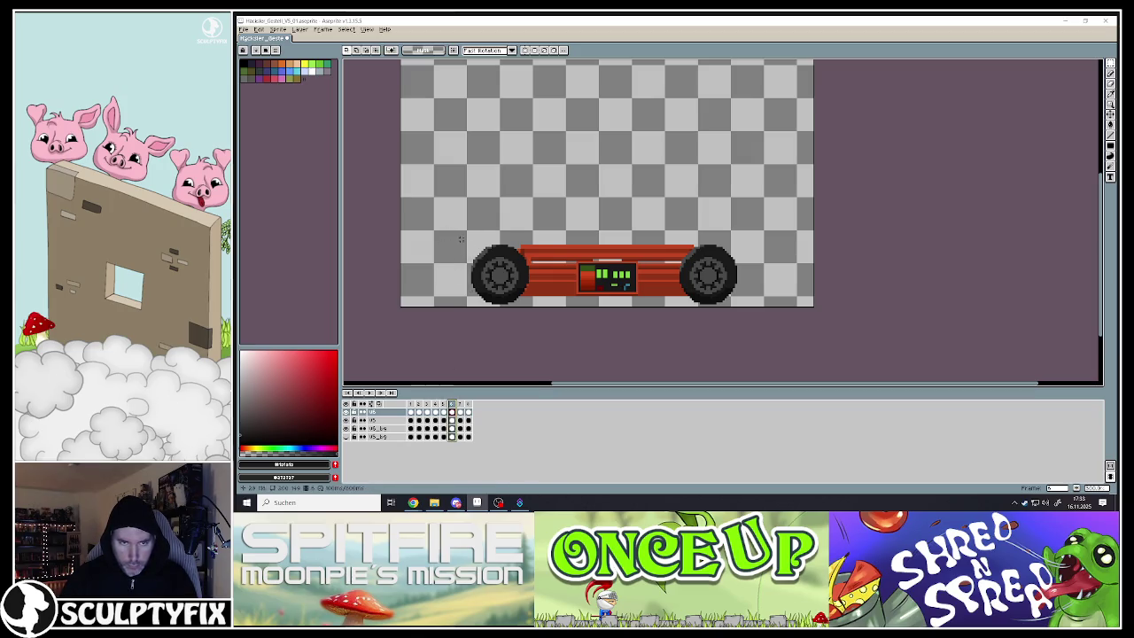
# Copy the car from frame 6 and position it over the wheels on the next frame
pyautogui.moveTo(446, 215); pyautogui.dragTo(773, 310)
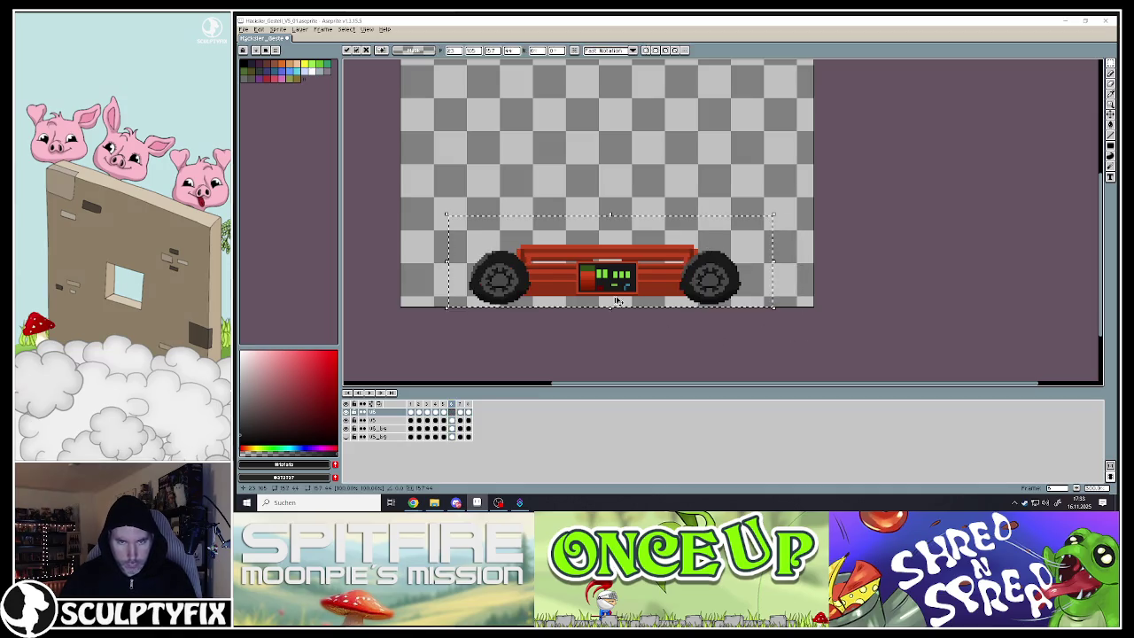
pyautogui.hotkey('ctrl', 'd')
pyautogui.click(445, 406)
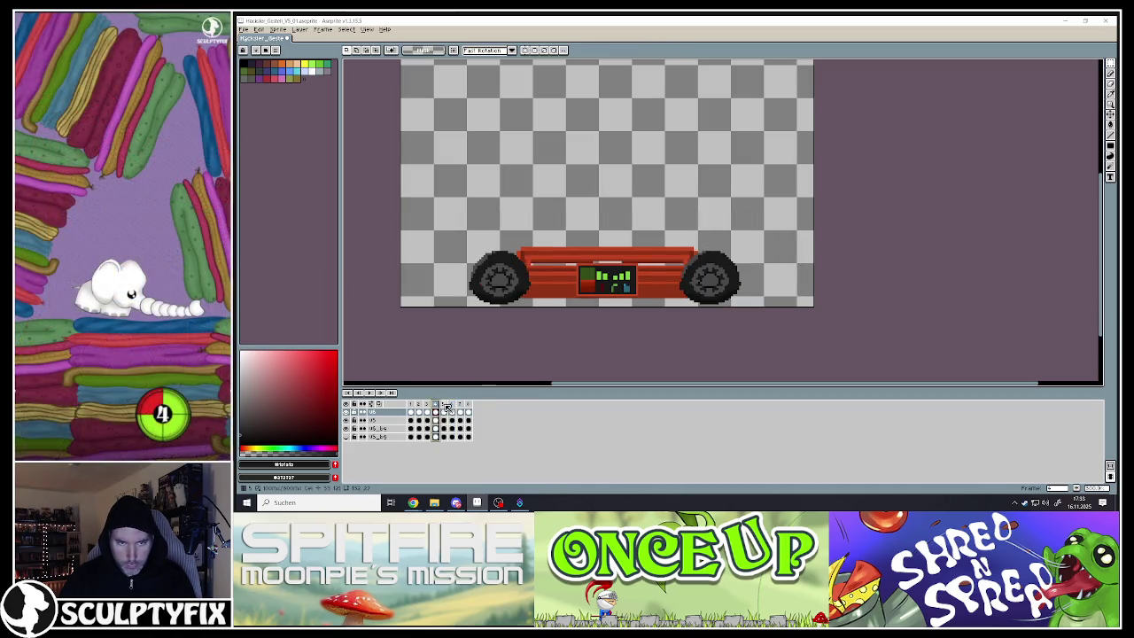
pyautogui.click(452, 407)
pyautogui.moveTo(434, 219); pyautogui.dragTo(776, 308)
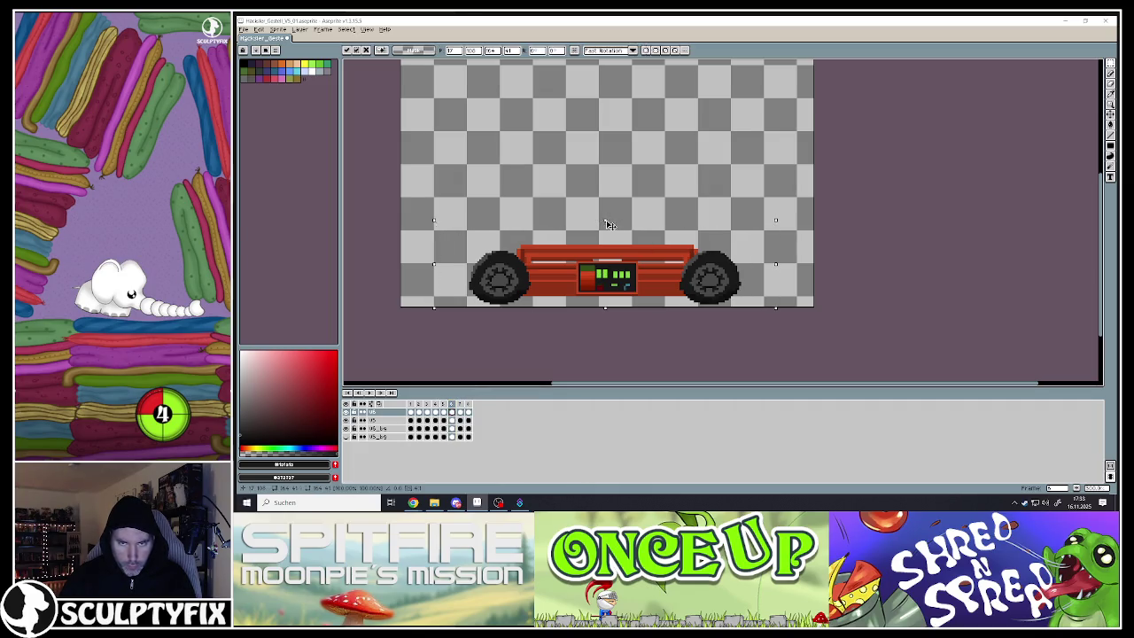
pyautogui.hotkey('ctrl', 'd')
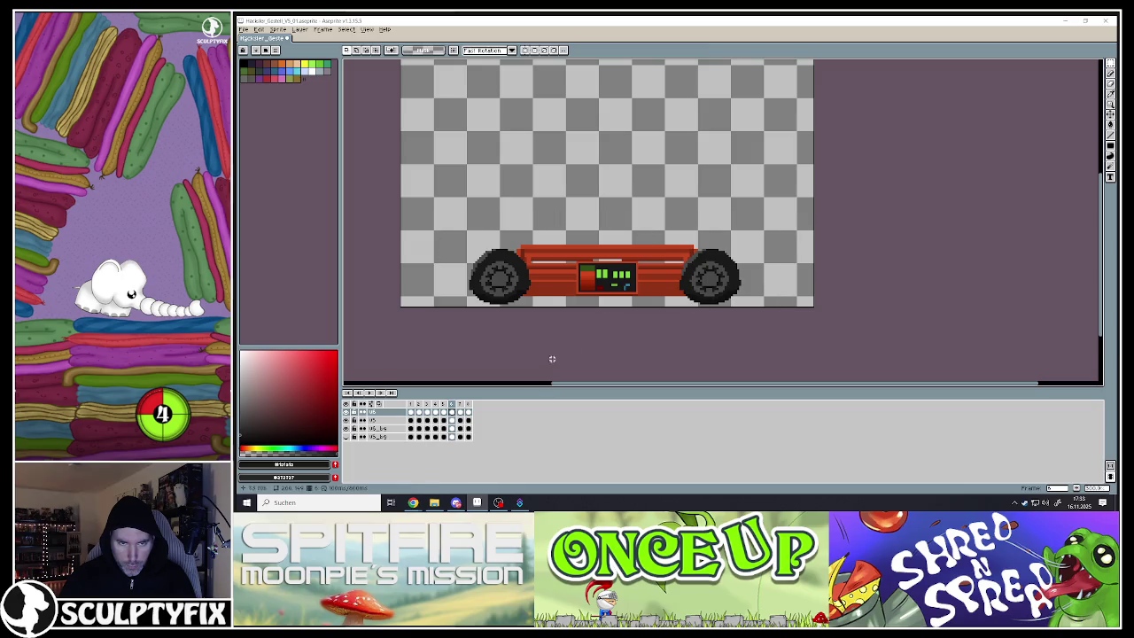
# Select the car on frame 7 and nudge it slightly upward
pyautogui.click(462, 407)
pyautogui.click(467, 407)
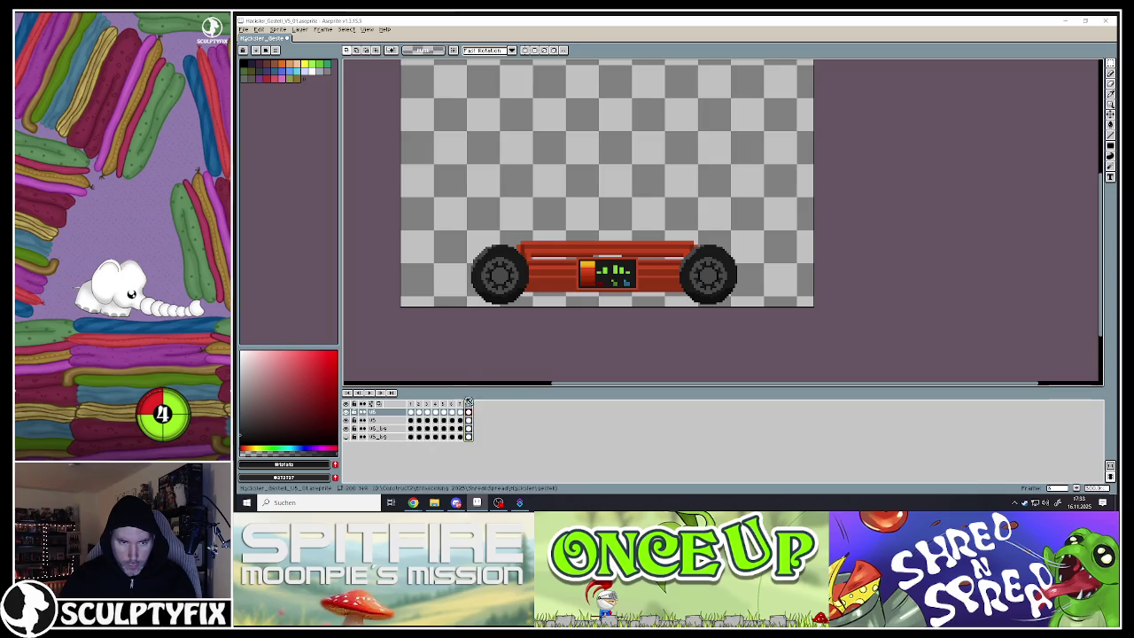
pyautogui.click(461, 409)
pyautogui.moveTo(444, 212); pyautogui.dragTo(773, 308)
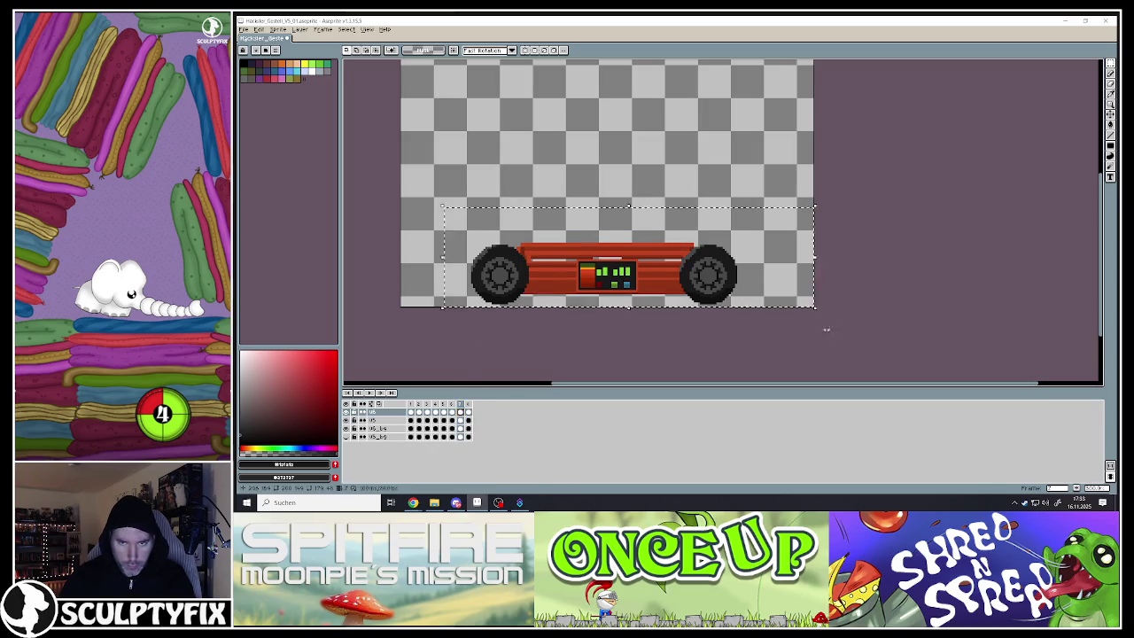
pyautogui.moveTo(609, 214); pyautogui.dragTo(613, 208)
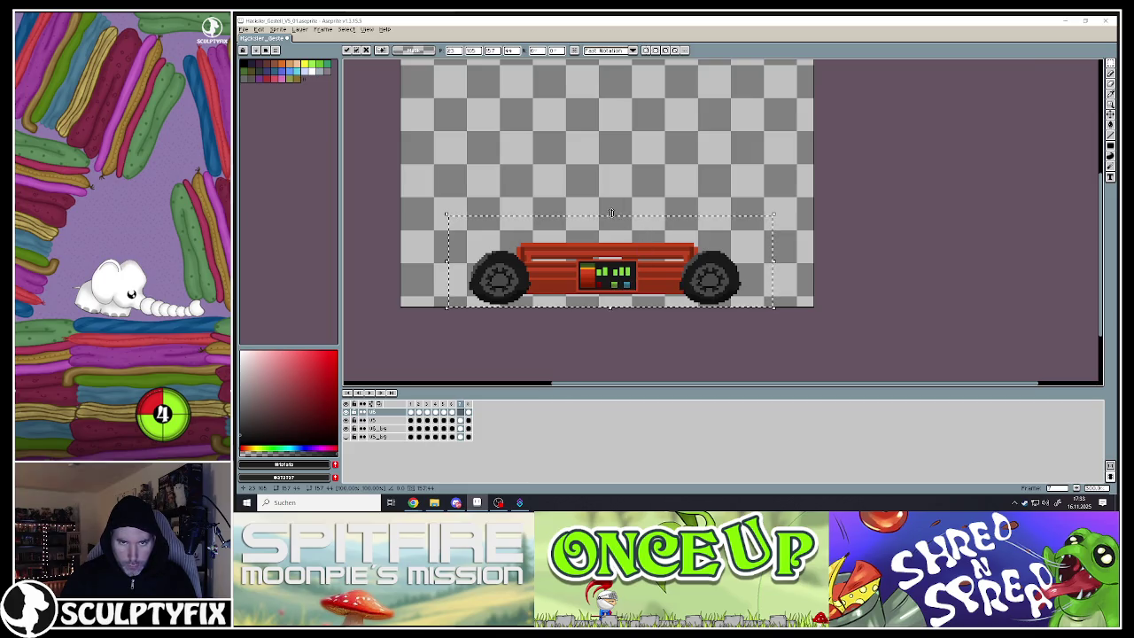
pyautogui.press('Return')
# Check frame 8, then play the whole animation from the first frame
pyautogui.click(452, 406)
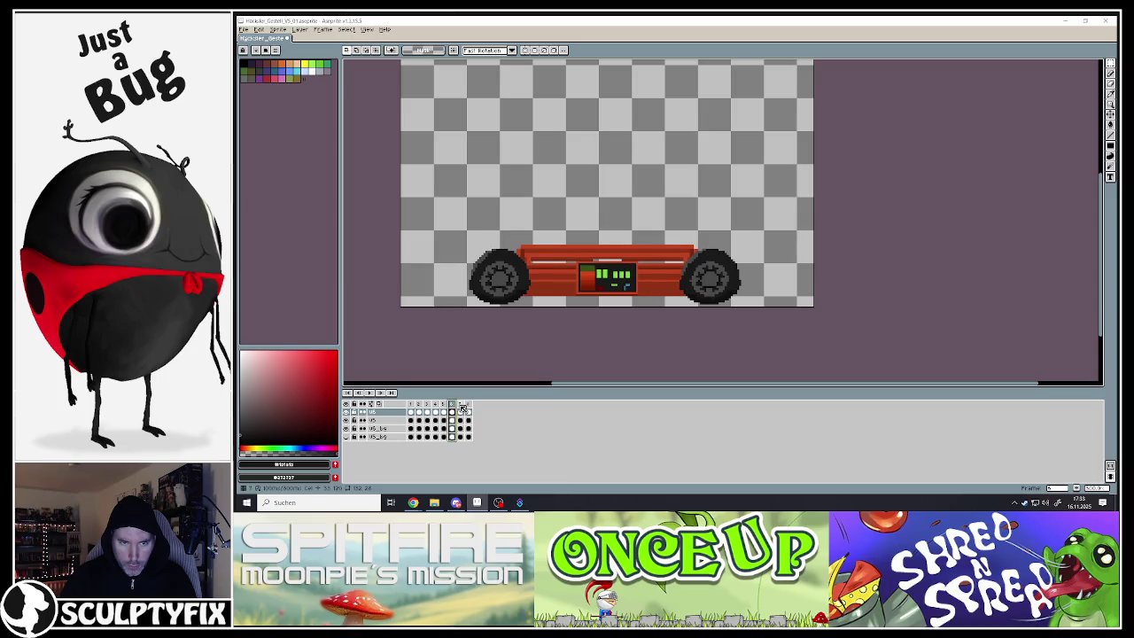
pyautogui.click(468, 405)
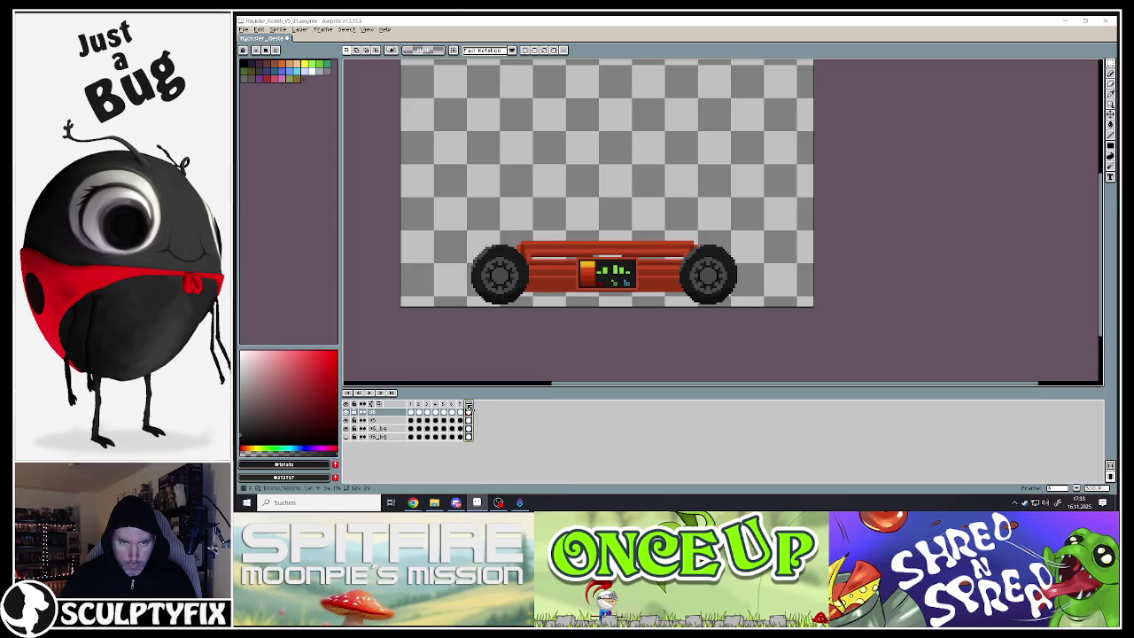
pyautogui.click(414, 406)
pyautogui.click(372, 394)
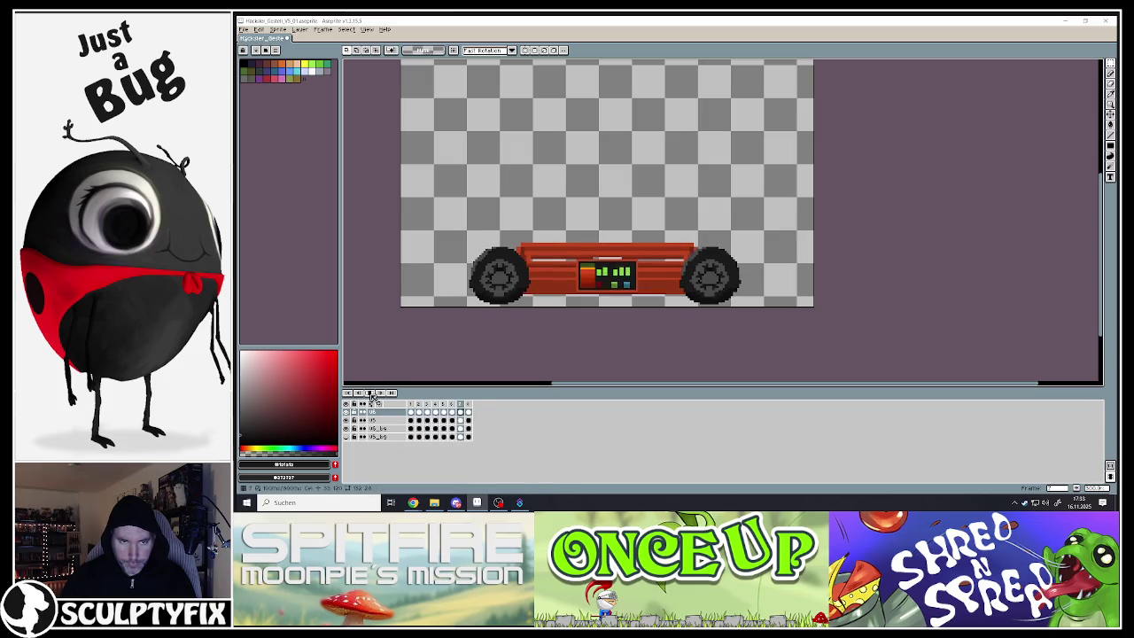
# Export all frames of the car animation as a numbered sequence of 8 separate PNG files
pyautogui.scroll(-2, 580, 341)
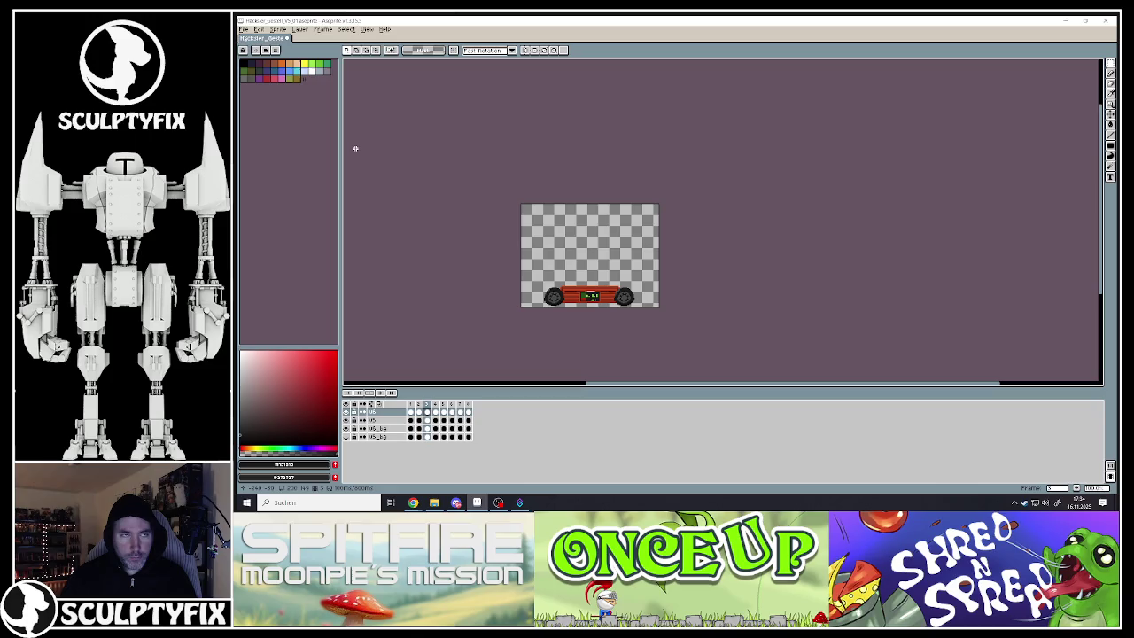
pyautogui.scroll(2, 545, 283)
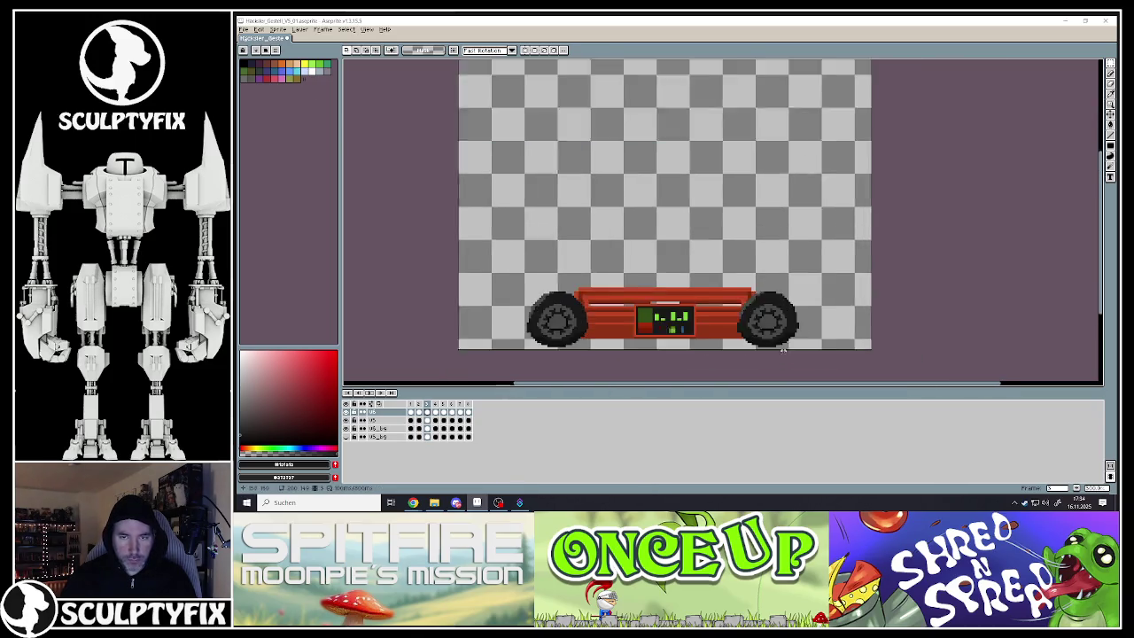
pyautogui.scroll(1, 782, 351)
pyautogui.click(245, 30)
pyautogui.click(252, 65)
pyautogui.click(245, 31)
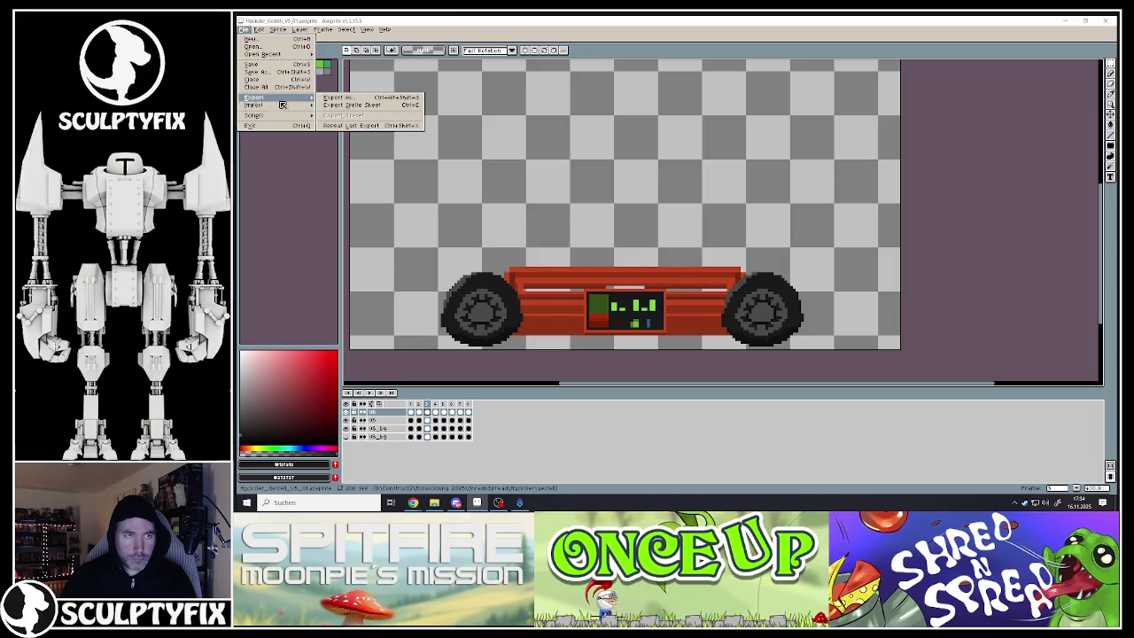
pyautogui.click(337, 98)
pyautogui.click(356, 42)
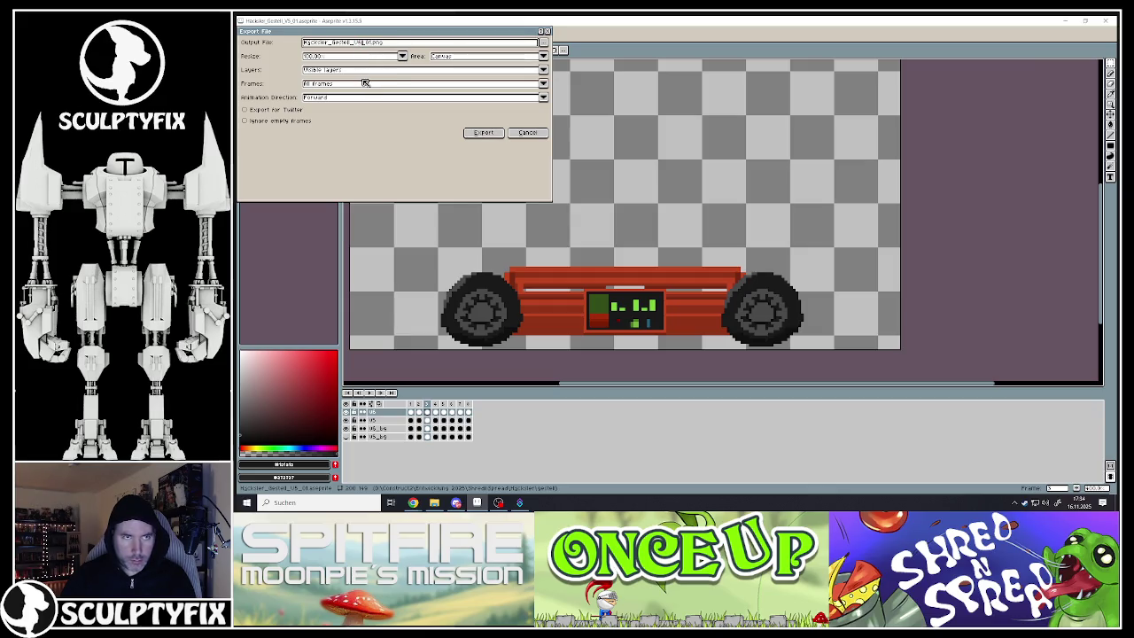
pyautogui.click(483, 132)
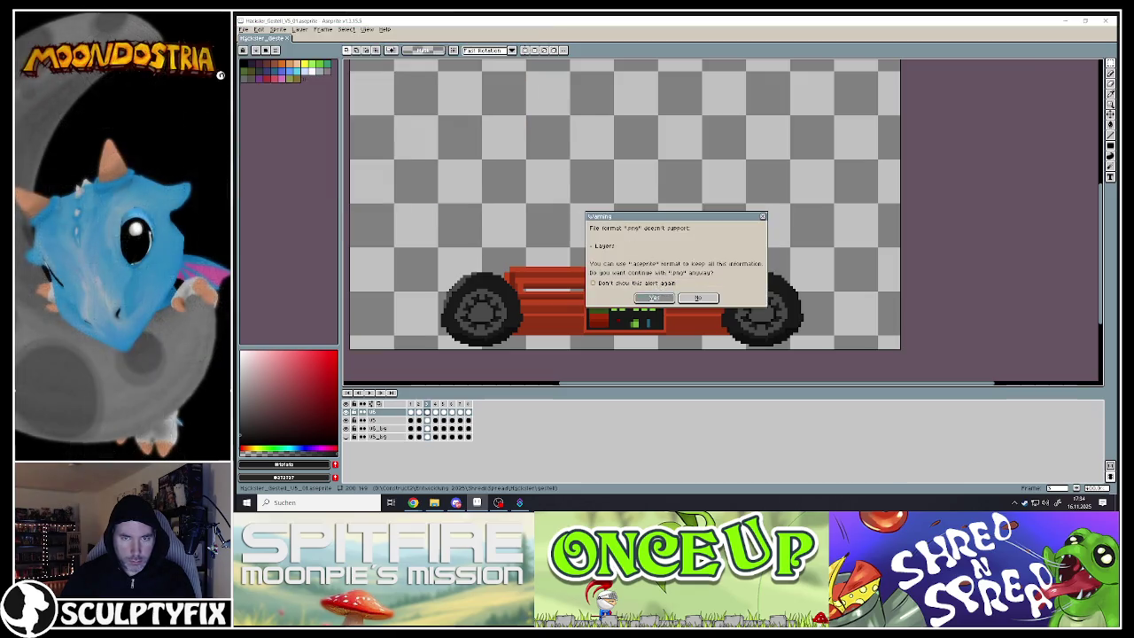
pyautogui.click(654, 299)
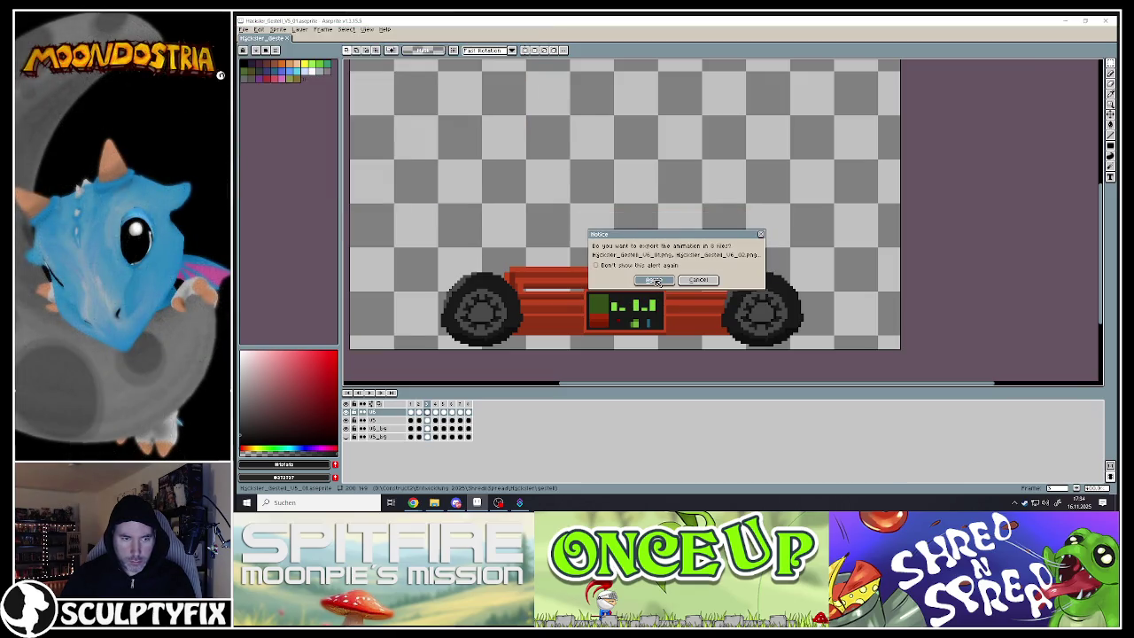
pyautogui.click(653, 280)
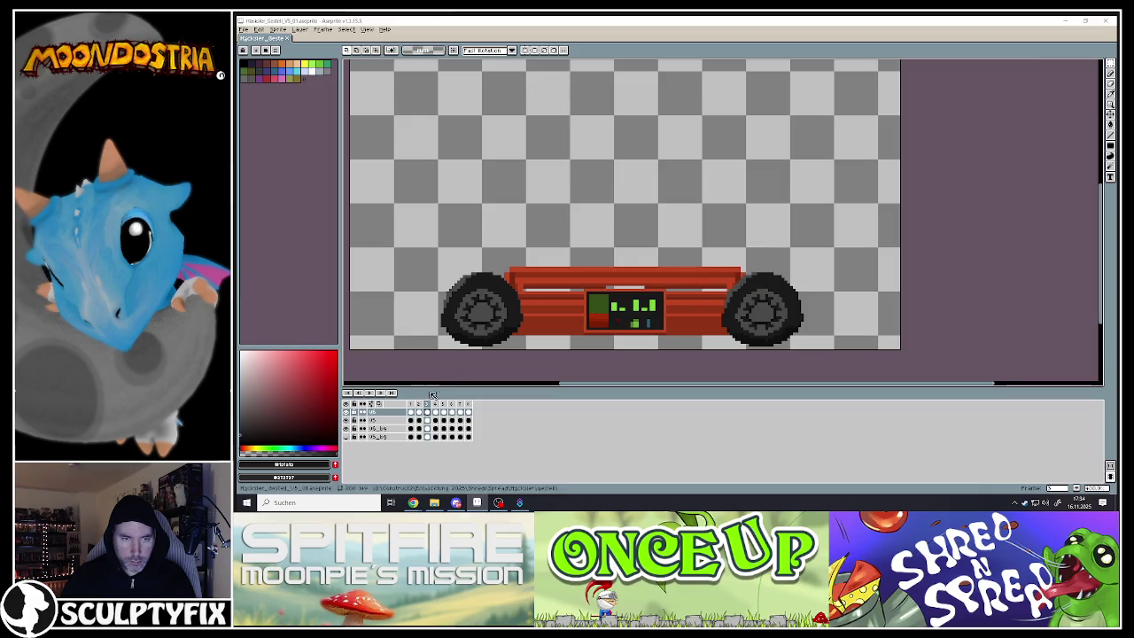
# Toggle the red car body's visibility and play the chassis animation to preview it
pyautogui.click(346, 429)
pyautogui.click(347, 428)
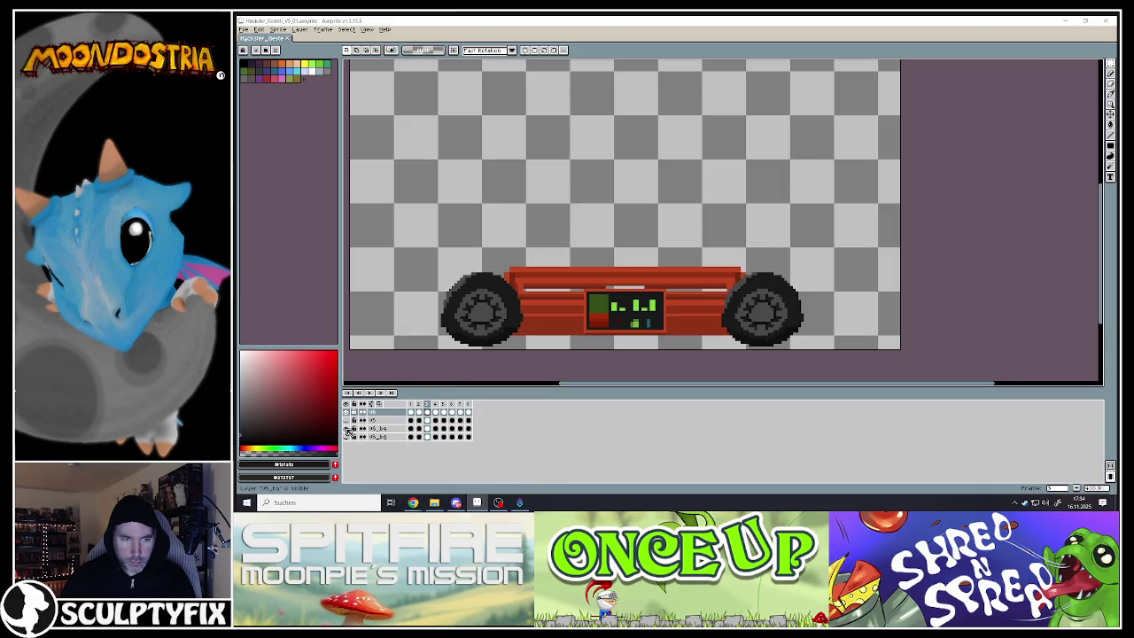
pyautogui.click(368, 393)
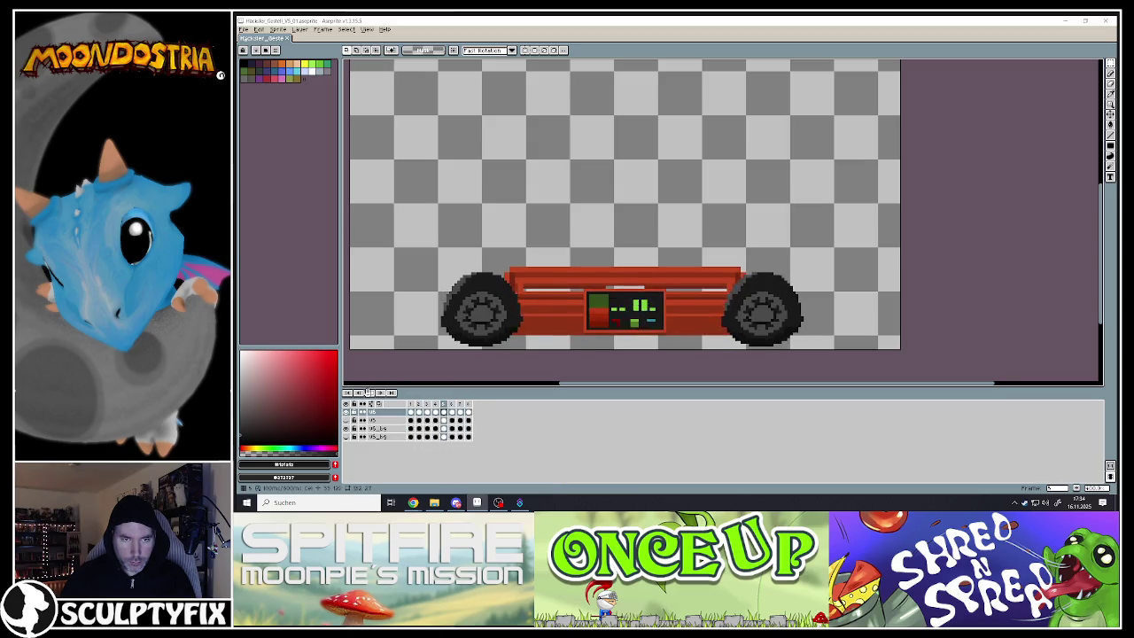
pyautogui.click(368, 392)
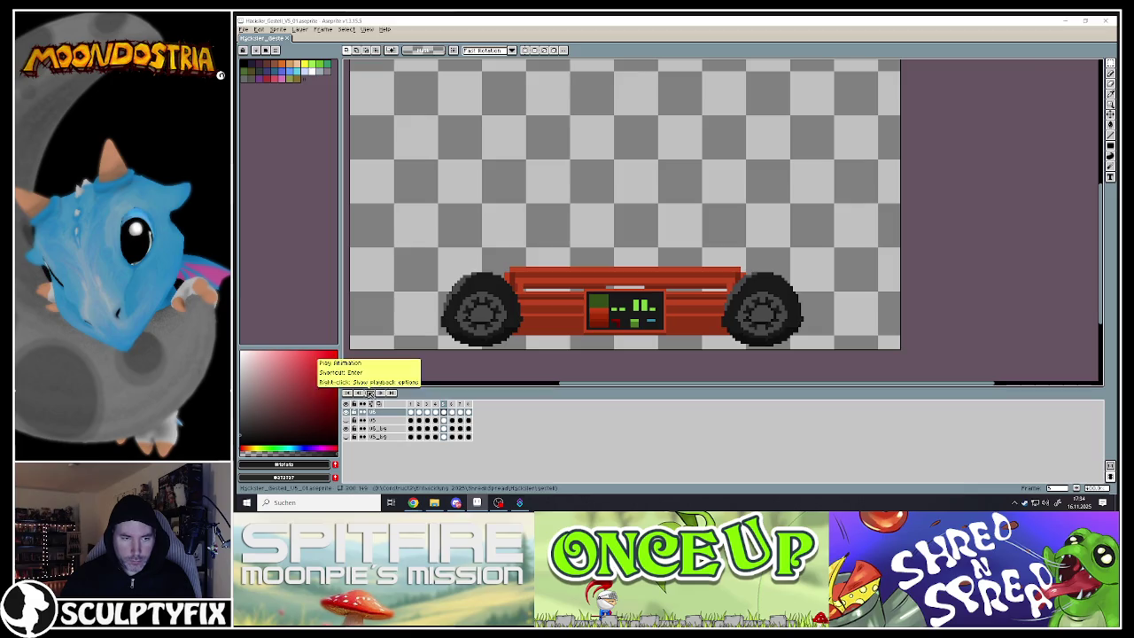
# Re-export the red chassis animation as separate PNG frames without layers, then minimize Aseprite
pyautogui.click(247, 30)
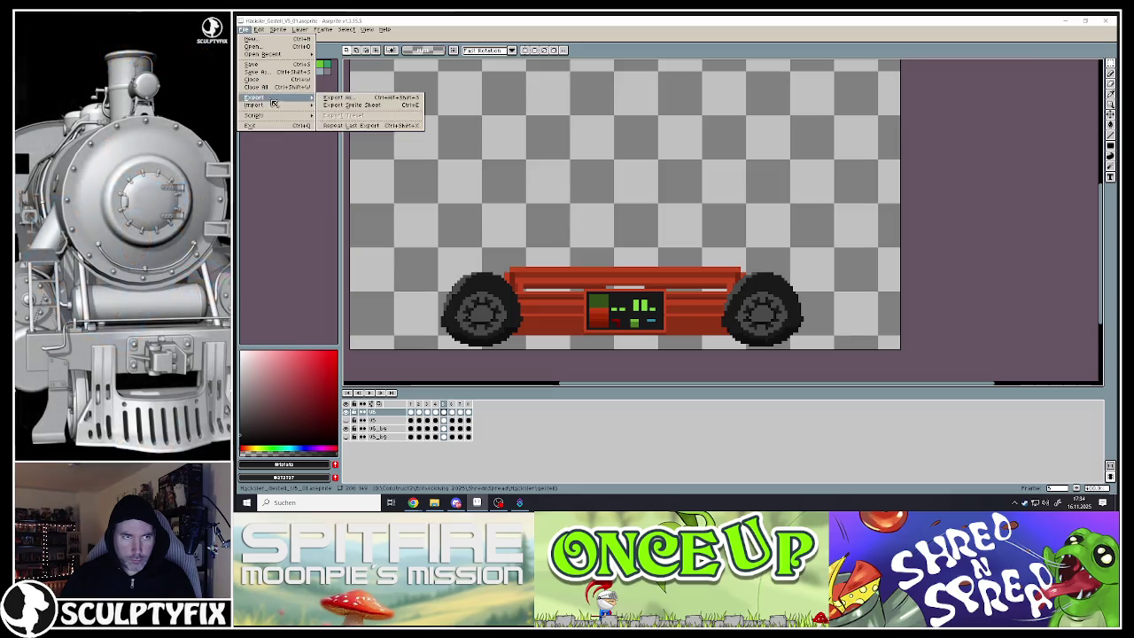
pyautogui.moveTo(254, 96)
pyautogui.click(339, 105)
pyautogui.click(245, 29)
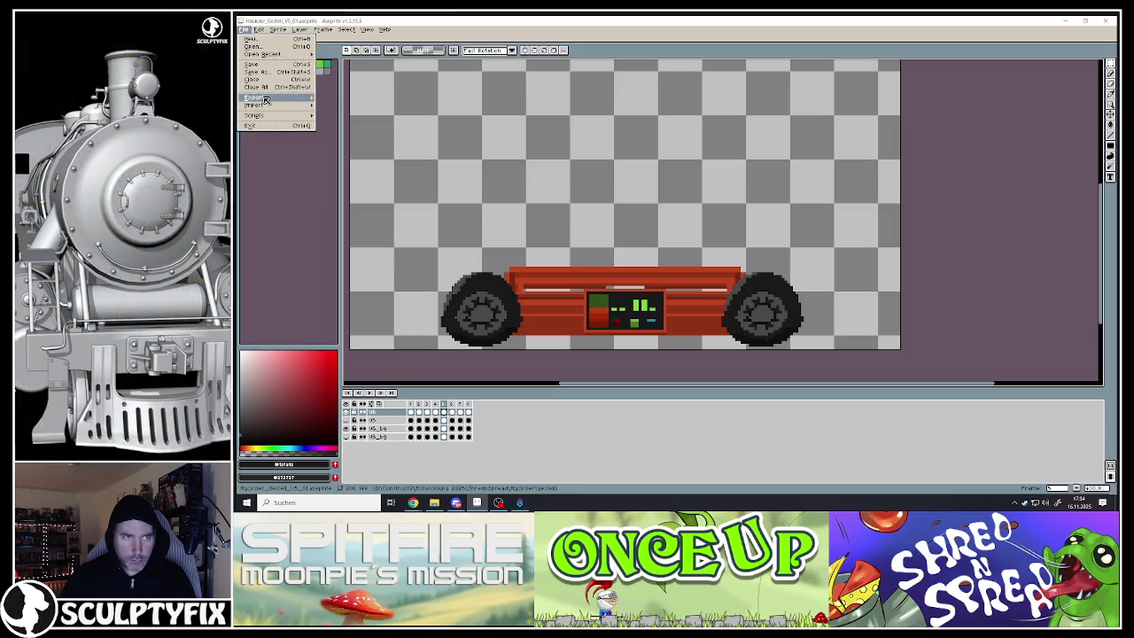
pyautogui.click(336, 104)
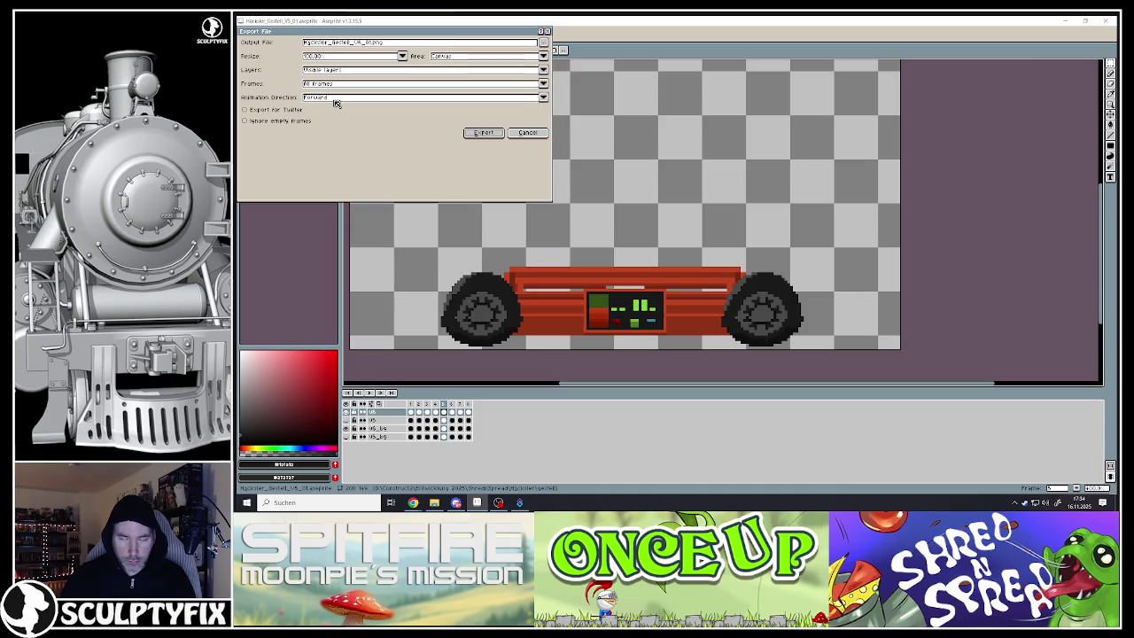
pyautogui.click(483, 132)
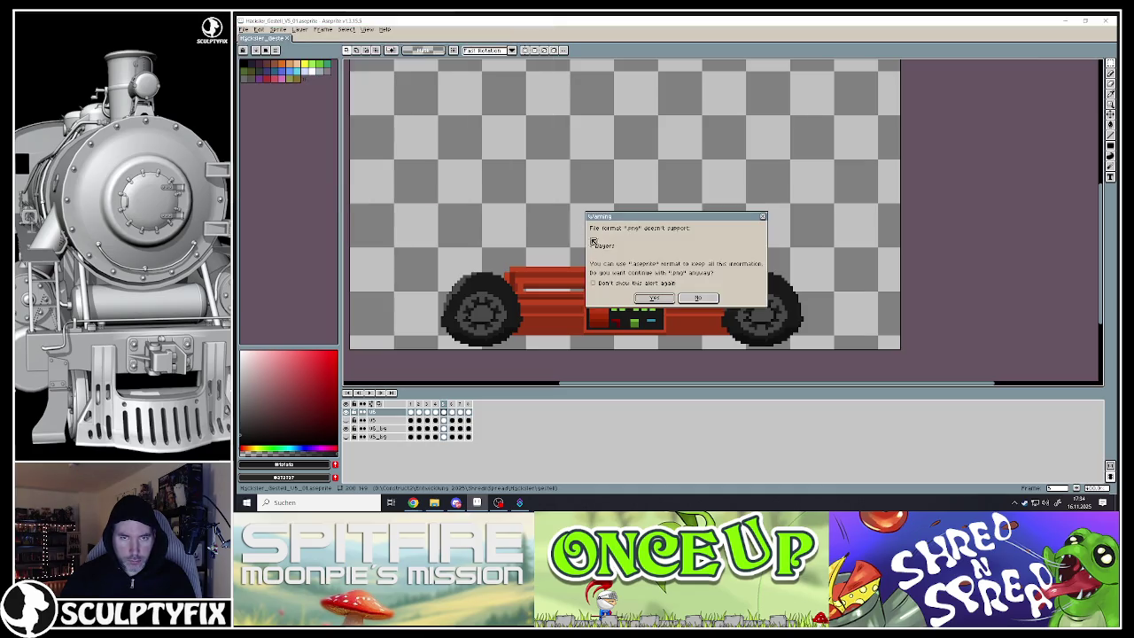
pyautogui.click(651, 299)
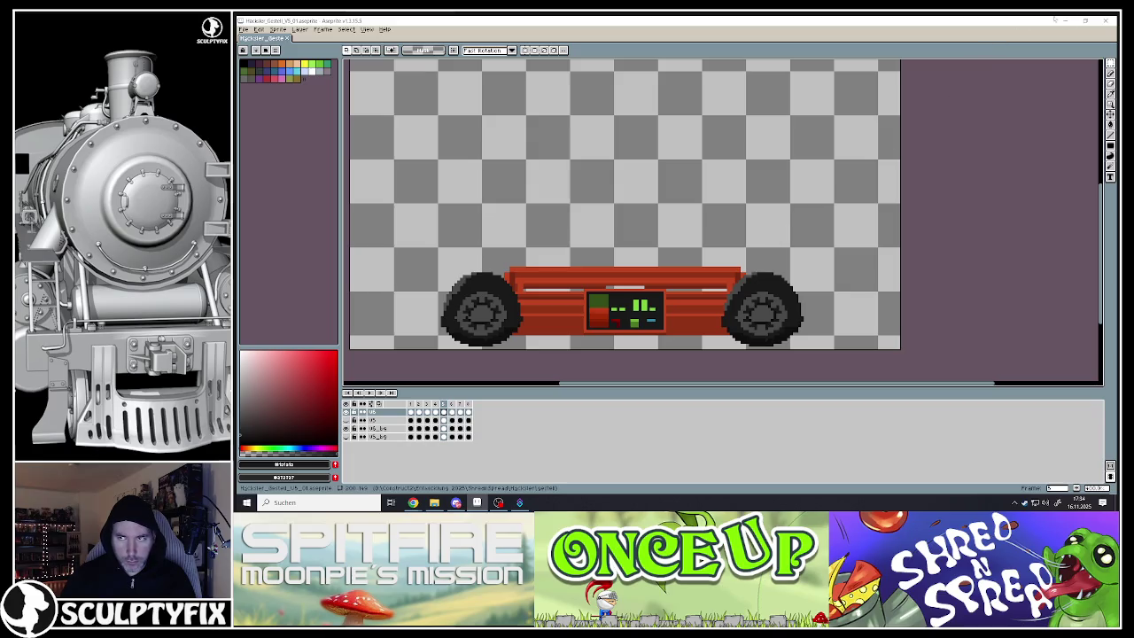
pyautogui.click(1063, 20)
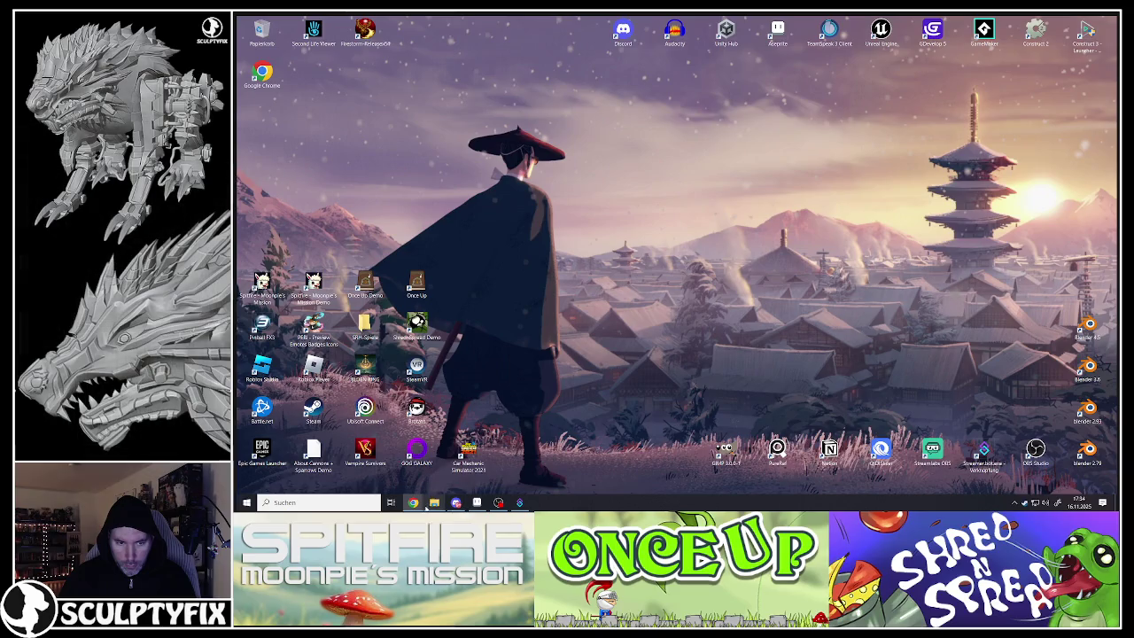
# Back in Construct 3, open the Häcksler_Gestell sprite in the animations editor
pyautogui.moveTo(413, 502)
pyautogui.click(456, 466)
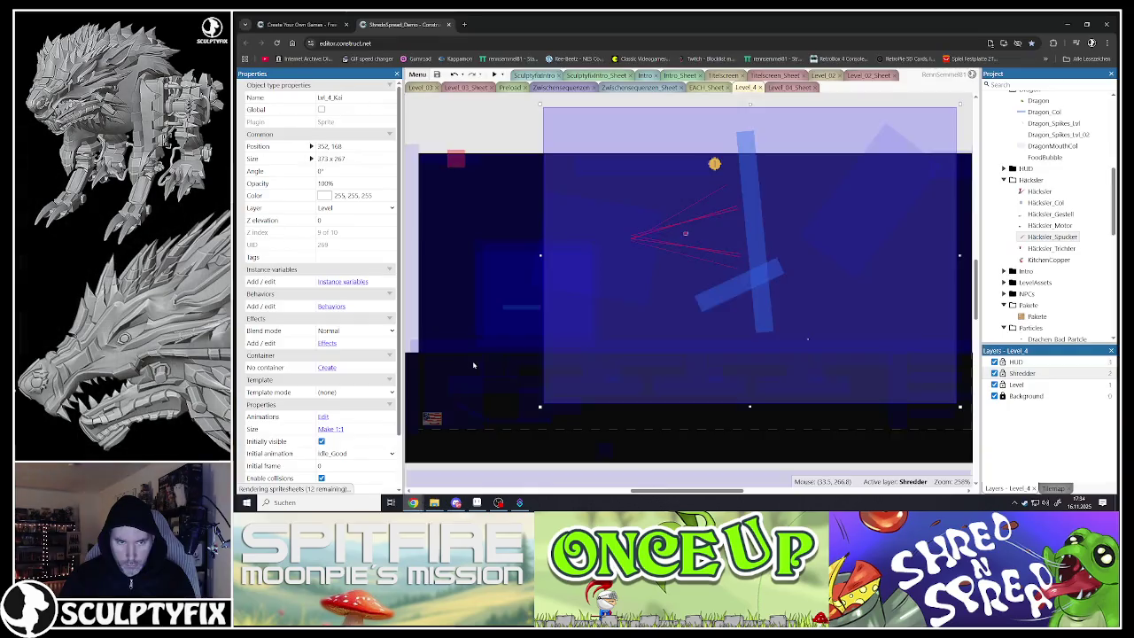
pyautogui.click(503, 137)
pyautogui.click(514, 335)
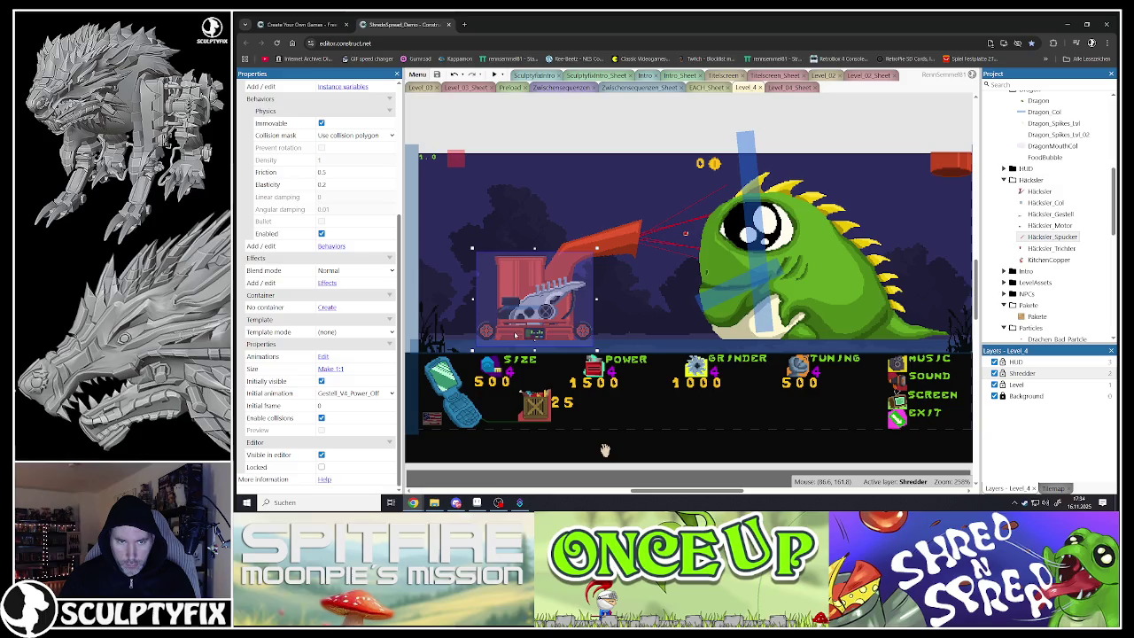
pyautogui.doubleClick(510, 338)
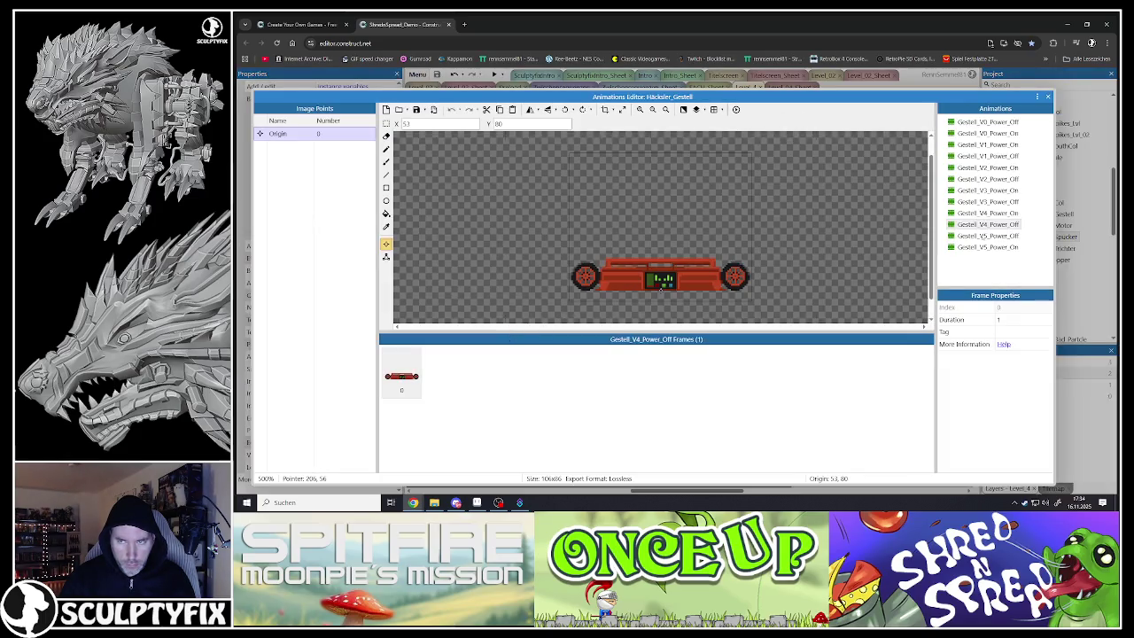
# Duplicate both V5 animations and rename the copies Gestell_V6_Power_On and Gestell_V6_Power_Off
pyautogui.click(987, 236)
pyautogui.keyDown('shift'); pyautogui.click(990, 247); pyautogui.keyUp('shift')
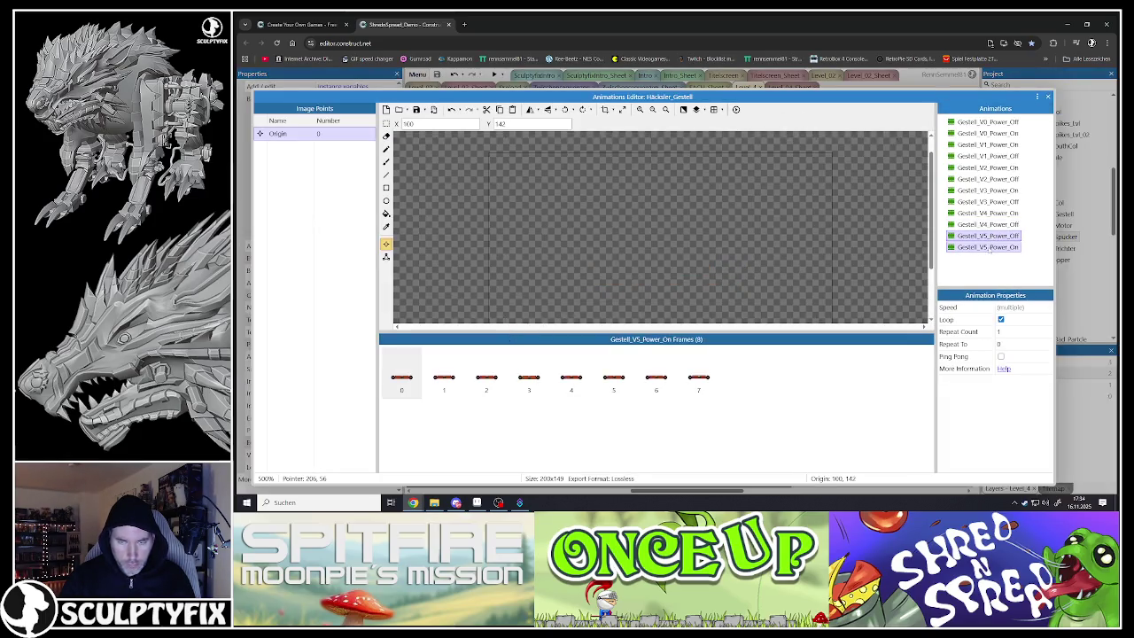
pyautogui.hotkey('ctrl', 'v')
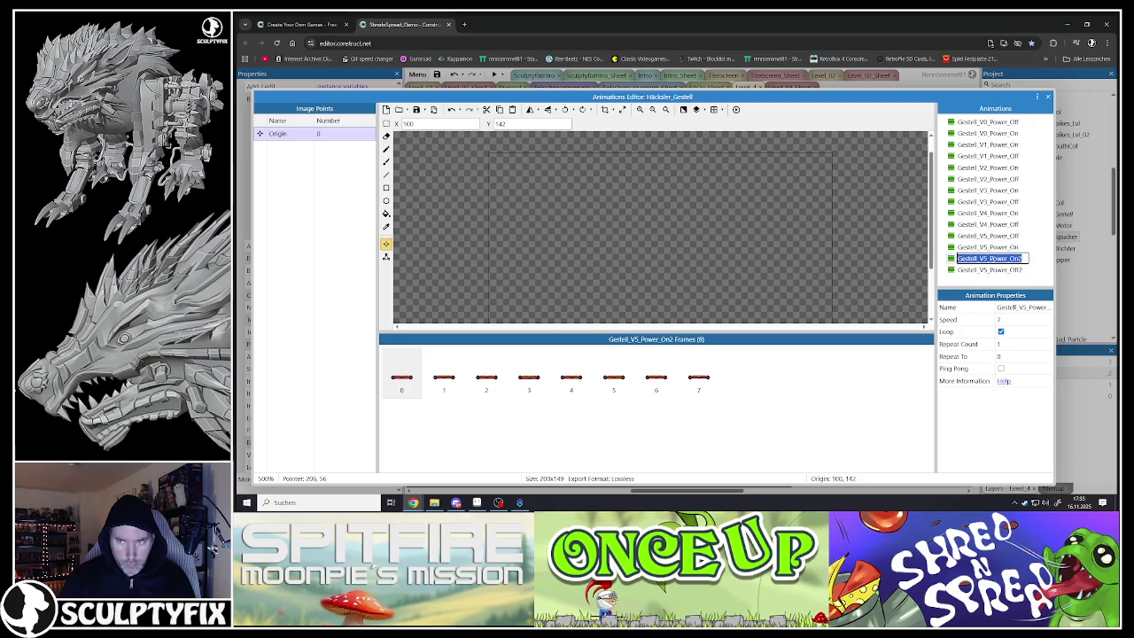
pyautogui.press('BackSpace')
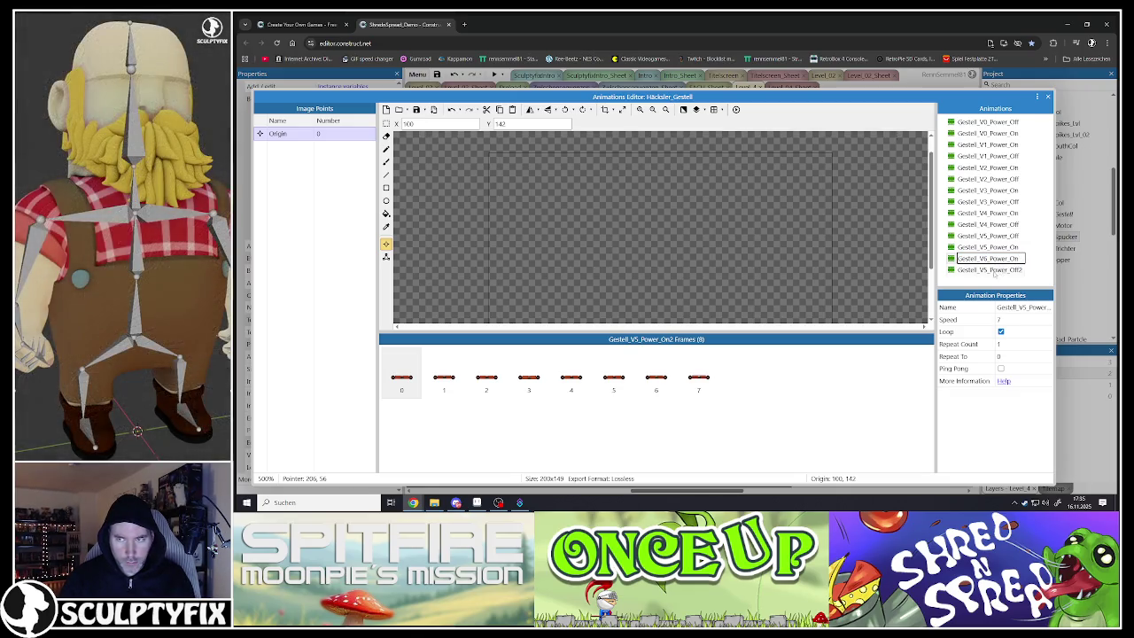
pyautogui.click(989, 269)
pyautogui.rightClick(989, 269)
pyautogui.click(1010, 286)
pyautogui.write('6')
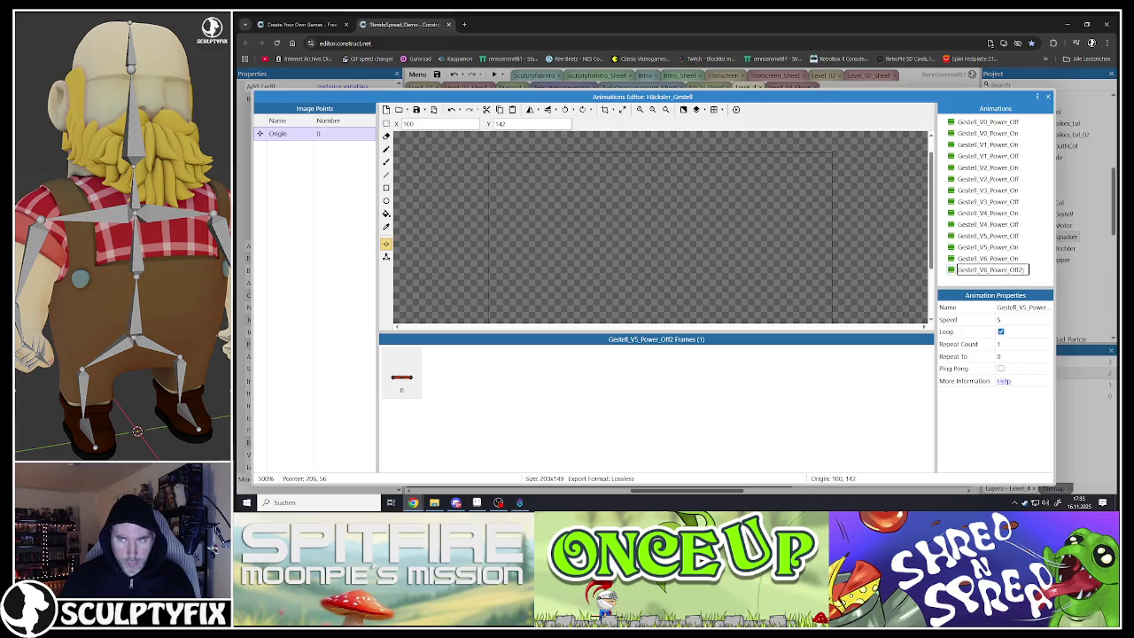
pyautogui.click(987, 257)
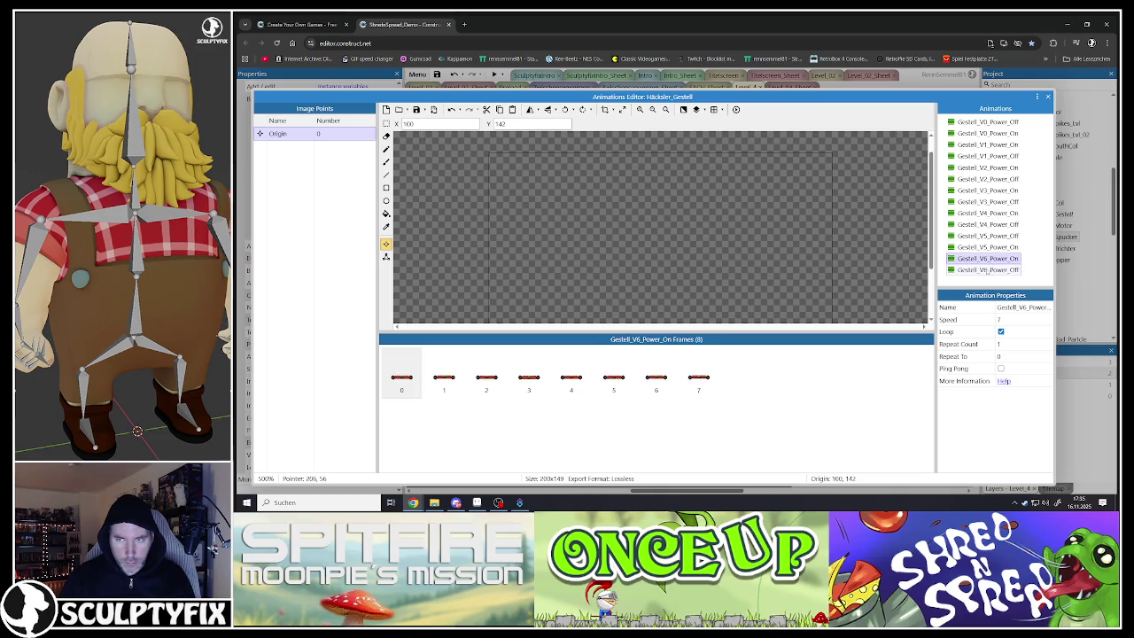
# Delete frames 1–7 of Gestell_V6_Power_On, leaving a single frame
pyautogui.click(403, 376)
pyautogui.click(444, 376)
pyautogui.keyDown('shift'); pyautogui.click(686, 388); pyautogui.keyUp('shift')
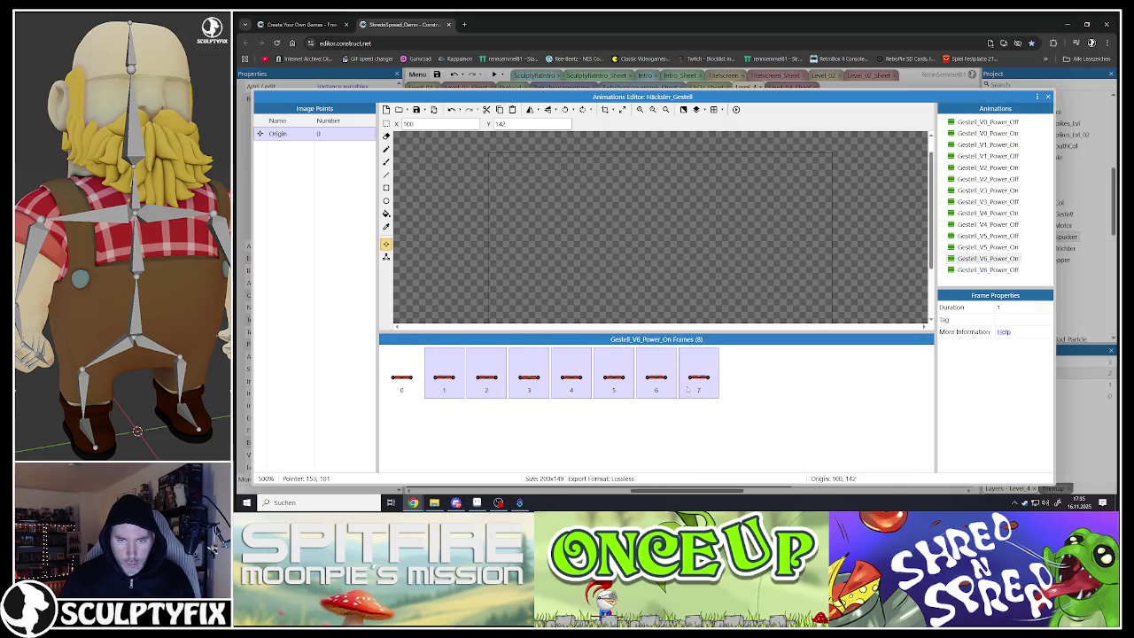
pyautogui.press('Delete')
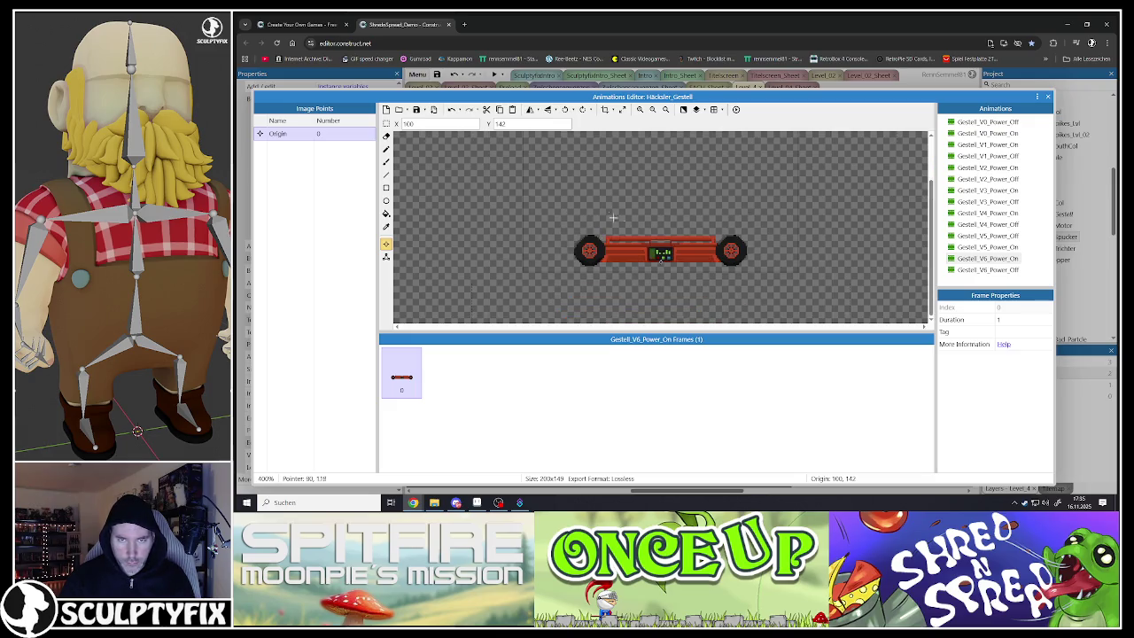
# Import frames from files, then undo the mistakenly imported hopper (Trichter) frames
pyautogui.click(398, 109)
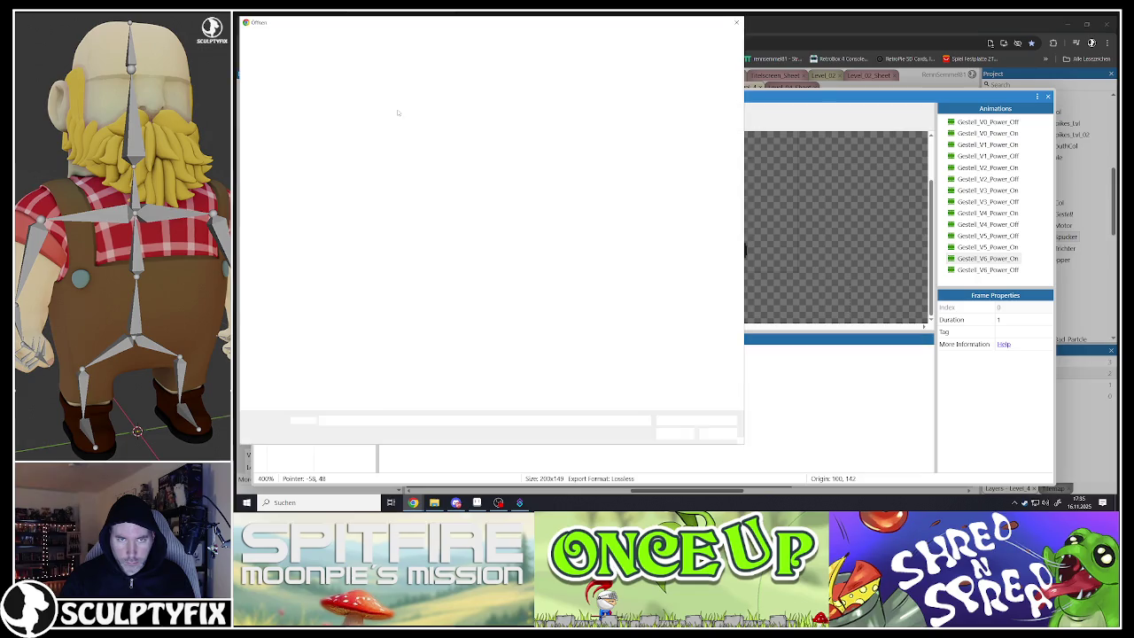
pyautogui.click(375, 379)
pyautogui.keyDown('shift'); pyautogui.click(711, 379); pyautogui.keyUp('shift')
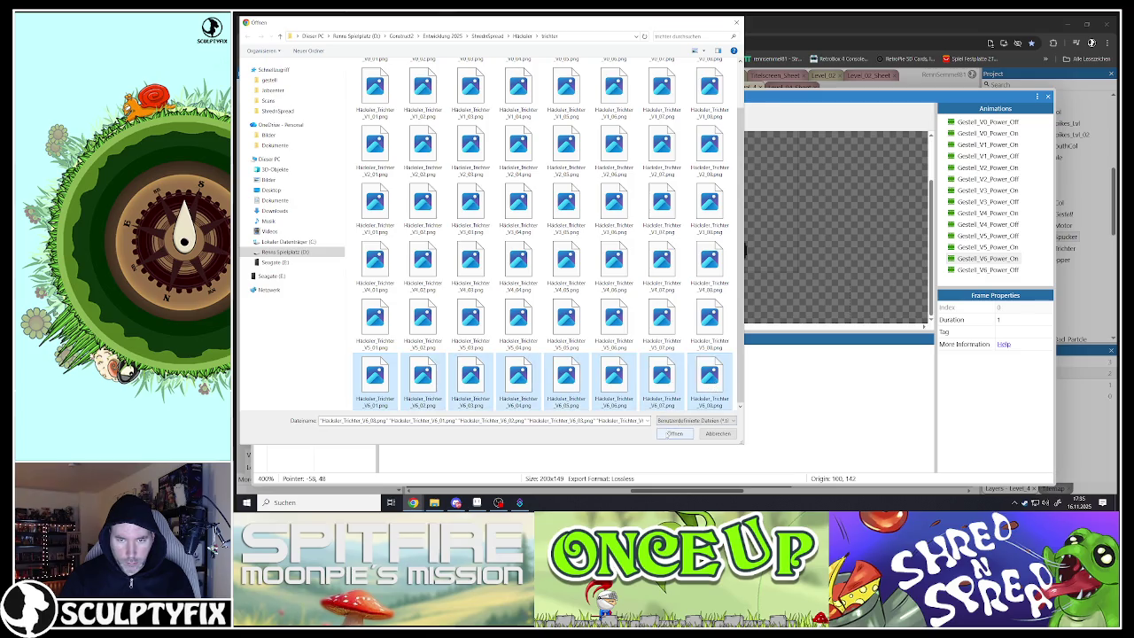
pyautogui.click(674, 433)
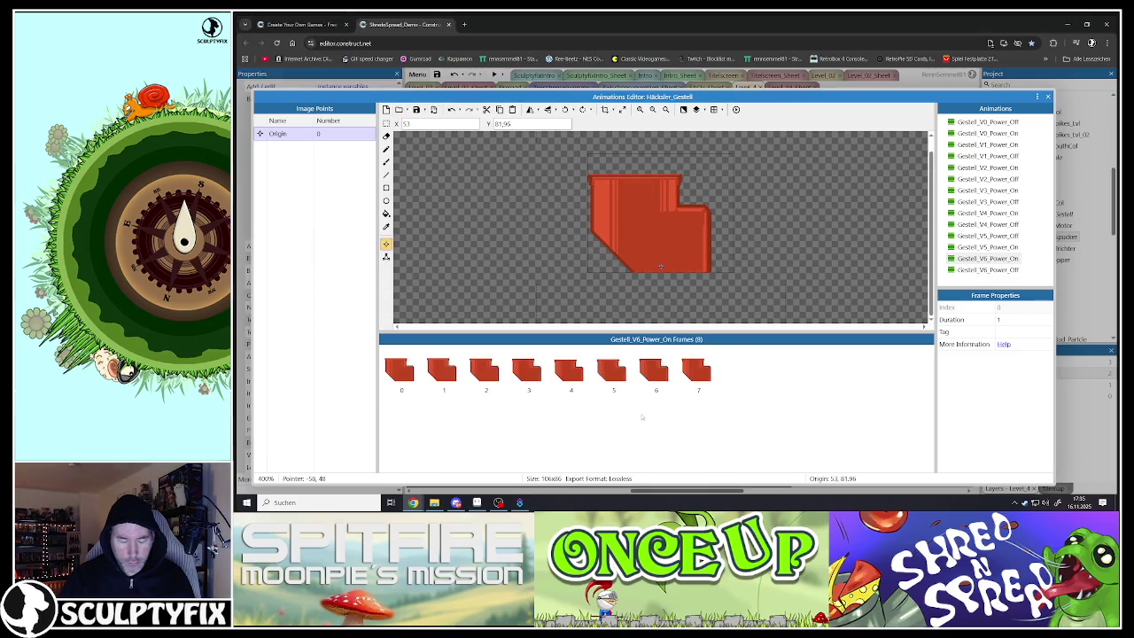
pyautogui.hotkey('ctrl', 'z')
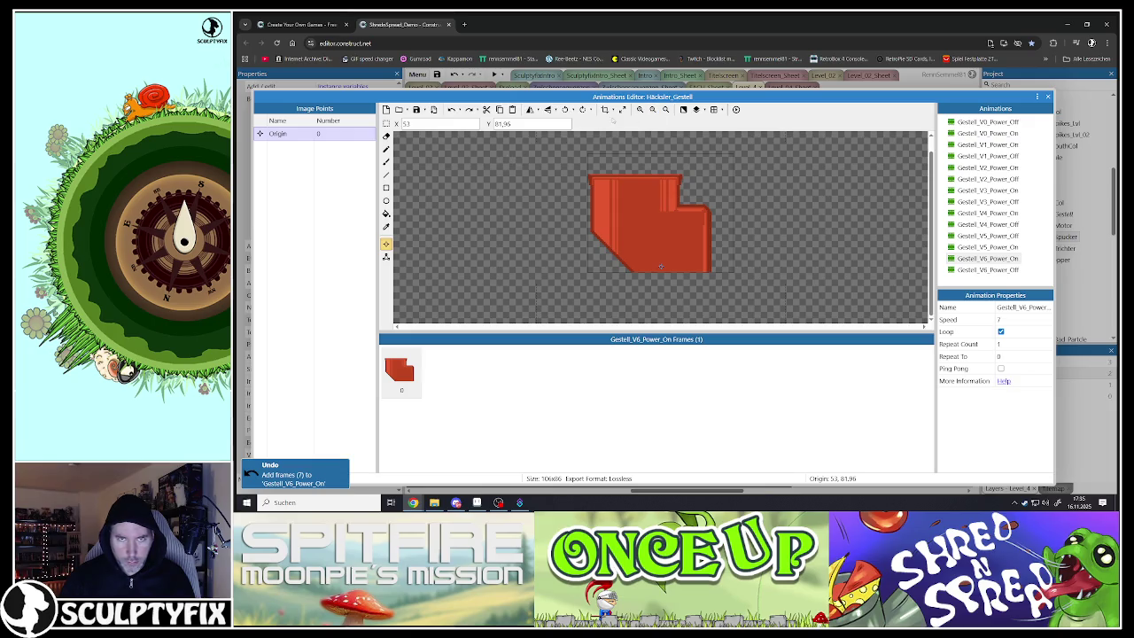
# Import the eight V6 chassis PNGs from the gestell folder into Gestell_V6_Power_On
pyautogui.click(399, 109)
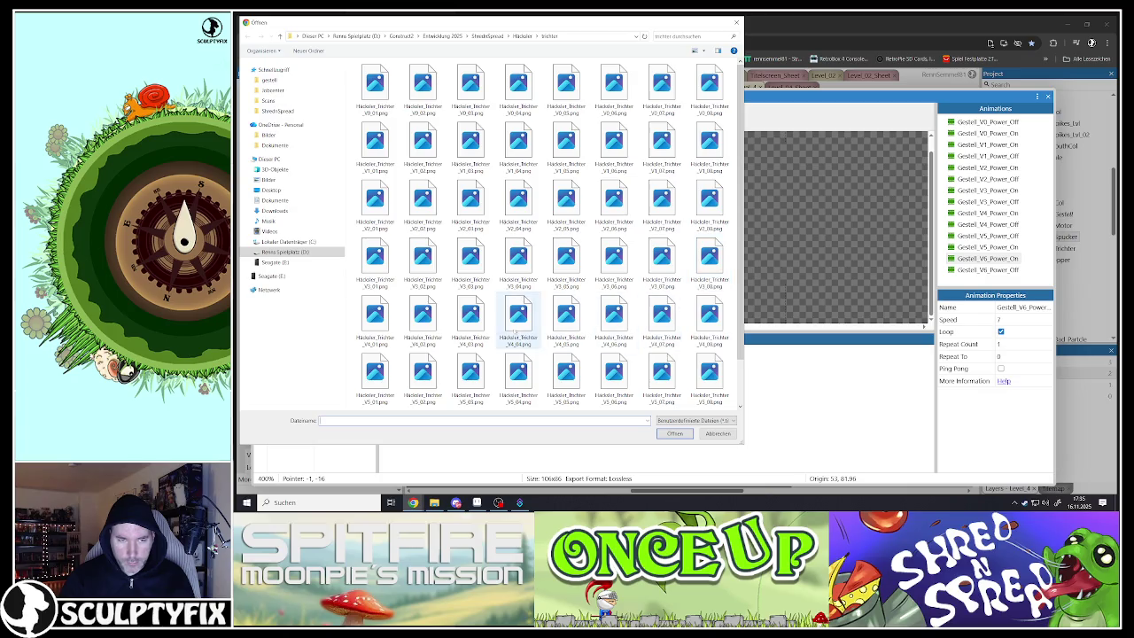
pyautogui.click(522, 37)
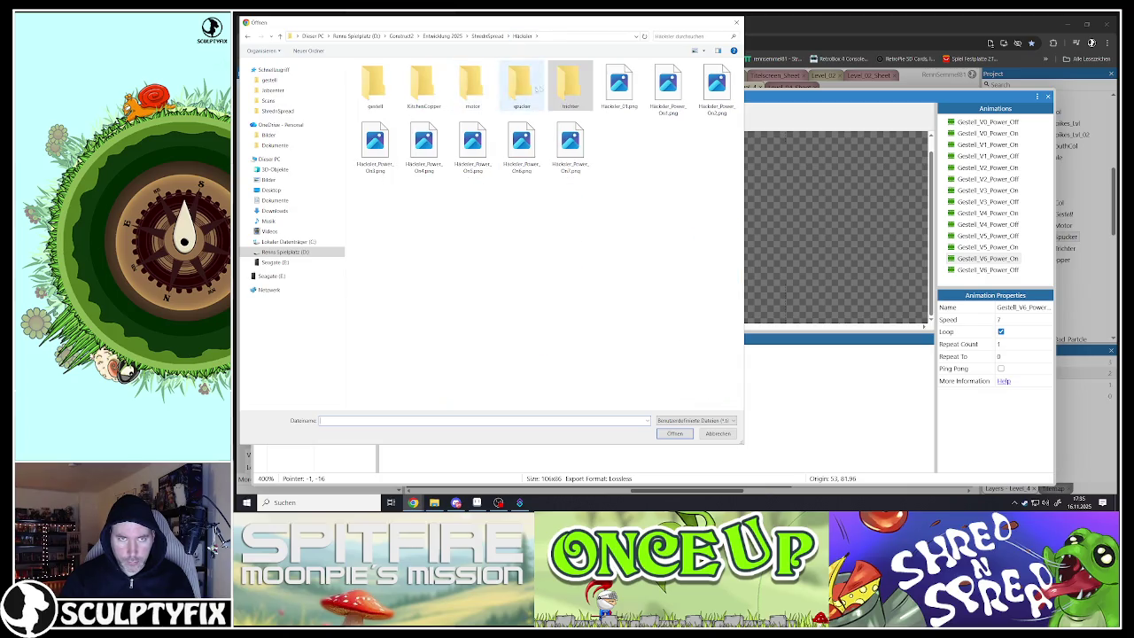
pyautogui.doubleClick(375, 85)
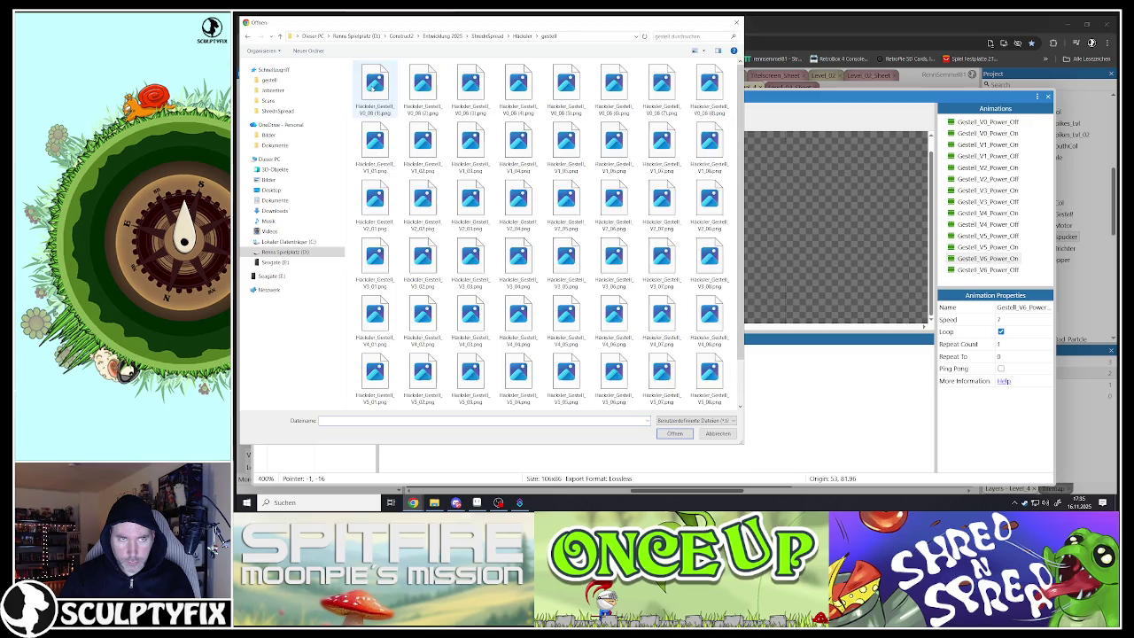
pyautogui.moveTo(404, 379); pyautogui.dragTo(725, 381)
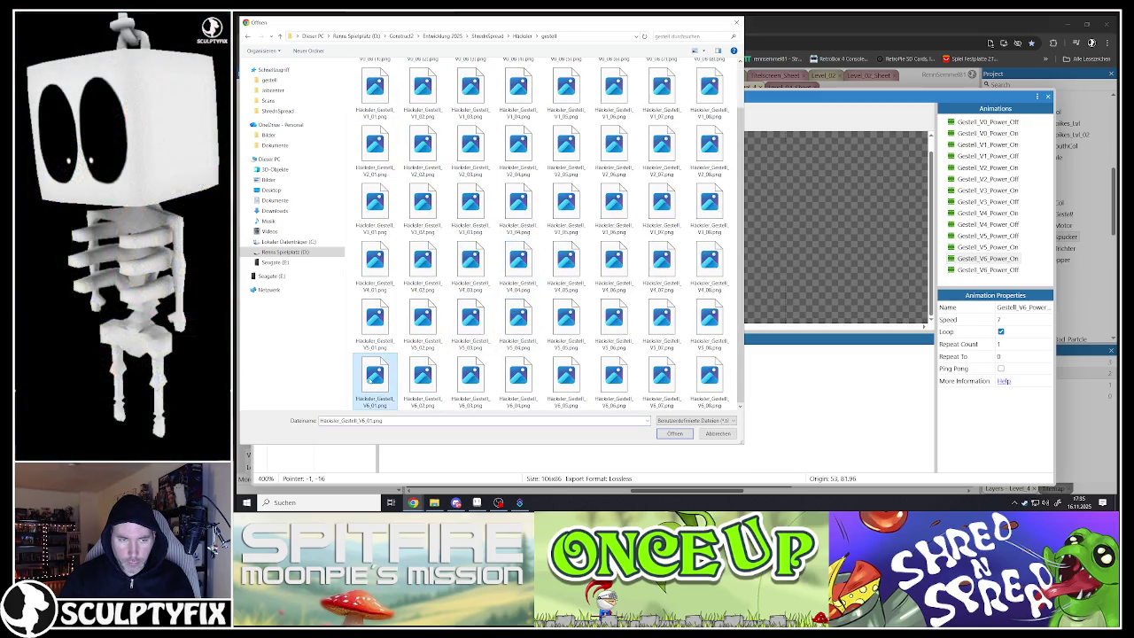
pyautogui.click(671, 432)
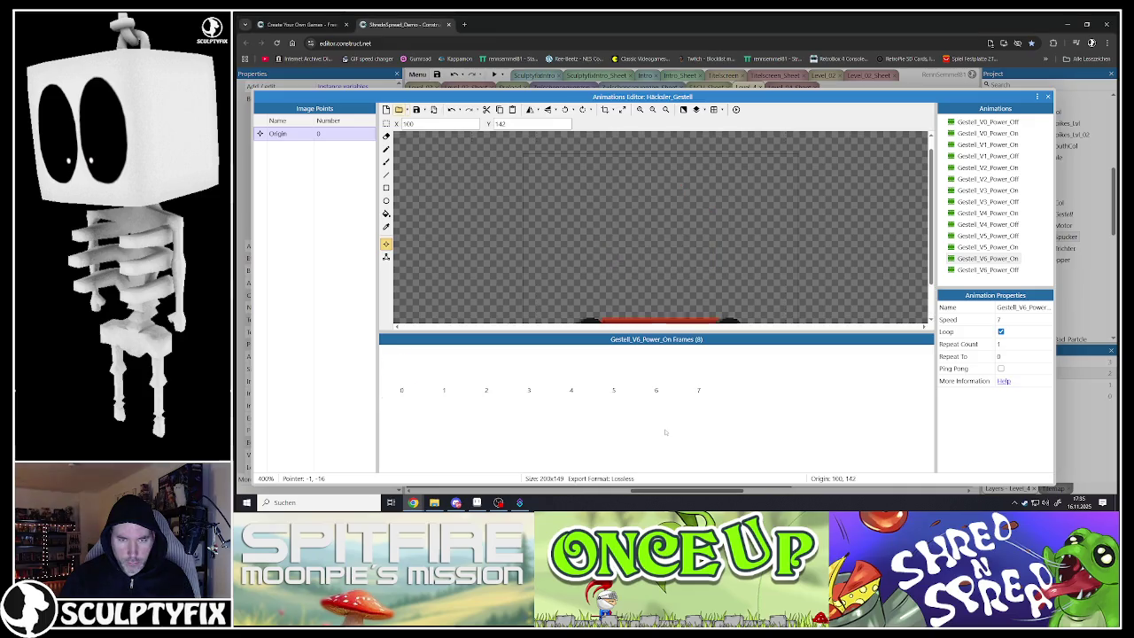
# Step through the V6_Power_On frames and set the origin image point to Y 142
pyautogui.click(403, 377)
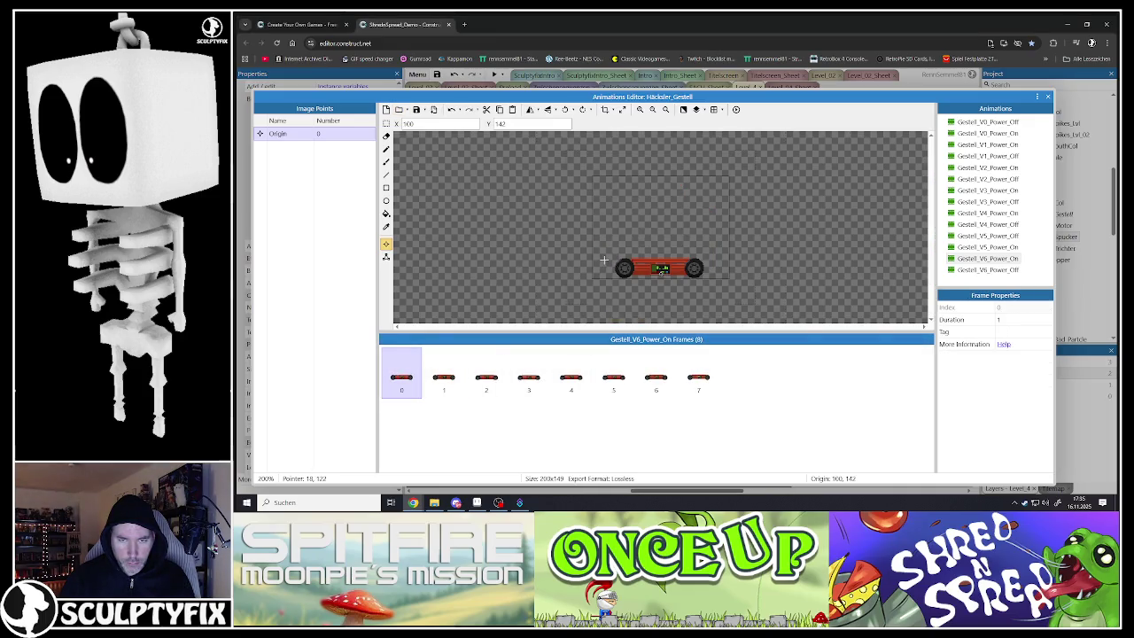
pyautogui.scroll(1, 680, 270)
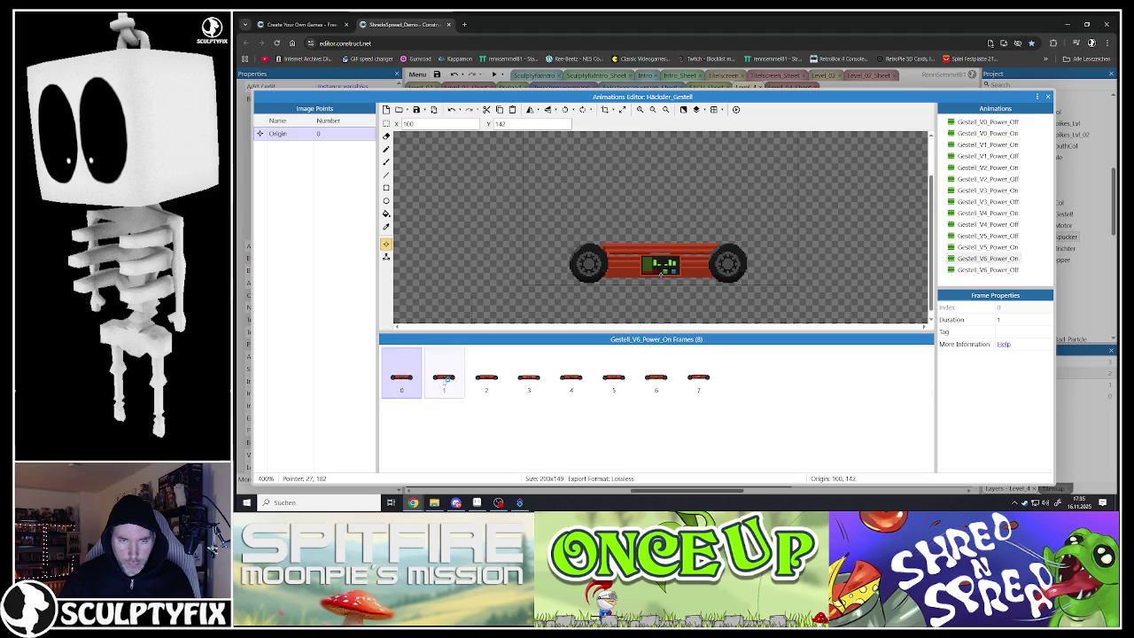
pyautogui.press('Right')
pyautogui.press('Right')
pyautogui.press('Right')
pyautogui.press('Right')
pyautogui.press('Right')
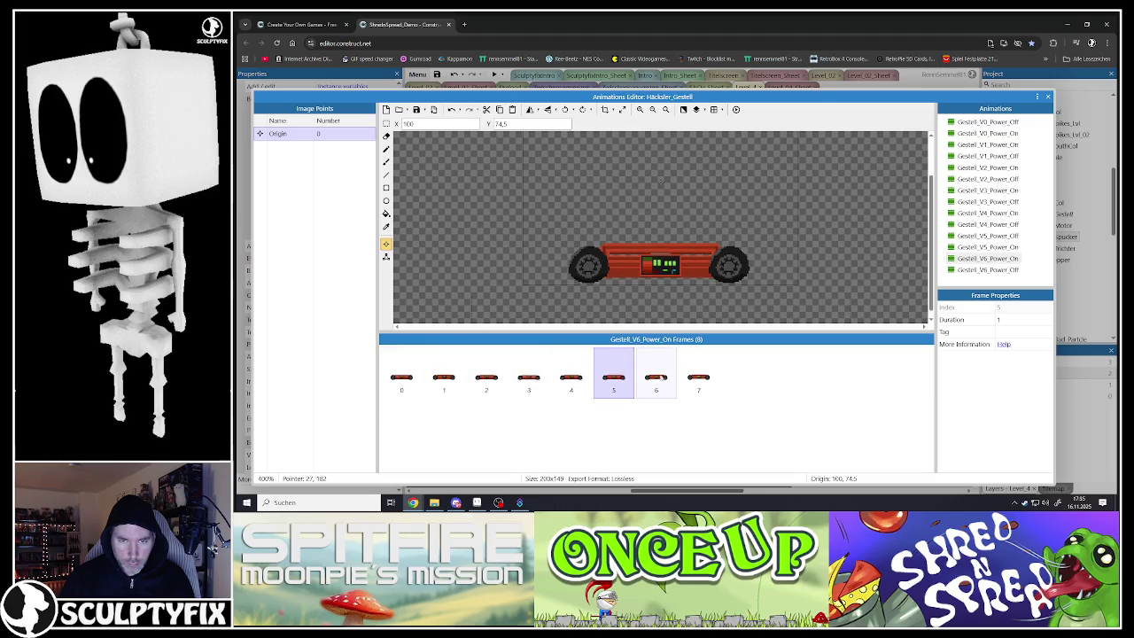
pyautogui.press('Right')
pyautogui.press('Right')
pyautogui.press('Right')
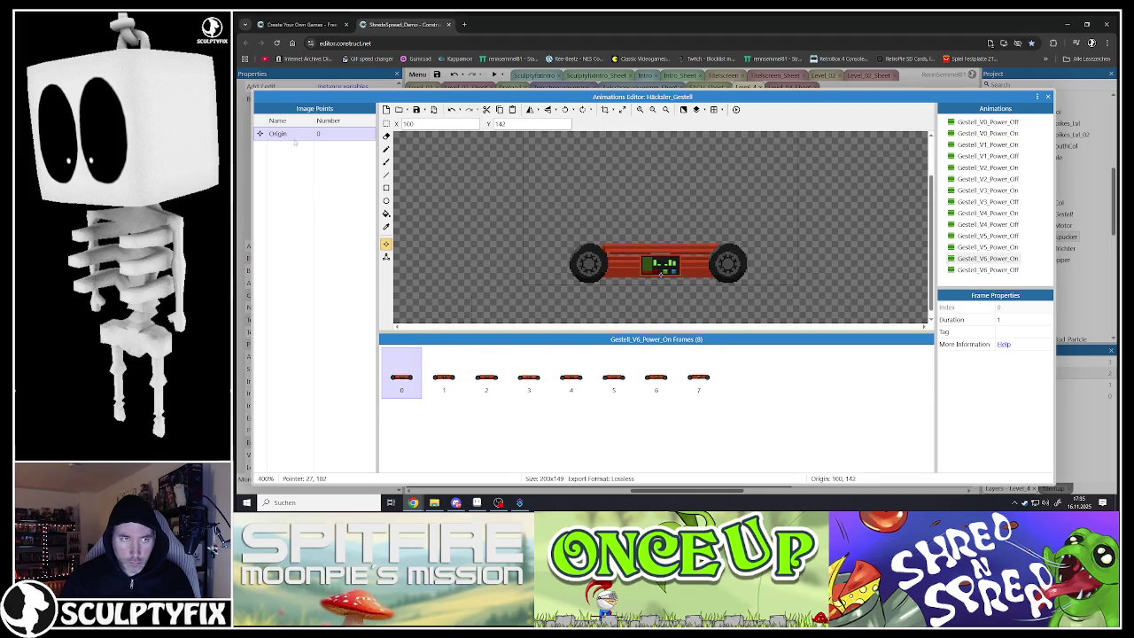
pyautogui.rightClick(294, 137)
pyautogui.click(343, 164)
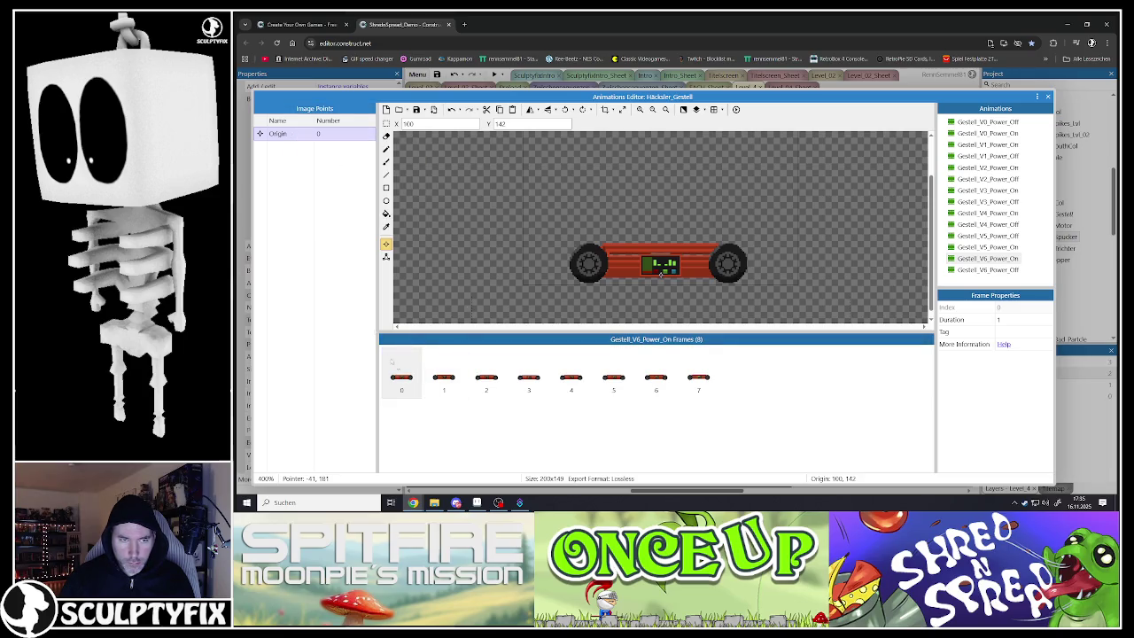
# Reshape the chassis collision polygon using the polygon context options
pyautogui.press('c')
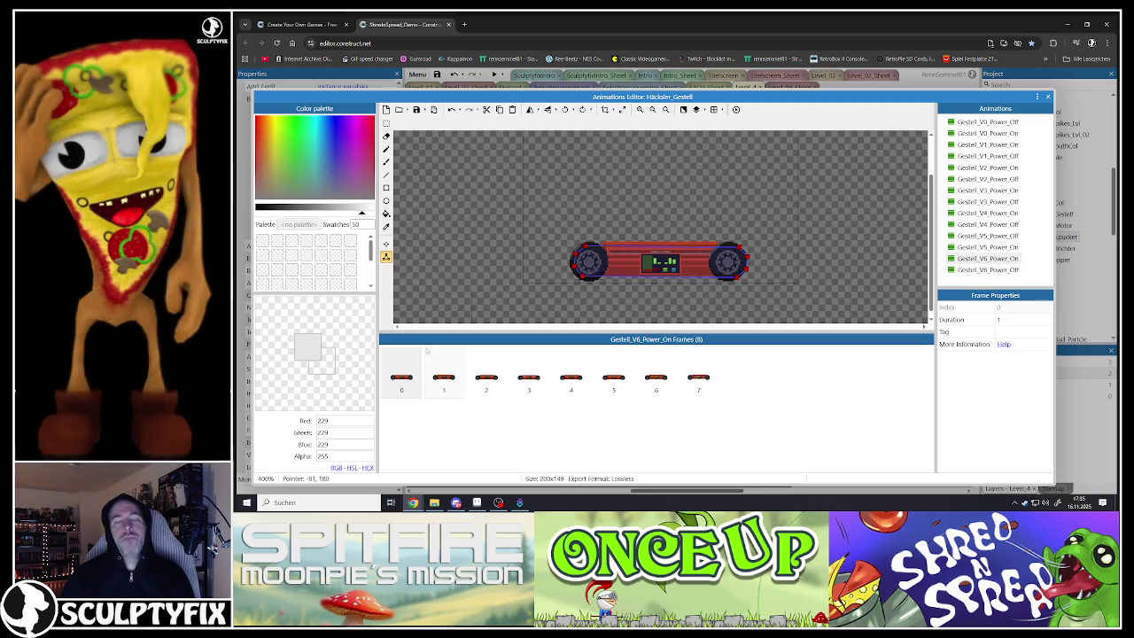
pyautogui.rightClick(635, 258)
pyautogui.click(638, 317)
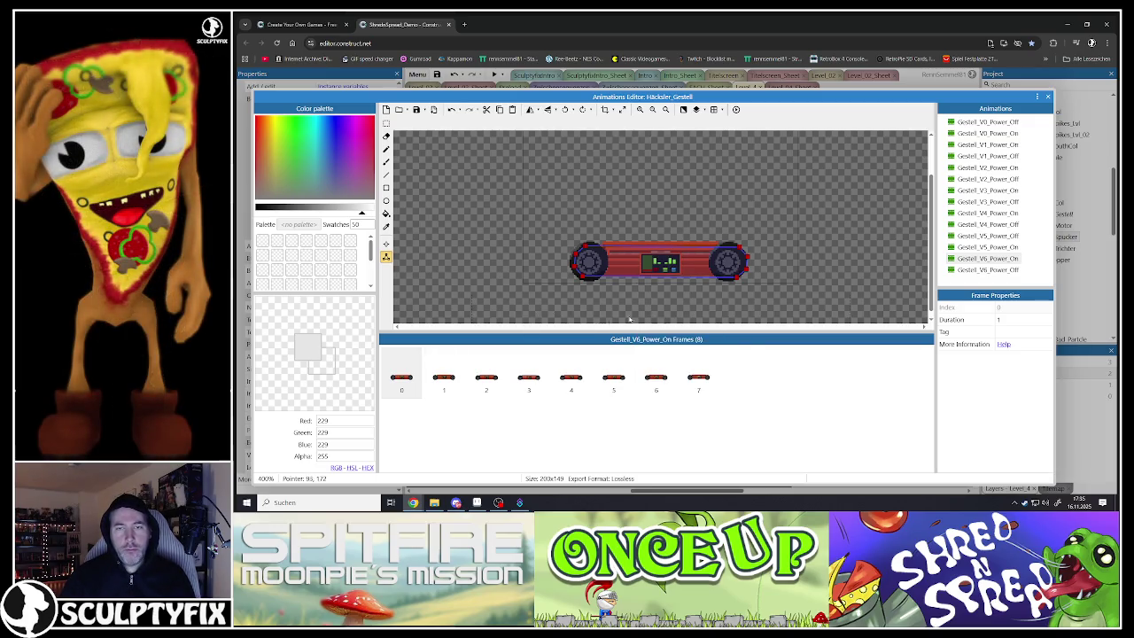
pyautogui.rightClick(598, 270)
pyautogui.click(620, 316)
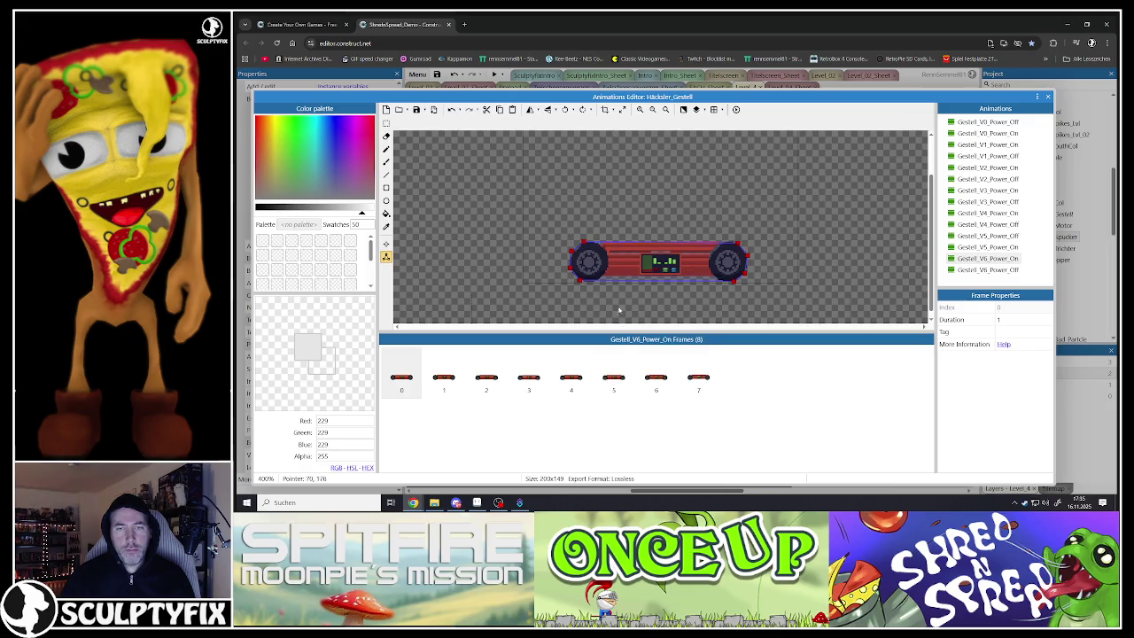
pyautogui.rightClick(618, 280)
pyautogui.click(640, 328)
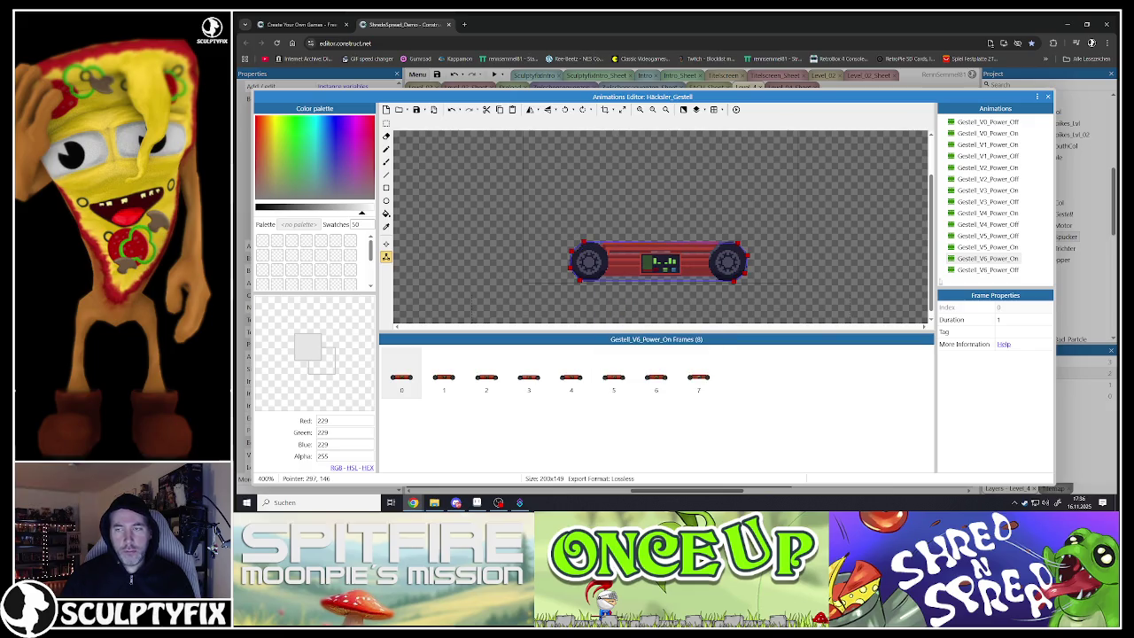
# Trim Gestell_V6_Power_Off to a single frame and close the animations editor
pyautogui.click(444, 376)
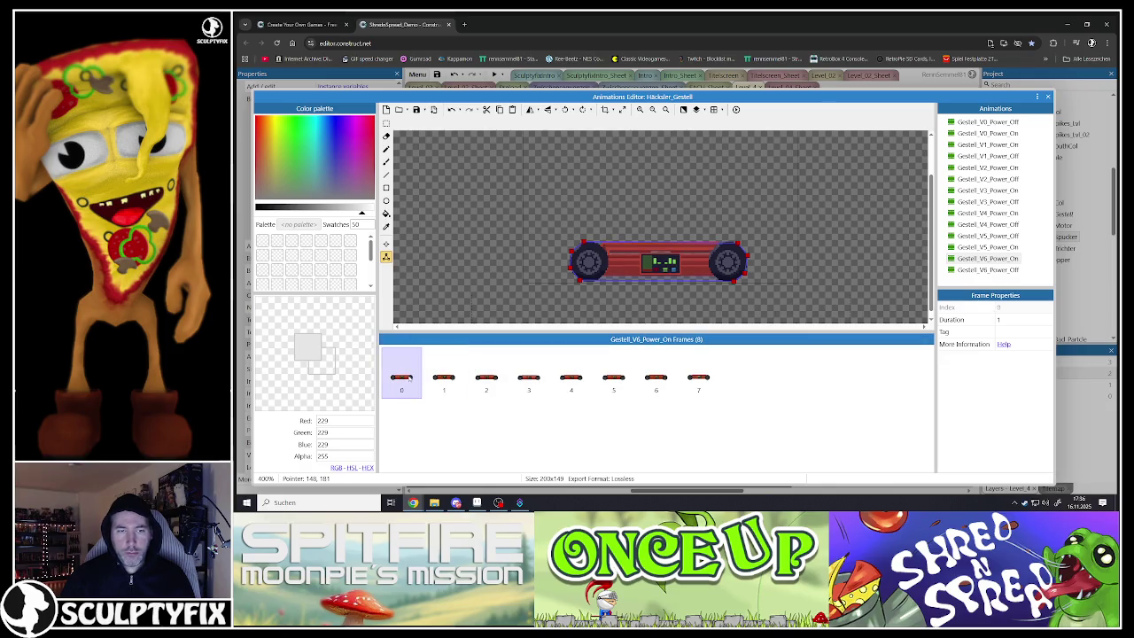
pyautogui.click(974, 270)
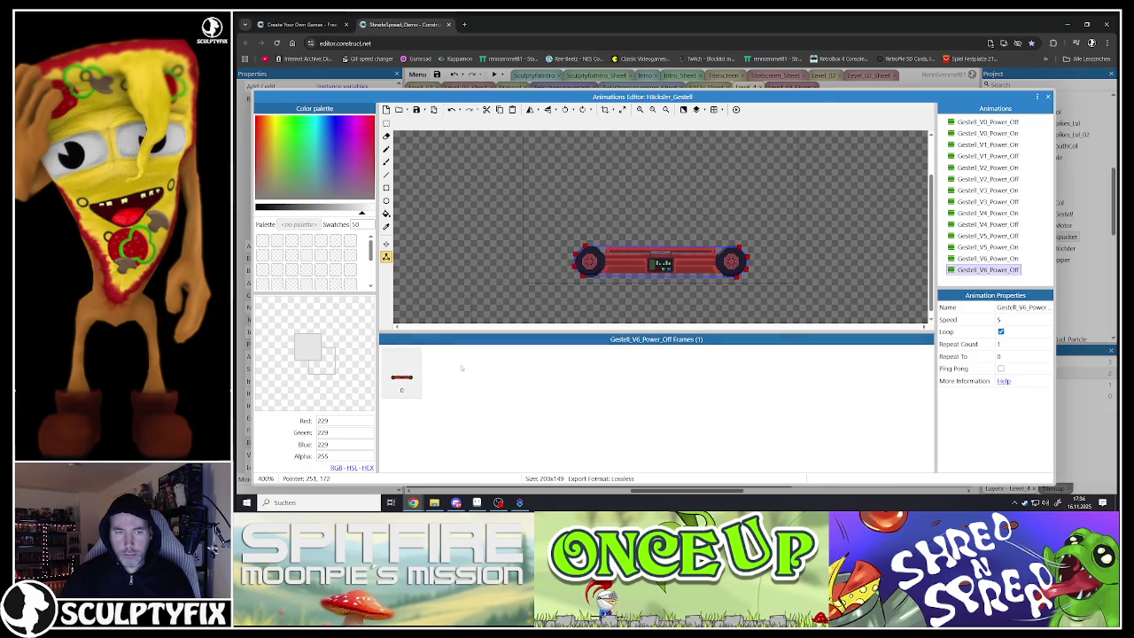
pyautogui.click(446, 379)
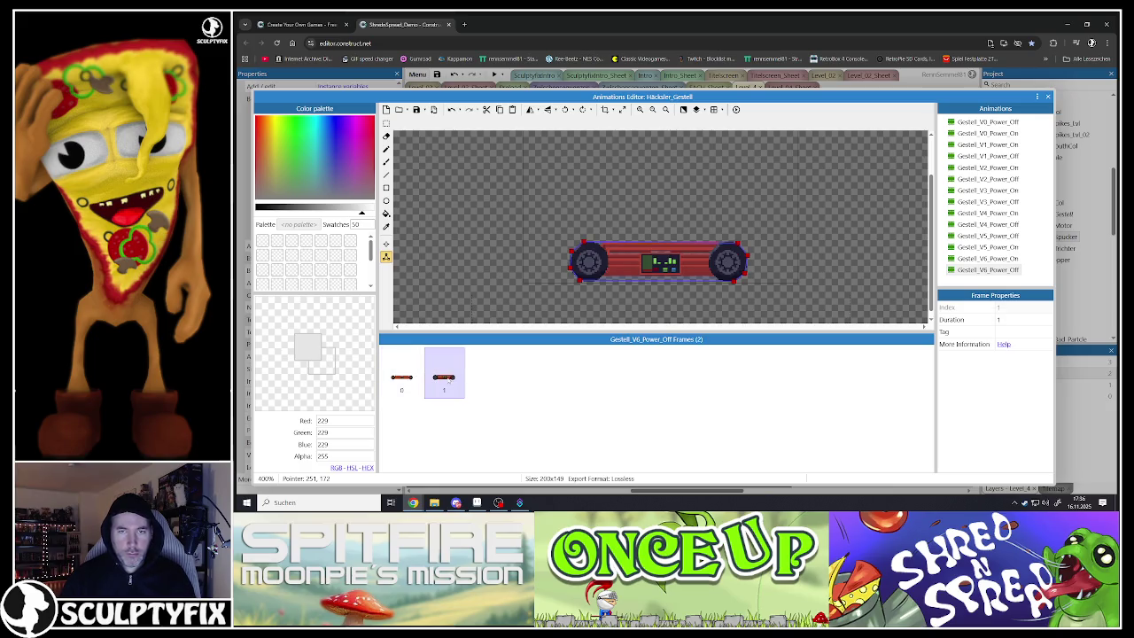
pyautogui.press('Delete')
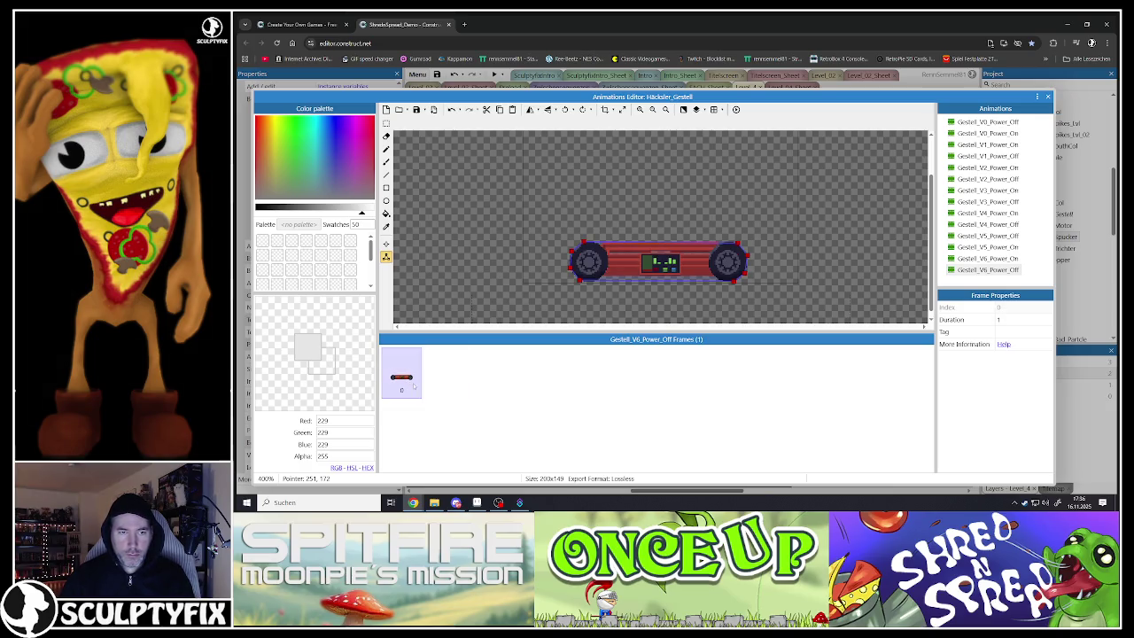
pyautogui.click(385, 244)
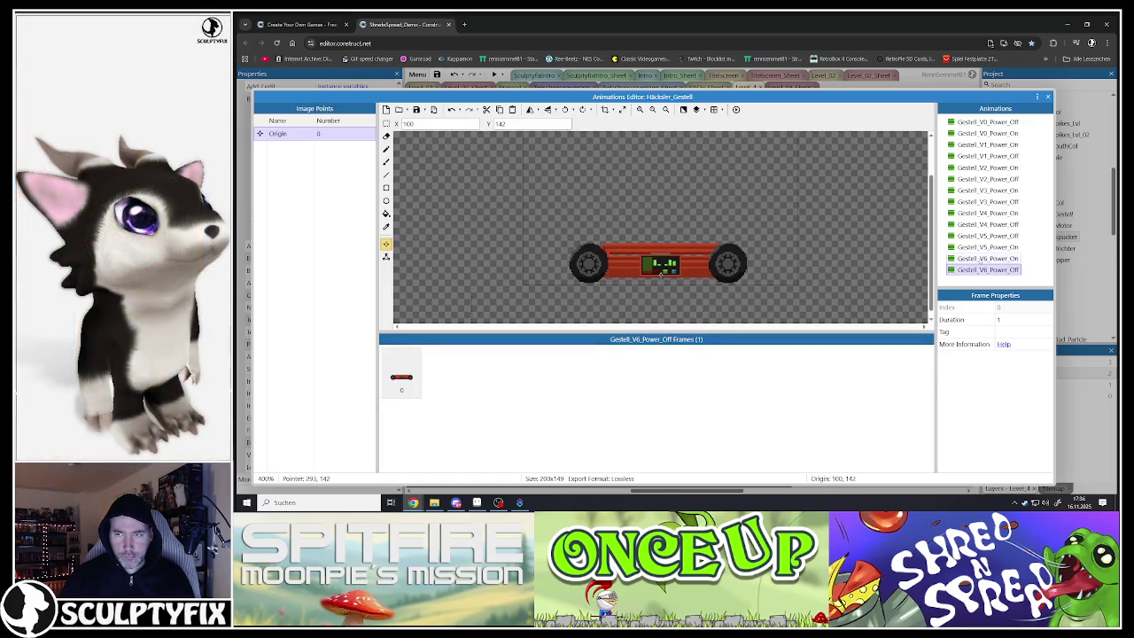
pyautogui.click(987, 258)
pyautogui.click(1047, 96)
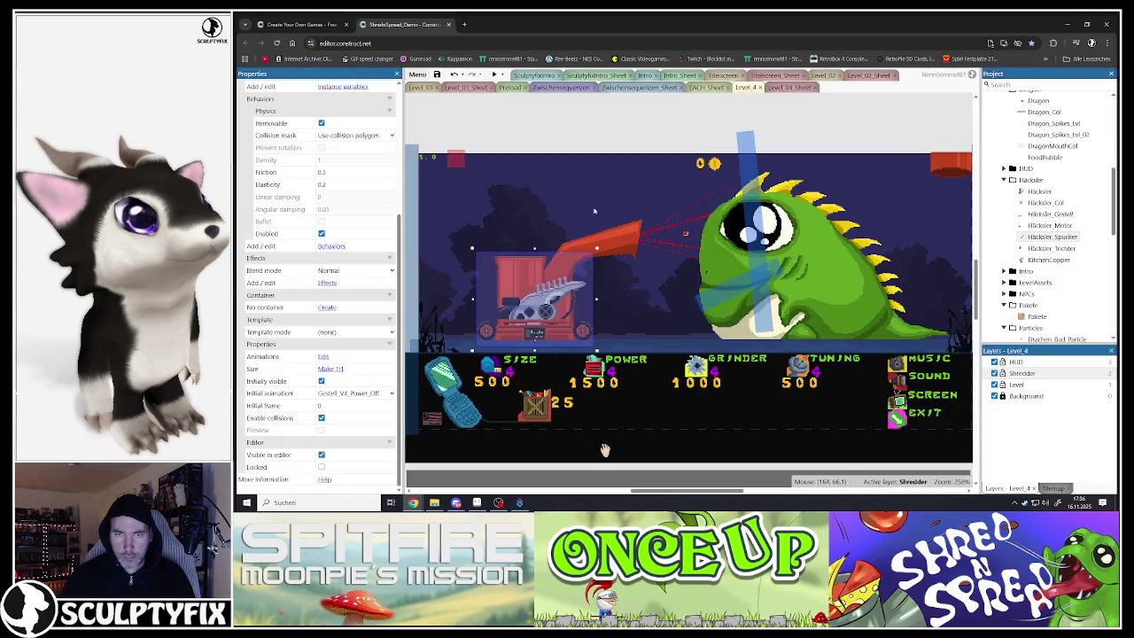
# Deselect the sprite and launch the game preview in fullscreen
pyautogui.click(604, 450)
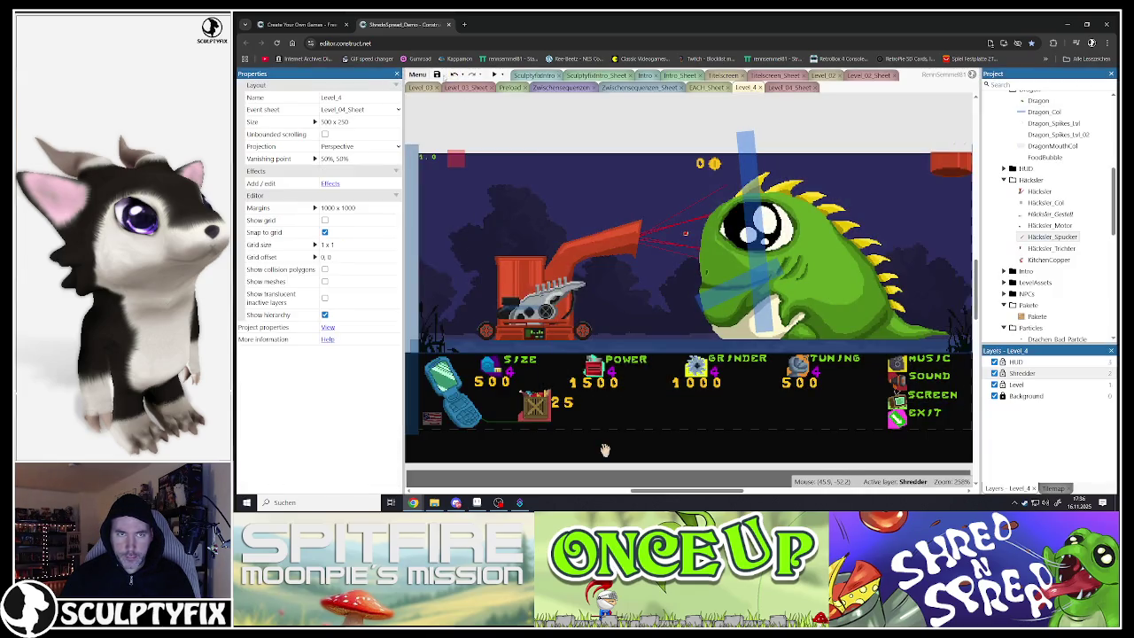
pyautogui.hotkey('ctrl', 's')
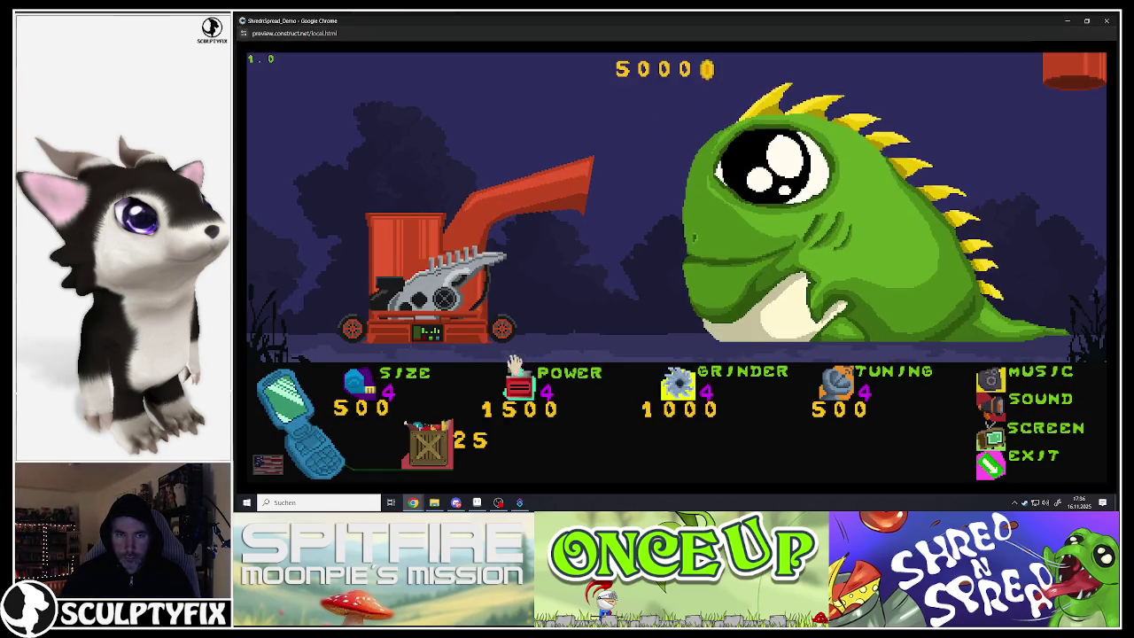
pyautogui.click(516, 363)
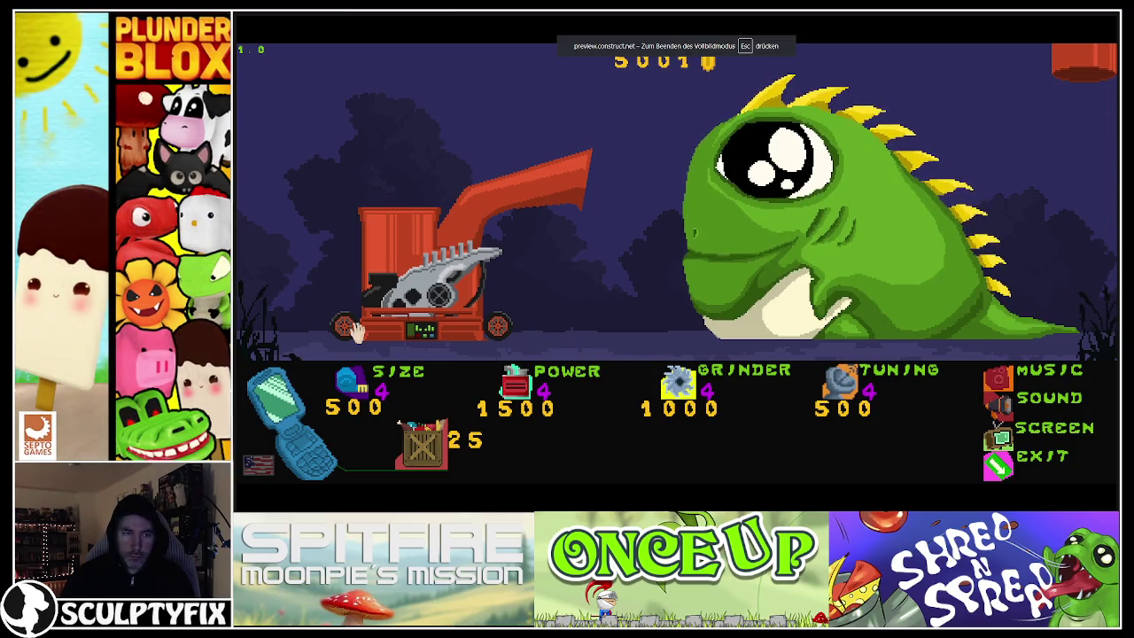
# Buy crates and upgrade Size to level 6, Tuning to level 6 and Power to level 5
pyautogui.click(426, 436)
pyautogui.click(426, 443)
pyautogui.click(426, 442)
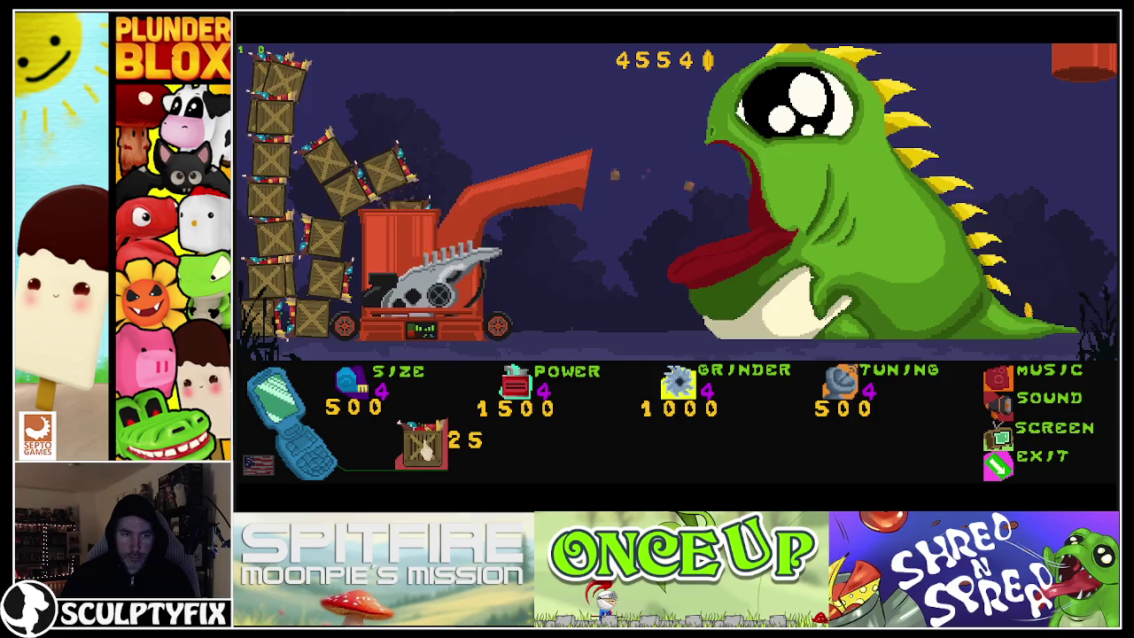
pyautogui.click(354, 394)
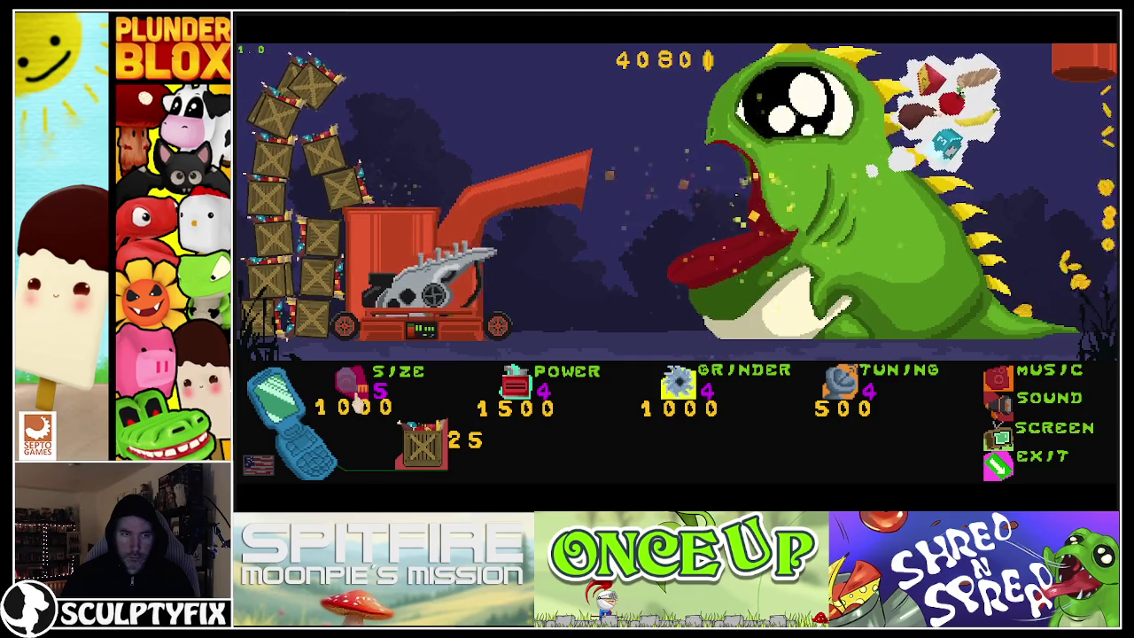
pyautogui.click(357, 401)
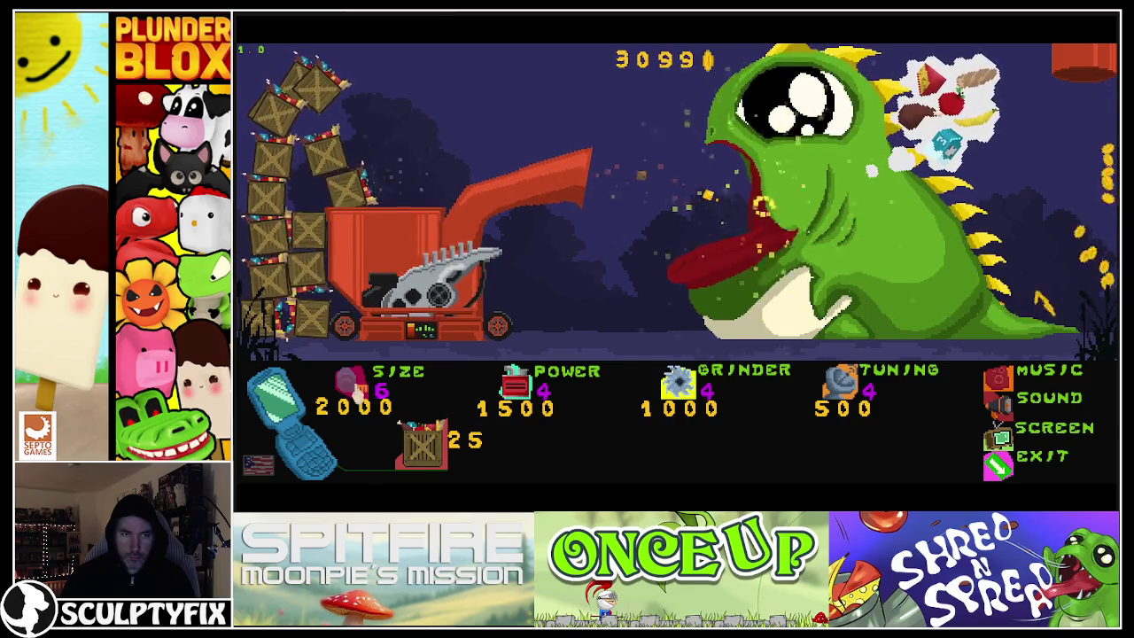
pyautogui.click(840, 386)
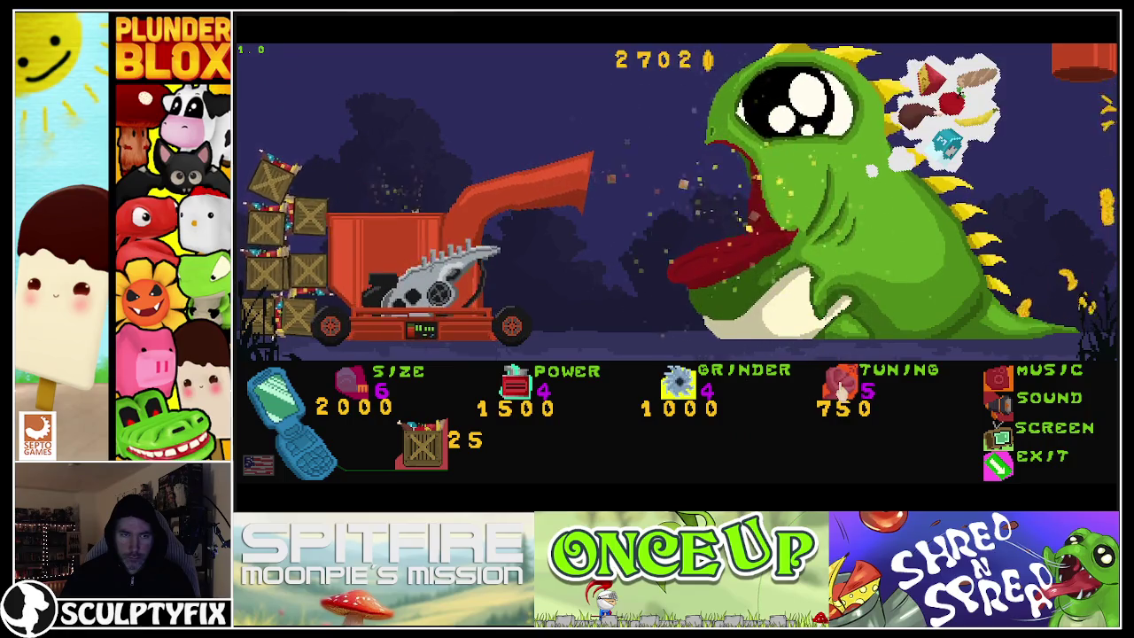
pyautogui.click(839, 386)
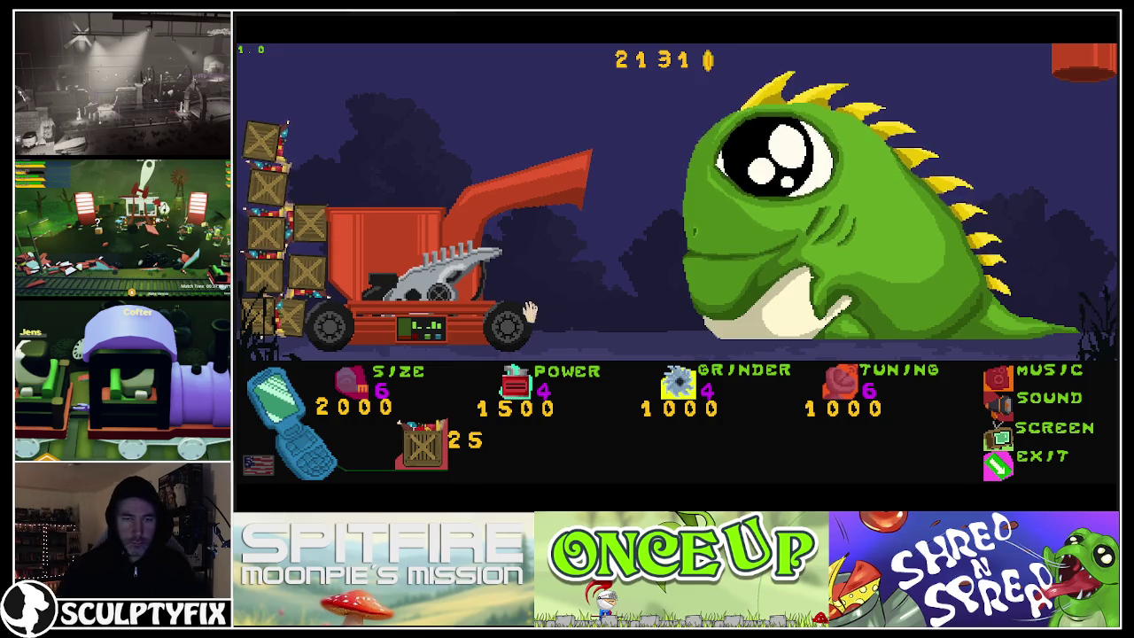
pyautogui.click(515, 383)
# Keep buying crates to feed the grinder with the new V6 chassis running
pyautogui.click(428, 447)
pyautogui.click(428, 447)
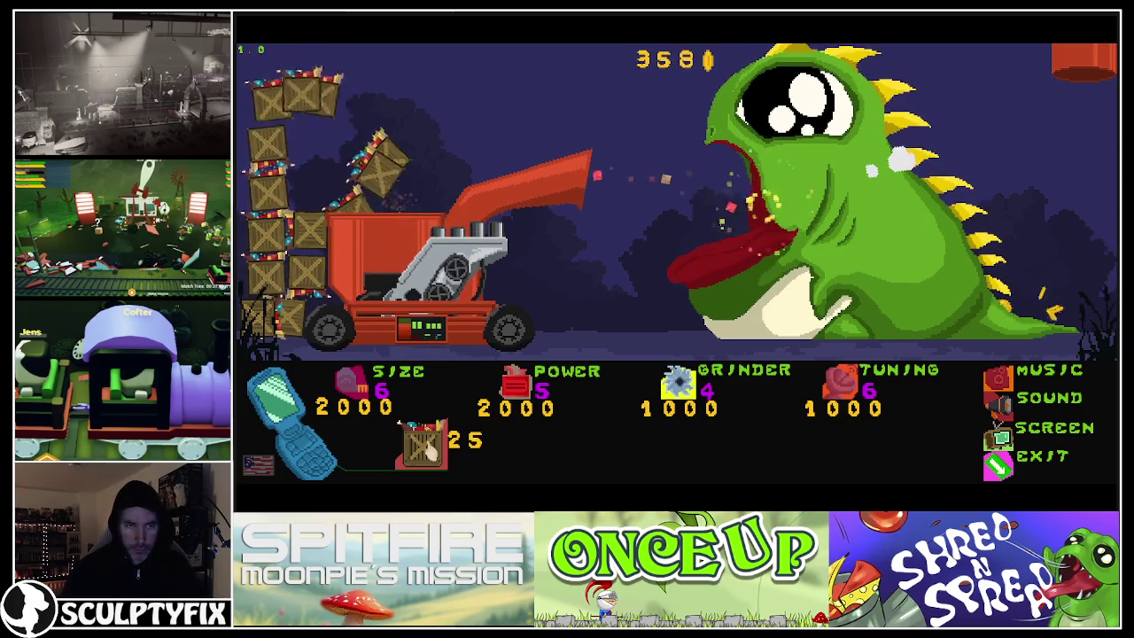
pyautogui.click(428, 447)
pyautogui.click(428, 448)
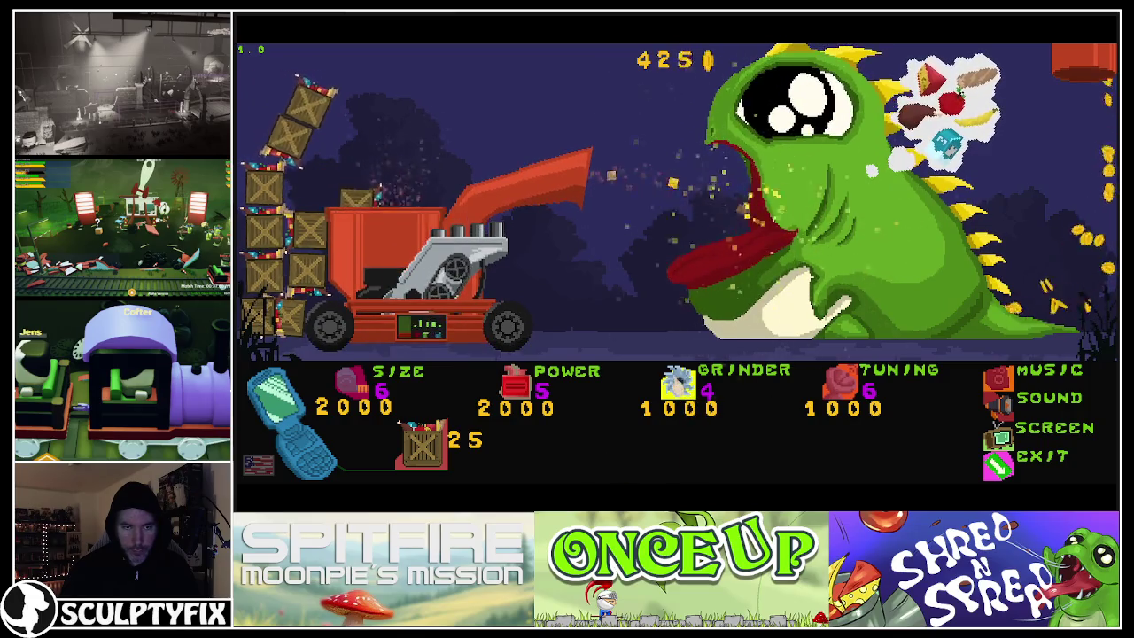
pyautogui.click(422, 456)
pyautogui.click(422, 456)
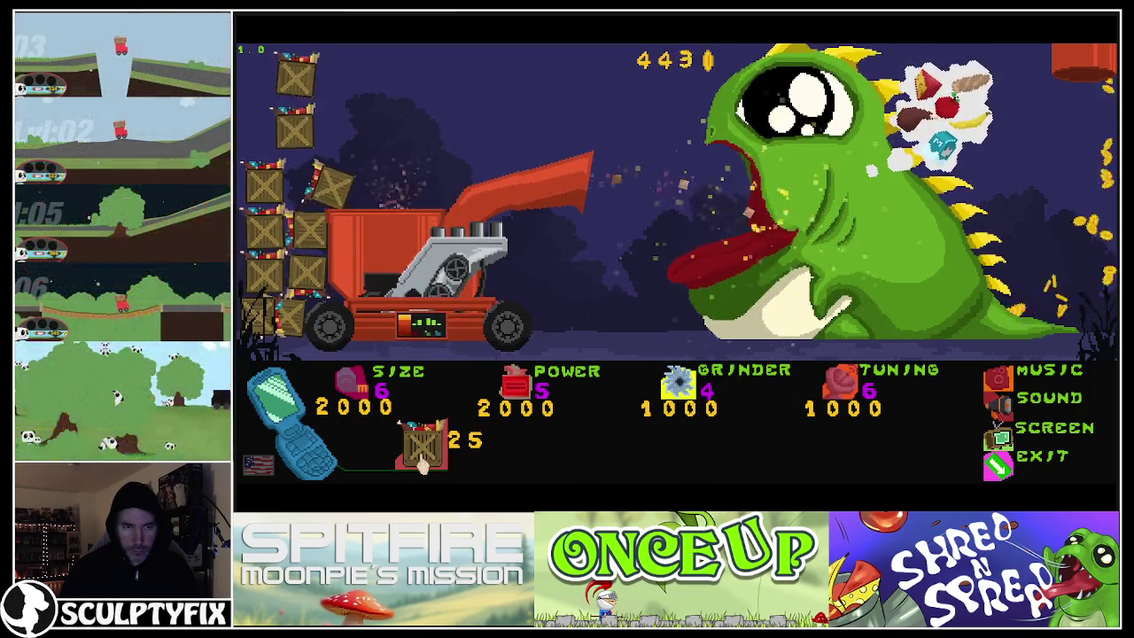
pyautogui.click(422, 458)
pyautogui.click(423, 459)
pyautogui.click(423, 458)
pyautogui.click(425, 455)
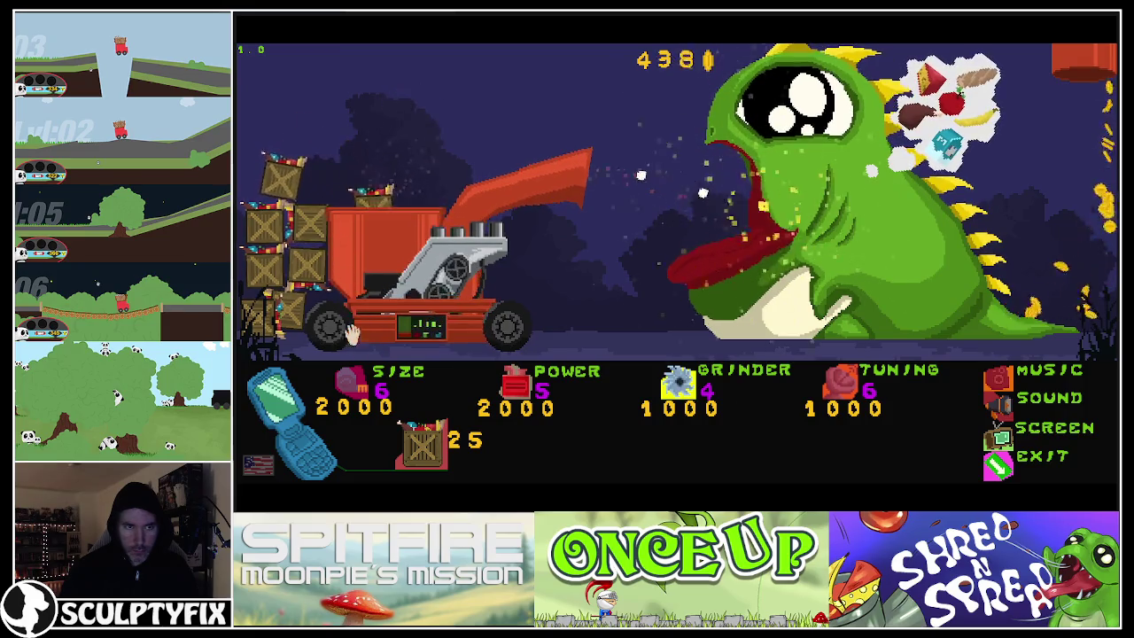
pyautogui.click(427, 456)
pyautogui.click(427, 456)
pyautogui.click(424, 453)
pyautogui.click(425, 453)
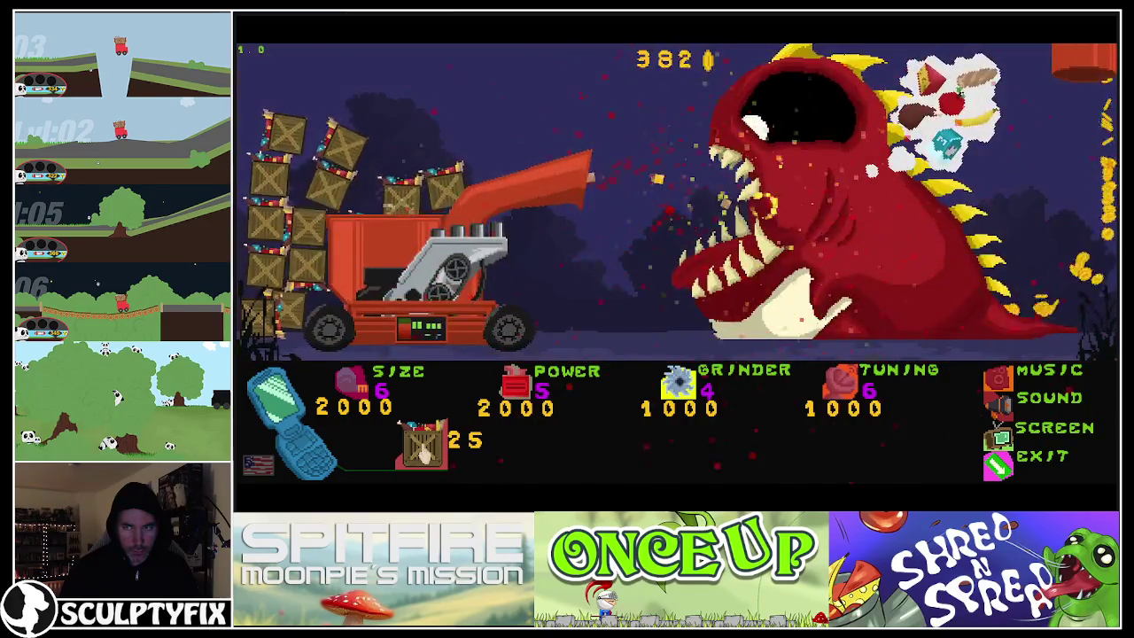
pyautogui.click(423, 454)
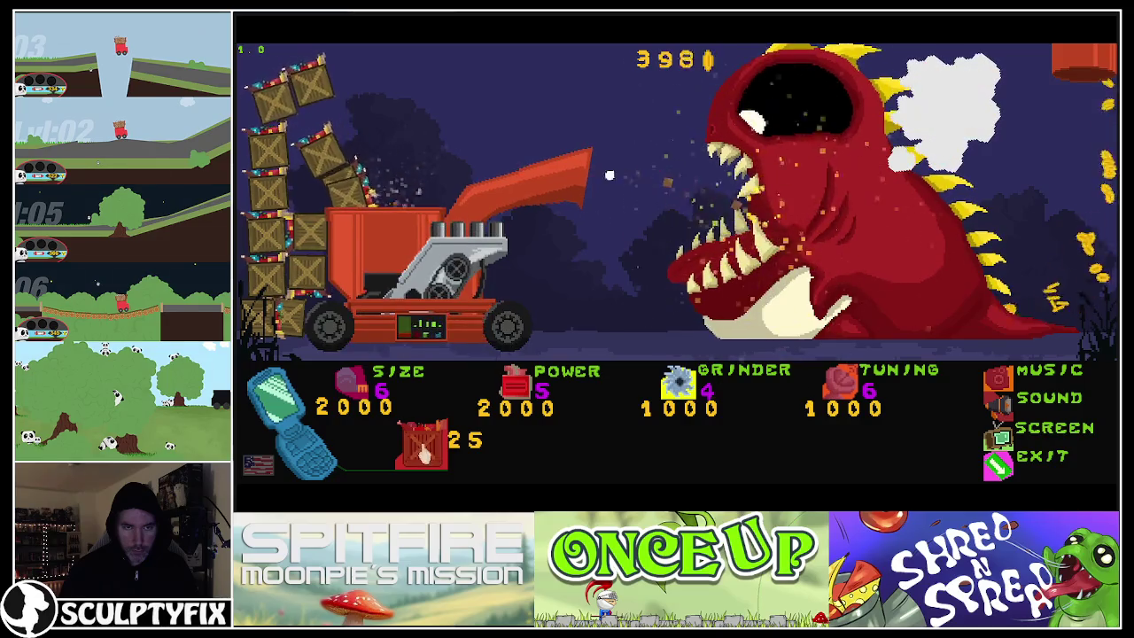
pyautogui.click(425, 451)
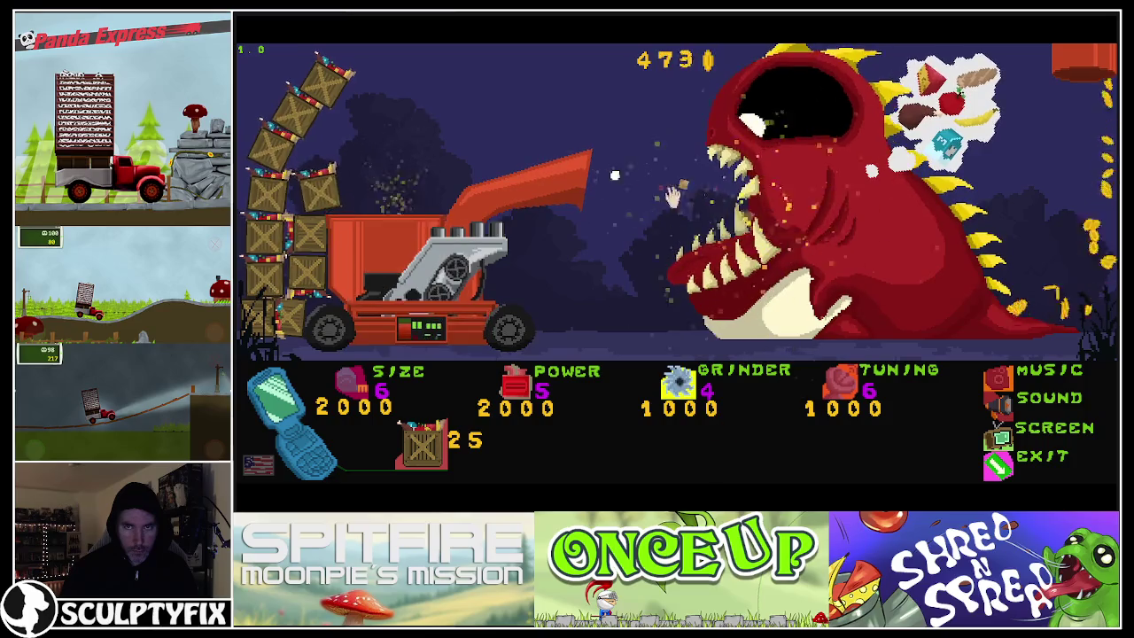
pyautogui.click(407, 443)
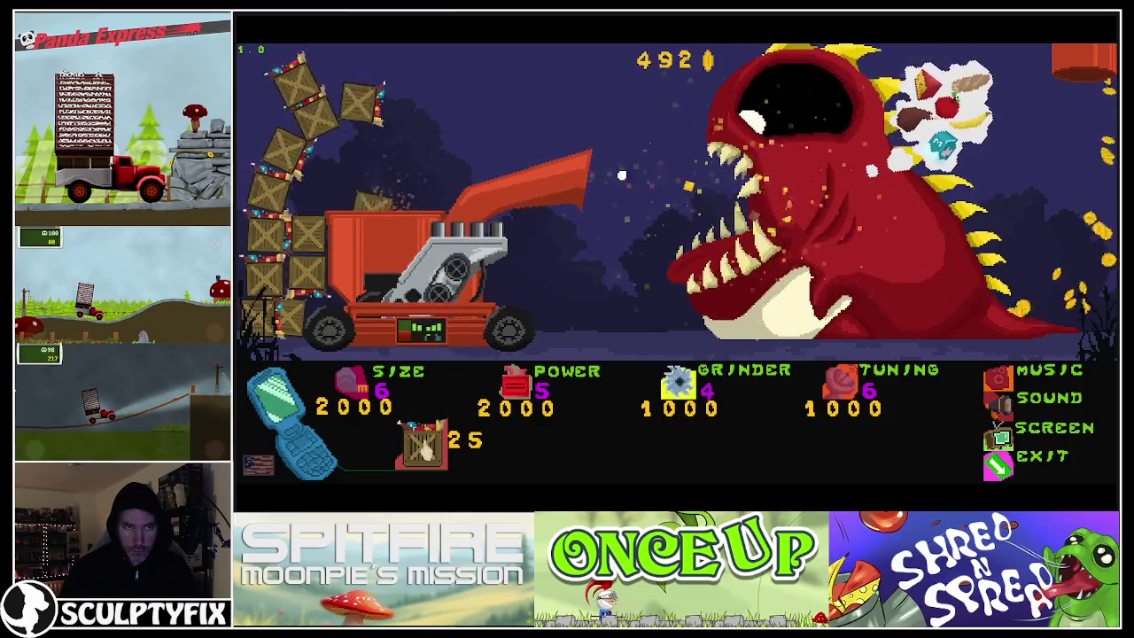
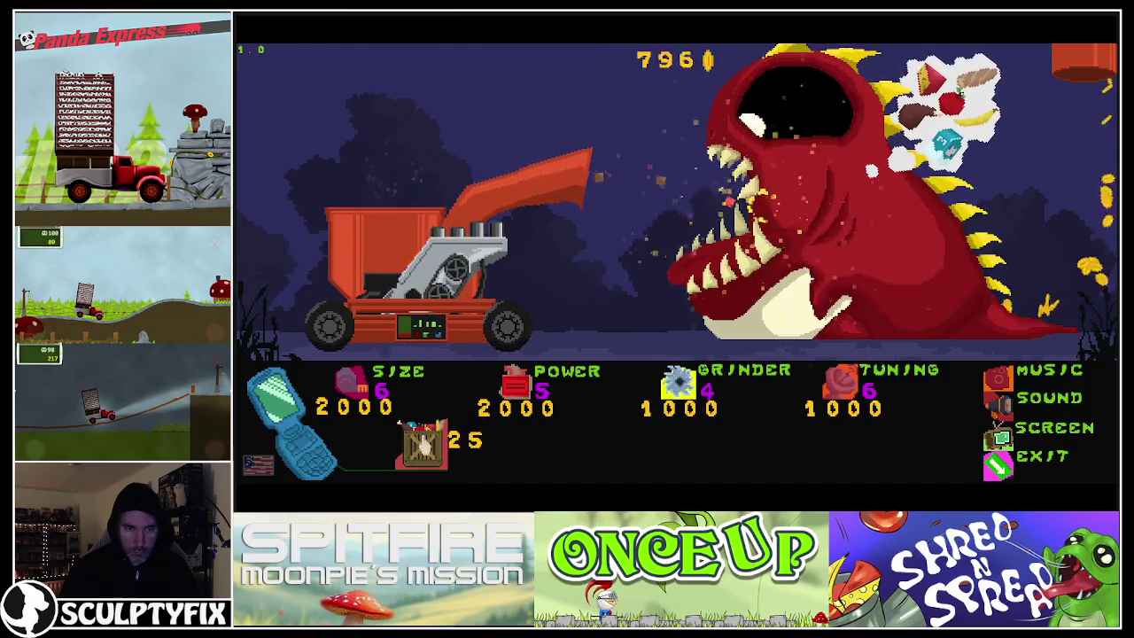
# Drop six batches of crates into the shredder to earn coins
pyautogui.click(422, 440)
pyautogui.click(423, 444)
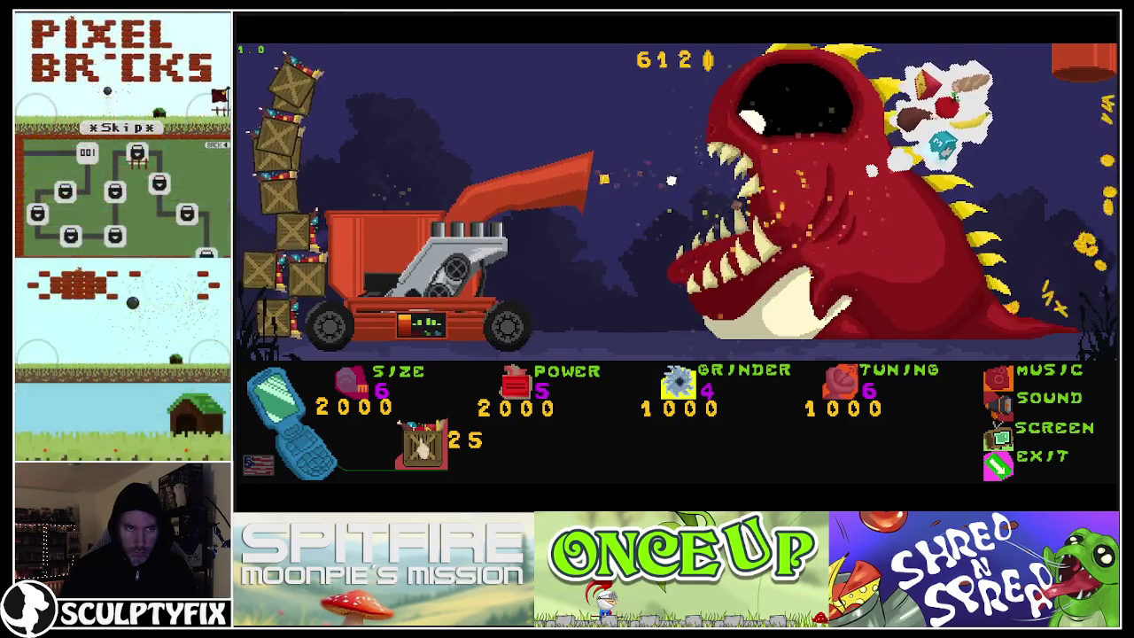
pyautogui.click(422, 447)
pyautogui.click(422, 447)
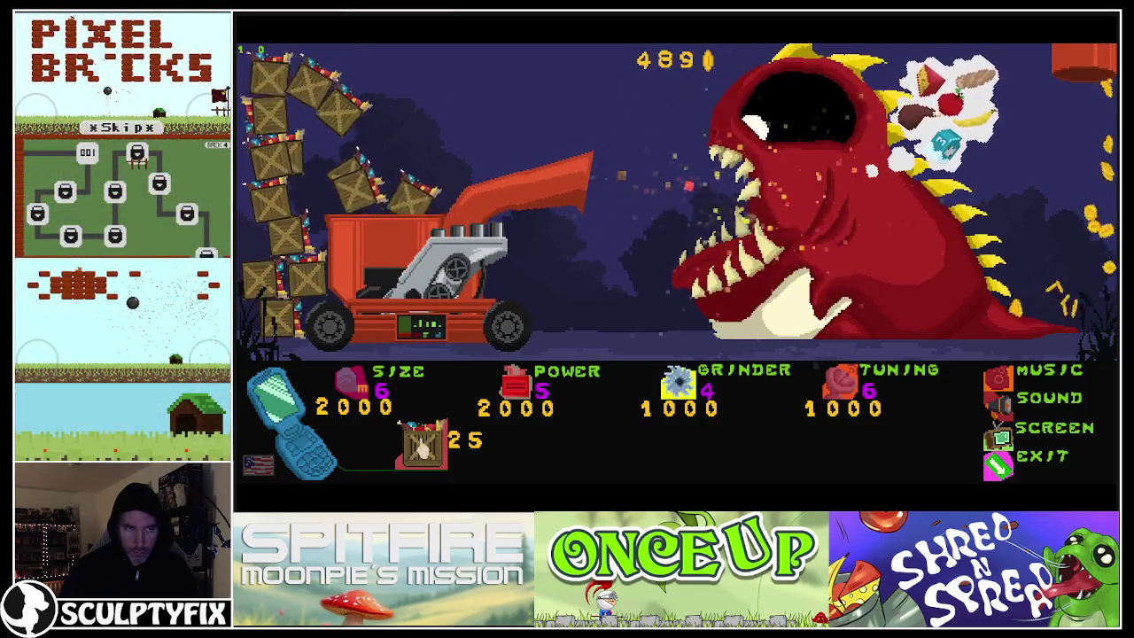
pyautogui.click(422, 447)
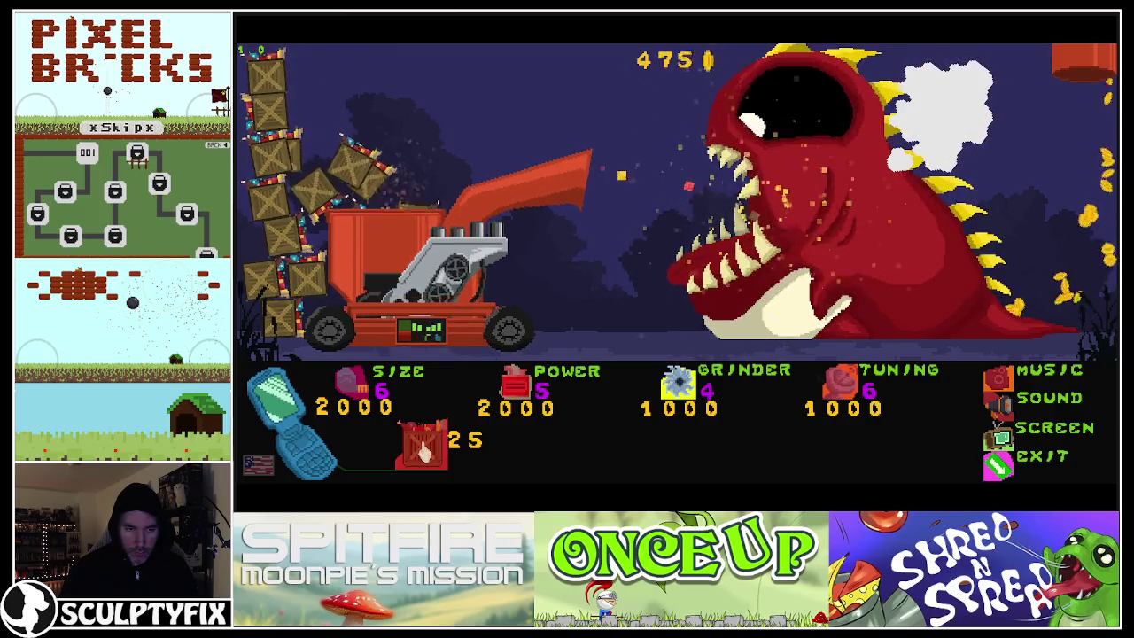
pyautogui.click(422, 448)
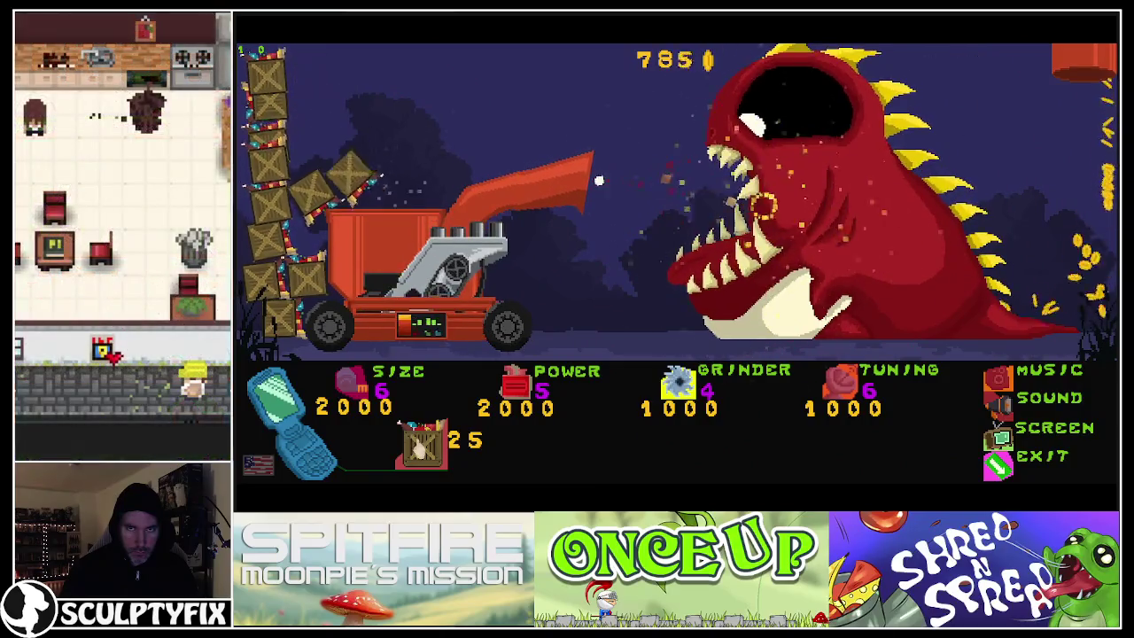
# Drop six more crate batches, then upgrade the grinder from level 4 to 5
pyautogui.click(421, 448)
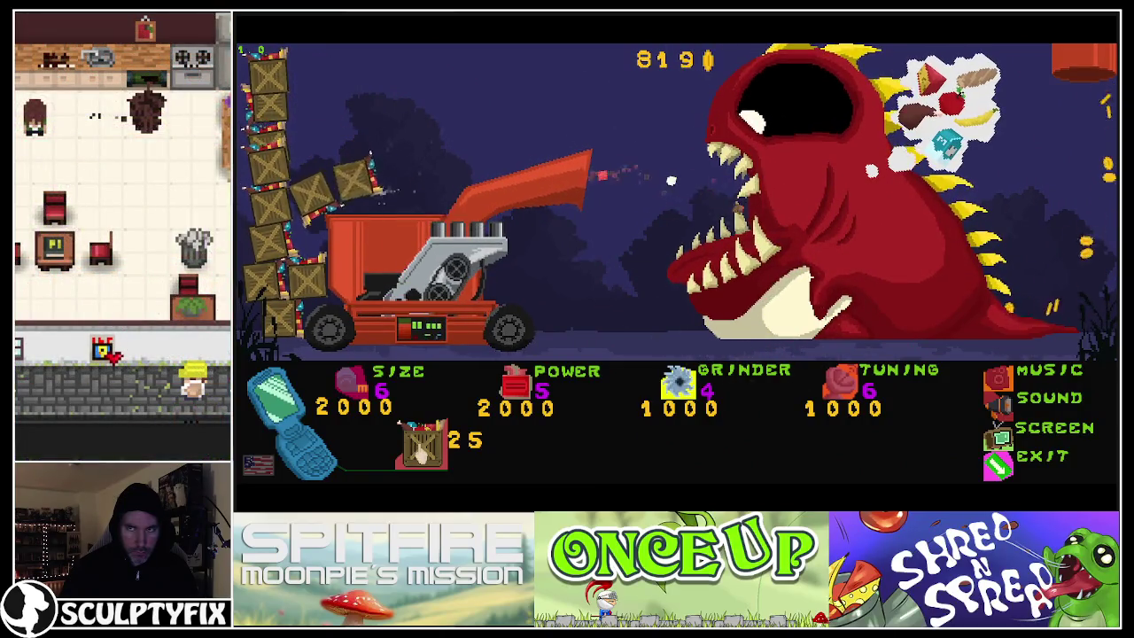
pyautogui.click(422, 447)
pyautogui.click(422, 447)
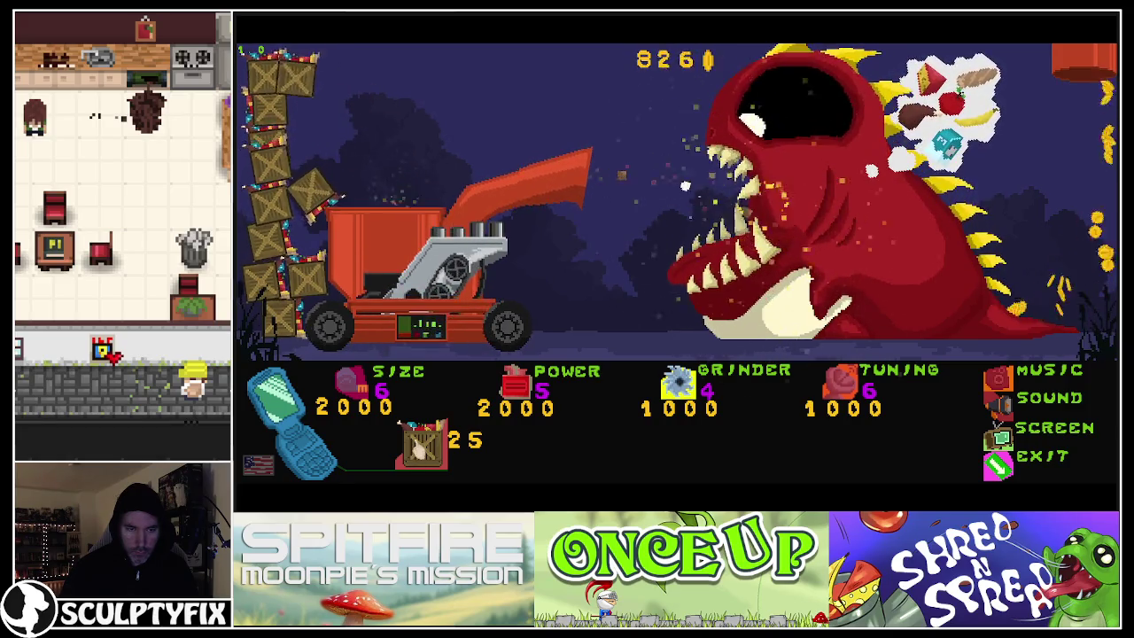
pyautogui.click(422, 447)
pyautogui.click(422, 447)
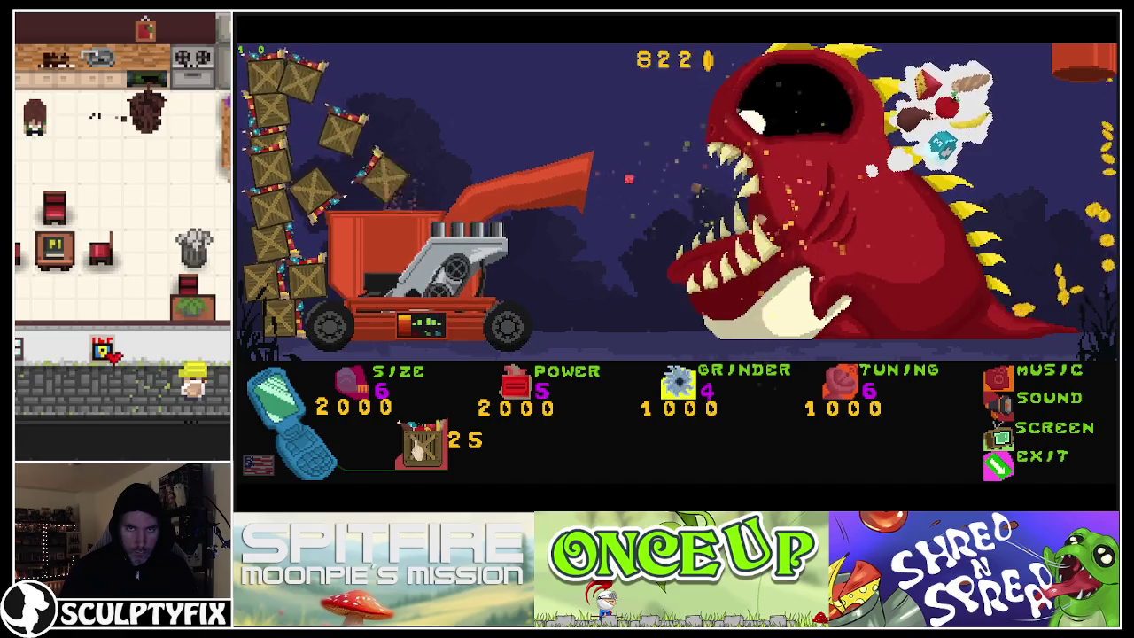
pyautogui.click(422, 447)
pyautogui.click(422, 447)
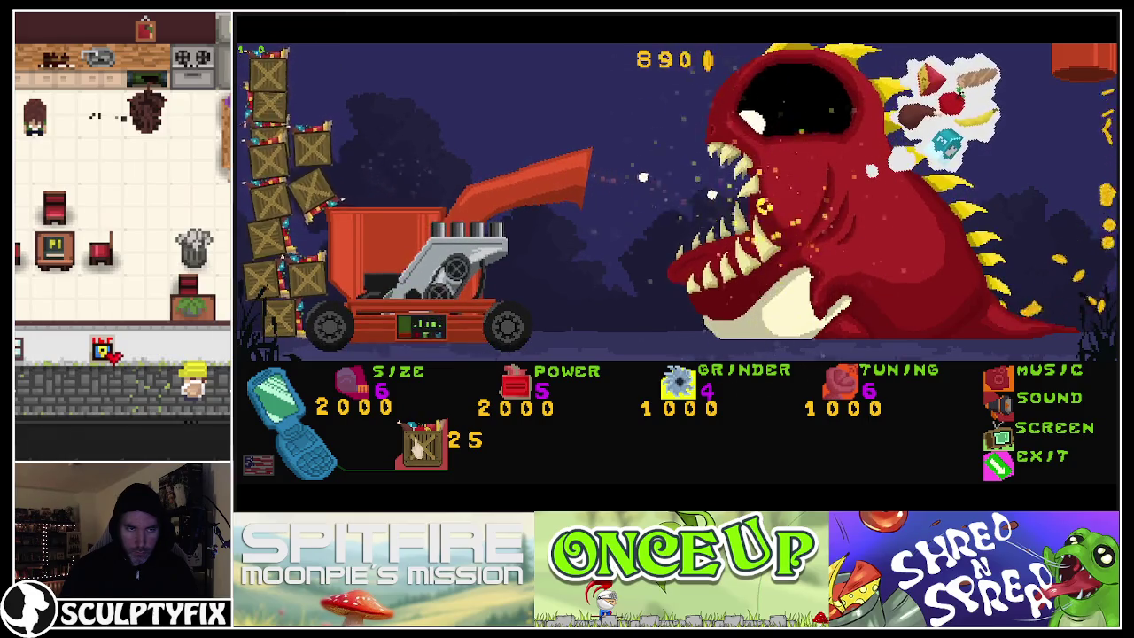
pyautogui.click(422, 448)
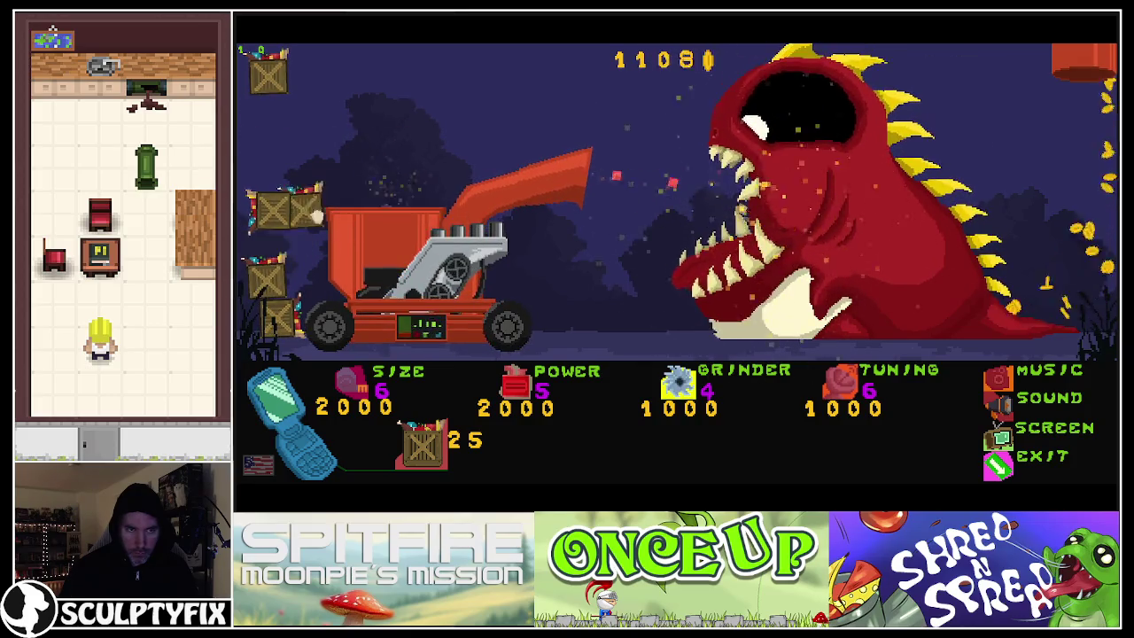
pyautogui.click(678, 382)
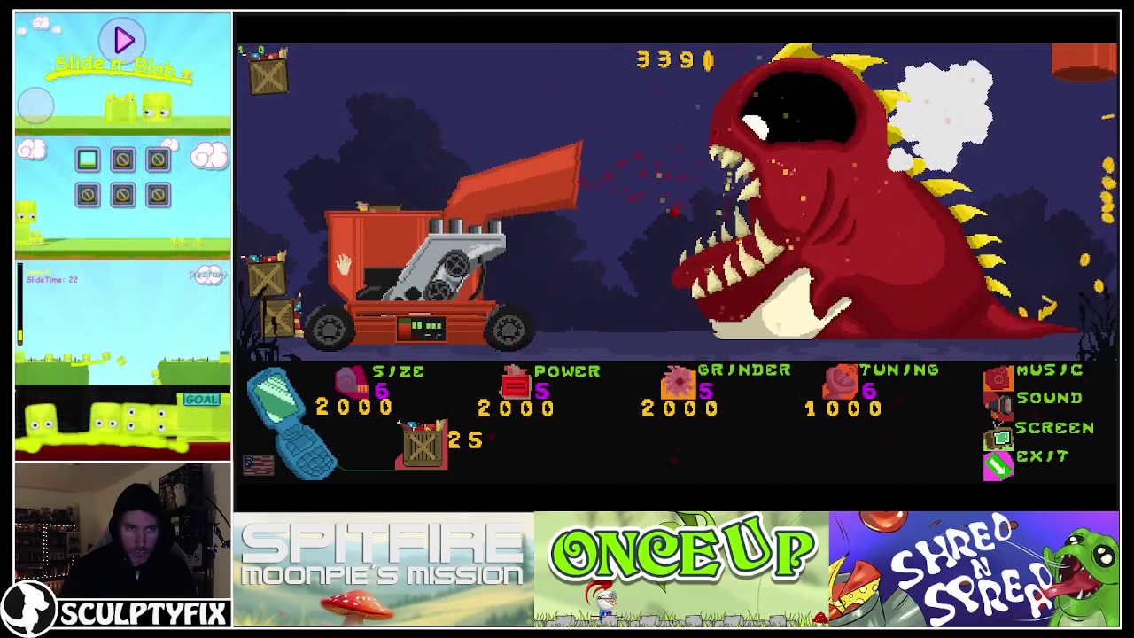
# Feed three crates from the truck's stack into the hopper and order another crate batch
pyautogui.moveTo(279, 248); pyautogui.dragTo(372, 186)
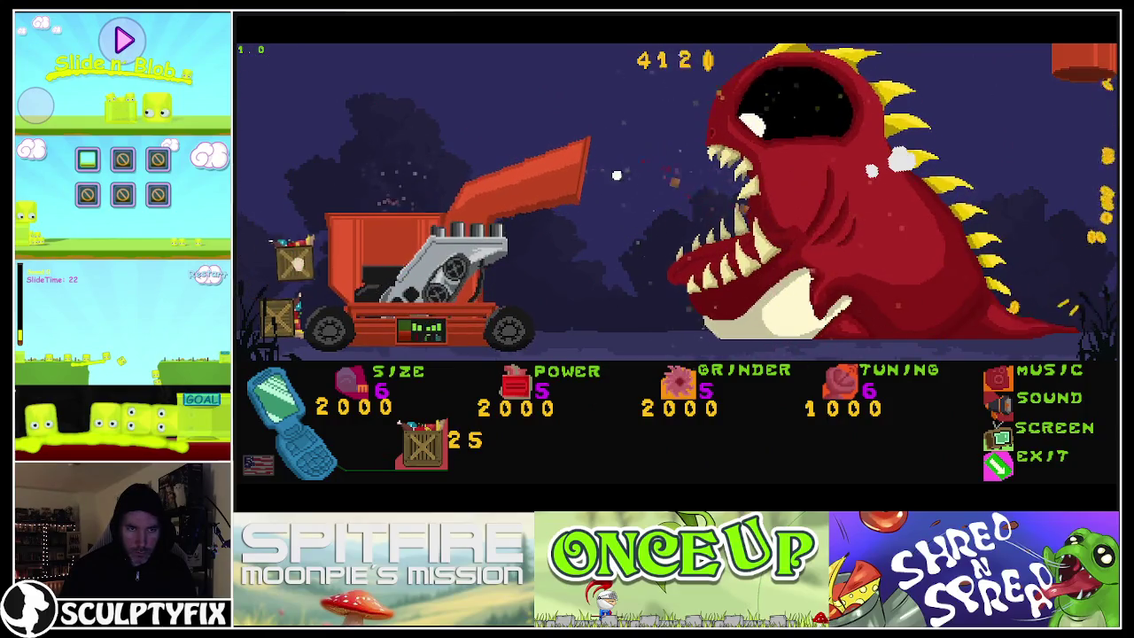
pyautogui.moveTo(275, 274); pyautogui.dragTo(350, 186)
pyautogui.moveTo(279, 314); pyautogui.dragTo(392, 172)
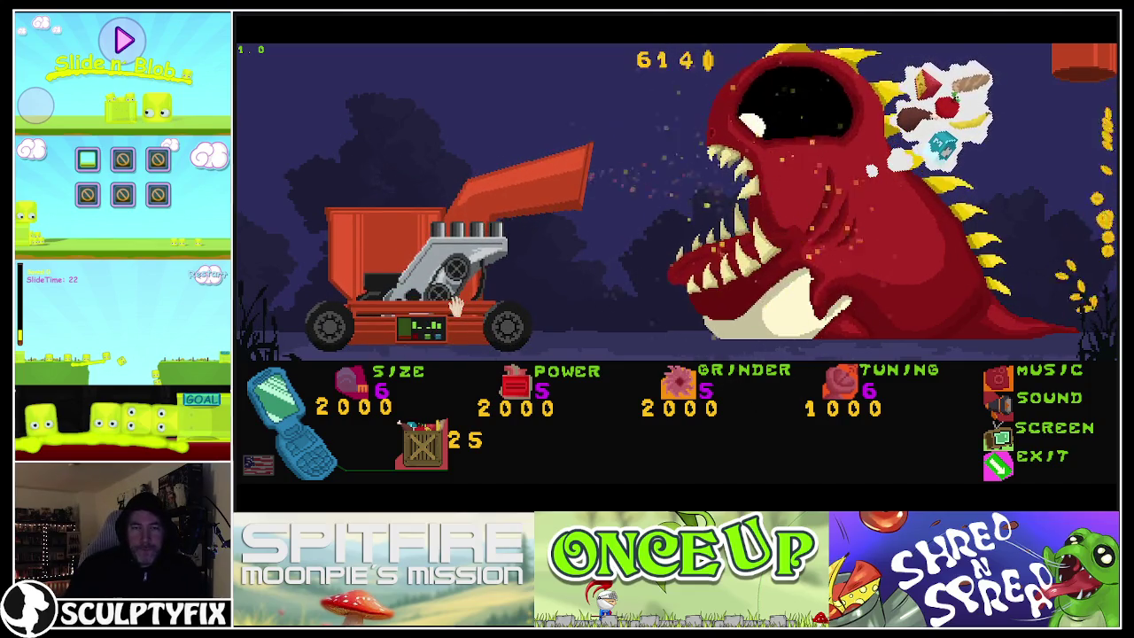
pyautogui.click(421, 447)
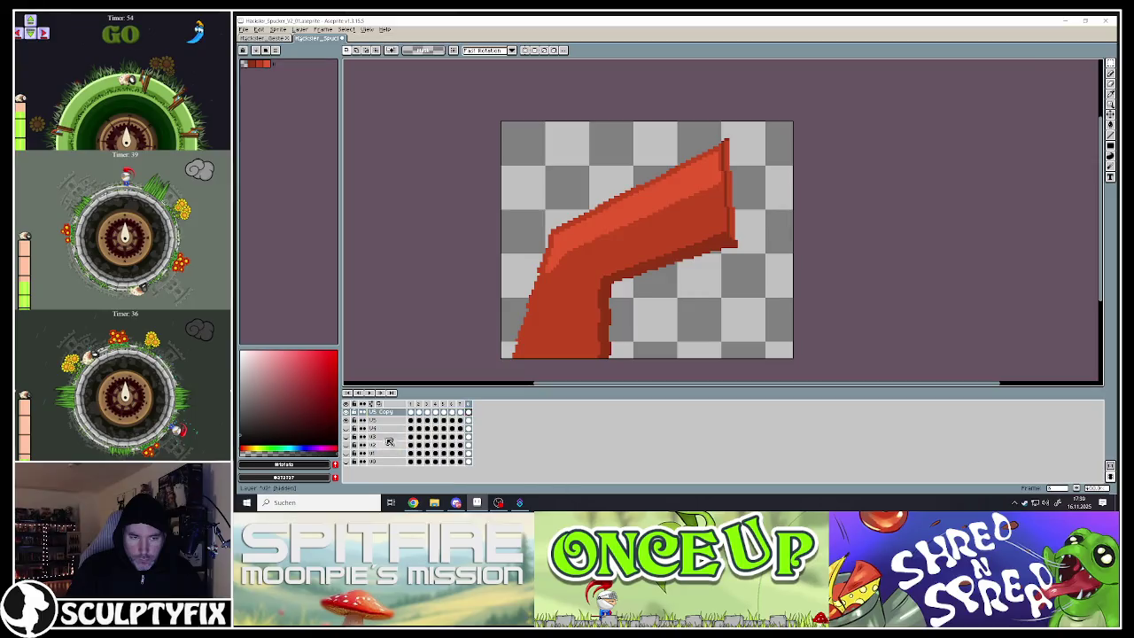
# Flip the copied chute layer horizontally, then undo the mirroring
pyautogui.click(381, 416)
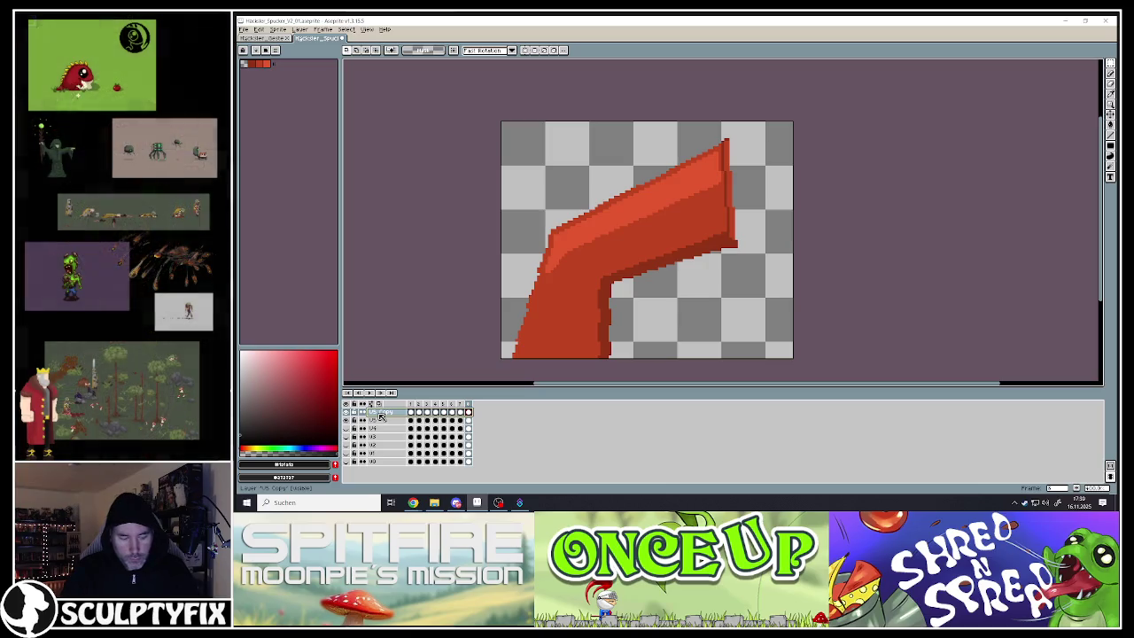
pyautogui.hotkey('shift', 'h')
pyautogui.press('+')
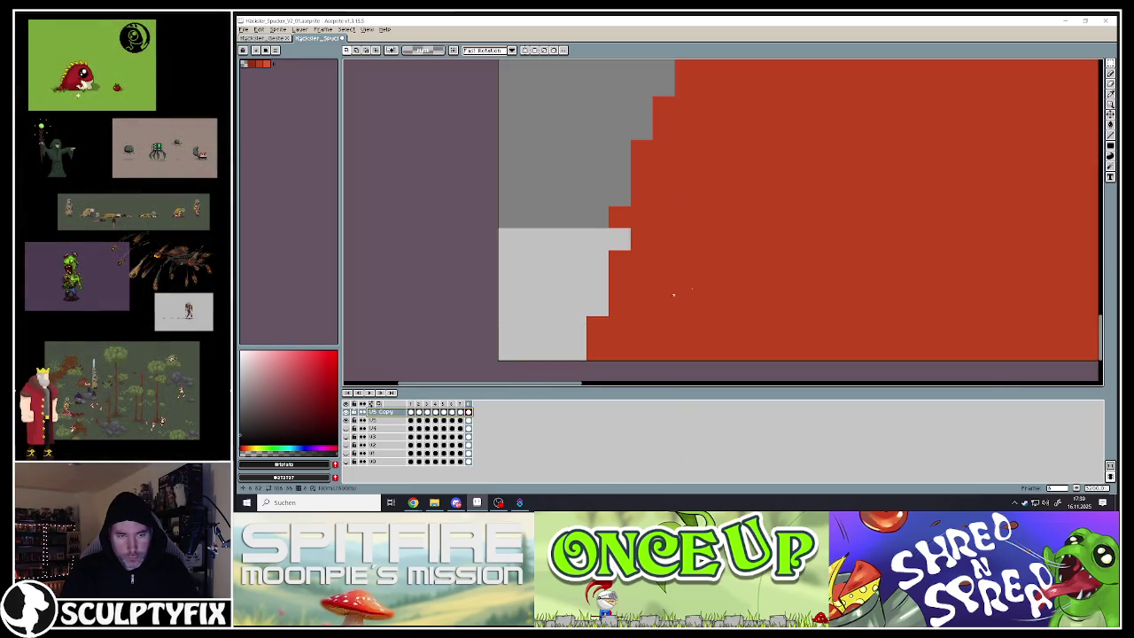
pyautogui.scroll(-2, 786, 237)
pyautogui.scroll(-2, 786, 237)
pyautogui.scroll(2, 785, 237)
pyautogui.scroll(-1, 785, 237)
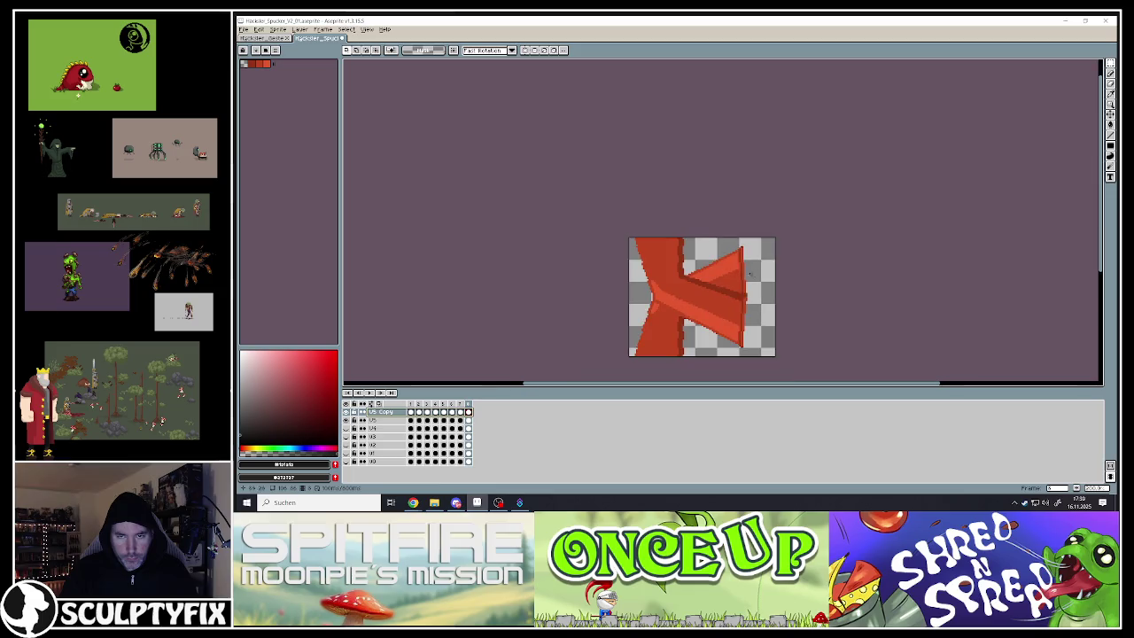
pyautogui.scroll(1, 736, 328)
pyautogui.hotkey('ctrl', 'z')
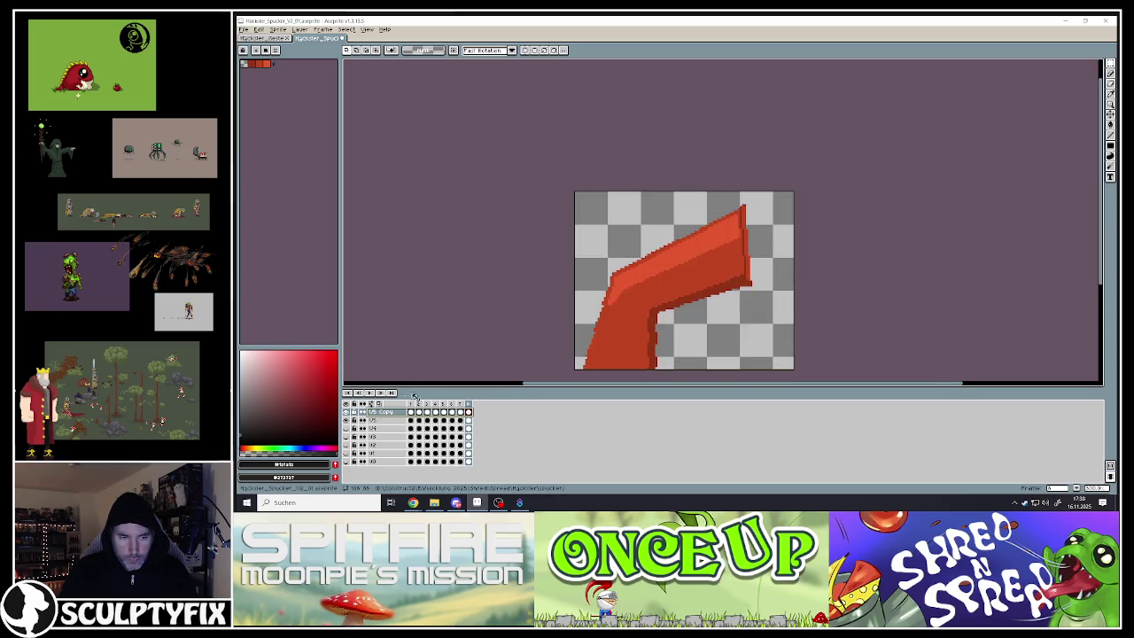
# Rename the copied layer to U6 and return to the first animation frame
pyautogui.doubleClick(389, 413)
pyautogui.write('U')
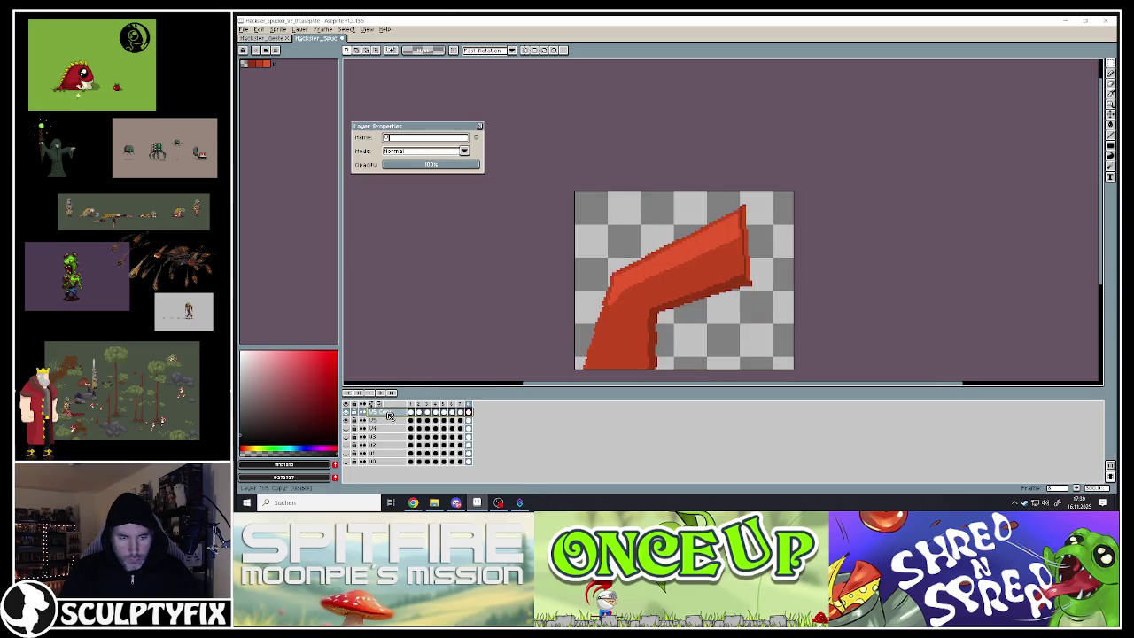
pyautogui.write('6')
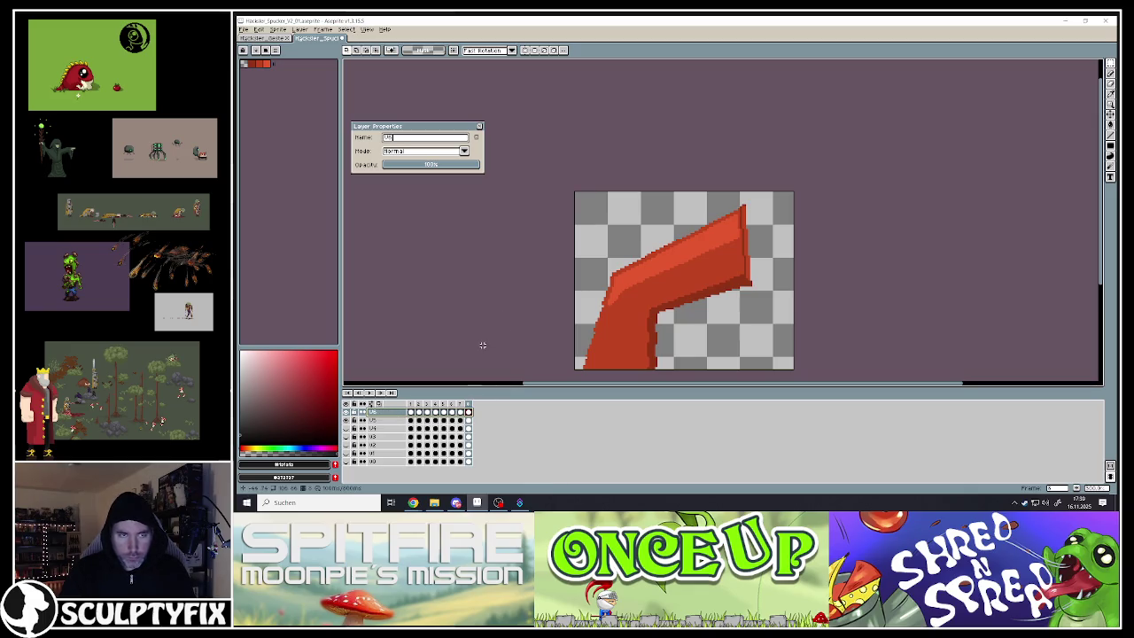
pyautogui.press('Return')
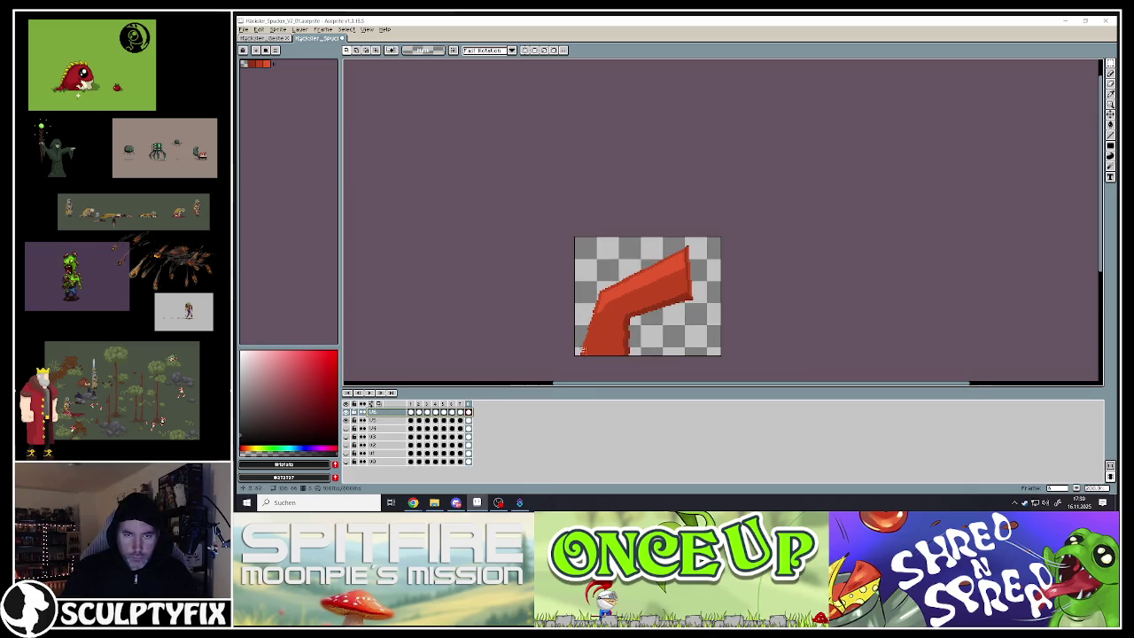
pyautogui.moveTo(556, 328); pyautogui.dragTo(533, 316)
pyautogui.click(410, 413)
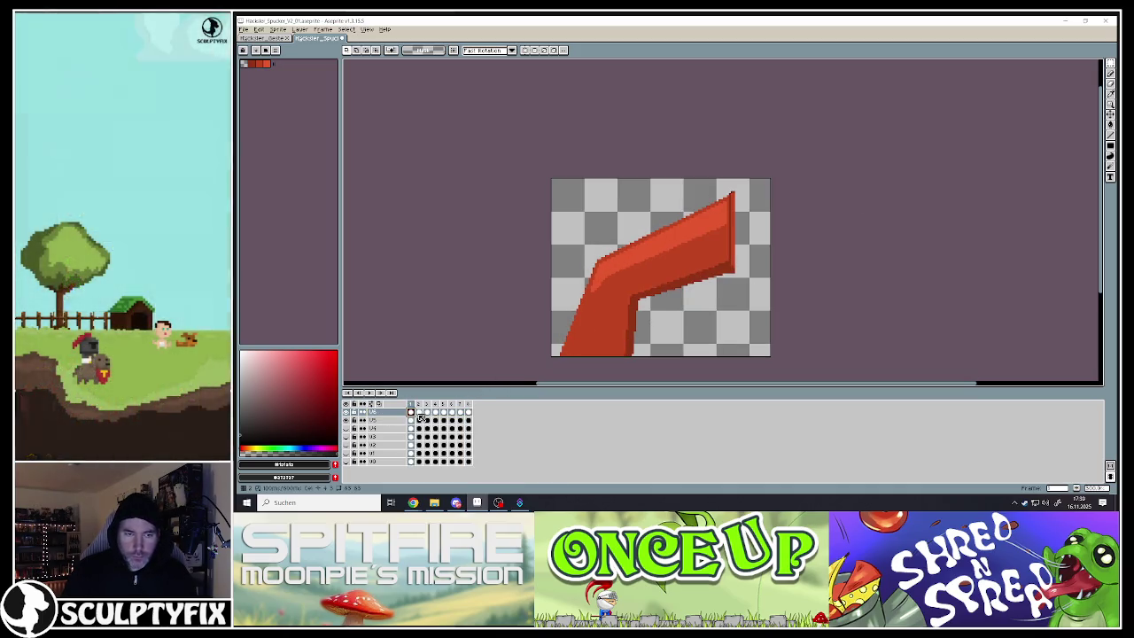
# Step through animation frames 2 to 8 and return to frame 1
pyautogui.click(419, 412)
pyautogui.click(426, 412)
pyautogui.click(443, 413)
pyautogui.click(460, 413)
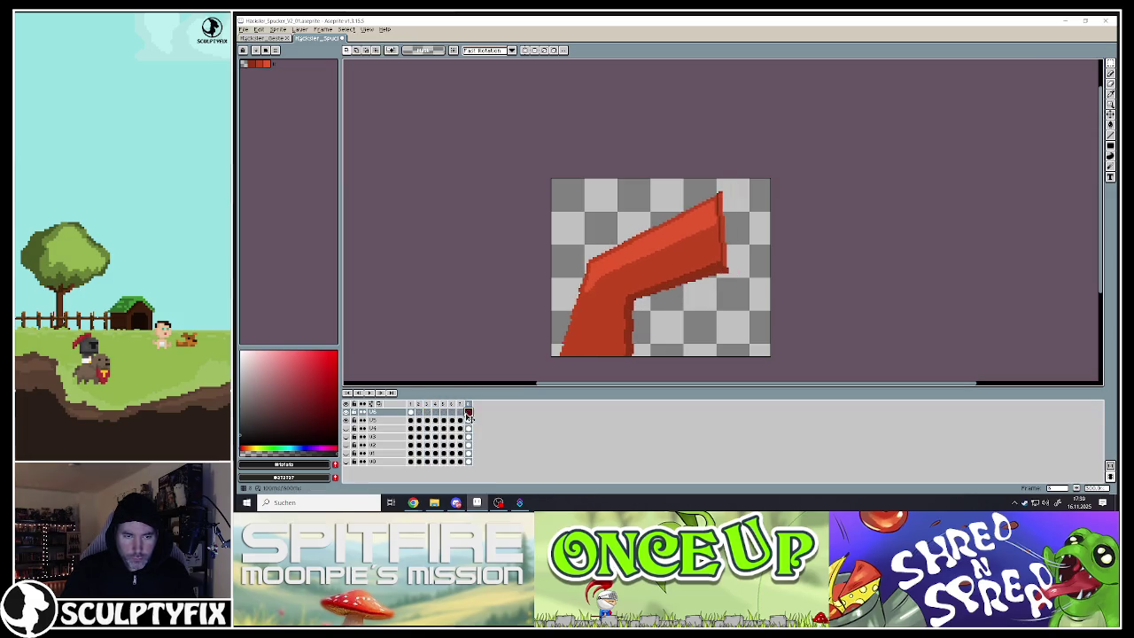
pyautogui.click(411, 413)
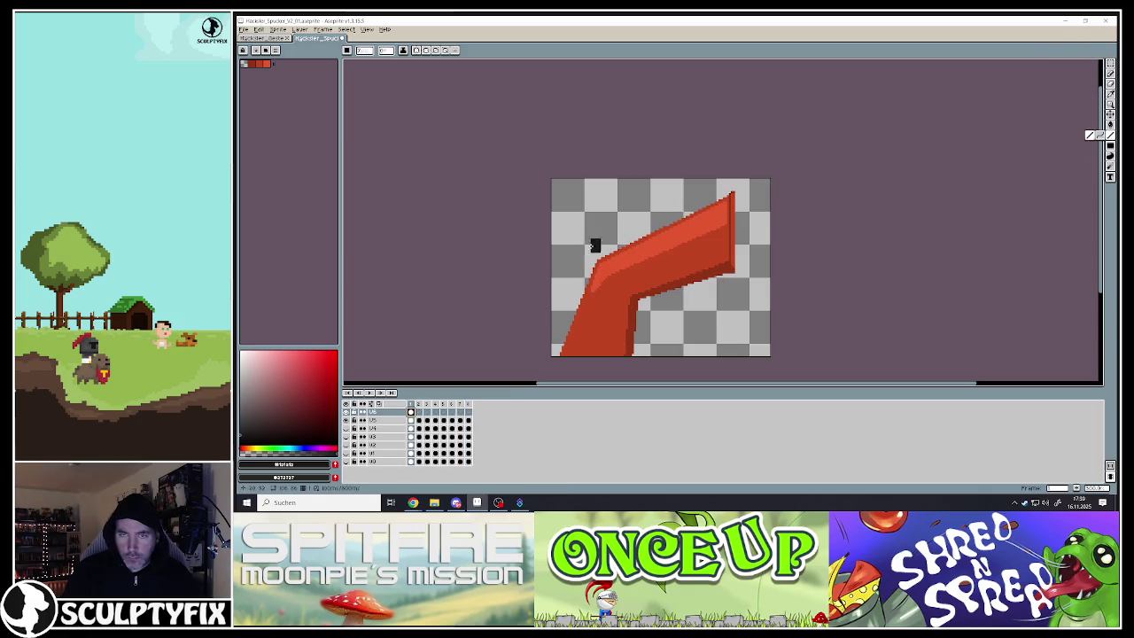
# Pick the chute's red and draw a diagonal line above the chute plus a thin edge line
pyautogui.keyDown('alt'); pyautogui.click(577, 345); pyautogui.keyUp('alt')
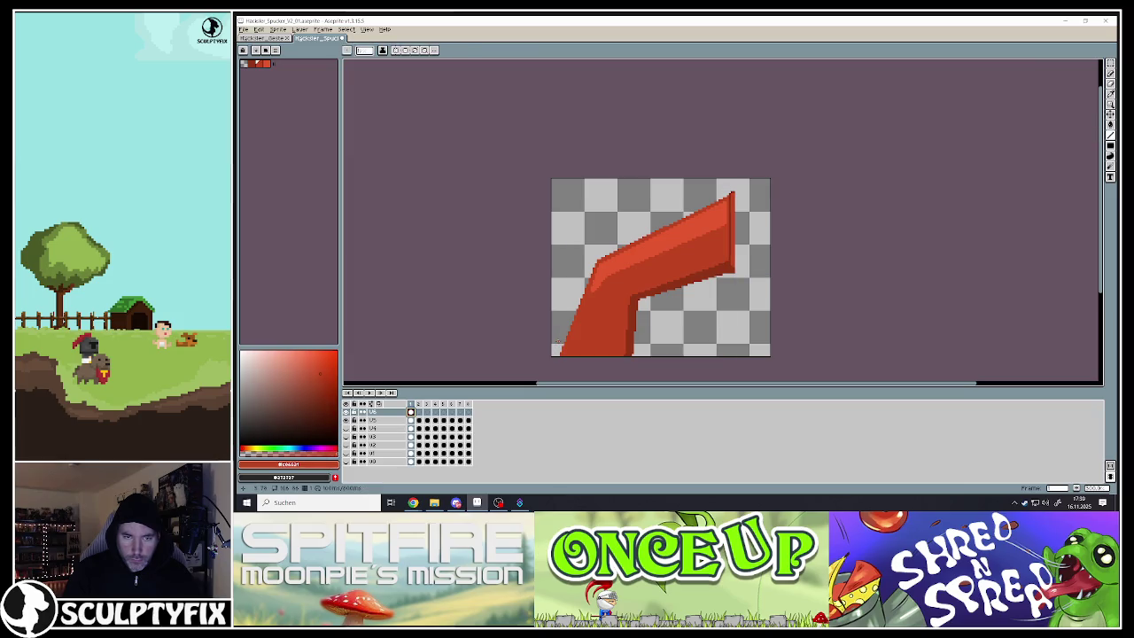
pyautogui.scroll(2, 714, 202)
pyautogui.press('alt')
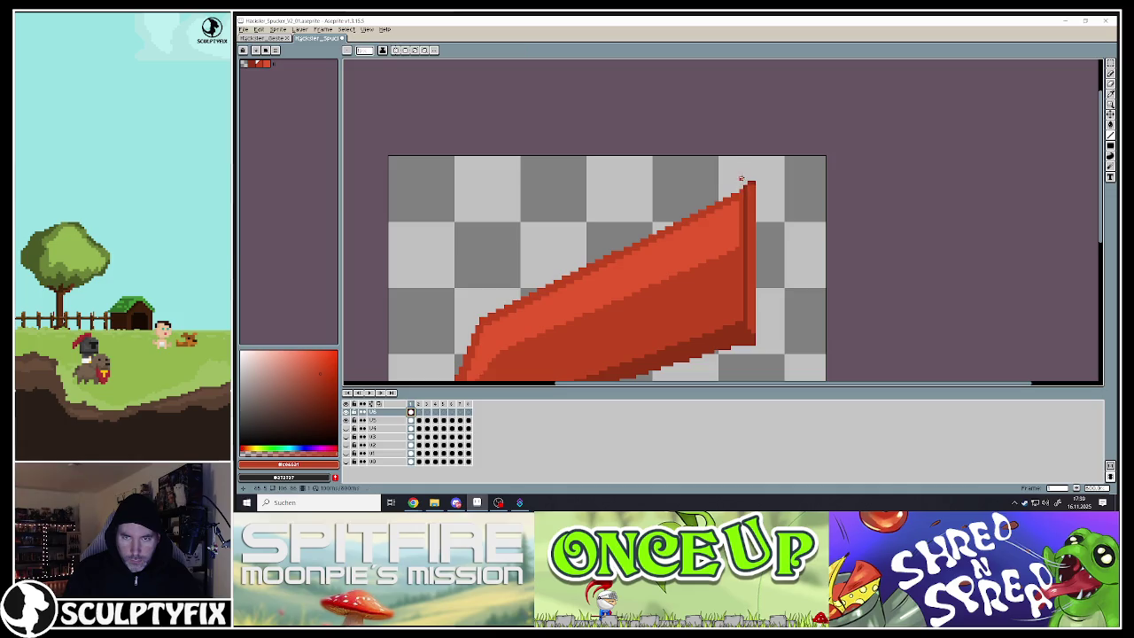
pyautogui.moveTo(741, 162); pyautogui.dragTo(487, 283)
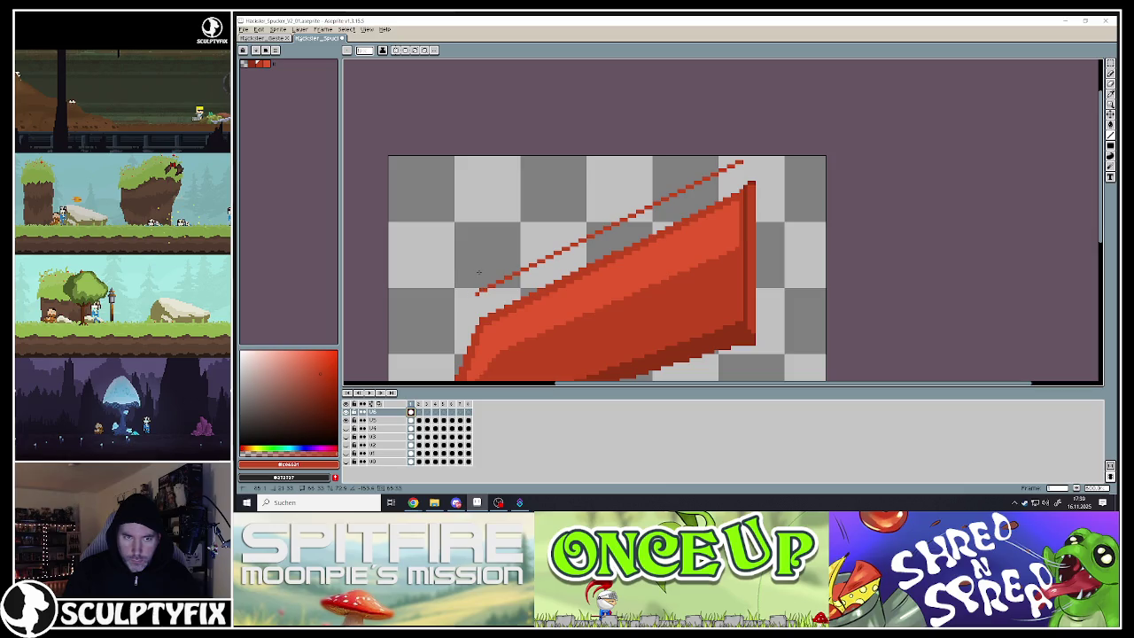
pyautogui.moveTo(740, 159); pyautogui.dragTo(476, 287)
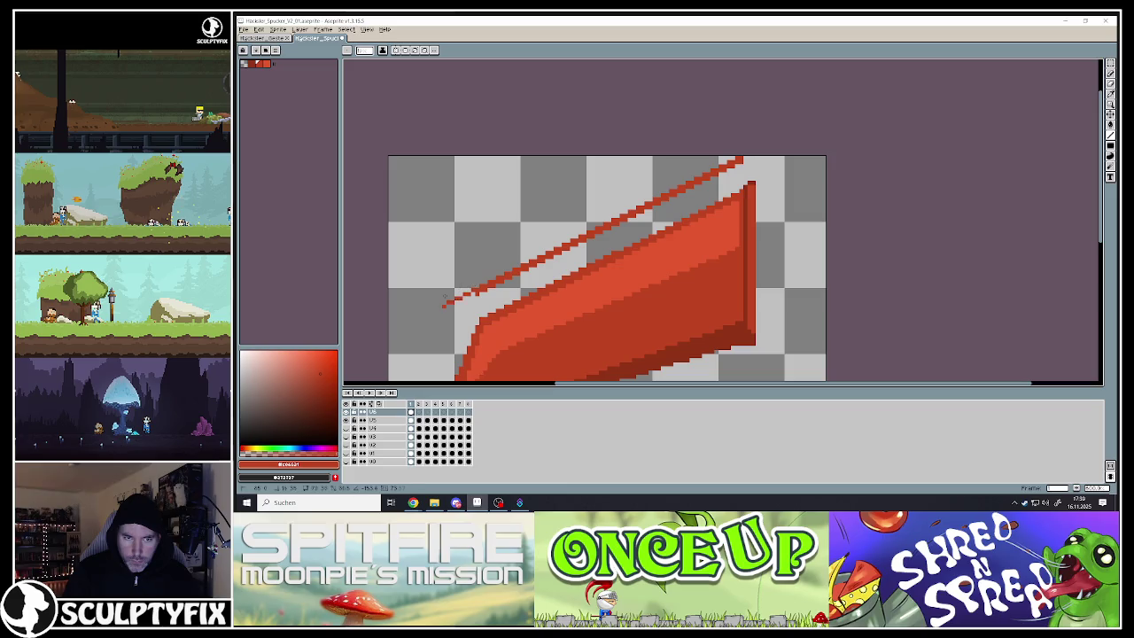
pyautogui.scroll(-2, 468, 293)
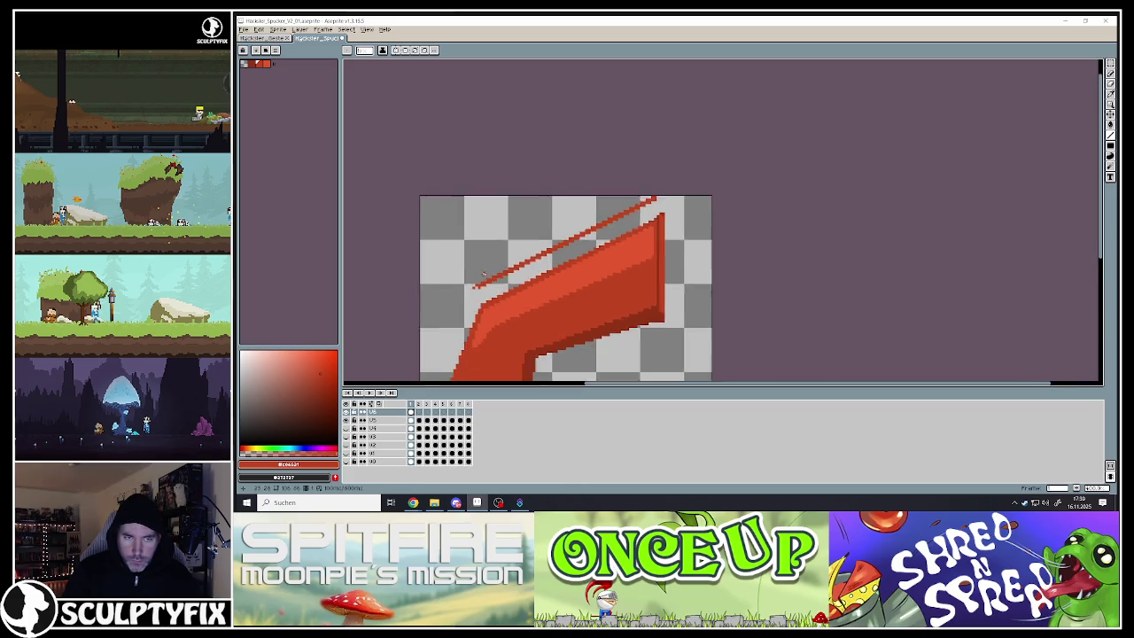
pyautogui.scroll(-3, 469, 289)
pyautogui.scroll(3, 472, 285)
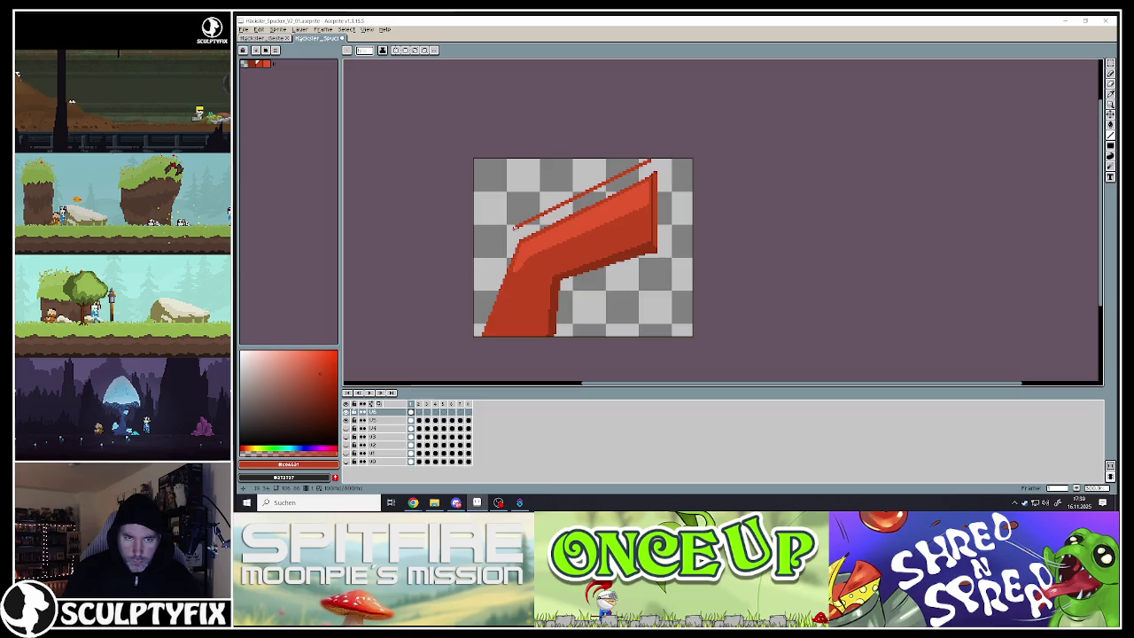
pyautogui.keyDown('shift'); pyautogui.click(481, 334); pyautogui.keyUp('shift')
# Draw a dark red vertical rim line down the full height of the chute's mouth
pyautogui.scroll(3, 647, 170)
pyautogui.scroll(1, 647, 170)
pyautogui.moveTo(645, 168); pyautogui.dragTo(641, 103)
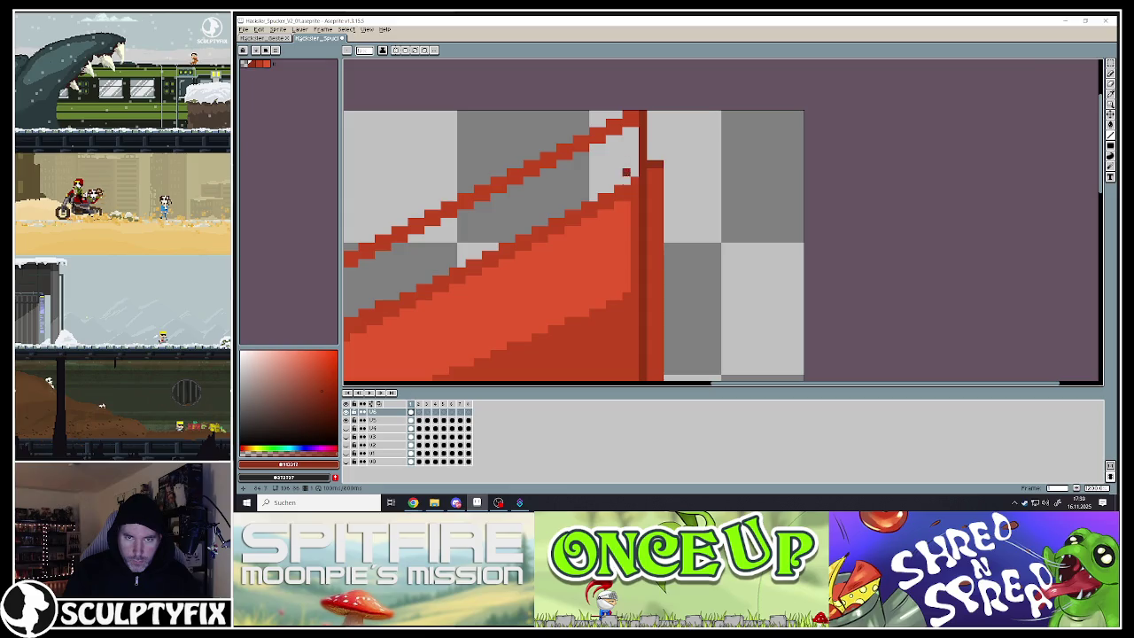
pyautogui.scroll(-3, 627, 236)
pyautogui.scroll(2, 644, 218)
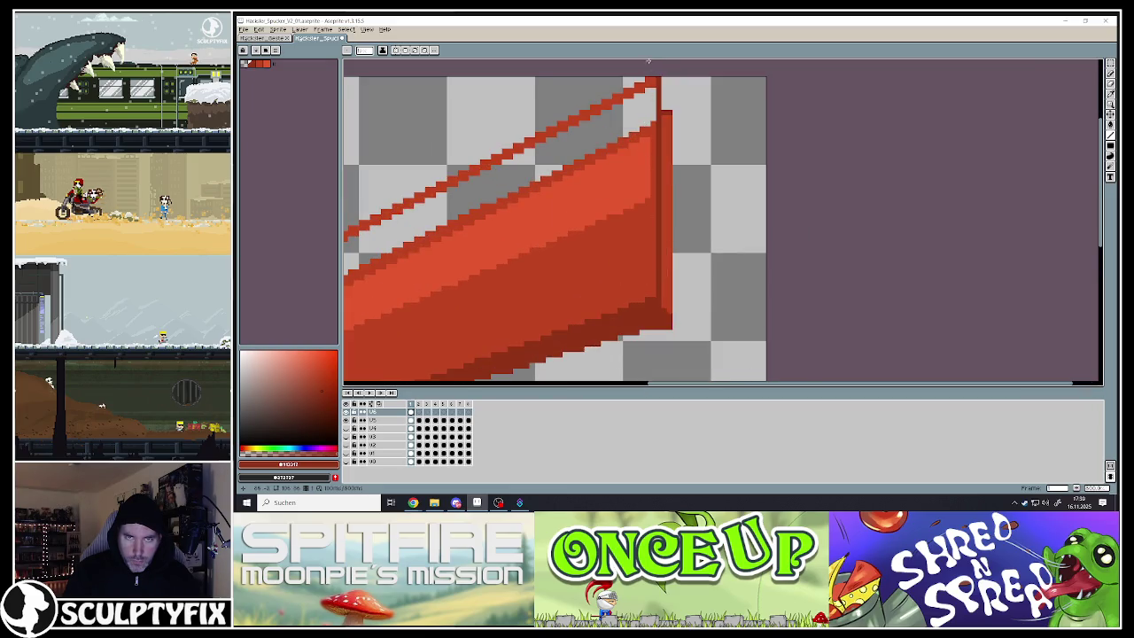
pyautogui.moveTo(636, 80); pyautogui.dragTo(631, 238)
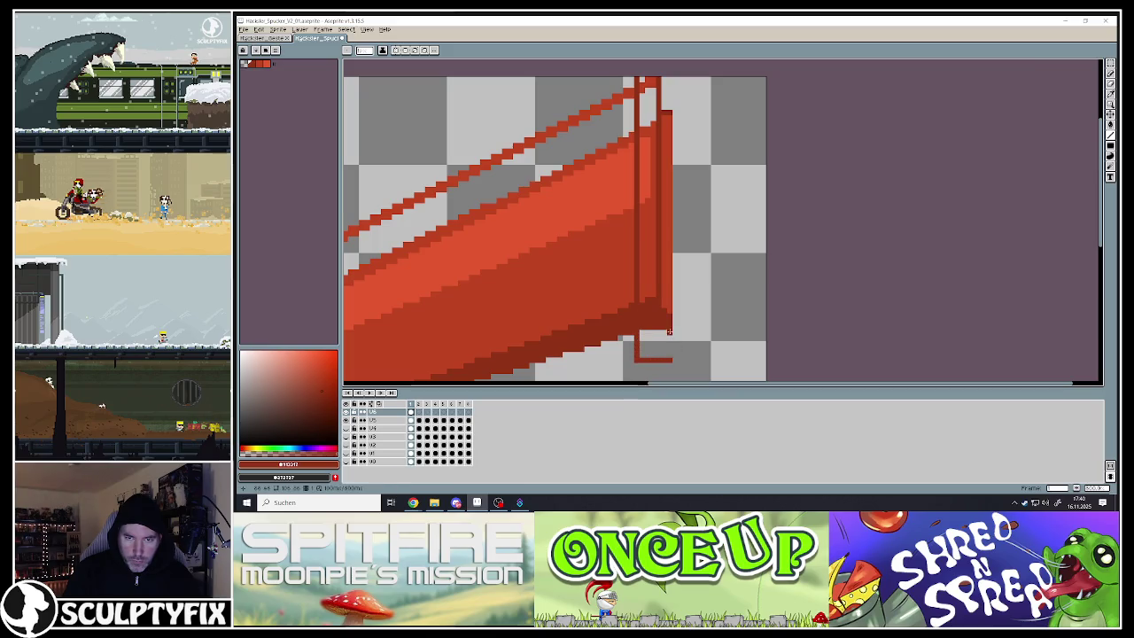
pyautogui.press('e')
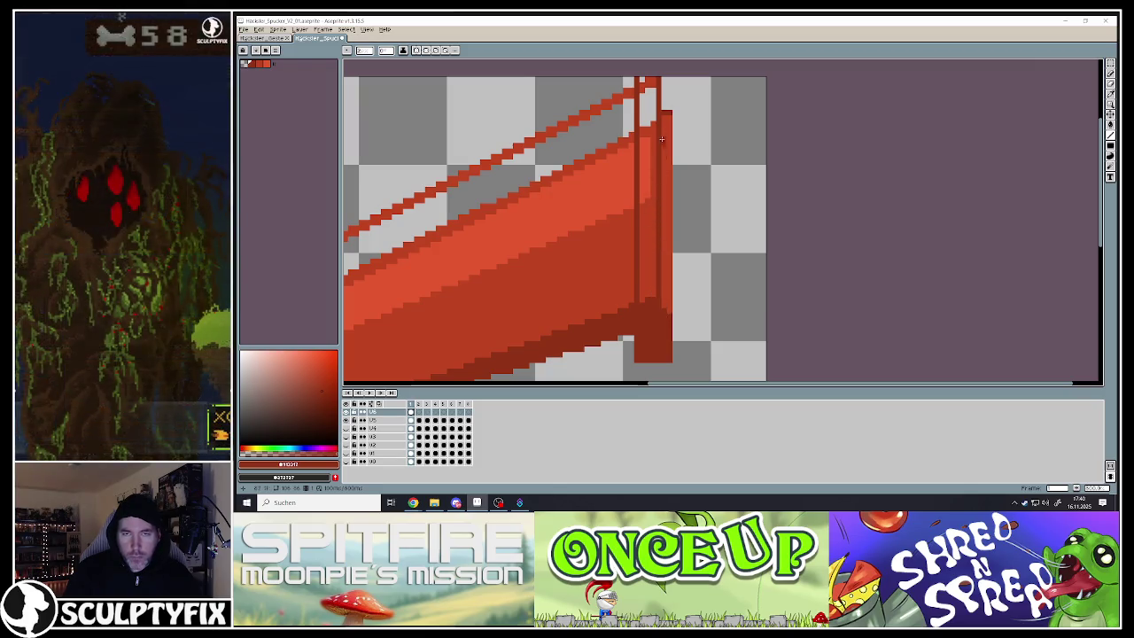
# Paint a lighter vertical highlight down the rim, including its lower stretch
pyautogui.press('v')
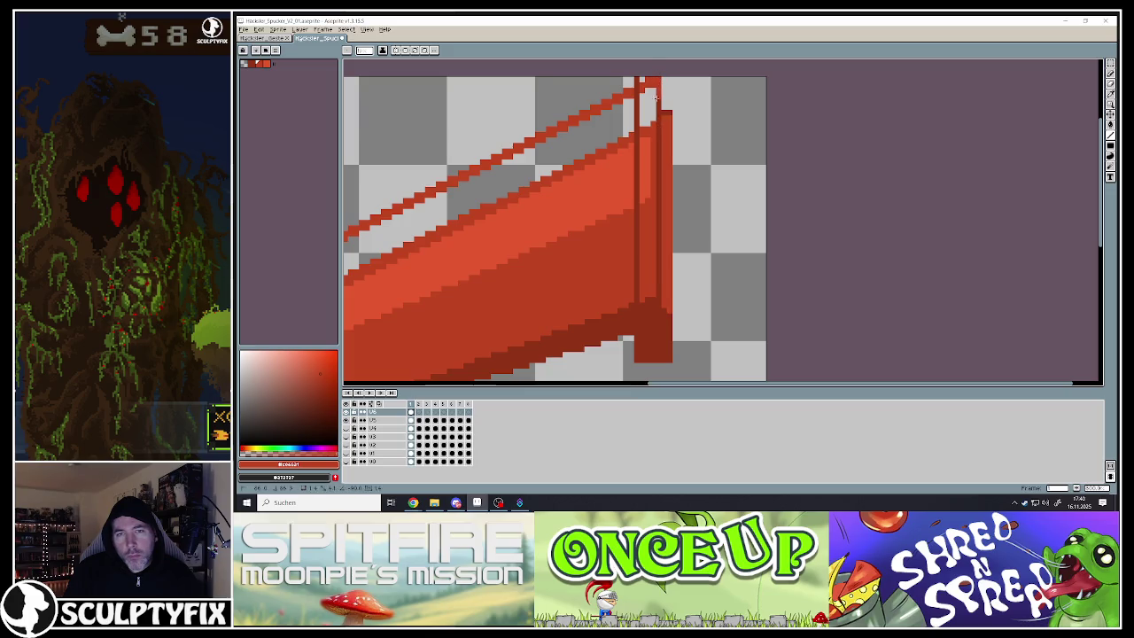
pyautogui.moveTo(651, 152); pyautogui.dragTo(656, 254)
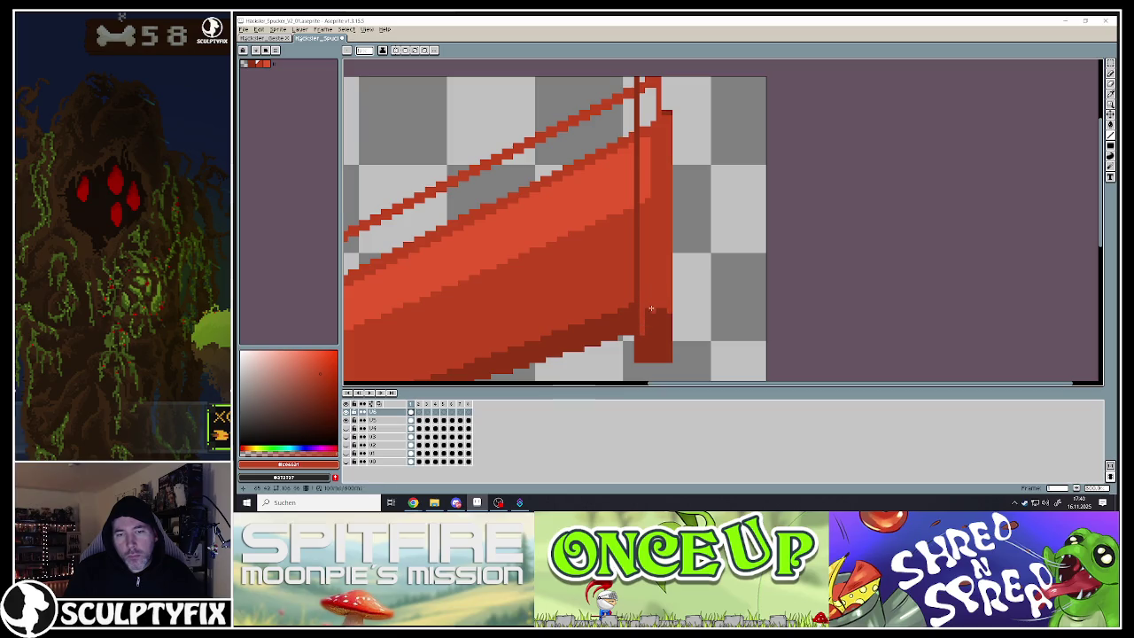
pyautogui.moveTo(648, 316); pyautogui.dragTo(646, 337)
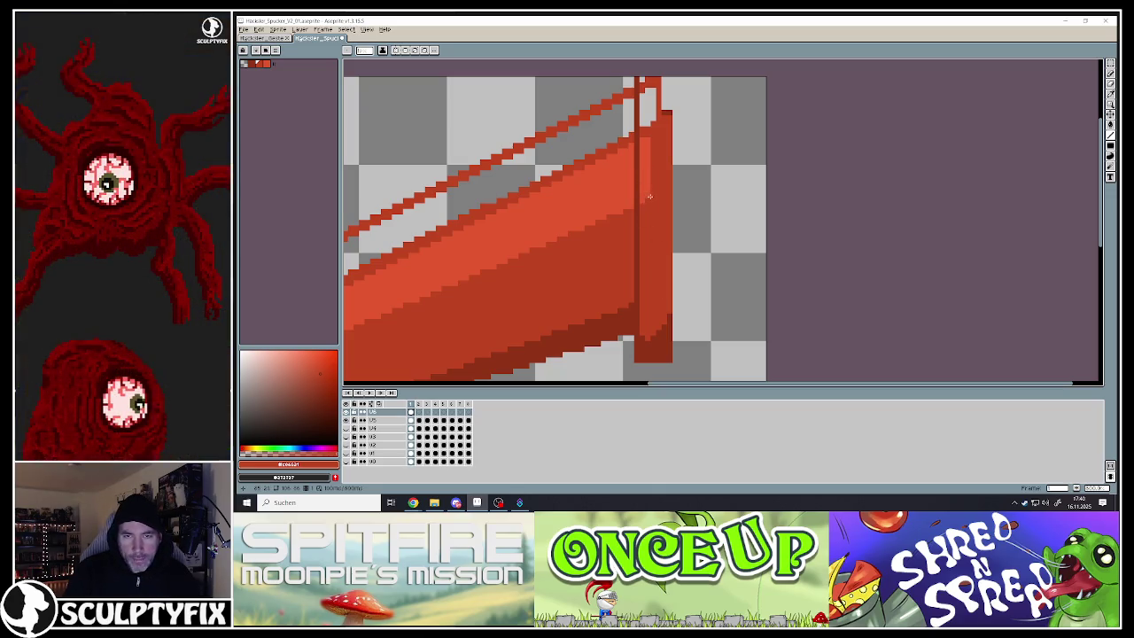
# Sample several reds from the rim and undo a stray red block painted beside it
pyautogui.keyDown('alt'); pyautogui.click(658, 137); pyautogui.keyUp('alt')
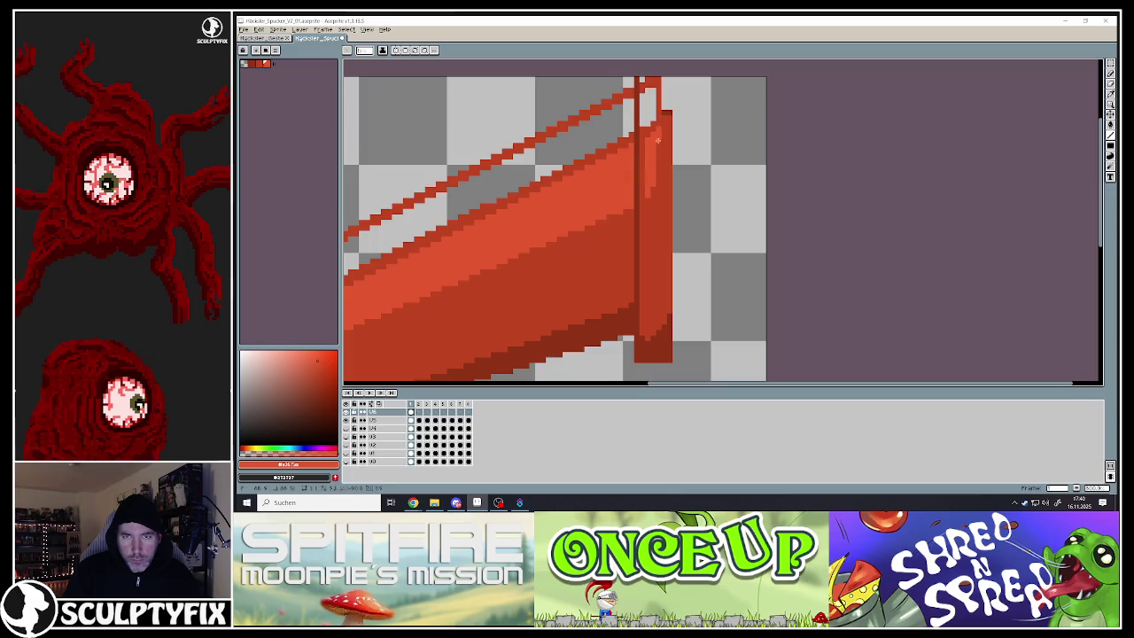
pyautogui.scroll(-2, 656, 193)
pyautogui.scroll(-2, 656, 195)
pyautogui.scroll(2, 655, 200)
pyautogui.scroll(1, 654, 207)
pyautogui.scroll(1, 654, 206)
pyautogui.scroll(1, 651, 222)
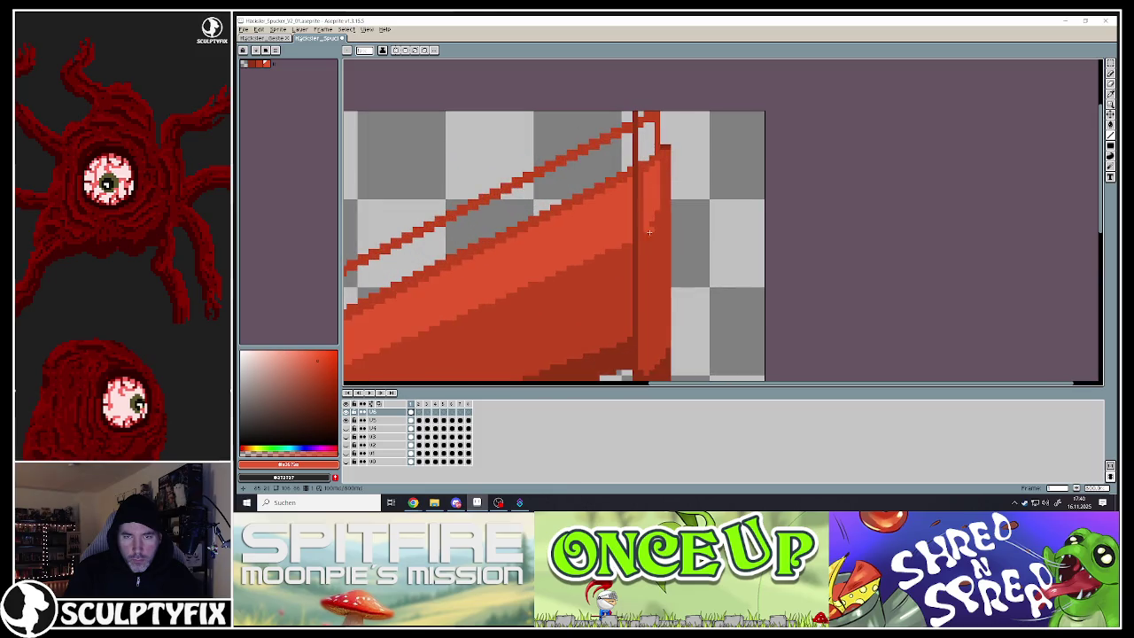
pyautogui.keyDown('alt'); pyautogui.click(649, 252); pyautogui.keyUp('alt')
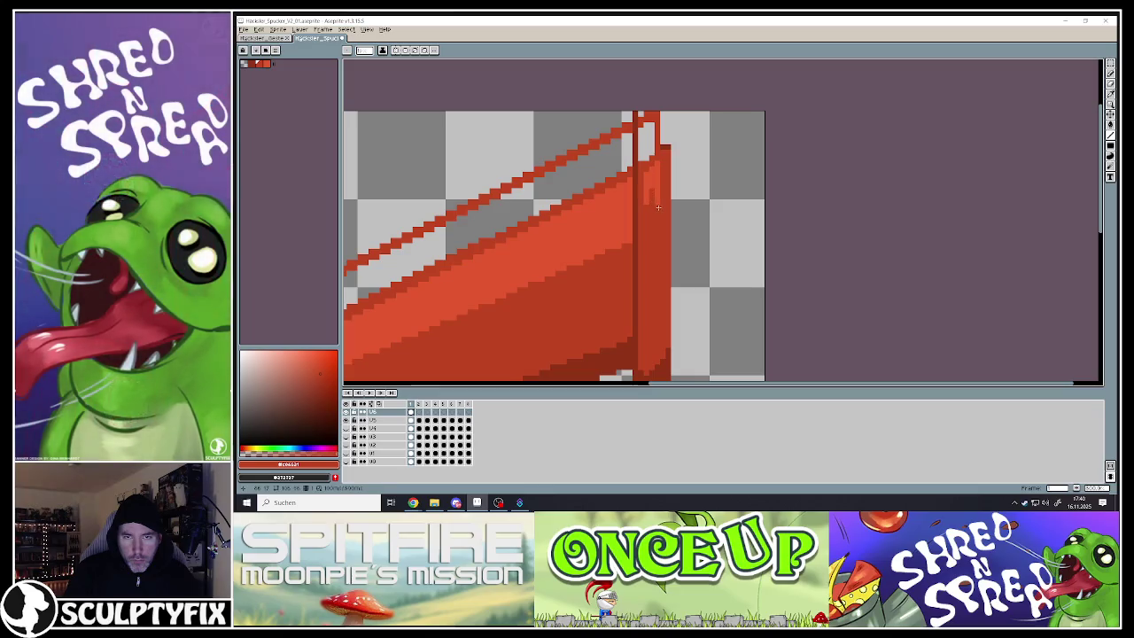
pyautogui.keyDown('alt'); pyautogui.click(649, 201); pyautogui.keyUp('alt')
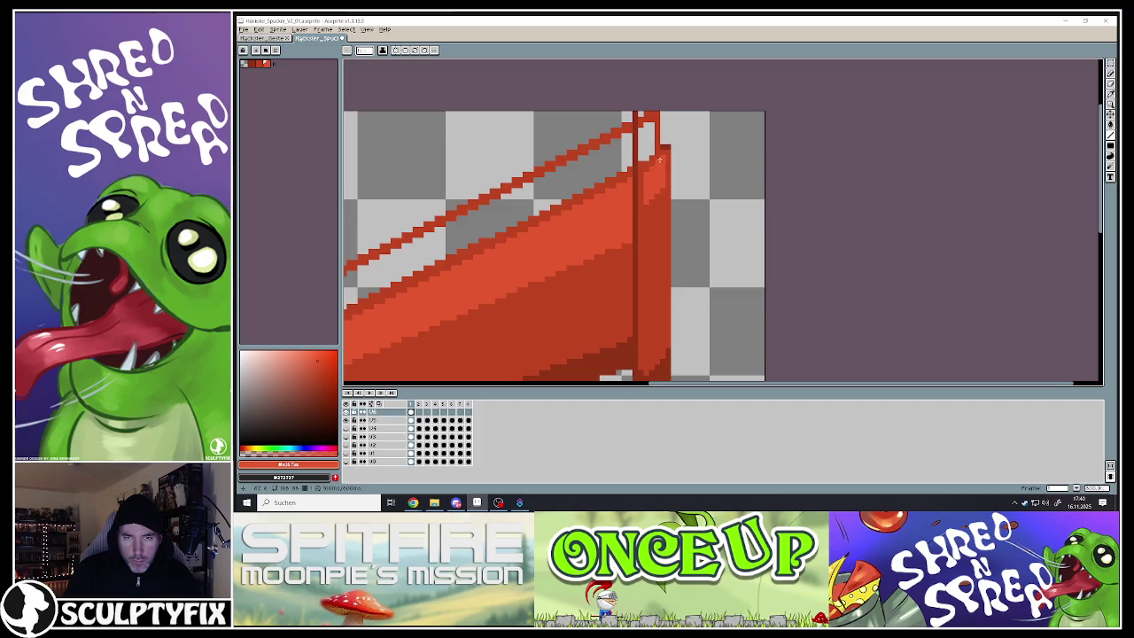
pyautogui.scroll(-1, 660, 158)
pyautogui.scroll(1, 656, 131)
pyautogui.keyDown('alt'); pyautogui.click(649, 130); pyautogui.keyUp('alt')
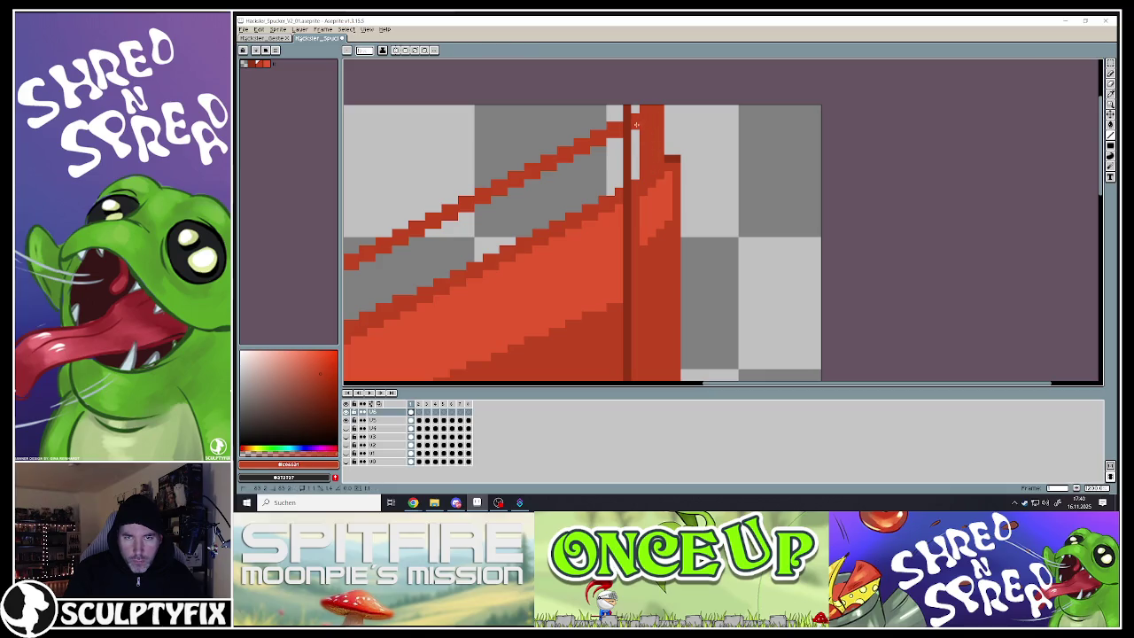
pyautogui.keyDown('alt'); pyautogui.click(652, 108); pyautogui.keyUp('alt')
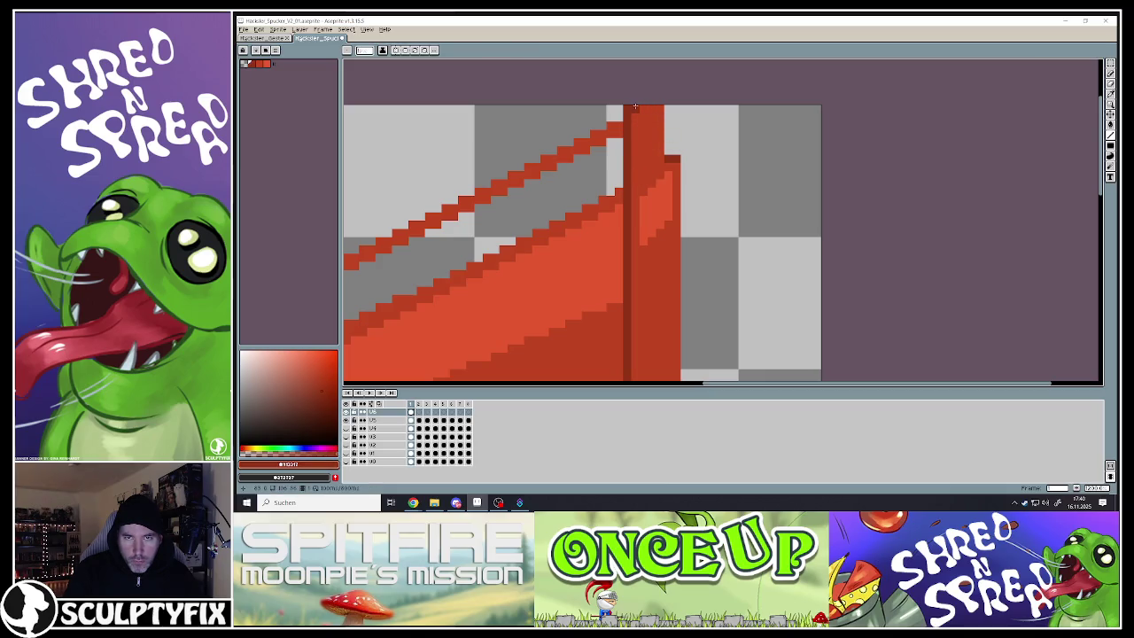
pyautogui.keyDown('alt'); pyautogui.click(678, 131); pyautogui.keyUp('alt')
pyautogui.click(680, 131)
pyautogui.hotkey('ctrl', 'z')
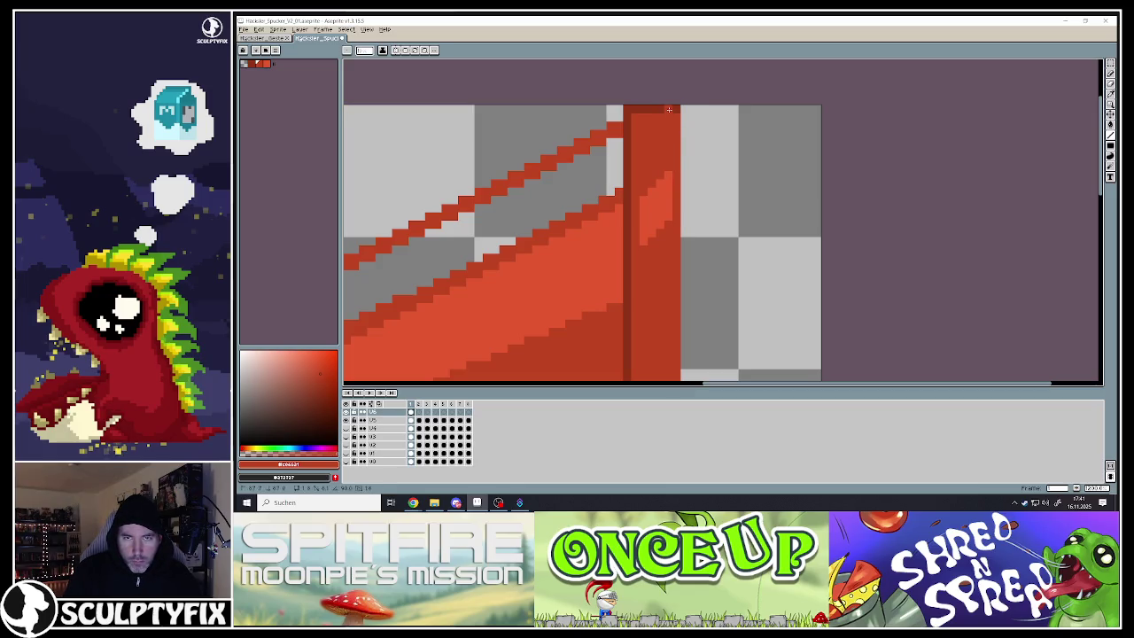
# Sample the rim's lighter red and then the chute body's darker red
pyautogui.press('alt')
pyautogui.keyDown('alt'); pyautogui.click(670, 178); pyautogui.keyUp('alt')
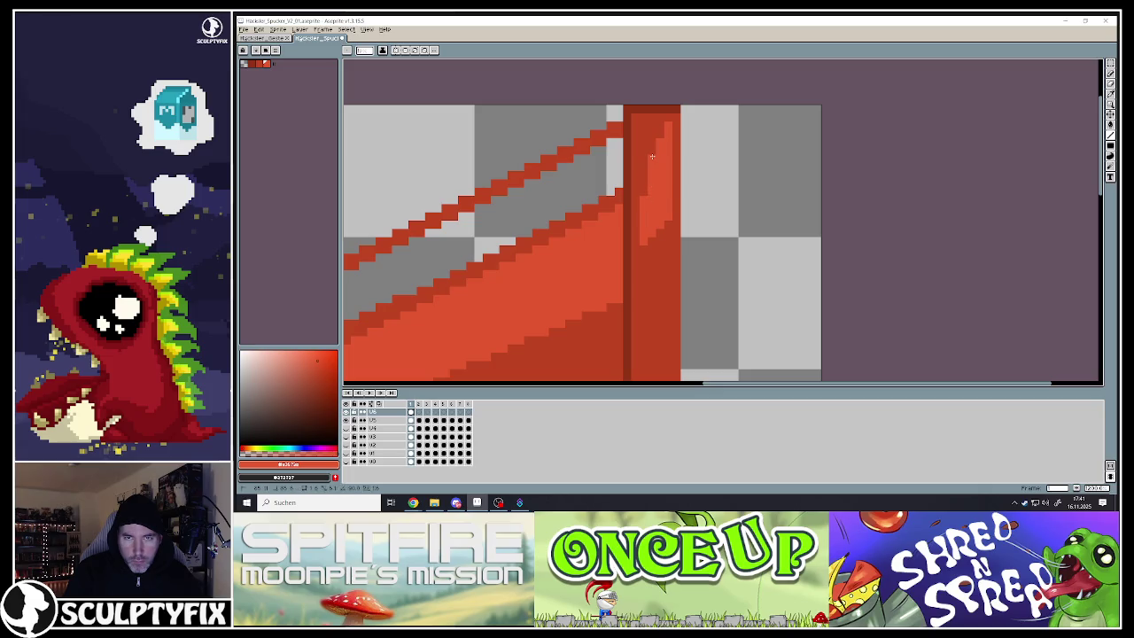
pyautogui.scroll(-5, 650, 193)
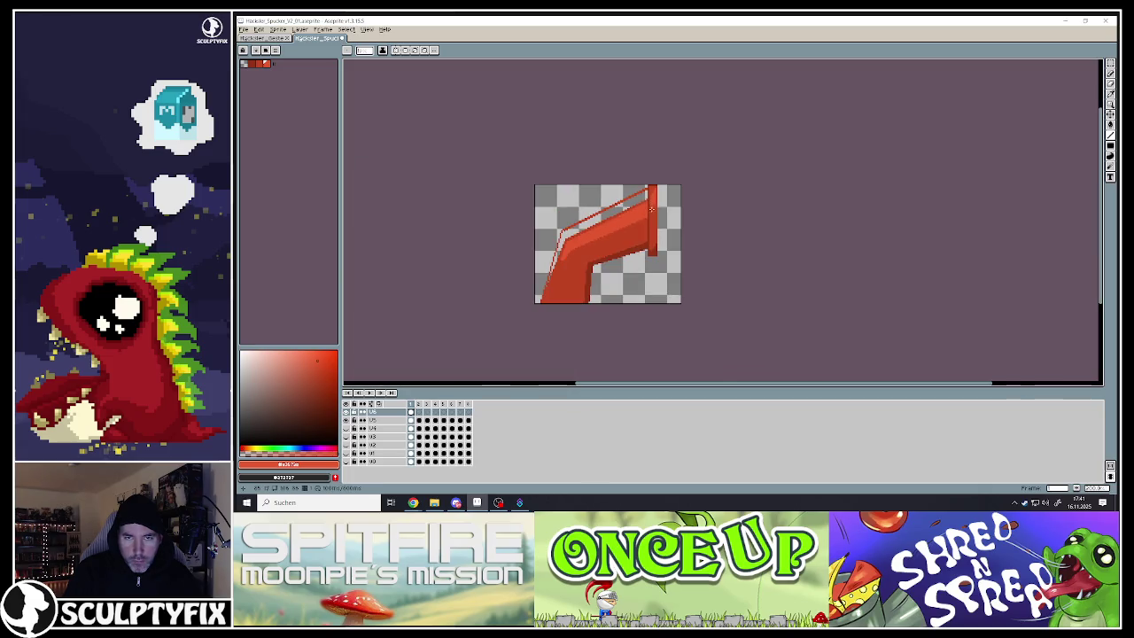
pyautogui.scroll(2, 656, 259)
pyautogui.scroll(-1, 655, 257)
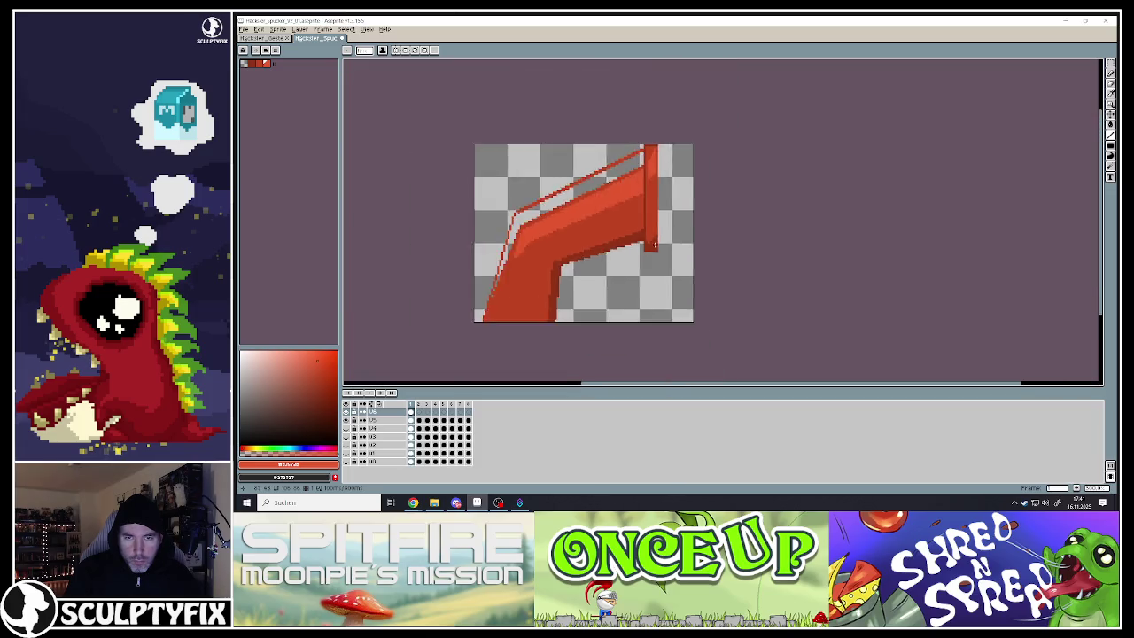
pyautogui.scroll(-3, 655, 255)
pyautogui.scroll(3, 655, 252)
pyautogui.scroll(1, 620, 204)
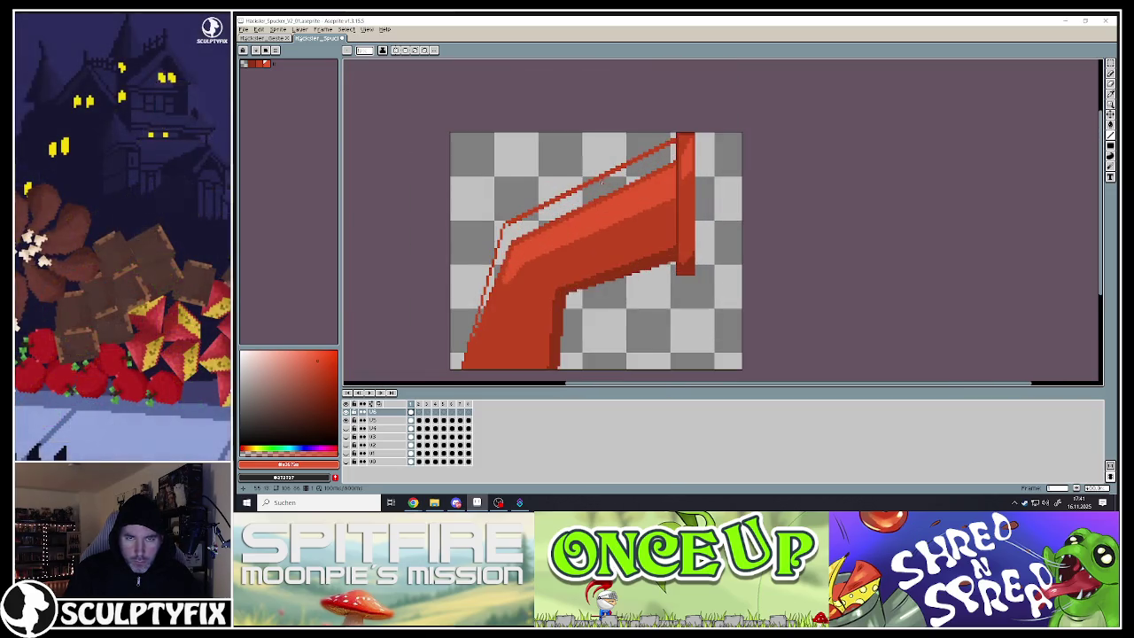
pyautogui.scroll(1, 607, 204)
pyautogui.press('alt')
pyautogui.keyDown('alt'); pyautogui.click(591, 201); pyautogui.keyUp('alt')
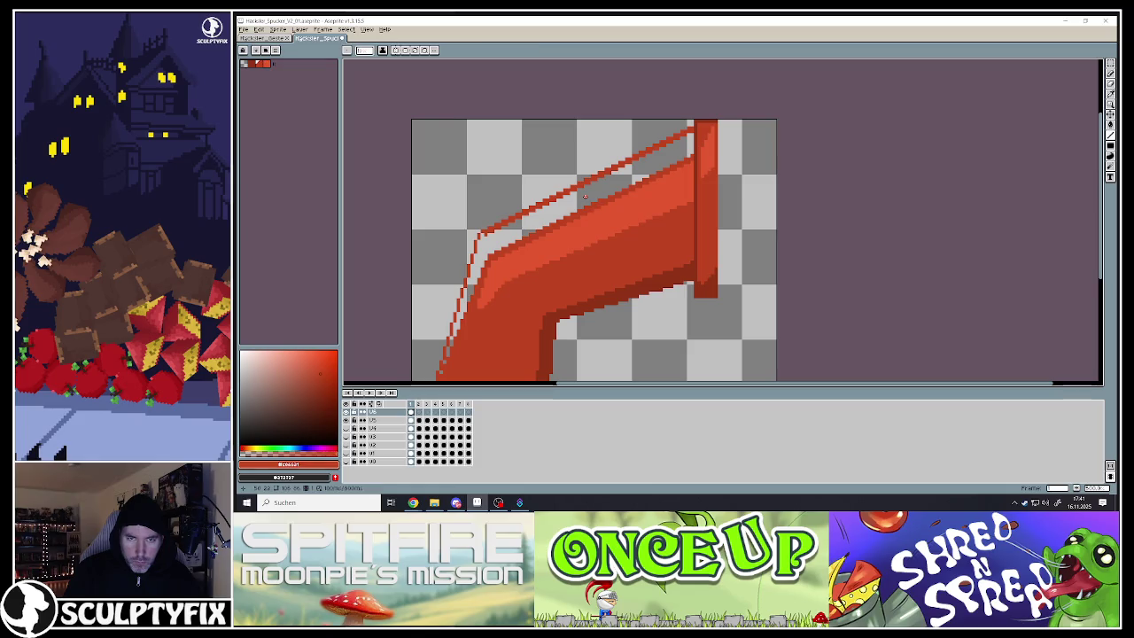
# Bucket-fill the gap between outline and chute body with body red, toggling contiguous fill
pyautogui.click(1110, 125)
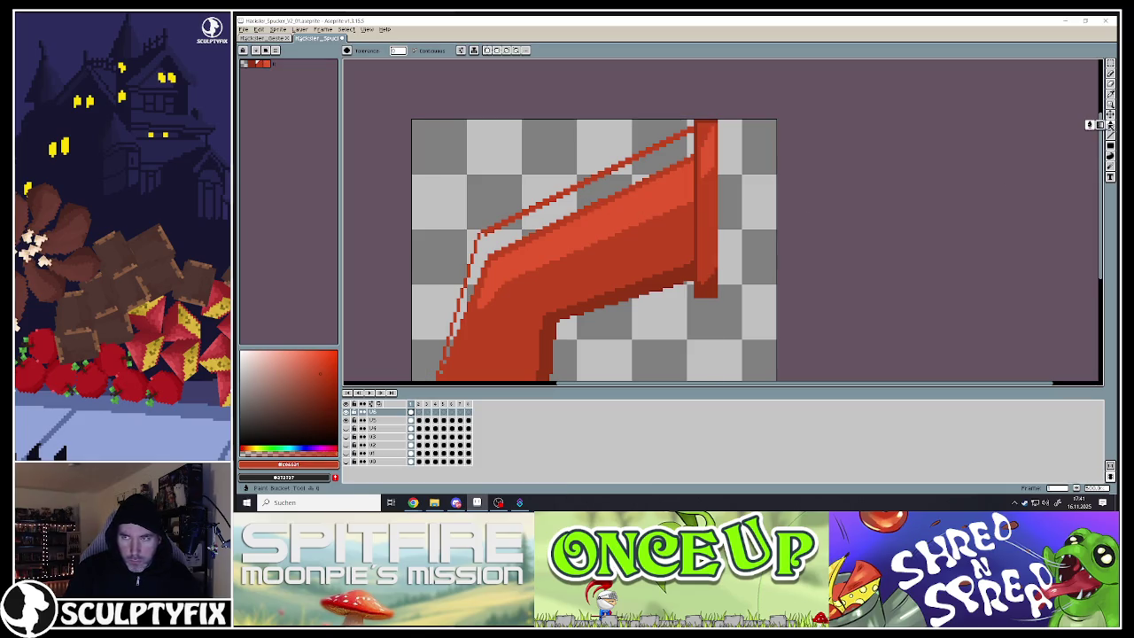
pyautogui.click(601, 231)
pyautogui.scroll(-3, 595, 224)
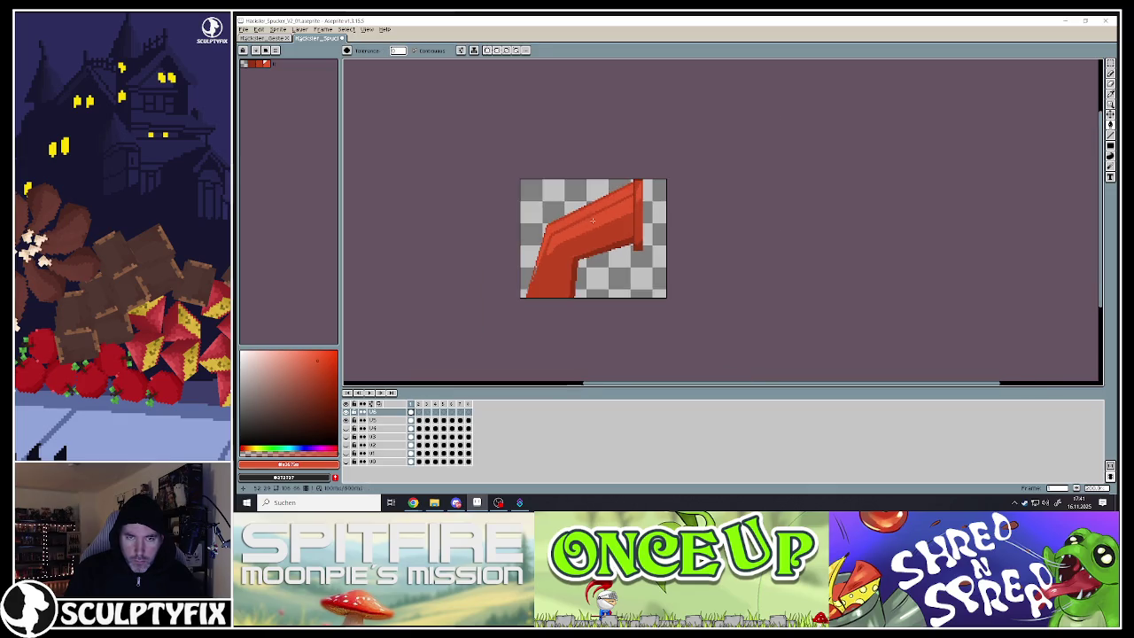
pyautogui.scroll(3, 534, 274)
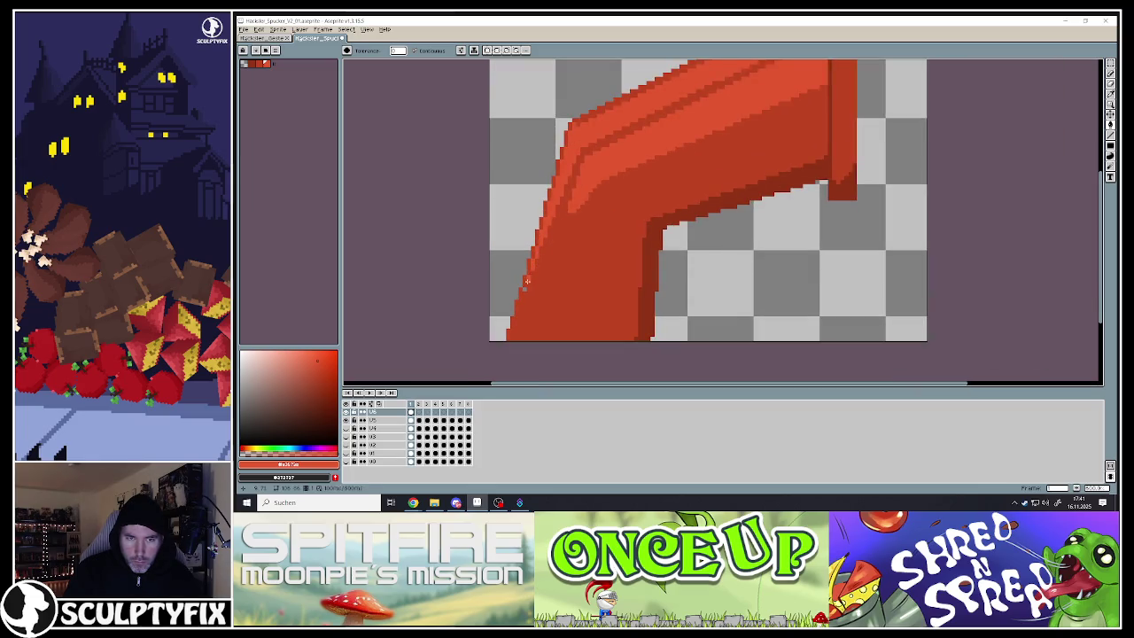
pyautogui.keyDown('alt'); pyautogui.click(585, 238); pyautogui.keyUp('alt')
pyautogui.click(597, 228)
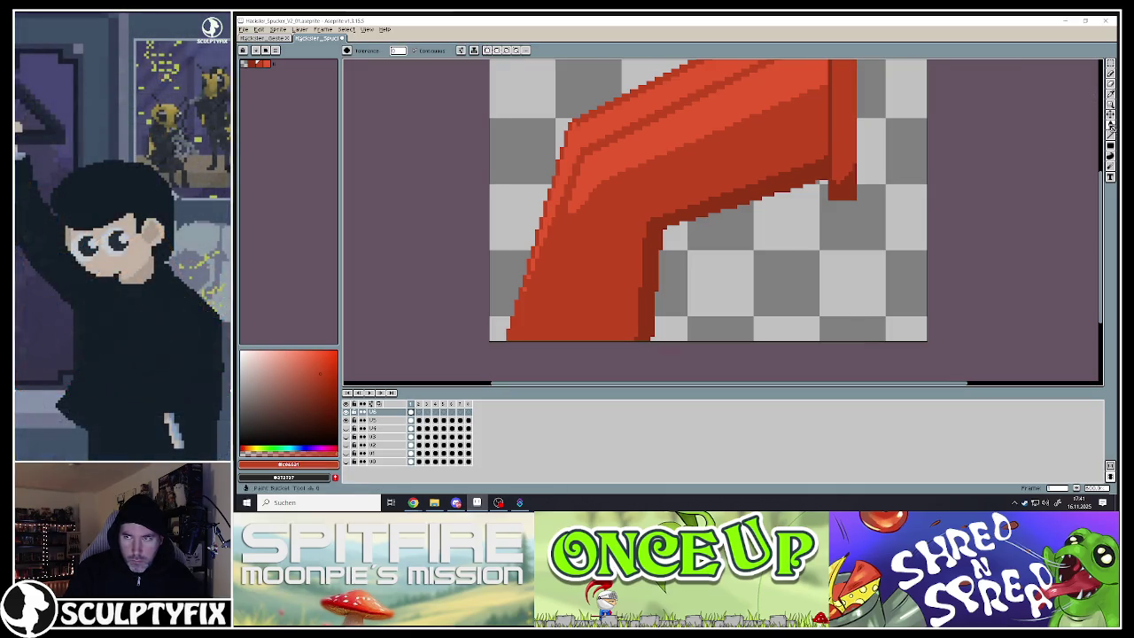
pyautogui.click(416, 51)
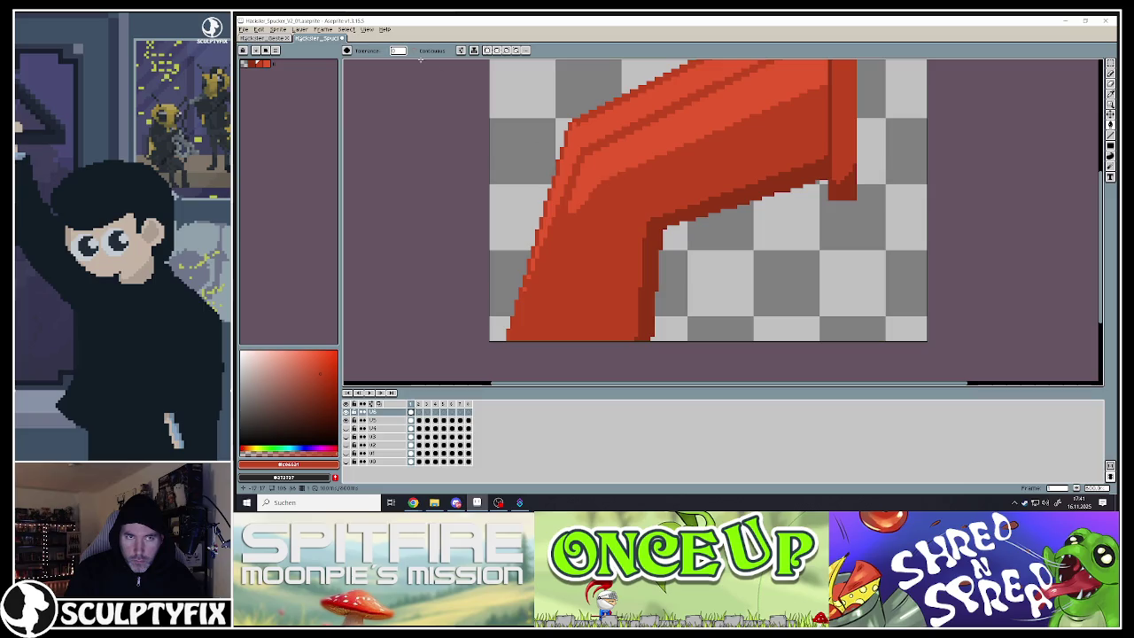
pyautogui.click(578, 231)
# Paint a lighter highlight strip down the rim top, undoing a bad rim fill
pyautogui.scroll(-4, 640, 202)
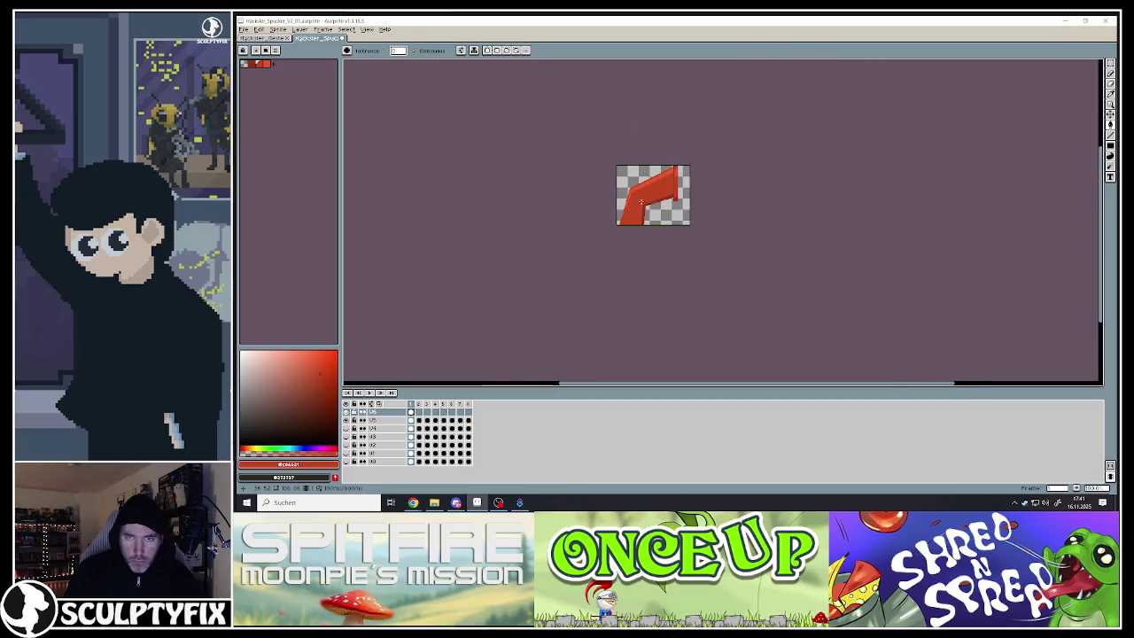
pyautogui.scroll(3, 640, 202)
pyautogui.scroll(2, 689, 116)
pyautogui.scroll(2, 689, 115)
pyautogui.click(666, 136)
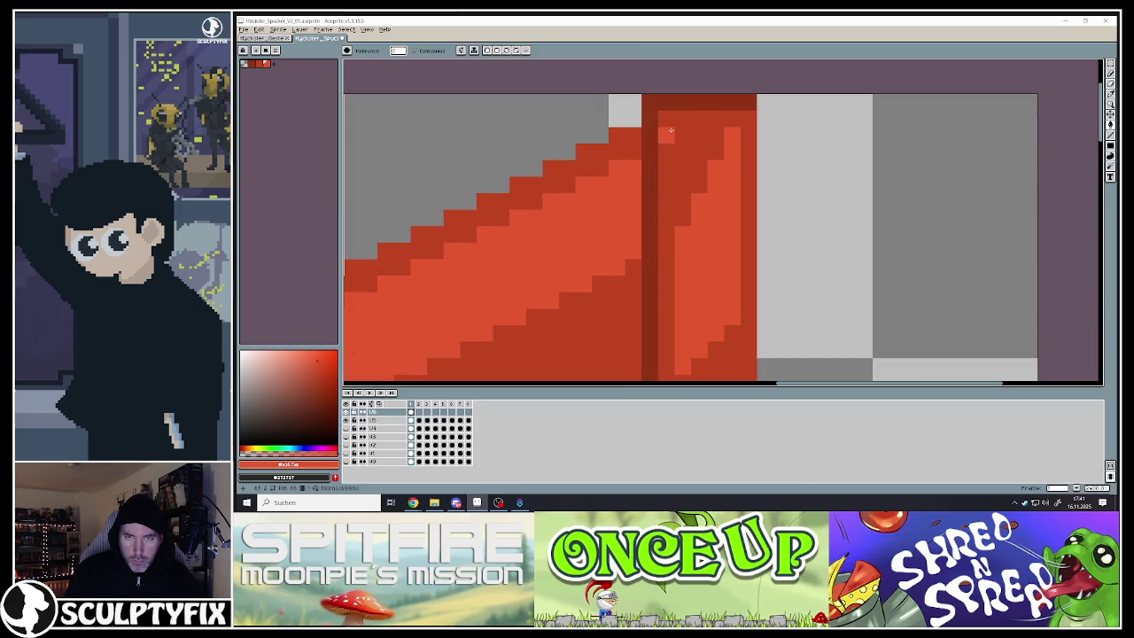
pyautogui.click(670, 133)
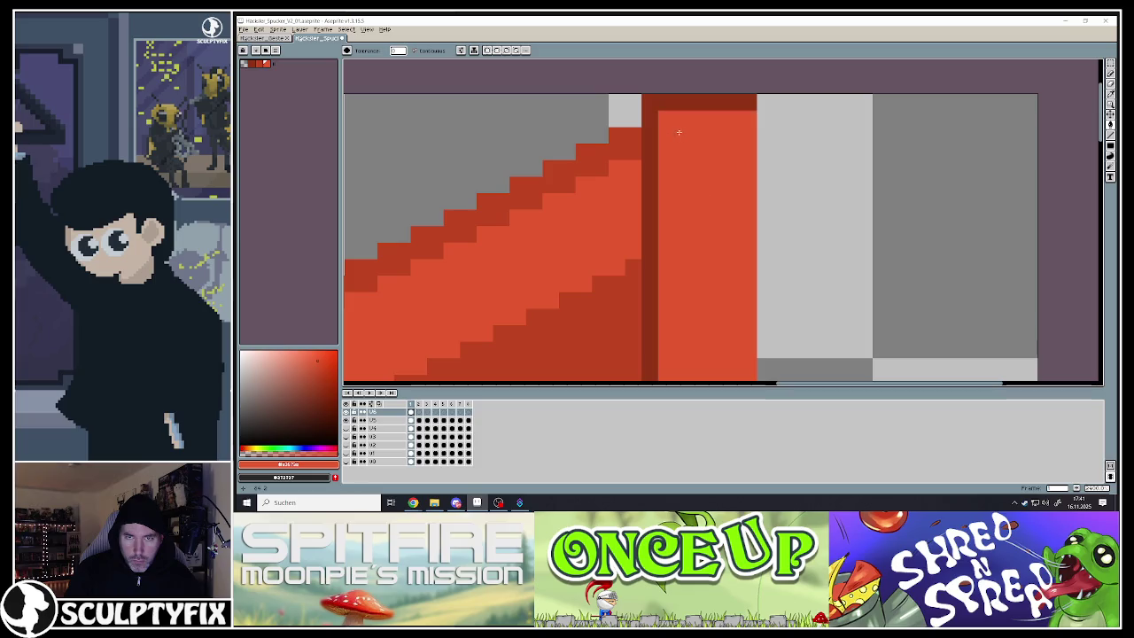
pyautogui.hotkey('ctrl', 'z')
pyautogui.press('b')
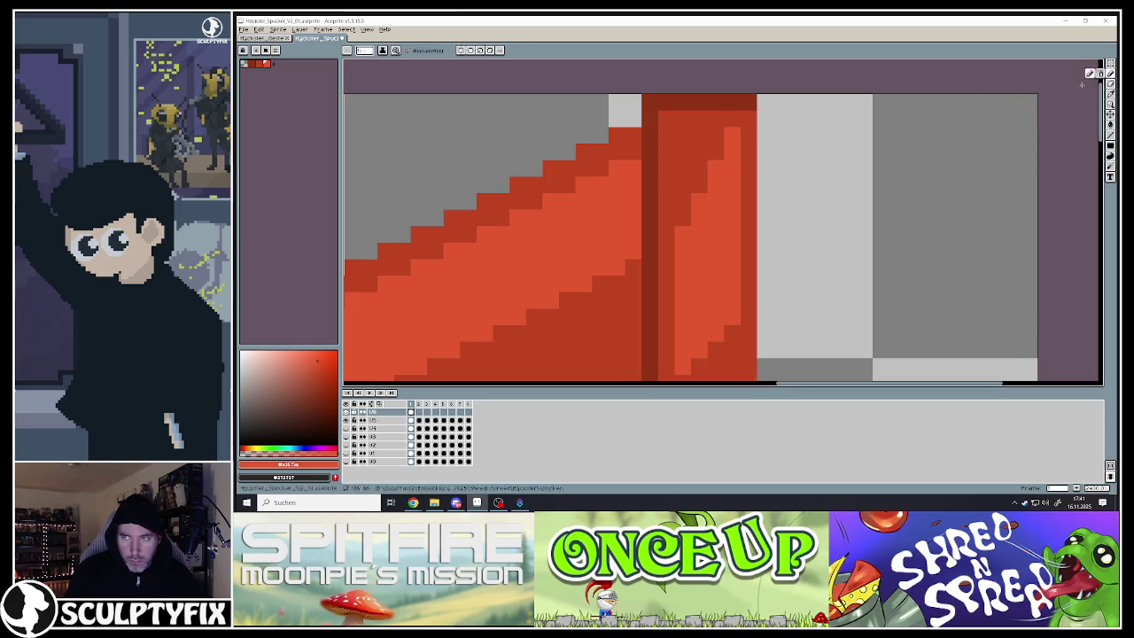
pyautogui.moveTo(675, 128); pyautogui.dragTo(682, 227)
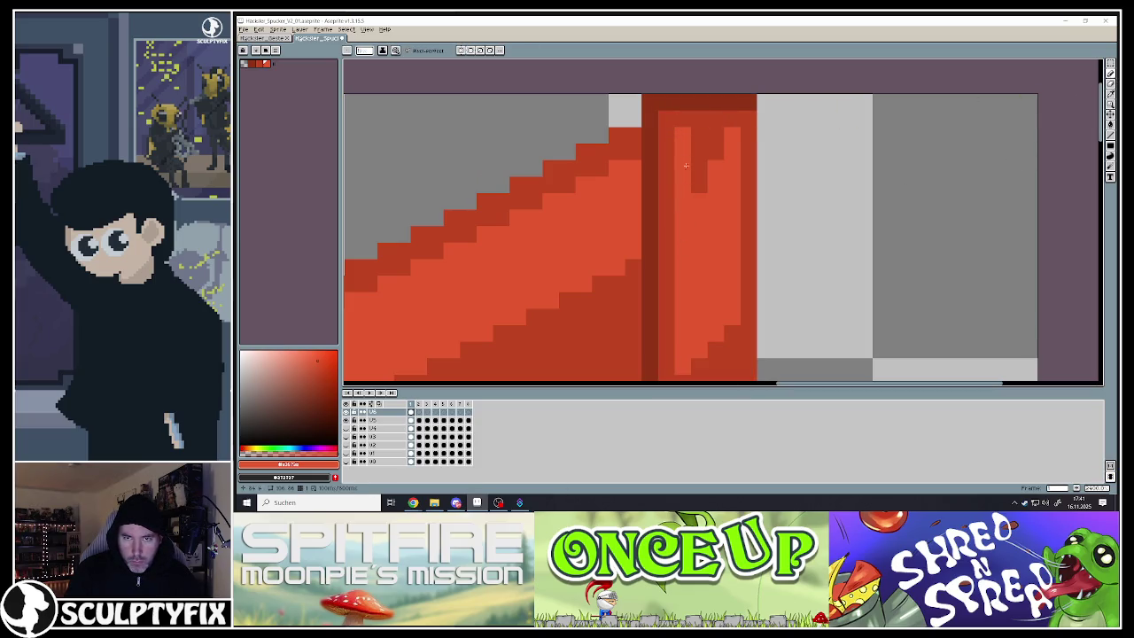
pyautogui.scroll(-2, 714, 157)
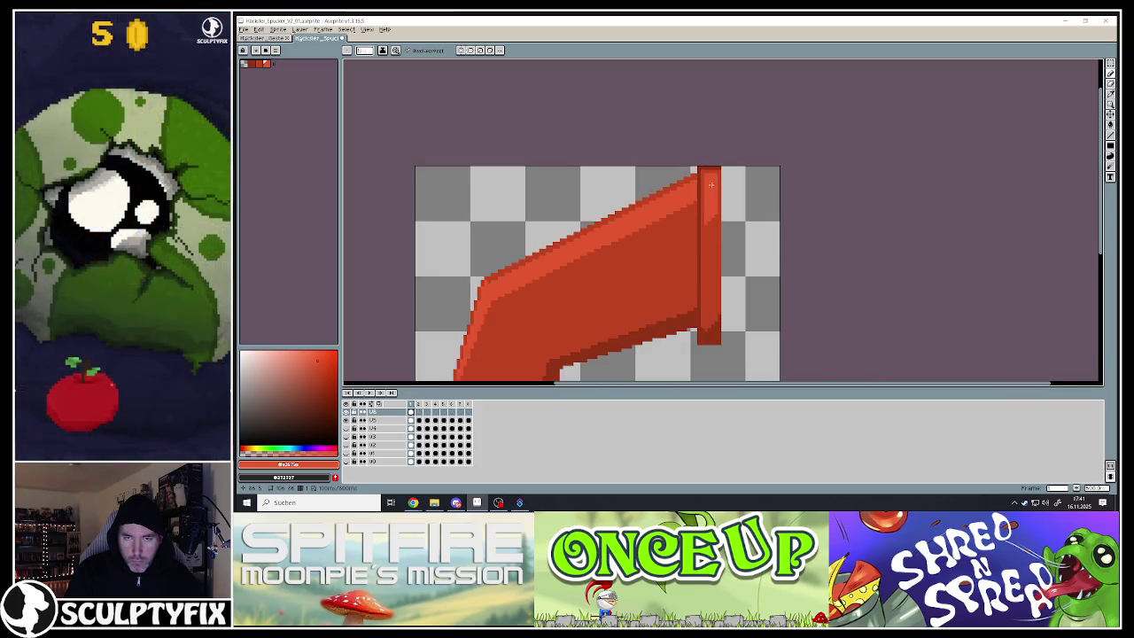
# Draw a dark red straight line under the chute's bend with the Line tool
pyautogui.scroll(-2, 718, 194)
pyautogui.scroll(-2, 726, 248)
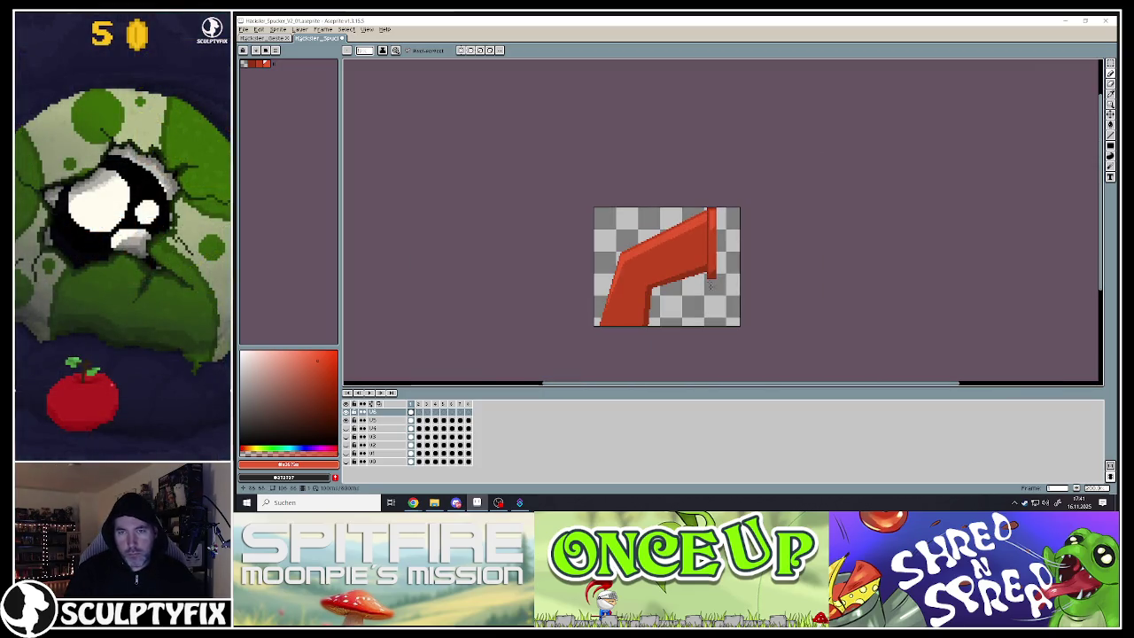
pyautogui.scroll(1, 731, 280)
pyautogui.scroll(1, 721, 281)
pyautogui.scroll(1, 708, 282)
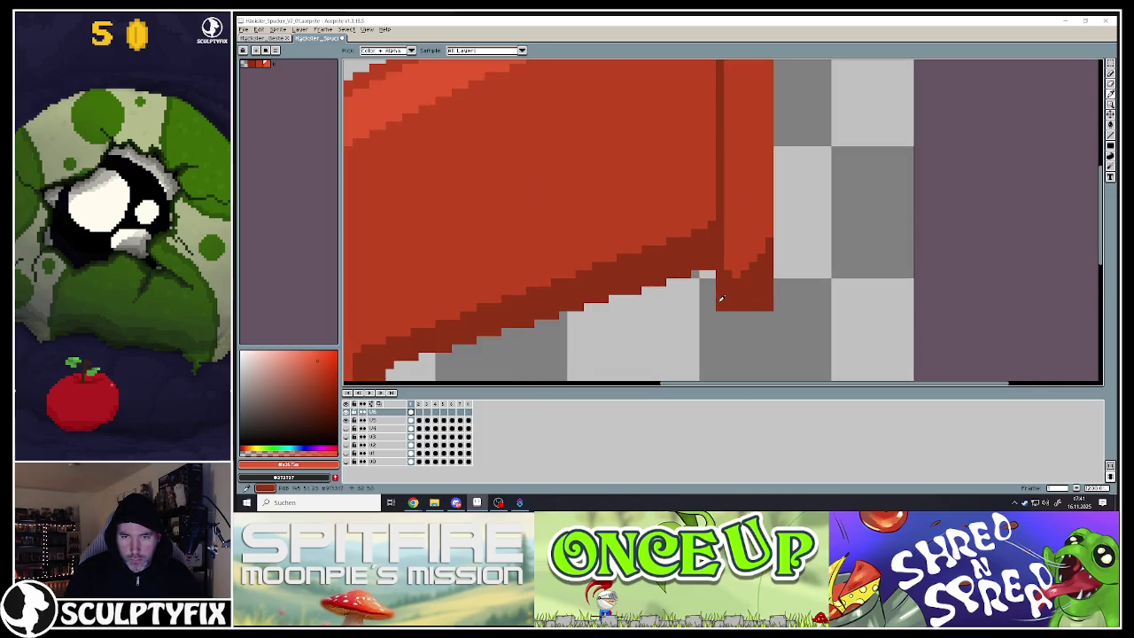
pyautogui.scroll(-4, 704, 281)
pyautogui.scroll(3, 704, 301)
pyautogui.scroll(1, 703, 307)
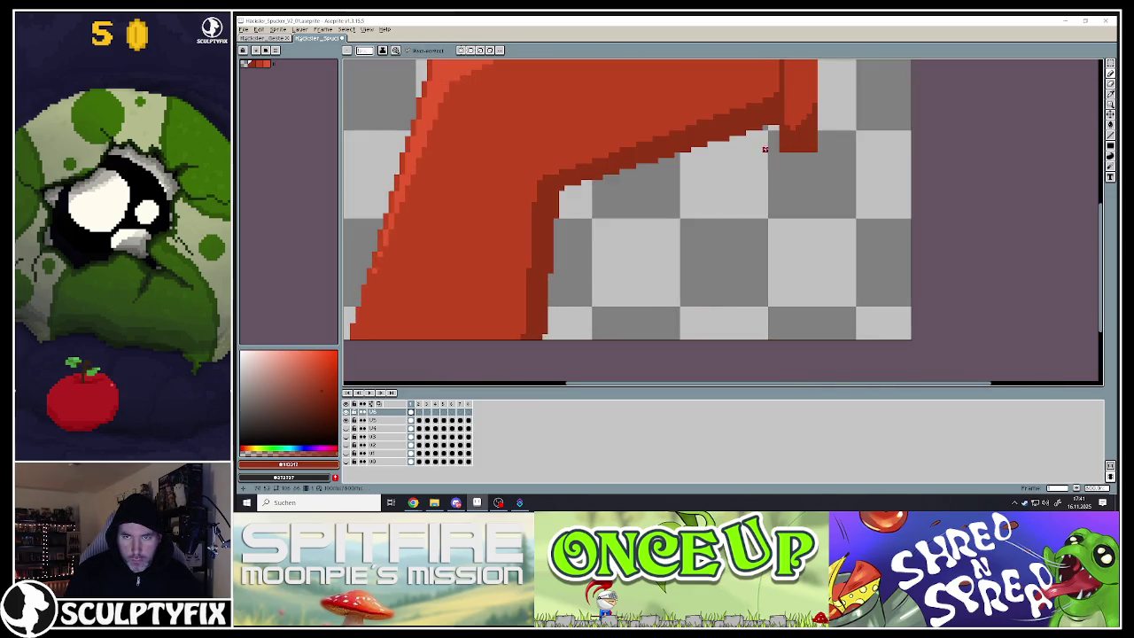
pyautogui.press('l')
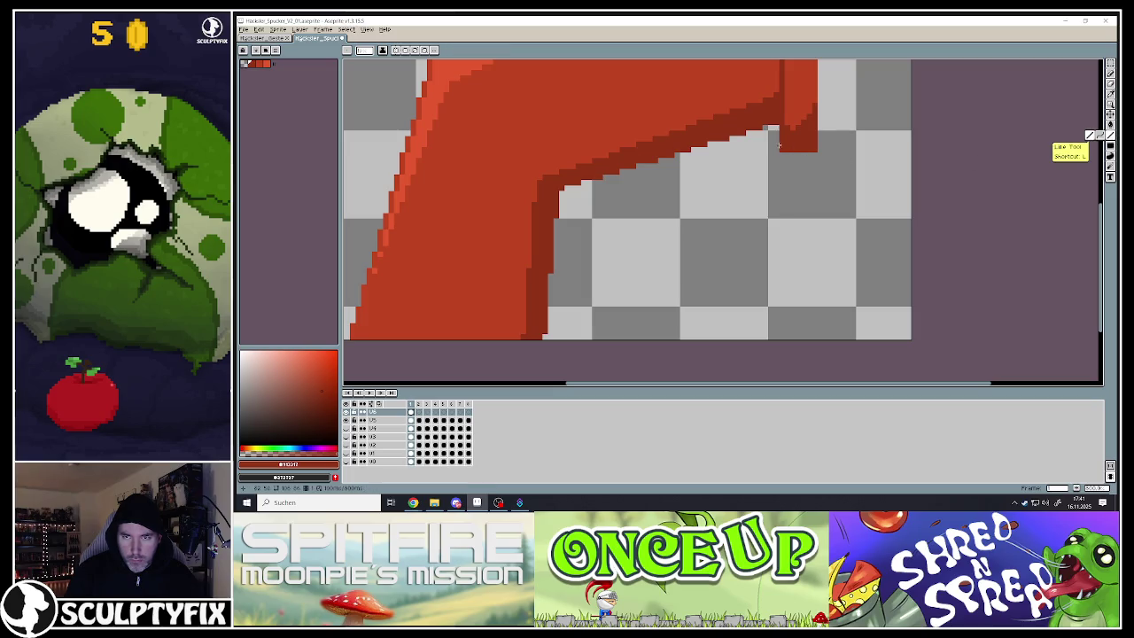
pyautogui.moveTo(776, 143); pyautogui.dragTo(557, 226)
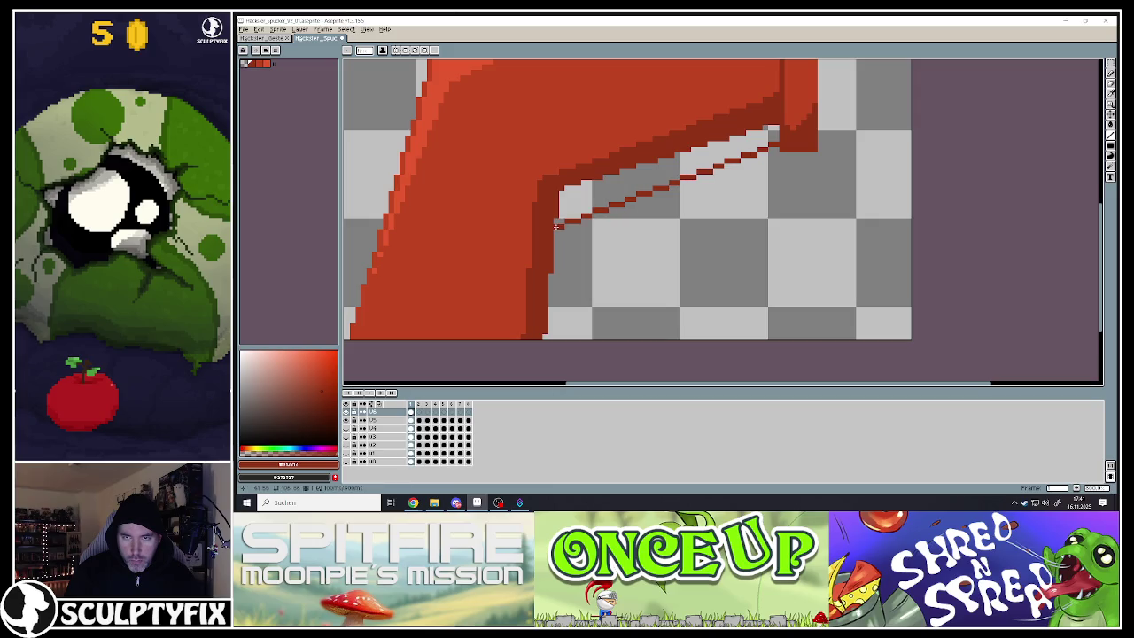
# Bucket-fill the bend gap with dark red and the dark band below with main red
pyautogui.click(1111, 125)
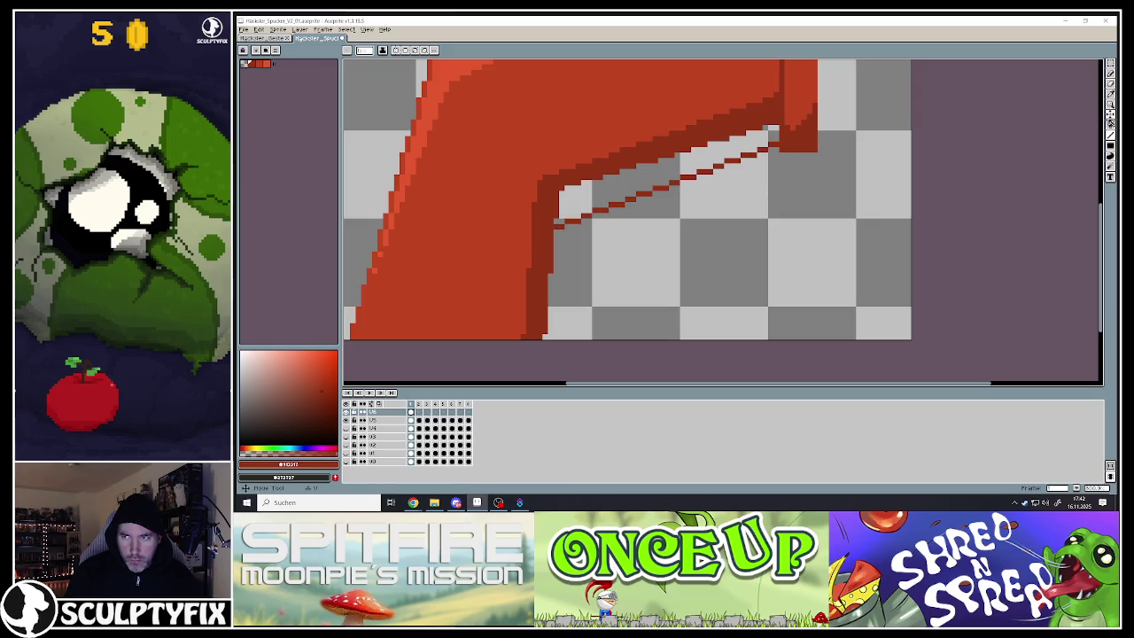
pyautogui.click(619, 191)
pyautogui.scroll(-5, 671, 177)
pyautogui.scroll(2, 670, 177)
pyautogui.scroll(3, 670, 177)
pyautogui.scroll(-1, 671, 177)
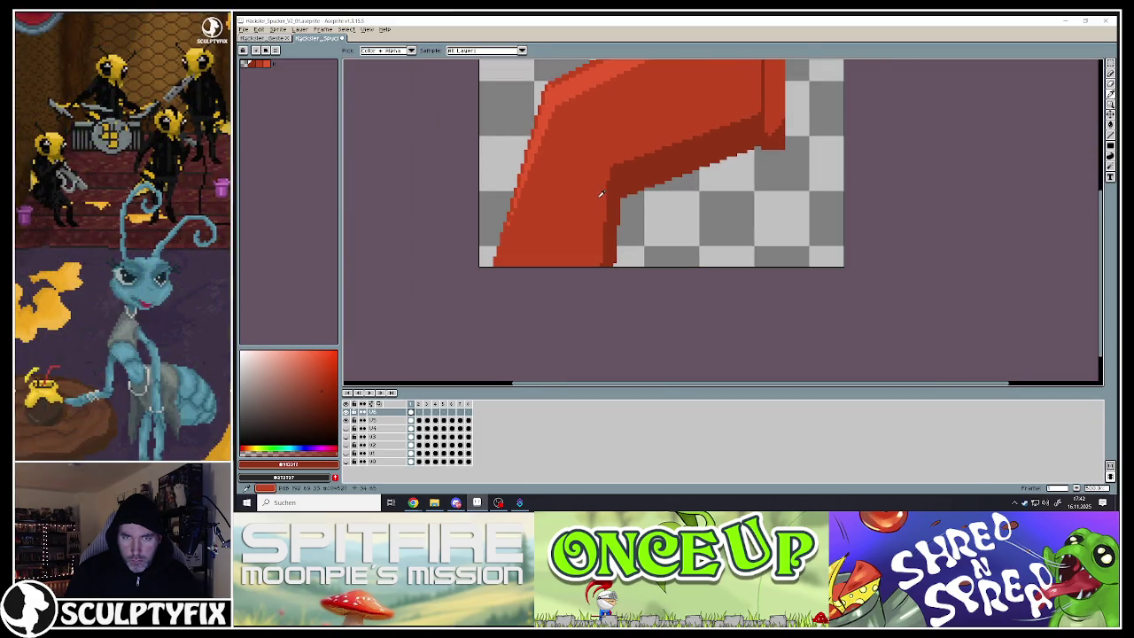
pyautogui.keyDown('alt'); pyautogui.click(597, 196); pyautogui.keyUp('alt')
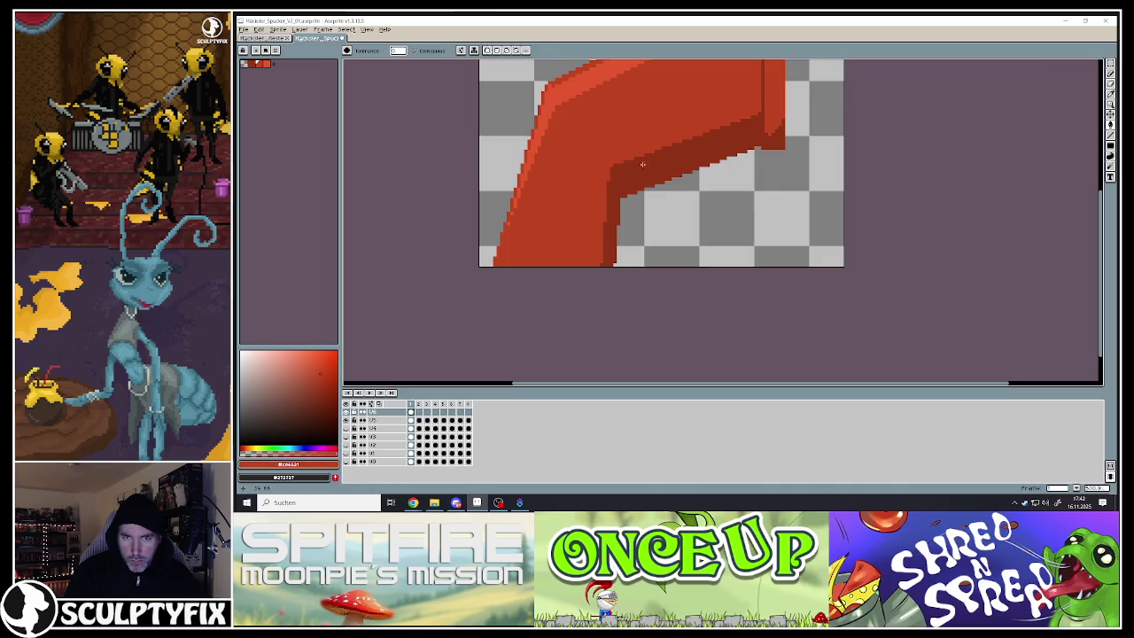
pyautogui.click(1109, 133)
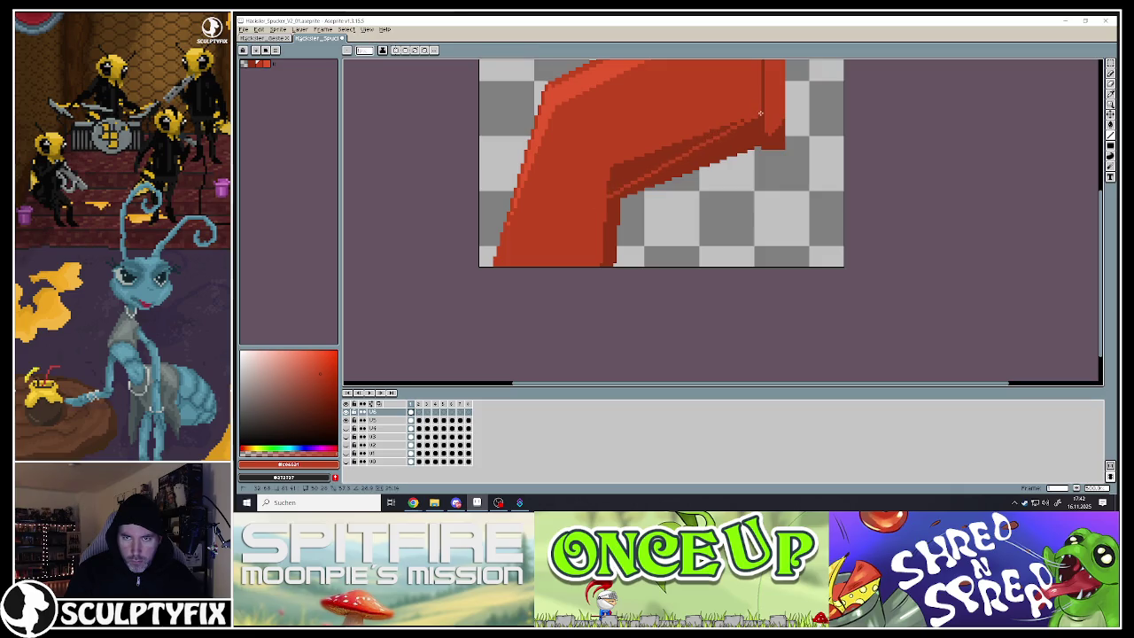
pyautogui.click(1110, 133)
pyautogui.click(632, 169)
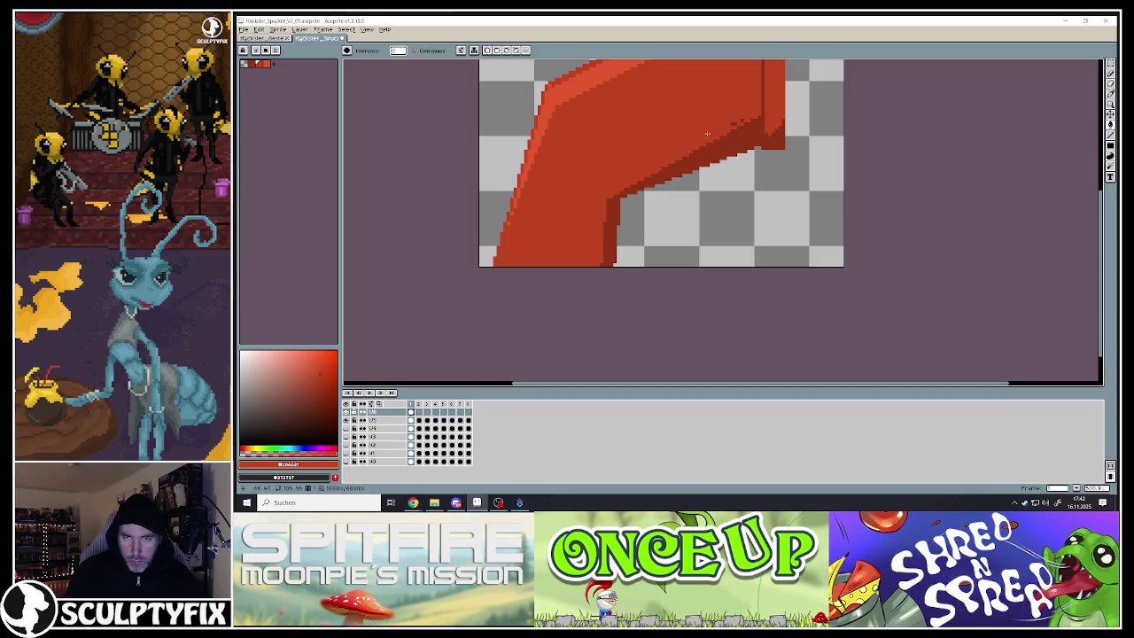
# Fill the empty area beside the bend, then undo the accidental dark red fill
pyautogui.scroll(-3, 690, 196)
pyautogui.scroll(-3, 691, 196)
pyautogui.scroll(1, 700, 196)
pyautogui.scroll(1, 702, 199)
pyautogui.scroll(1, 704, 200)
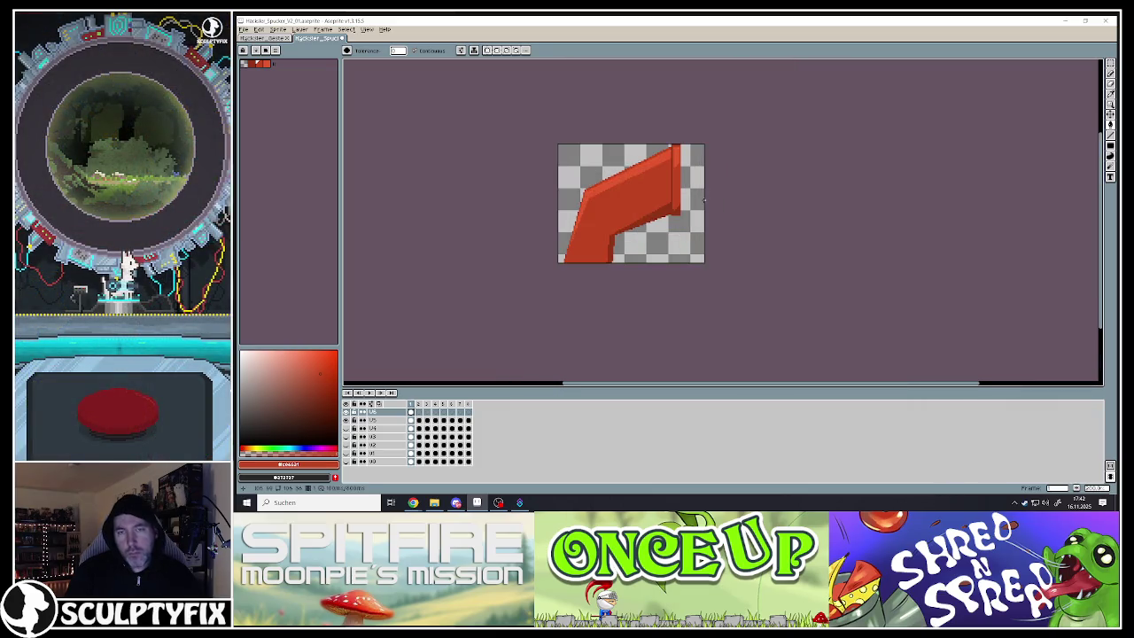
pyautogui.scroll(1, 673, 196)
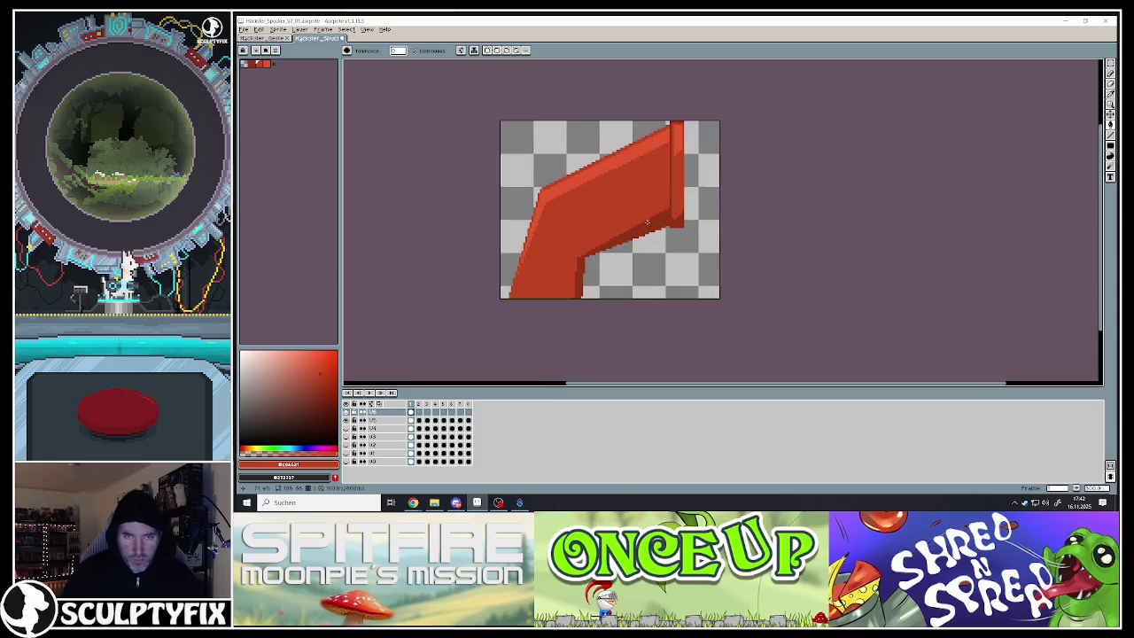
pyautogui.scroll(1, 647, 221)
pyautogui.scroll(1, 598, 275)
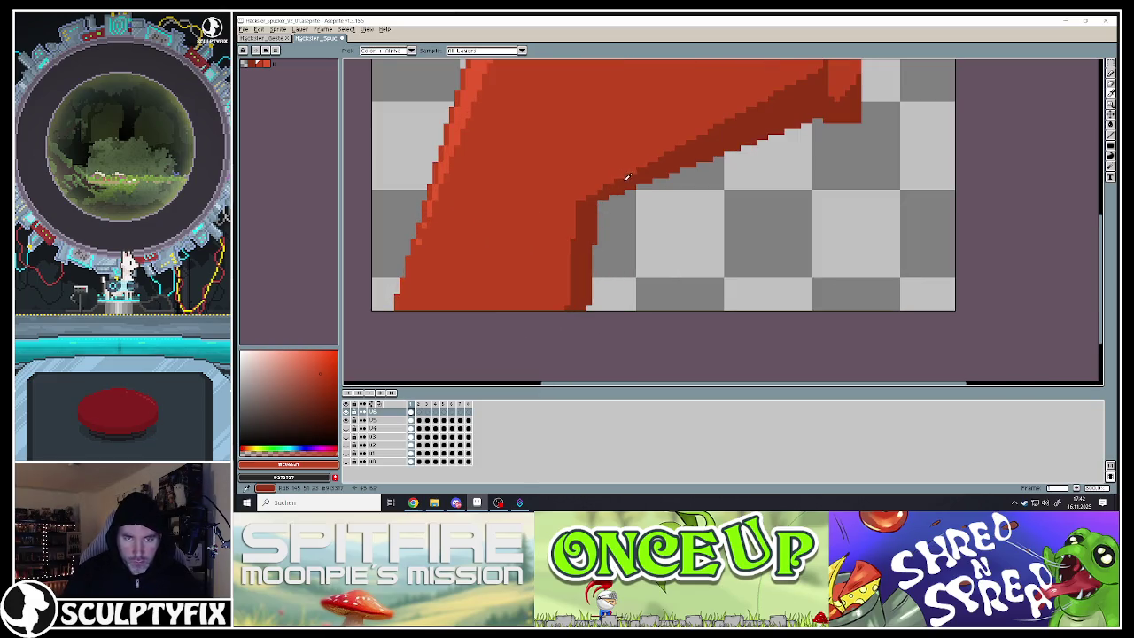
pyautogui.click(628, 307)
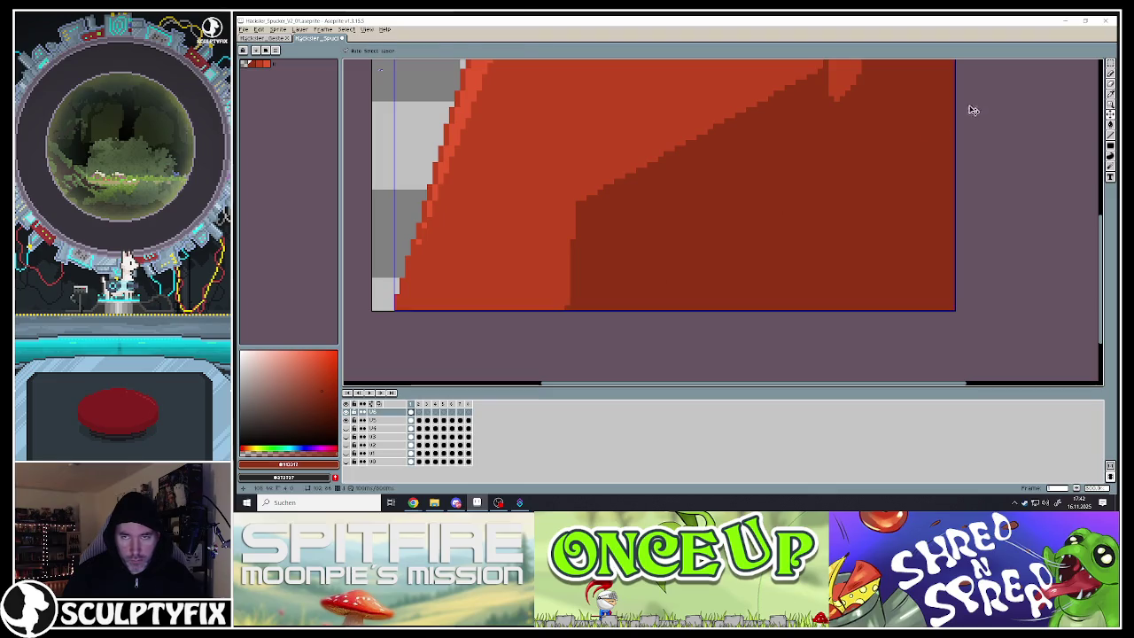
pyautogui.hotkey('ctrl', 'z')
# Close the gap at the shape's edge with a line and fill the transparent strip dark red
pyautogui.click(1111, 135)
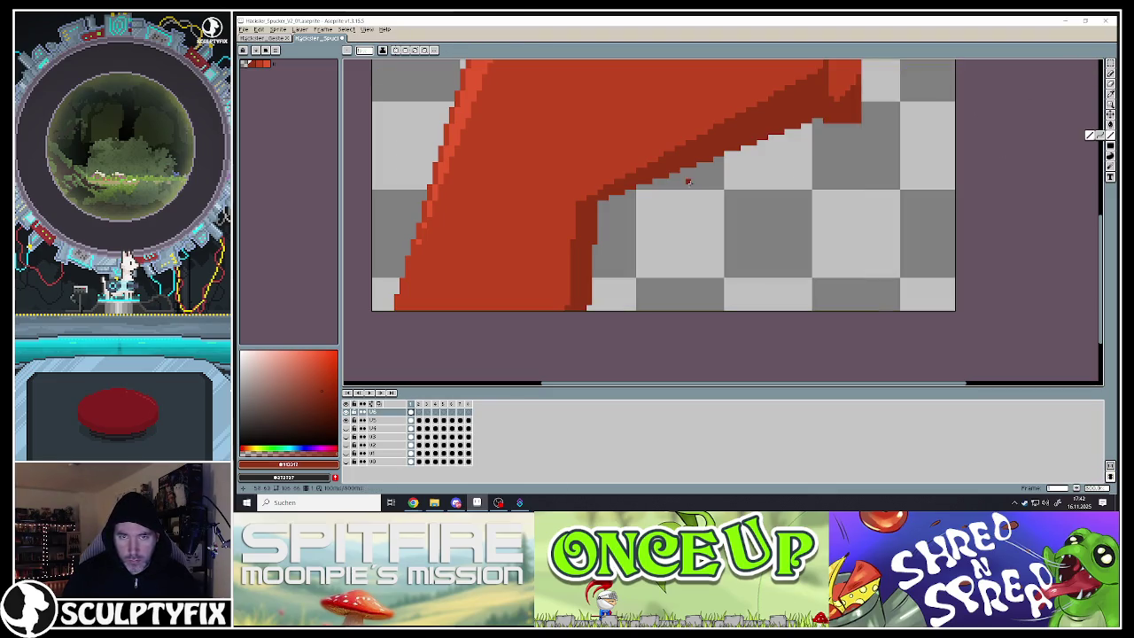
pyautogui.click(627, 199)
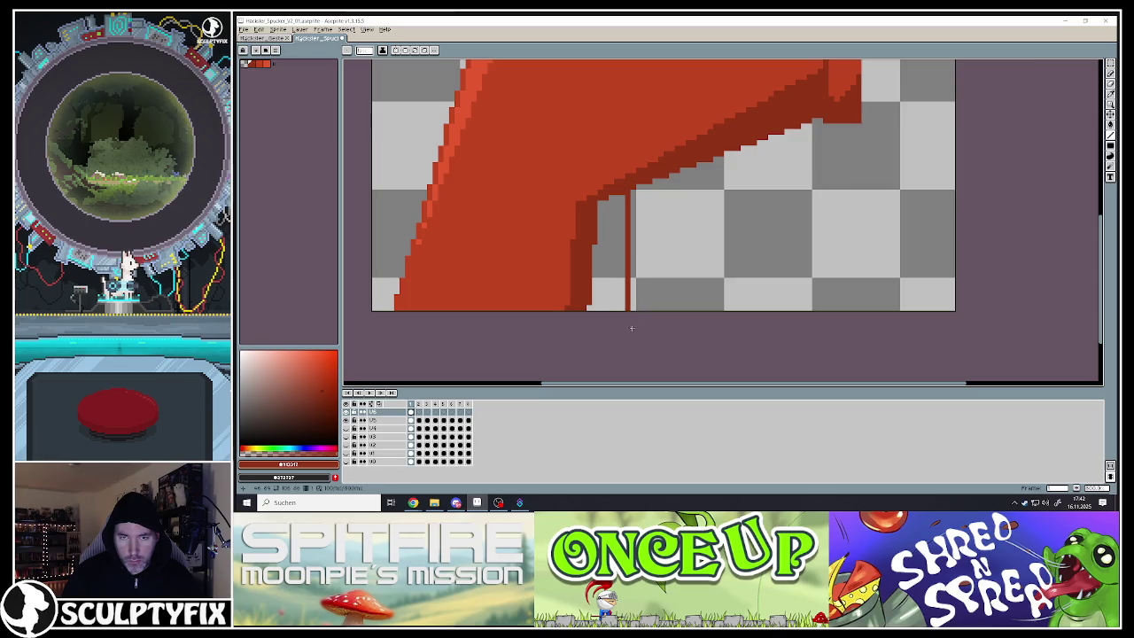
pyautogui.click(1111, 125)
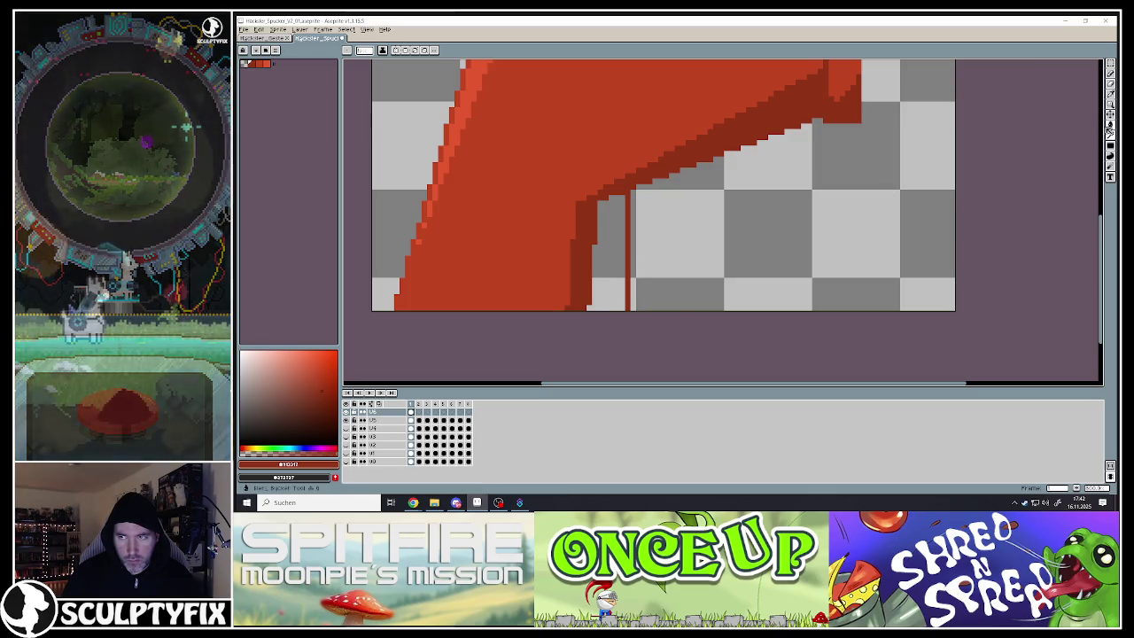
pyautogui.click(616, 268)
pyautogui.scroll(-4, 611, 268)
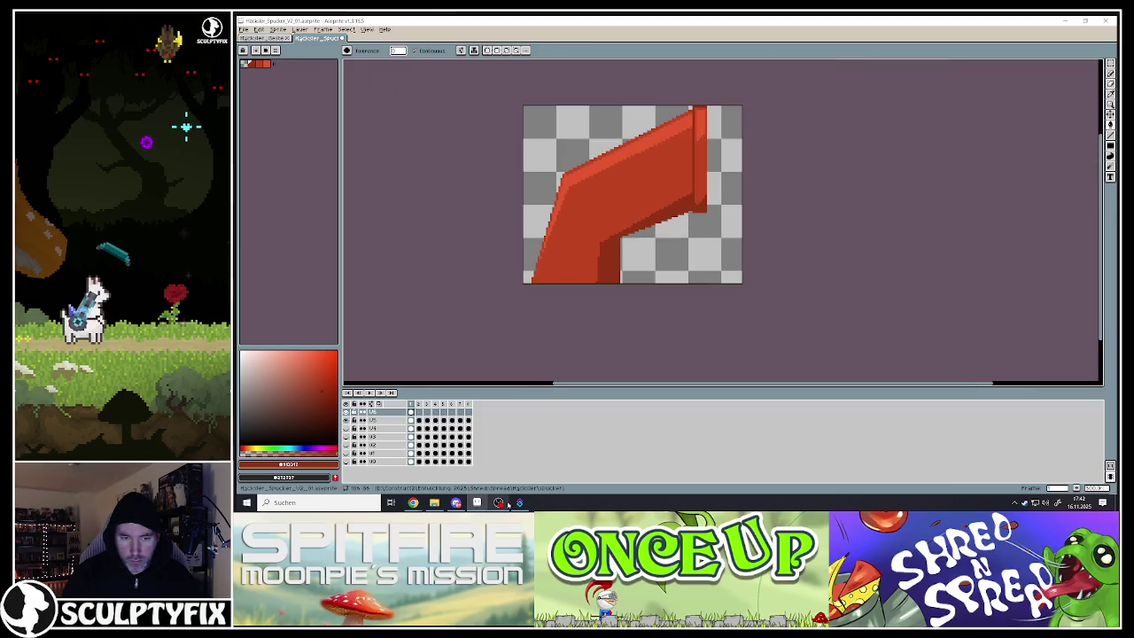
pyautogui.moveTo(413, 502)
pyautogui.click(460, 461)
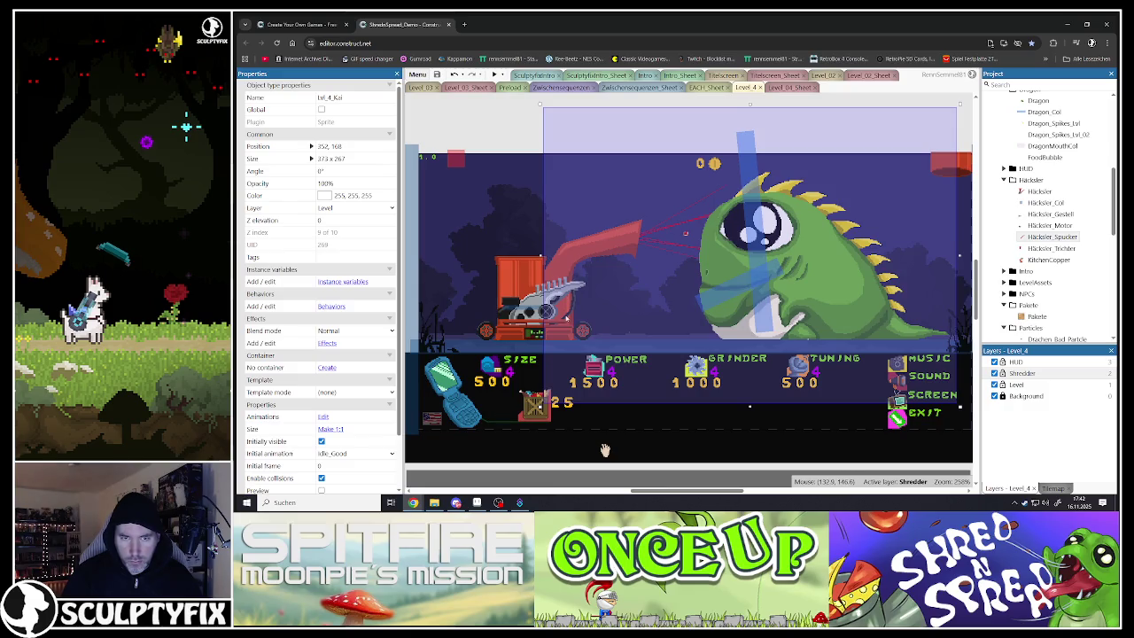
pyautogui.hotkey('alt', 'Tab')
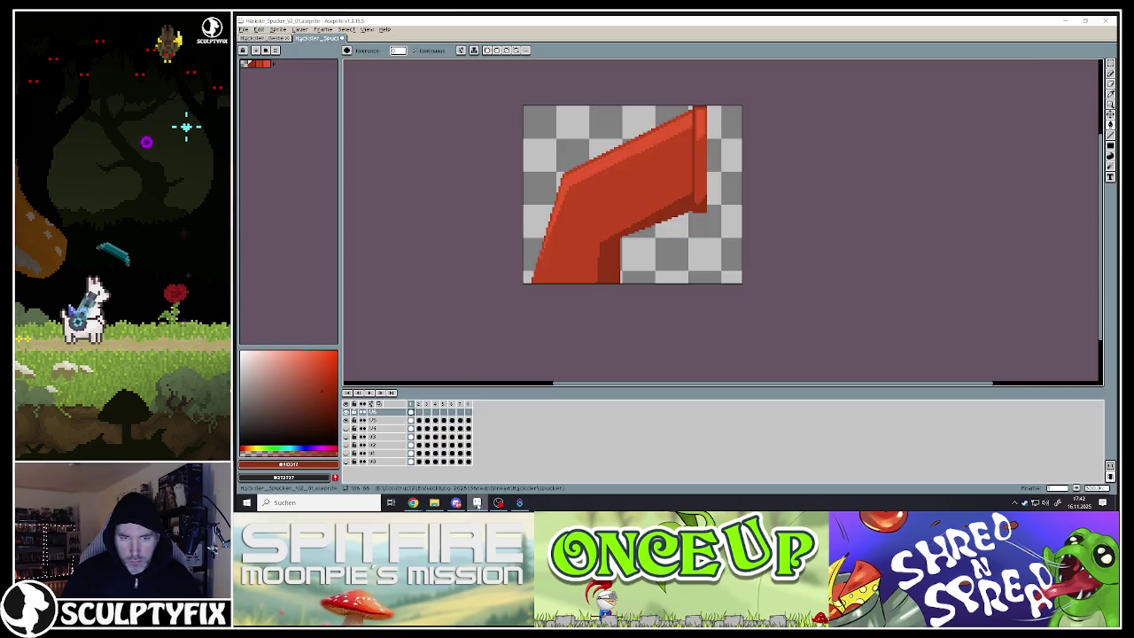
# Undo the last red fill beside the pipe's bend and toggle the top layer to check the cap piece
pyautogui.hotkey('ctrl', 'z')
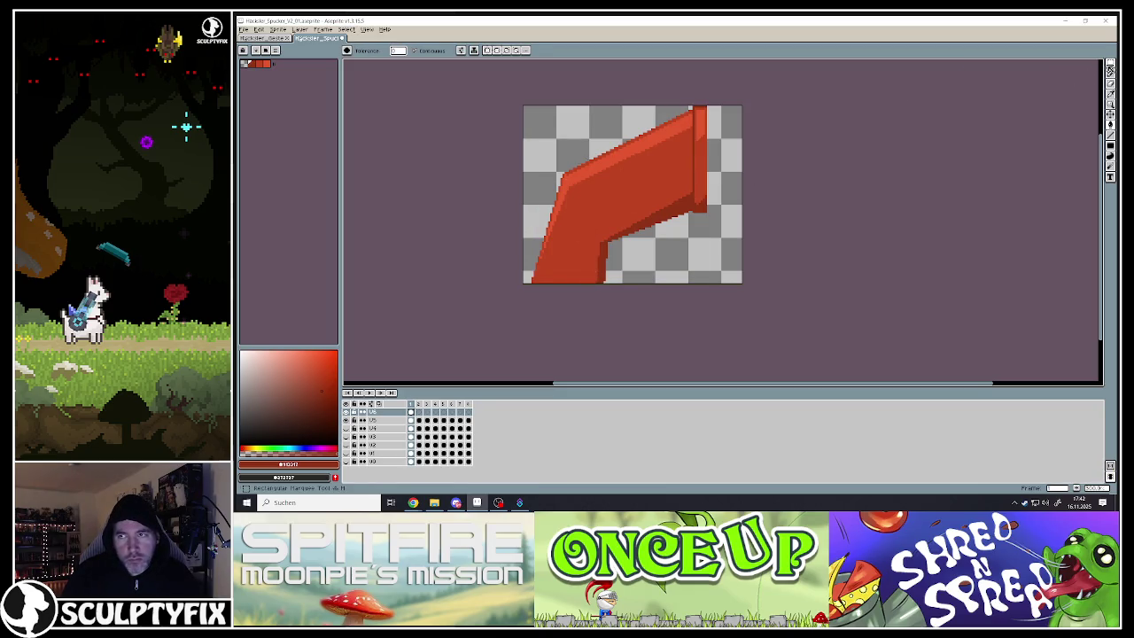
pyautogui.click(1110, 71)
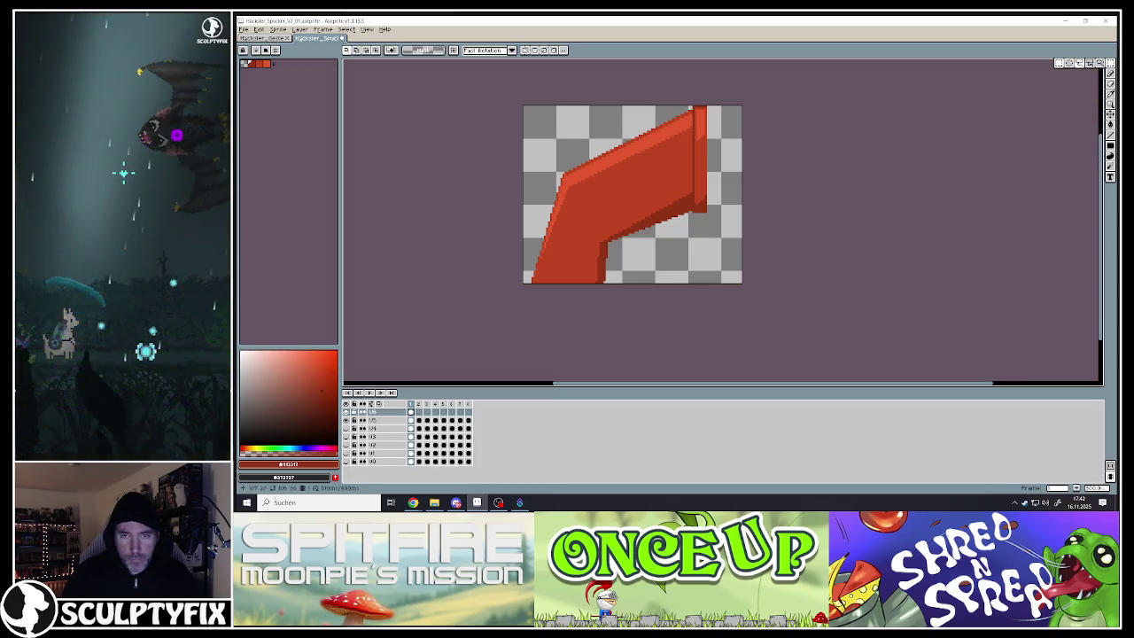
pyautogui.click(346, 412)
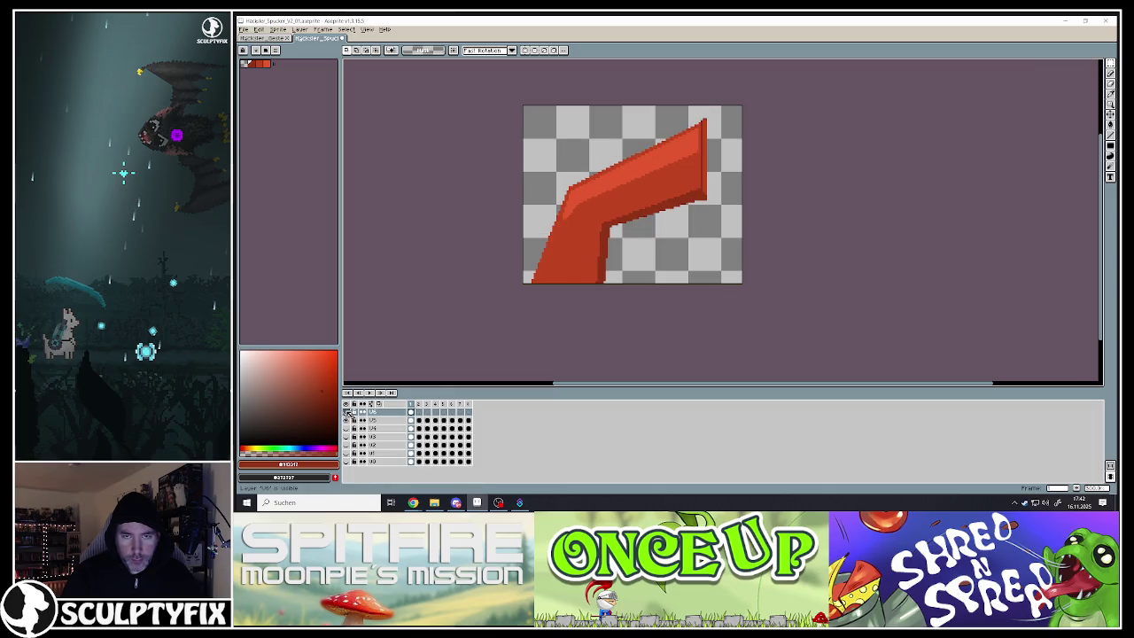
pyautogui.click(346, 412)
pyautogui.click(346, 412)
pyautogui.click(346, 411)
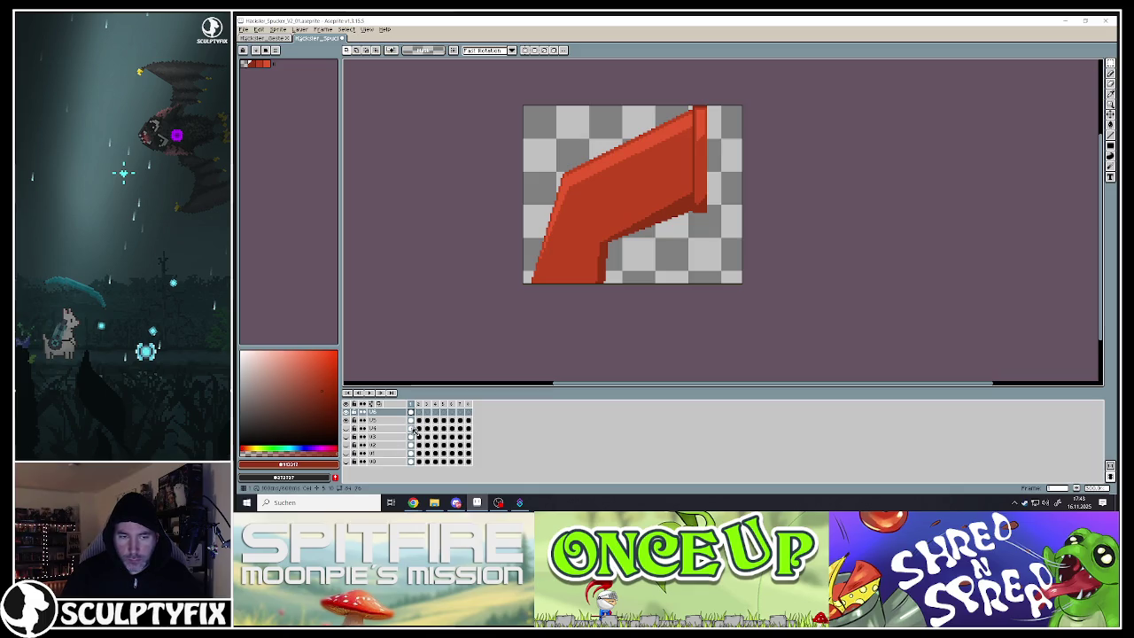
# Try selecting the whole chute on frames 1 and 5, then move to frame 2
pyautogui.moveTo(491, 93); pyautogui.dragTo(804, 224)
pyautogui.hotkey('ctrl', 'd')
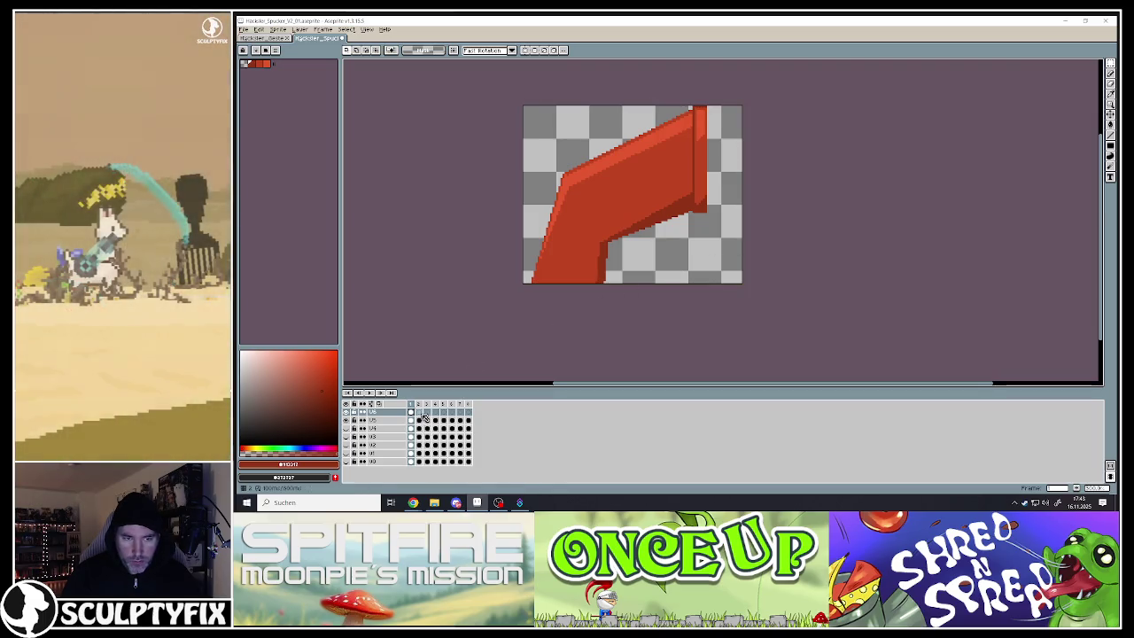
pyautogui.click(425, 417)
pyautogui.hotkey('ctrl', 'a')
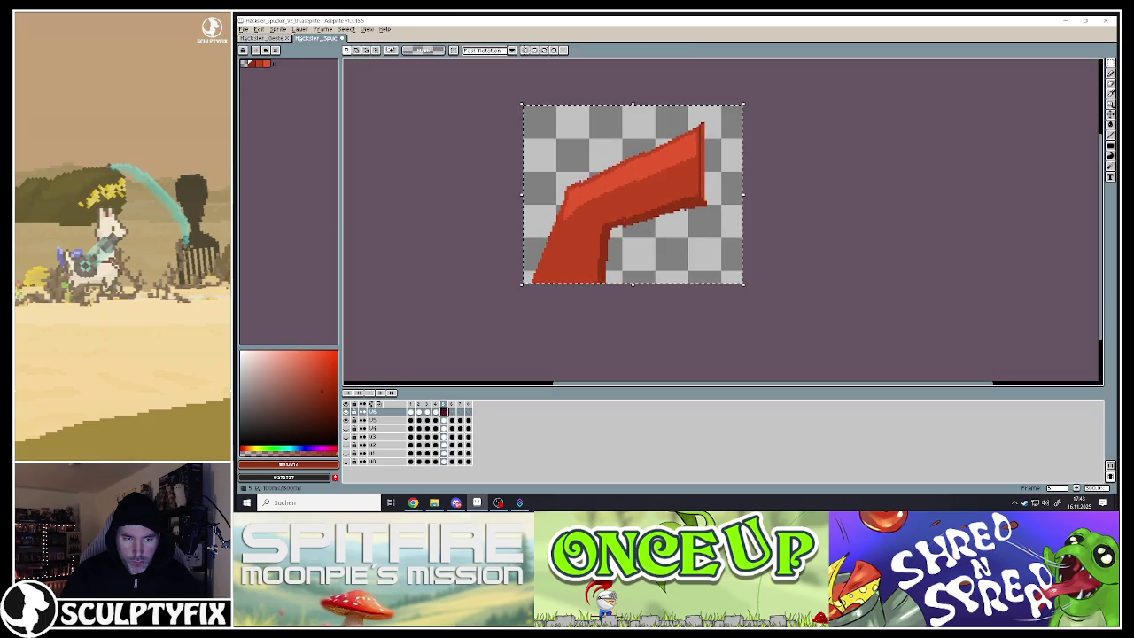
pyautogui.press('Return')
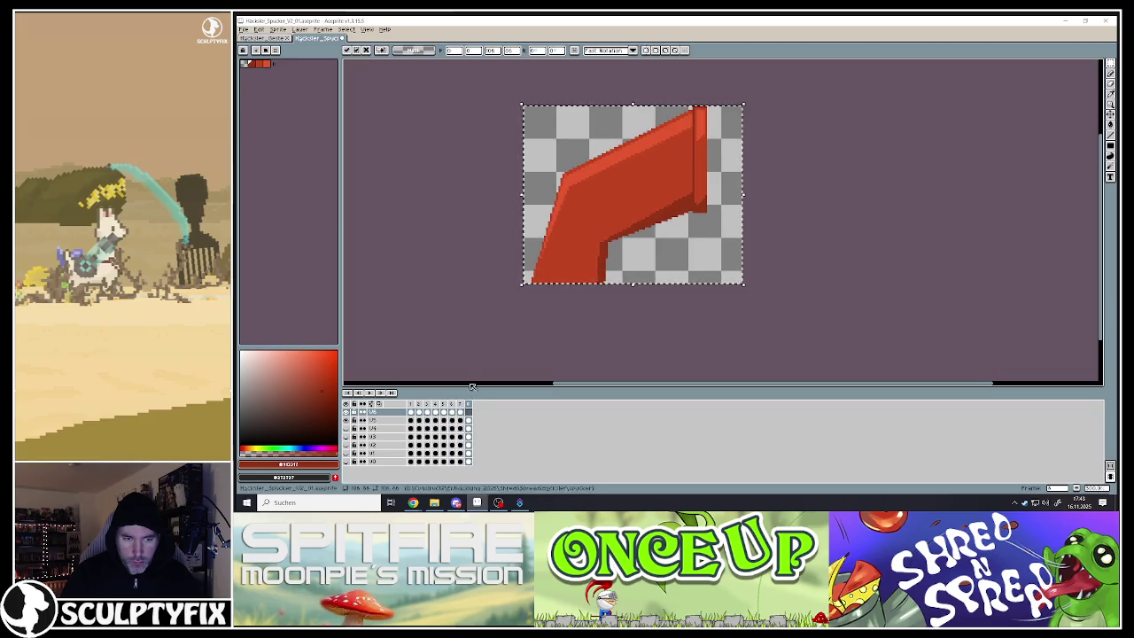
pyautogui.hotkey('ctrl', 'd')
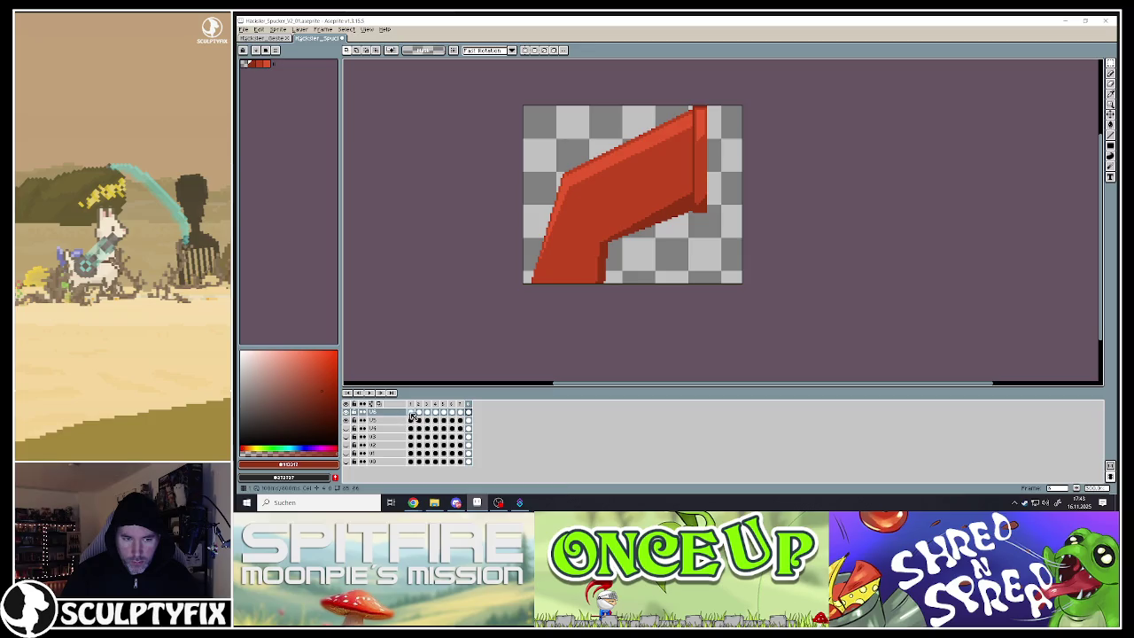
pyautogui.click(412, 412)
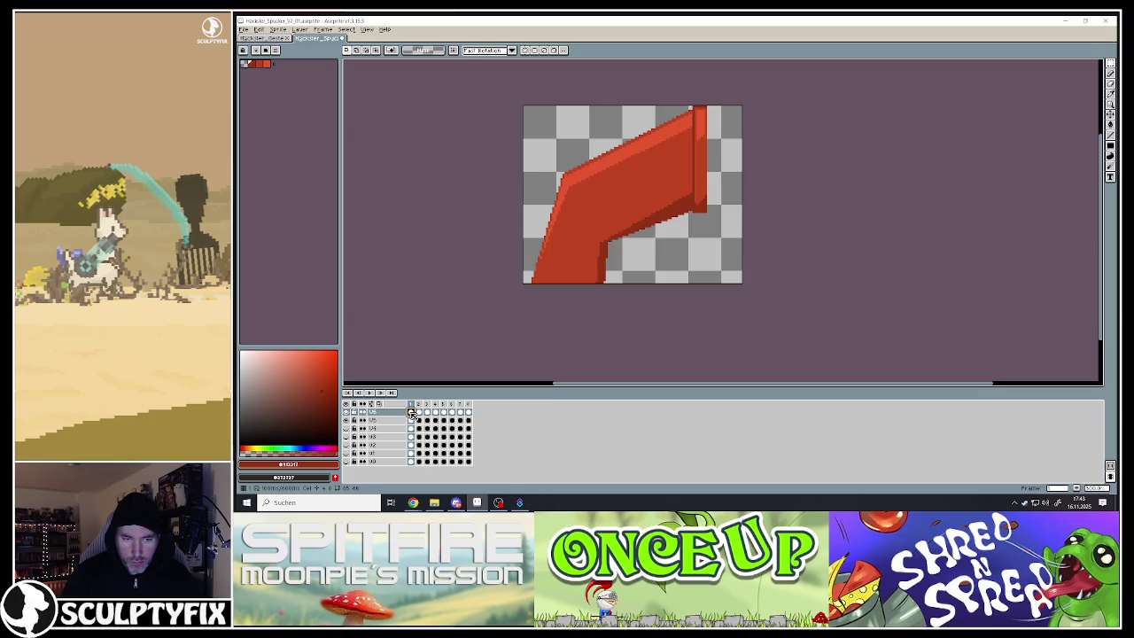
pyautogui.press('Right')
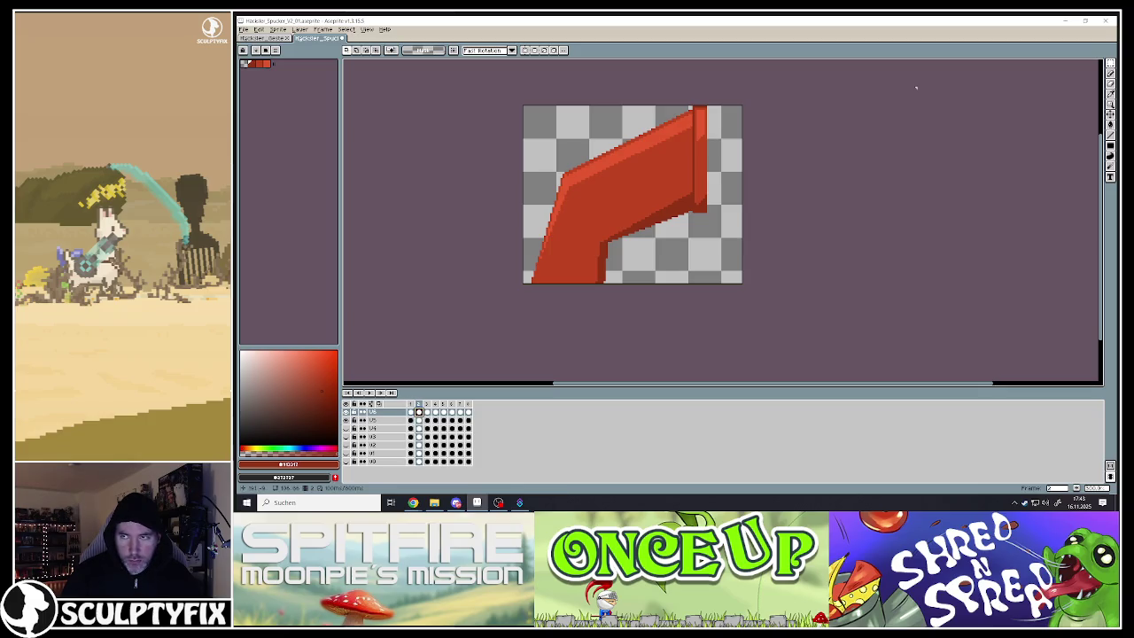
pyautogui.moveTo(1109, 65)
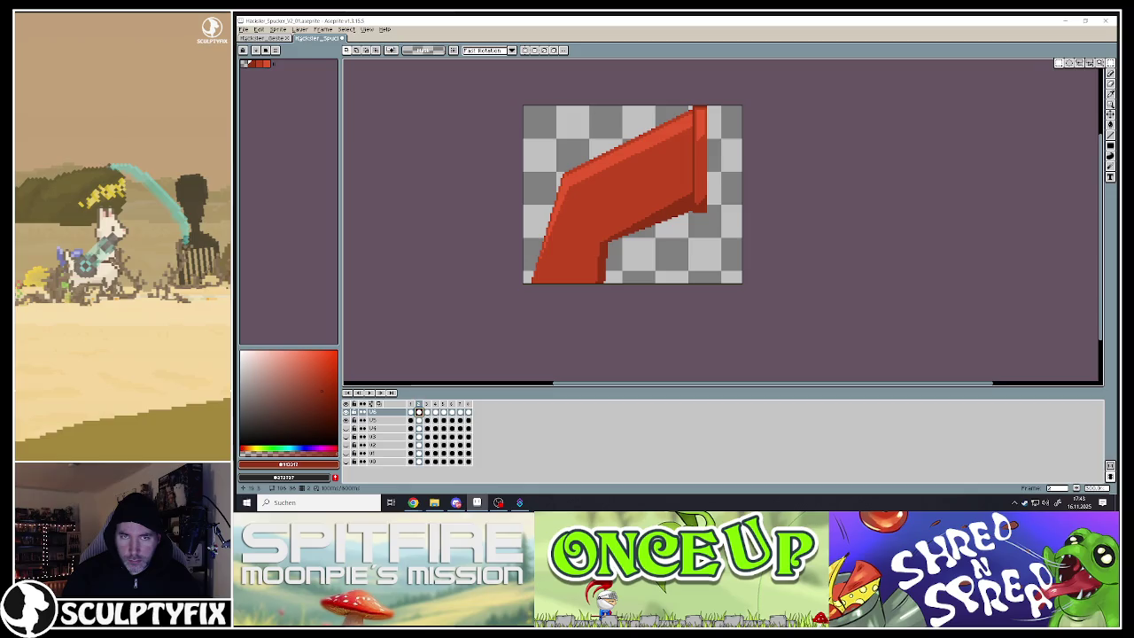
# Shift the chute on frame 2 two pixels right and one pixel up
pyautogui.moveTo(515, 103); pyautogui.dragTo(742, 286)
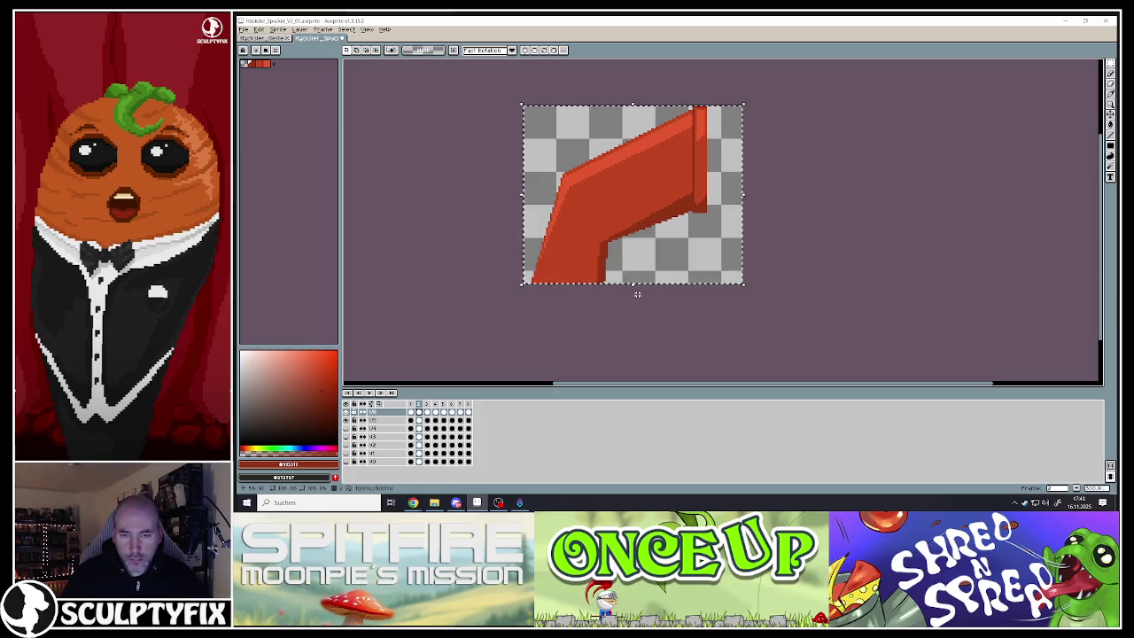
pyautogui.hotkey('ctrl', 't')
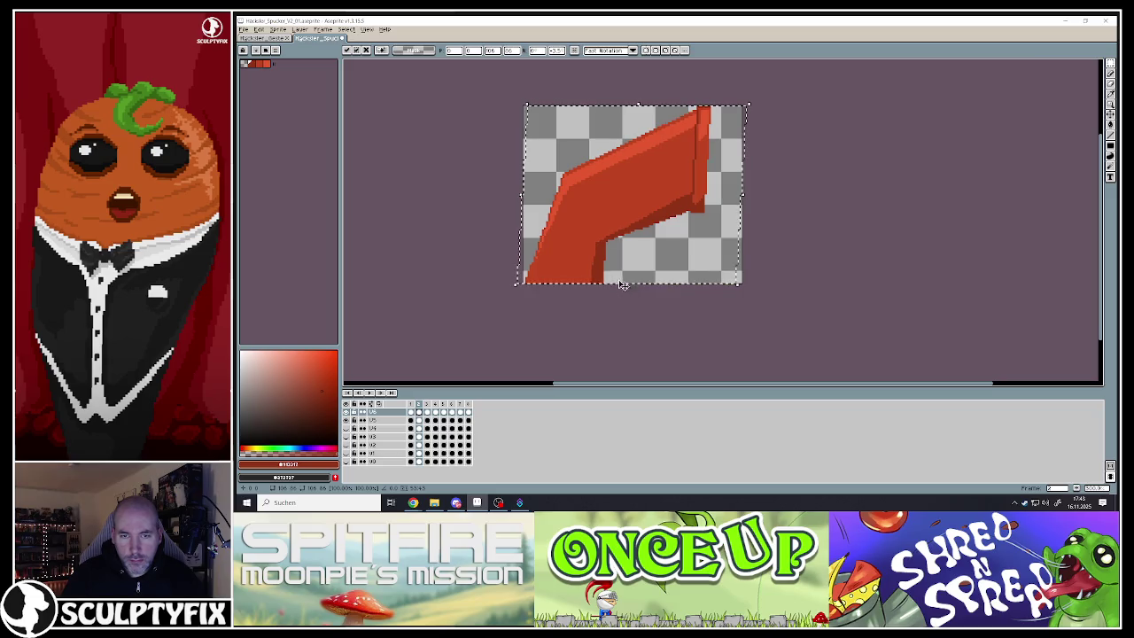
pyautogui.moveTo(599, 268); pyautogui.dragTo(605, 268)
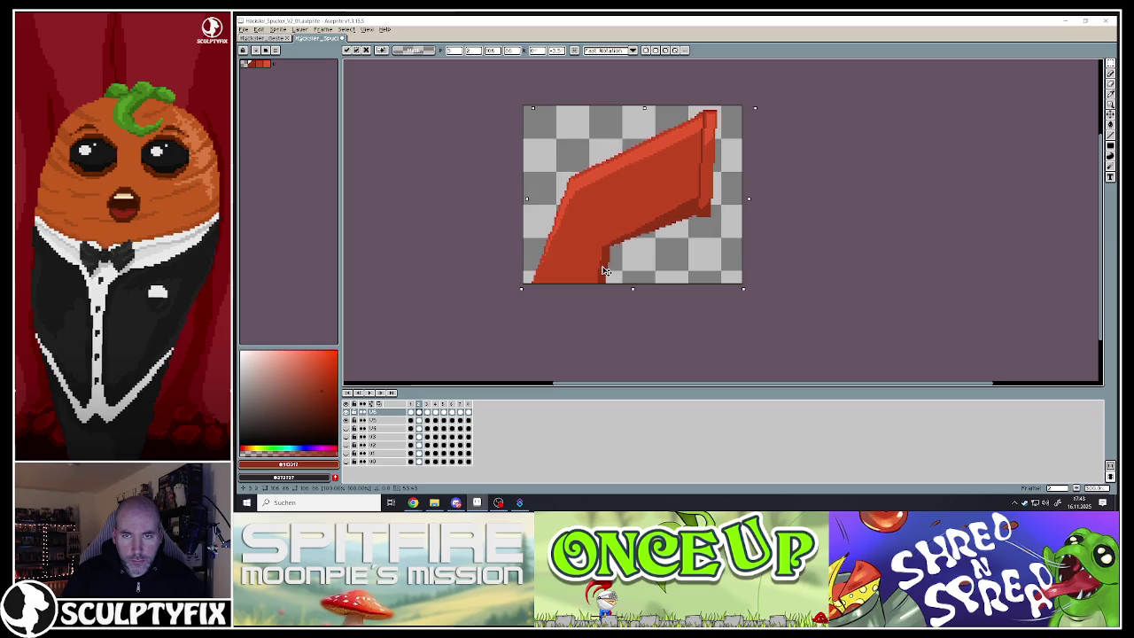
pyautogui.press('Return')
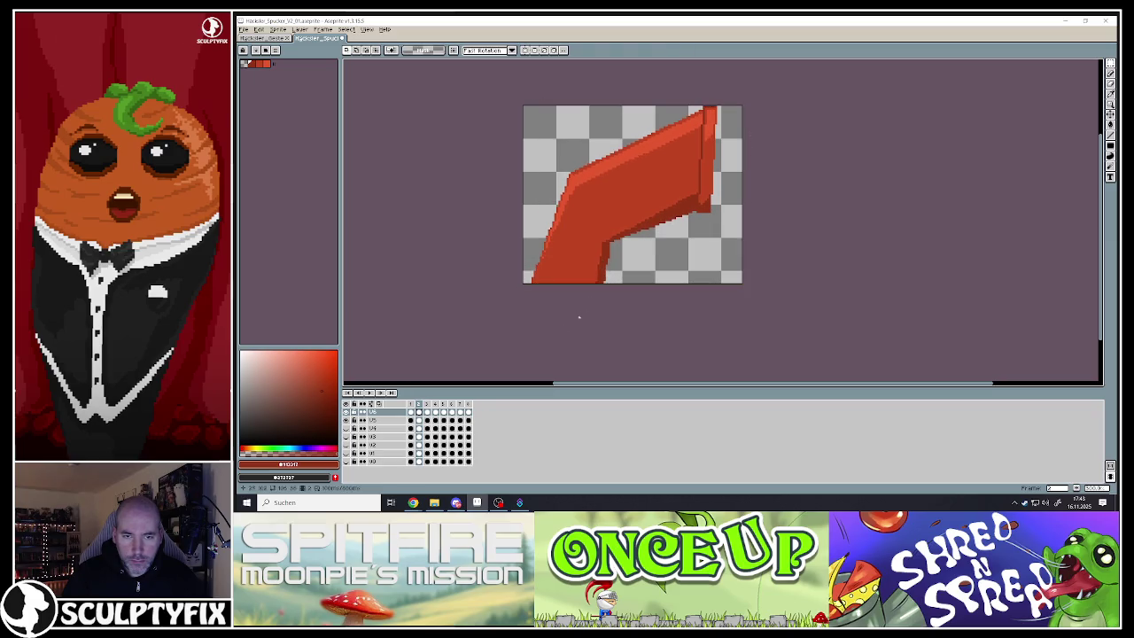
# Reposition the chute on frame 3 and commit the transform
pyautogui.click(422, 405)
pyautogui.click(429, 412)
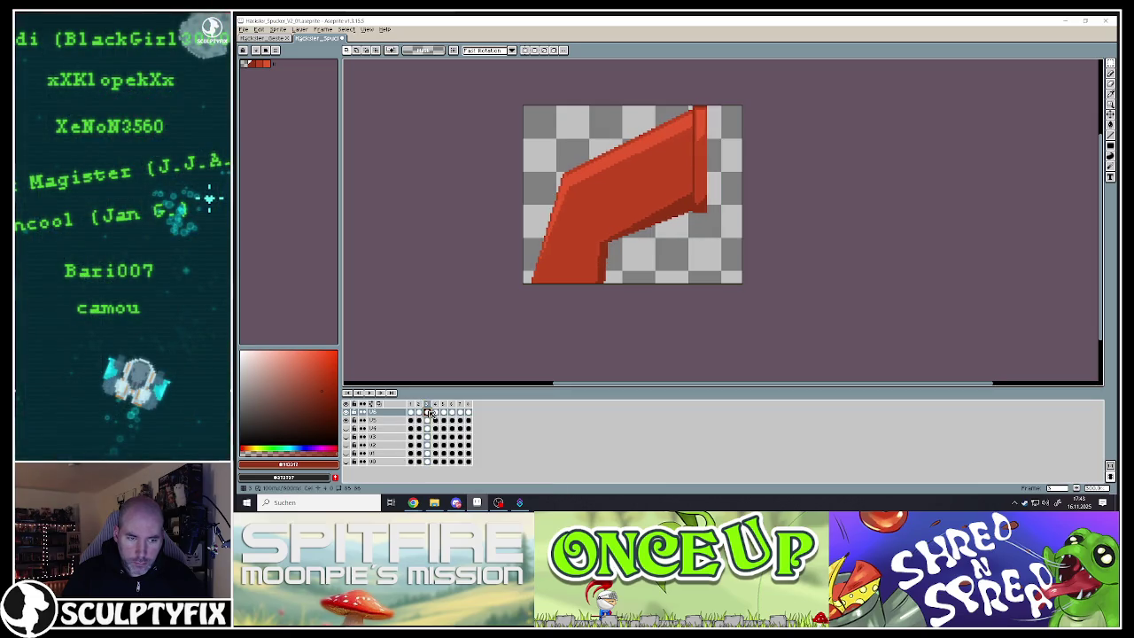
pyautogui.moveTo(522, 105); pyautogui.dragTo(741, 284)
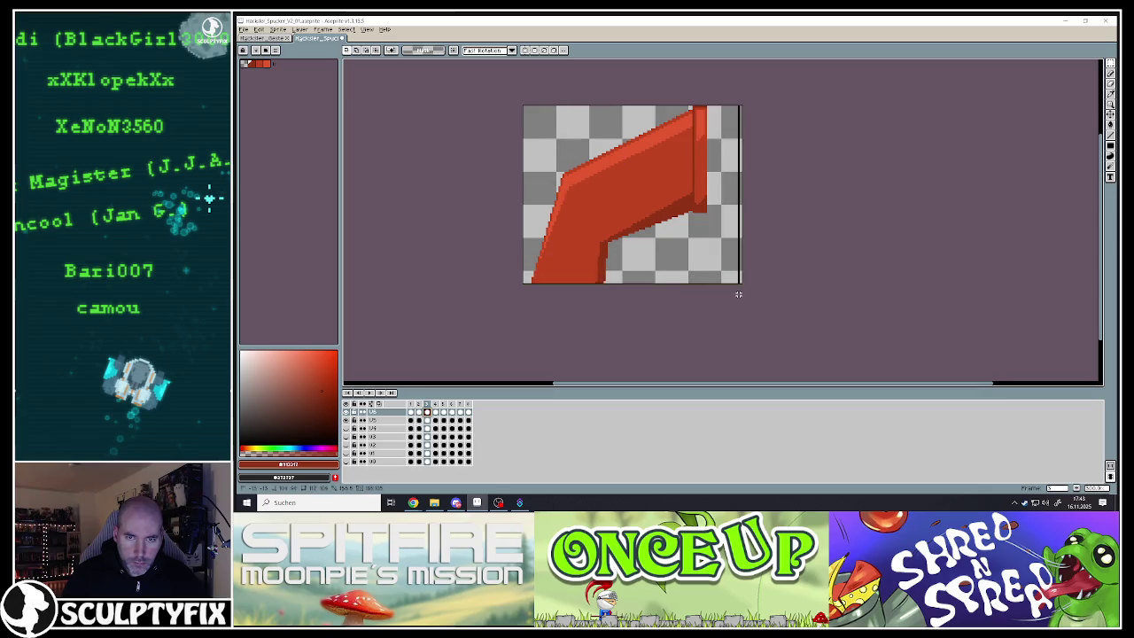
pyautogui.moveTo(630, 294)
pyautogui.mouseDown()
pyautogui.moveTo(620, 299)
pyautogui.moveTo(627, 268)
pyautogui.mouseUp()
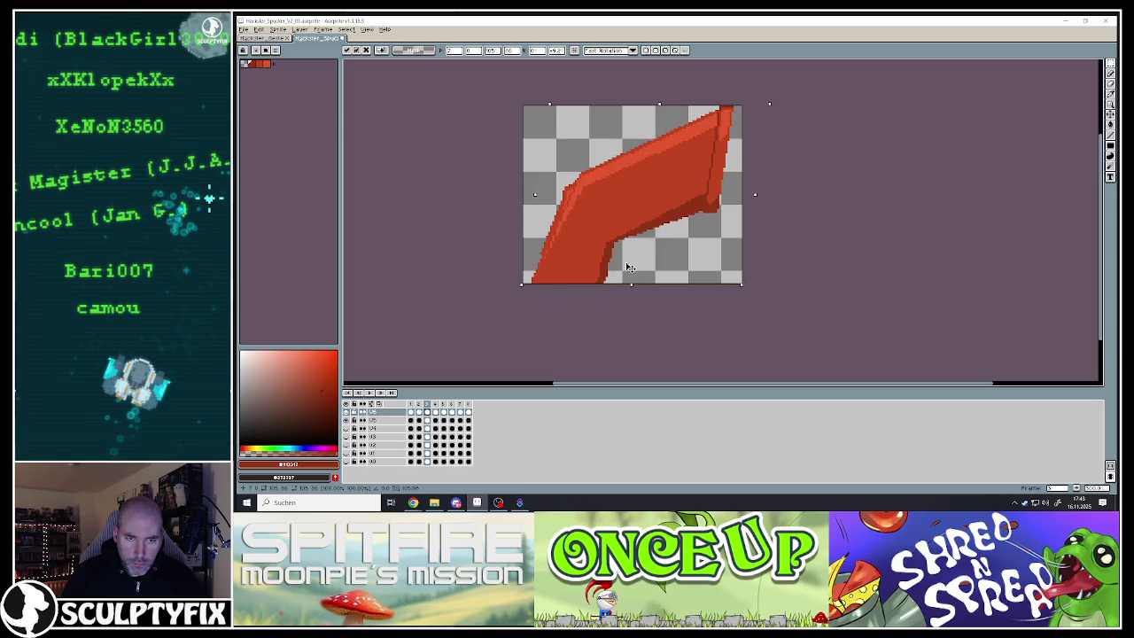
pyautogui.click(496, 339)
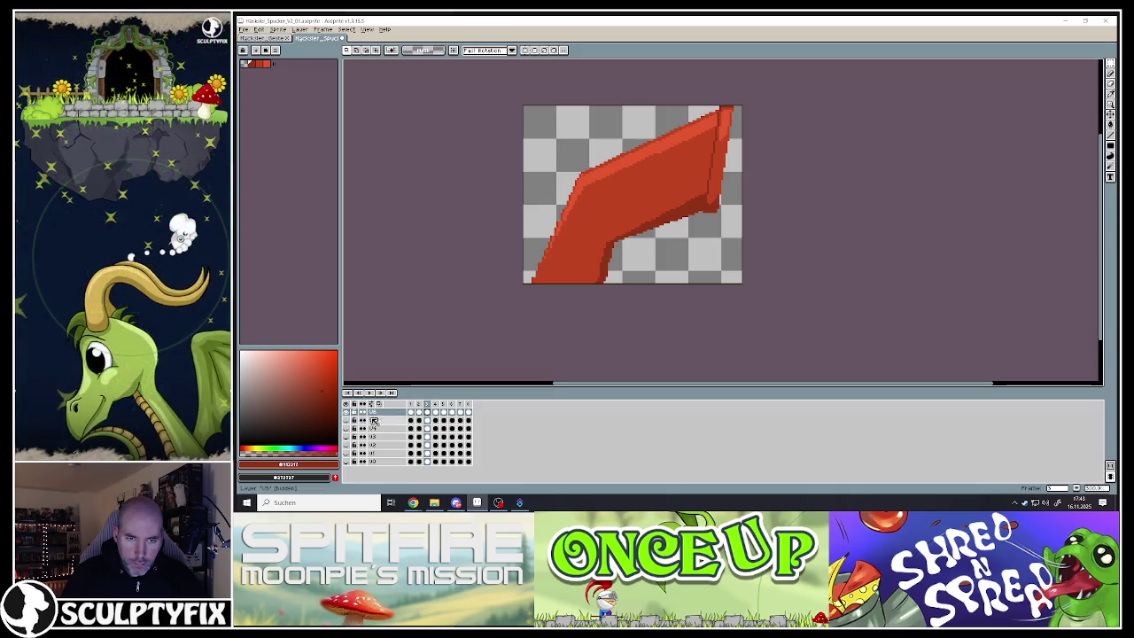
# Compare the first frames' poses, then shift frame 4's chute a few pixels right
pyautogui.click(418, 410)
pyautogui.click(426, 408)
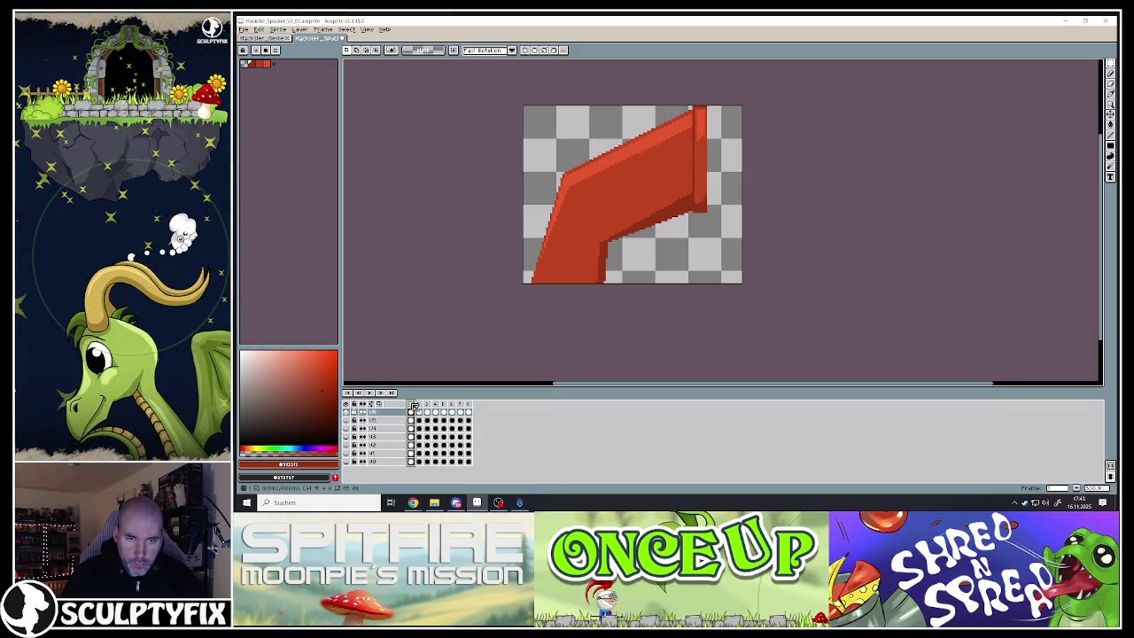
pyautogui.click(427, 407)
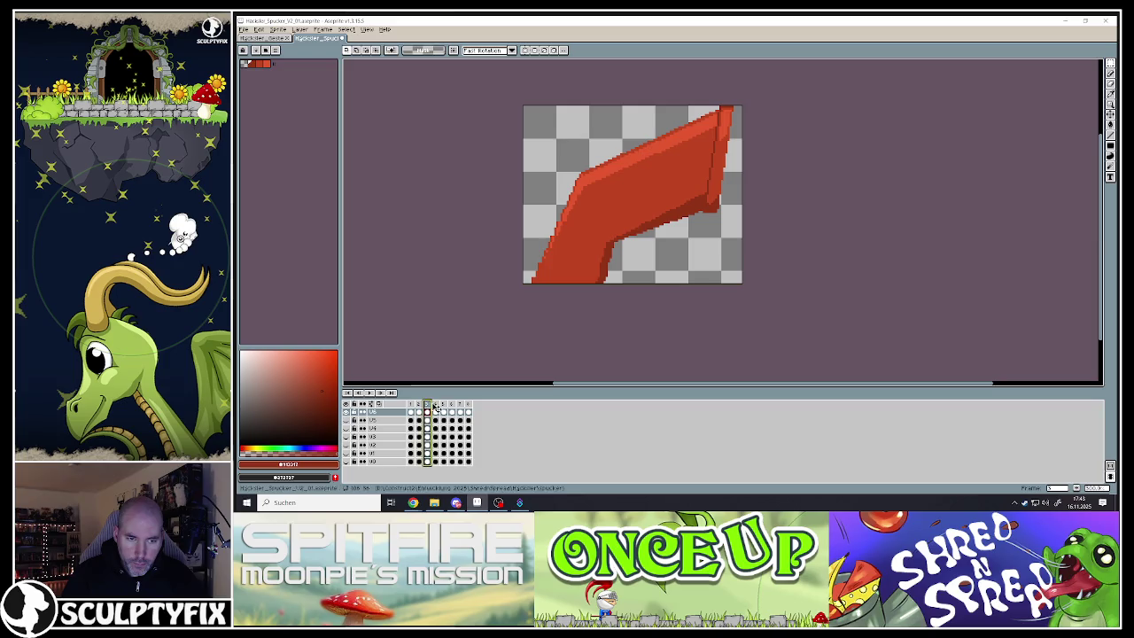
pyautogui.click(438, 412)
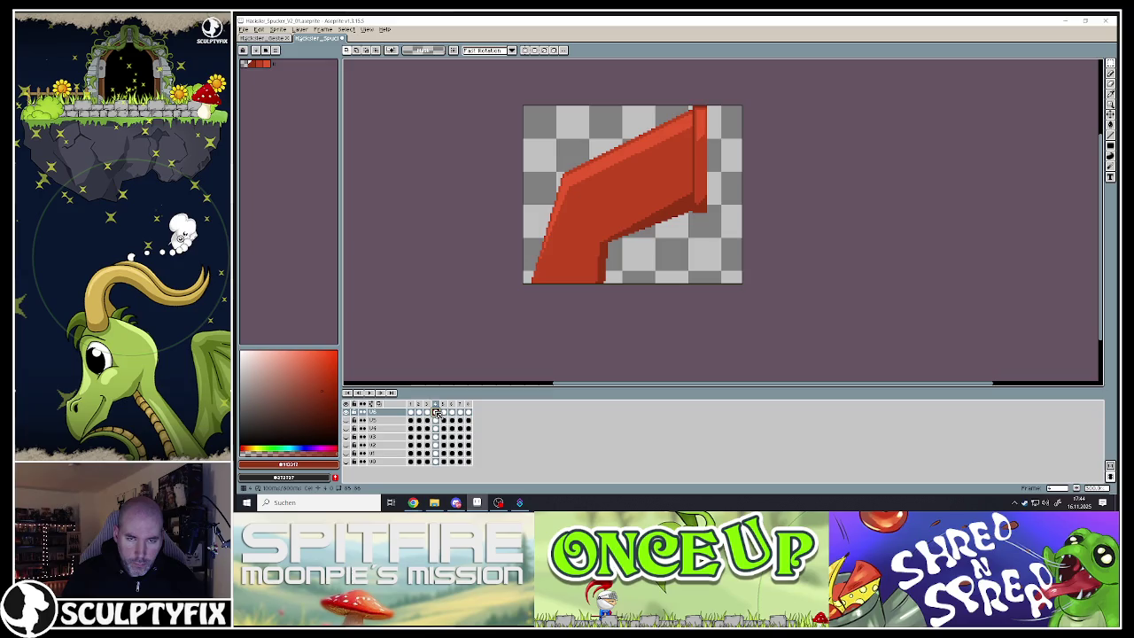
pyautogui.click(436, 404)
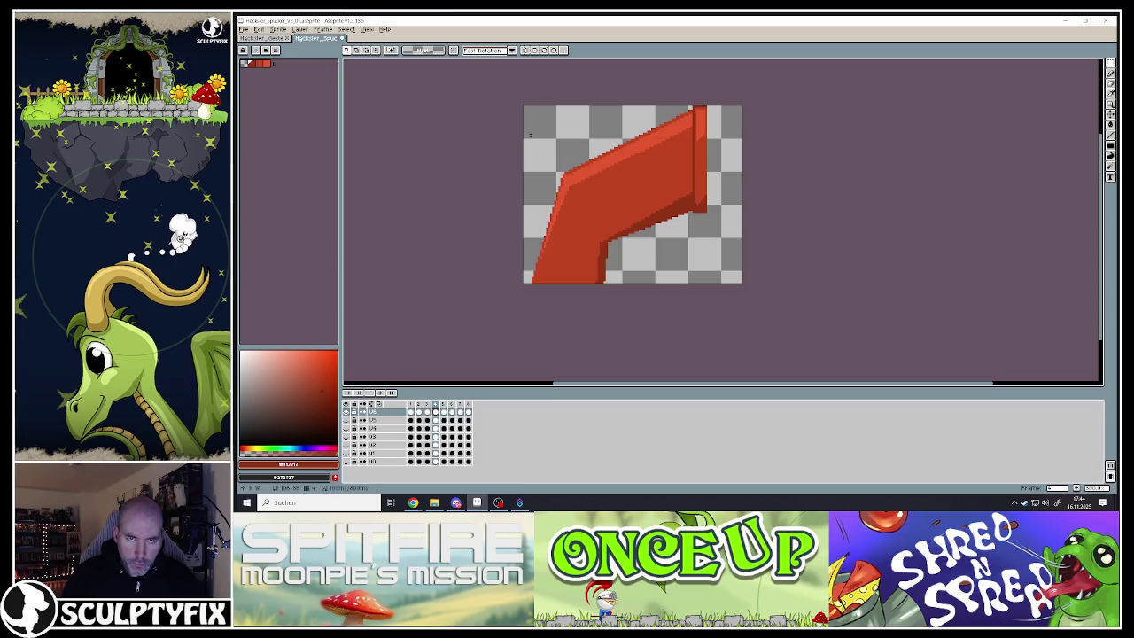
pyautogui.moveTo(511, 92); pyautogui.dragTo(749, 299)
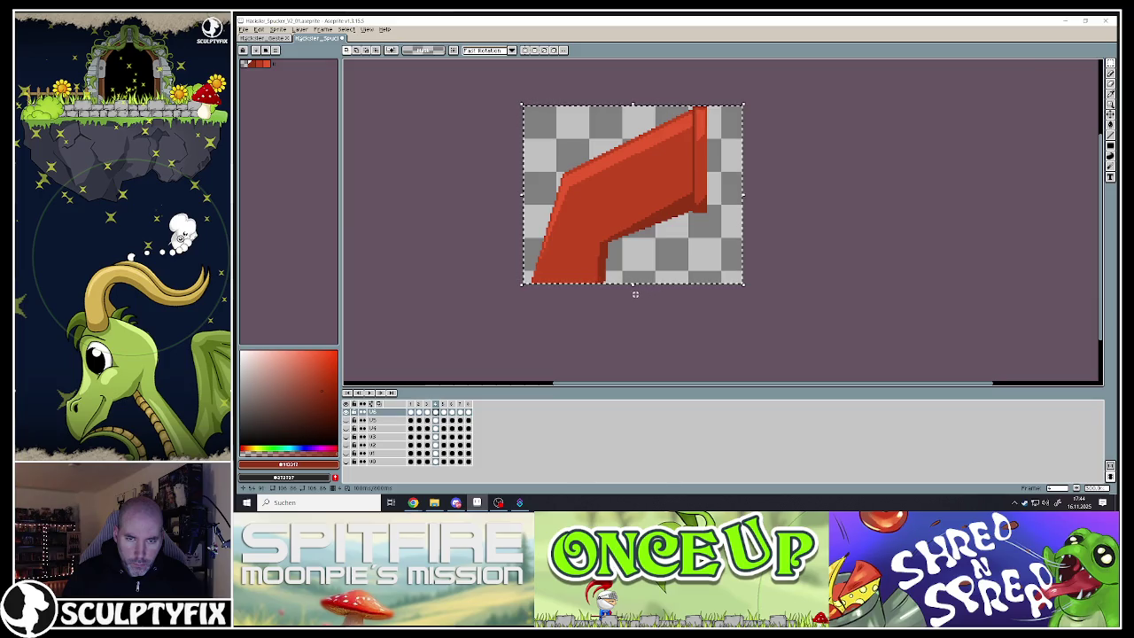
pyautogui.click(631, 291)
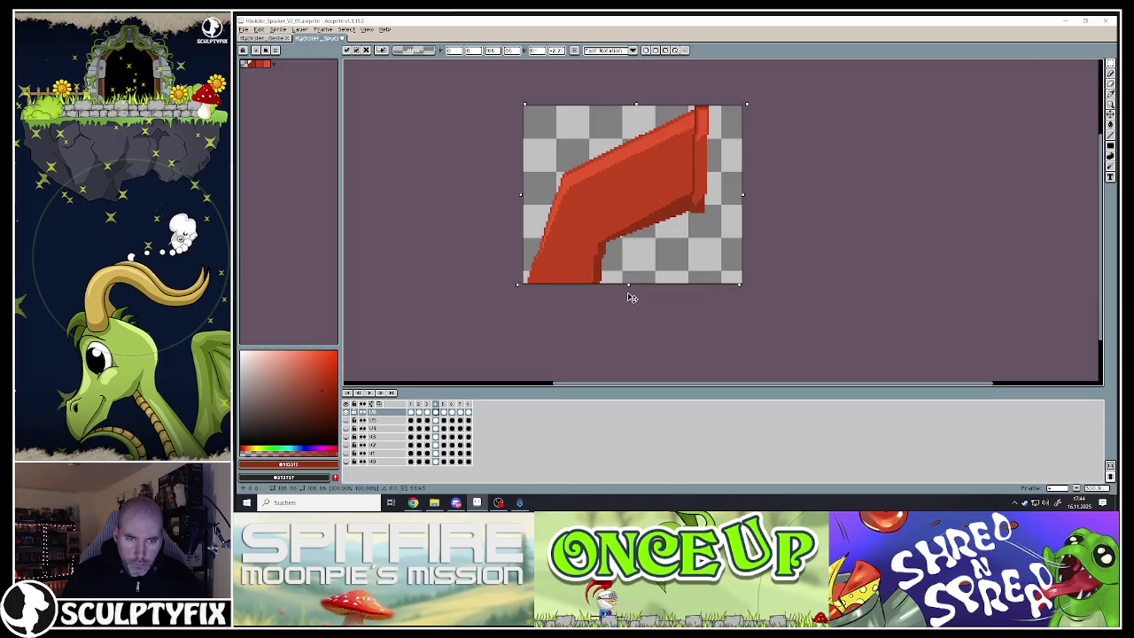
pyautogui.moveTo(611, 273); pyautogui.dragTo(617, 272)
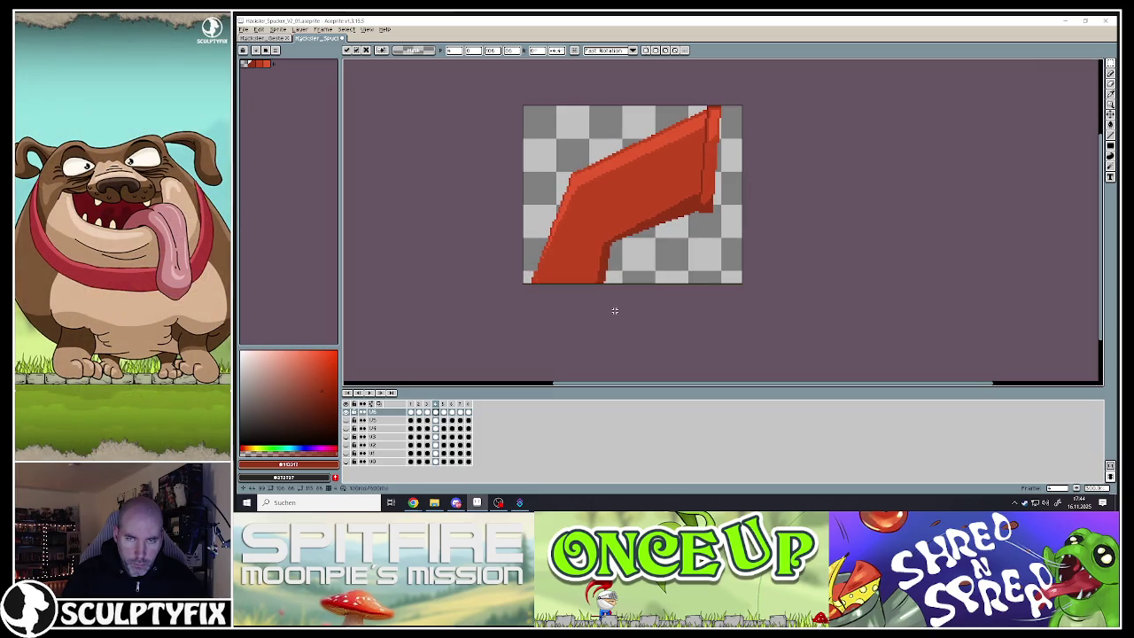
pyautogui.press('Return')
# Skew and shift the chute on frame 6
pyautogui.click(427, 405)
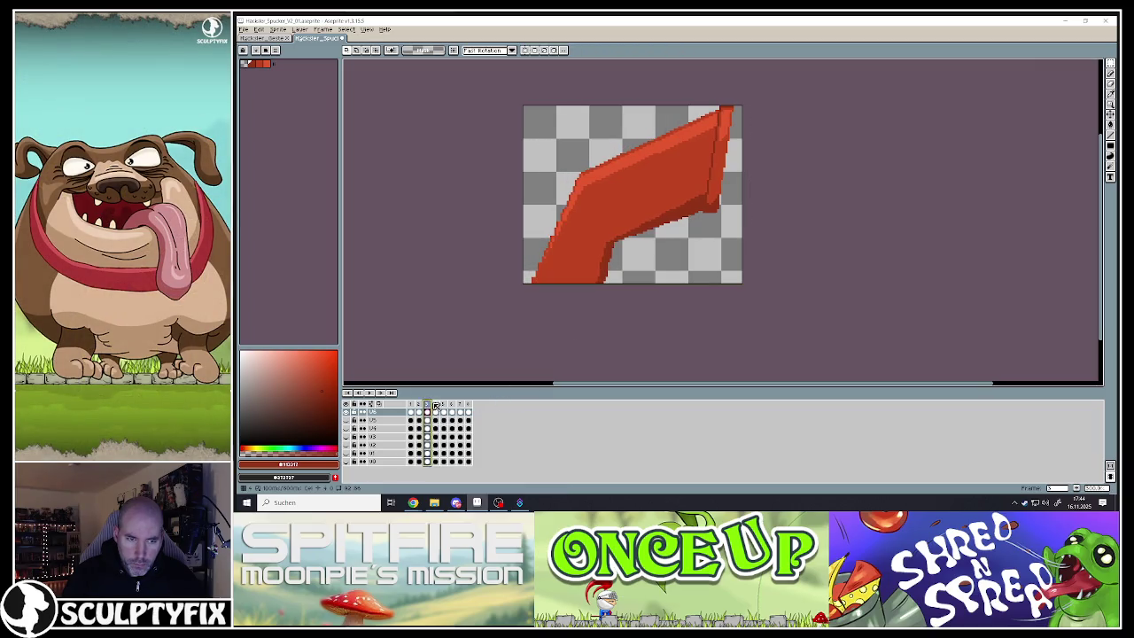
pyautogui.click(435, 405)
pyautogui.click(451, 405)
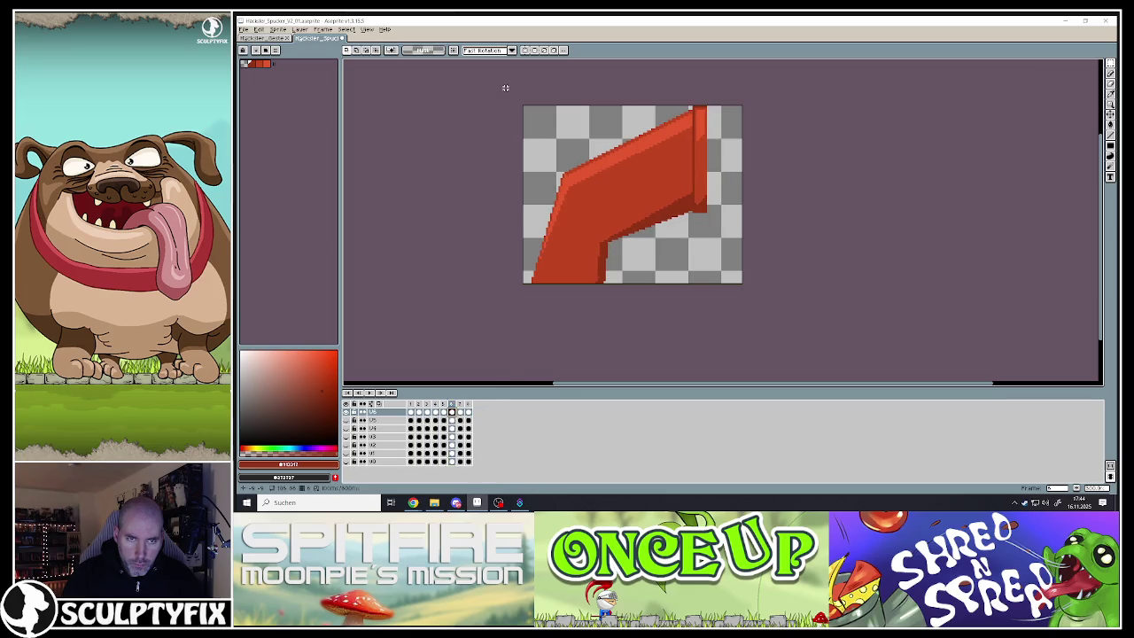
pyautogui.hotkey('ctrl', 'a')
pyautogui.moveTo(633, 291)
pyautogui.mouseDown()
pyautogui.moveTo(642, 297)
pyautogui.moveTo(626, 272)
pyautogui.mouseUp()
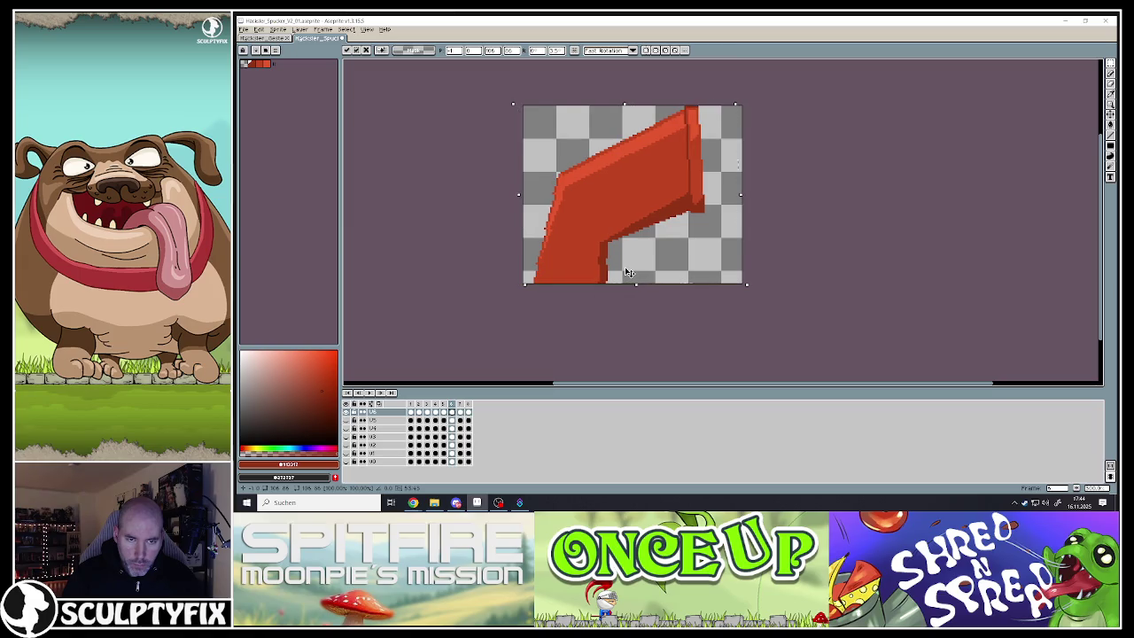
pyautogui.click(445, 405)
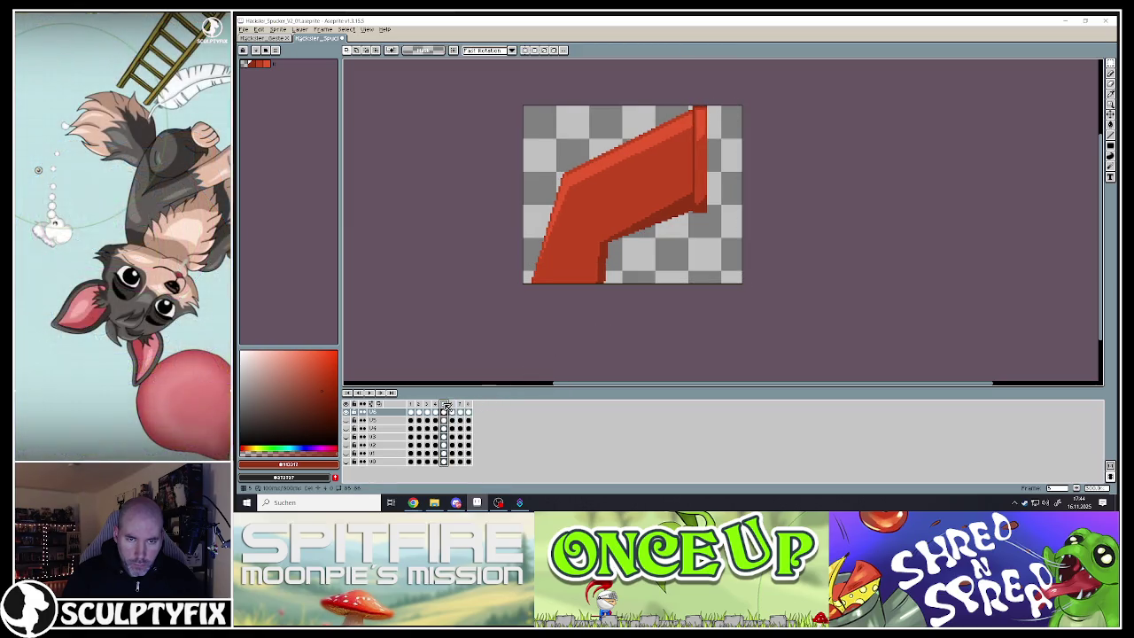
# Transform the chute on frames 7 and 8, comparing neighbouring poses
pyautogui.click(453, 405)
pyautogui.hotkey('ctrl', 'a')
pyautogui.press('Return')
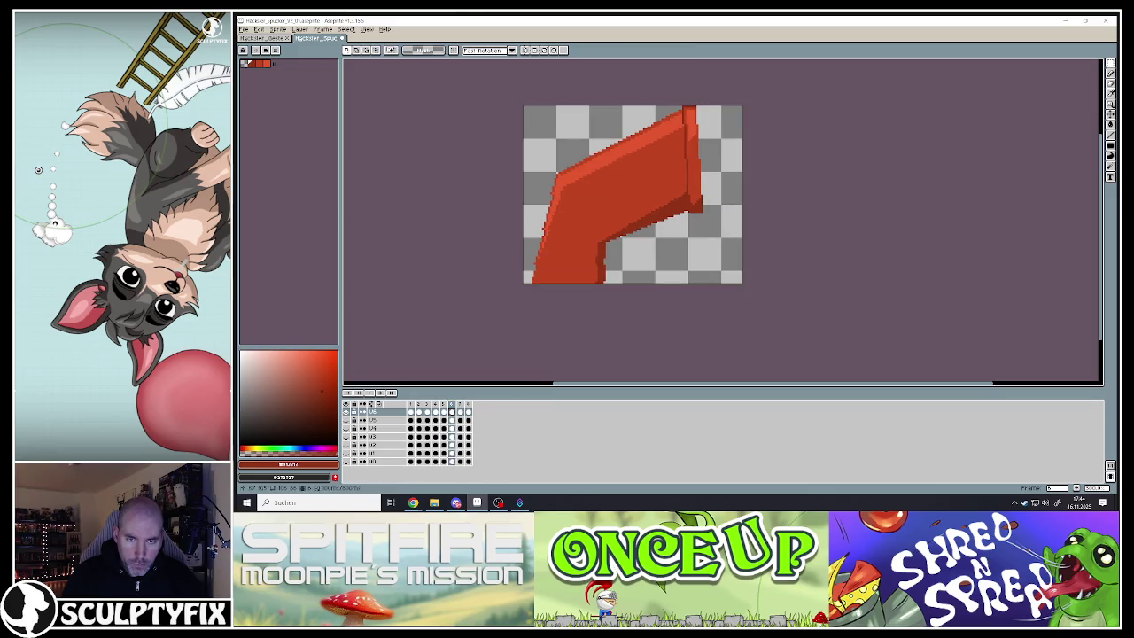
pyautogui.press('Left')
pyautogui.press('Right')
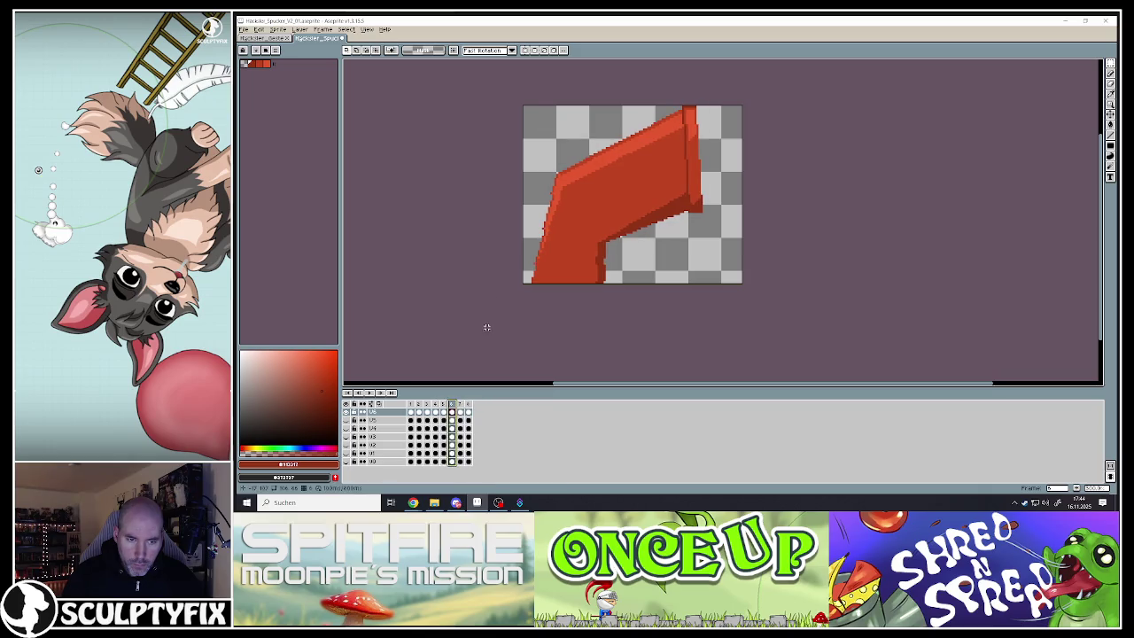
pyautogui.press('Right')
pyautogui.moveTo(511, 90); pyautogui.dragTo(634, 294)
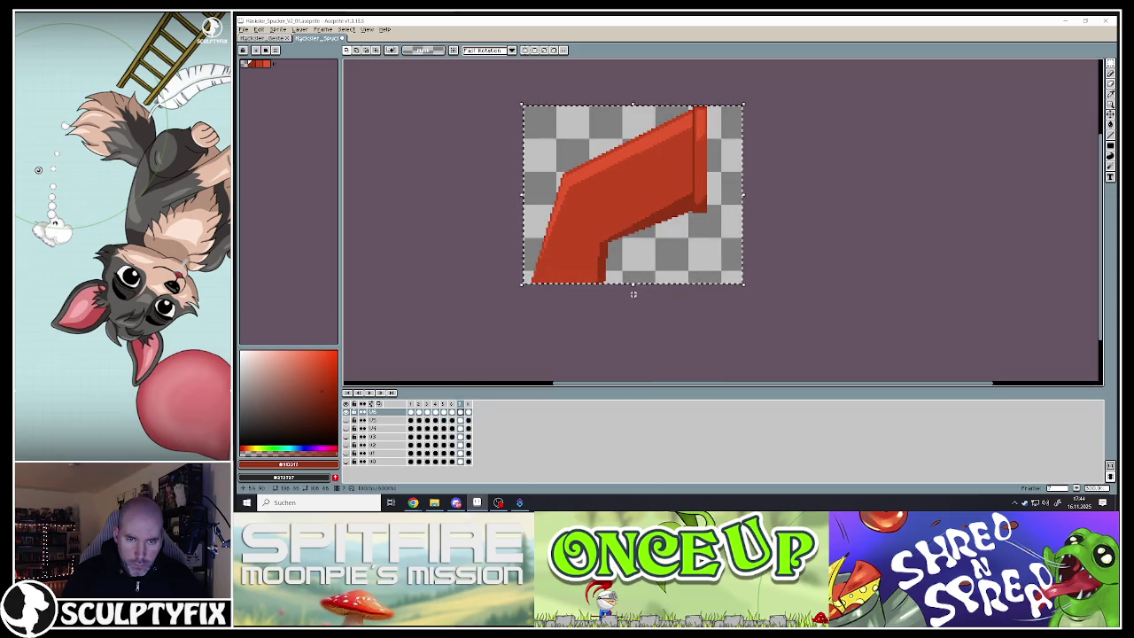
pyautogui.click(634, 294)
pyautogui.hotkey('ctrl', 'd')
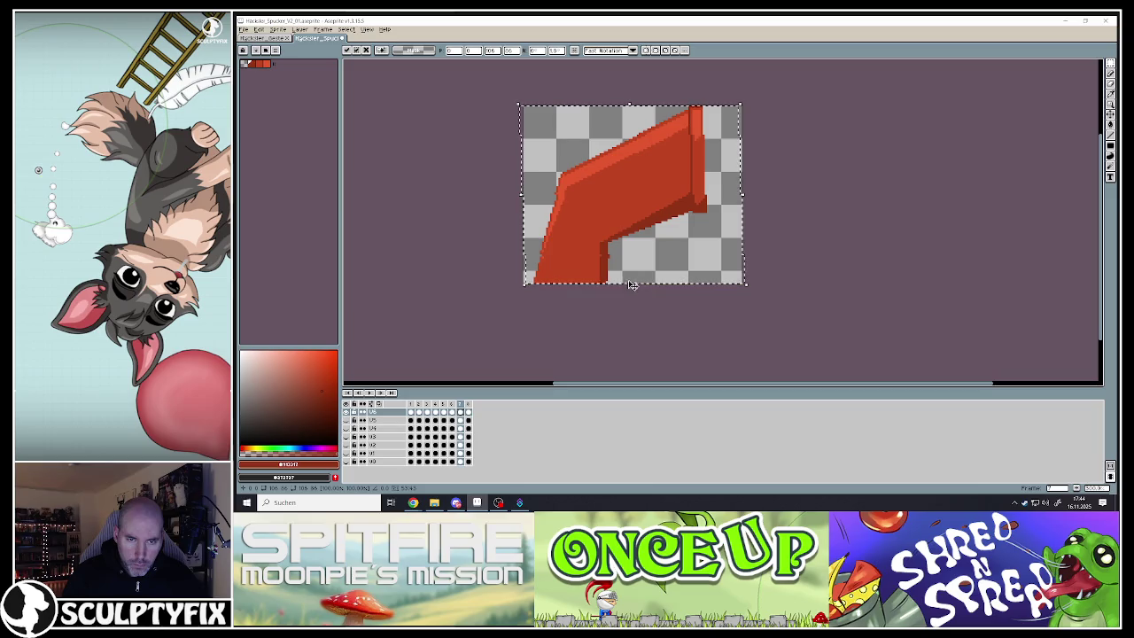
# Play the animation, stop on the last frame, and clear its drawing
pyautogui.click(452, 405)
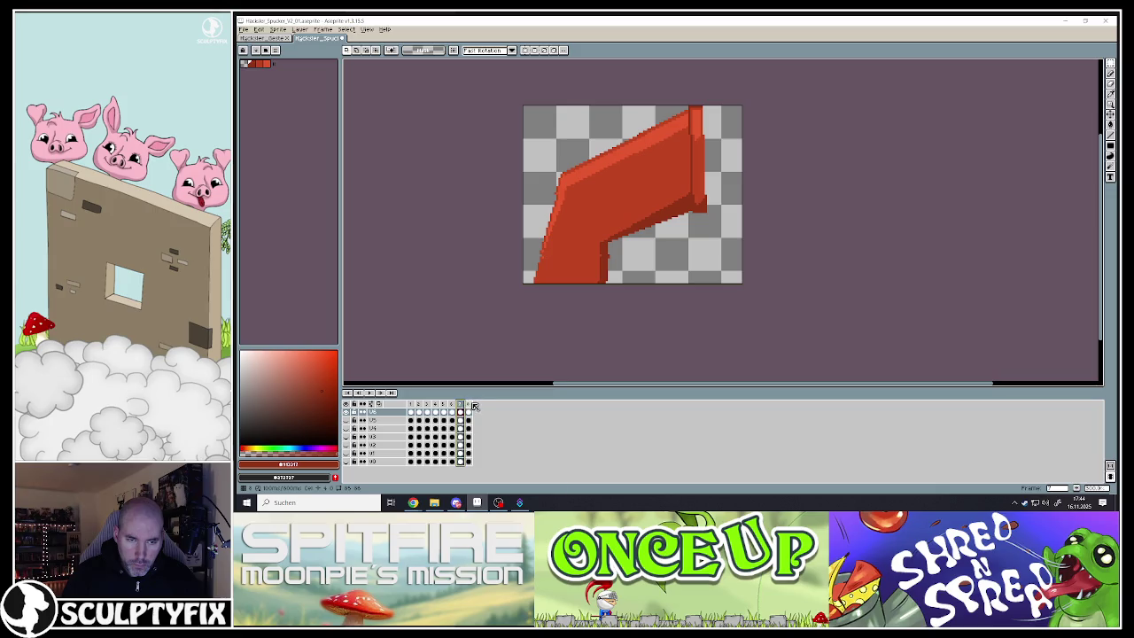
pyautogui.click(472, 405)
pyautogui.click(459, 405)
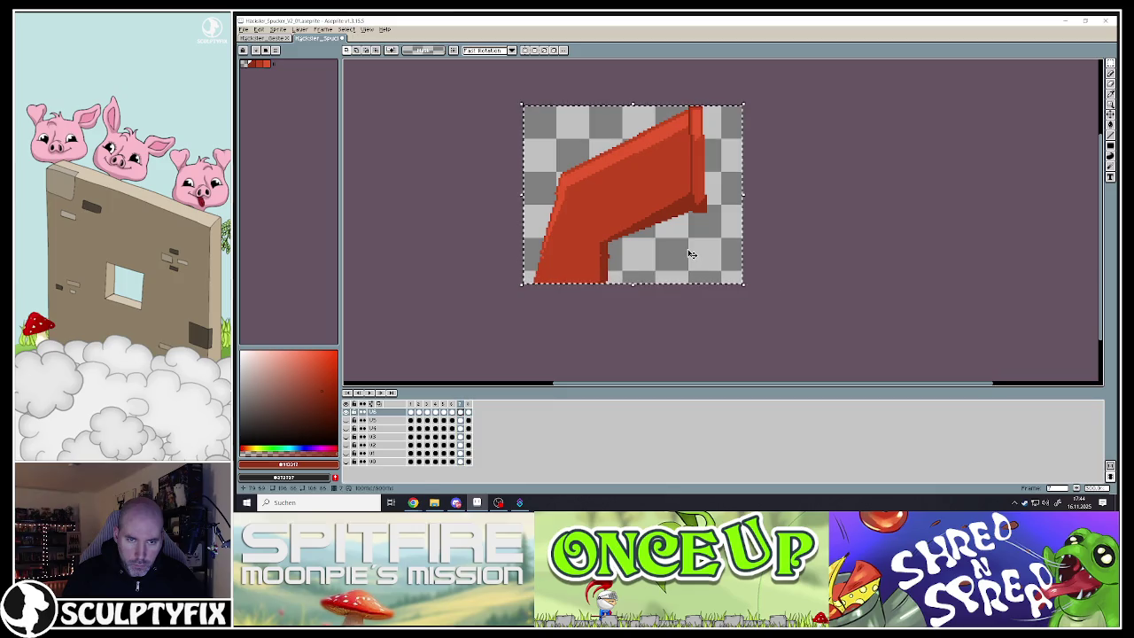
pyautogui.hotkey('ctrl', 'a')
pyautogui.hotkey('ctrl', 'd')
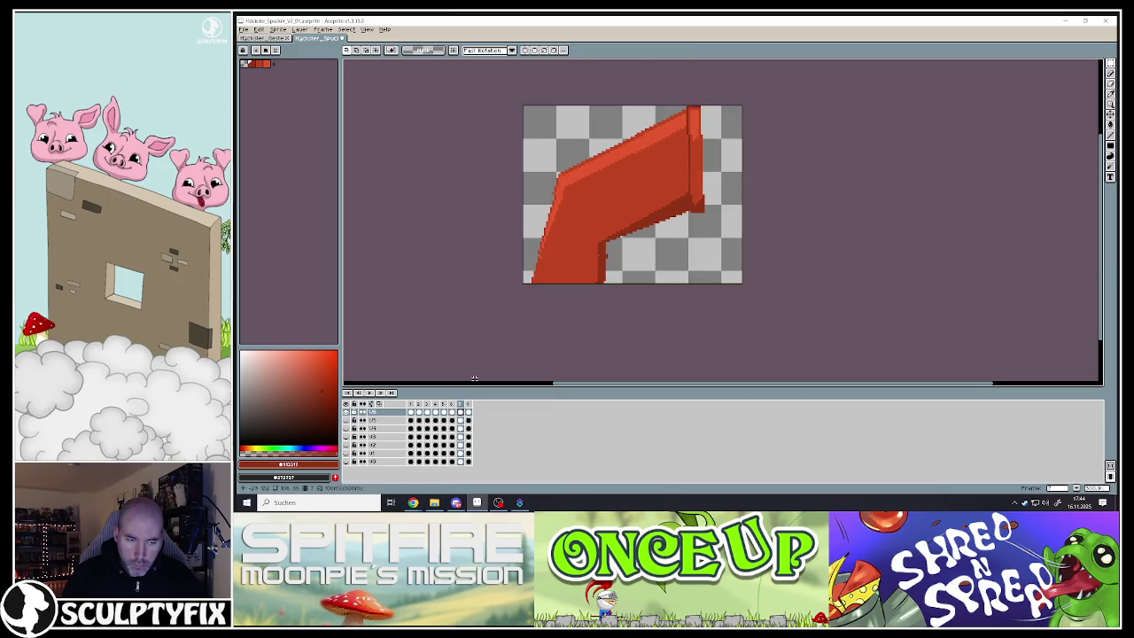
pyautogui.click(371, 392)
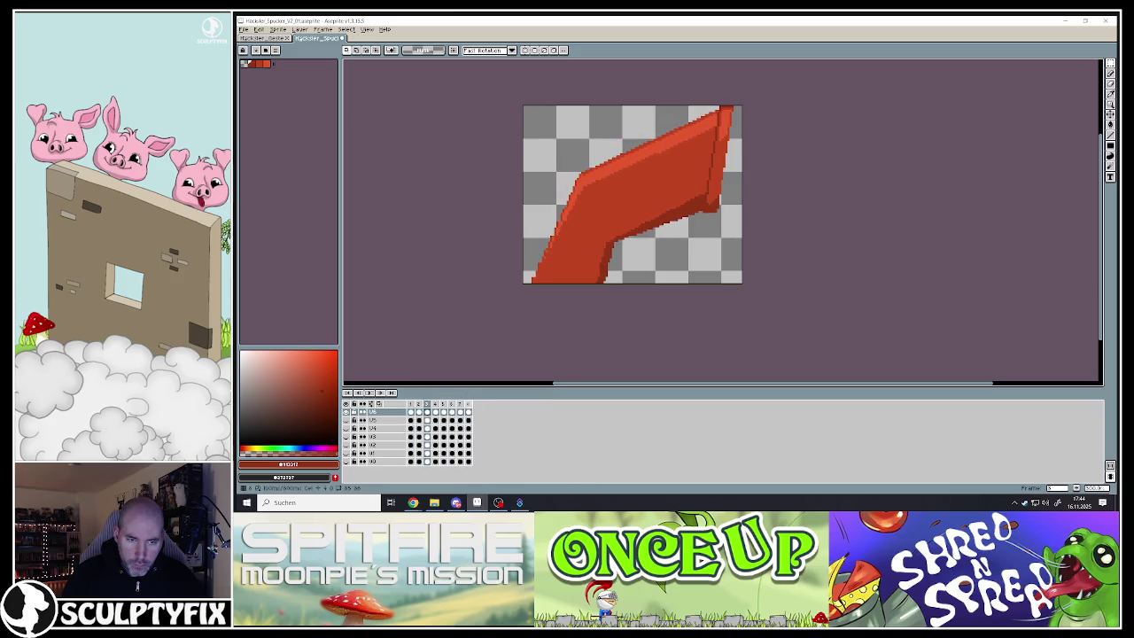
pyautogui.click(472, 406)
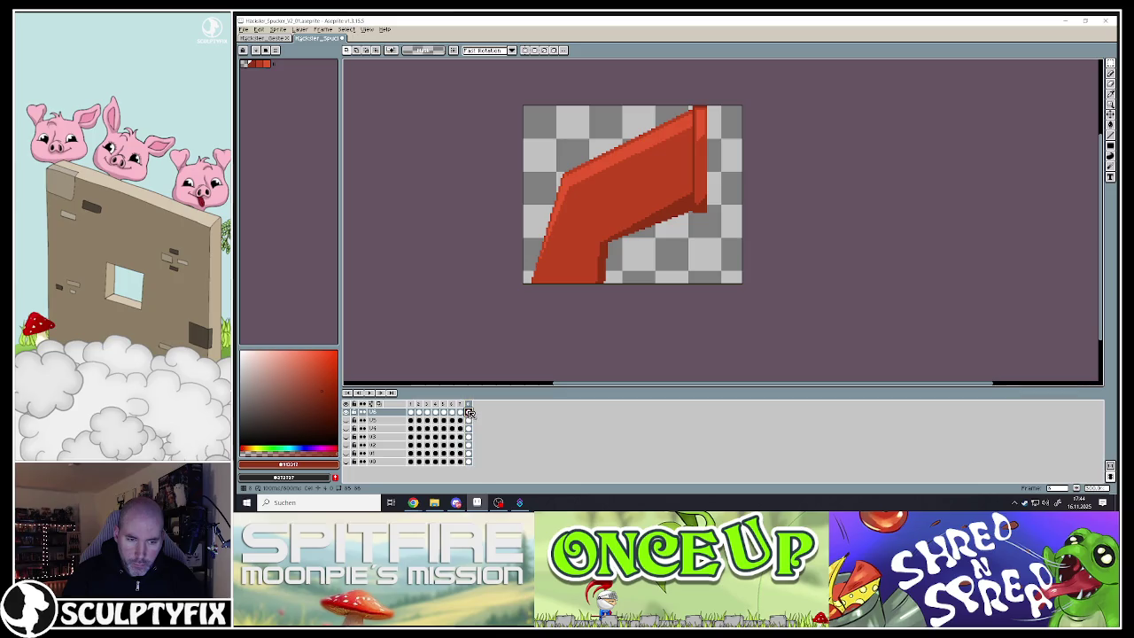
pyautogui.press('Delete')
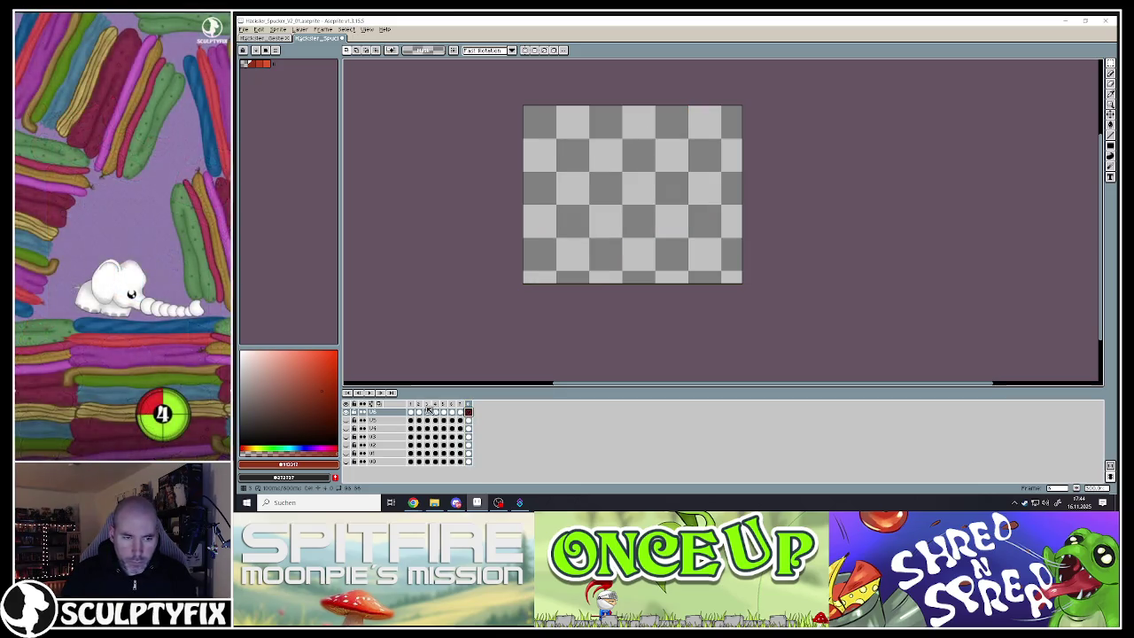
# Select frames in the timeline and inspect the cel options without applying anything
pyautogui.click(415, 405)
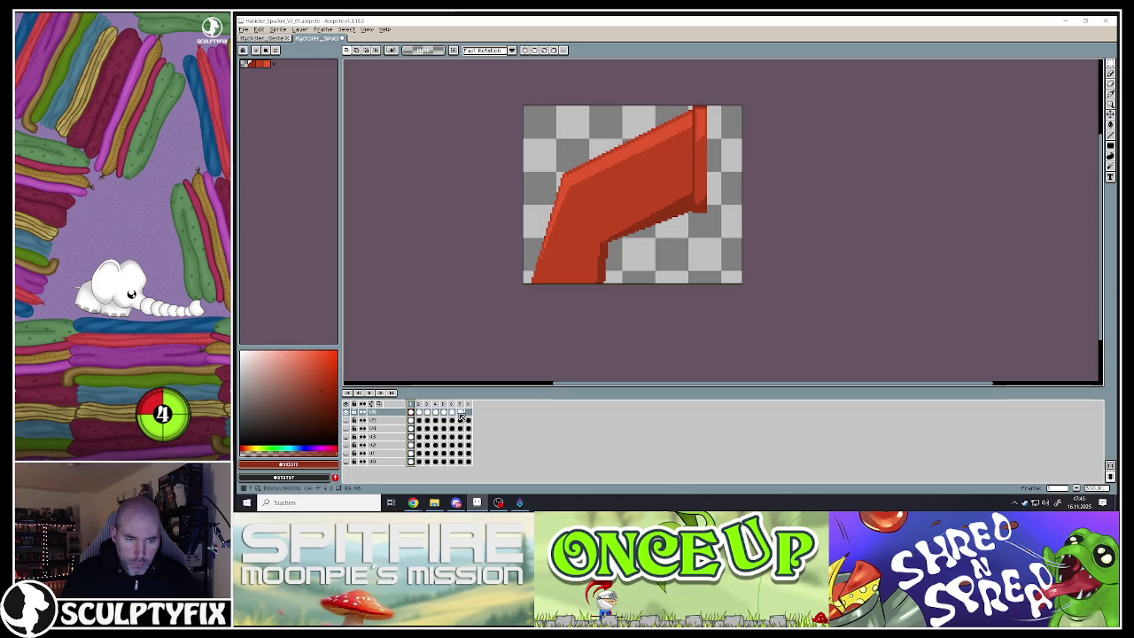
pyautogui.click(460, 414)
pyautogui.moveTo(421, 416); pyautogui.dragTo(457, 414)
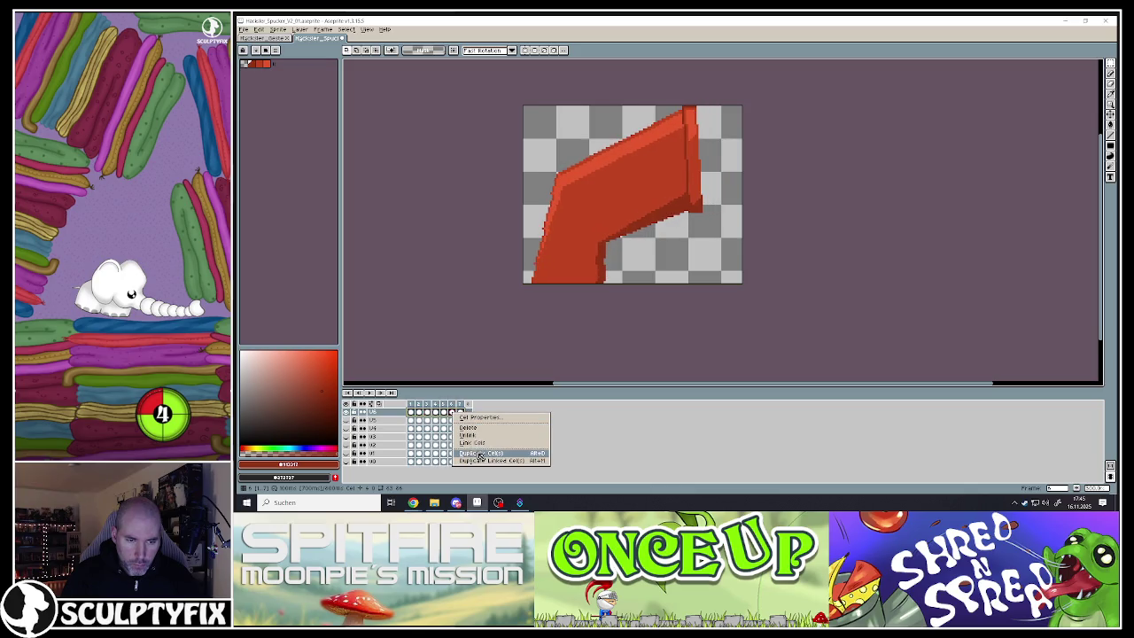
pyautogui.click(429, 416)
pyautogui.rightClick(428, 415)
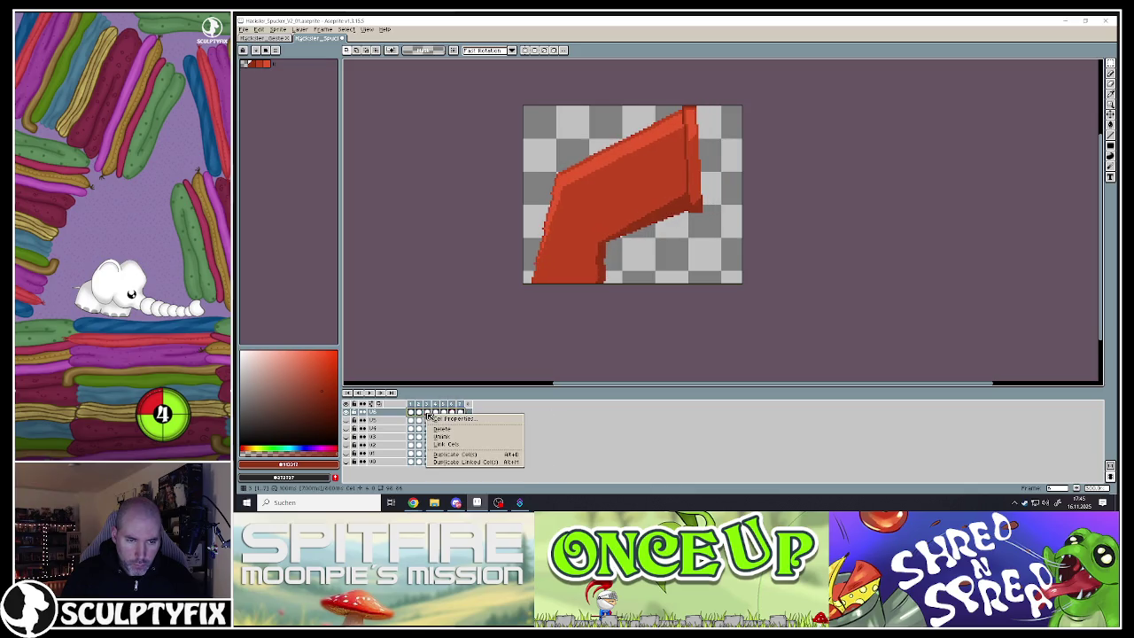
pyautogui.click(431, 388)
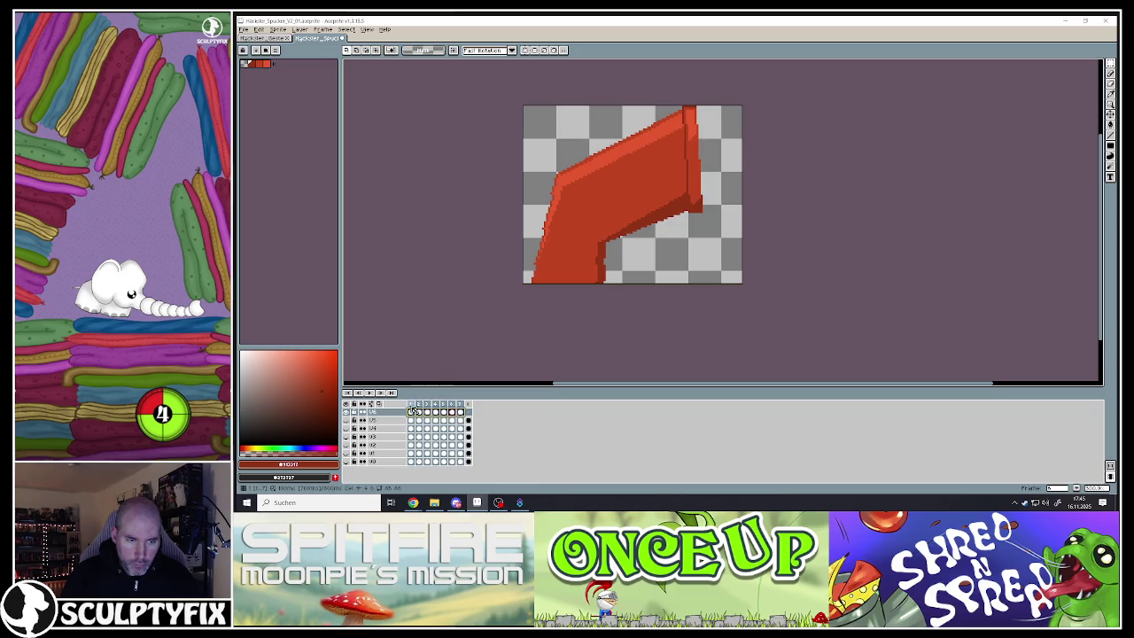
pyautogui.click(411, 405)
pyautogui.click(459, 412)
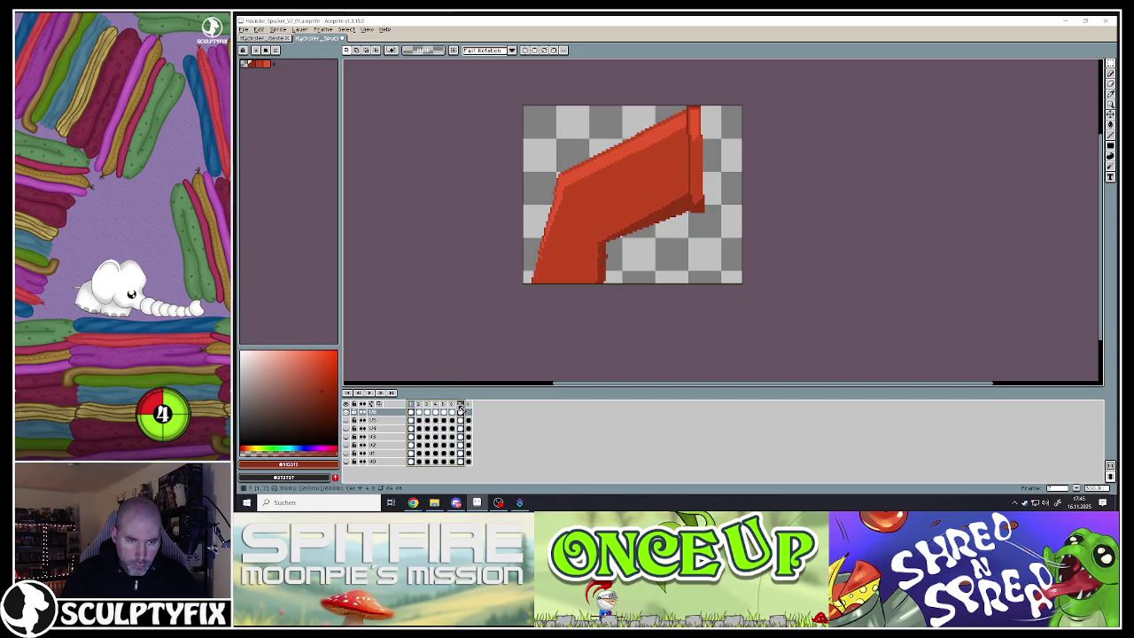
pyautogui.rightClick(409, 413)
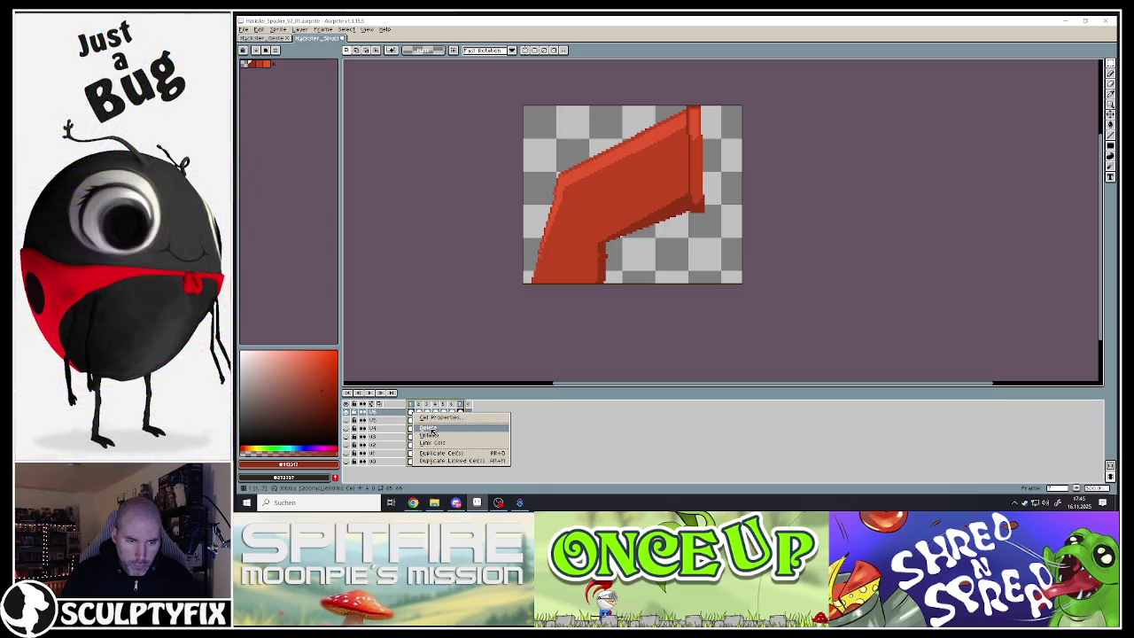
pyautogui.click(445, 337)
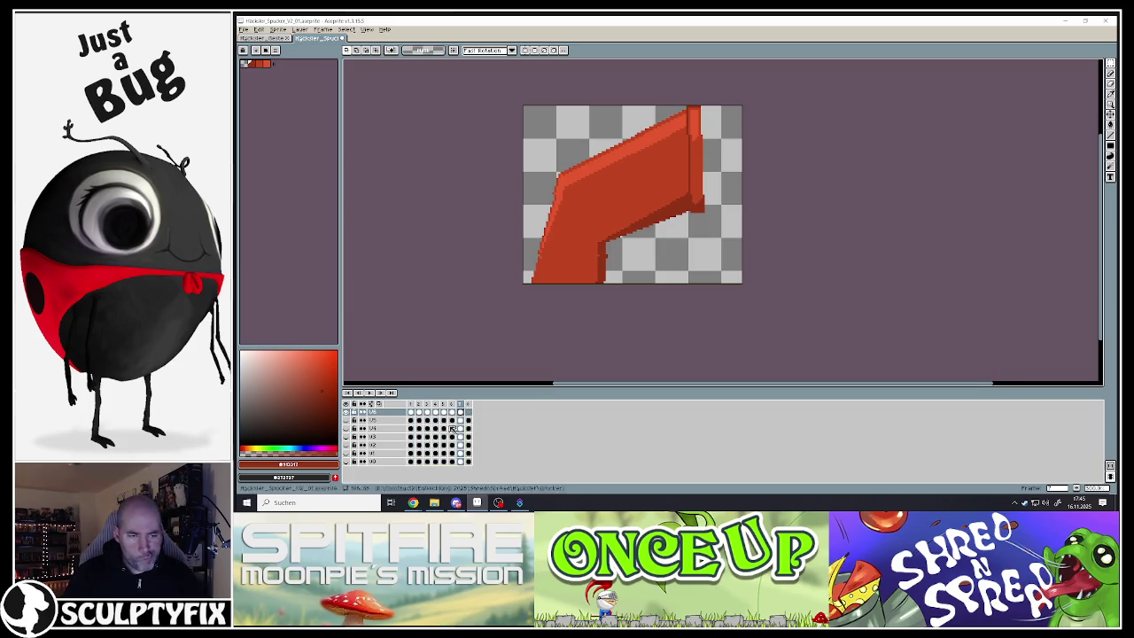
# Mark chute frames 1–6 as the Loop section
pyautogui.click(379, 415)
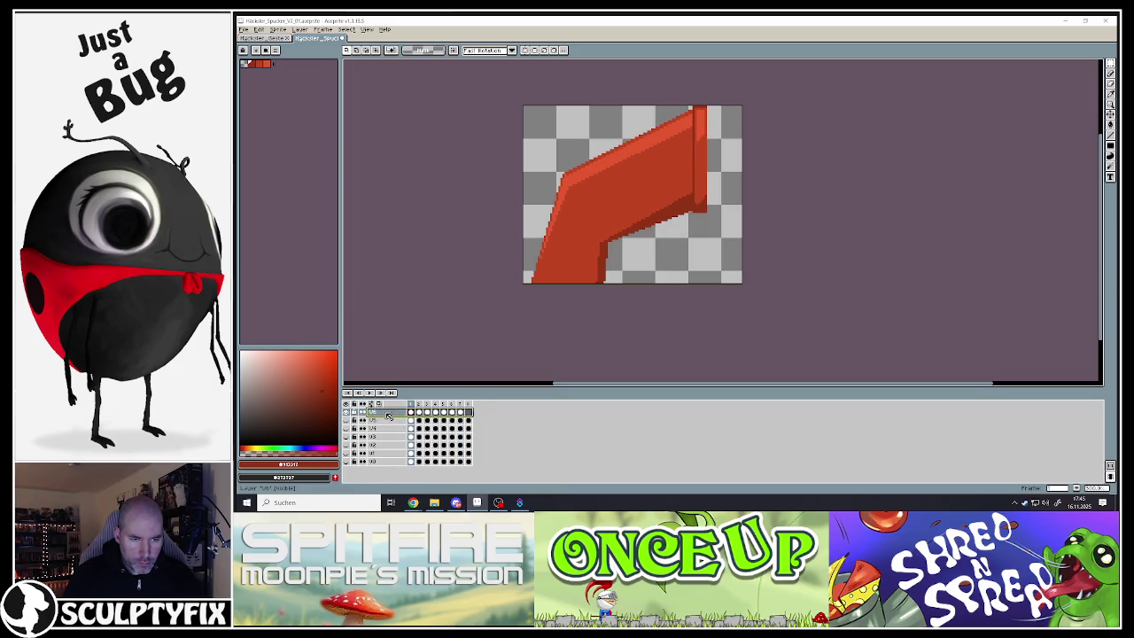
pyautogui.rightClick(387, 417)
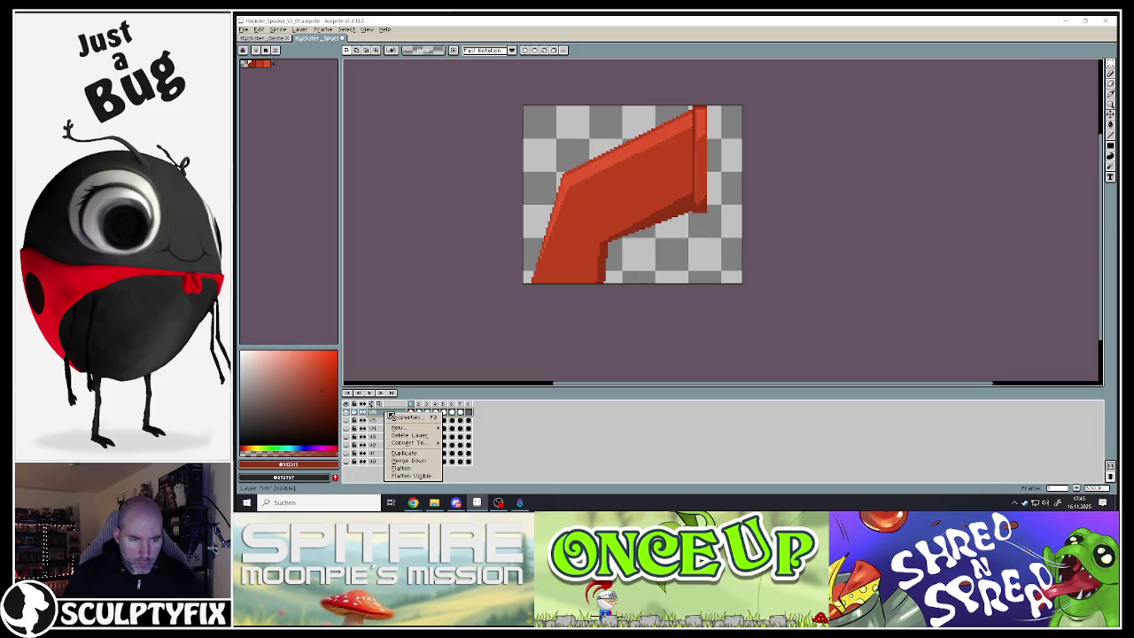
pyautogui.click(429, 410)
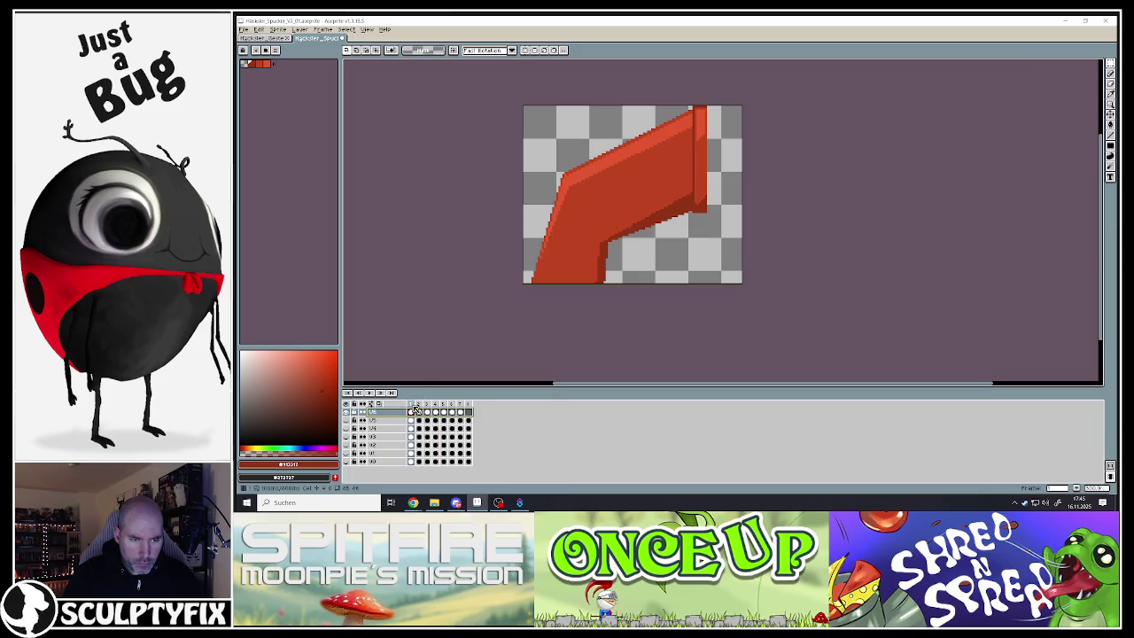
pyautogui.moveTo(418, 409); pyautogui.dragTo(460, 407)
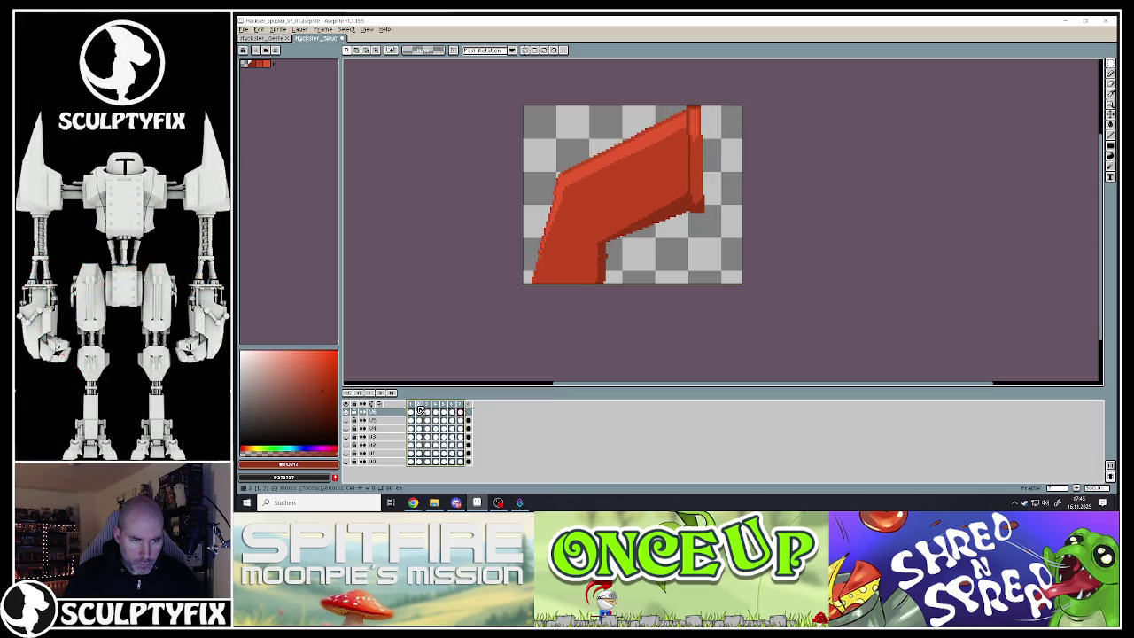
pyautogui.rightClick(421, 408)
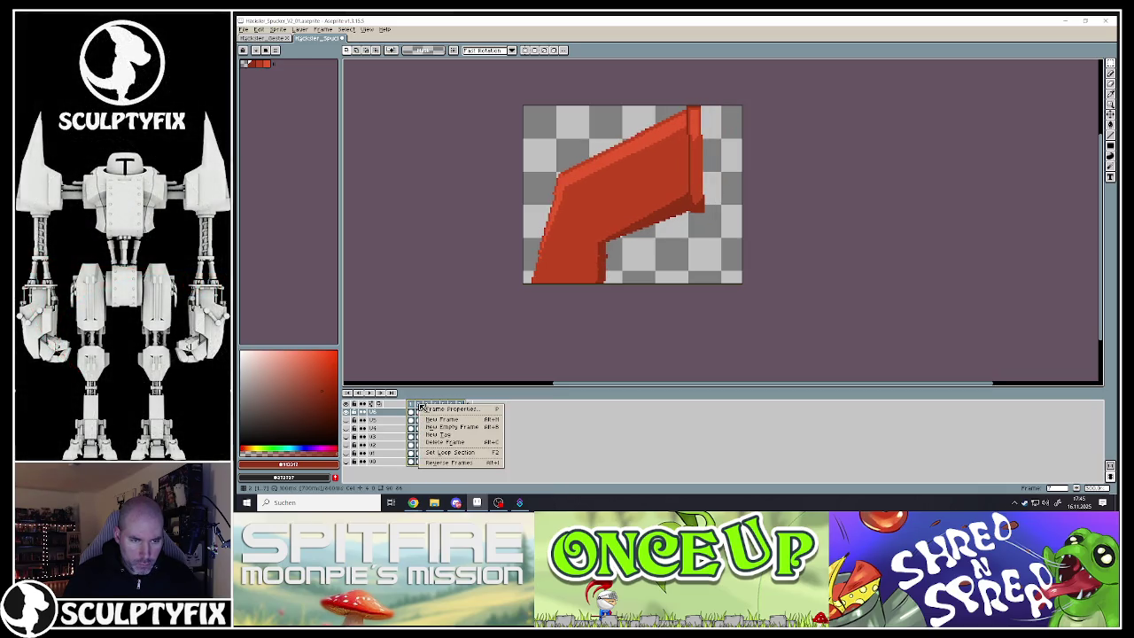
pyautogui.click(447, 453)
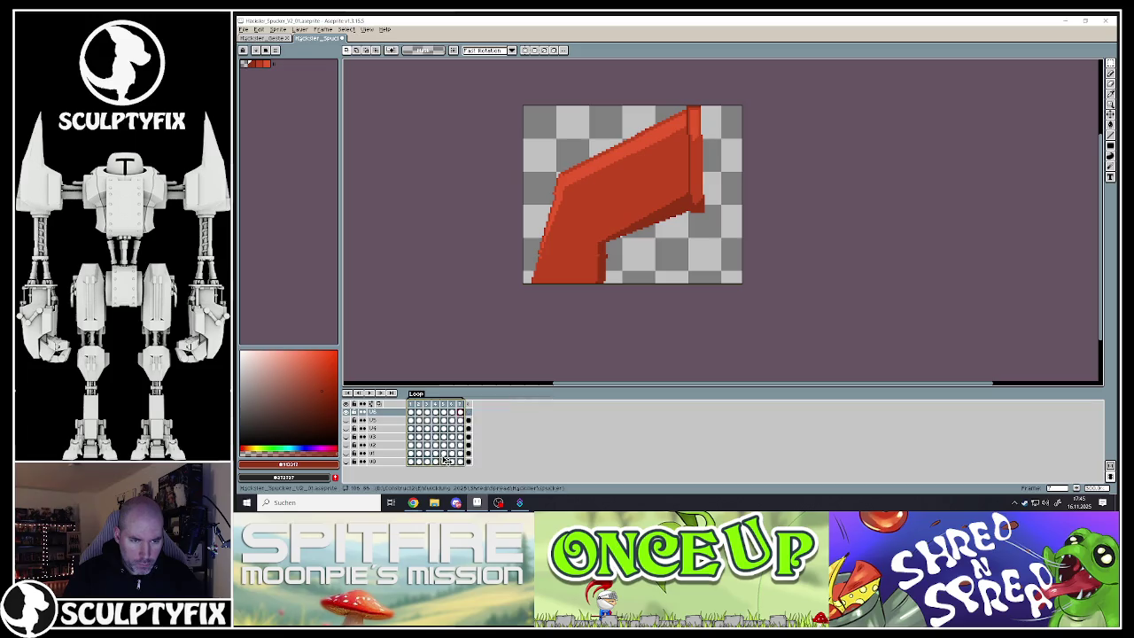
# Play and stop the loop to check the chute's wobble
pyautogui.click(369, 394)
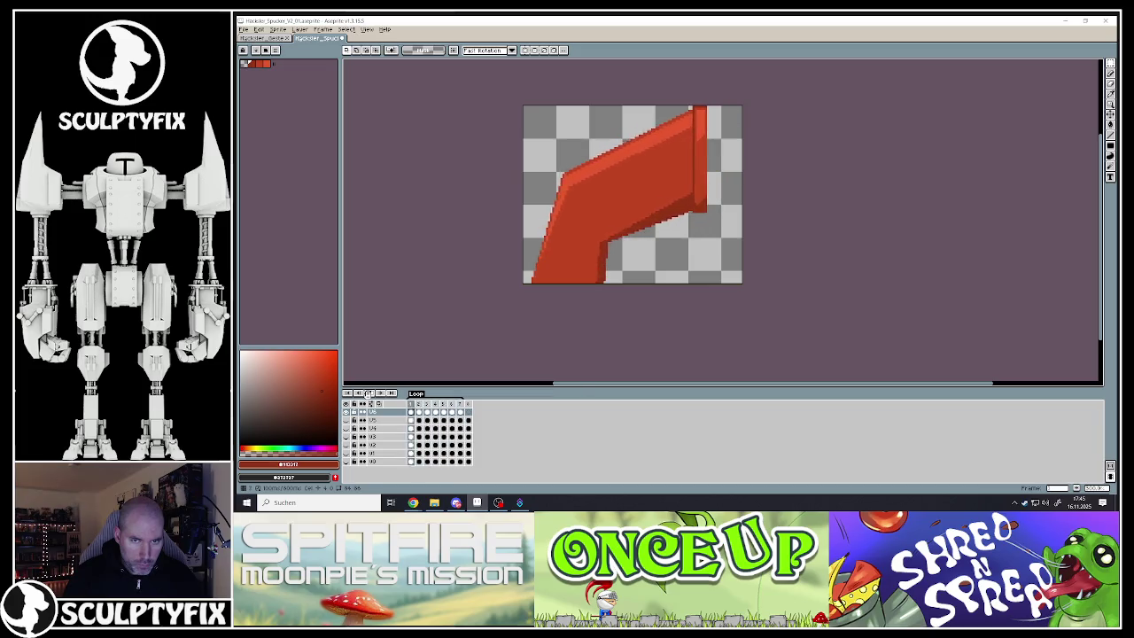
pyautogui.click(368, 393)
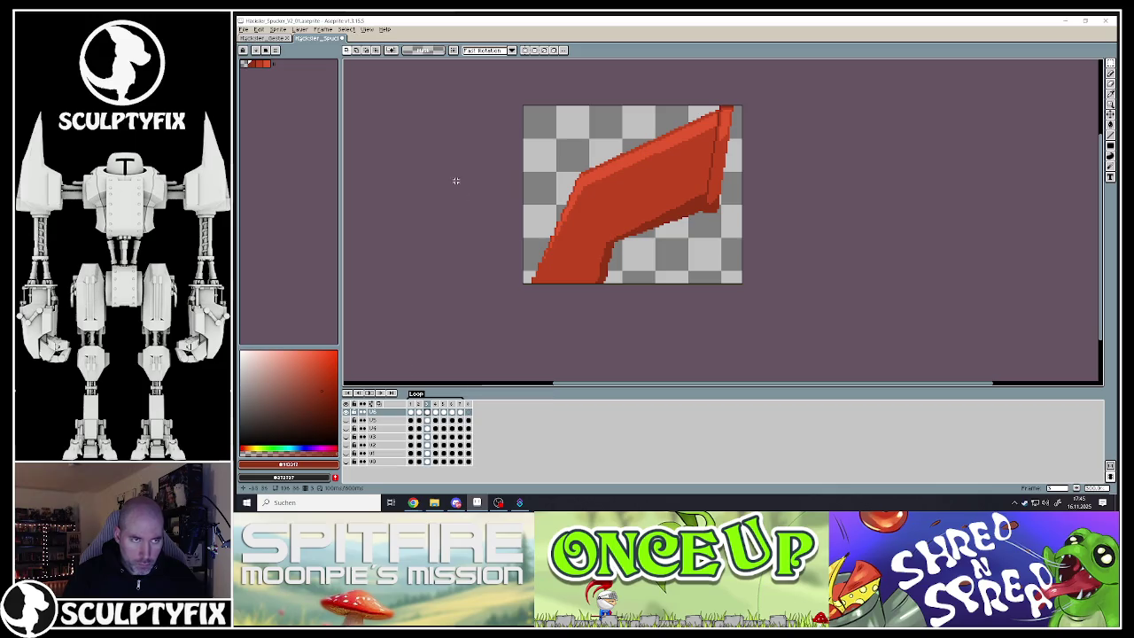
pyautogui.click(246, 29)
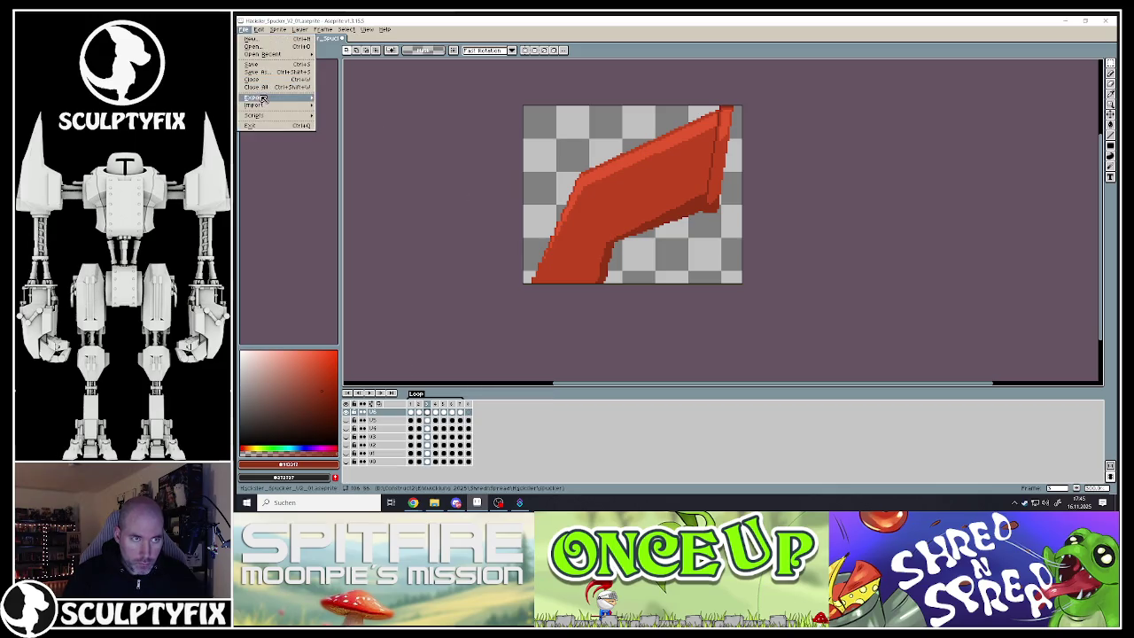
# Export the chute animation as separate numbered PNG files, one per frame
pyautogui.moveTo(255, 97)
pyautogui.click(355, 101)
pyautogui.doubleClick(366, 43)
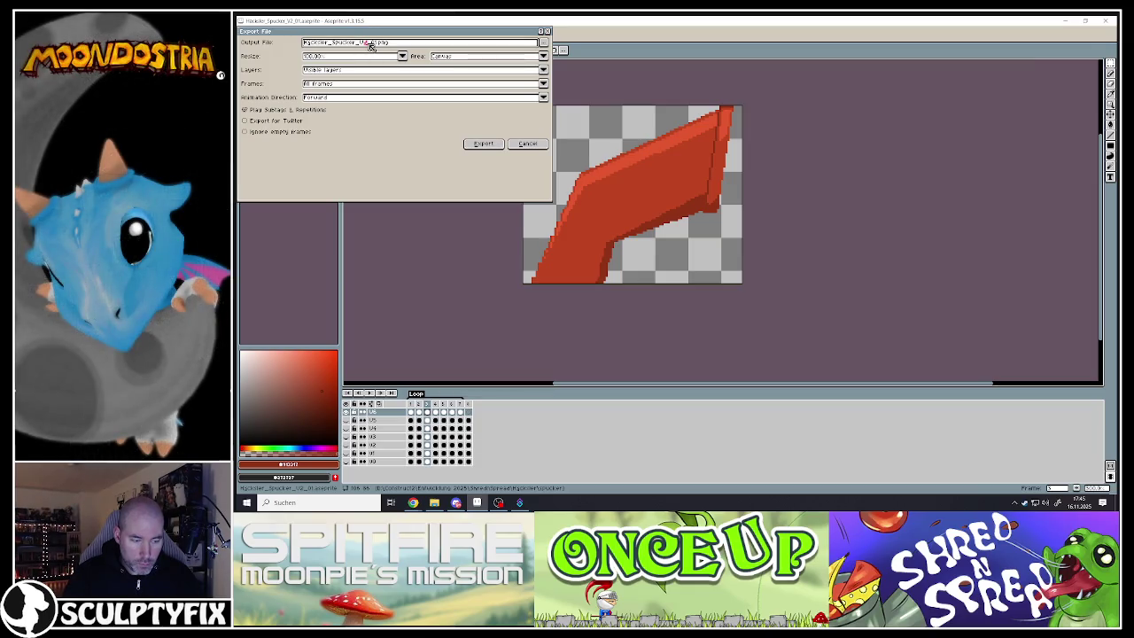
pyautogui.doubleClick(383, 45)
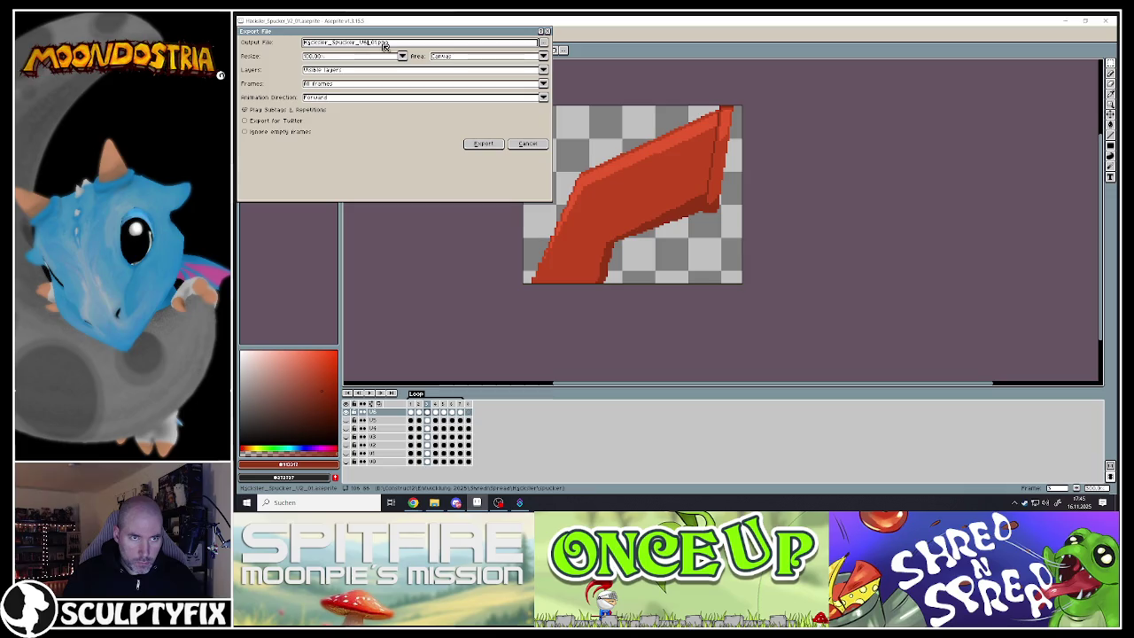
pyautogui.click(483, 144)
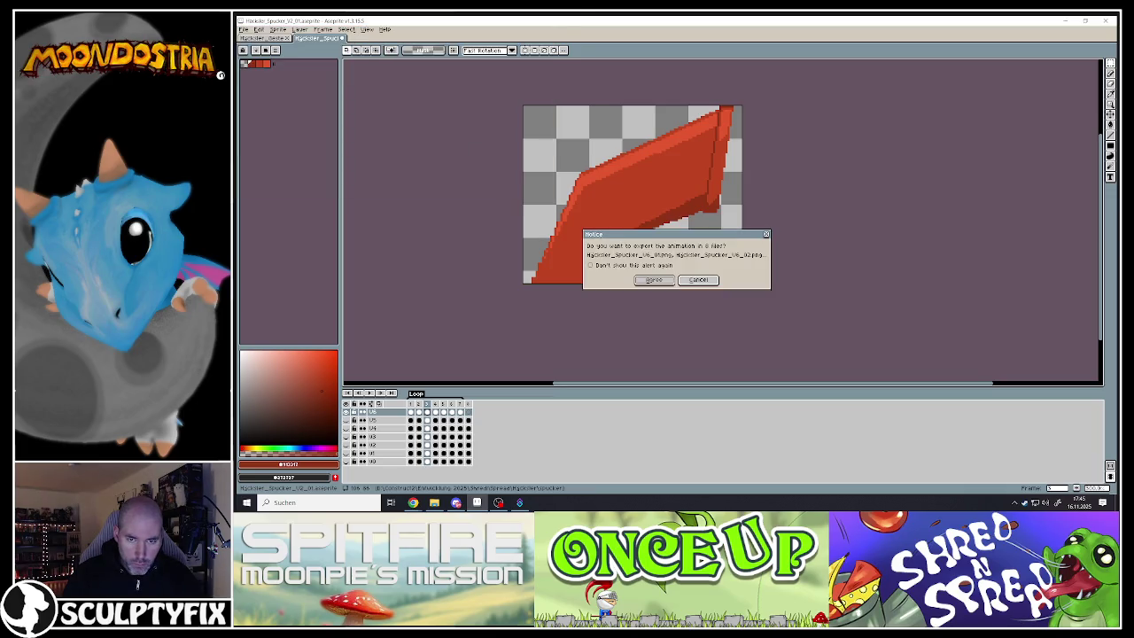
pyautogui.click(655, 281)
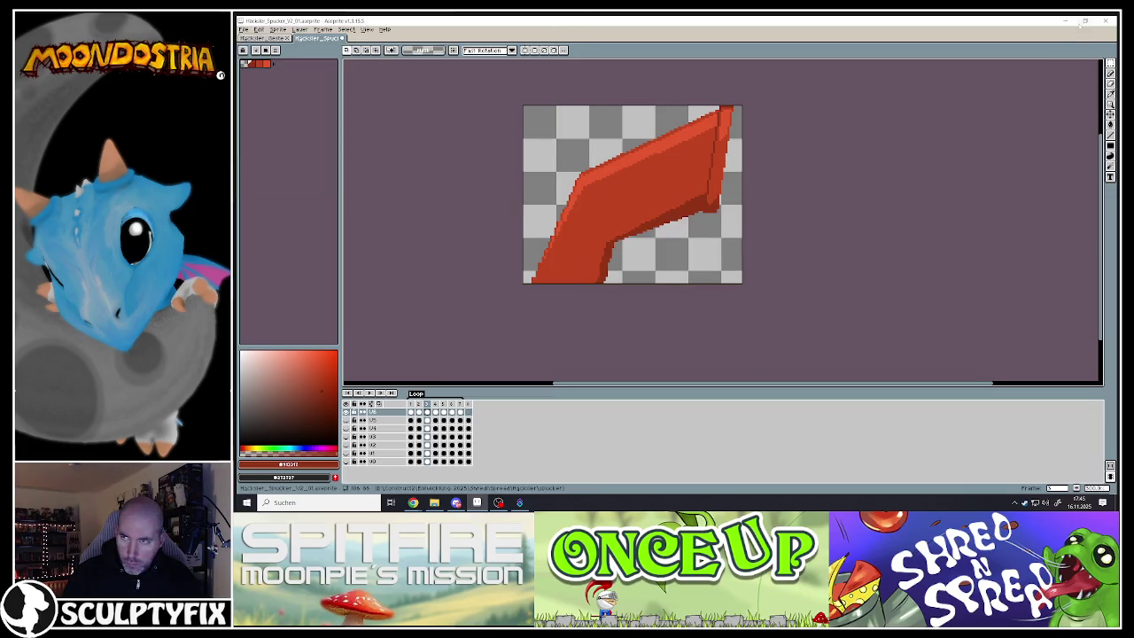
# In Construct 3, open the red chute sprite's animations from the Level 4 layout
pyautogui.hotkey('alt', 'Tab')
pyautogui.click(510, 135)
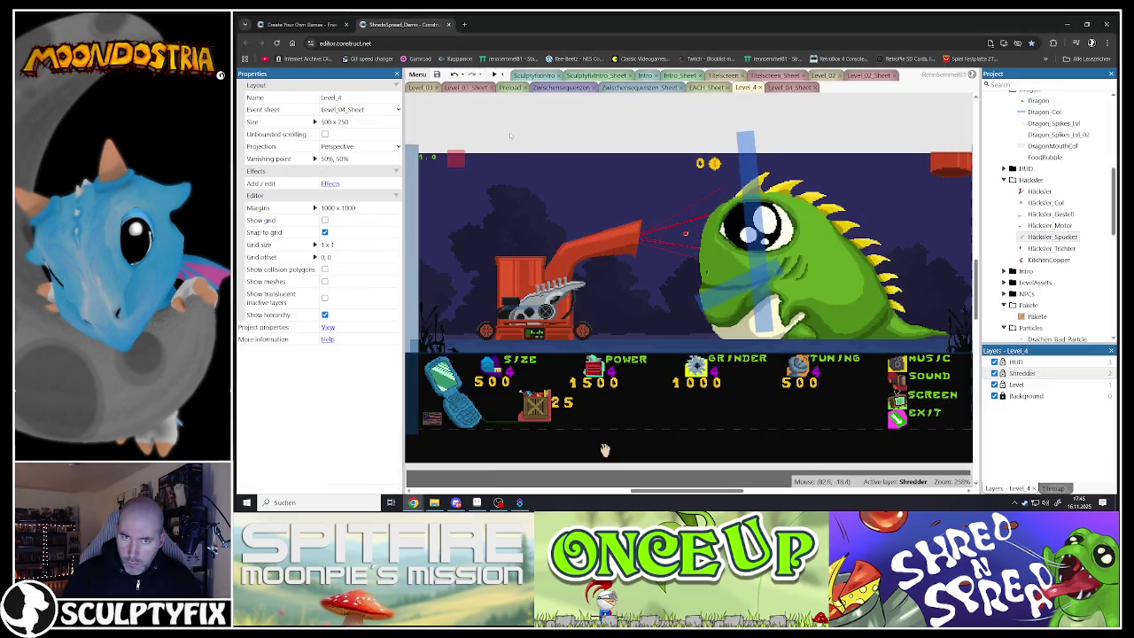
pyautogui.click(606, 230)
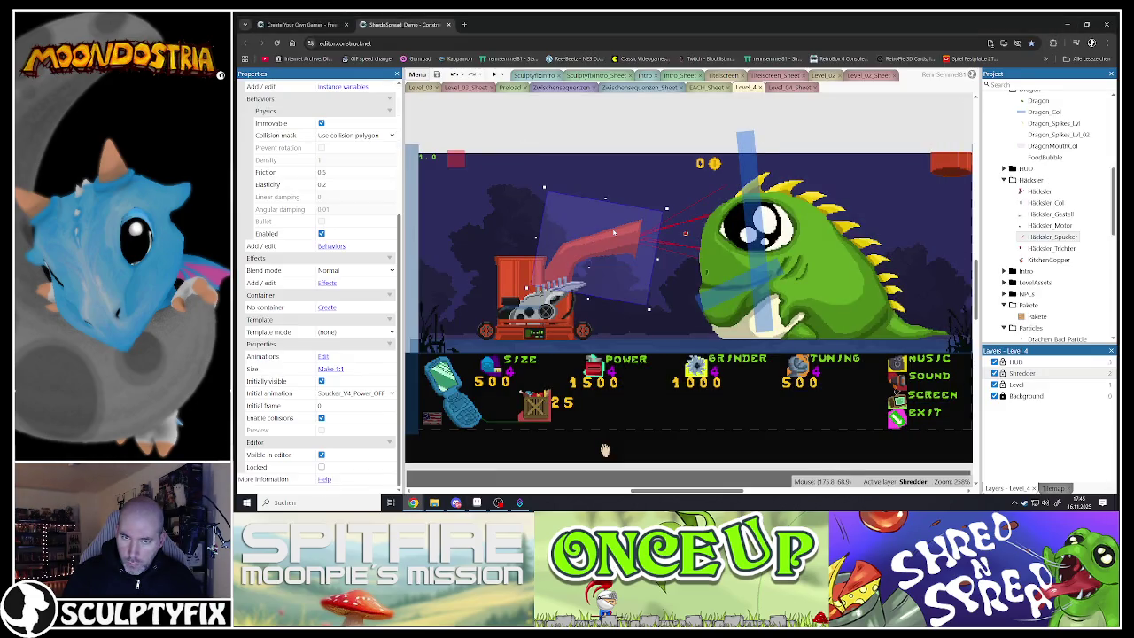
pyautogui.doubleClick(612, 232)
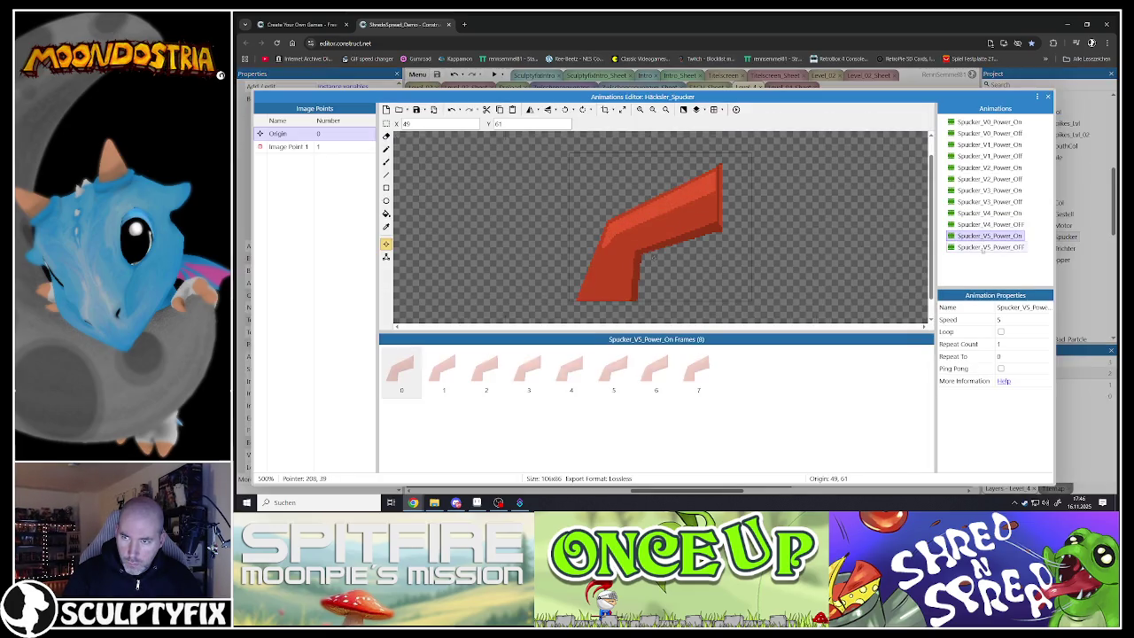
# Duplicate both V5 power animations and rename the OFF copy to Spucker_V6_Power_OFF
pyautogui.click(984, 248)
pyautogui.click(986, 258)
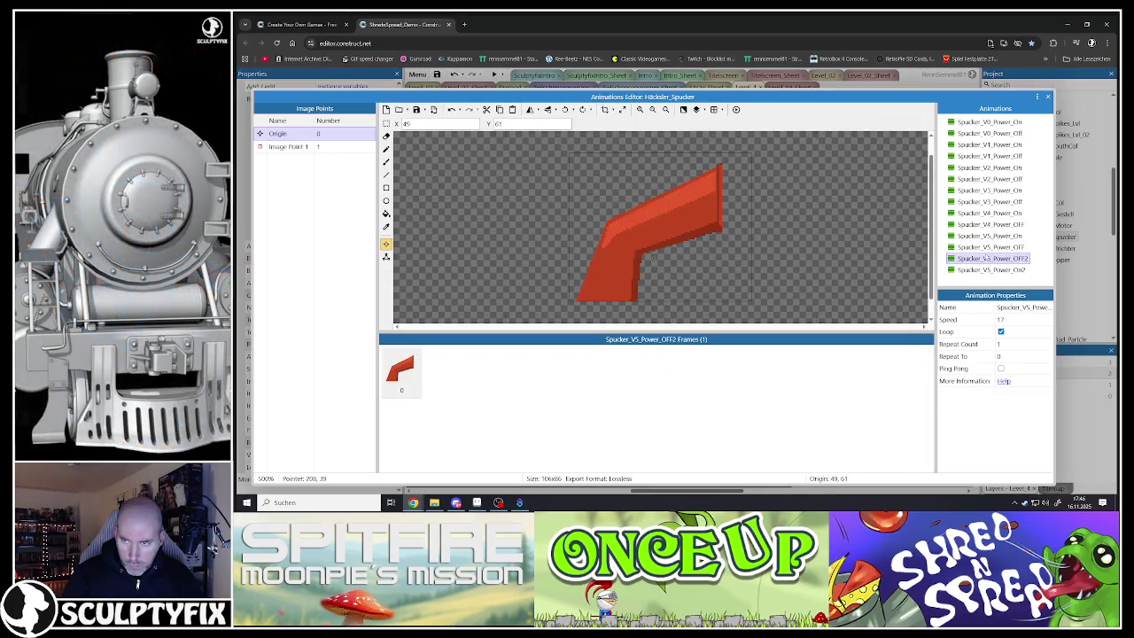
pyautogui.rightClick(986, 258)
pyautogui.click(1009, 284)
pyautogui.click(990, 258)
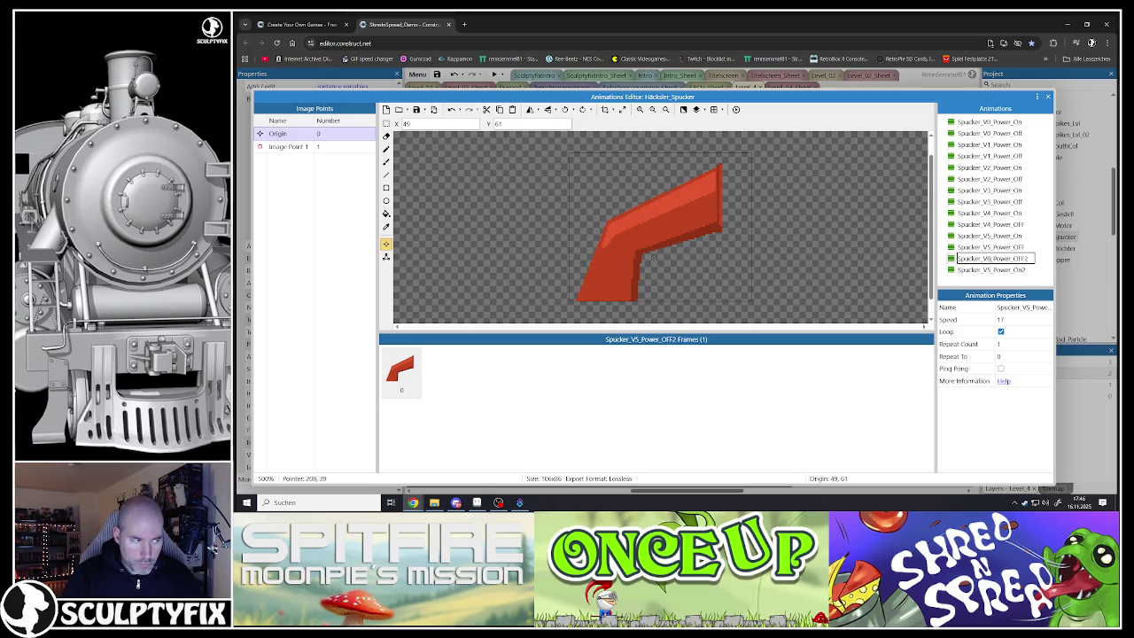
pyautogui.press('BackSpace')
# Rename the On copy to Spucker_V6_Power_On and select its first frame
pyautogui.click(990, 269)
pyautogui.rightClick(997, 269)
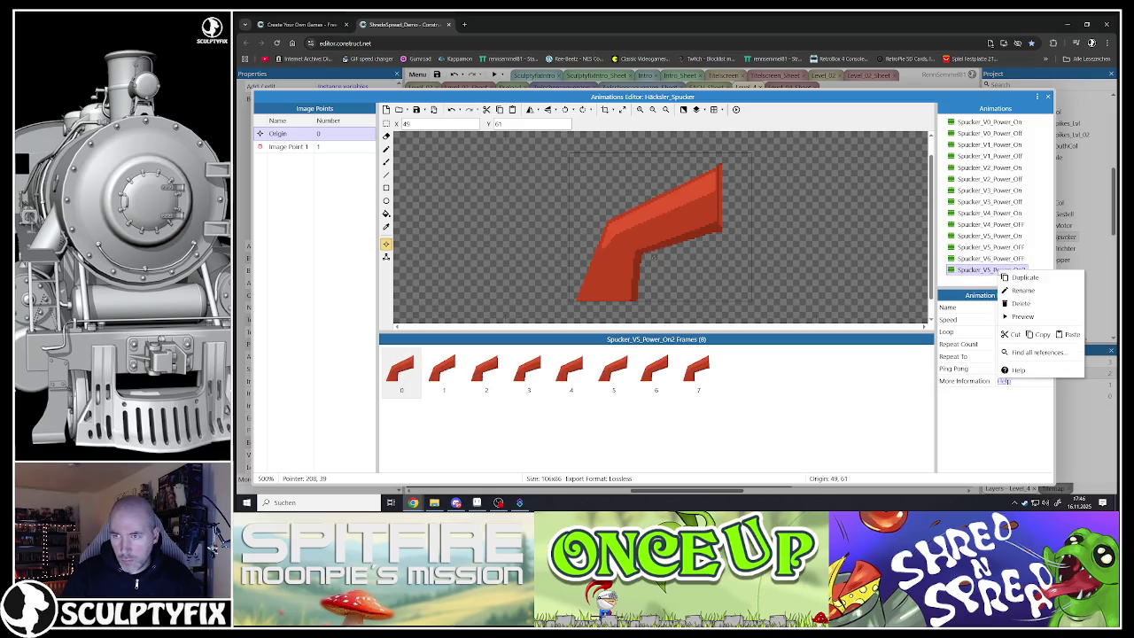
pyautogui.click(1009, 289)
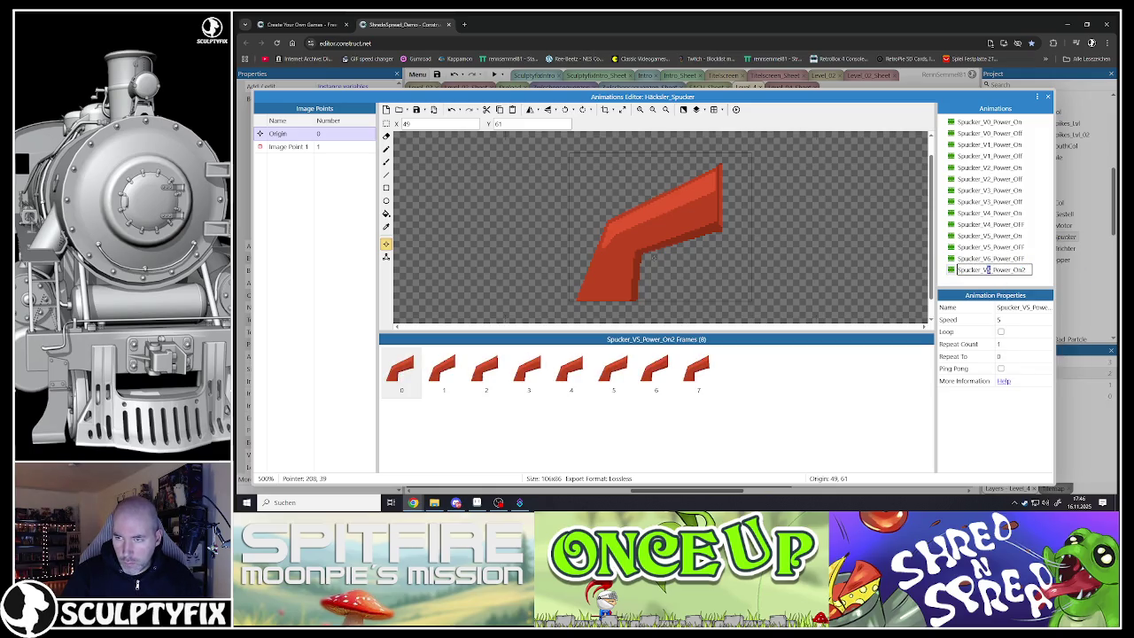
pyautogui.press('BackSpace')
pyautogui.write('6')
pyautogui.press('Return')
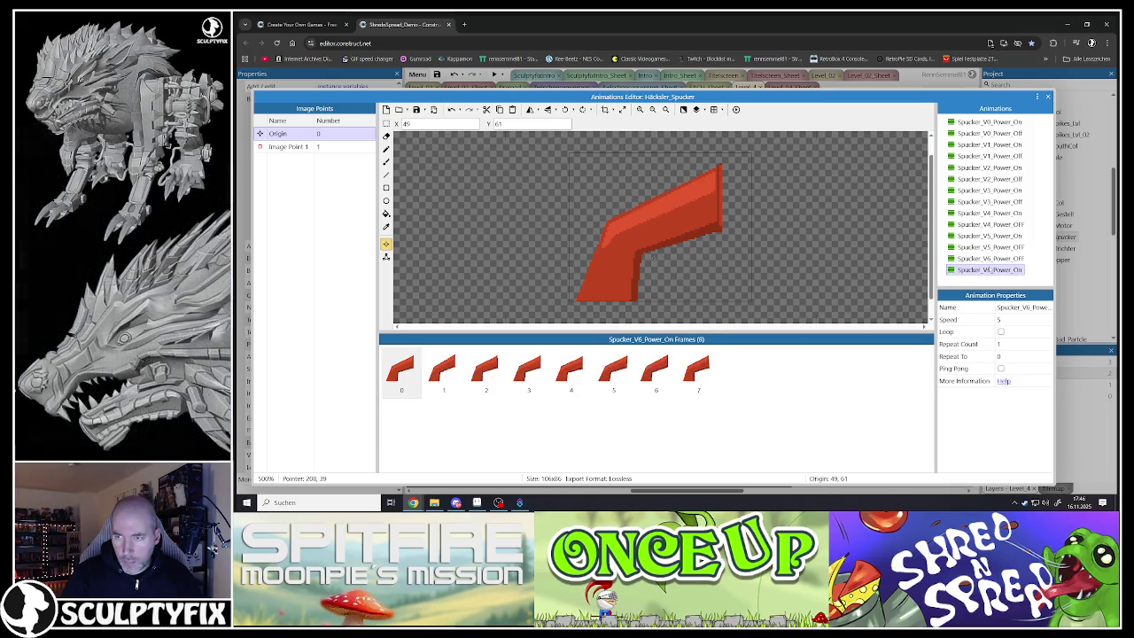
pyautogui.click(987, 258)
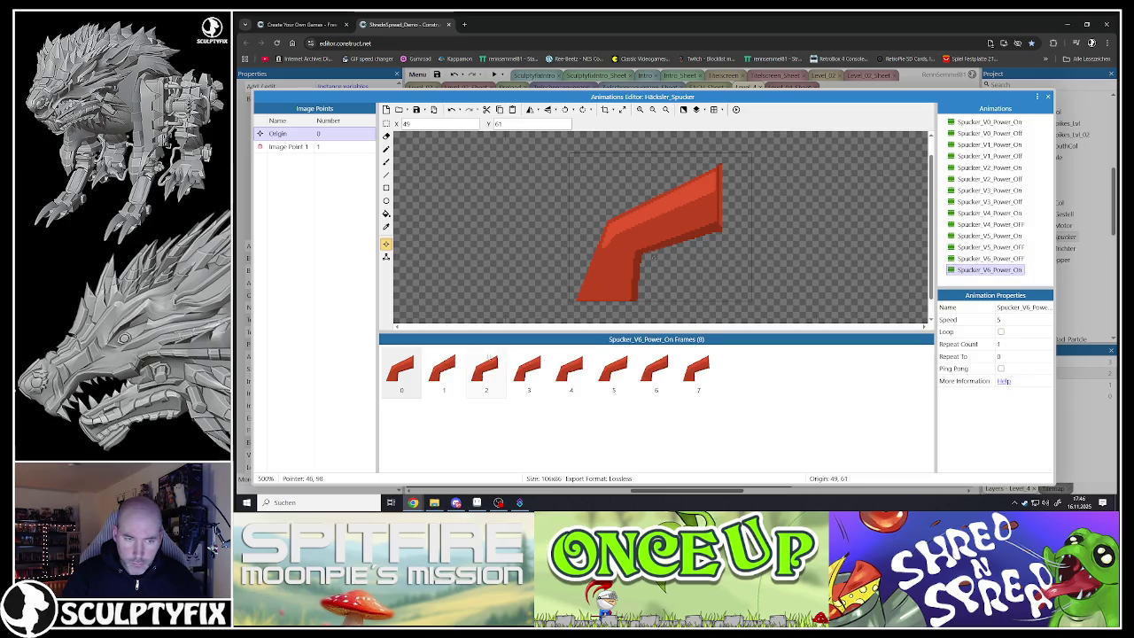
pyautogui.click(443, 371)
# Delete frames 1–7, keeping frame 0, and undo an accidental import of trichter V6 images
pyautogui.keyDown('shift'); pyautogui.click(686, 376); pyautogui.keyUp('shift')
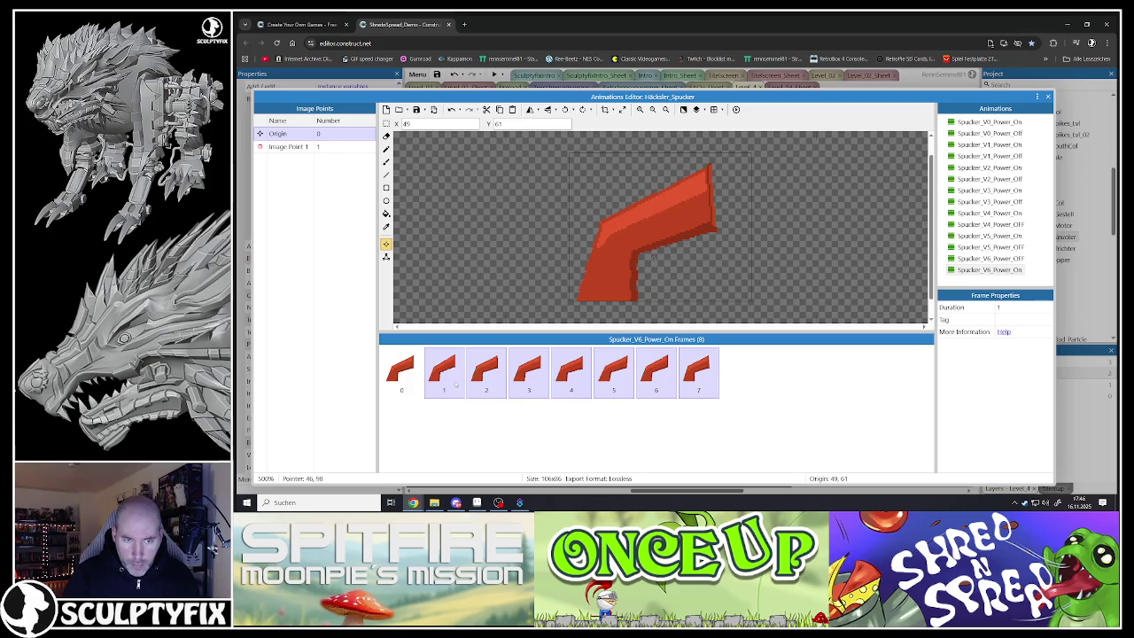
pyautogui.press('Delete')
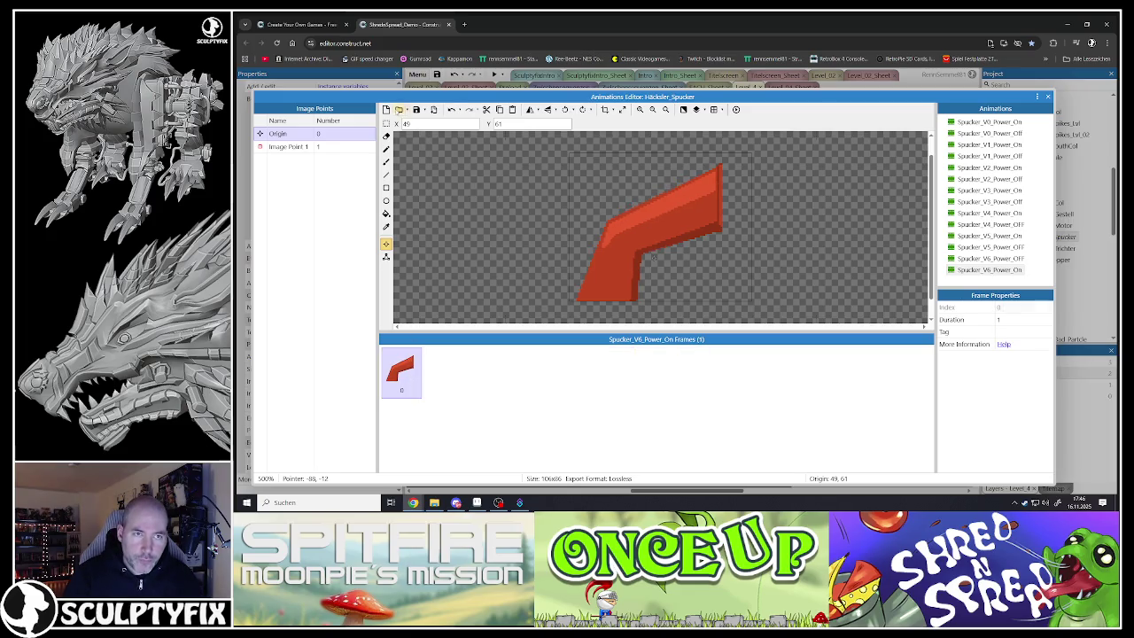
pyautogui.click(399, 109)
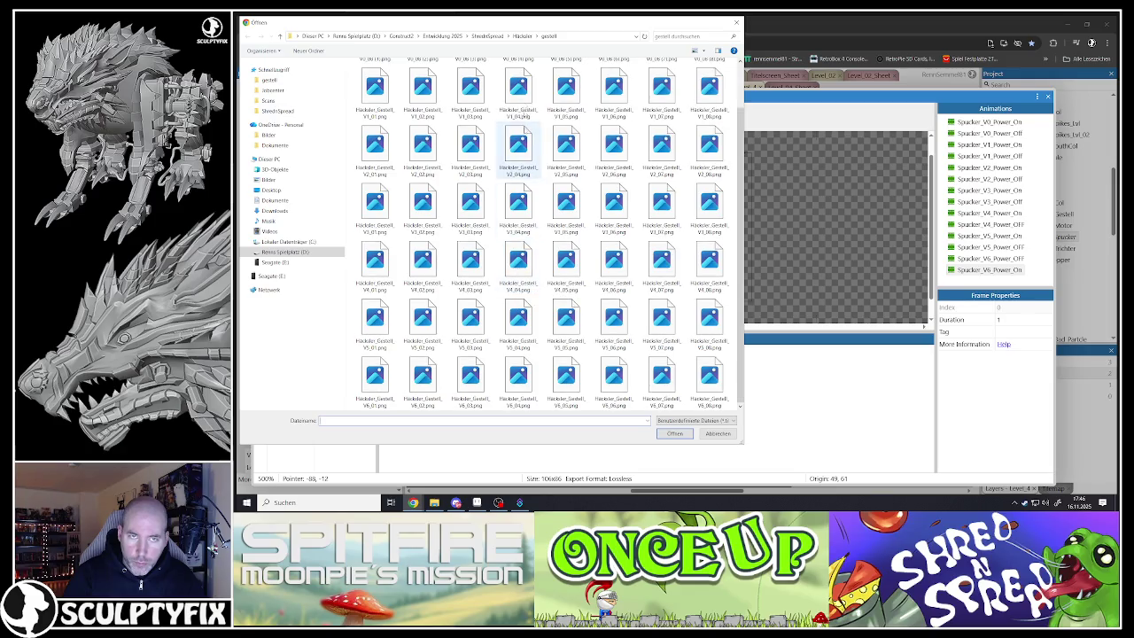
pyautogui.click(521, 36)
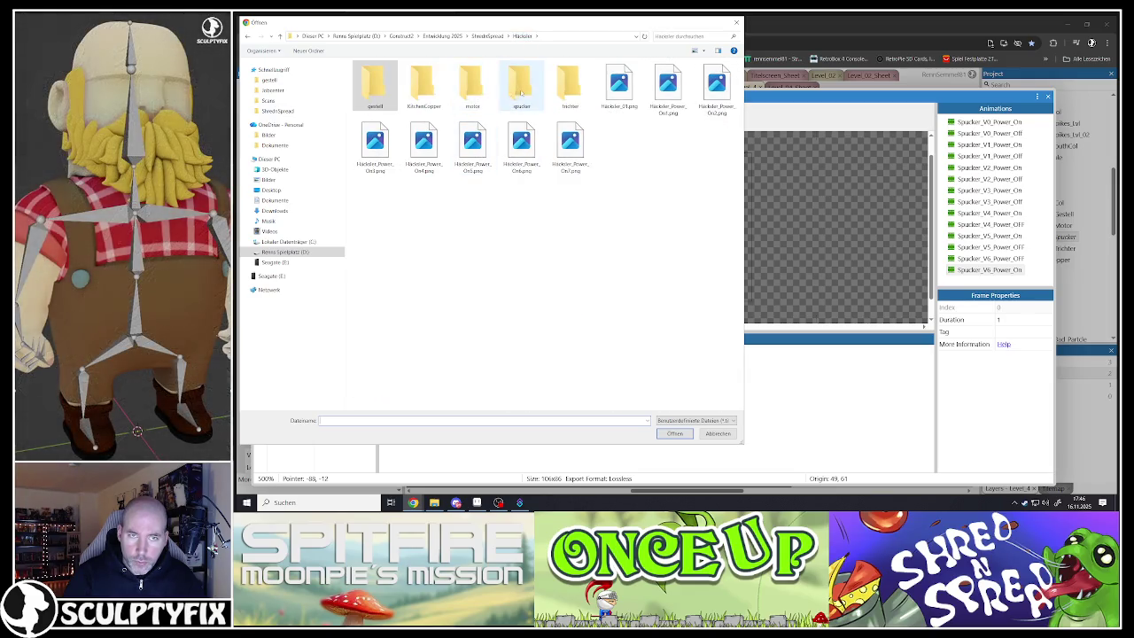
pyautogui.click(568, 92)
pyautogui.doubleClick(567, 92)
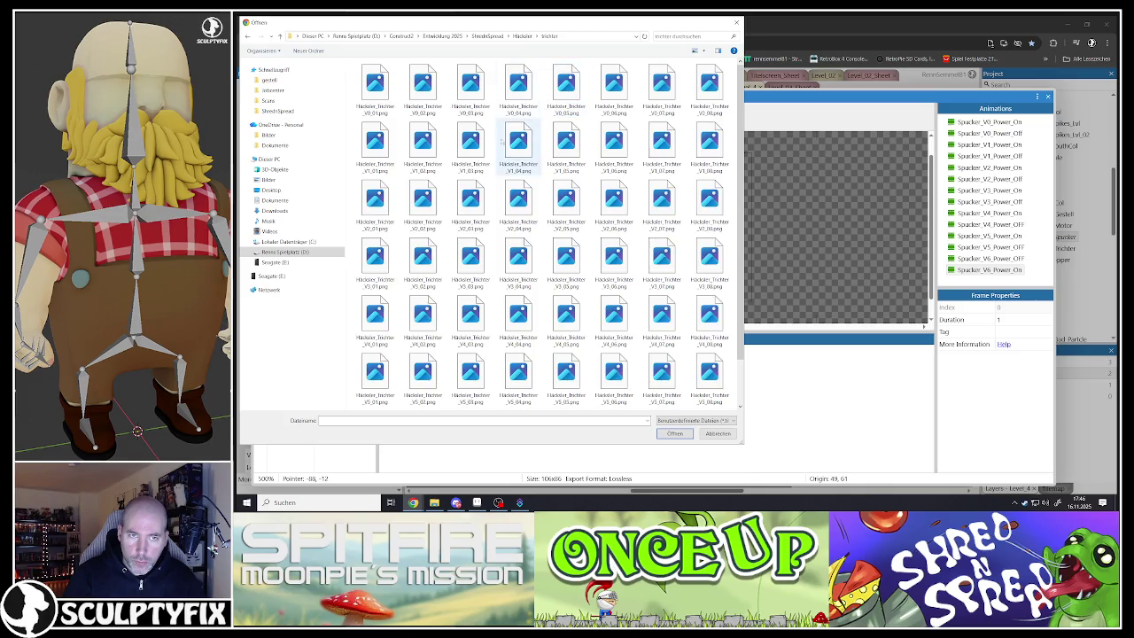
pyautogui.click(376, 379)
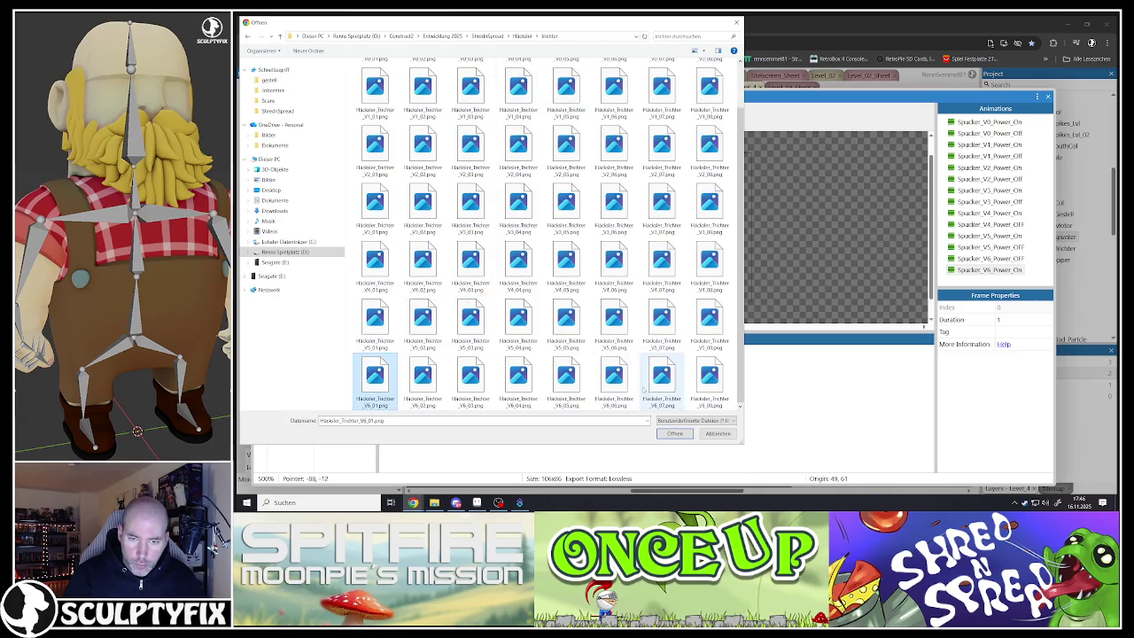
pyautogui.keyDown('shift'); pyautogui.click(709, 379); pyautogui.keyUp('shift')
pyautogui.click(674, 433)
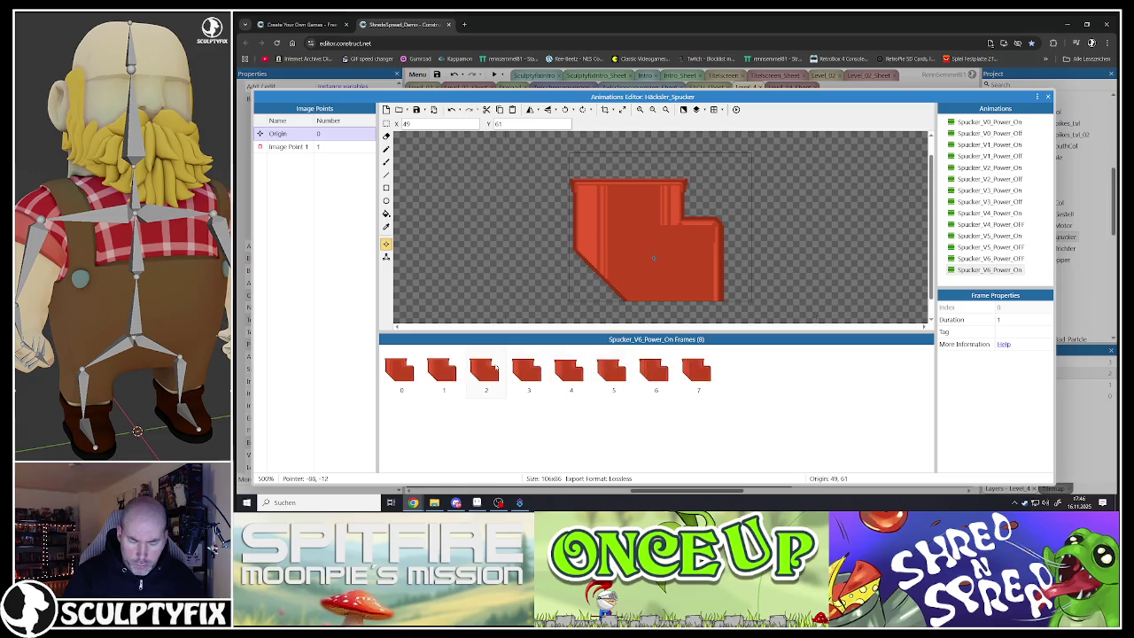
pyautogui.hotkey('ctrl', 'z')
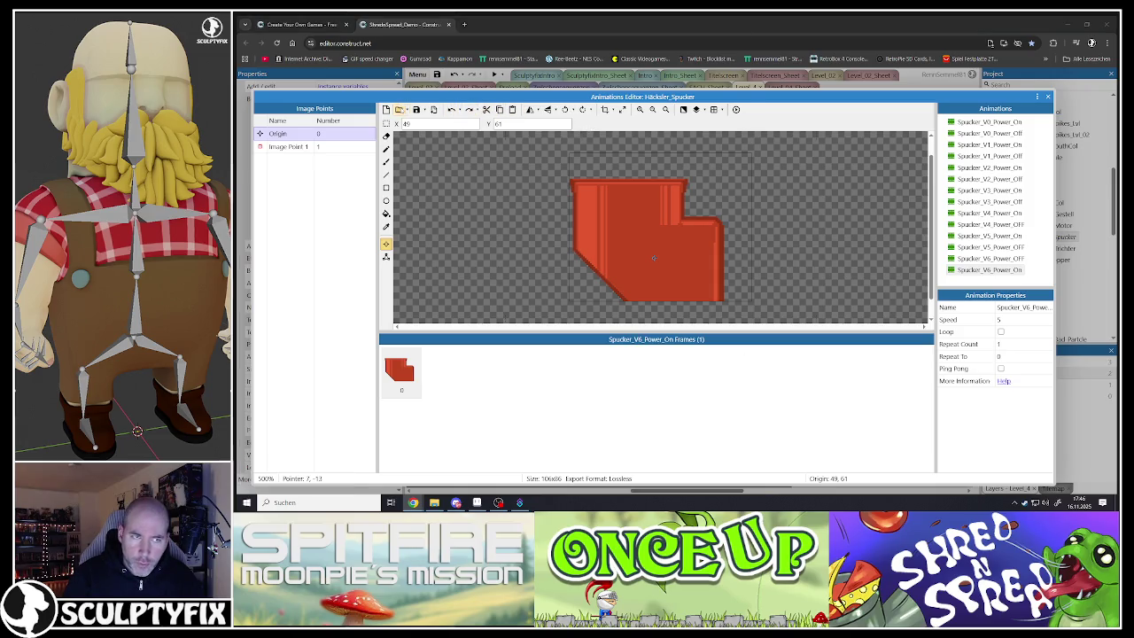
# Import the eight V6 chute PNGs from the spucker folder as frames
pyautogui.click(398, 109)
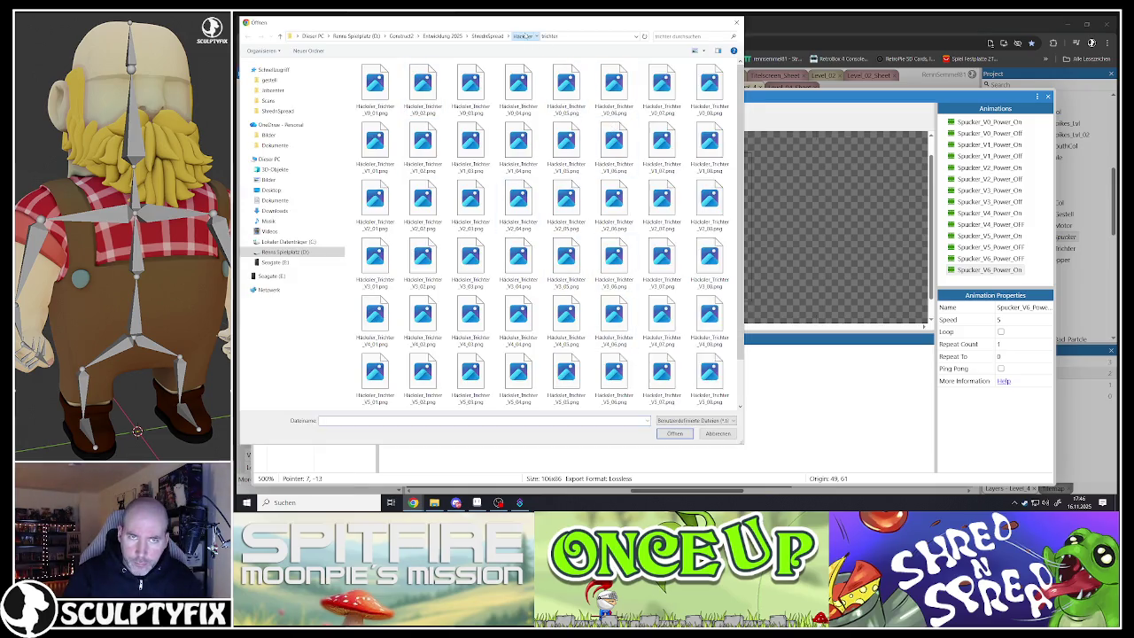
pyautogui.click(523, 36)
pyautogui.doubleClick(516, 84)
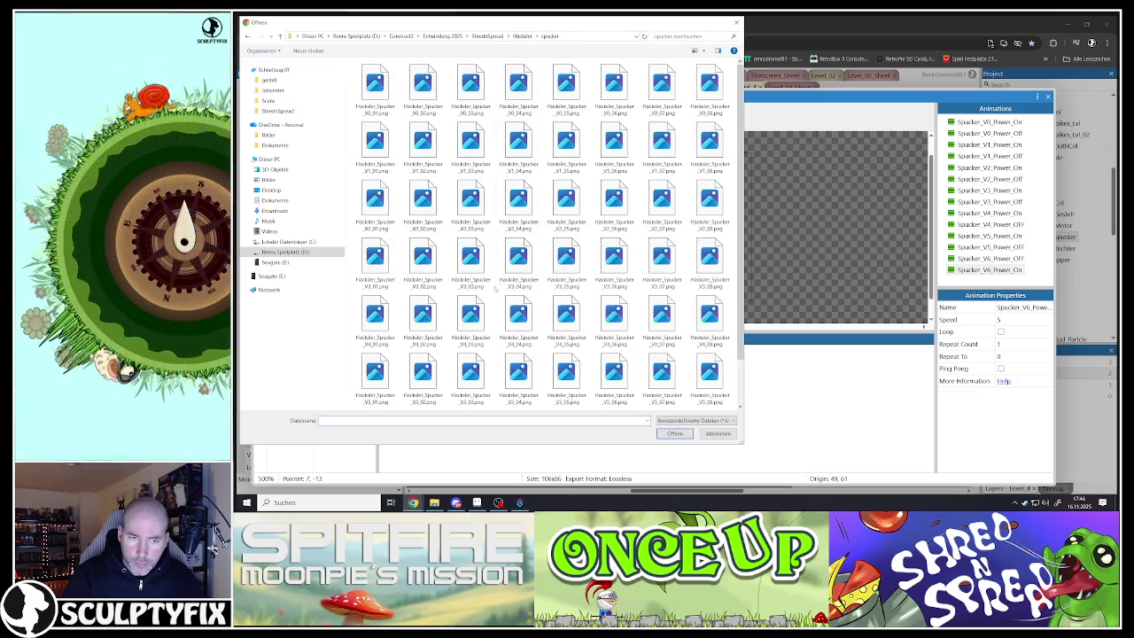
pyautogui.scroll(-1, 495, 287)
pyautogui.click(374, 377)
pyautogui.keyDown('shift'); pyautogui.click(709, 377); pyautogui.keyUp('shift')
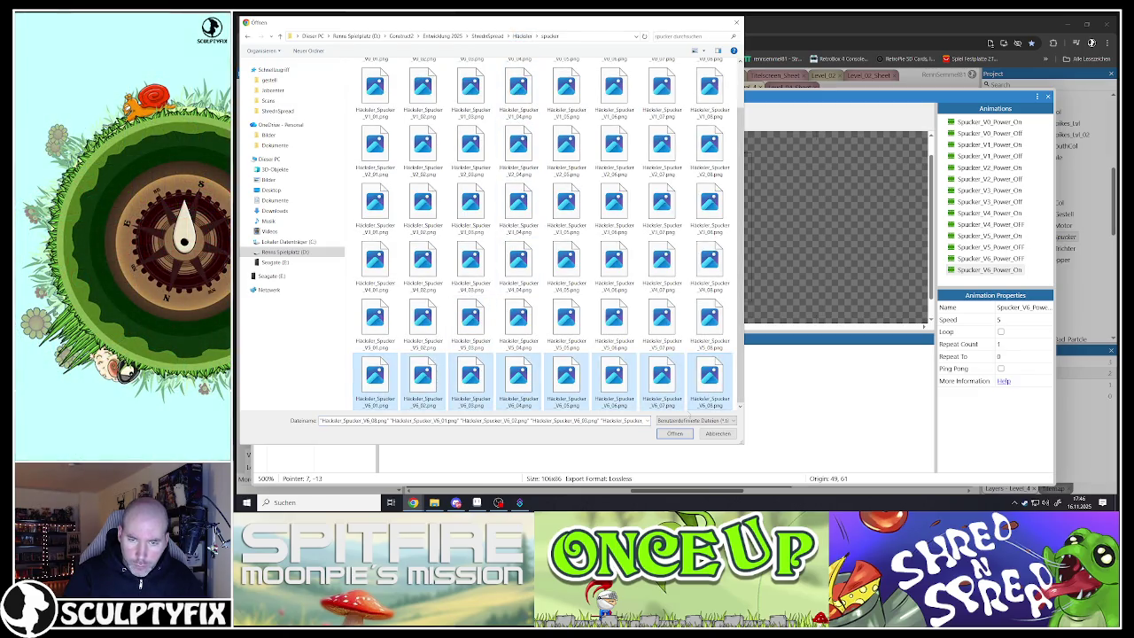
pyautogui.doubleClick(620, 381)
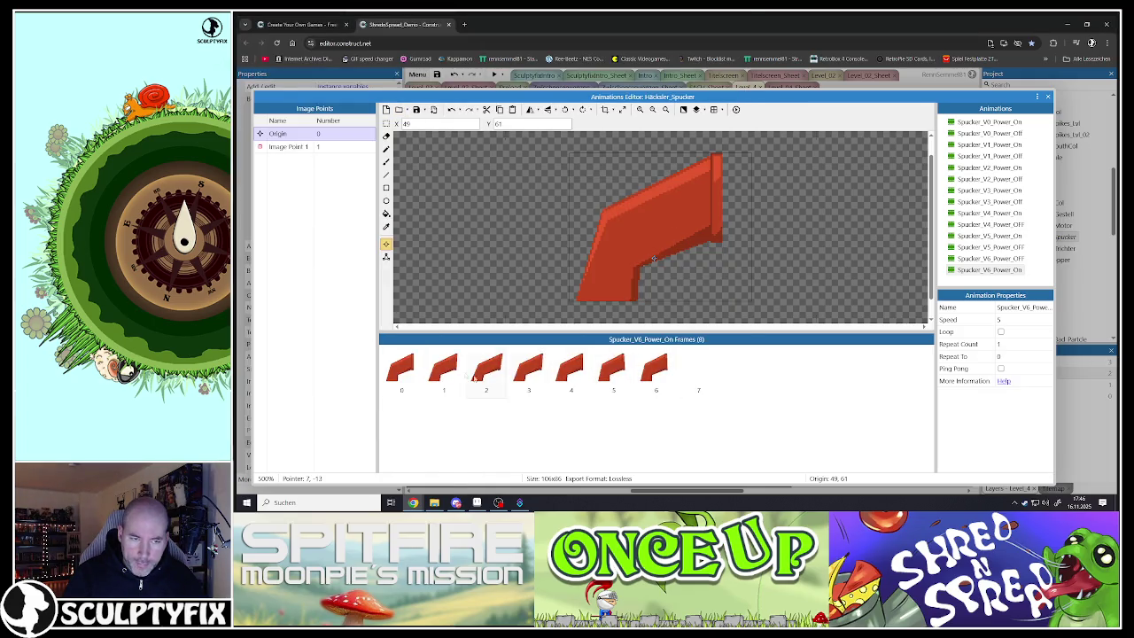
# Drag three collision polygon points onto the chute's corners on frame 0
pyautogui.click(386, 256)
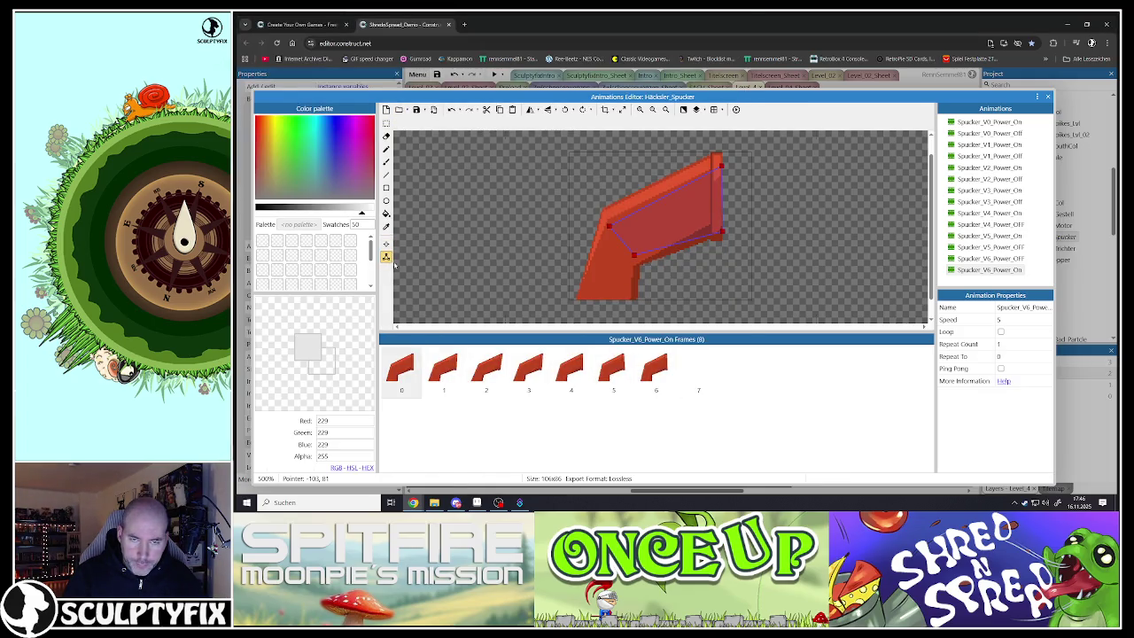
pyautogui.moveTo(609, 228); pyautogui.dragTo(605, 216)
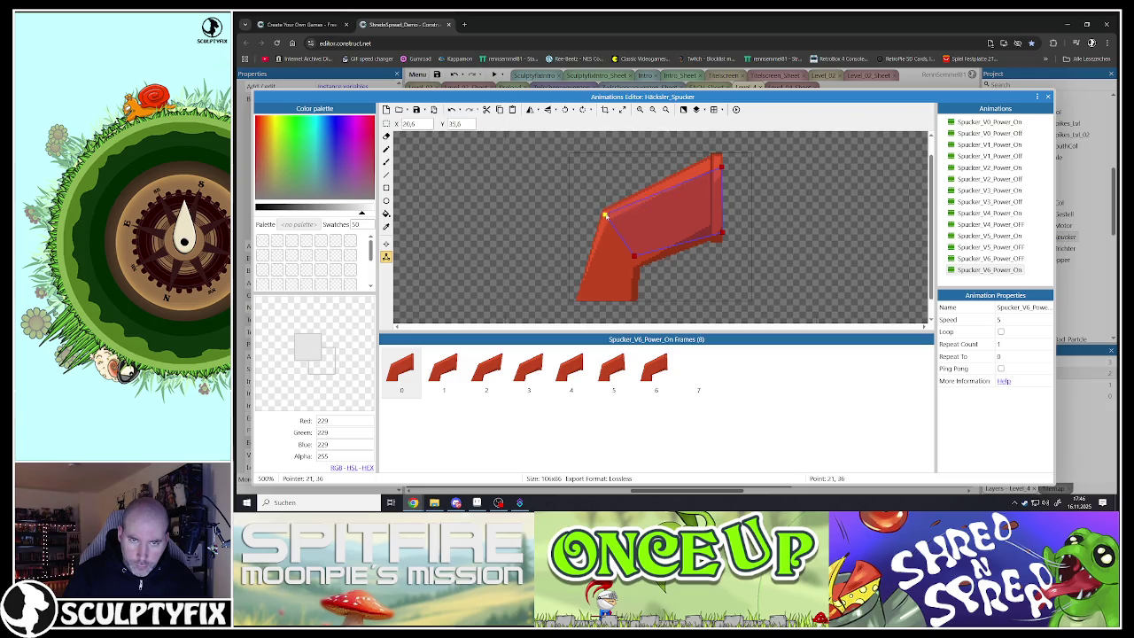
pyautogui.moveTo(635, 261); pyautogui.dragTo(638, 270)
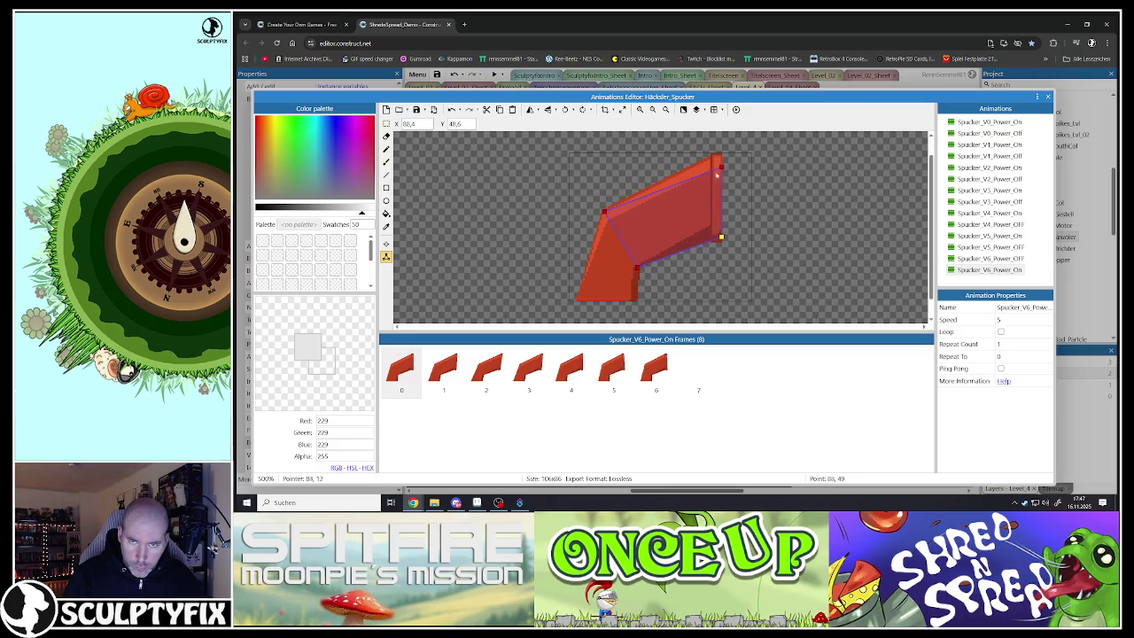
pyautogui.moveTo(718, 165); pyautogui.dragTo(721, 157)
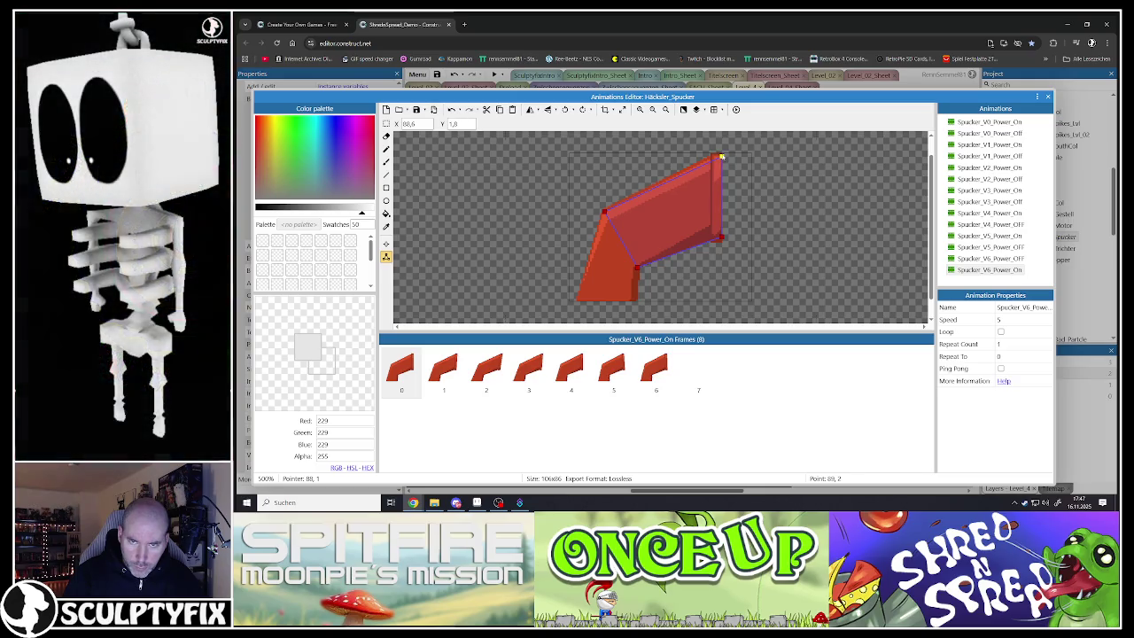
# Apply the polygon to the whole Spucker_V6_Power_On animation and nudge frame 1's top-right point
pyautogui.rightClick(410, 368)
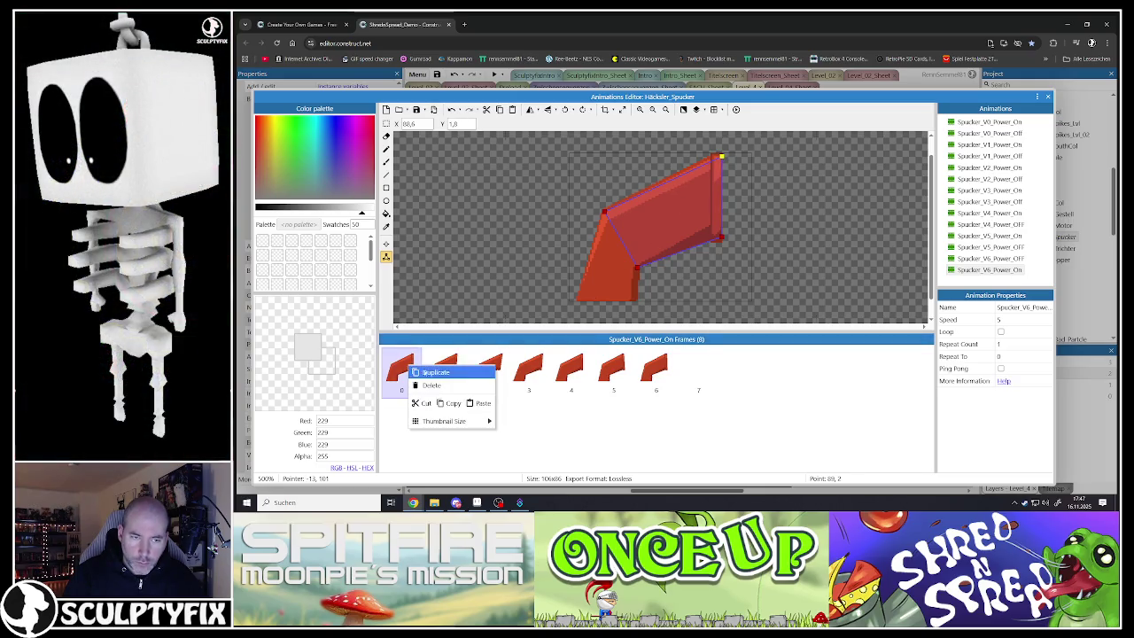
pyautogui.rightClick(650, 246)
pyautogui.click(680, 349)
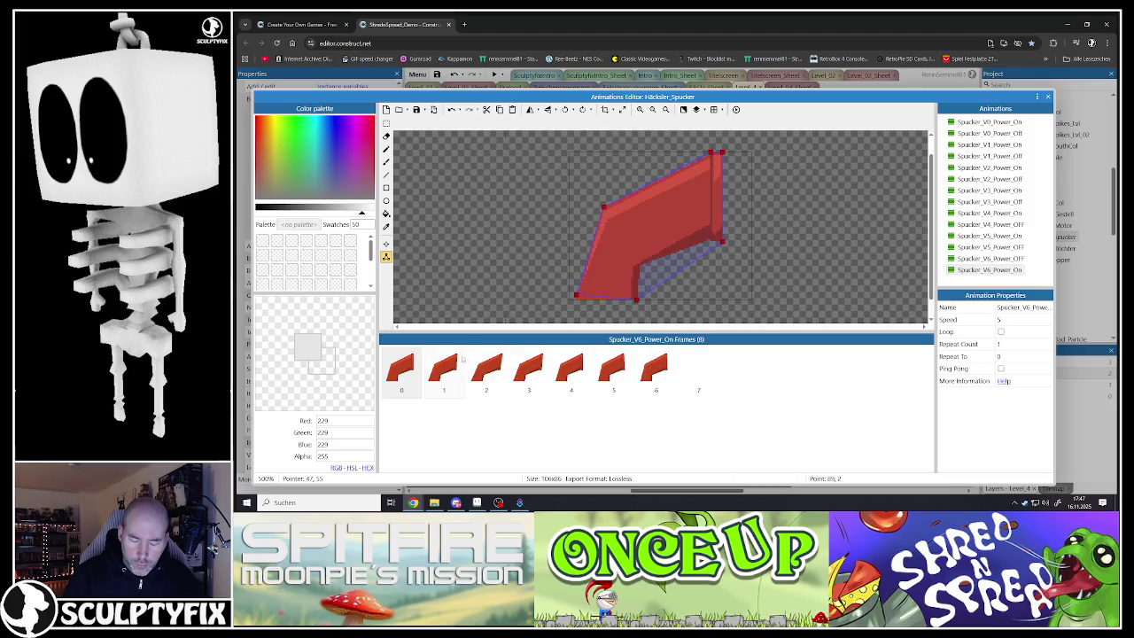
pyautogui.hotkey('ctrl', 'z')
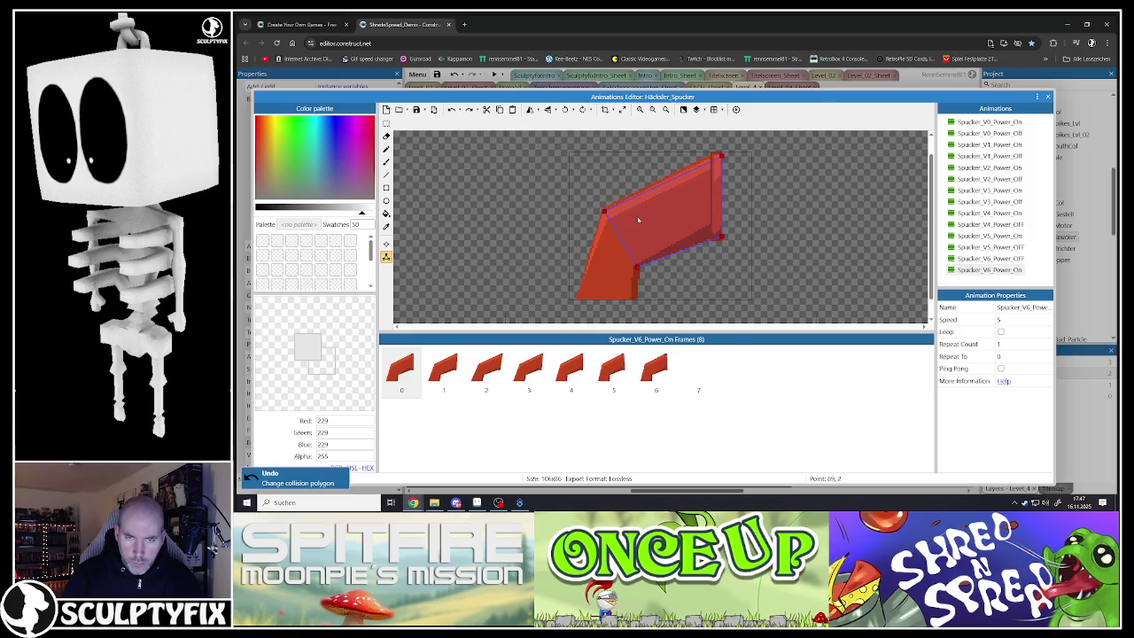
pyautogui.rightClick(637, 217)
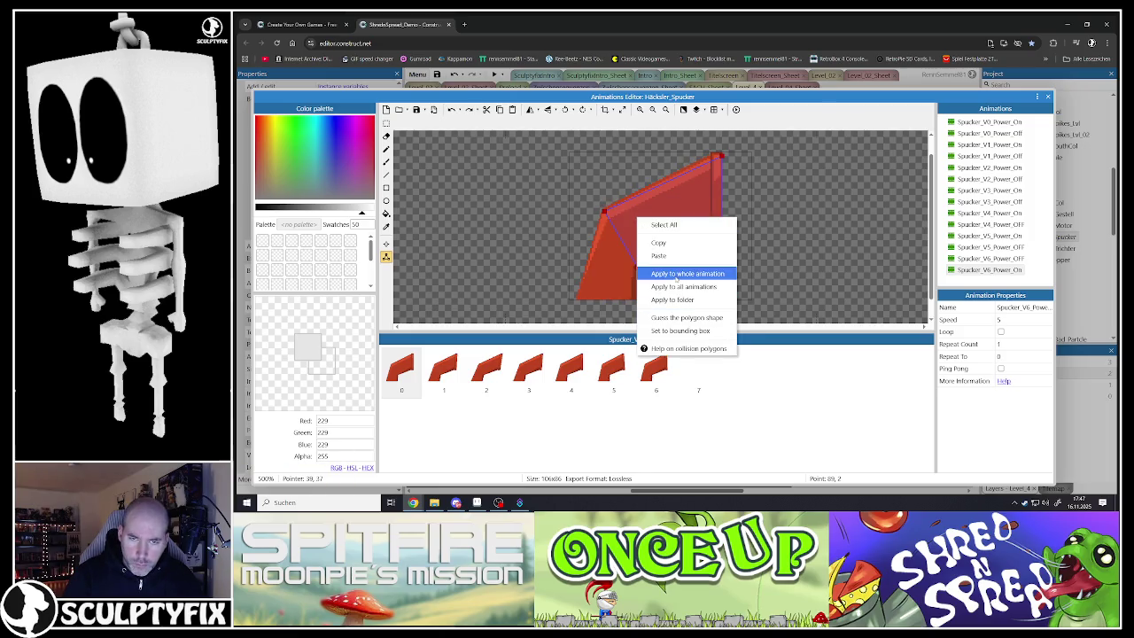
pyautogui.click(666, 318)
pyautogui.click(400, 370)
pyautogui.click(443, 371)
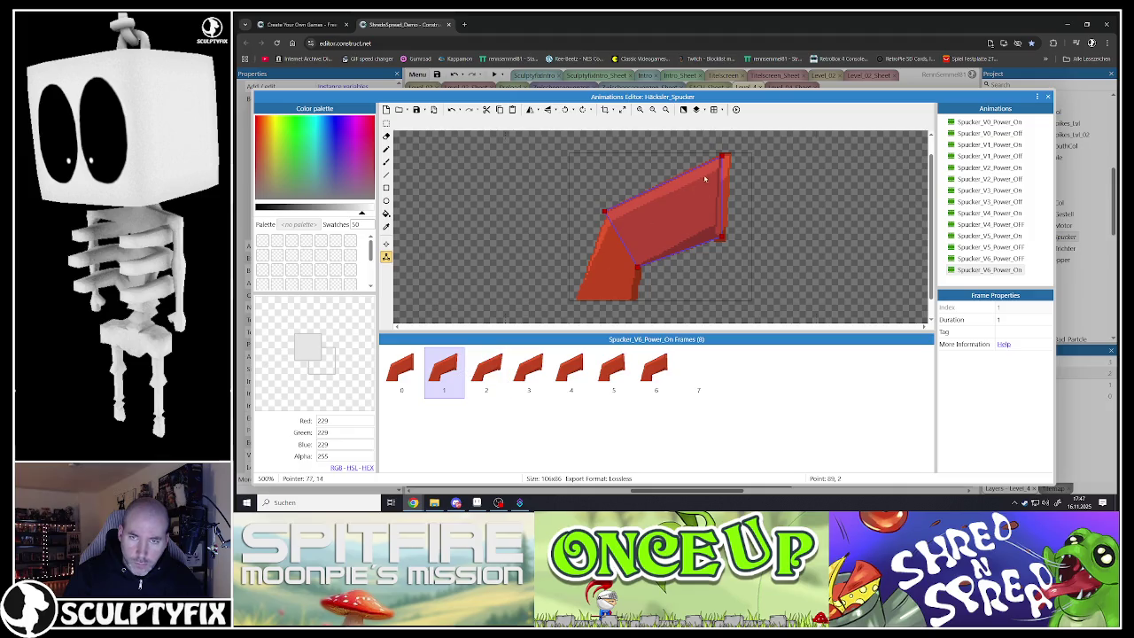
pyautogui.moveTo(721, 162); pyautogui.dragTo(725, 156)
# Refit the collision polygon vertices to the chute on frames 1, 2 and 3
pyautogui.moveTo(720, 237); pyautogui.dragTo(725, 240)
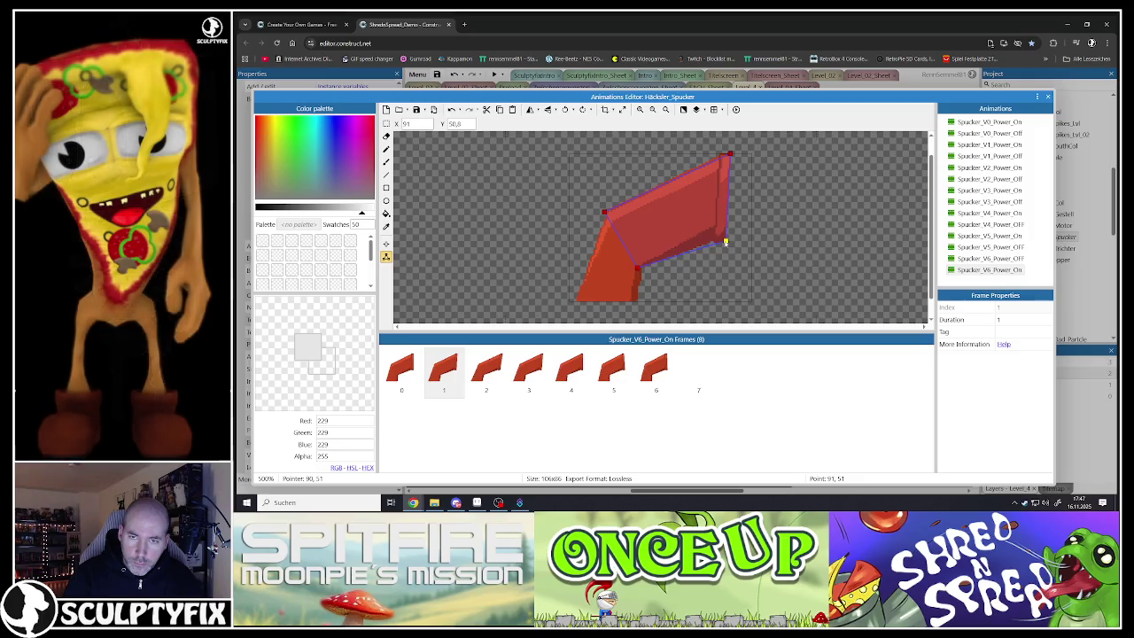
pyautogui.click(483, 373)
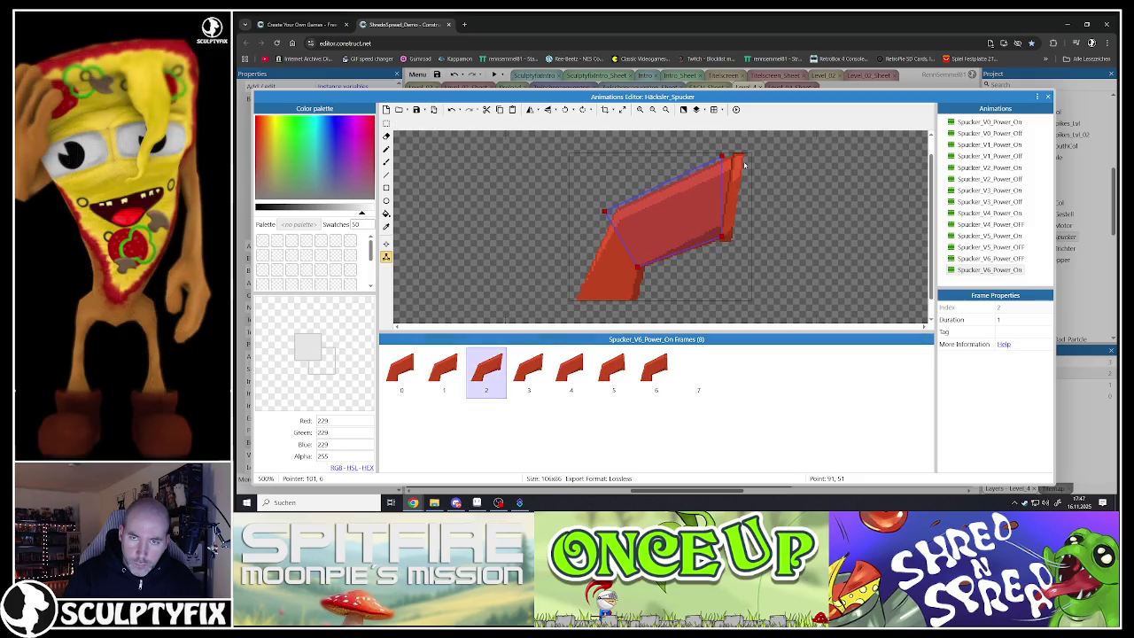
pyautogui.moveTo(604, 210); pyautogui.dragTo(617, 214)
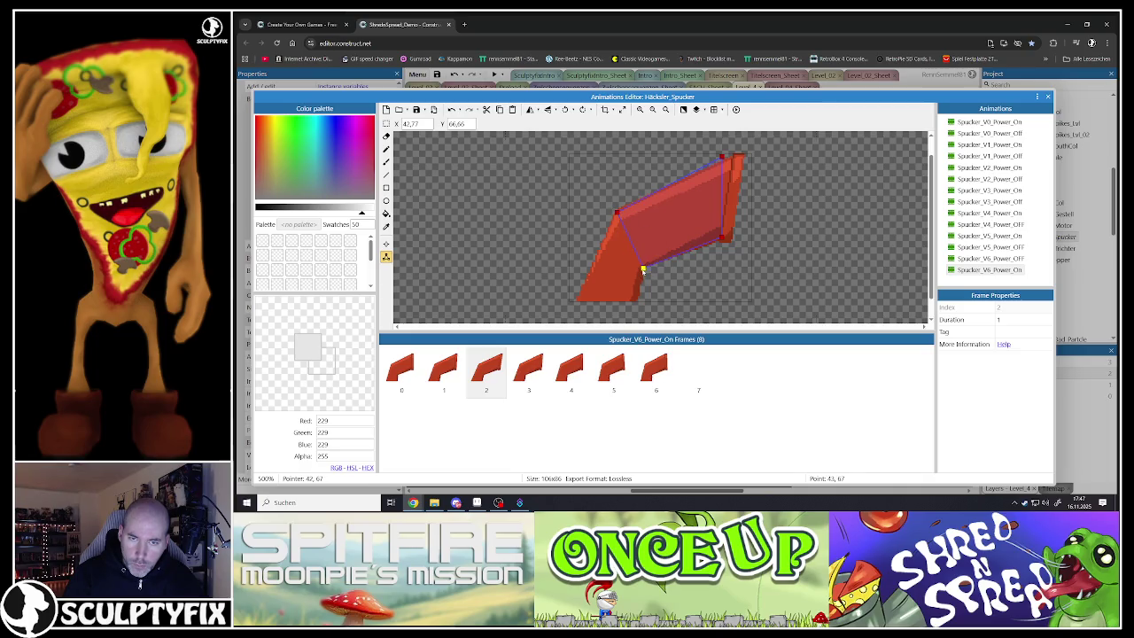
pyautogui.moveTo(722, 238); pyautogui.dragTo(729, 236)
pyautogui.click(528, 370)
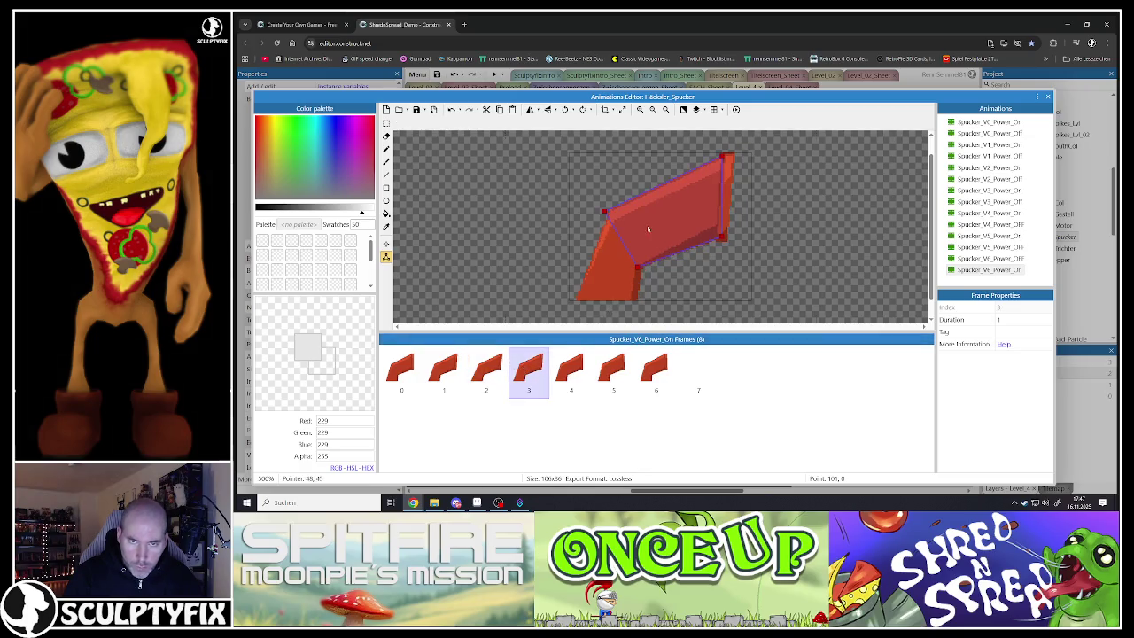
pyautogui.click(609, 213)
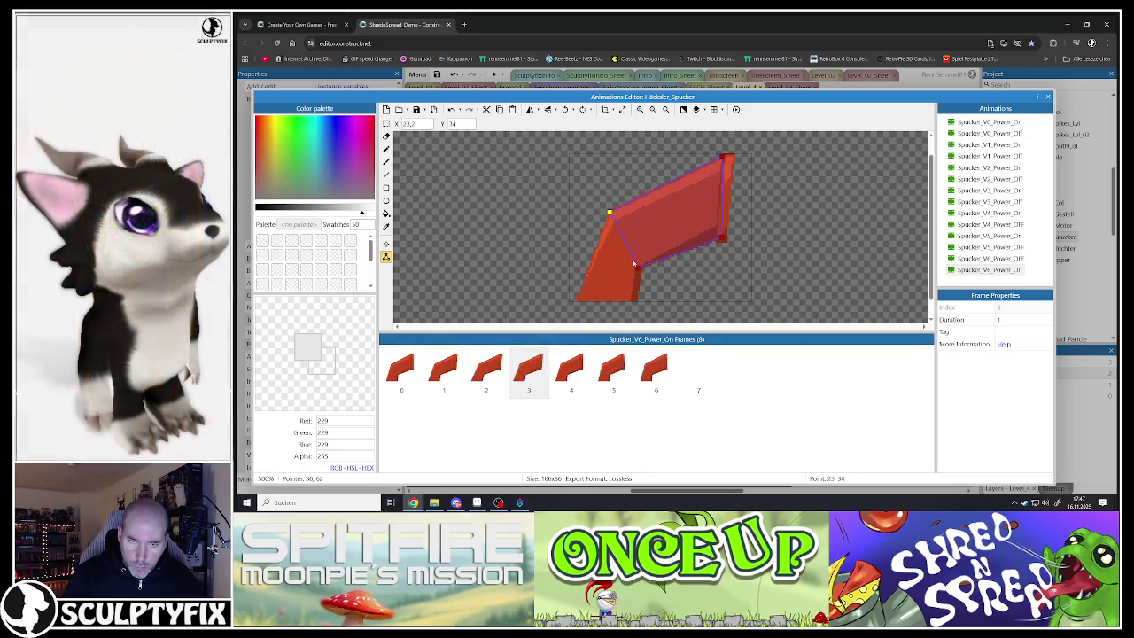
pyautogui.moveTo(637, 269); pyautogui.dragTo(641, 269)
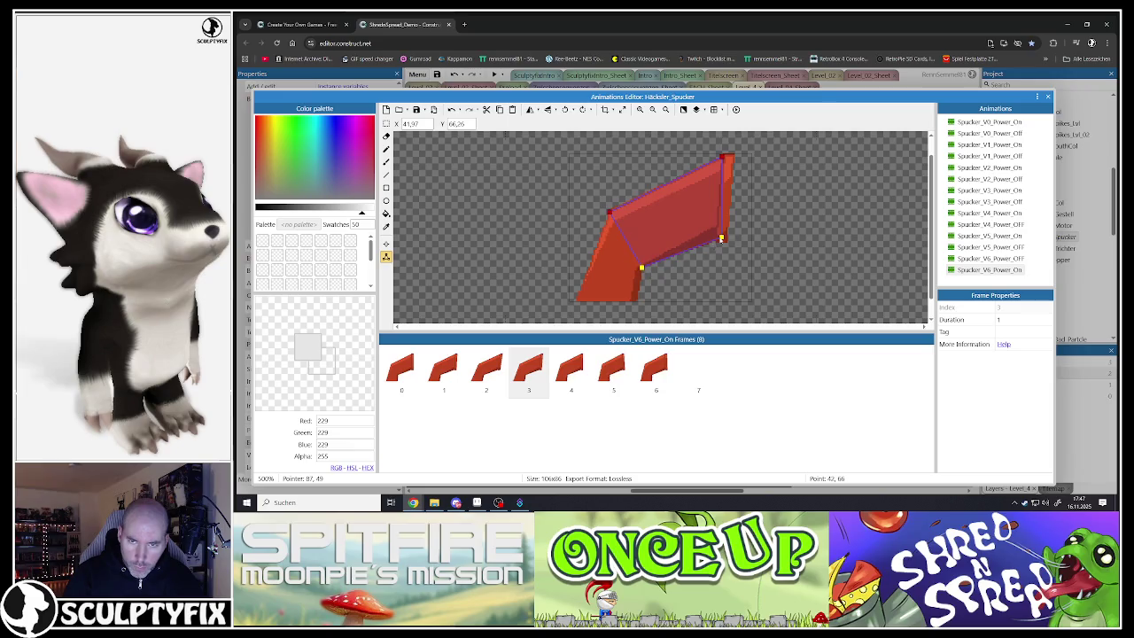
pyautogui.moveTo(723, 157); pyautogui.dragTo(728, 158)
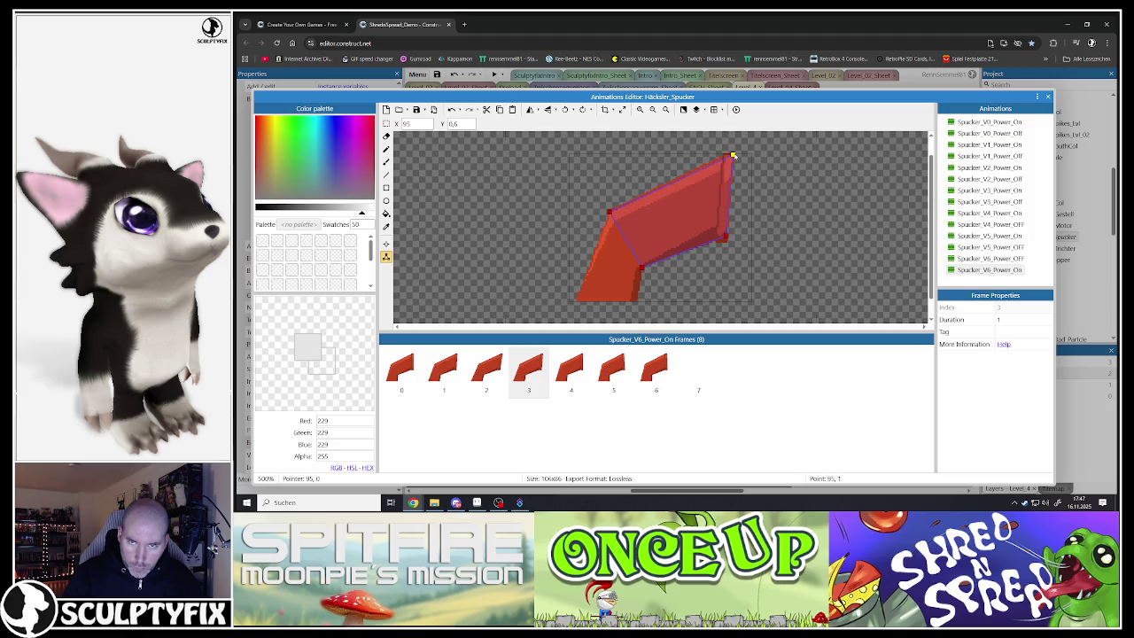
# Adjust the collision polygon points on frames 4, 5 and 6 to match the chute
pyautogui.click(582, 352)
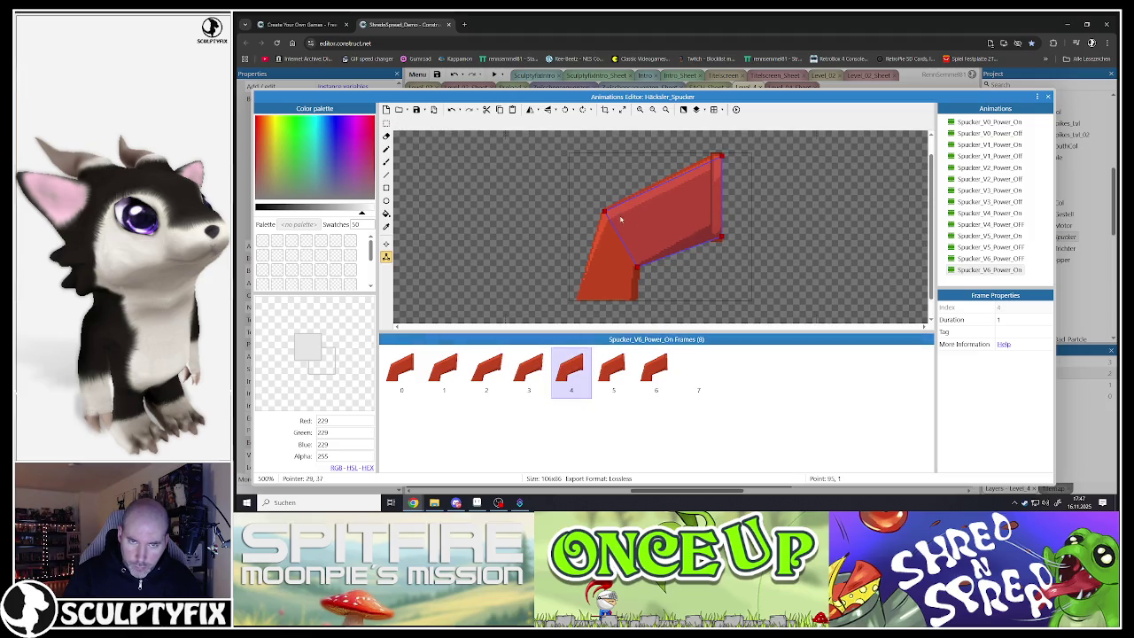
pyautogui.click(721, 156)
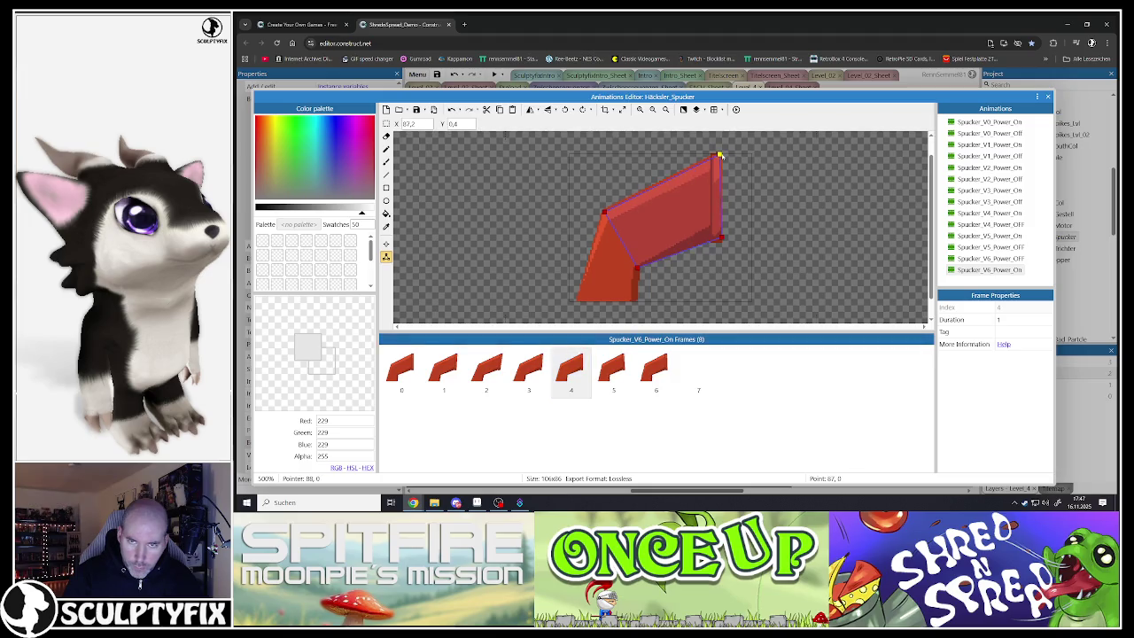
pyautogui.click(613, 367)
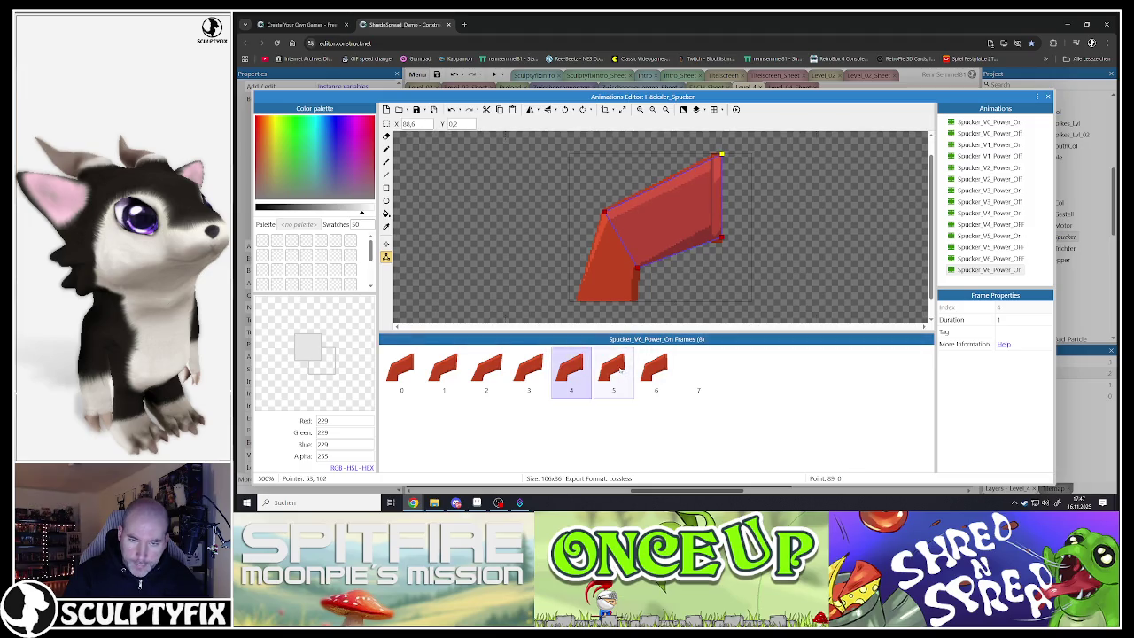
pyautogui.click(601, 212)
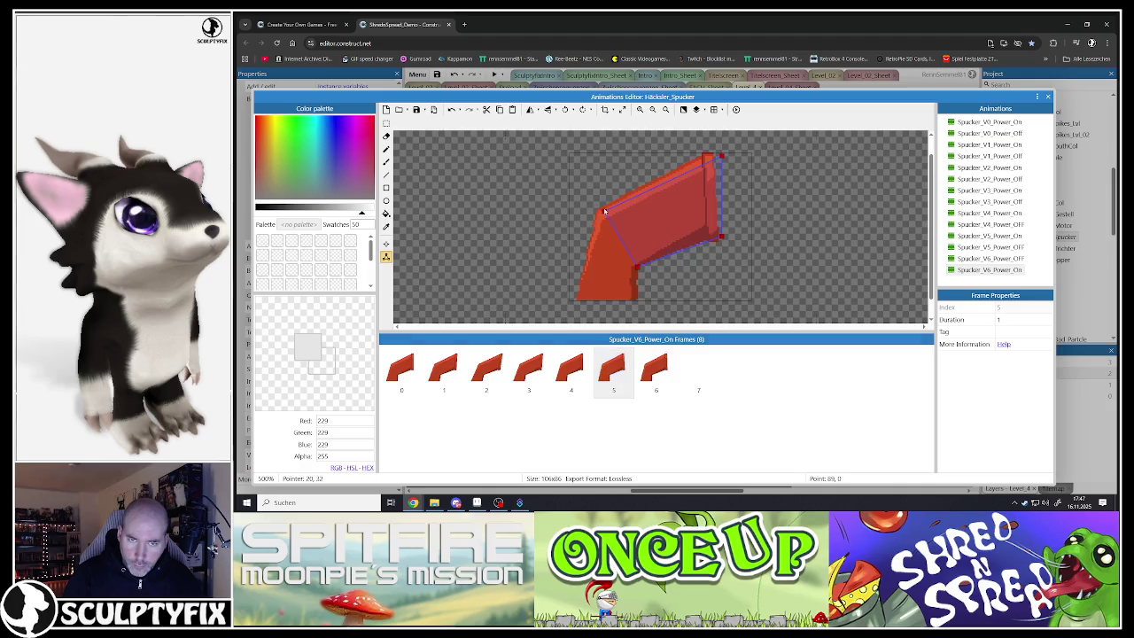
pyautogui.moveTo(600, 212); pyautogui.dragTo(598, 213)
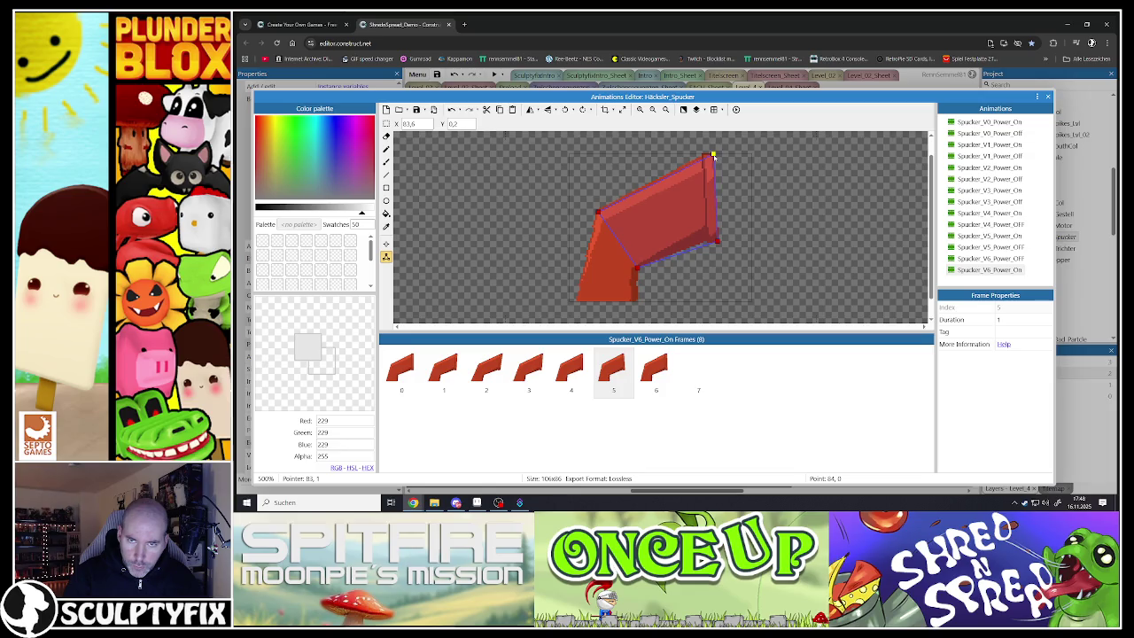
pyautogui.click(650, 371)
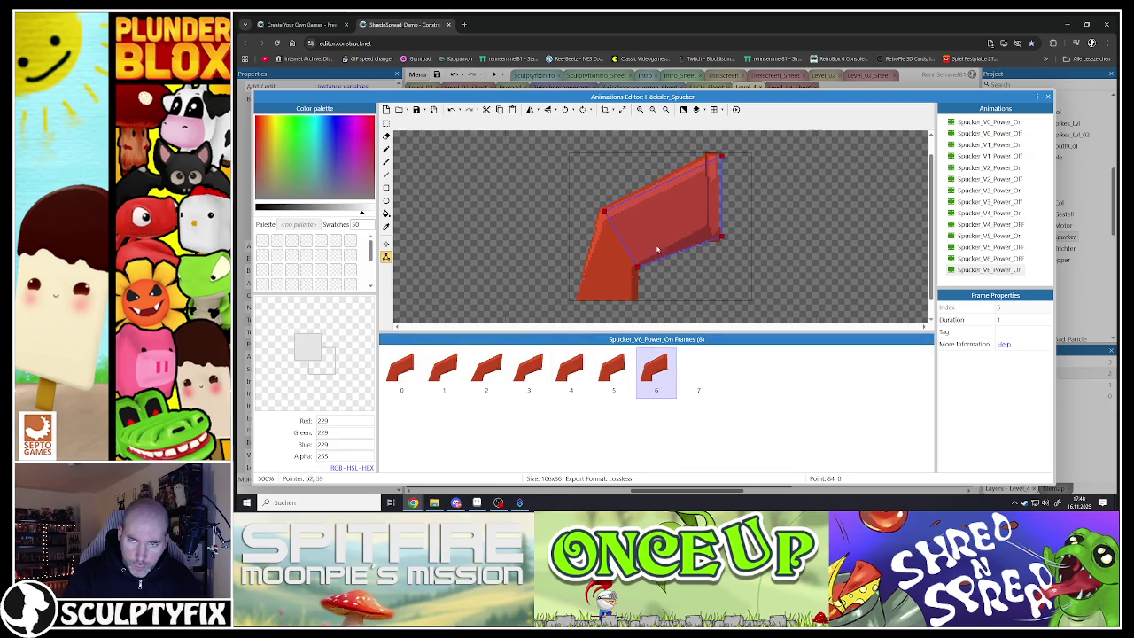
pyautogui.click(602, 211)
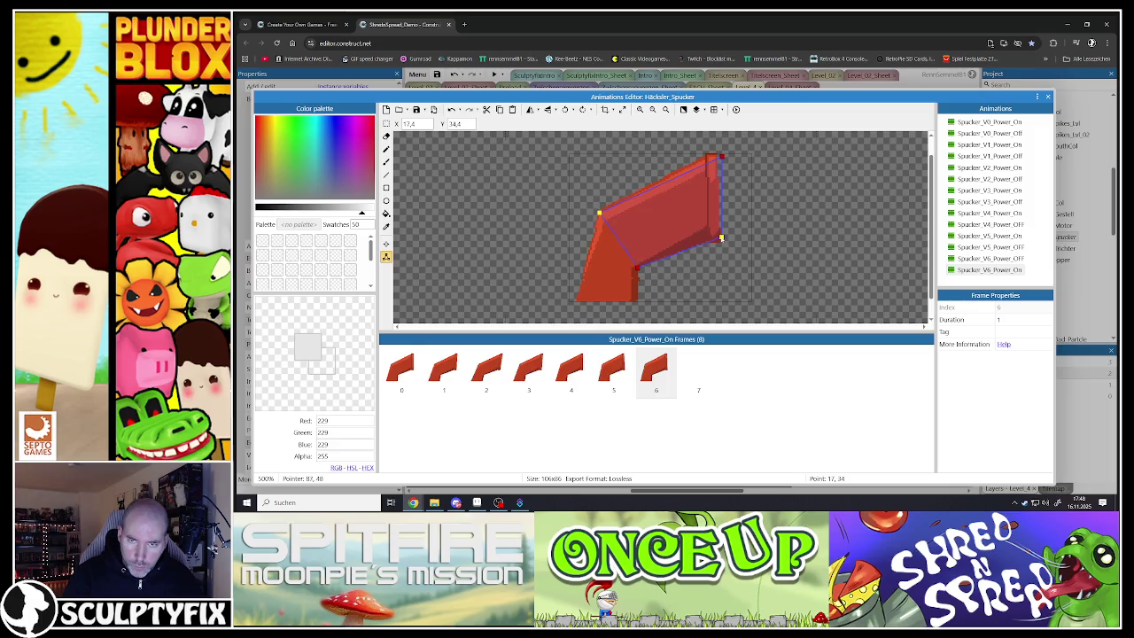
pyautogui.moveTo(724, 161); pyautogui.dragTo(715, 154)
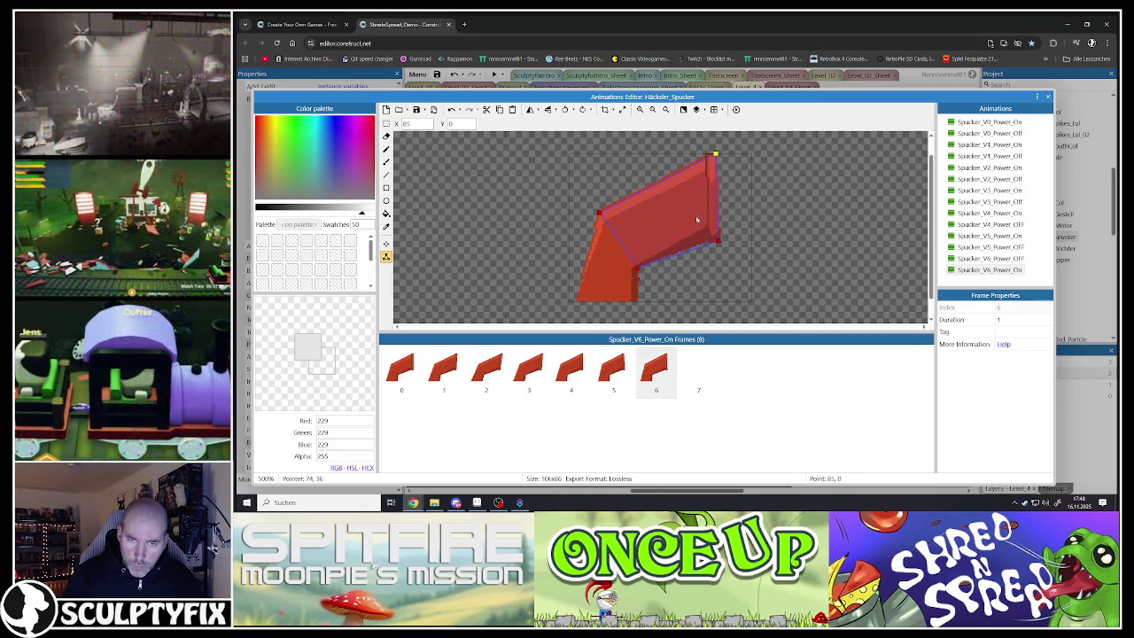
# Review each frame's polygon back to frame 0 and preview the animation
pyautogui.click(597, 359)
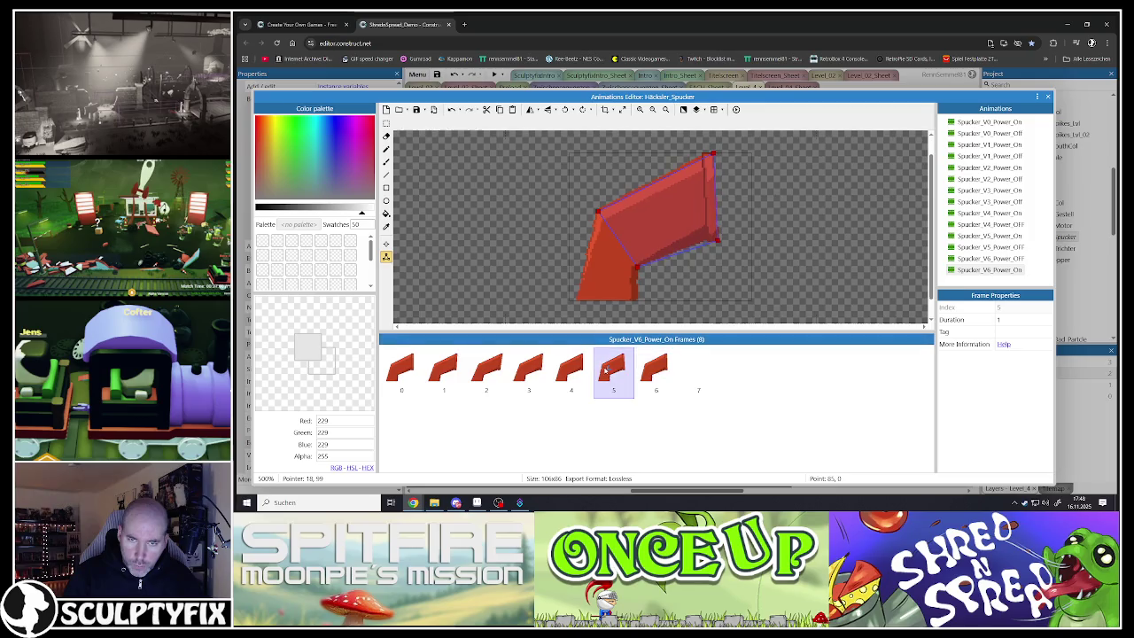
pyautogui.click(563, 368)
pyautogui.click(532, 374)
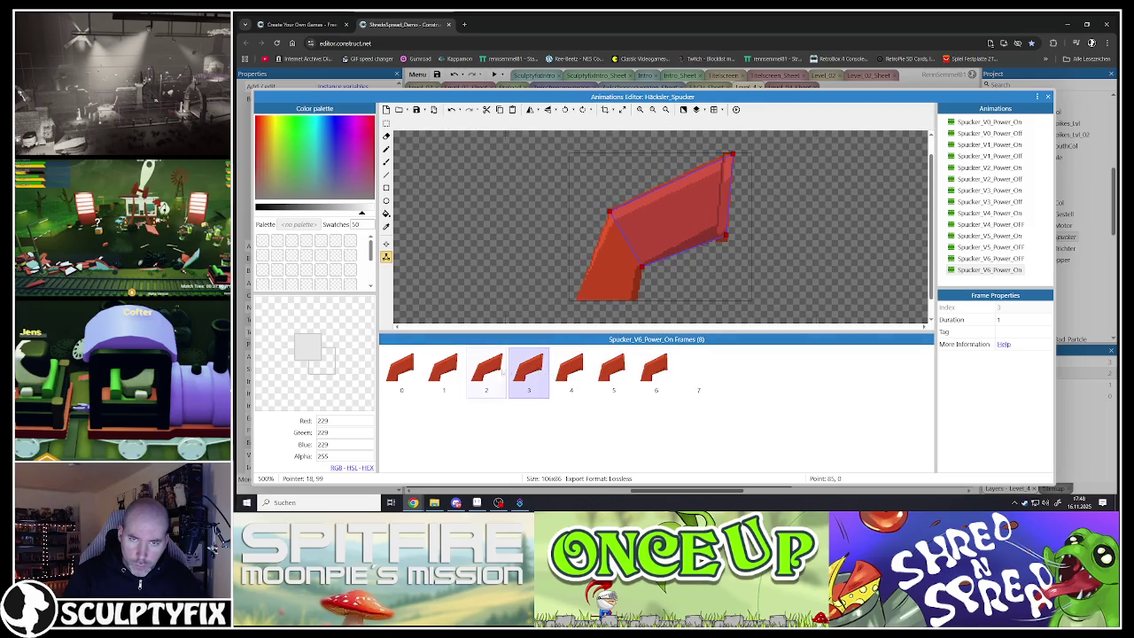
pyautogui.click(447, 370)
pyautogui.click(403, 371)
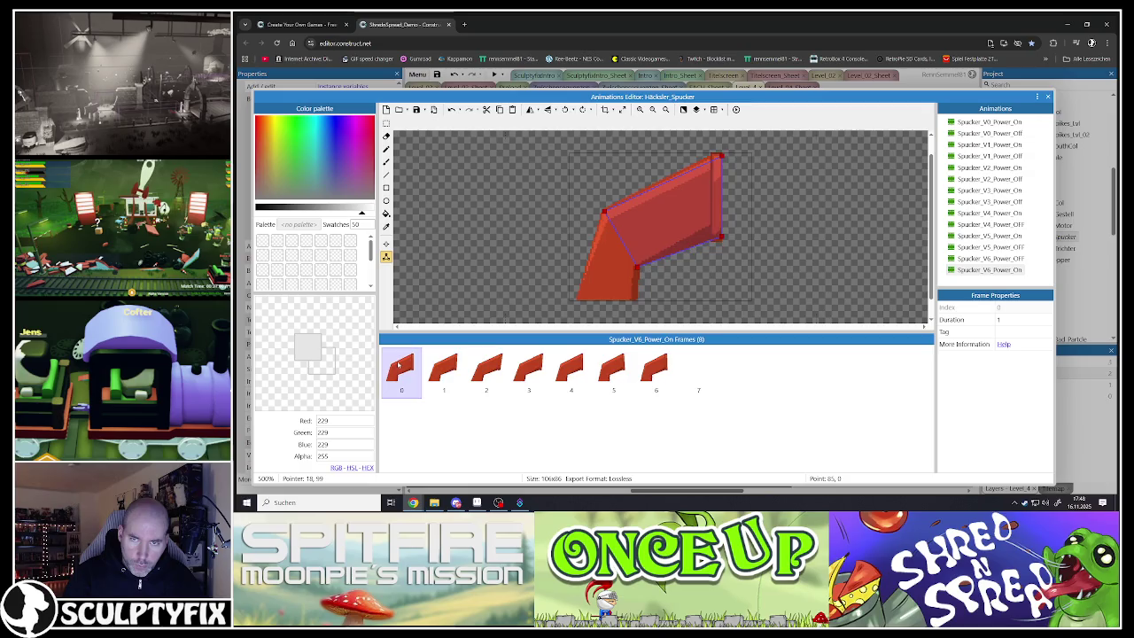
pyautogui.click(733, 110)
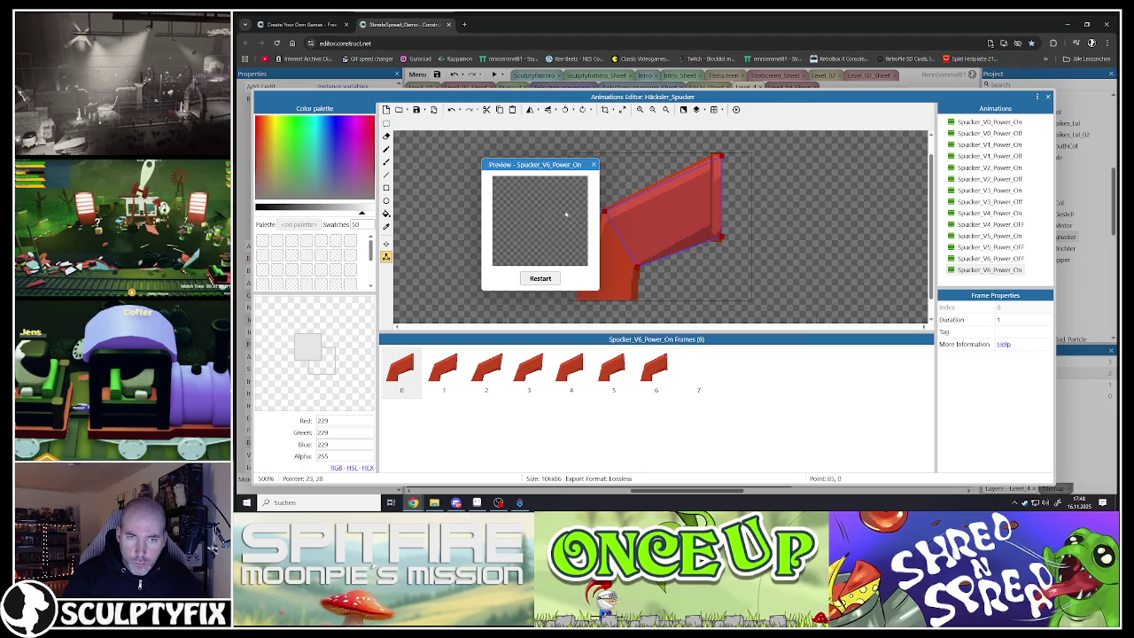
pyautogui.click(593, 166)
# Delete the empty frame 7 and edit Spucker_V6_Power_On's Speed property
pyautogui.click(697, 372)
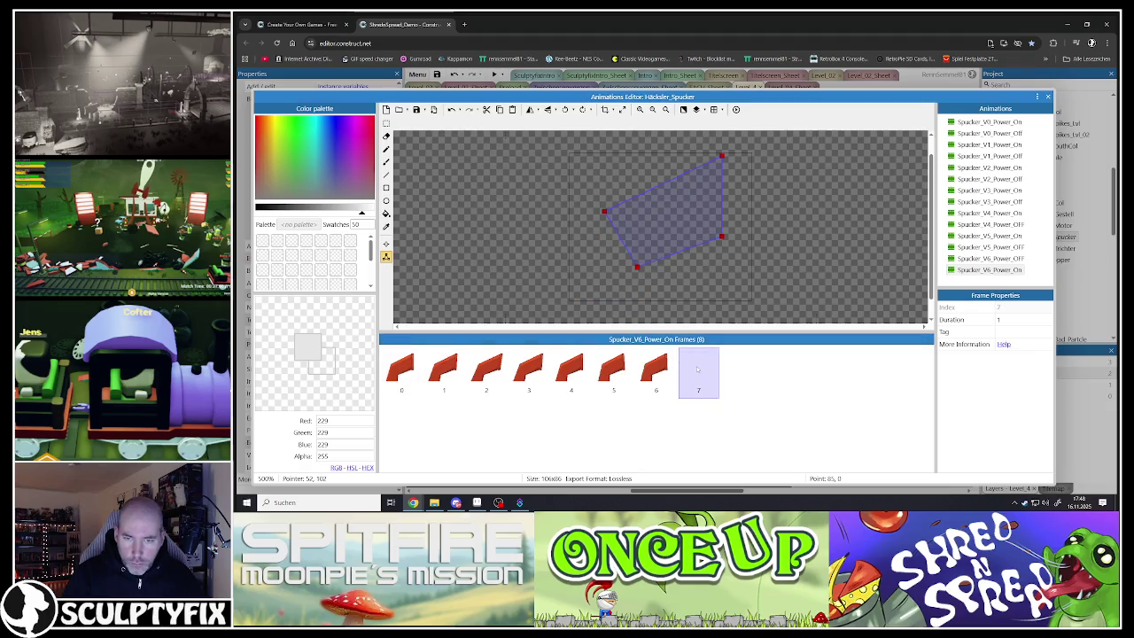
pyautogui.press('Delete')
pyautogui.click(989, 269)
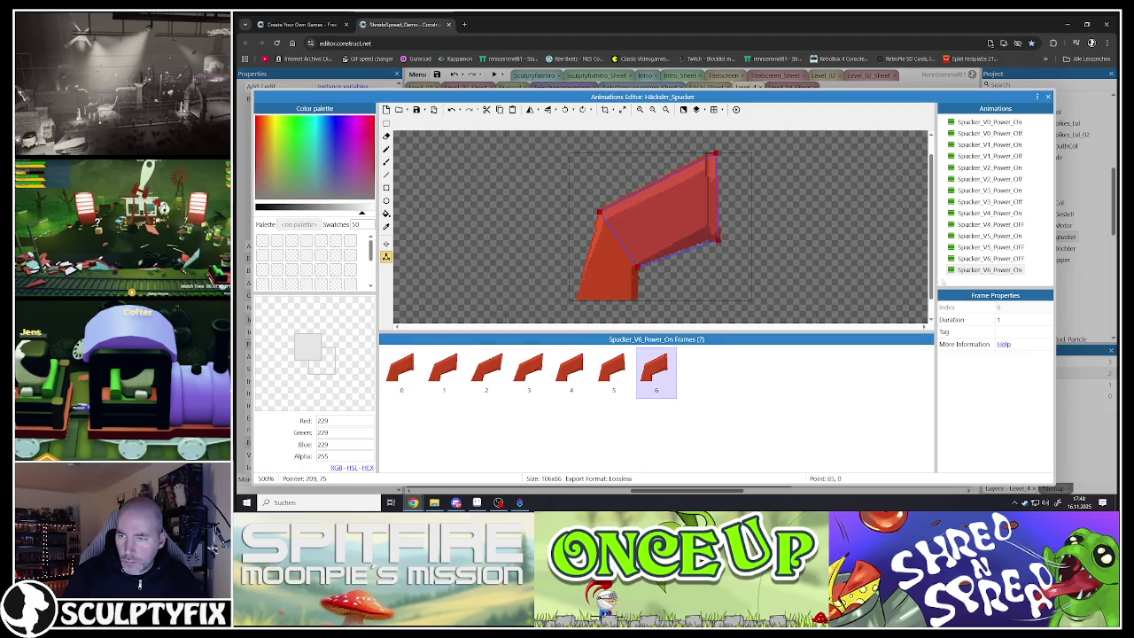
pyautogui.click(1005, 319)
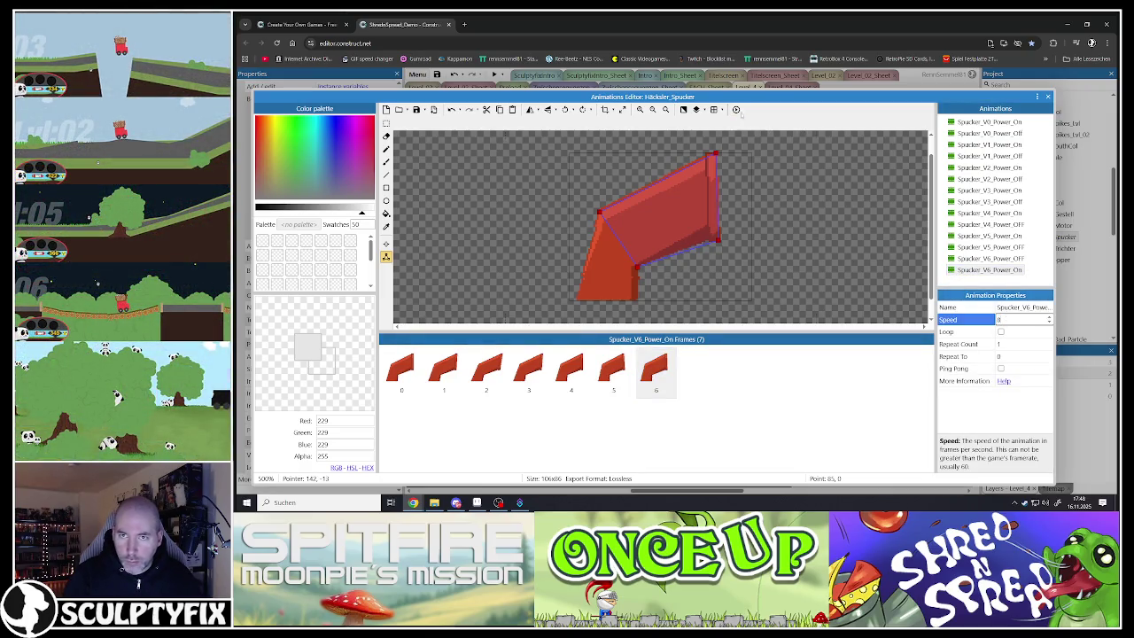
# Preview the animation at its new speed and set an option on the Origin image point
pyautogui.click(735, 109)
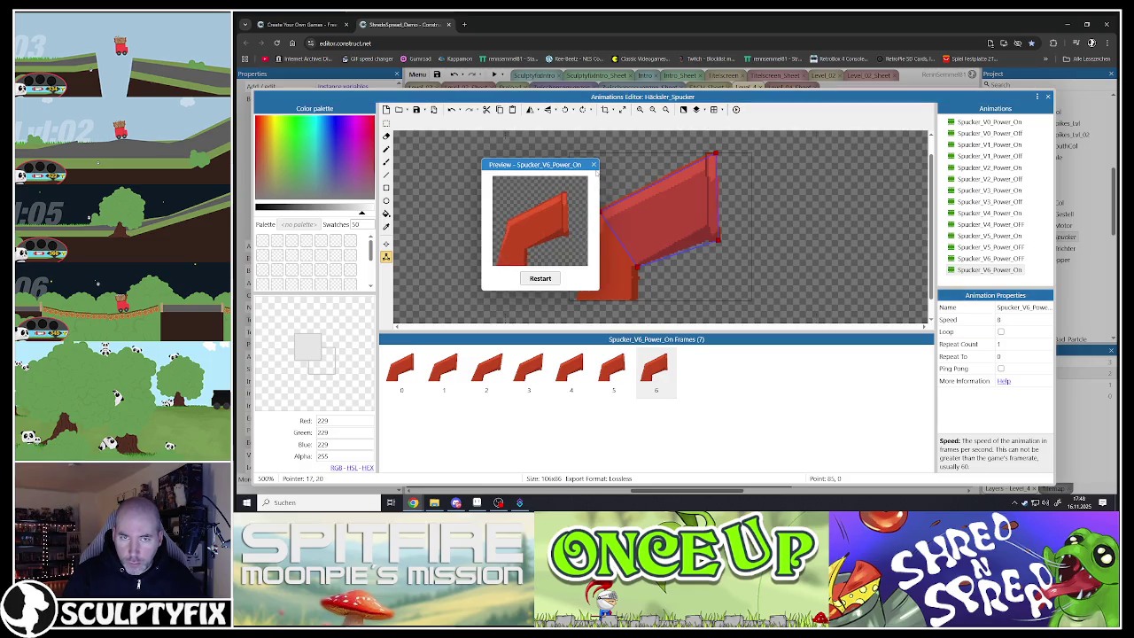
pyautogui.click(594, 164)
pyautogui.click(386, 243)
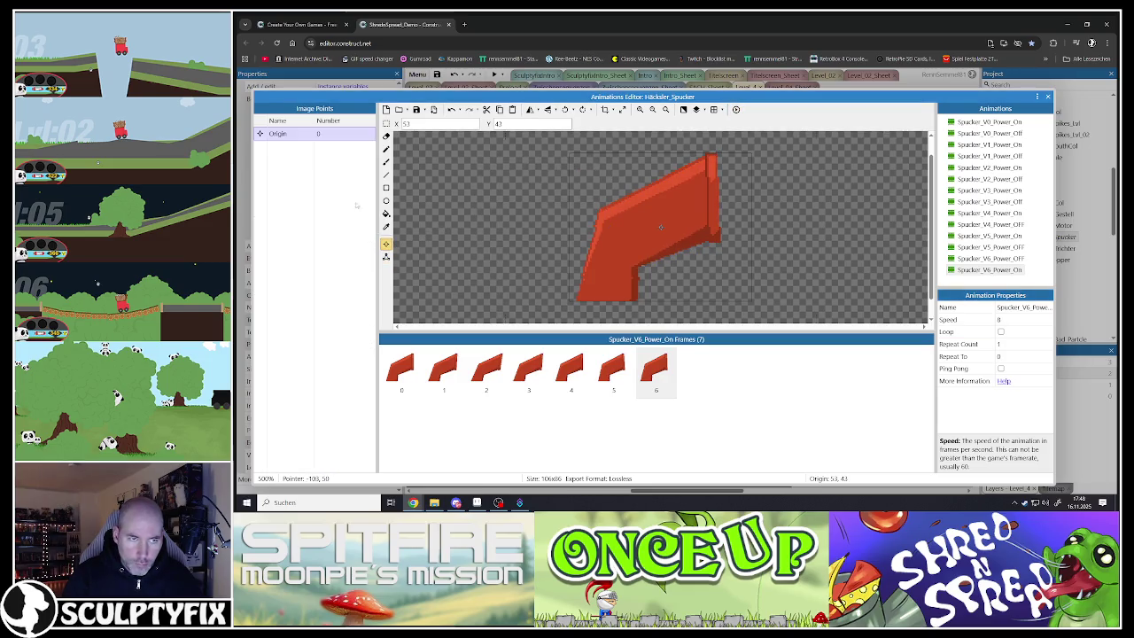
pyautogui.rightClick(309, 137)
pyautogui.click(346, 160)
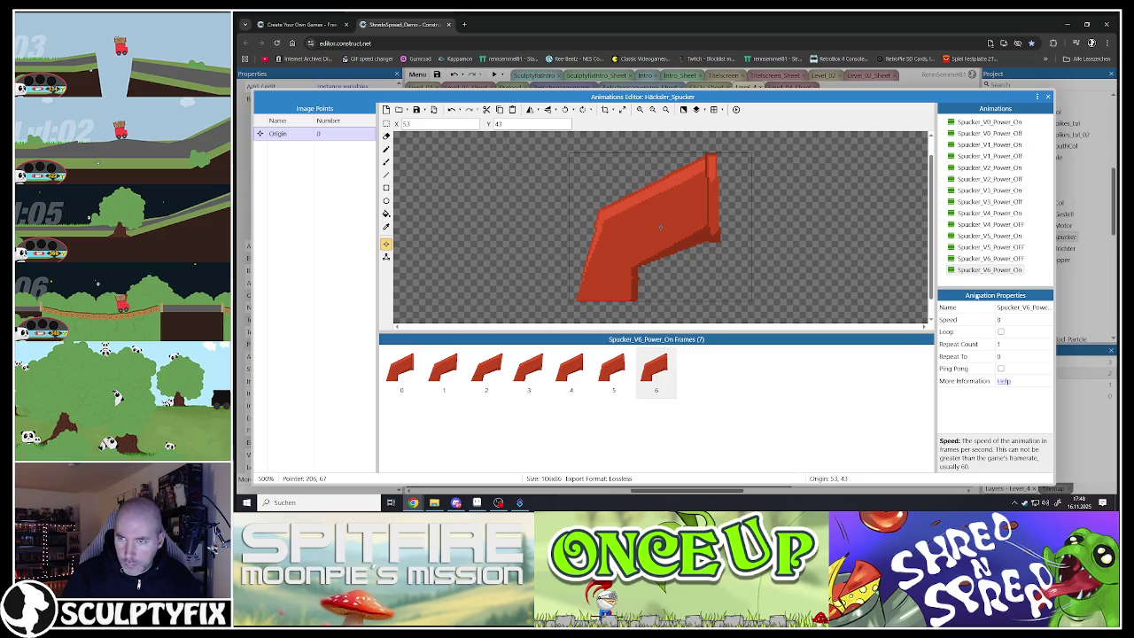
# Turn on Loop for Spucker_V6_Power_On and Spucker_V5_Power_On
pyautogui.click(982, 271)
pyautogui.click(999, 331)
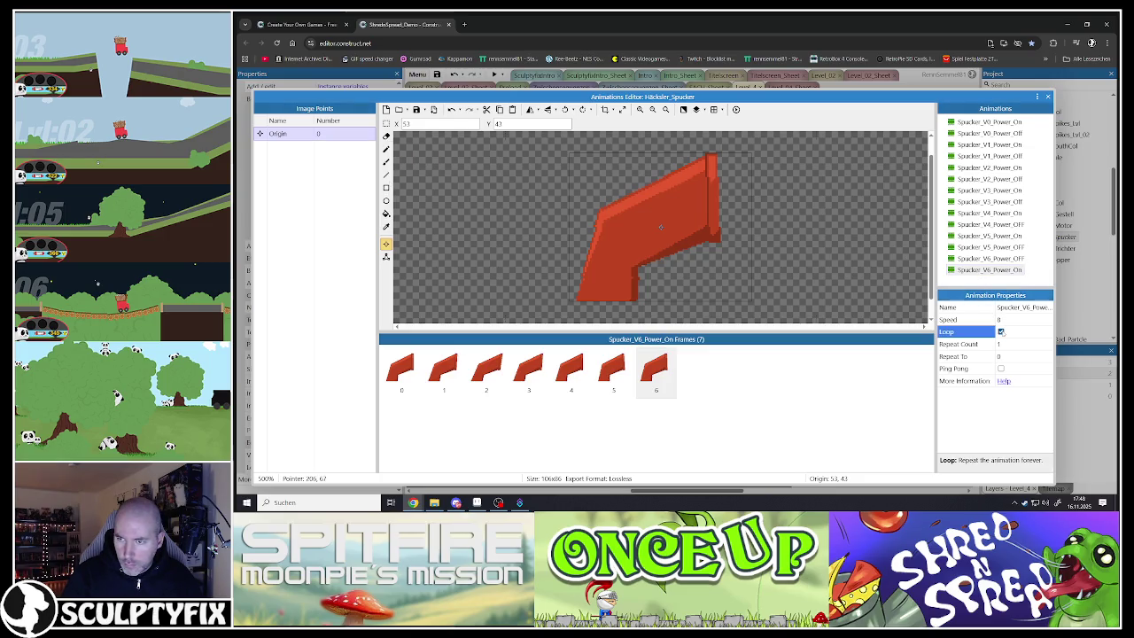
pyautogui.click(989, 258)
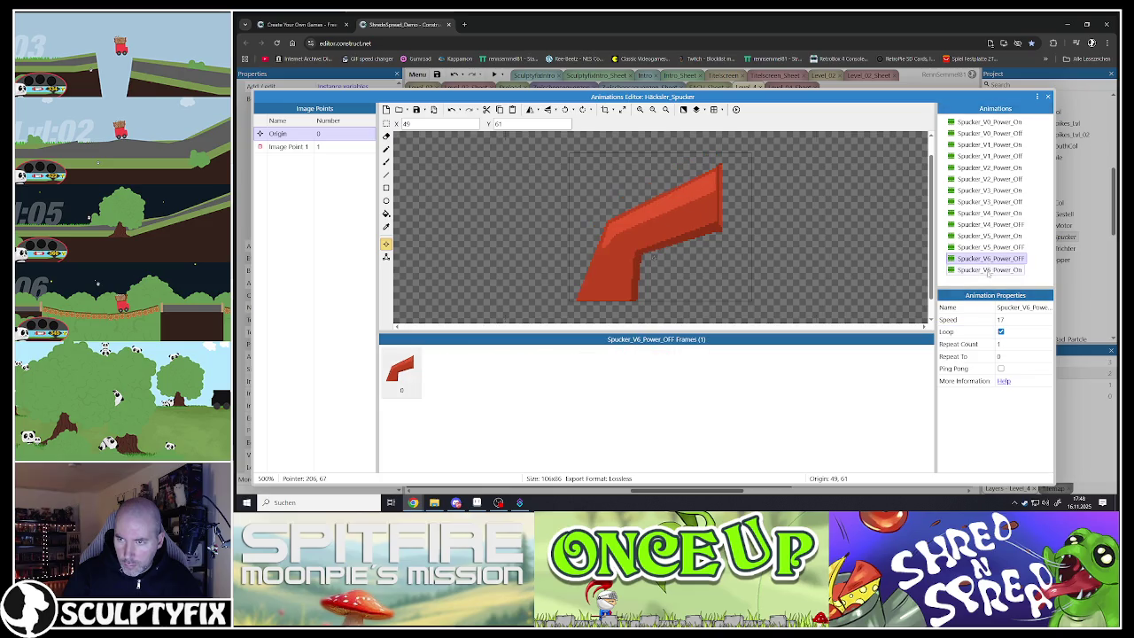
pyautogui.click(988, 248)
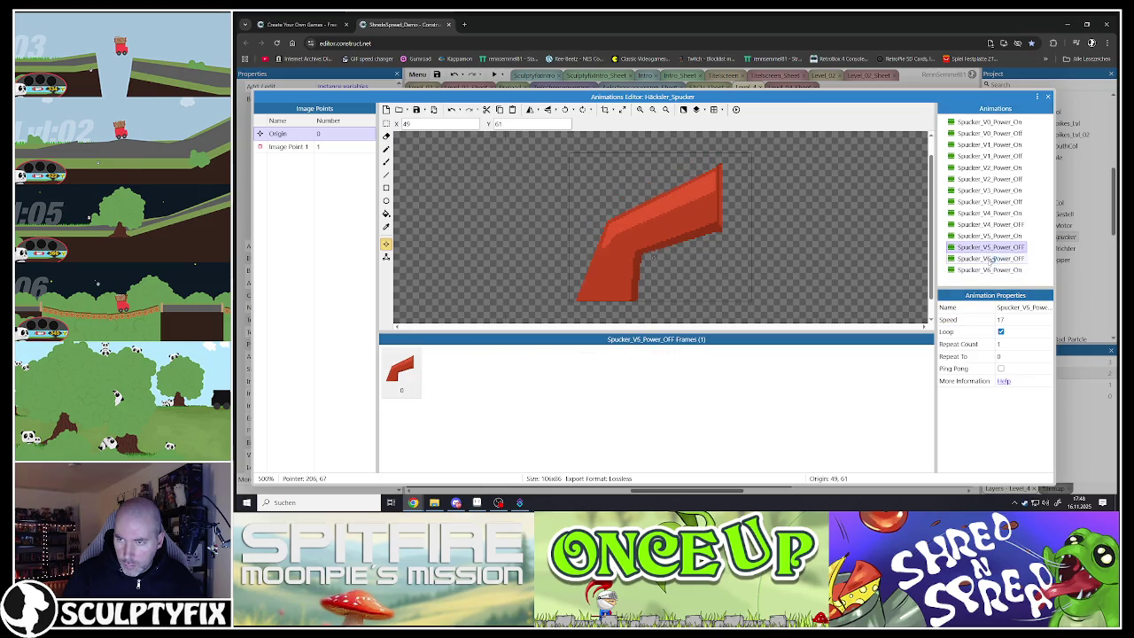
pyautogui.click(989, 235)
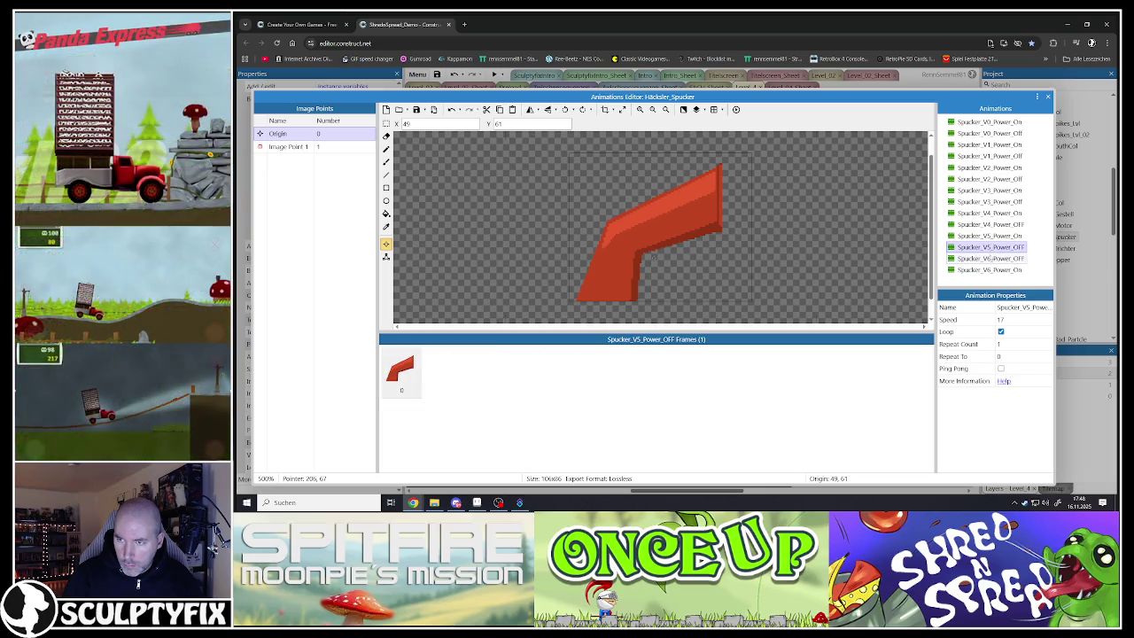
pyautogui.click(988, 258)
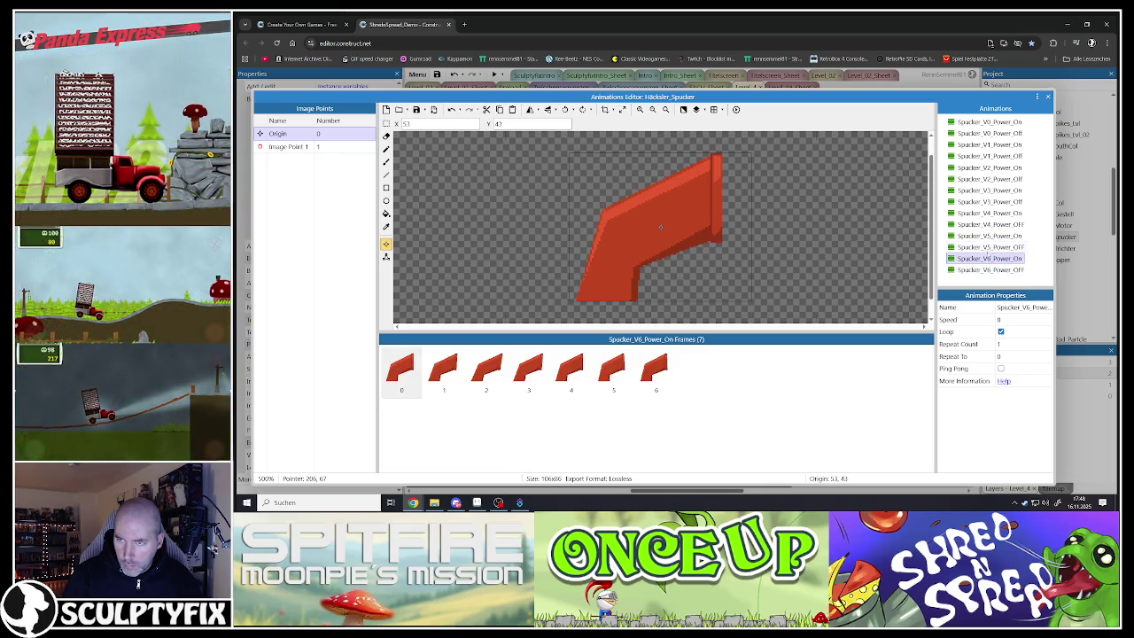
pyautogui.click(989, 236)
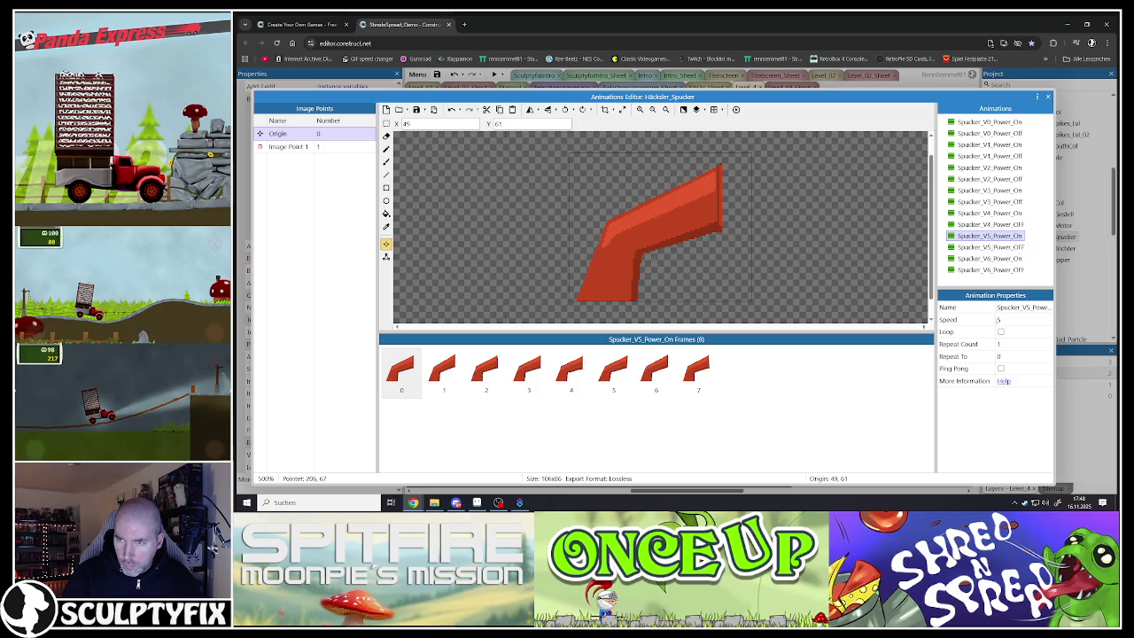
pyautogui.click(1000, 332)
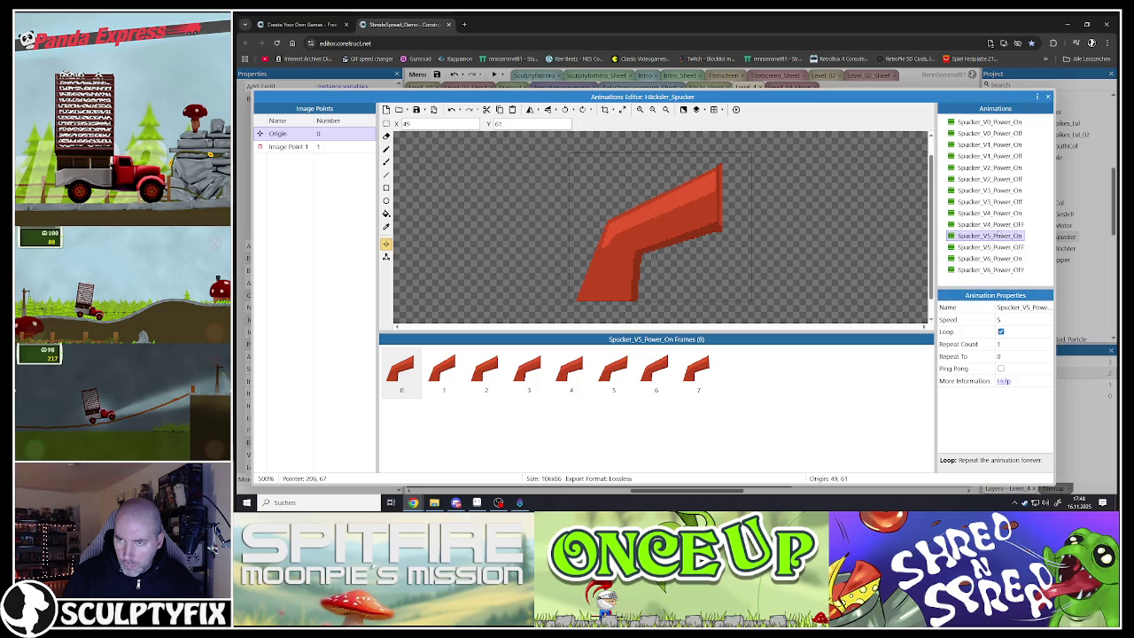
# Look over the V3 and V4 animations and turn off looping for Spucker_V4_Power_OFF
pyautogui.click(988, 224)
pyautogui.click(989, 214)
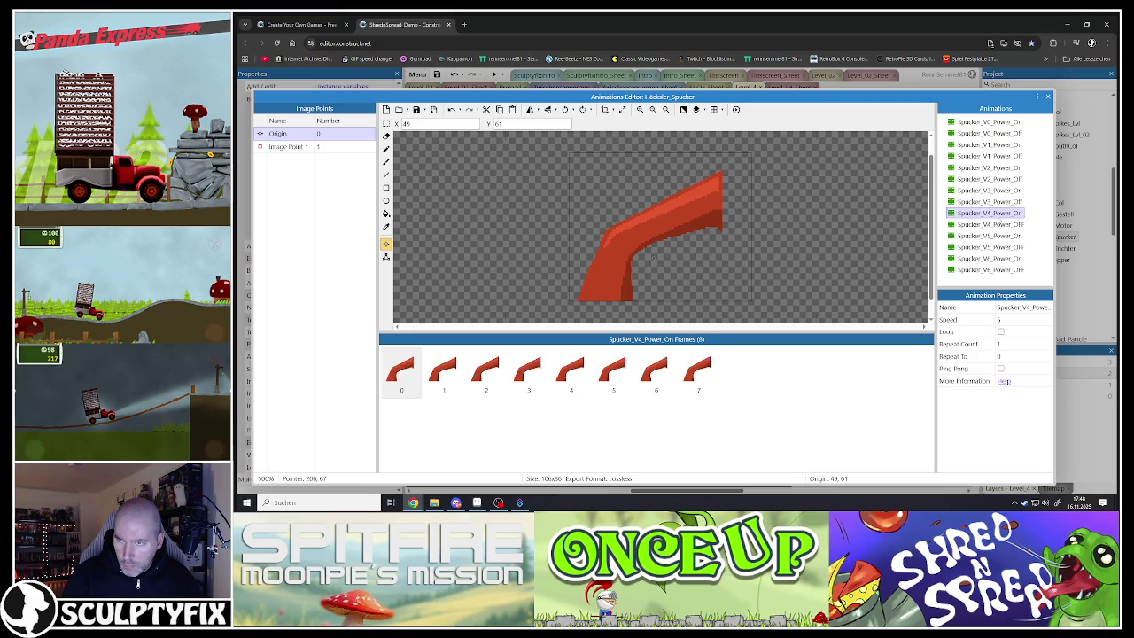
pyautogui.press('Up')
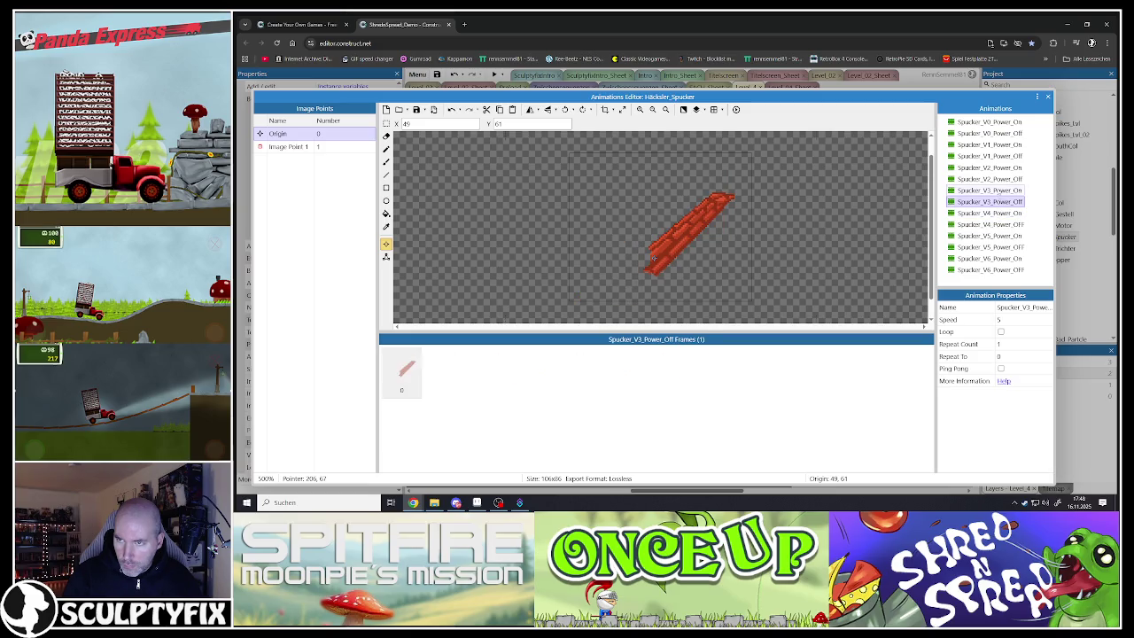
pyautogui.press('Up')
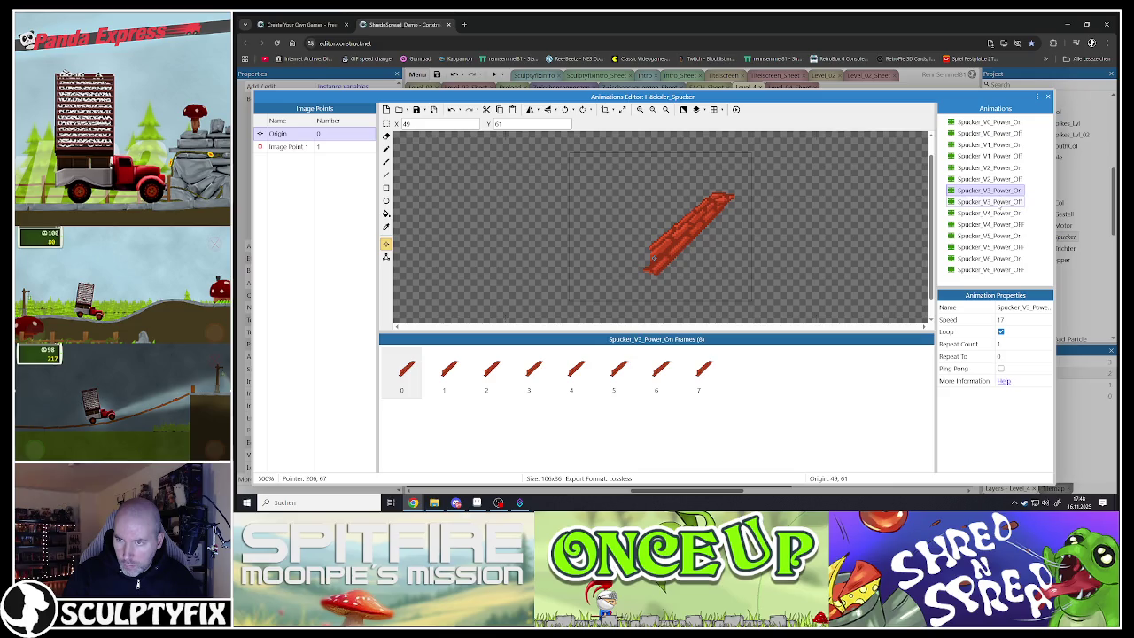
pyautogui.click(1000, 201)
pyautogui.click(999, 213)
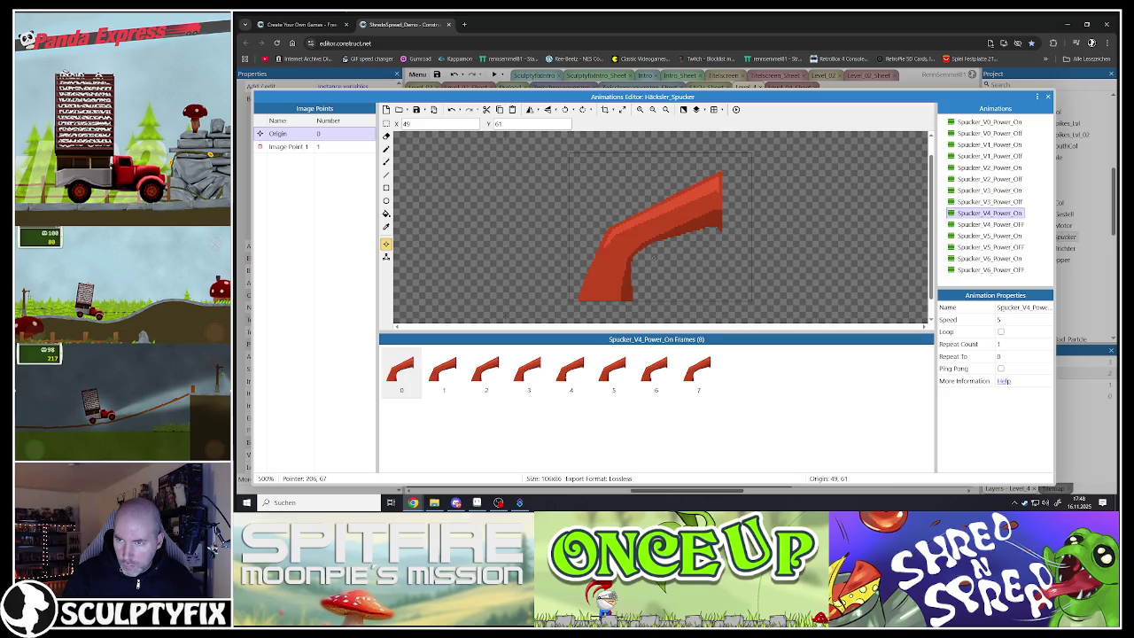
pyautogui.press('Down')
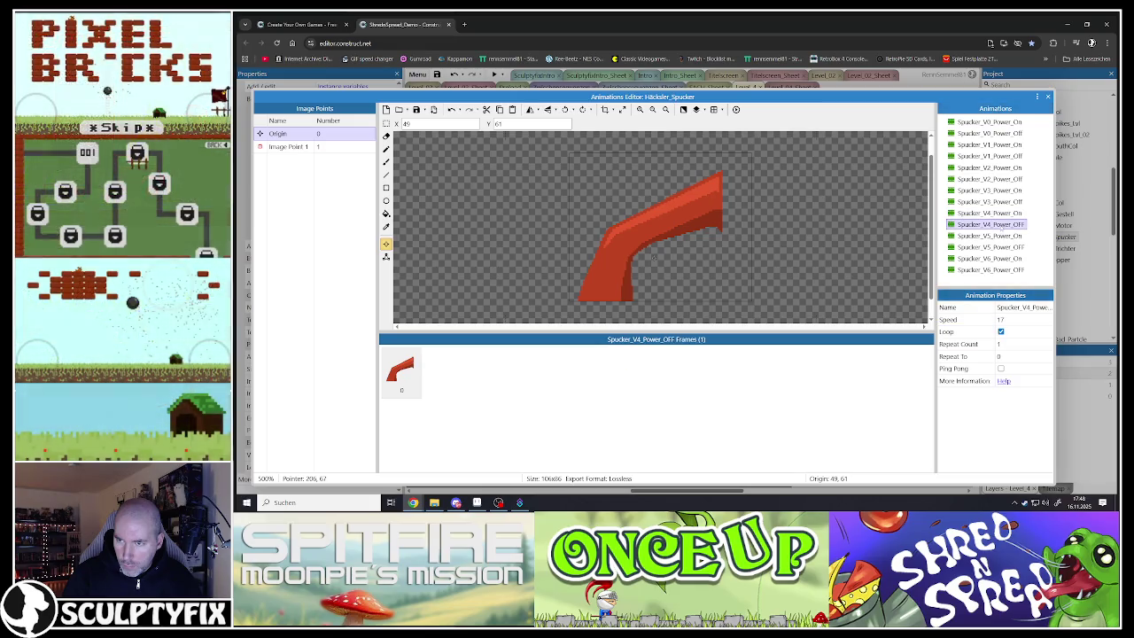
pyautogui.click(1000, 332)
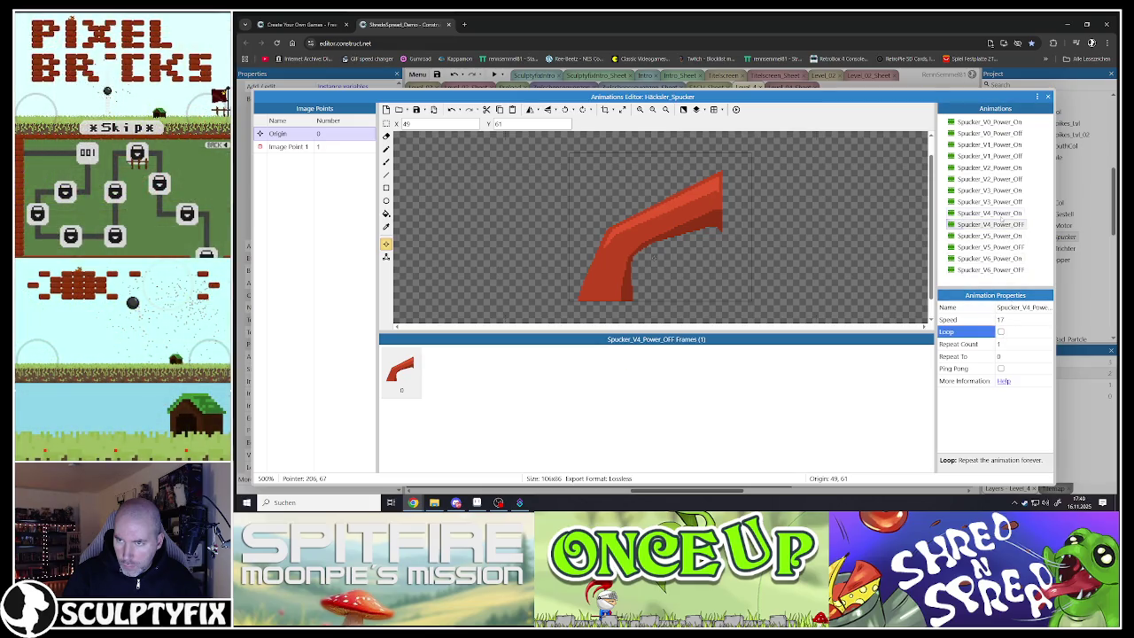
# Set Spucker_V4_Power_On speed to 1 and edit Spucker_V4_Power_OFF's speed
pyautogui.click(1001, 215)
pyautogui.doubleClick(999, 319)
pyautogui.write('1')
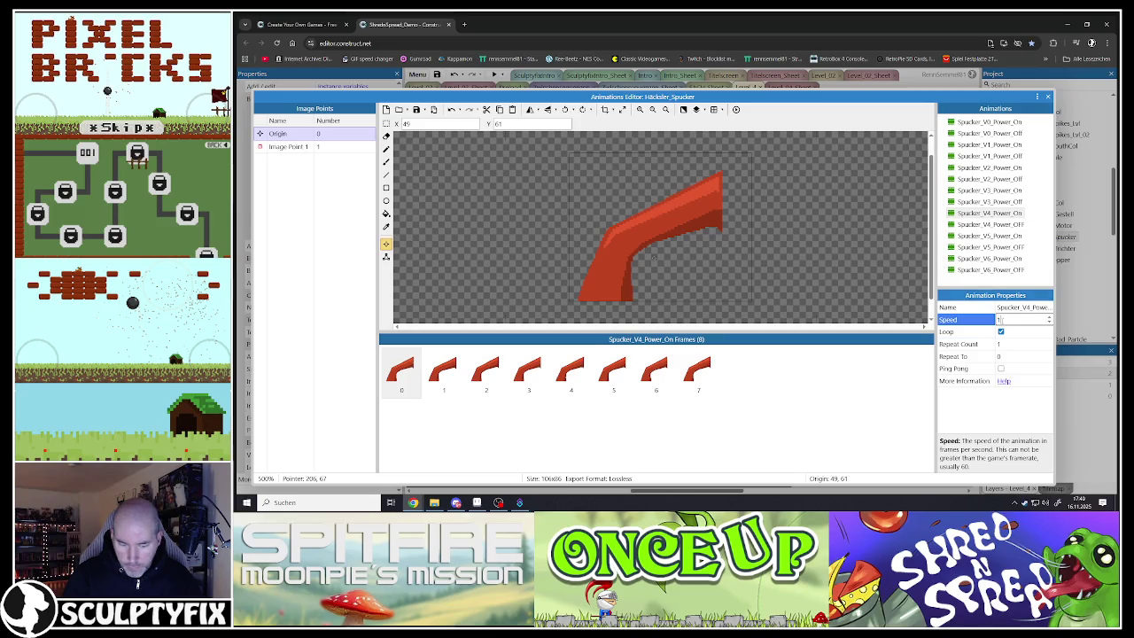
pyautogui.click(994, 225)
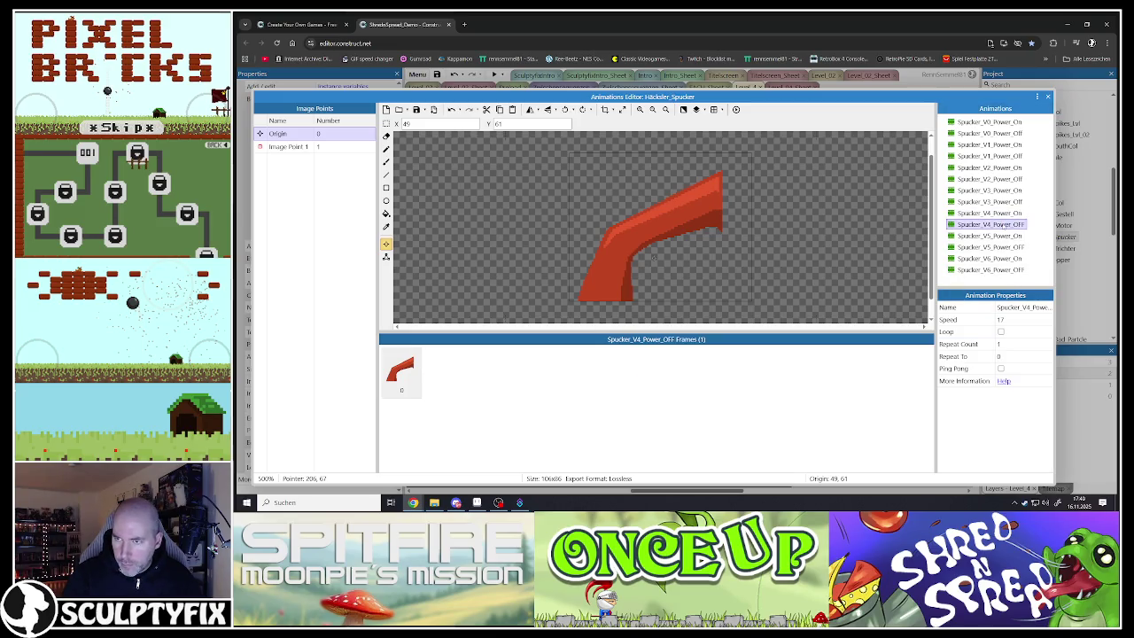
pyautogui.click(992, 213)
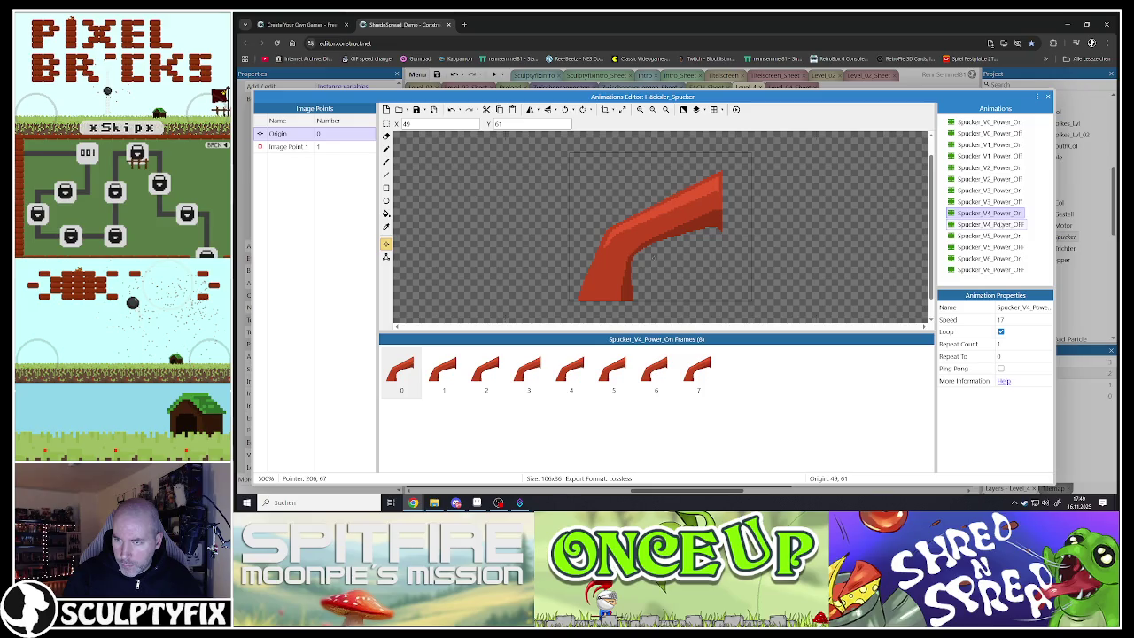
pyautogui.click(1003, 224)
pyautogui.click(1001, 320)
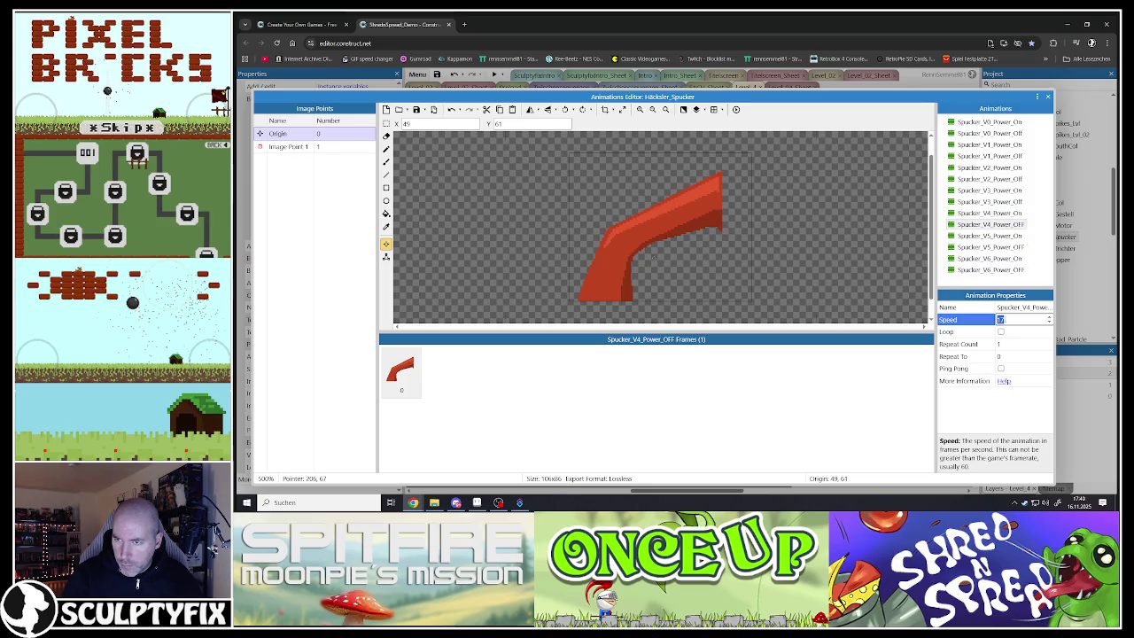
pyautogui.write('5')
# Edit the V5 Power_On and Power_OFF speeds, and turn off Power_OFF looping
pyautogui.click(983, 235)
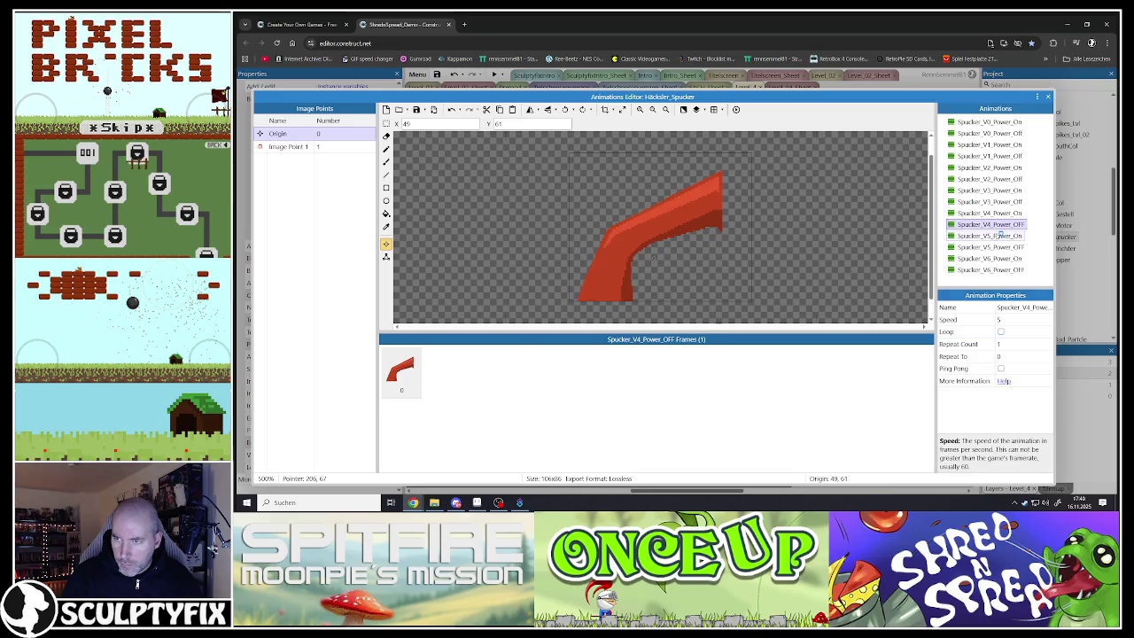
pyautogui.click(999, 318)
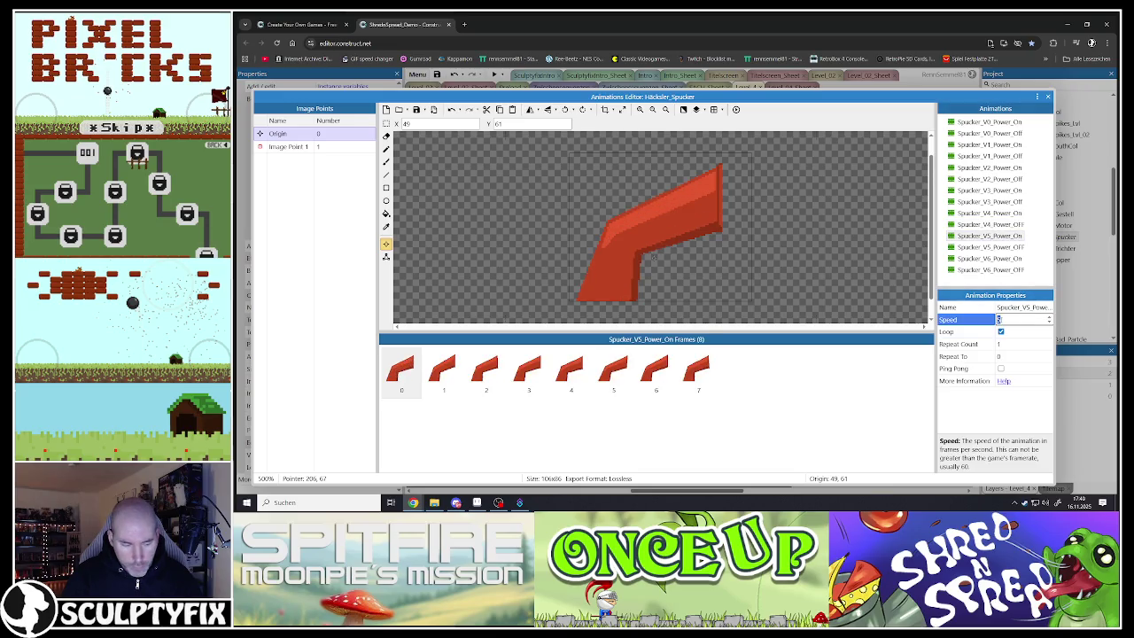
pyautogui.write('17')
pyautogui.click(990, 247)
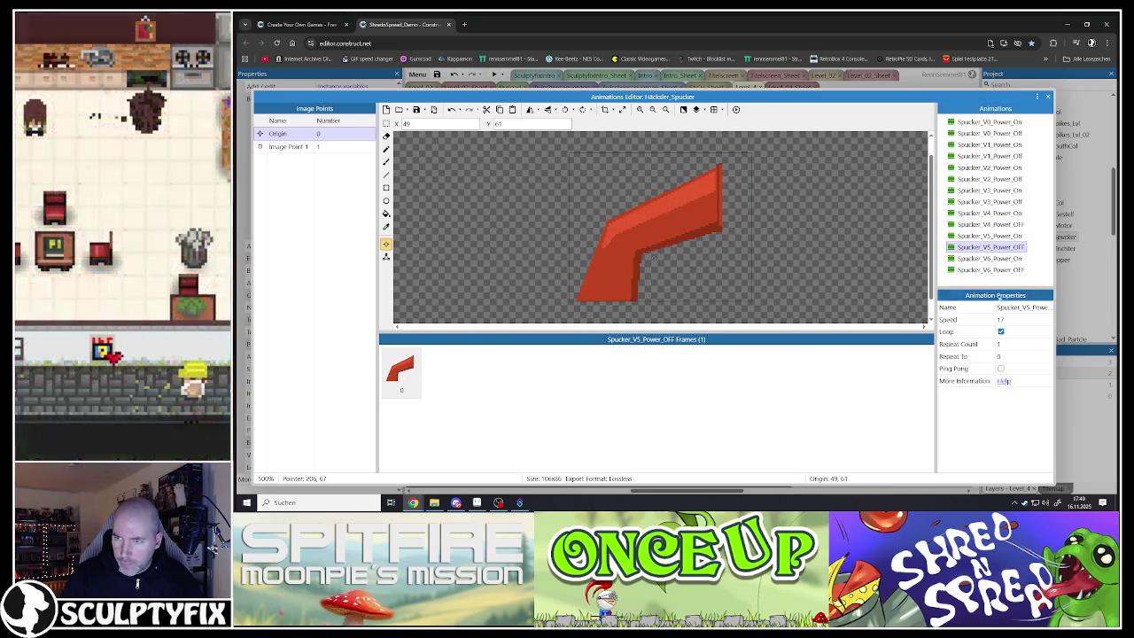
pyautogui.click(999, 319)
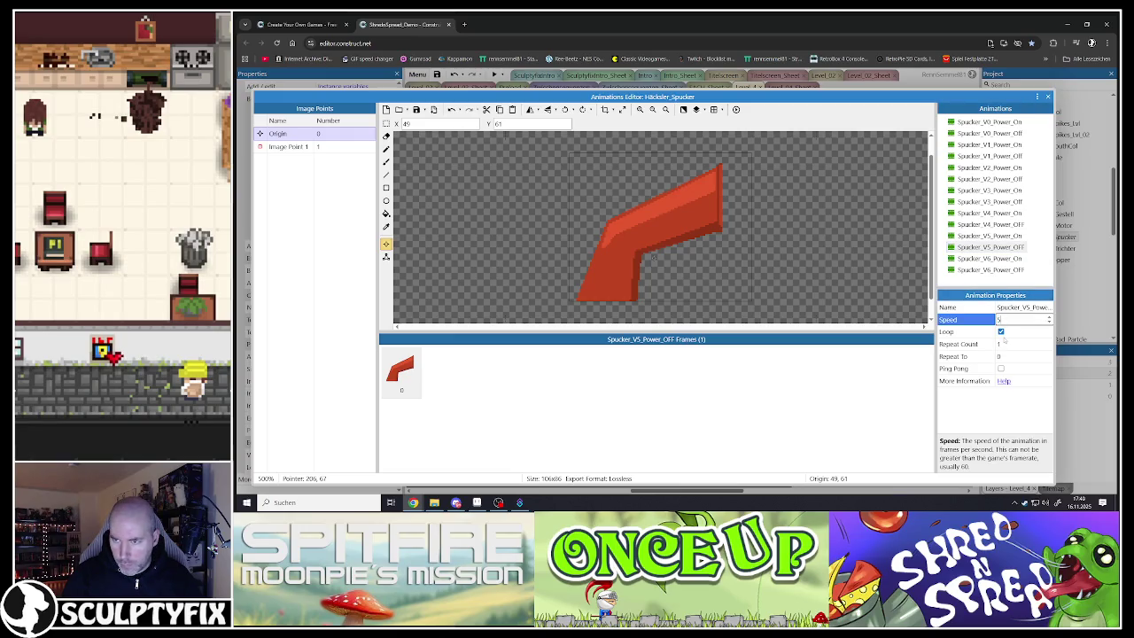
pyautogui.click(1001, 331)
# Edit the V6 Power_On speed and Loop, and make Spucker_V6_Power_OFF non-looping
pyautogui.click(1001, 259)
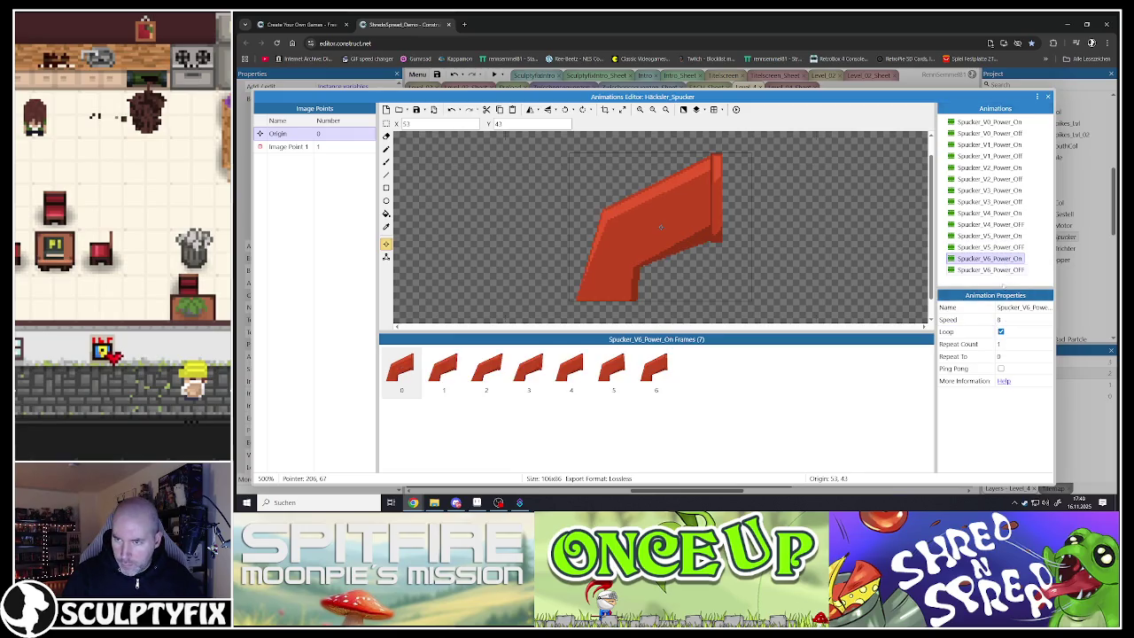
pyautogui.click(1000, 319)
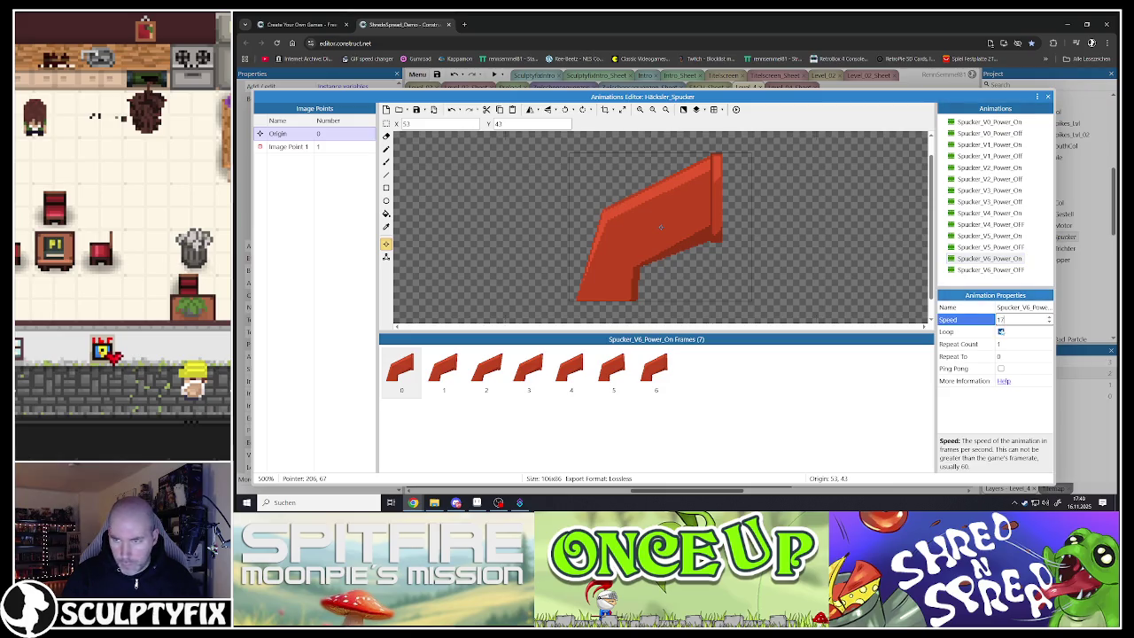
pyautogui.click(1001, 331)
pyautogui.click(1001, 270)
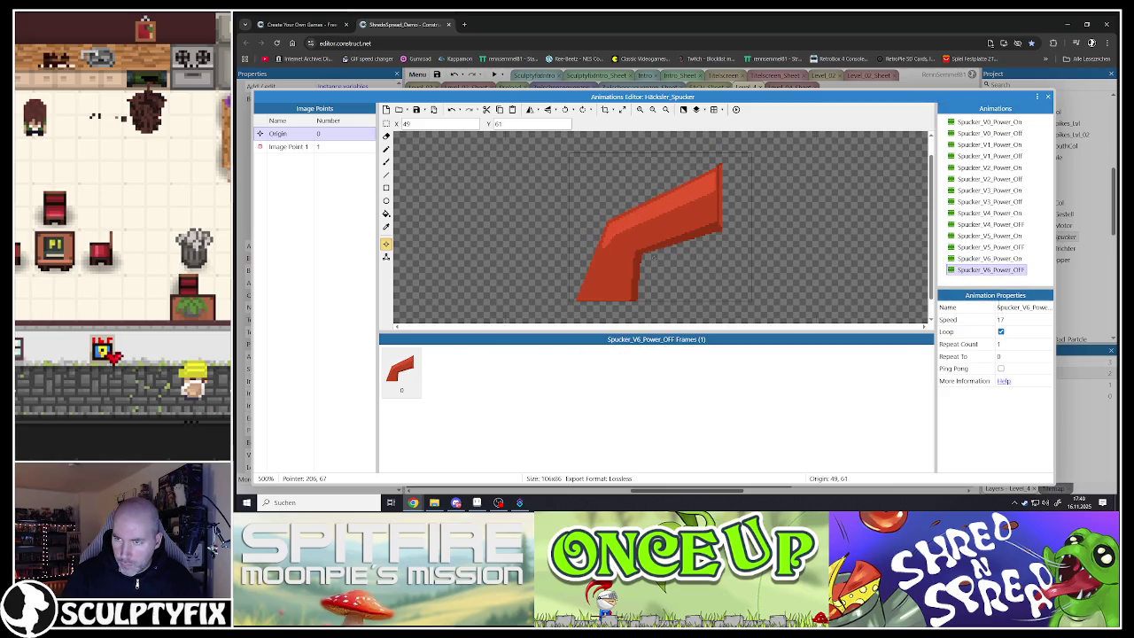
pyautogui.click(1000, 319)
pyautogui.write('5')
pyautogui.click(1000, 331)
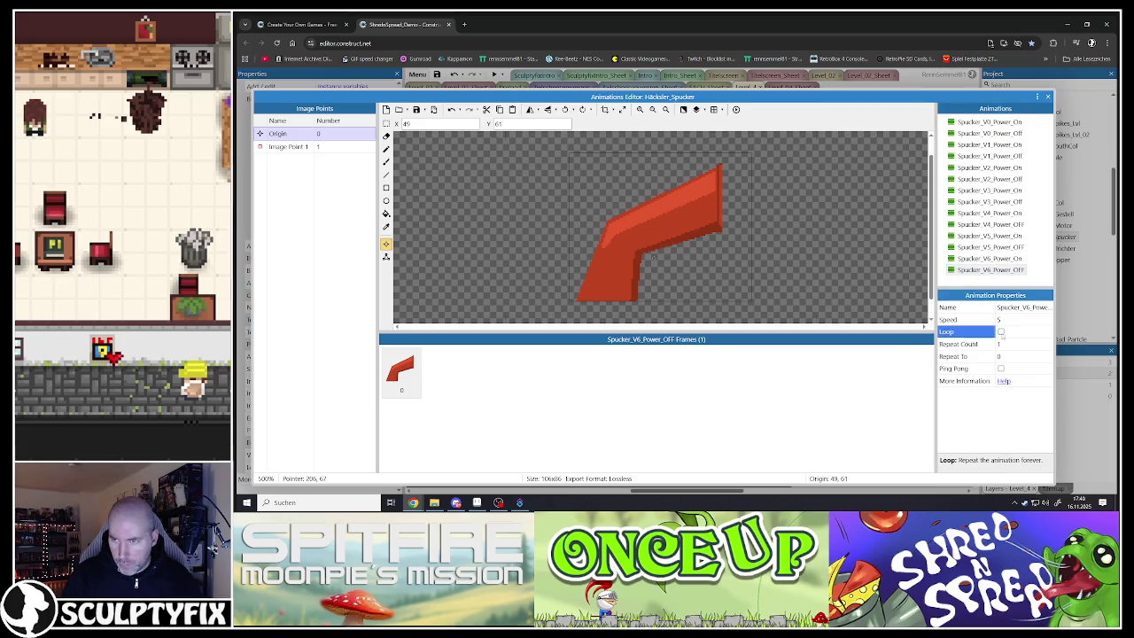
# Review the V0, V1, V5 and V6 chute animations and their image points
pyautogui.click(989, 121)
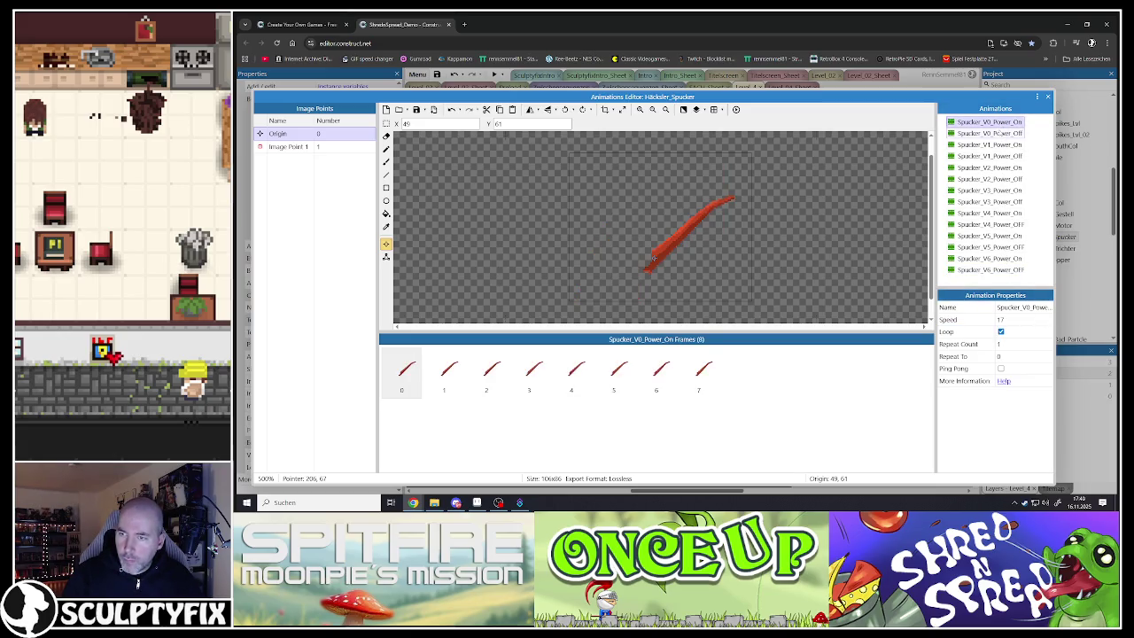
pyautogui.click(1009, 133)
pyautogui.click(989, 145)
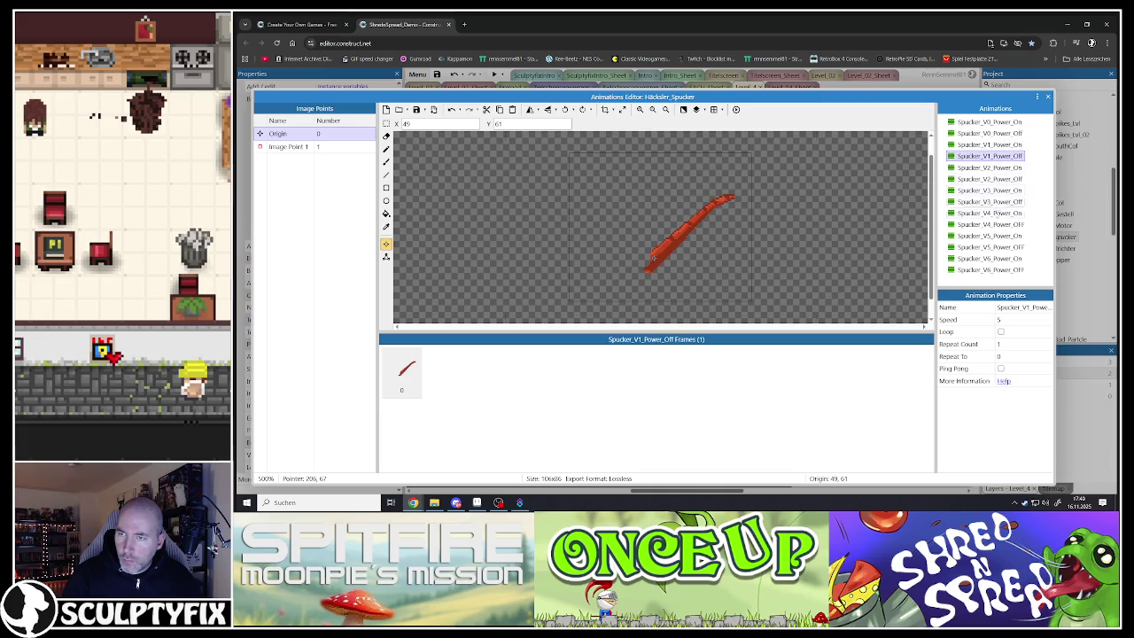
pyautogui.click(989, 212)
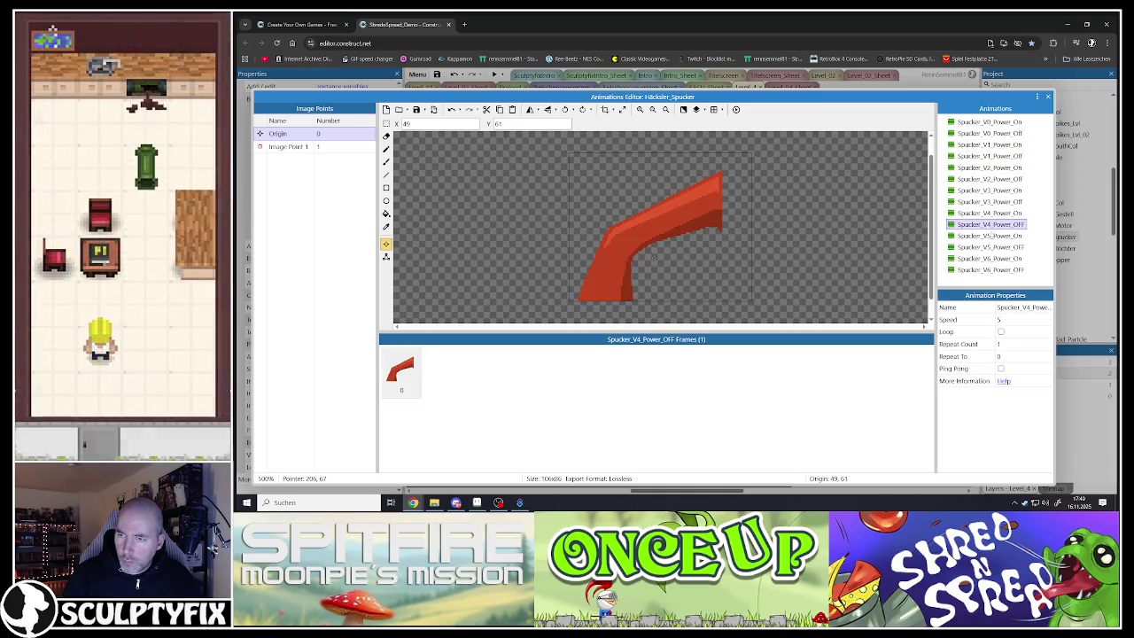
pyautogui.click(989, 236)
pyautogui.click(989, 258)
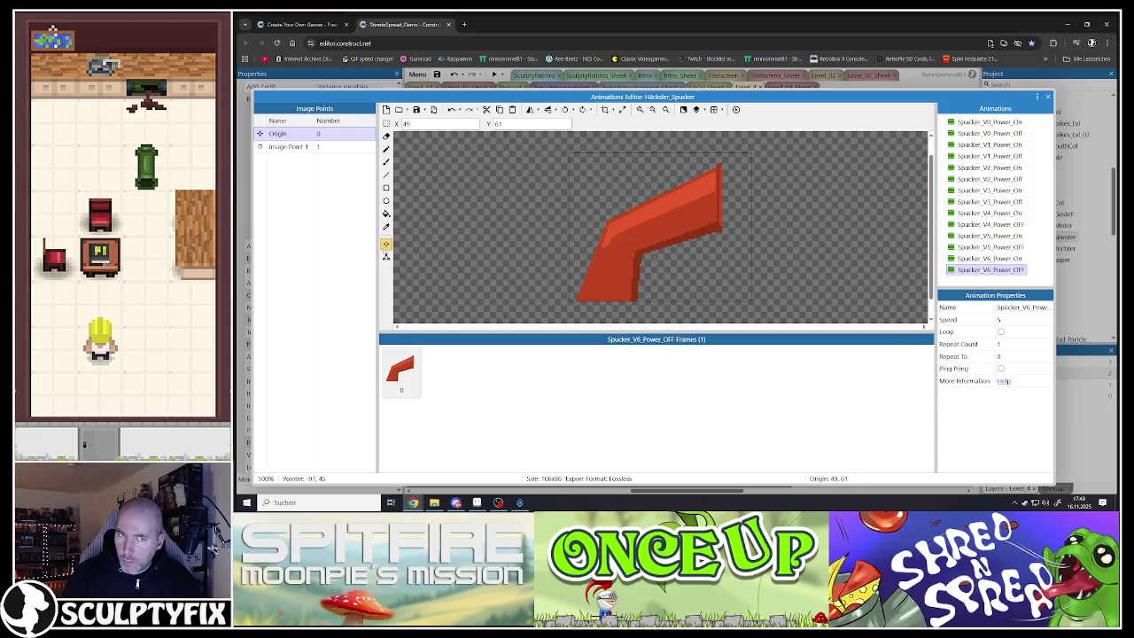
pyautogui.click(292, 147)
pyautogui.click(294, 135)
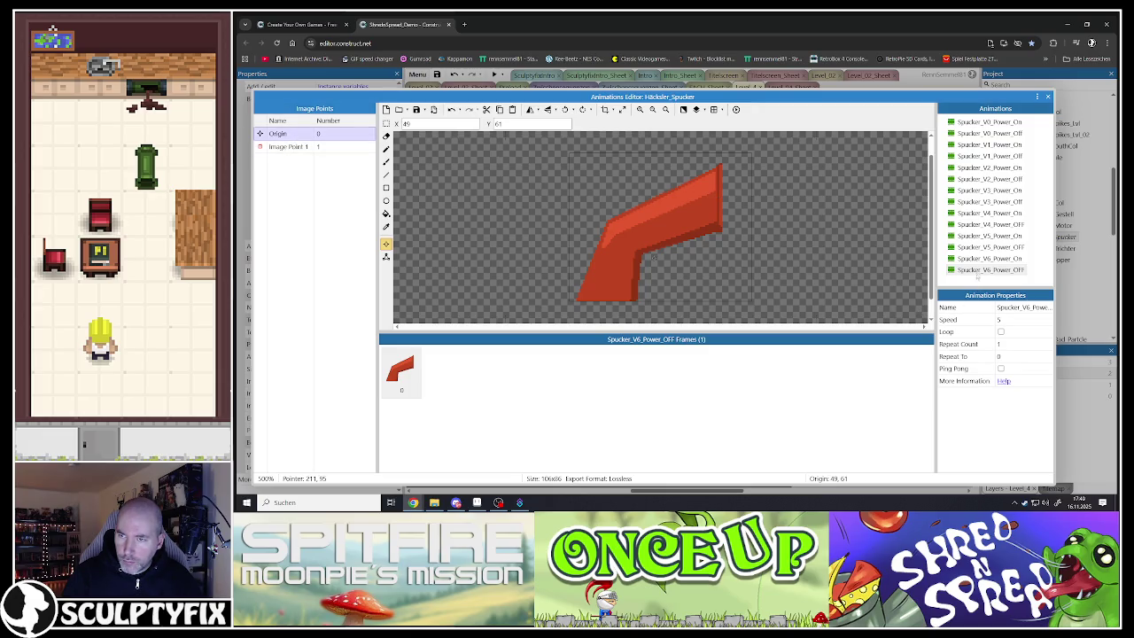
pyautogui.click(989, 257)
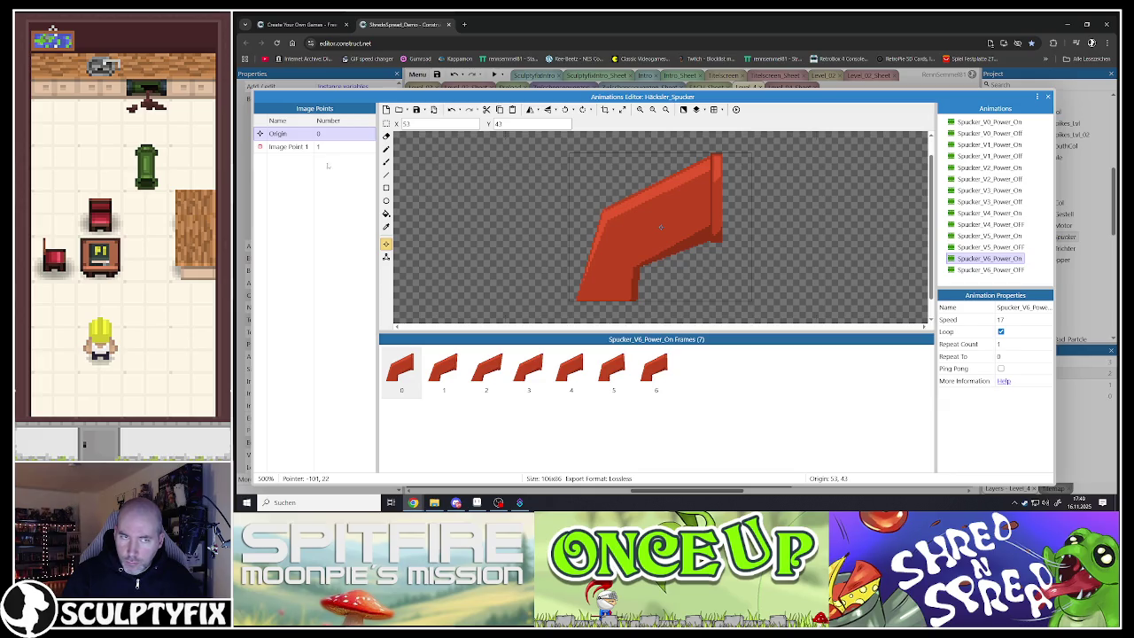
# Apply Image Point 1 to all Spucker_V6_Power_On frames and verify it on frames 1 and 2
pyautogui.click(300, 147)
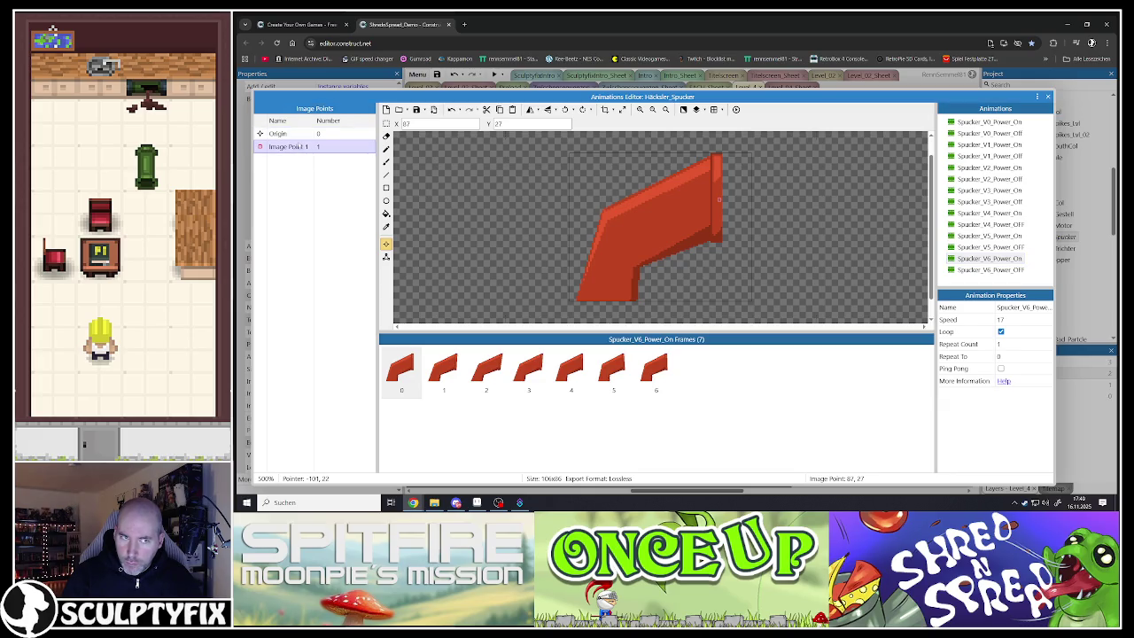
pyautogui.click(296, 134)
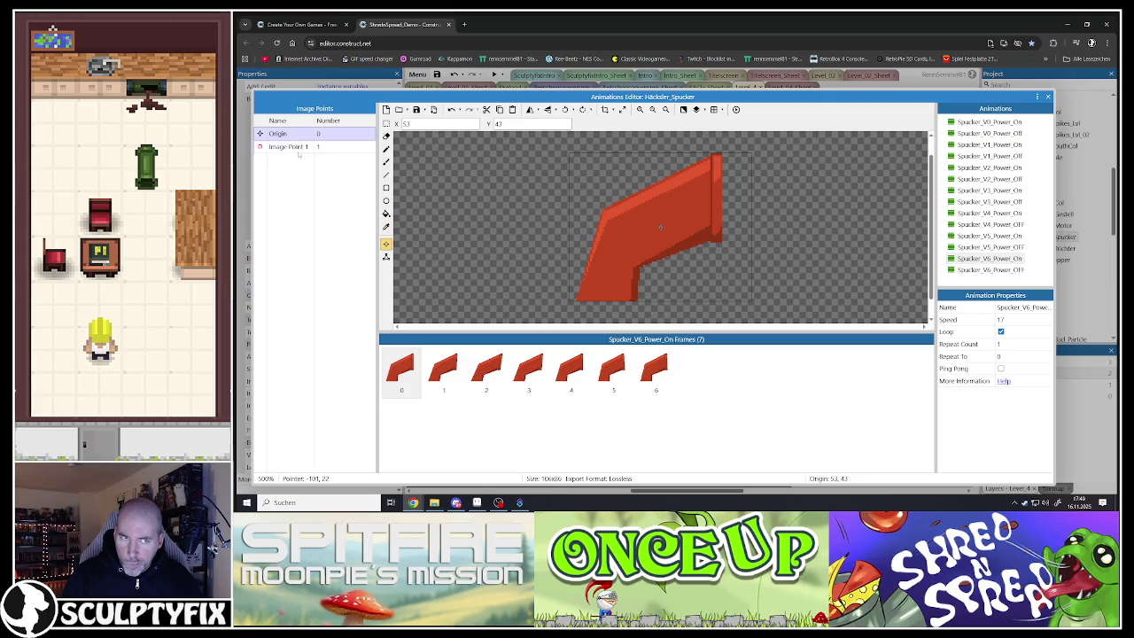
pyautogui.click(571, 368)
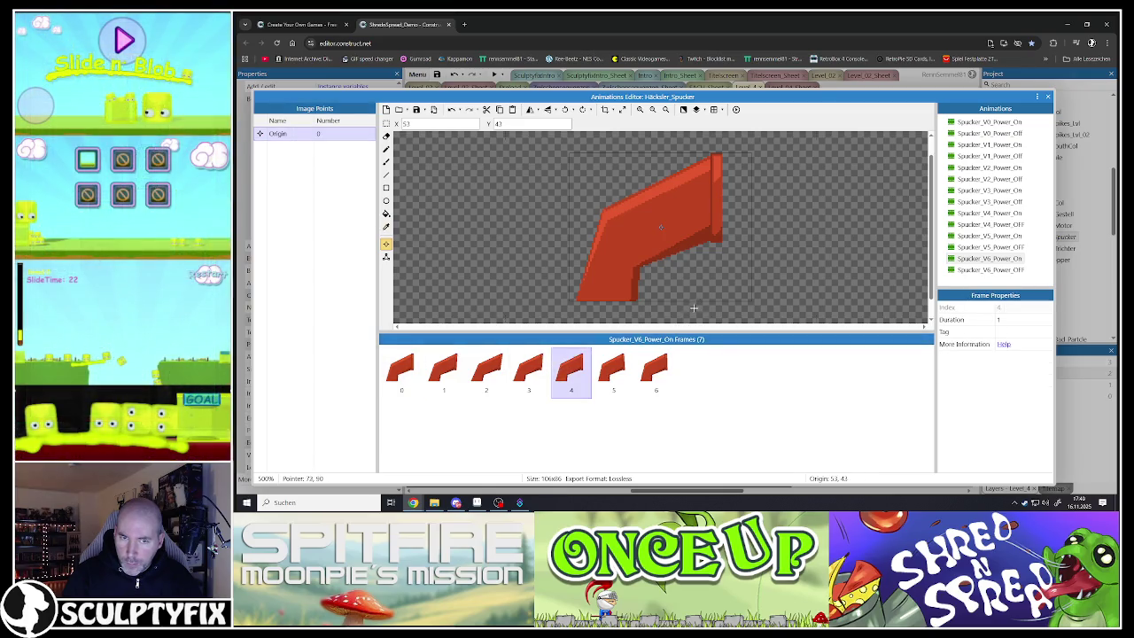
pyautogui.click(401, 367)
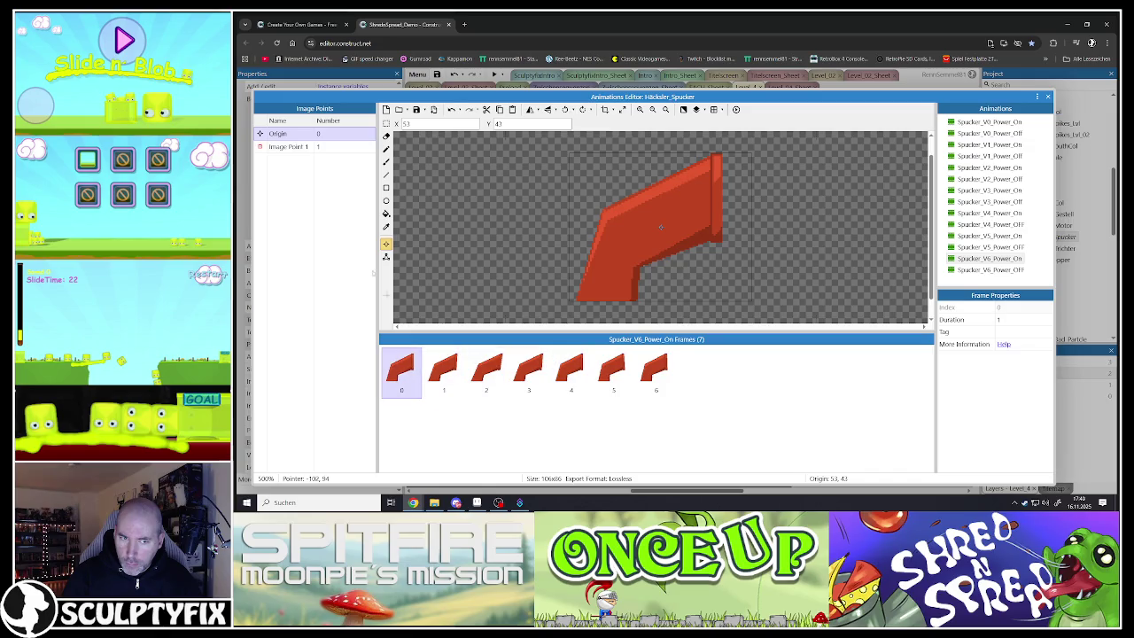
pyautogui.rightClick(282, 146)
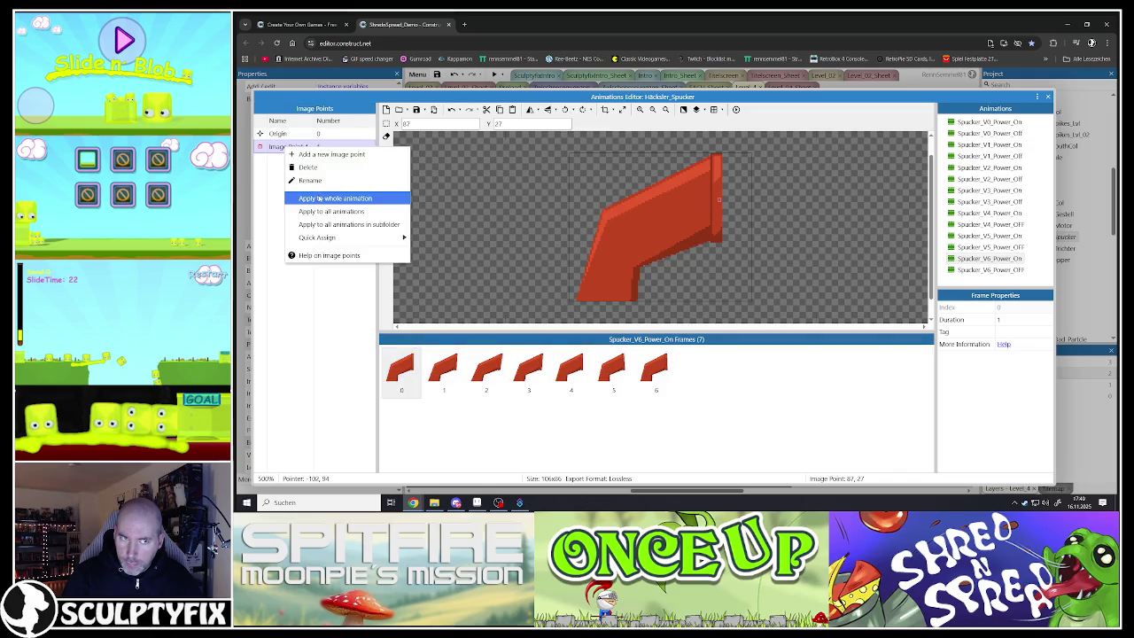
pyautogui.click(334, 197)
pyautogui.click(438, 367)
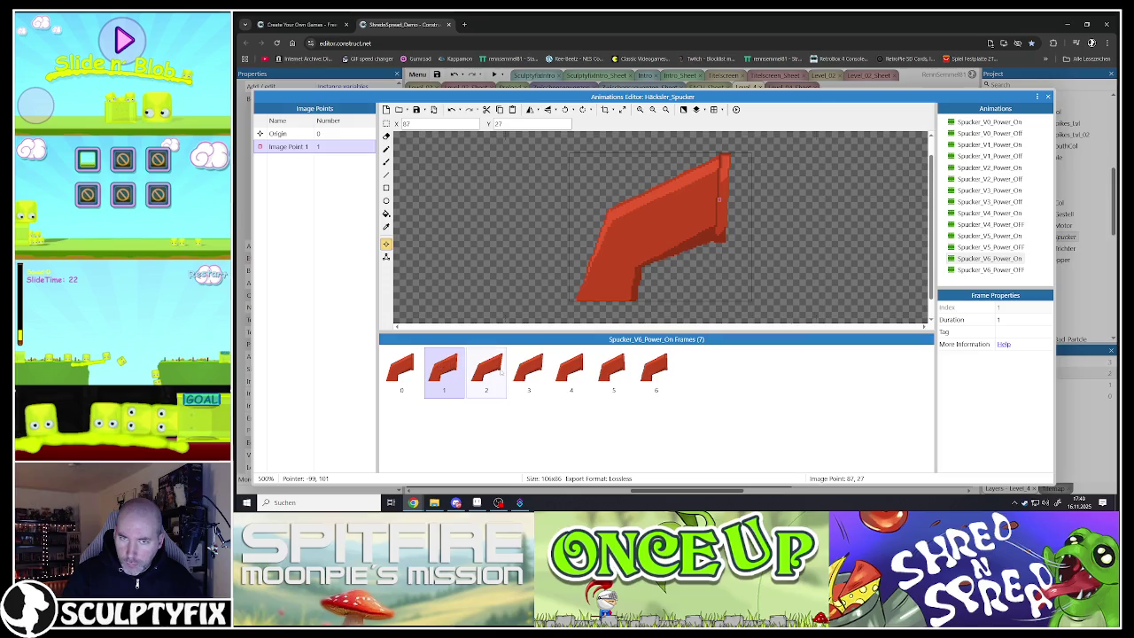
pyautogui.click(501, 373)
# Compare with Spucker_V5_Power_On and V6_Power_OFF, then close the animations editor
pyautogui.click(987, 235)
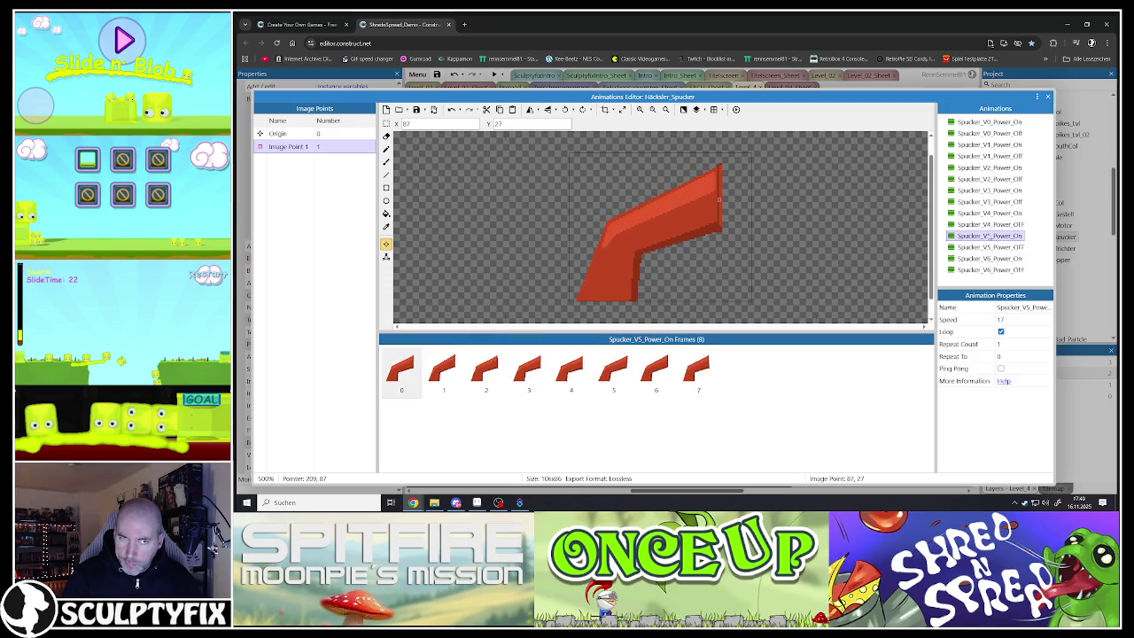
pyautogui.click(578, 374)
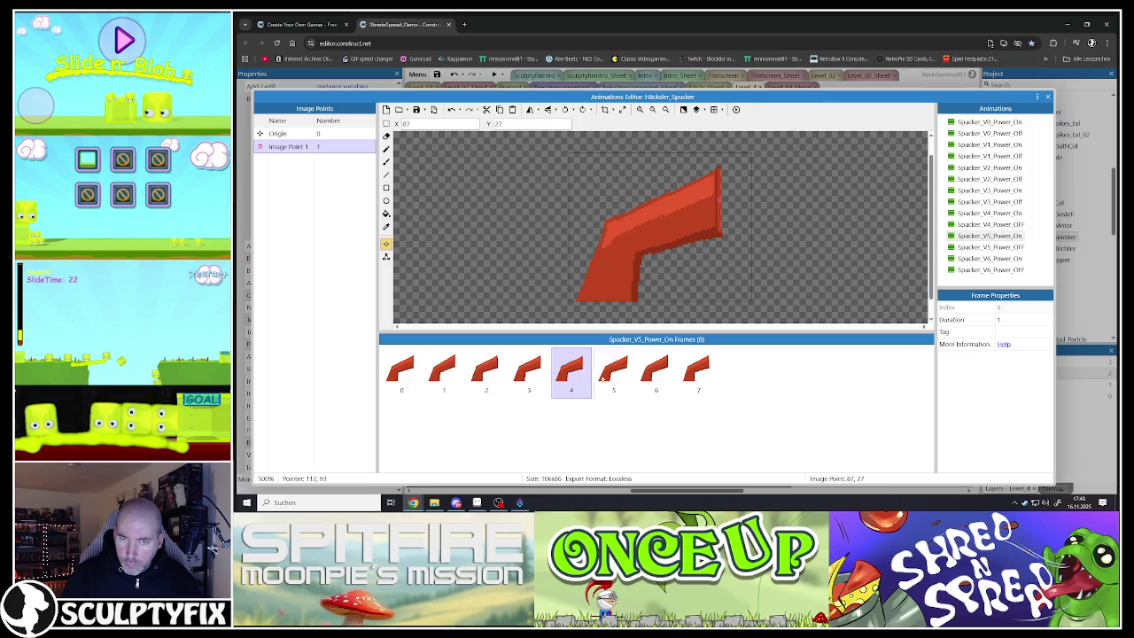
pyautogui.click(991, 258)
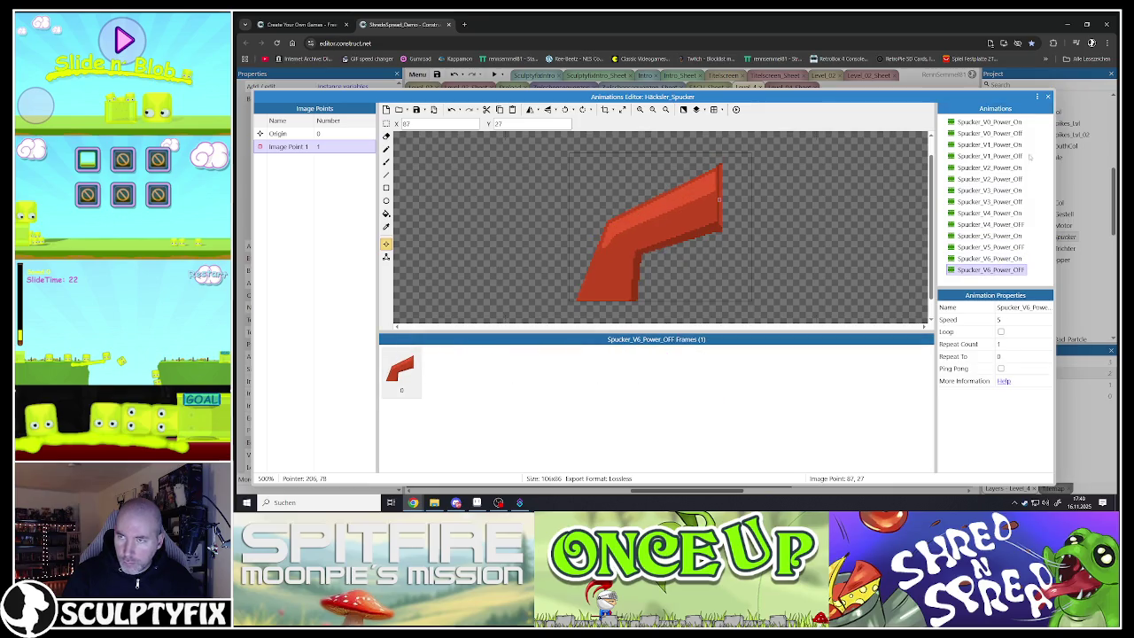
pyautogui.click(1047, 96)
pyautogui.click(604, 450)
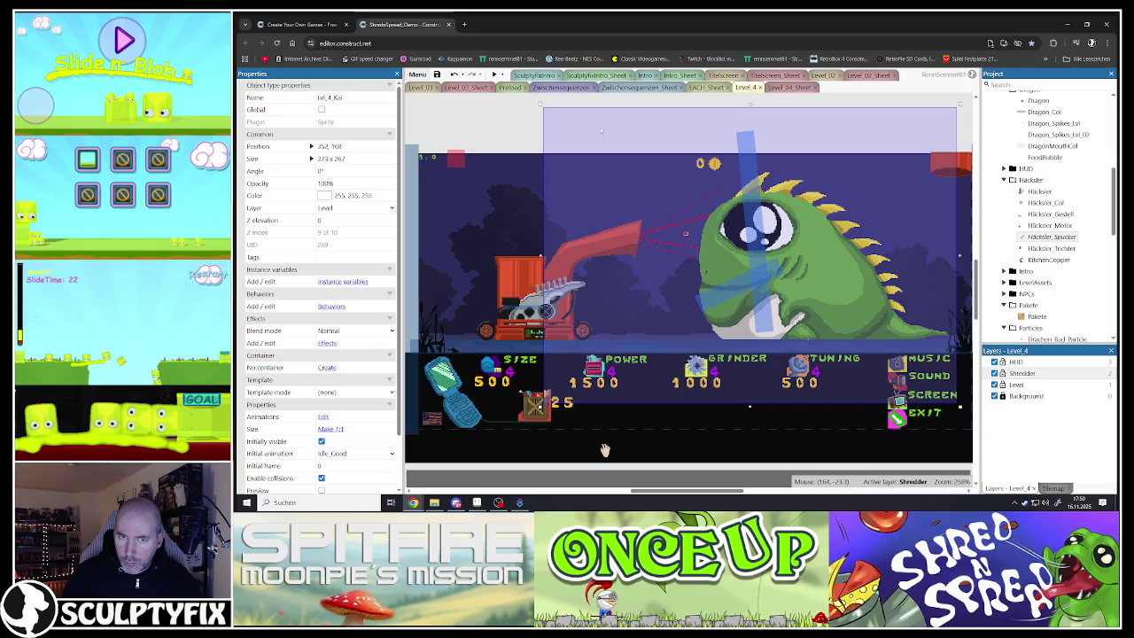
# Save the project, check the Level_04_Sheet and Häcksler objects, and return to Level 4
pyautogui.hotkey('ctrl', 's')
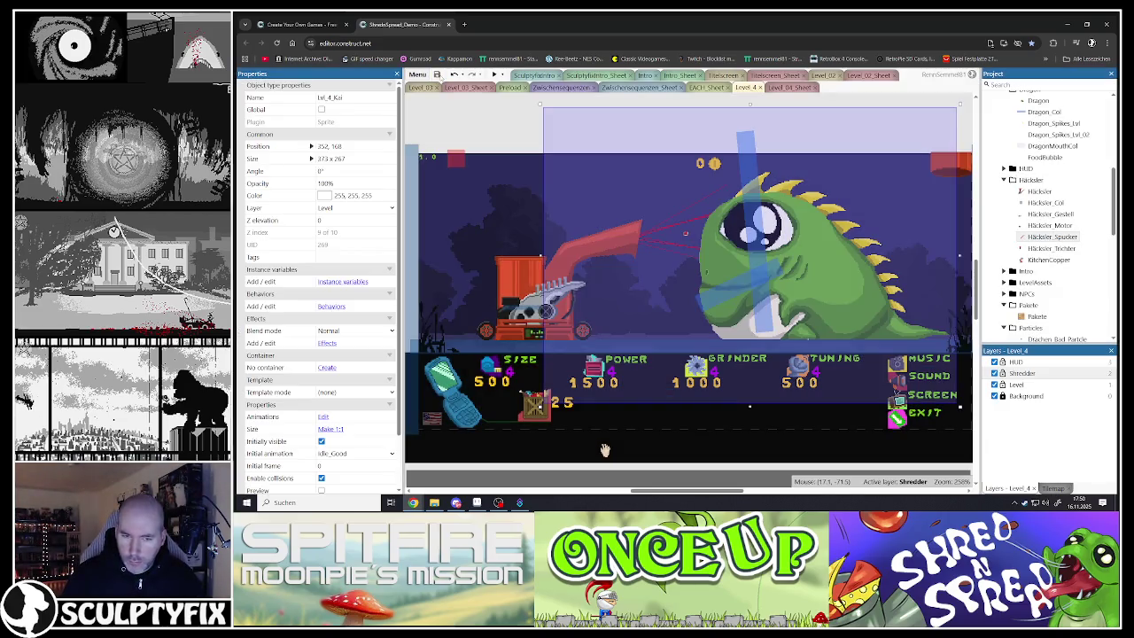
pyautogui.click(605, 450)
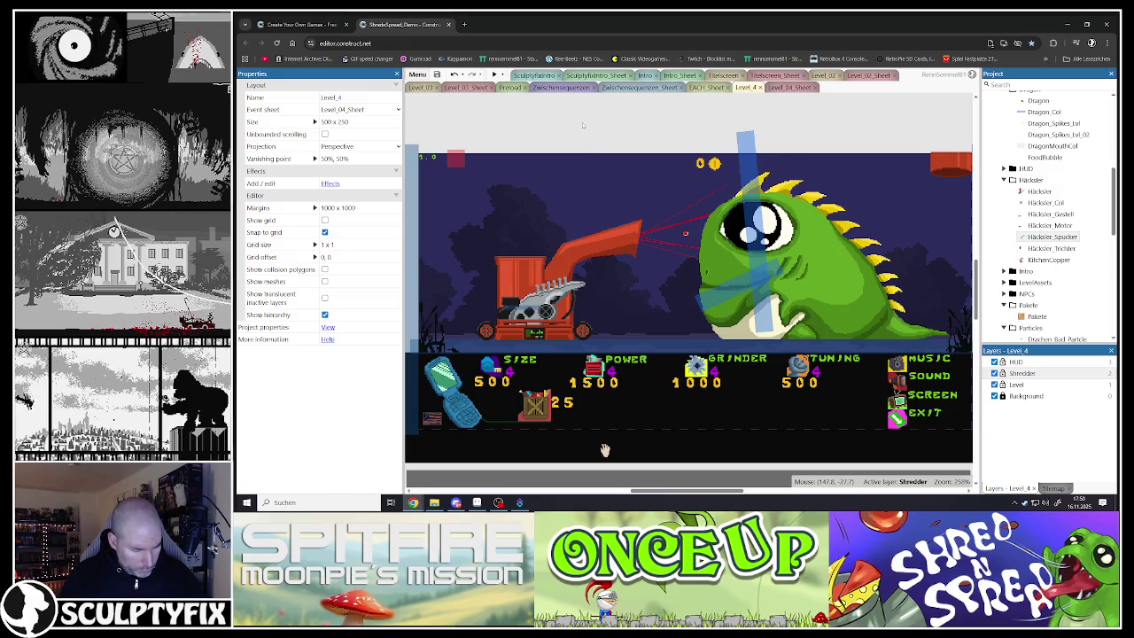
pyautogui.hotkey('ctrl', 'Tab')
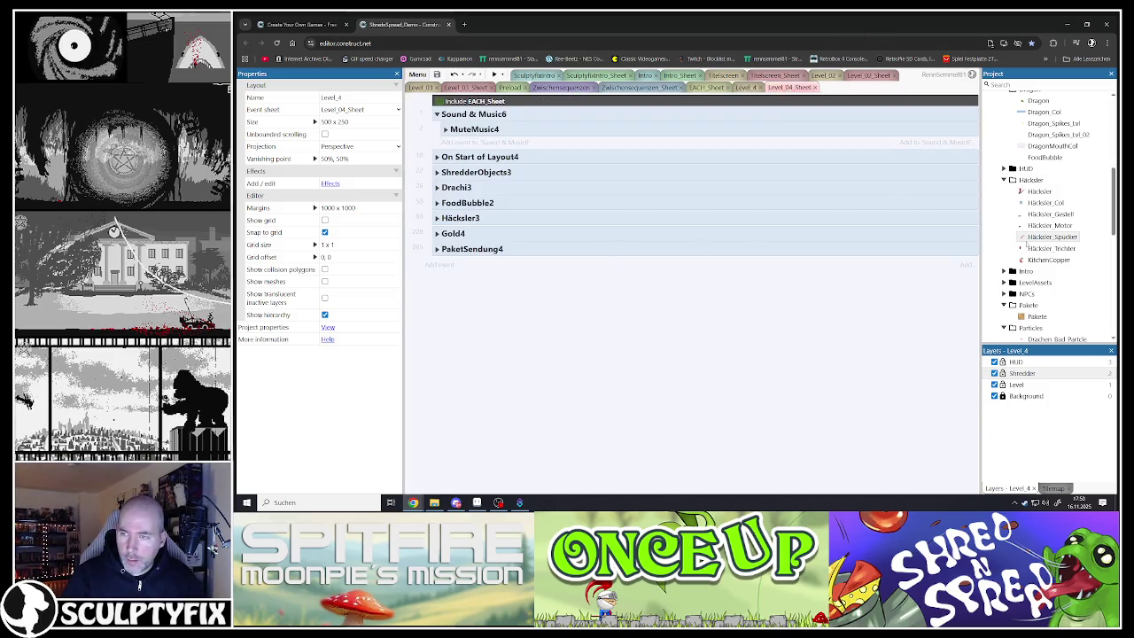
pyautogui.click(1050, 236)
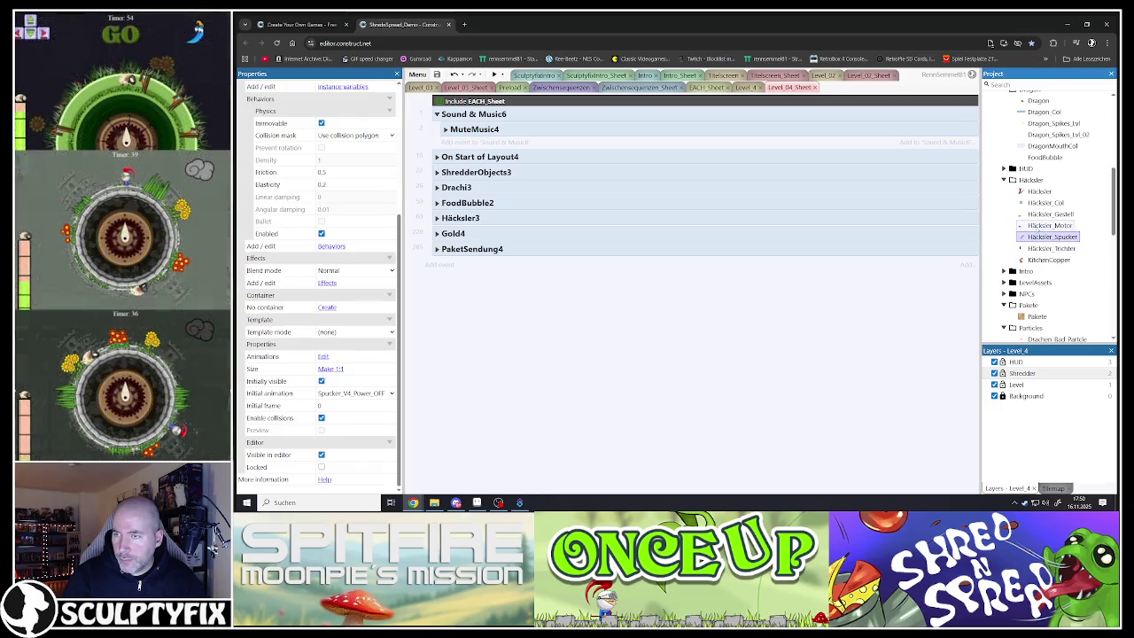
pyautogui.click(1045, 215)
pyautogui.click(1037, 193)
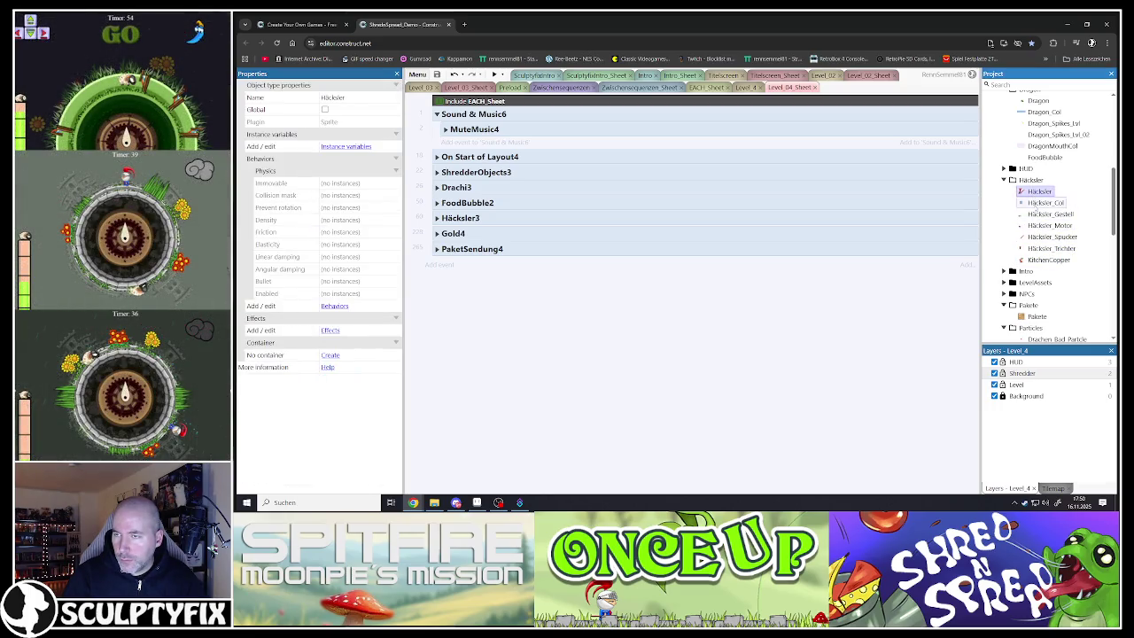
pyautogui.click(733, 350)
pyautogui.click(744, 87)
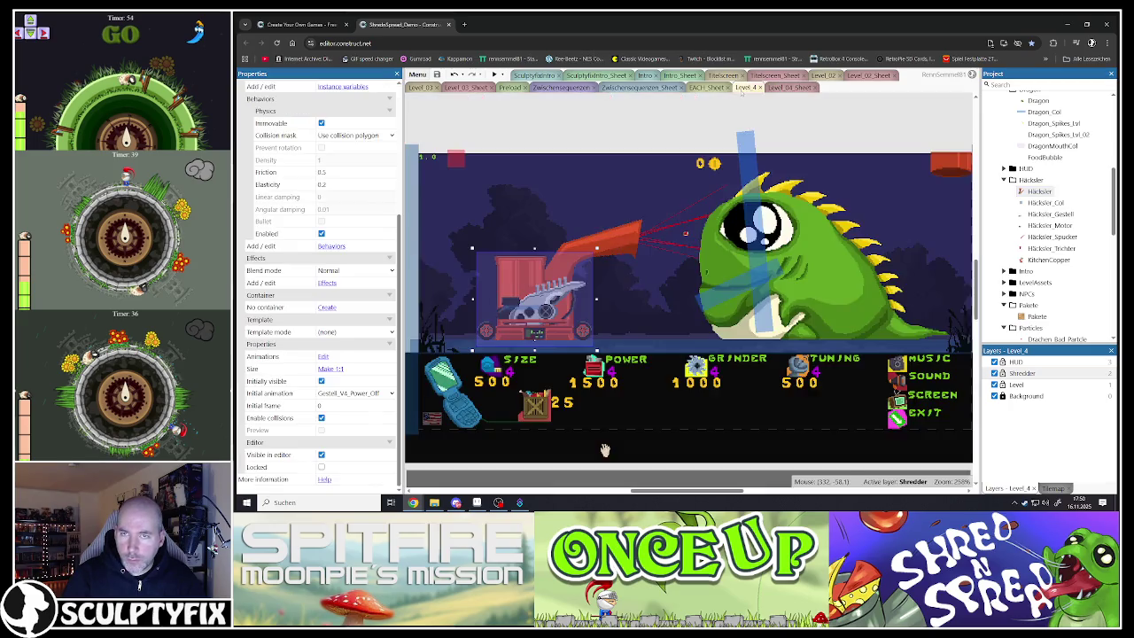
# Preview Level 4 fullscreen, buy crates and raise the Grinder to level 6 to watch the chute
pyautogui.press('F5')
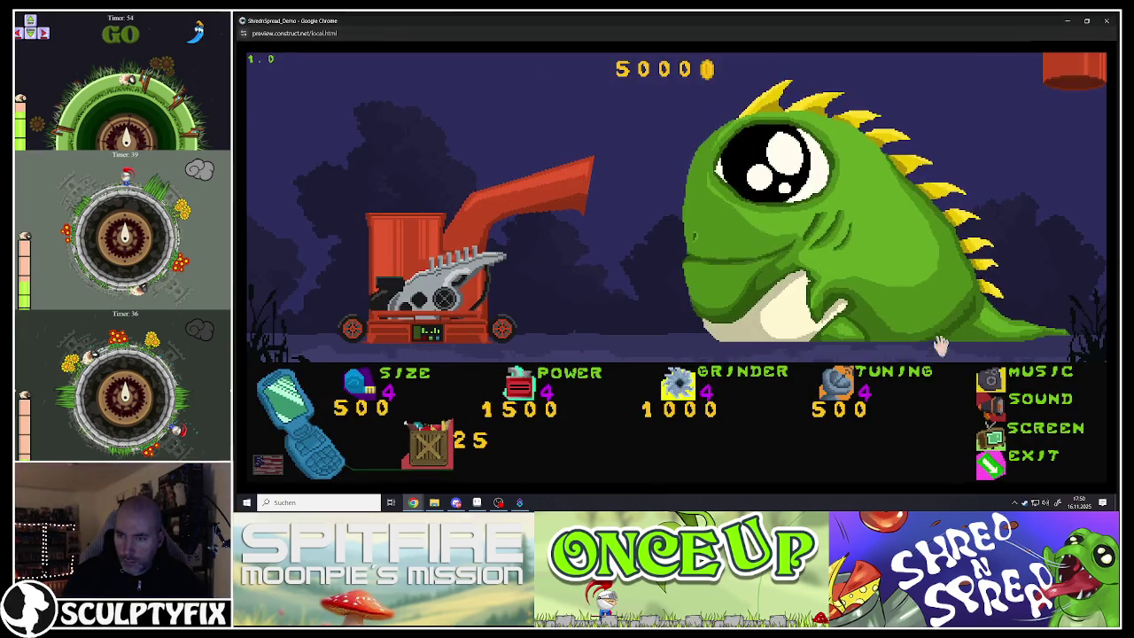
pyautogui.click(940, 341)
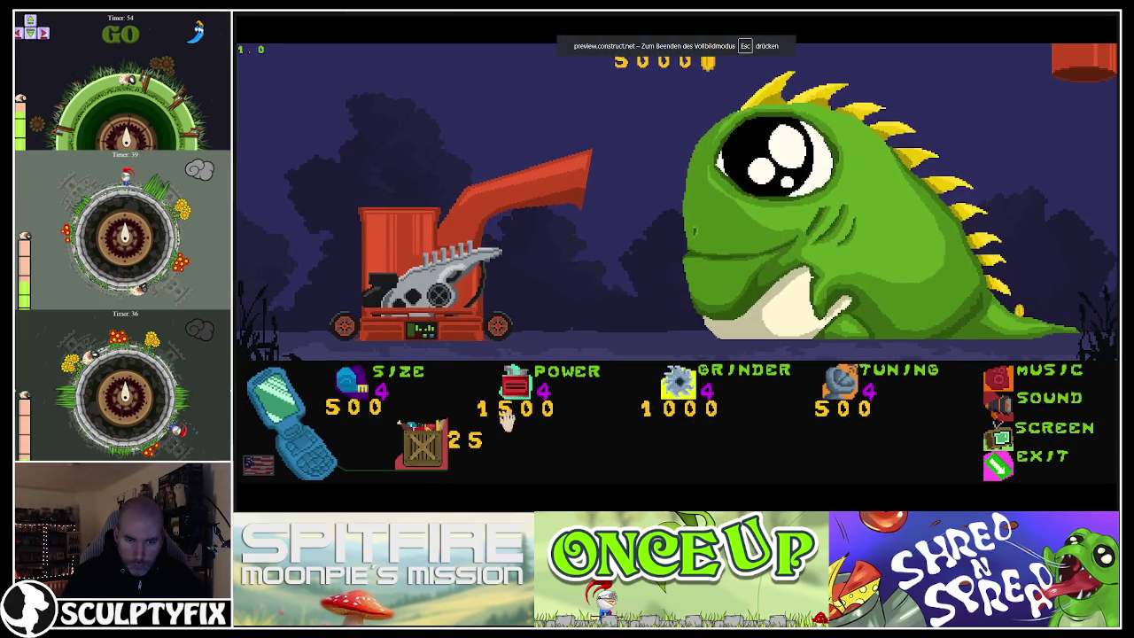
pyautogui.click(422, 443)
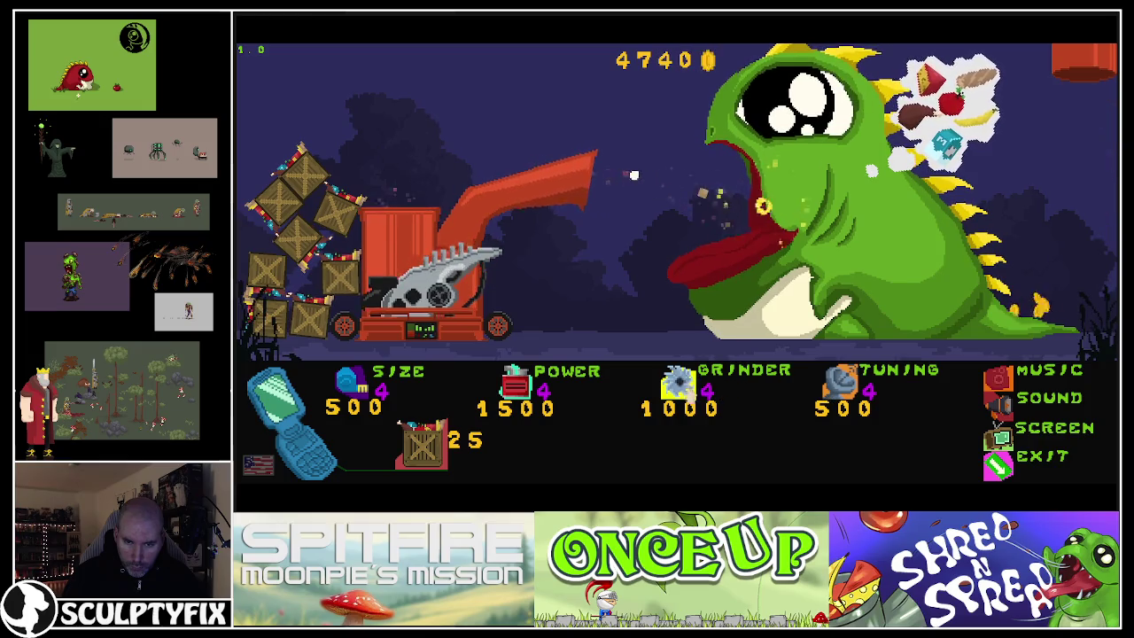
pyautogui.click(677, 383)
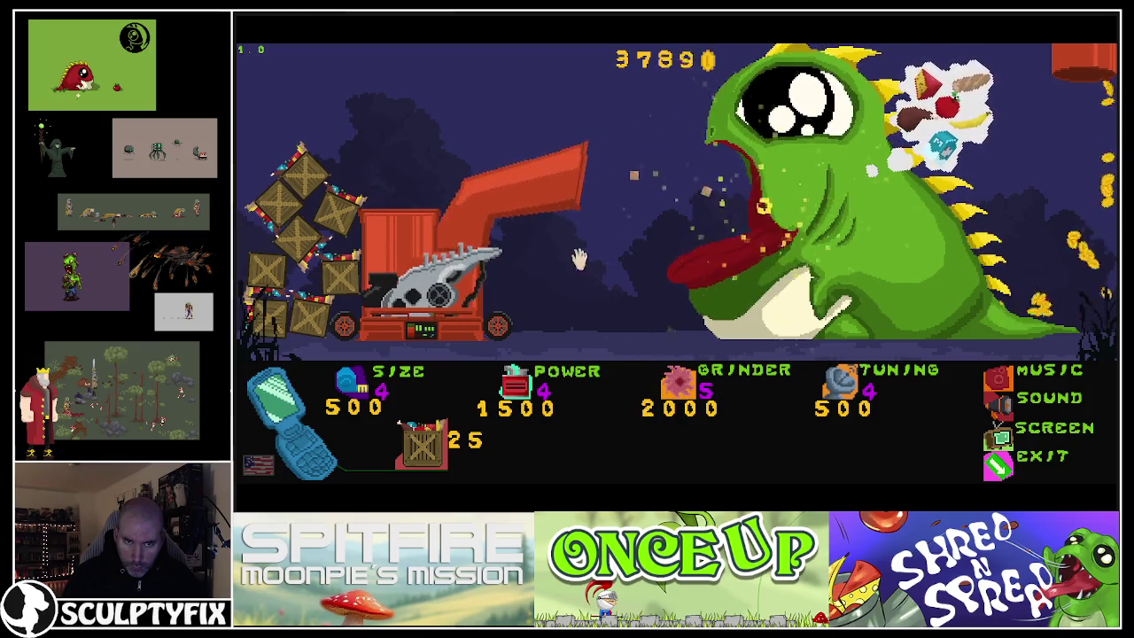
pyautogui.click(680, 399)
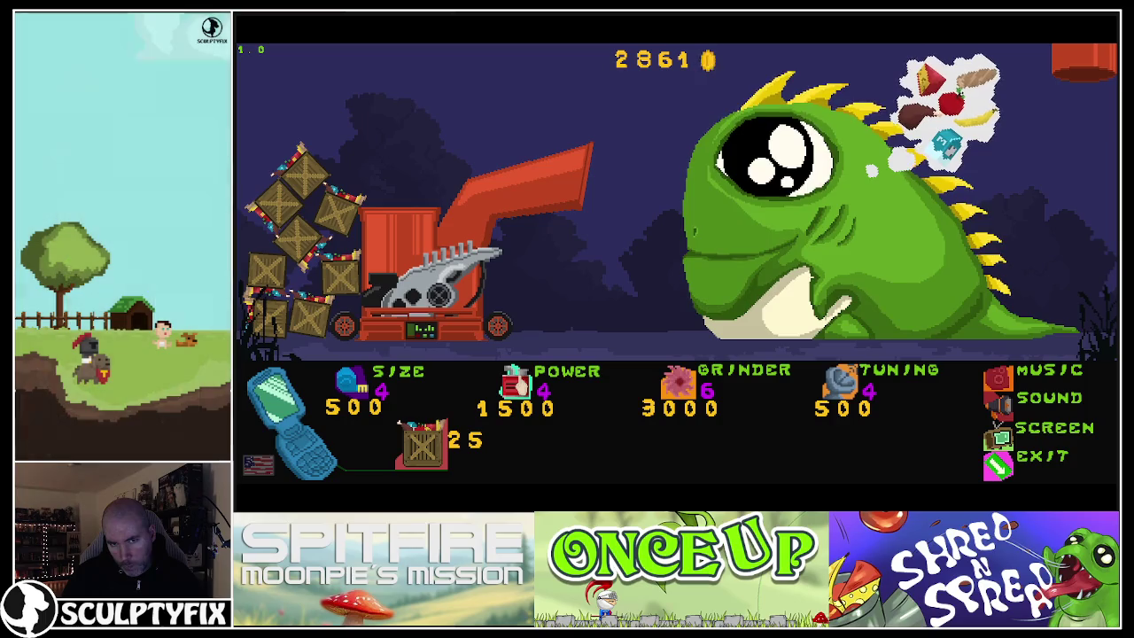
pyautogui.click(426, 447)
pyautogui.click(425, 447)
pyautogui.click(426, 447)
pyautogui.click(425, 452)
pyautogui.click(425, 451)
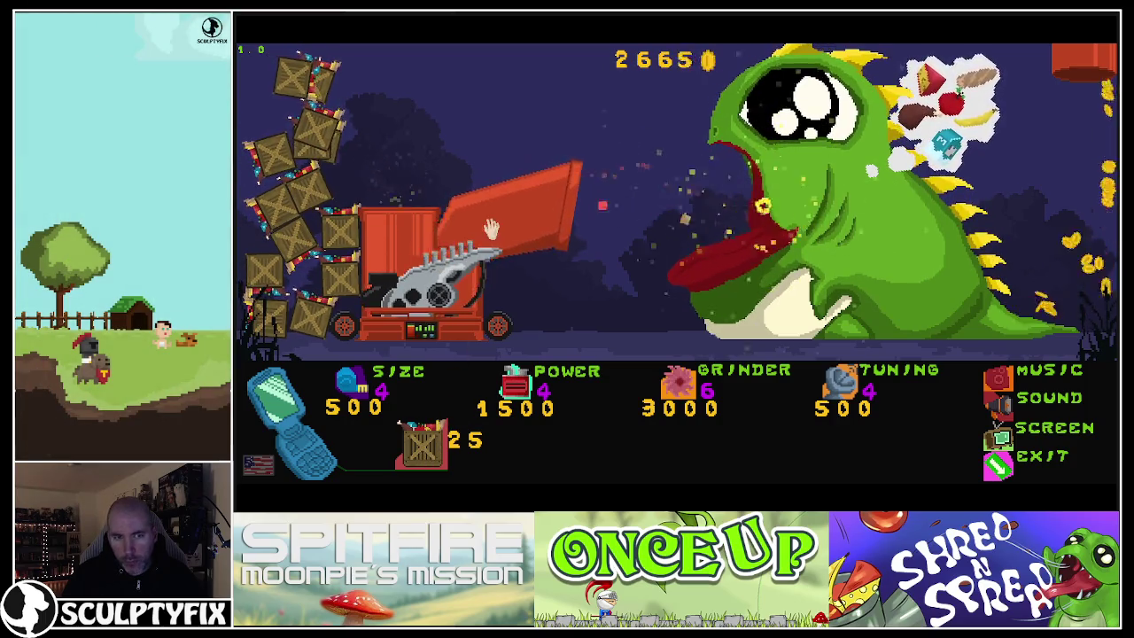
pyautogui.hotkey('alt', 'Tab')
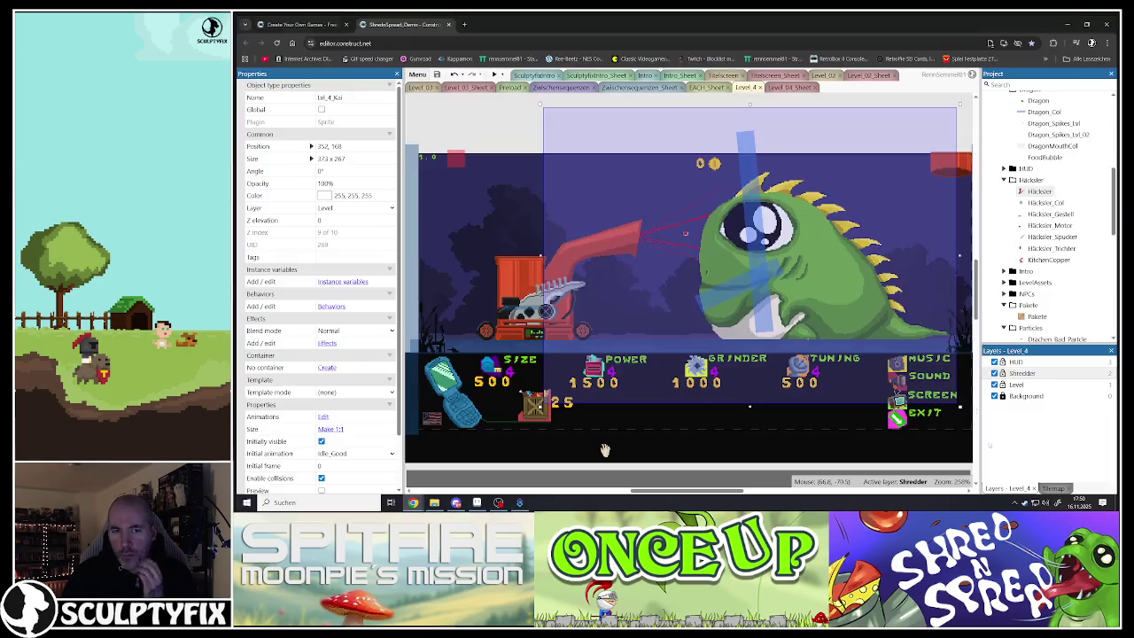
# Reopen the shredder chute's animations and view the V6 Power_OFF and Power_On frames
pyautogui.click(497, 136)
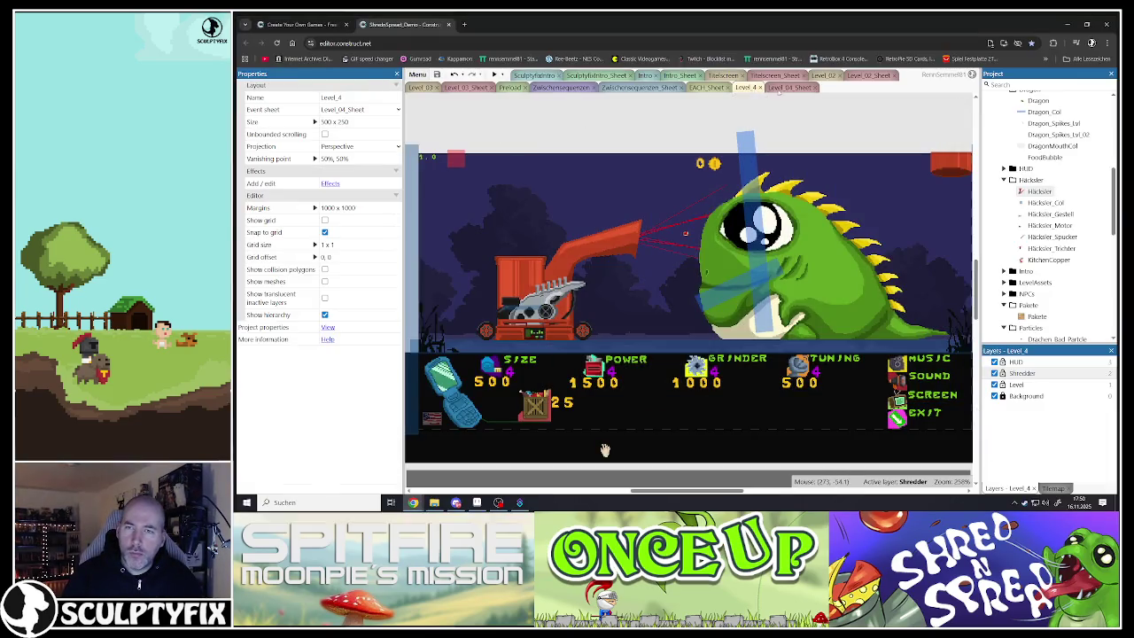
pyautogui.click(777, 91)
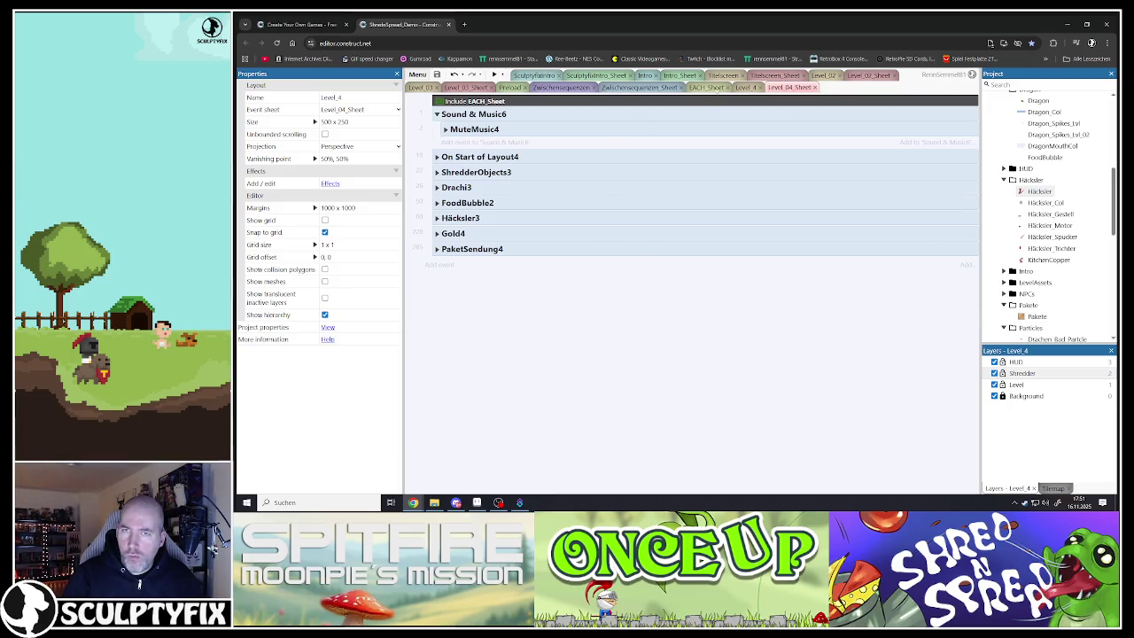
pyautogui.click(747, 88)
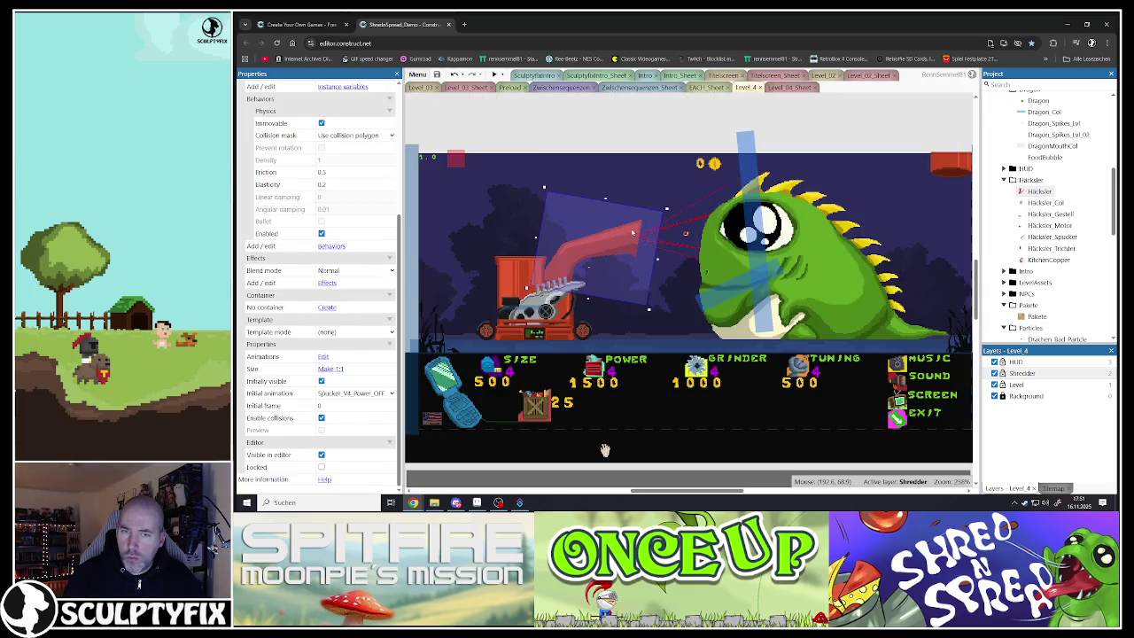
pyautogui.doubleClick(632, 232)
pyautogui.click(974, 270)
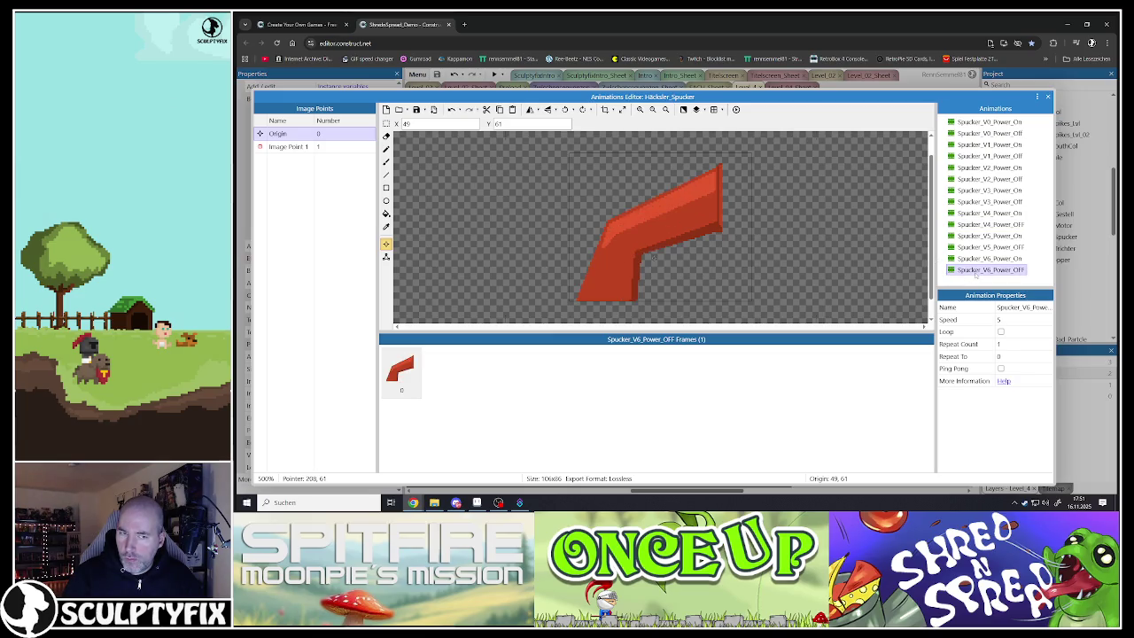
pyautogui.click(974, 258)
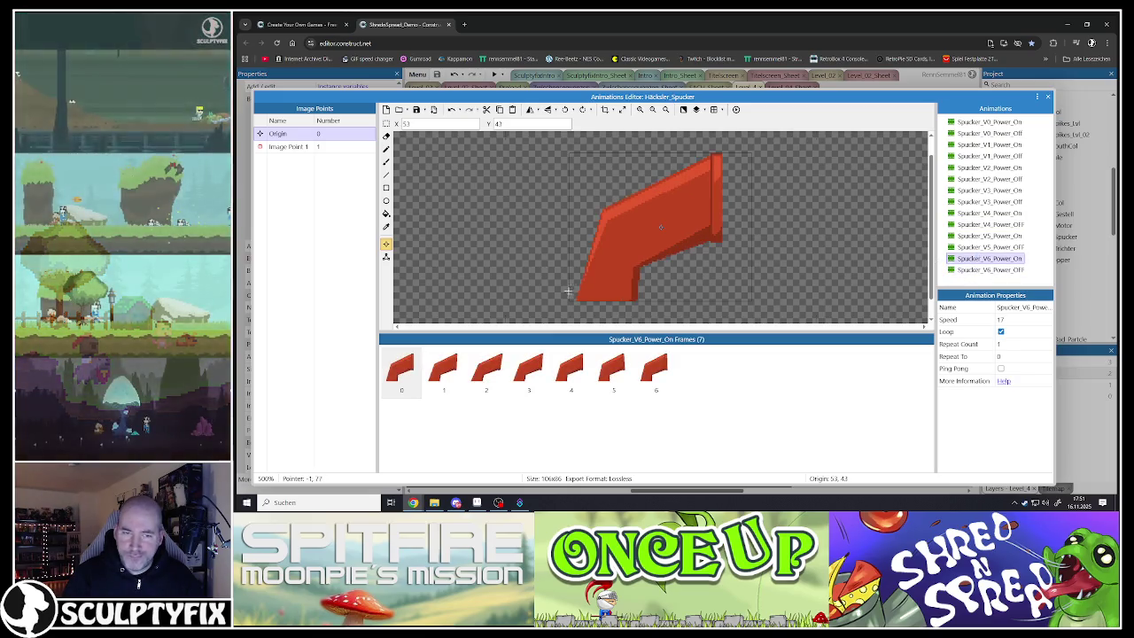
pyautogui.click(400, 370)
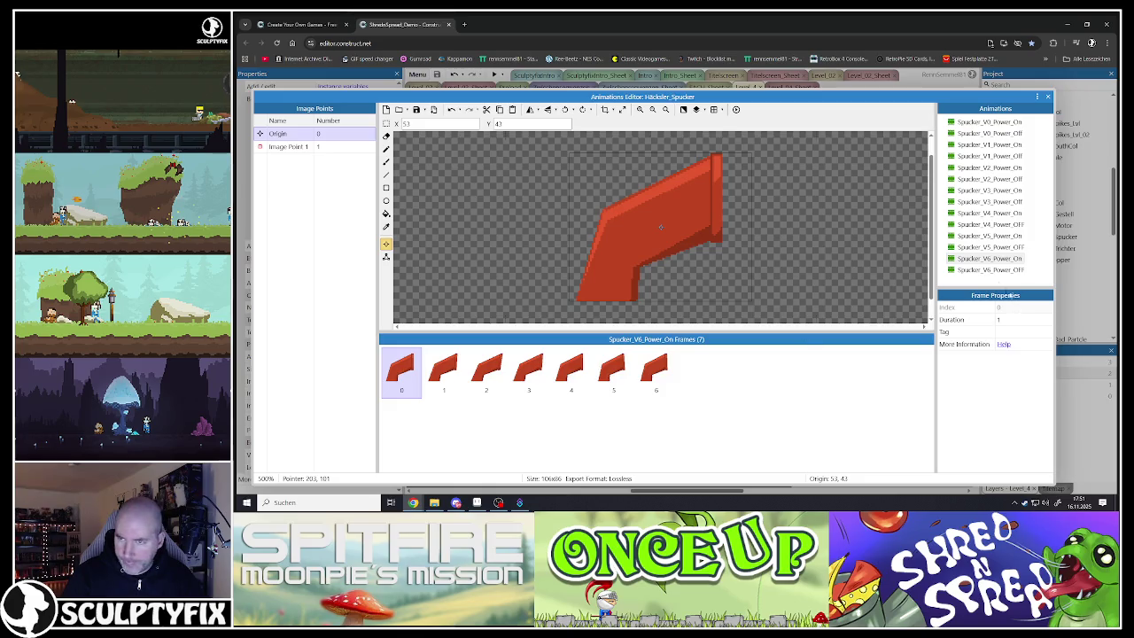
# Delete the extra frame from Spucker_V6_Power_OFF and review Spucker_V6_Power_On's frames
pyautogui.click(989, 269)
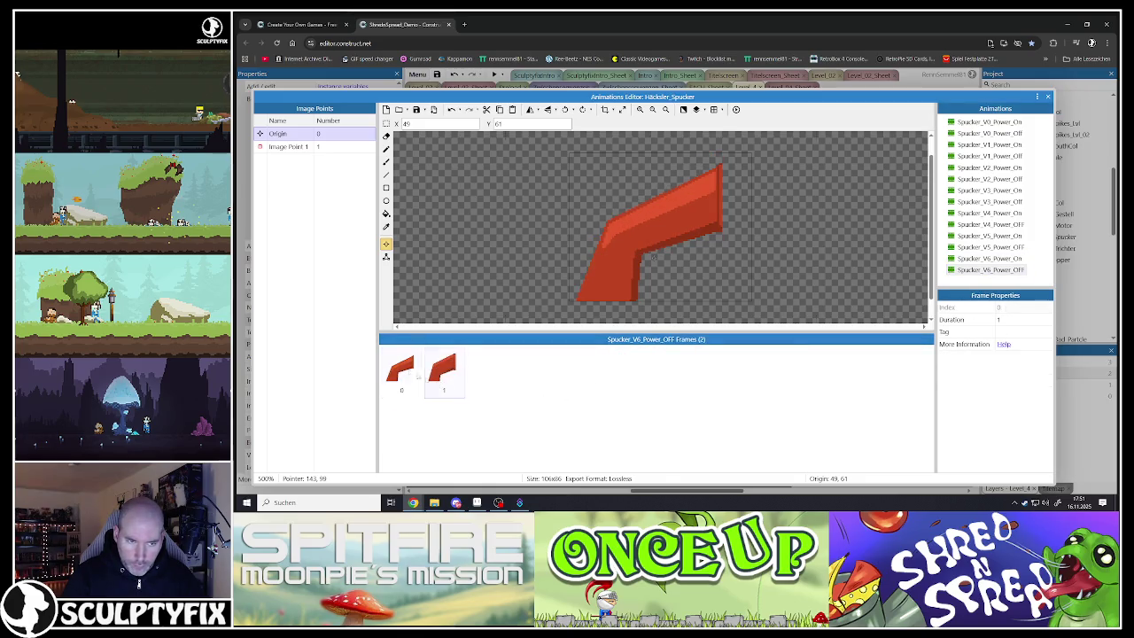
pyautogui.click(403, 367)
pyautogui.press('Delete')
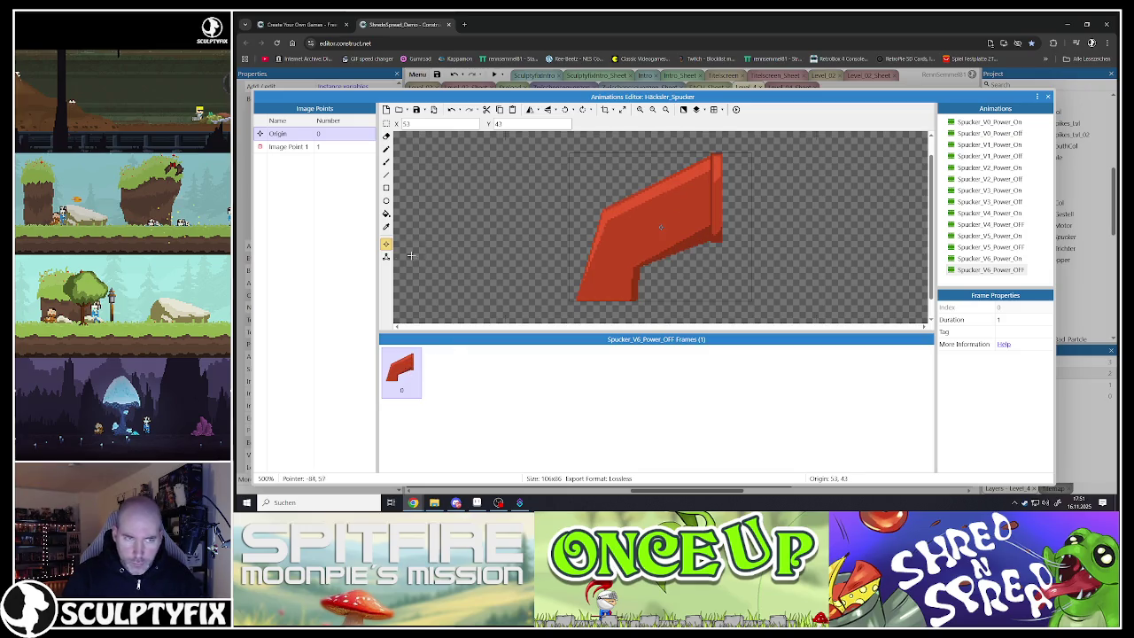
pyautogui.click(386, 257)
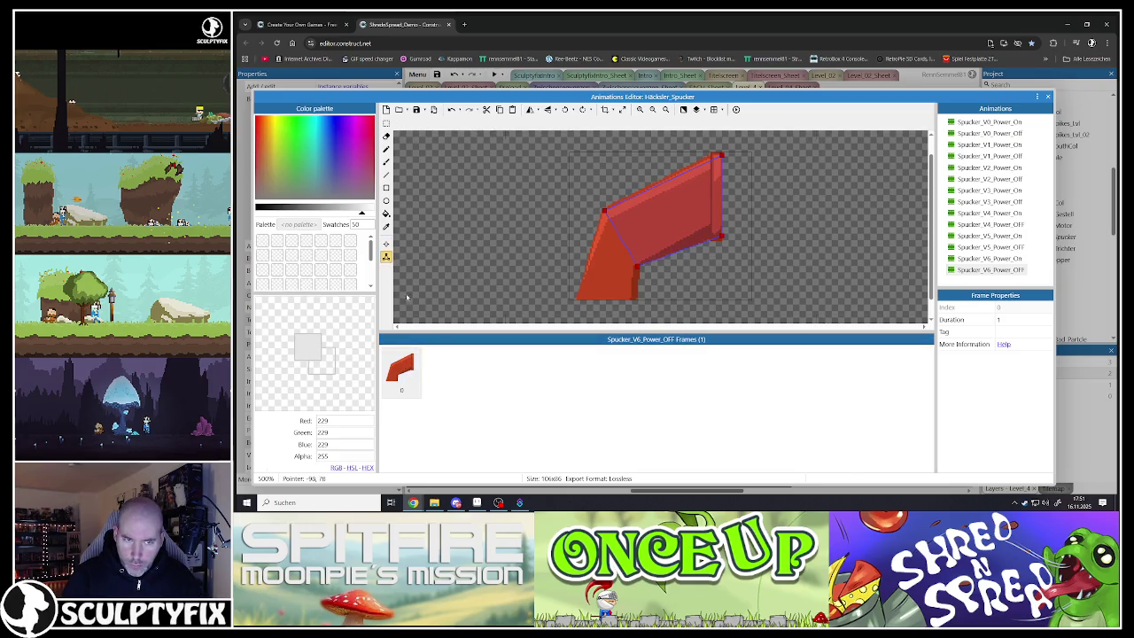
pyautogui.click(989, 258)
pyautogui.click(400, 370)
pyautogui.click(445, 370)
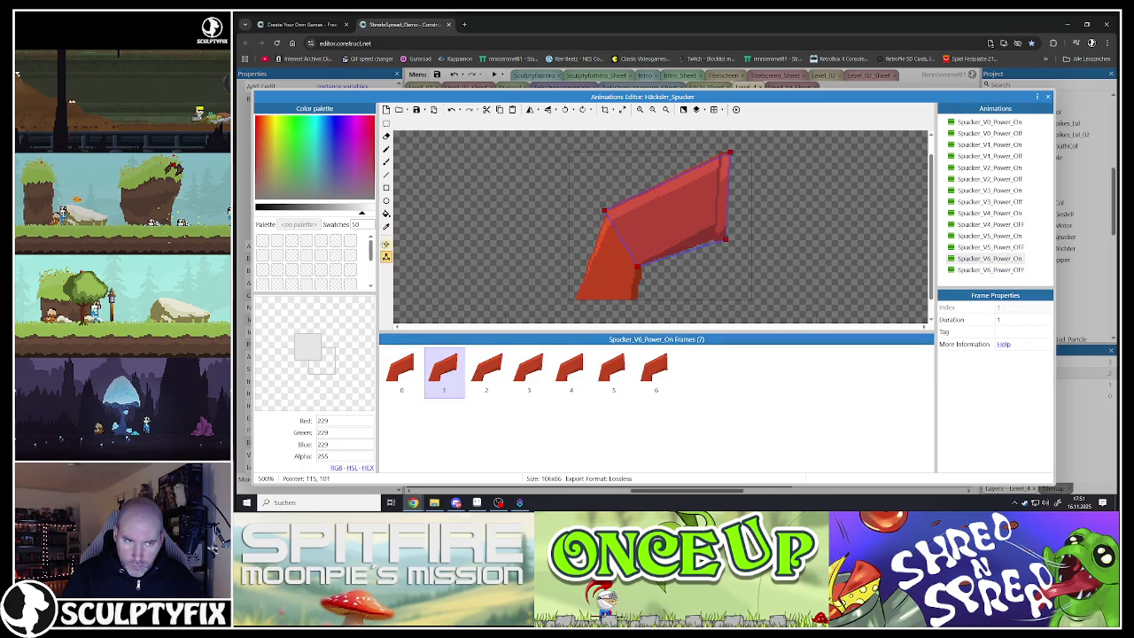
pyautogui.click(386, 243)
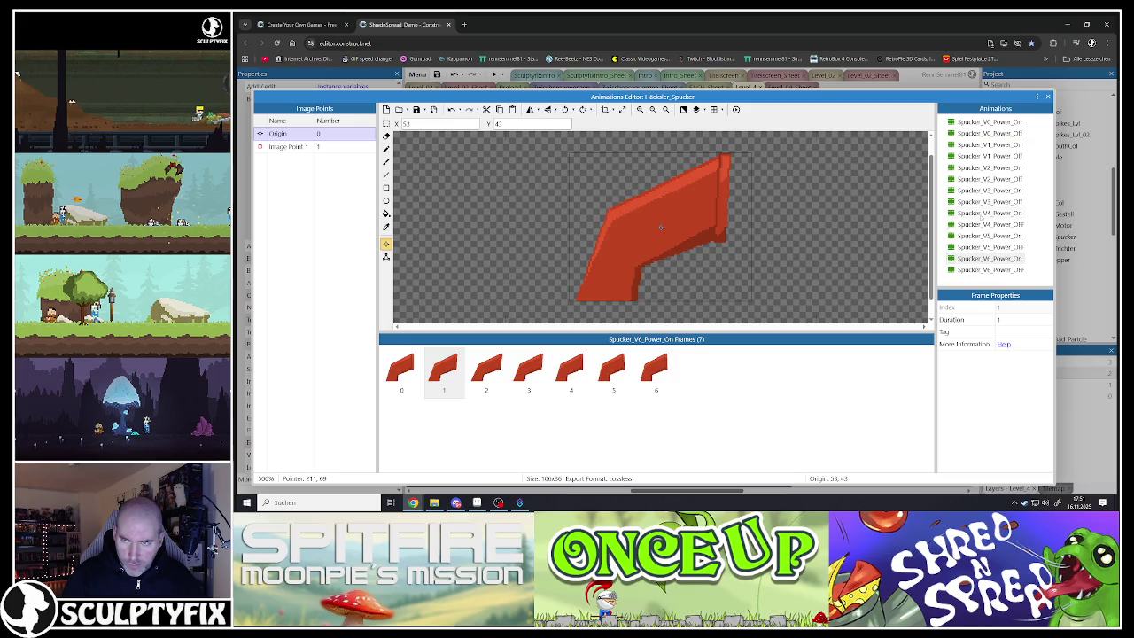
# Apply Spucker_V4_Power_On's Origin to all its frames, check both V6 animations, and close the editor
pyautogui.click(989, 213)
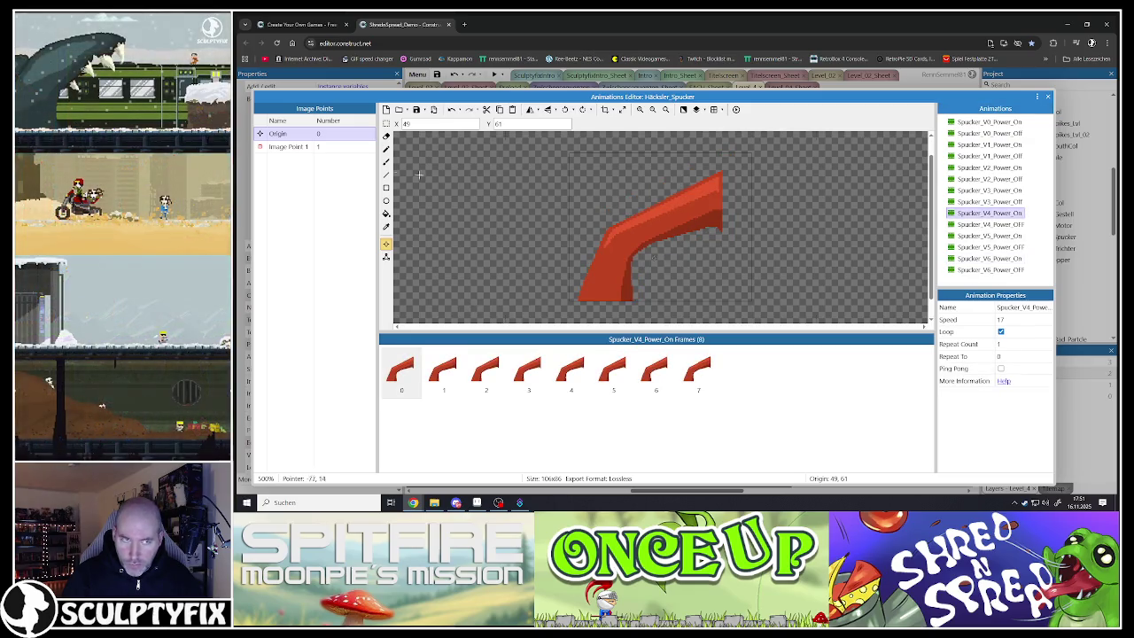
pyautogui.click(287, 147)
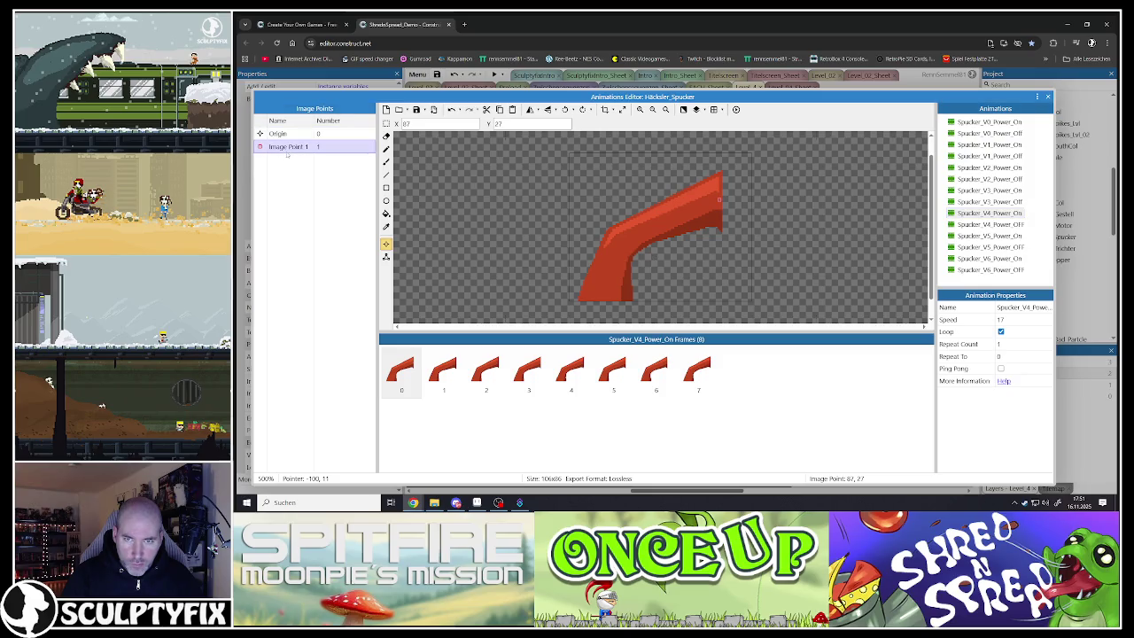
pyautogui.click(290, 137)
pyautogui.rightClick(290, 137)
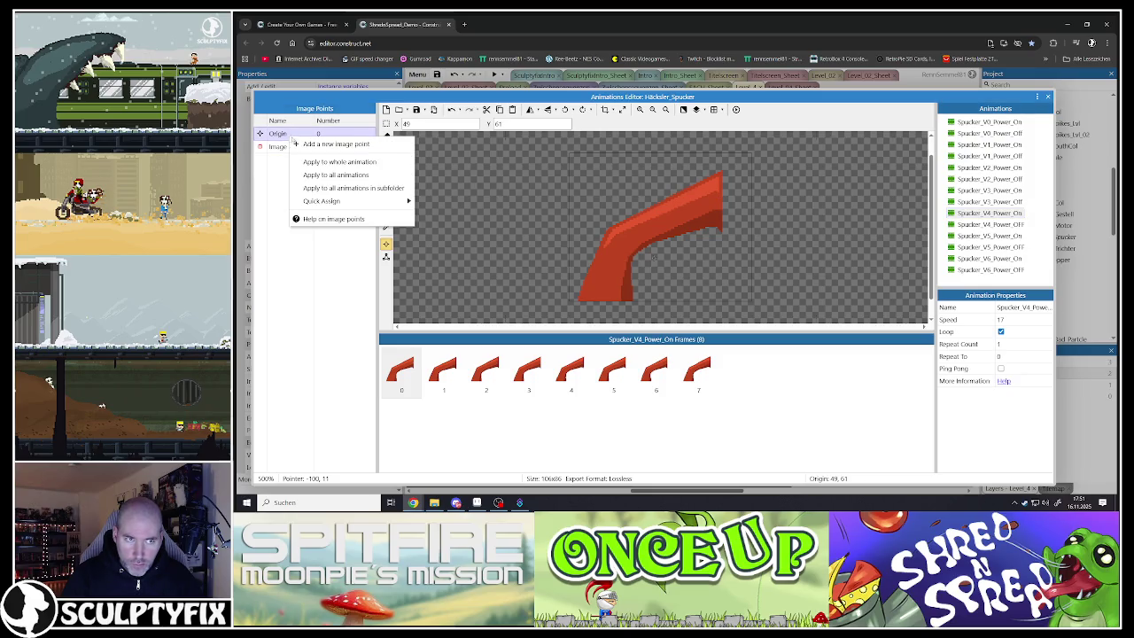
pyautogui.click(326, 163)
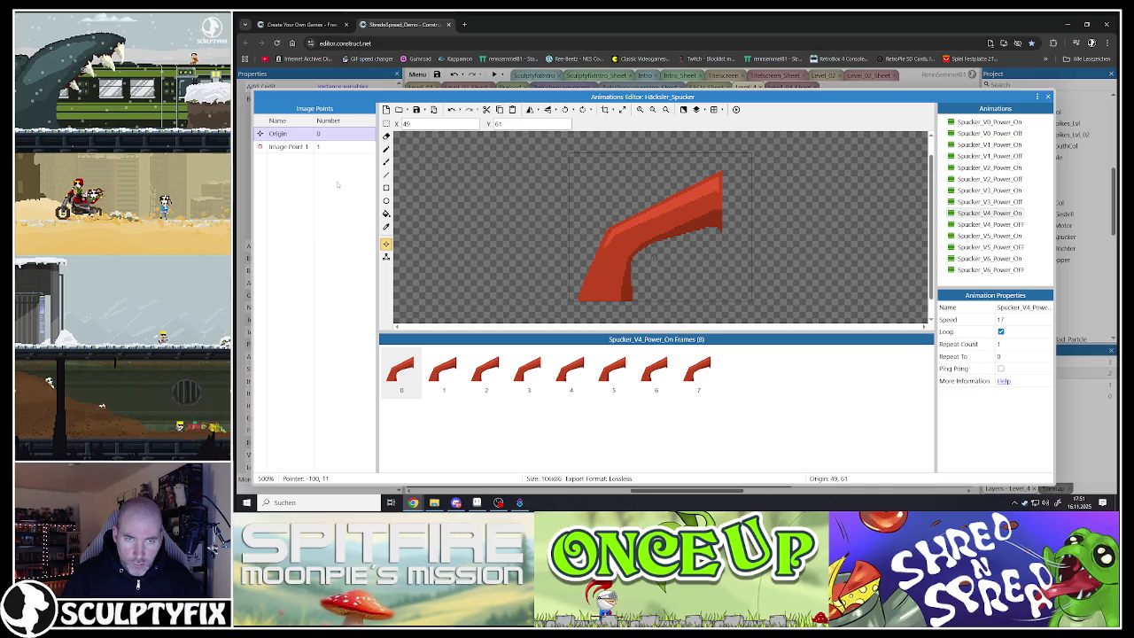
pyautogui.click(989, 258)
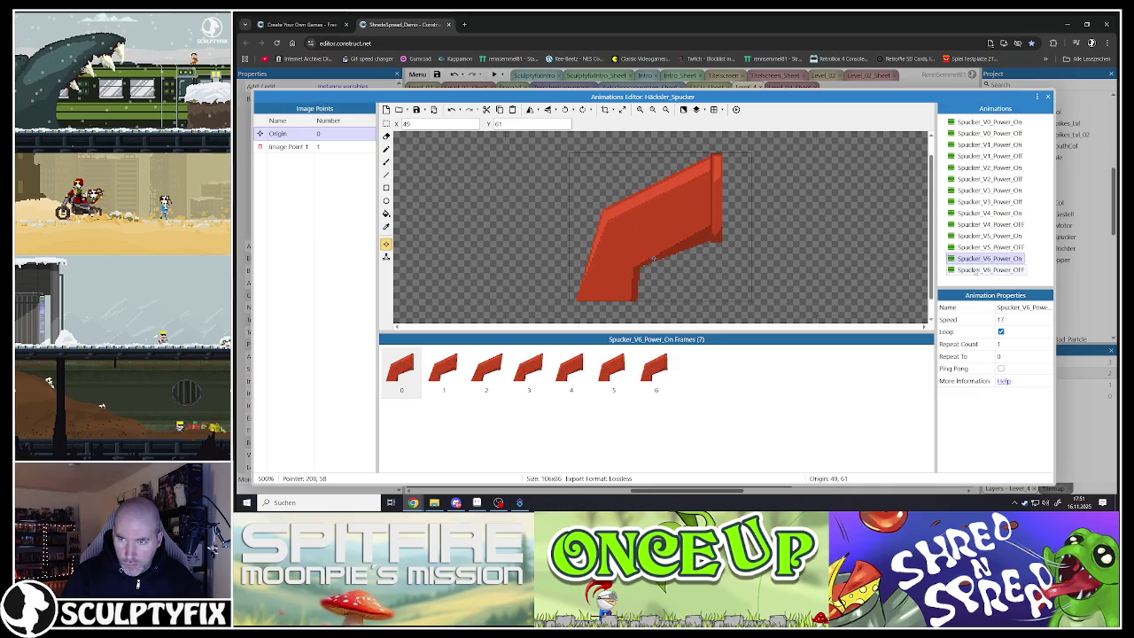
pyautogui.click(975, 270)
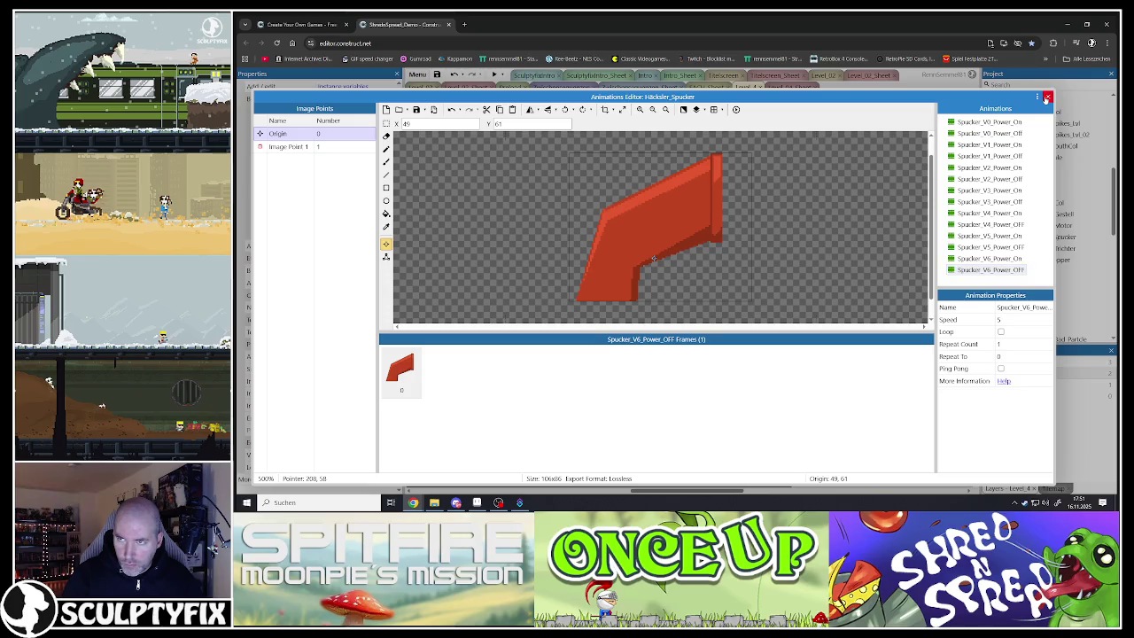
pyautogui.click(1047, 96)
pyautogui.click(572, 129)
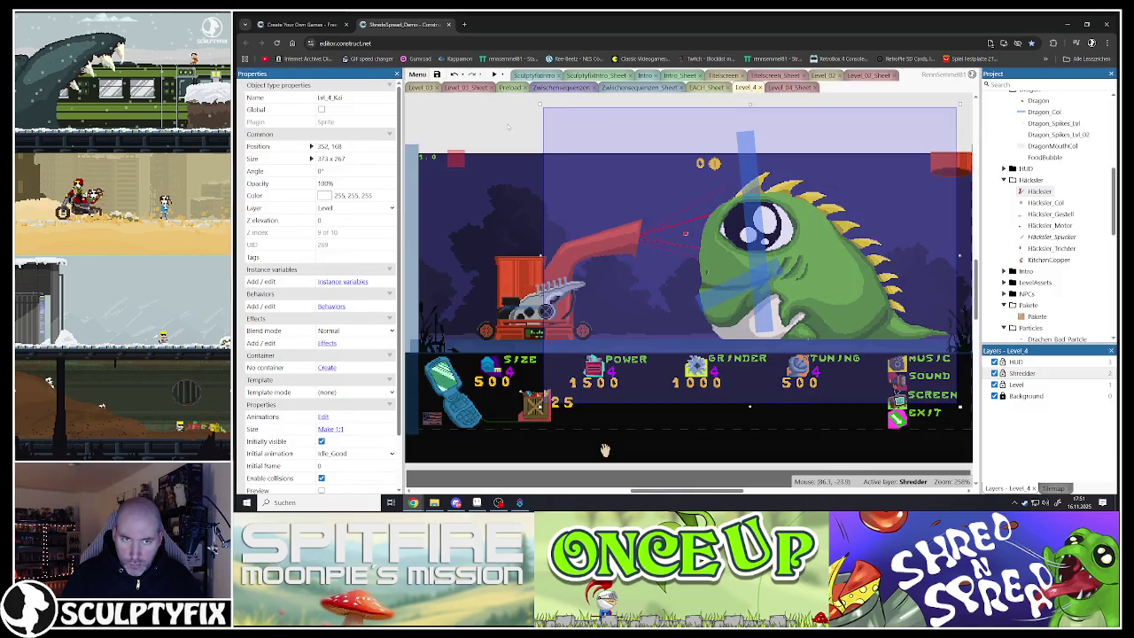
# Save the project and launch the Level 4 preview maximized and fullscreen
pyautogui.click(604, 450)
pyautogui.hotkey('ctrl', 's')
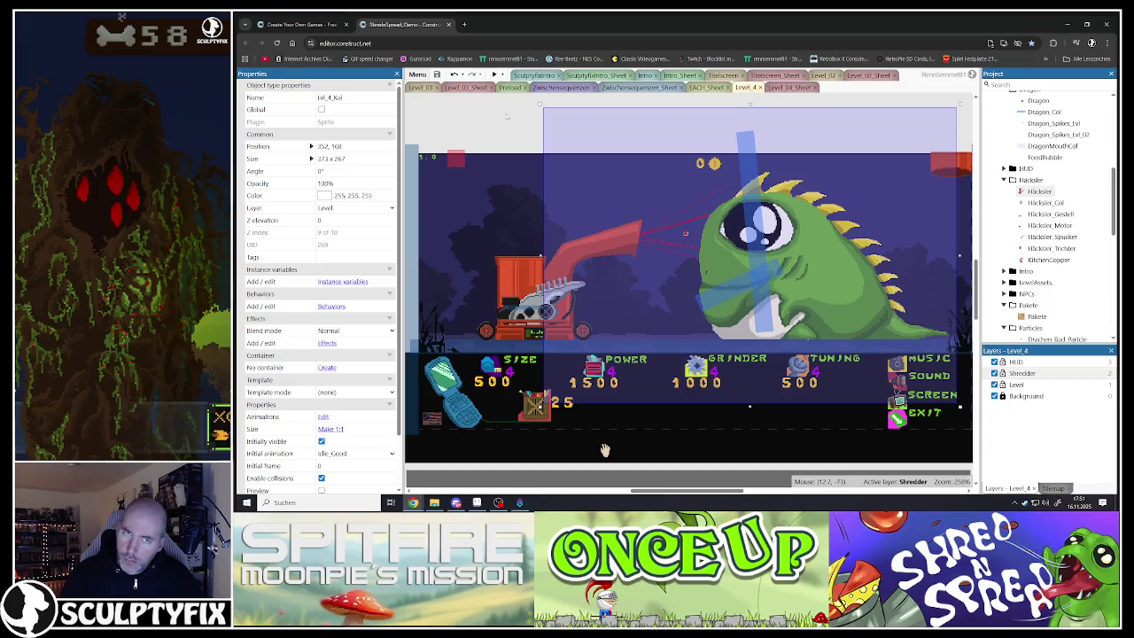
pyautogui.press('F5')
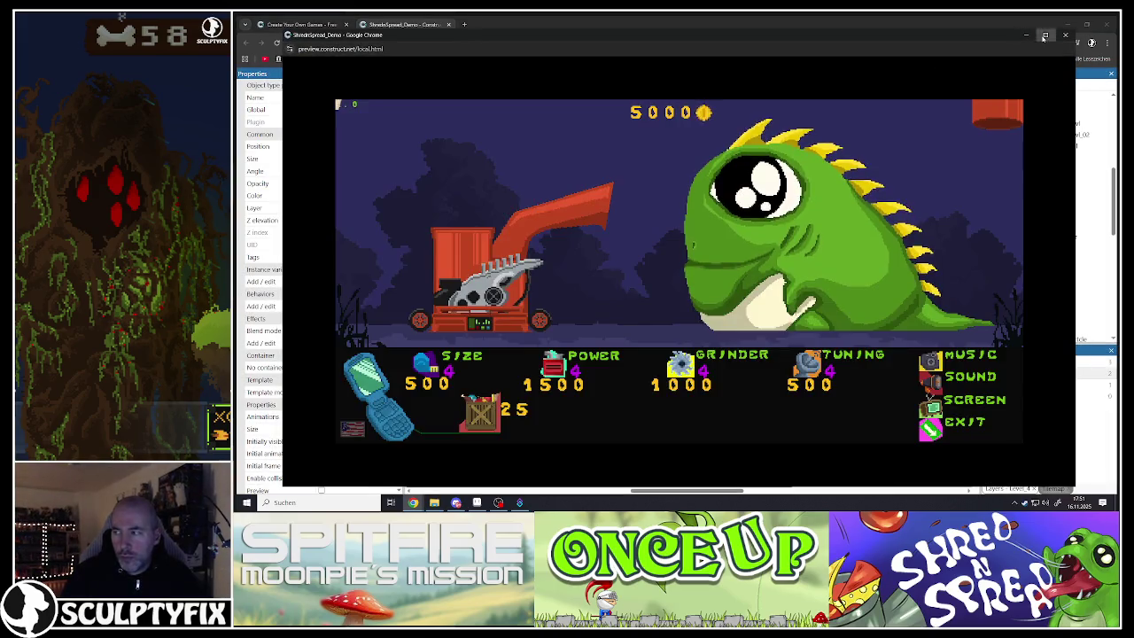
pyautogui.click(1044, 35)
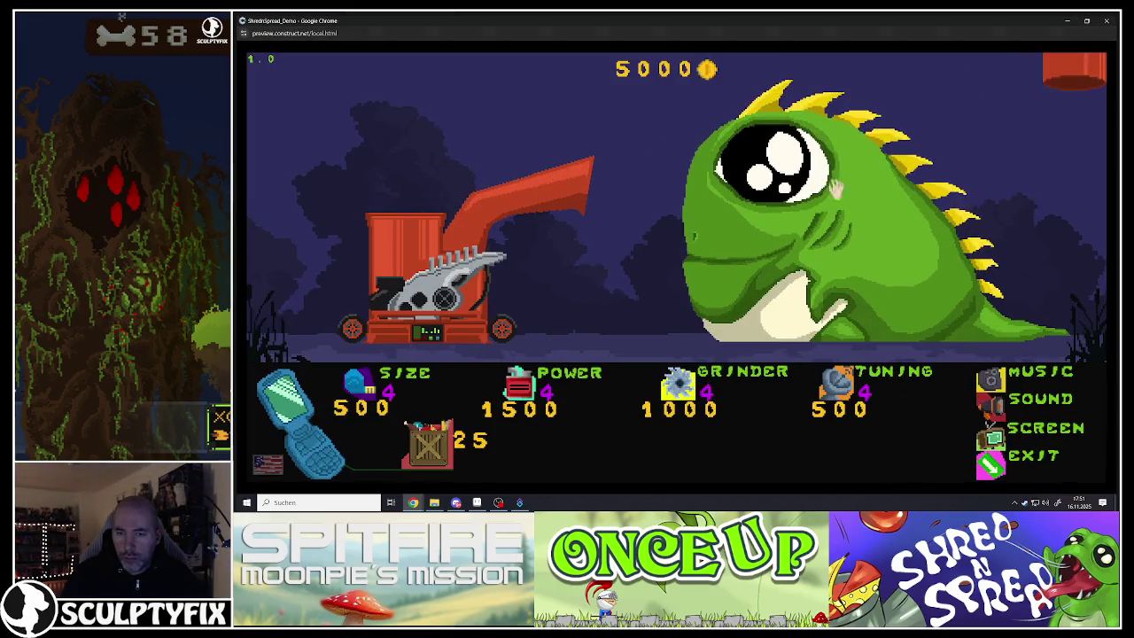
pyautogui.click(997, 376)
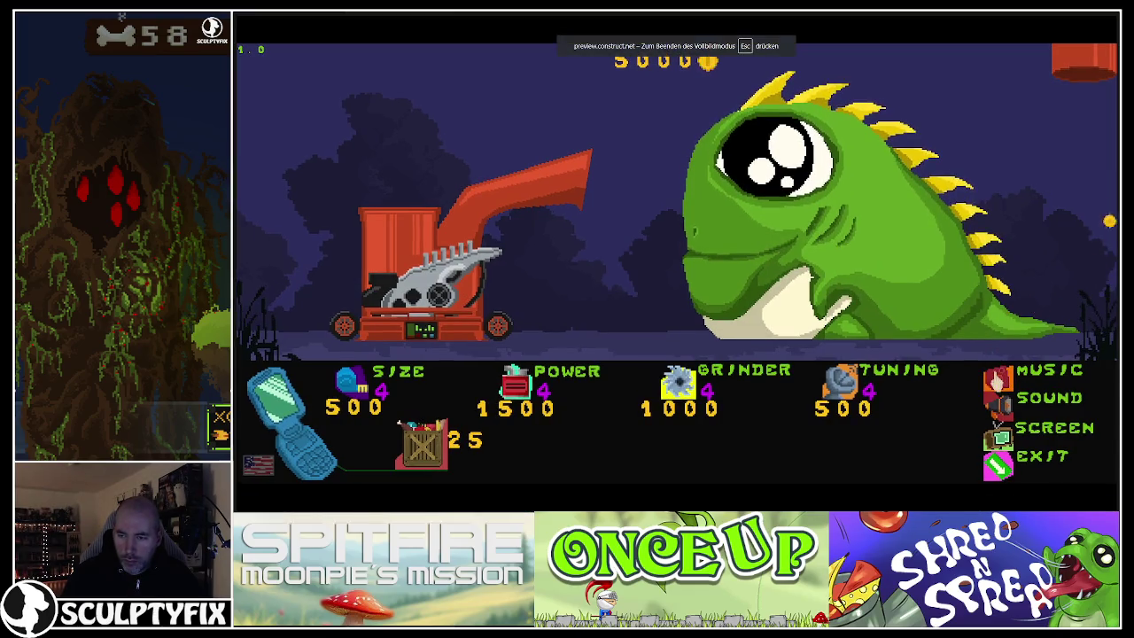
# Buy two batches of crates, upgrade Grinder to level 6, and drag a crate toward the shredder
pyautogui.click(427, 456)
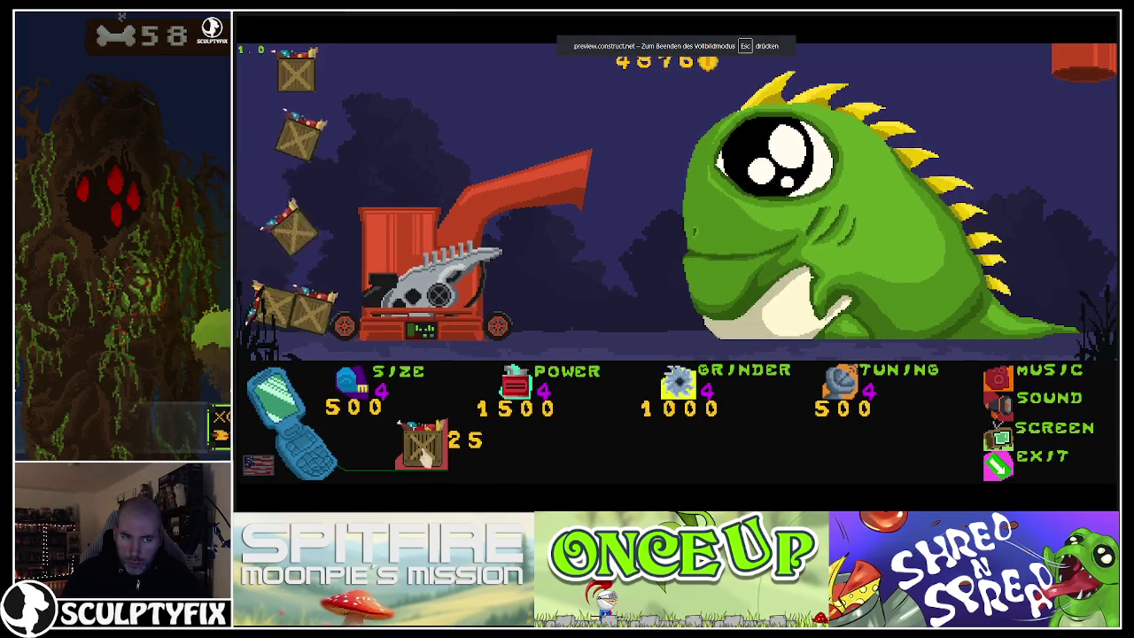
pyautogui.click(427, 456)
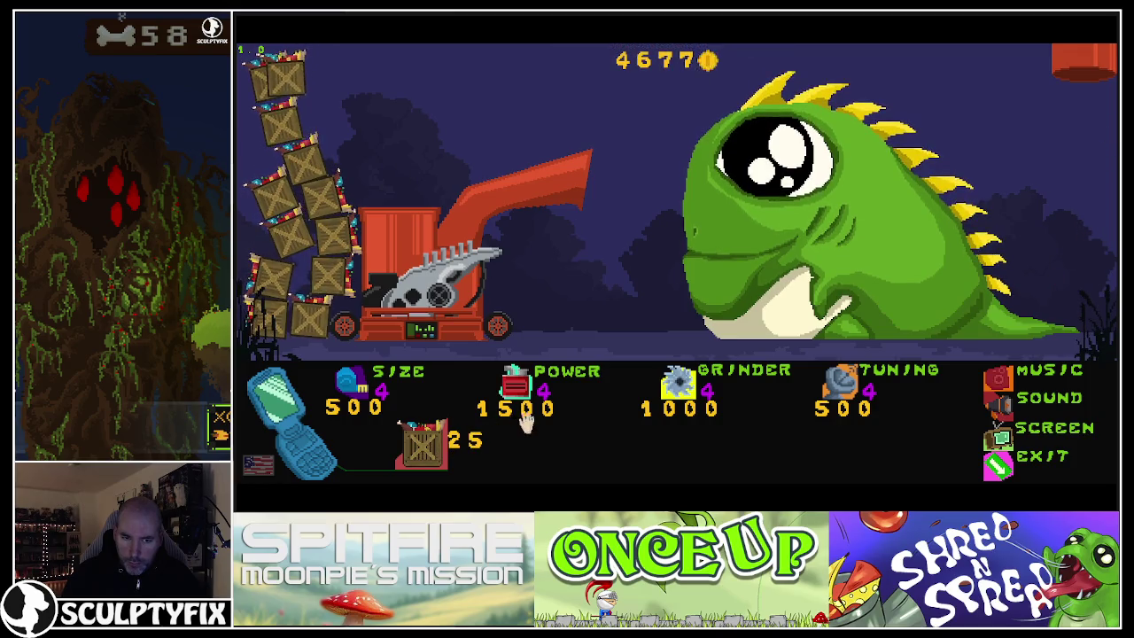
pyautogui.click(687, 388)
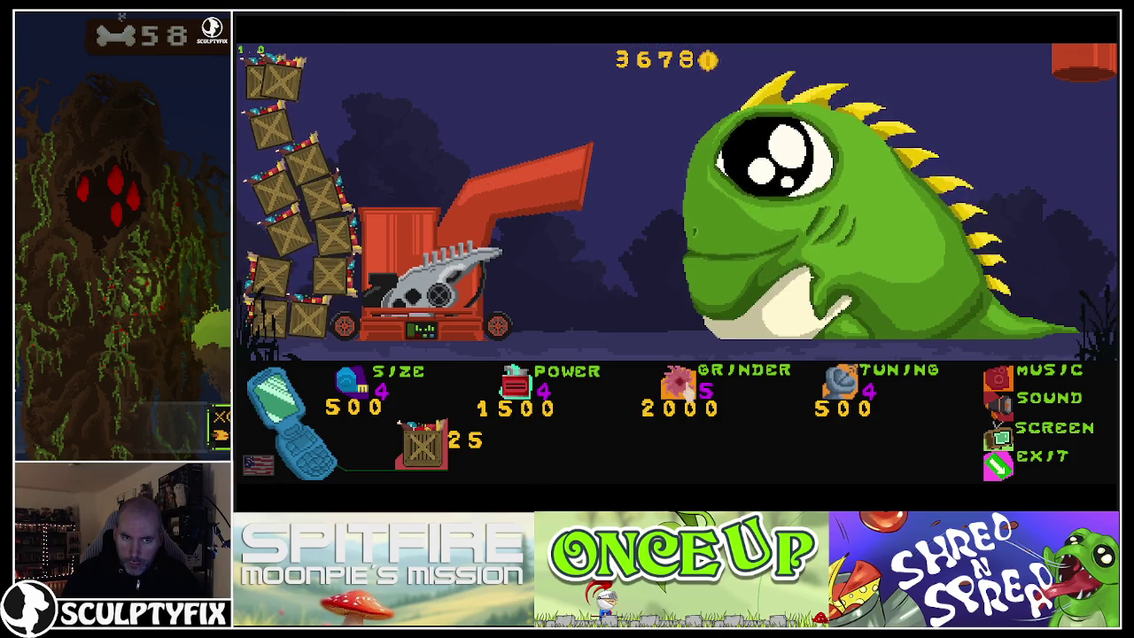
pyautogui.click(687, 388)
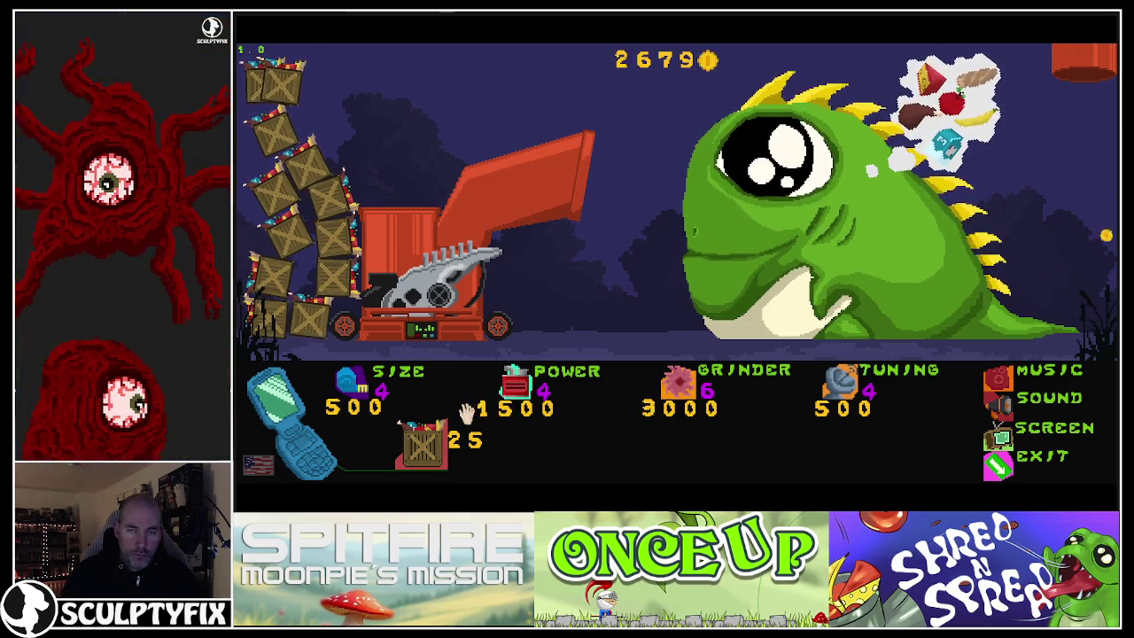
pyautogui.moveTo(329, 243)
pyautogui.mouseDown()
pyautogui.moveTo(396, 213)
pyautogui.moveTo(395, 224)
pyautogui.mouseUp()
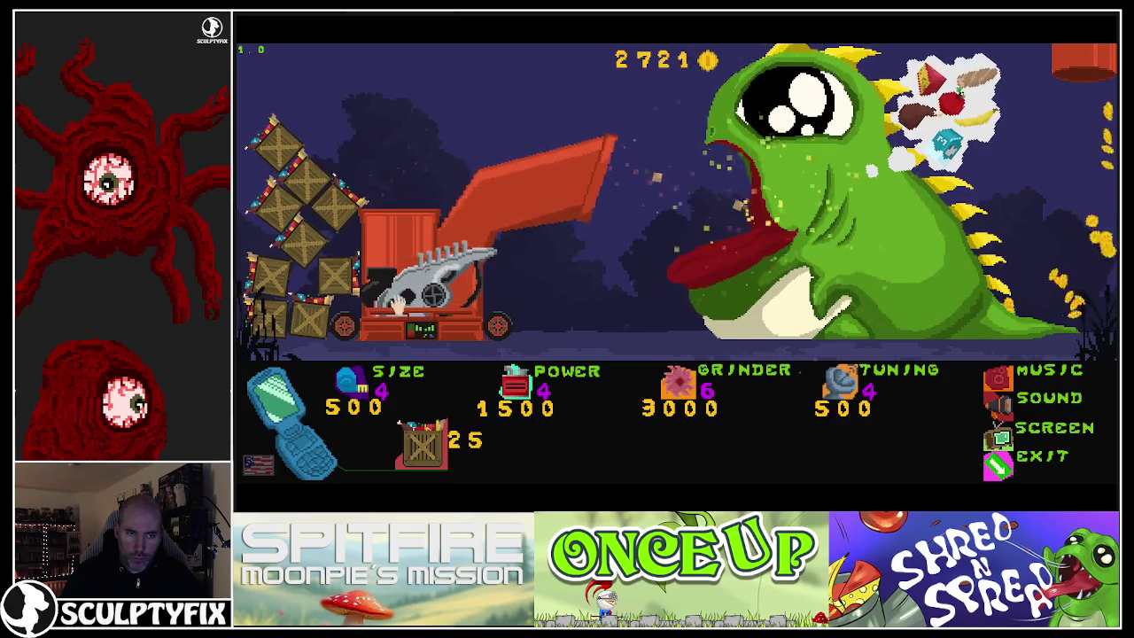
# Raise Power to 5 and Size to 6 while buying more crates and feeding one into the shredder
pyautogui.click(521, 395)
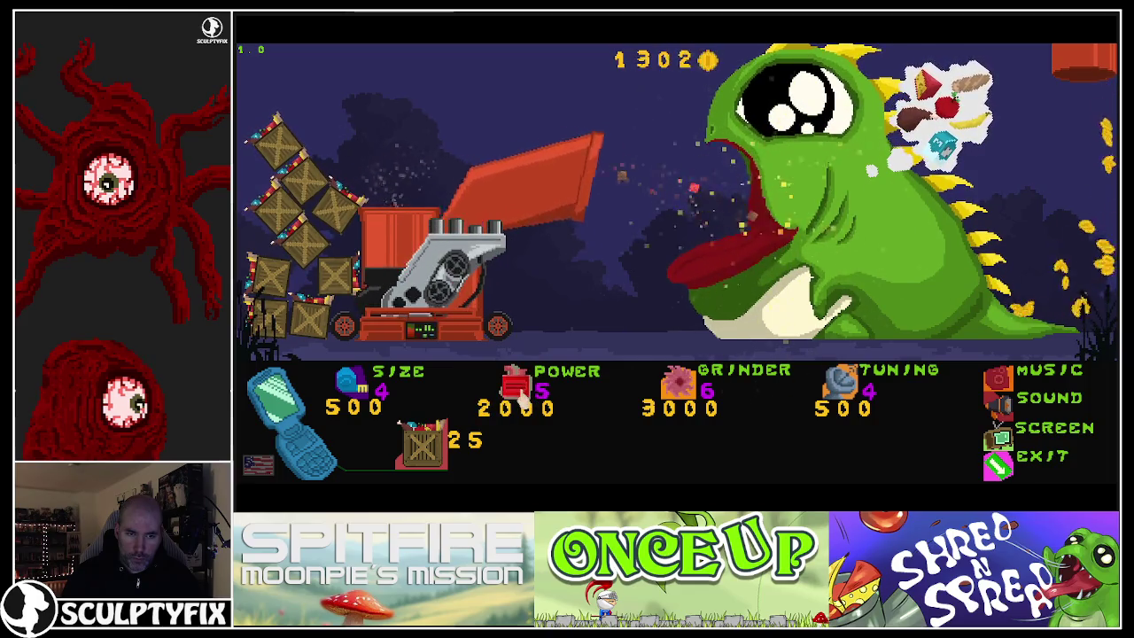
pyautogui.click(353, 395)
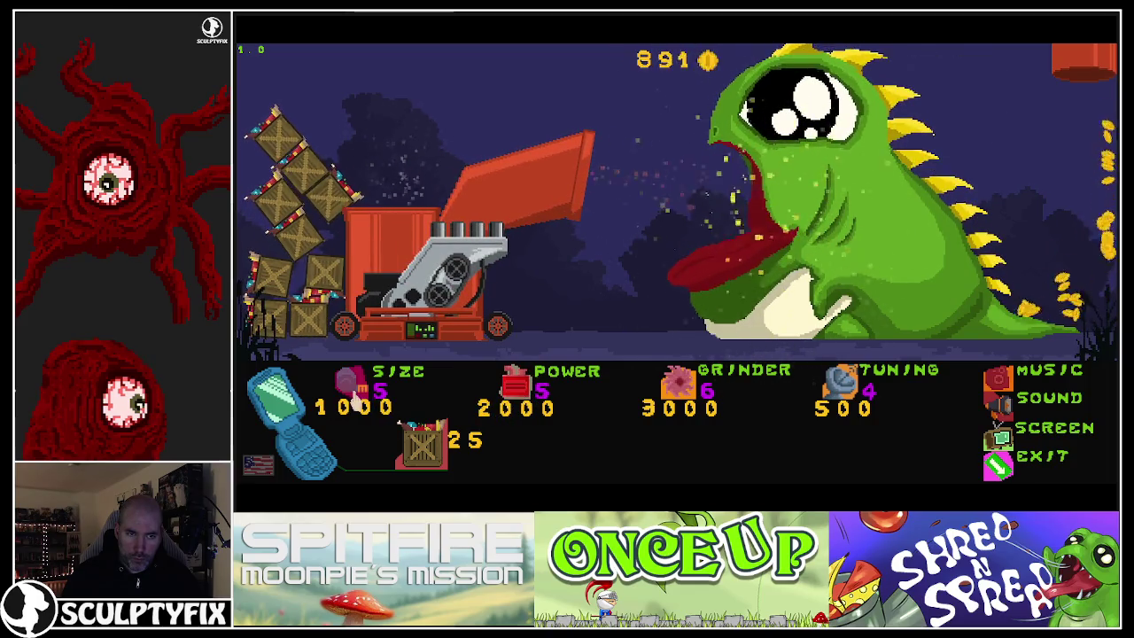
pyautogui.click(423, 447)
pyautogui.click(423, 447)
pyautogui.click(423, 447)
pyautogui.click(423, 447)
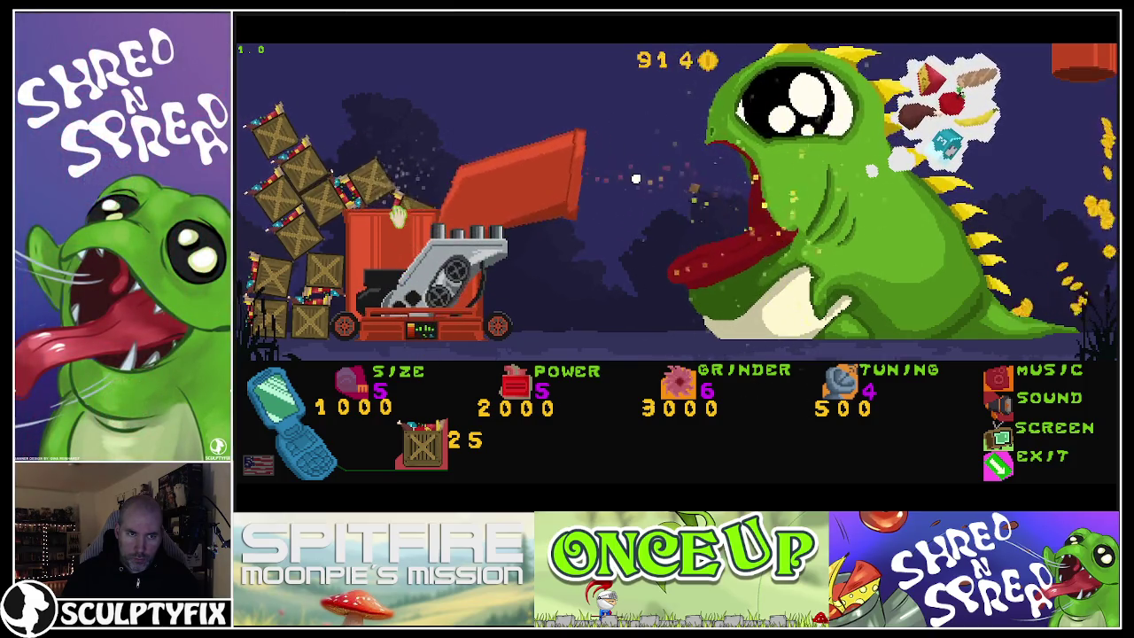
pyautogui.moveTo(340, 213)
pyautogui.mouseDown()
pyautogui.moveTo(372, 208)
pyautogui.moveTo(374, 182)
pyautogui.mouseUp()
pyautogui.click(372, 385)
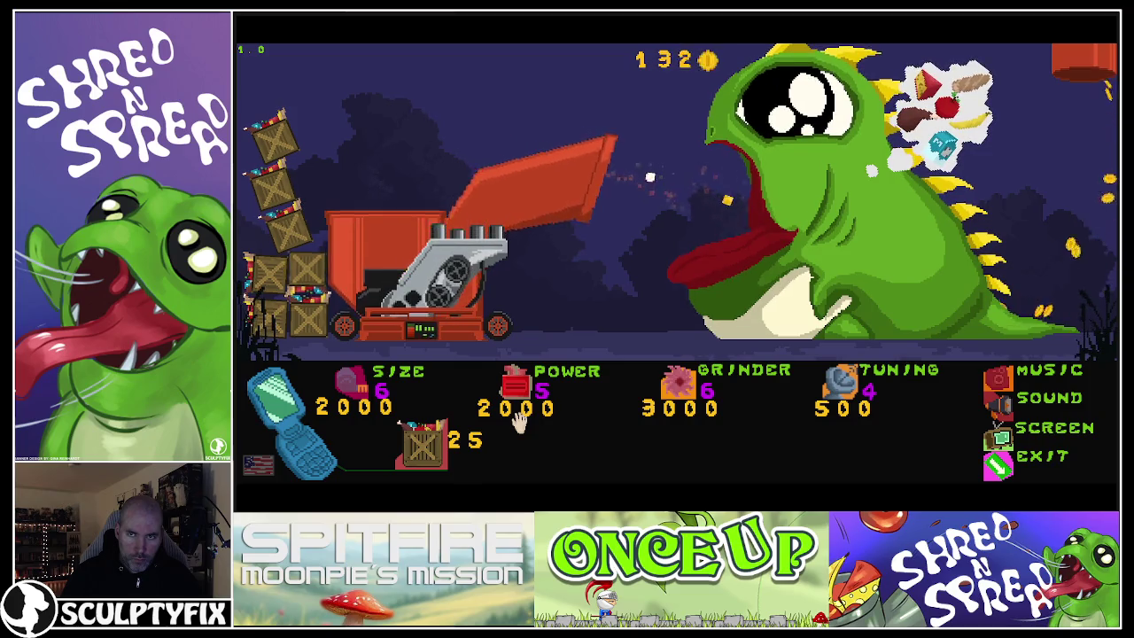
pyautogui.click(424, 445)
pyautogui.click(423, 445)
pyautogui.click(423, 445)
pyautogui.click(424, 446)
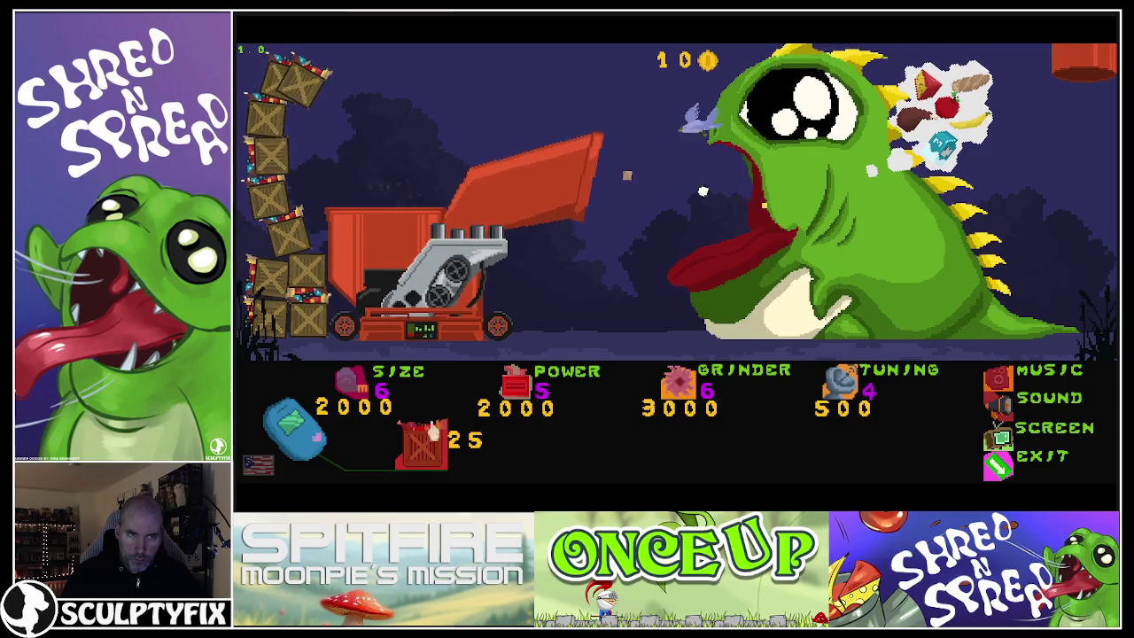
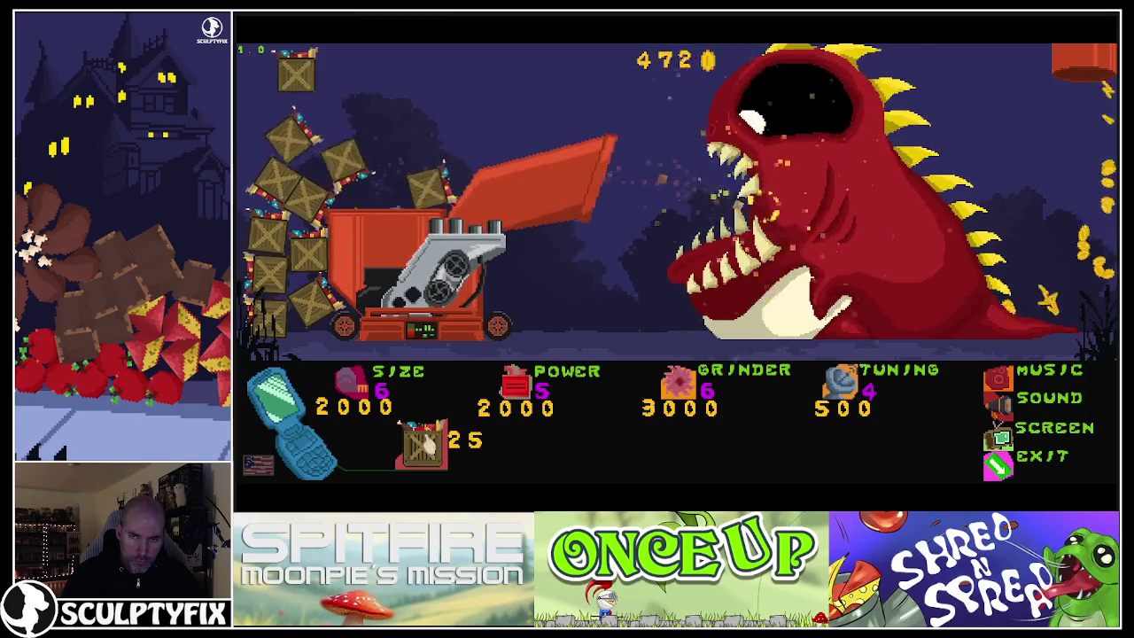
# Buy crates, upgrade Tuning once, and feed the first crates into the grinder
pyautogui.click(425, 442)
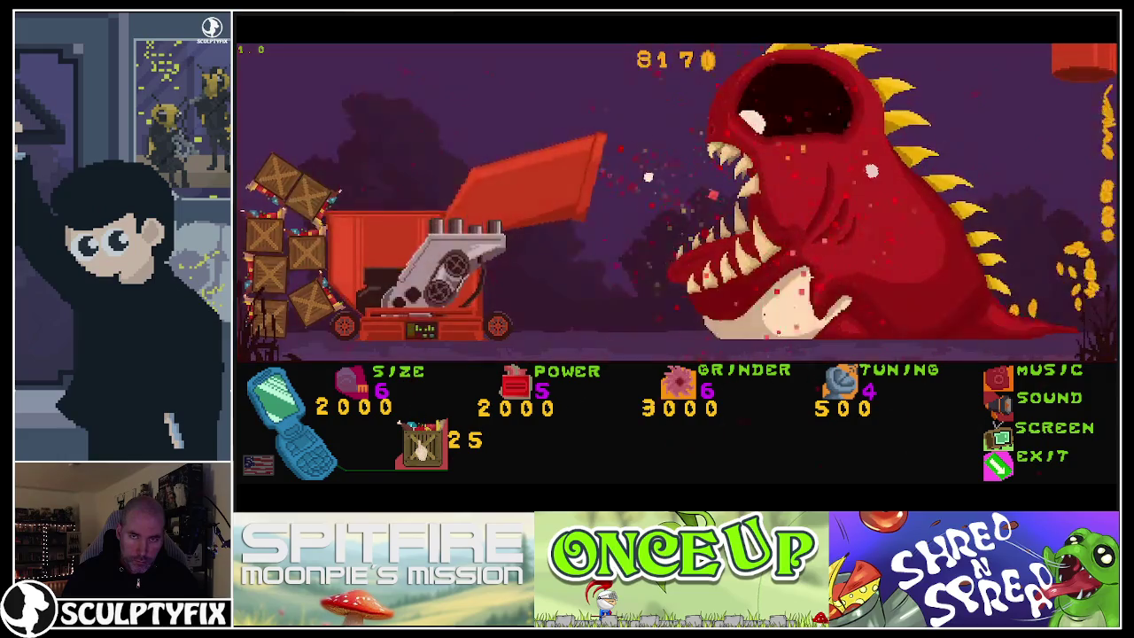
pyautogui.click(841, 383)
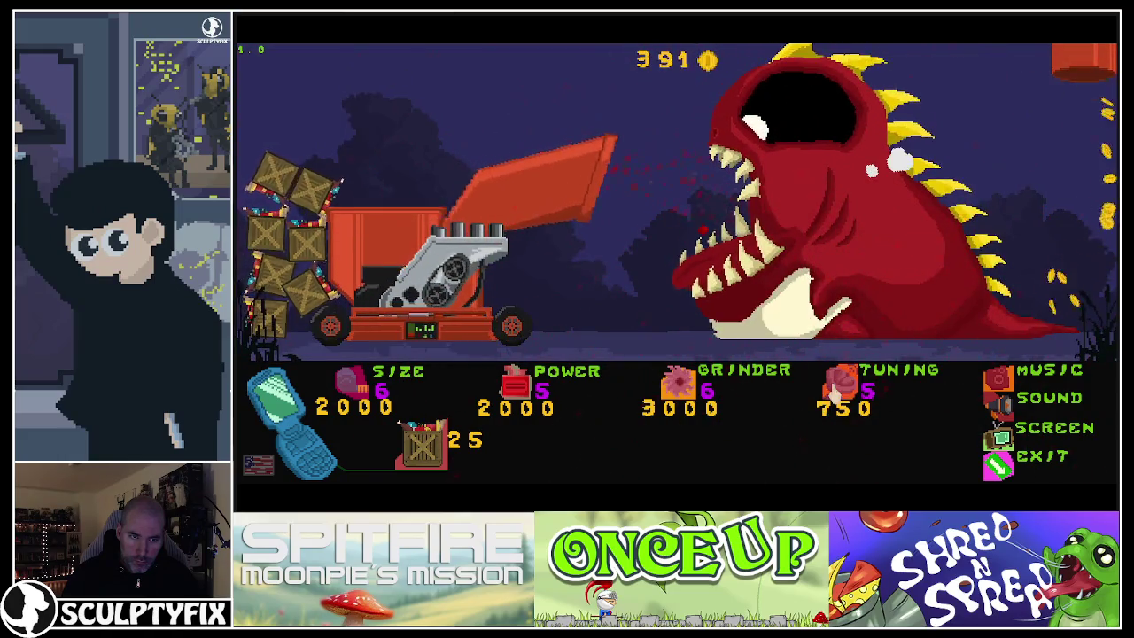
pyautogui.click(423, 445)
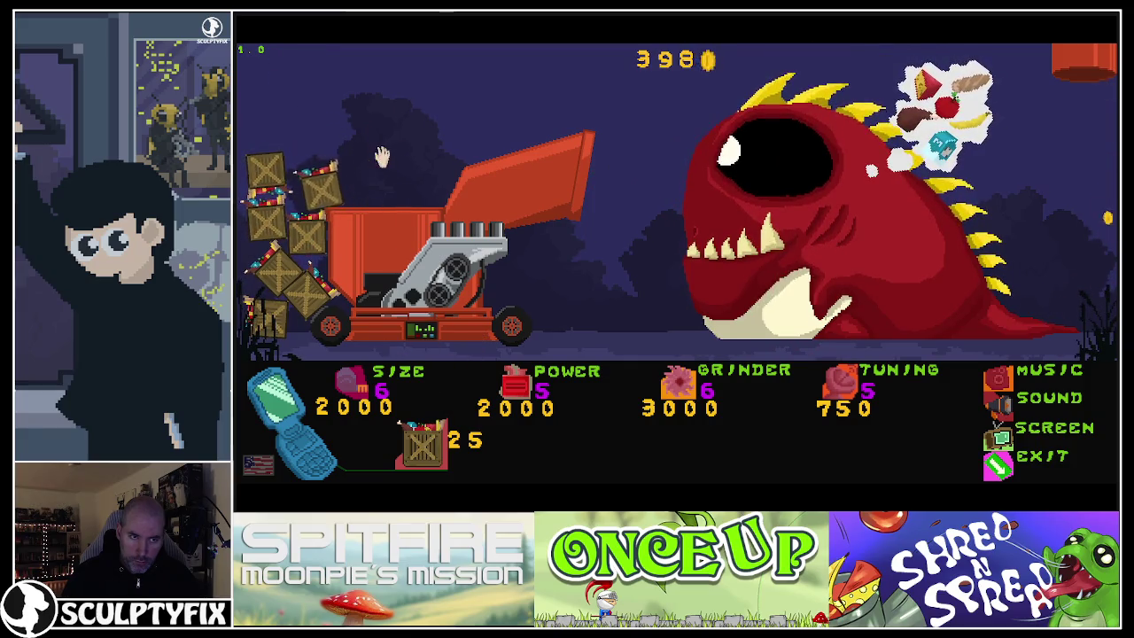
pyautogui.moveTo(324, 193); pyautogui.dragTo(390, 133)
pyautogui.click(423, 446)
pyautogui.moveTo(325, 188)
pyautogui.mouseDown()
pyautogui.moveTo(383, 142)
pyautogui.moveTo(389, 257)
pyautogui.mouseUp()
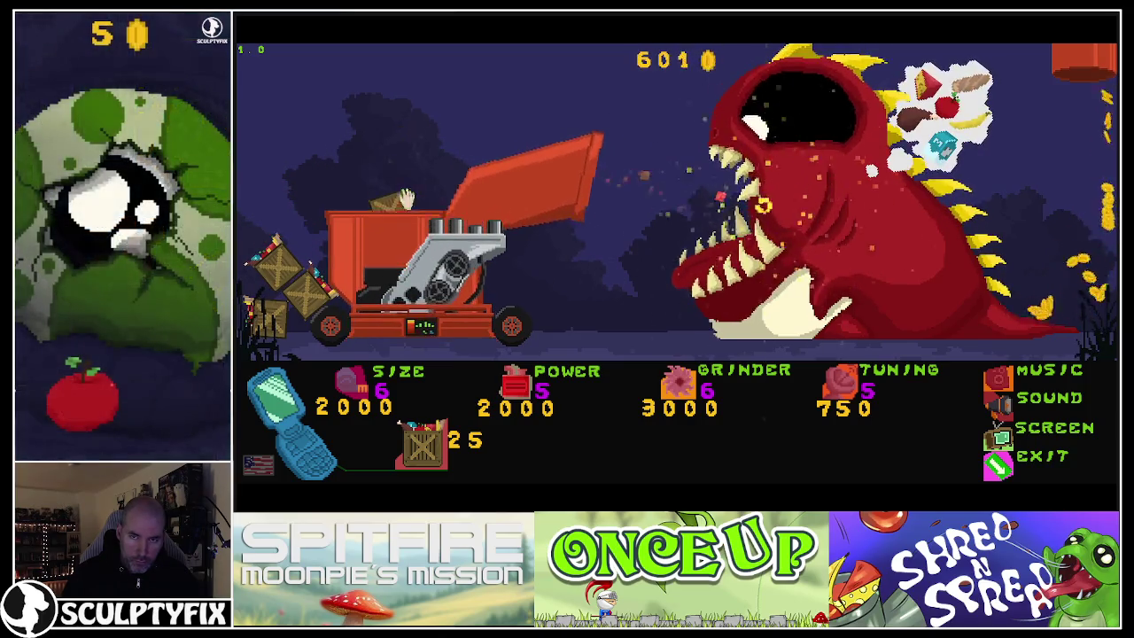
# Drop more pile crates into the grinder, raise Tuning to level 6, and buy another batch
pyautogui.moveTo(306, 287); pyautogui.dragTo(382, 132)
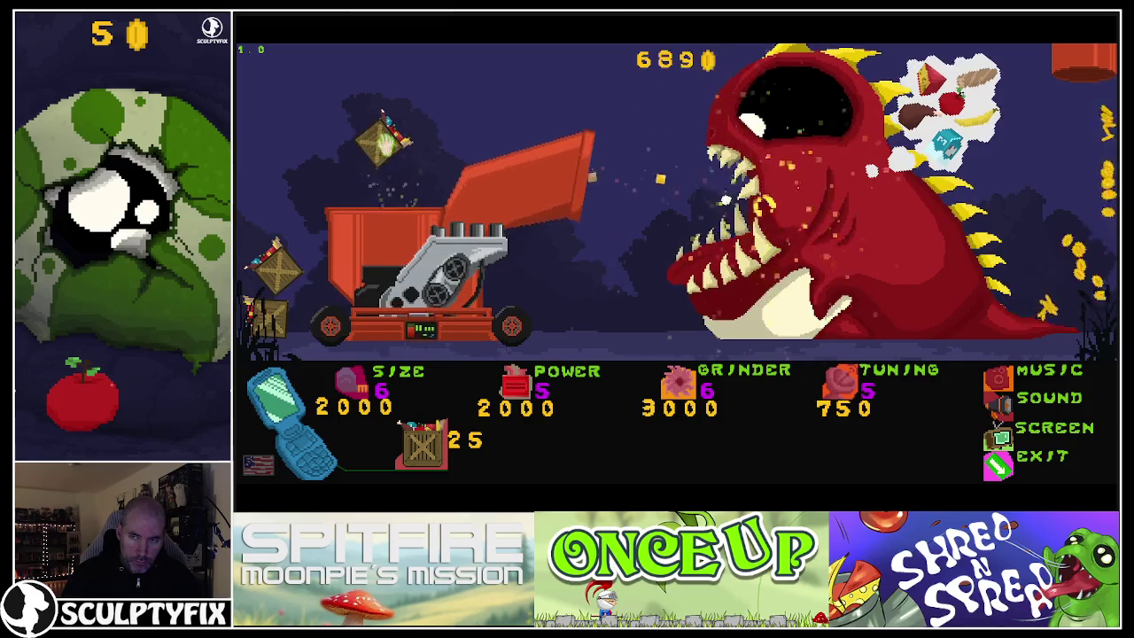
pyautogui.moveTo(285, 284); pyautogui.dragTo(398, 170)
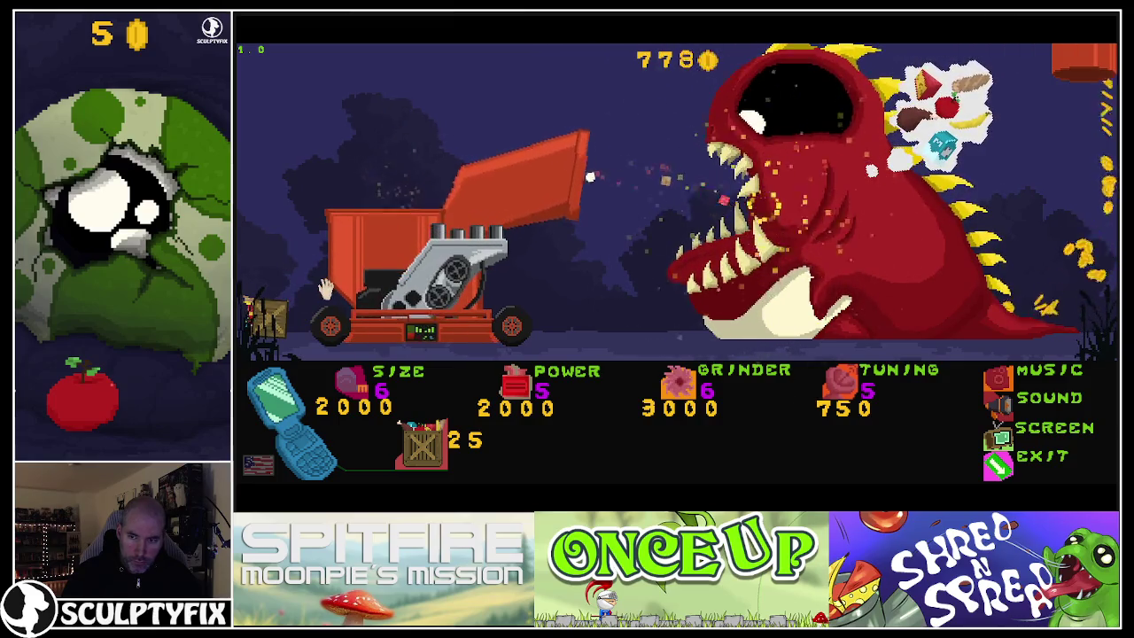
pyautogui.moveTo(265, 306); pyautogui.dragTo(376, 186)
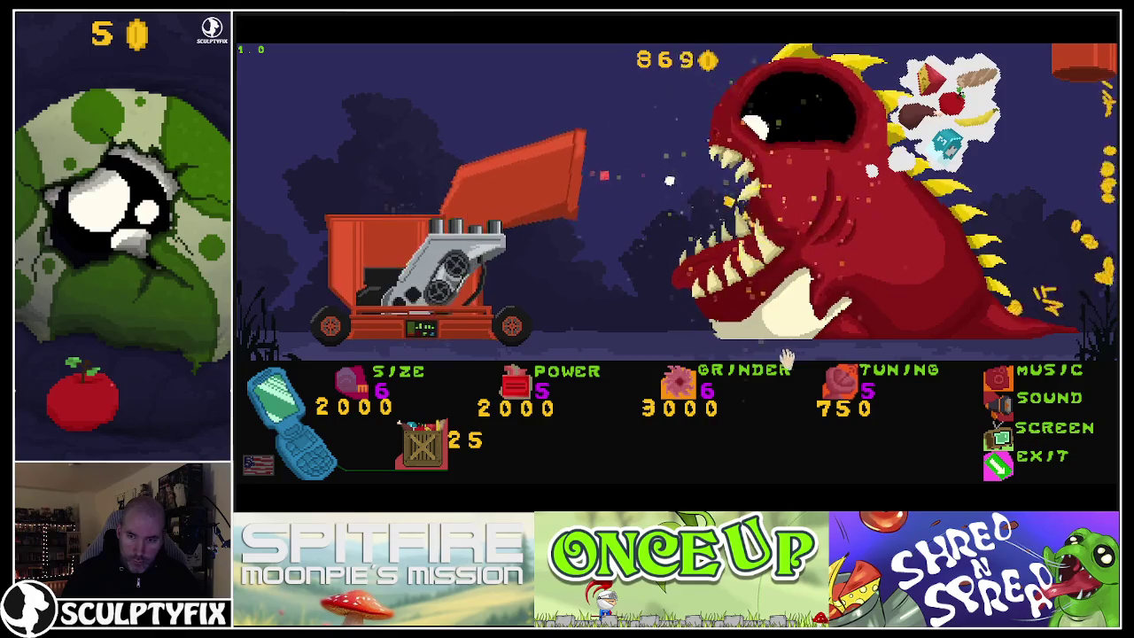
pyautogui.click(834, 390)
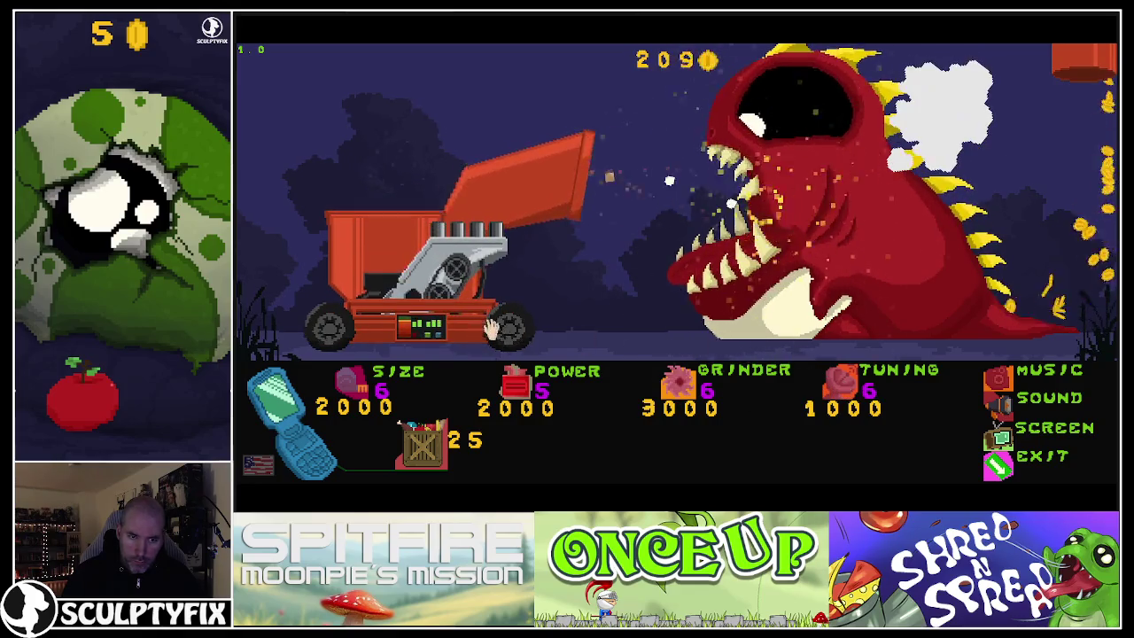
pyautogui.click(424, 447)
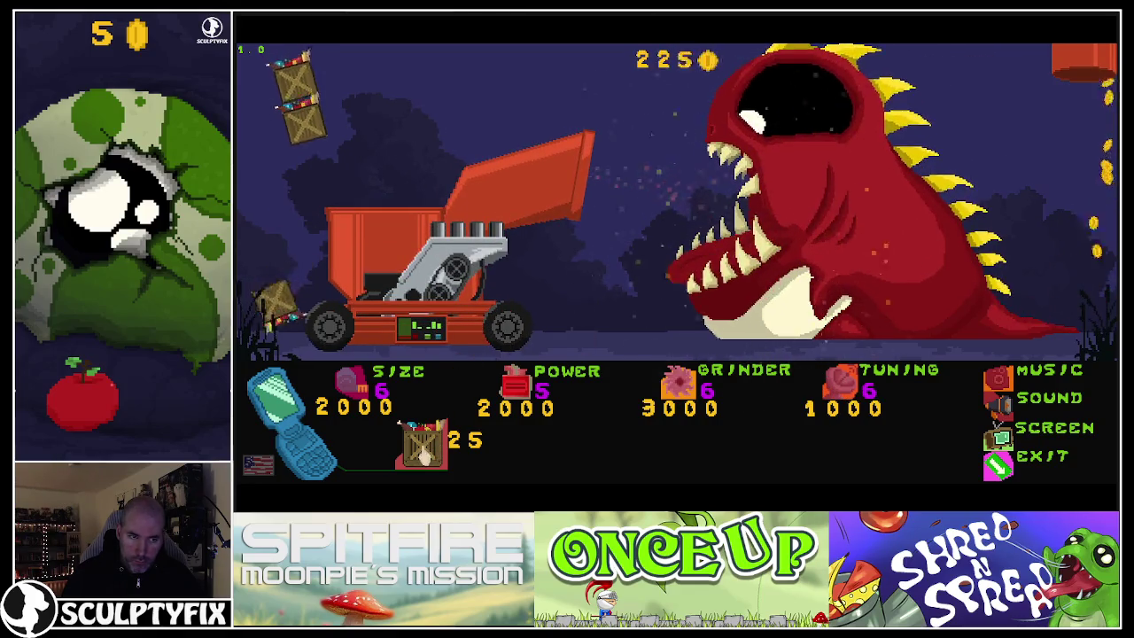
pyautogui.moveTo(281, 191); pyautogui.dragTo(350, 160)
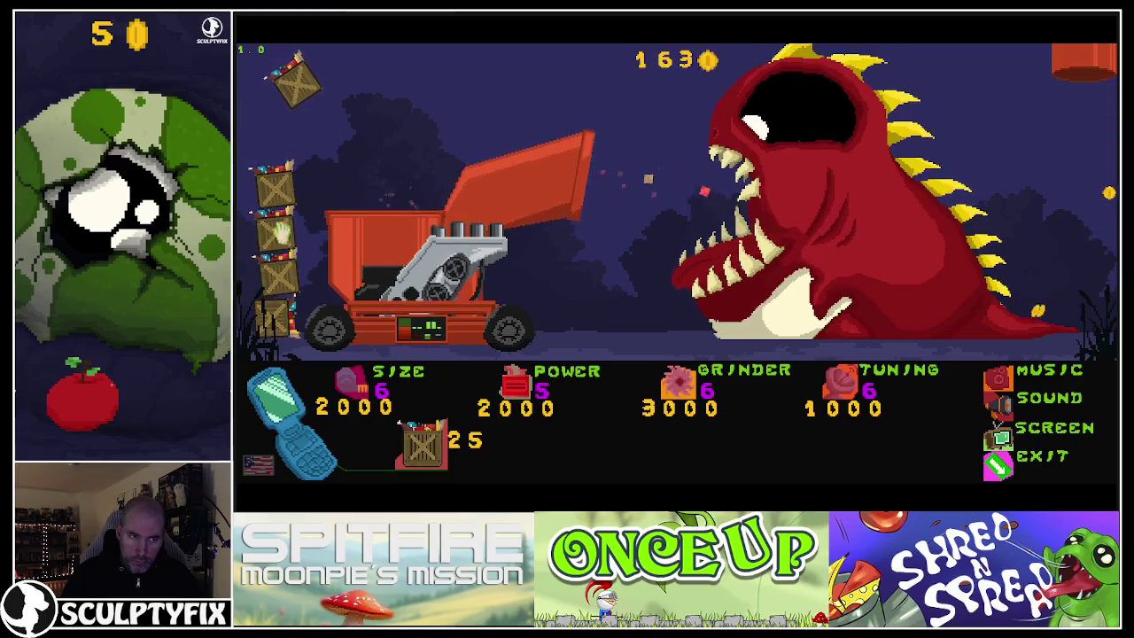
pyautogui.moveTo(299, 84); pyautogui.dragTo(350, 169)
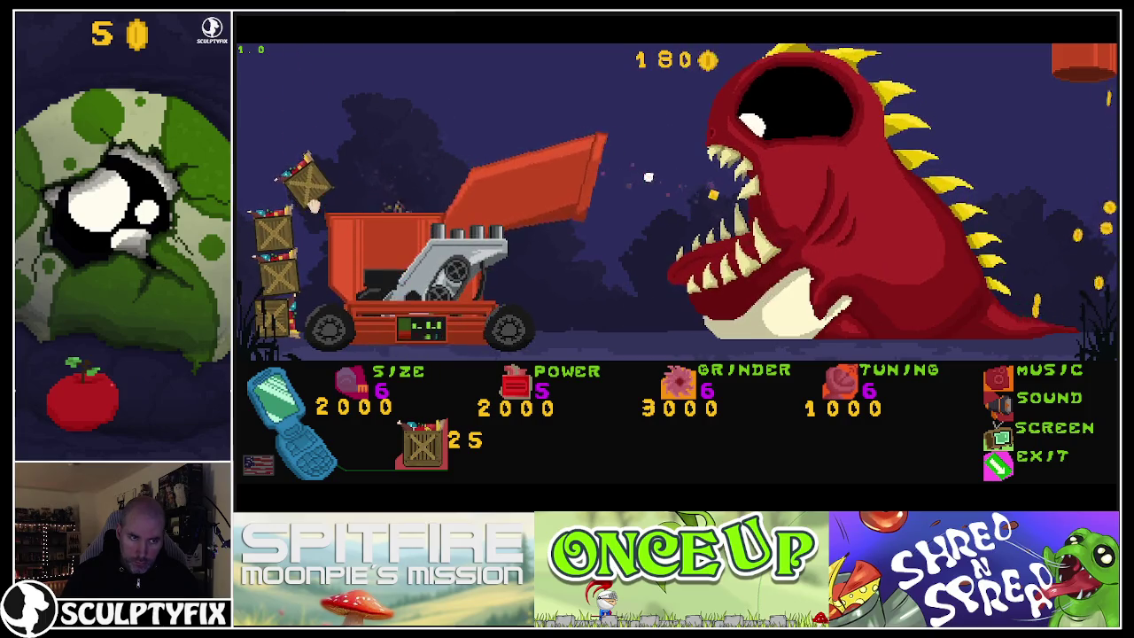
pyautogui.moveTo(270, 232); pyautogui.dragTo(372, 177)
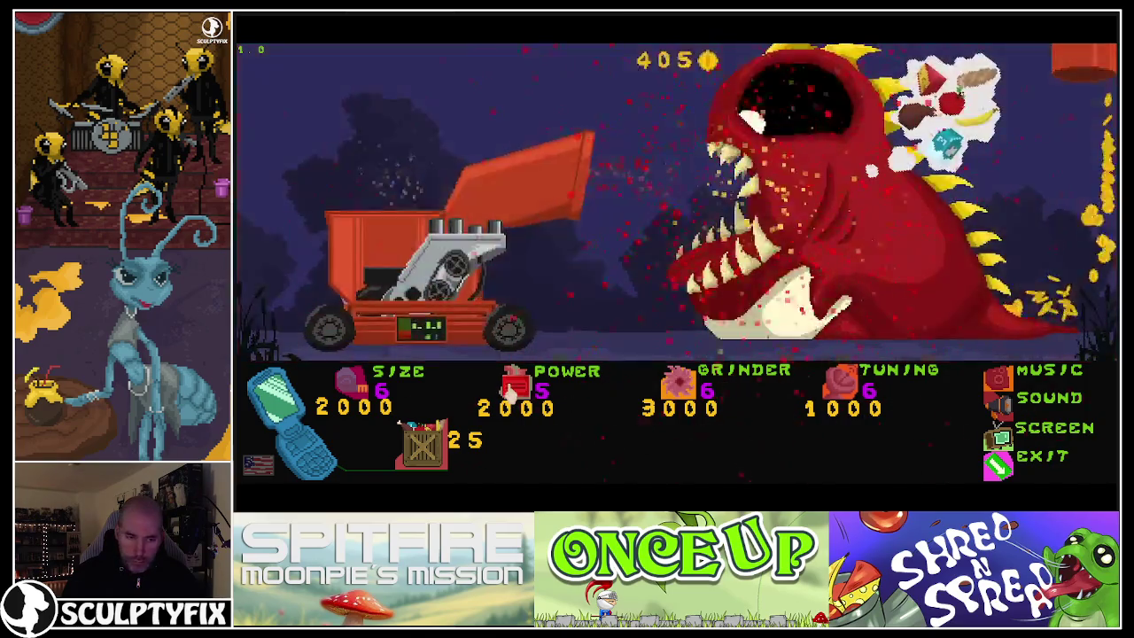
# Buy eight more crates, raising coins to 684, then end the preview back in Level_4
pyautogui.click(423, 443)
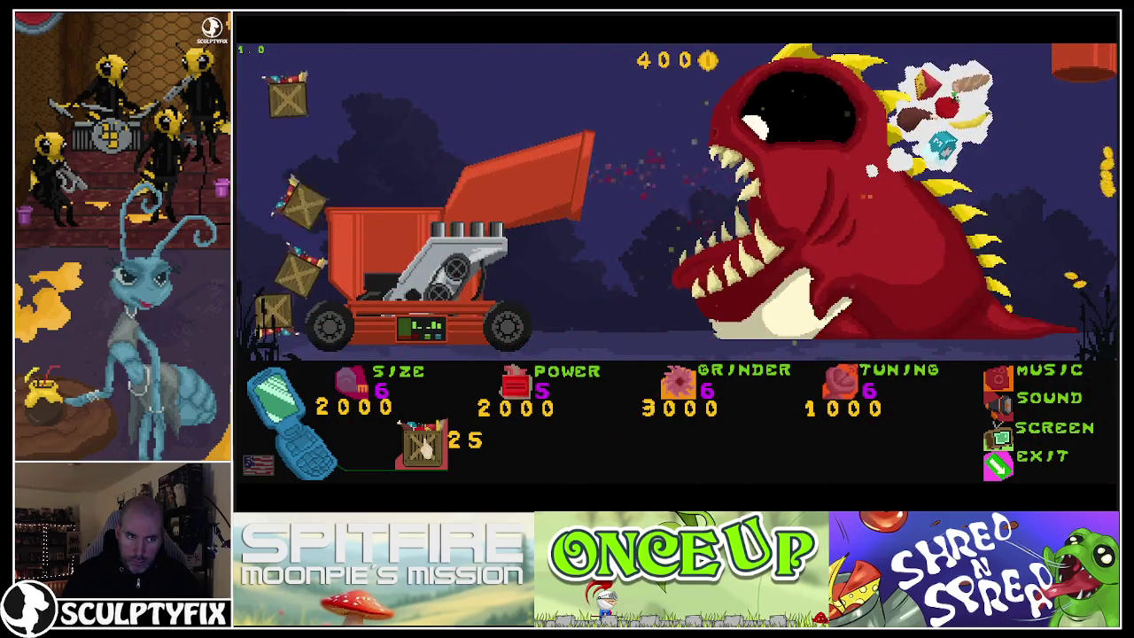
pyautogui.click(424, 443)
pyautogui.click(424, 443)
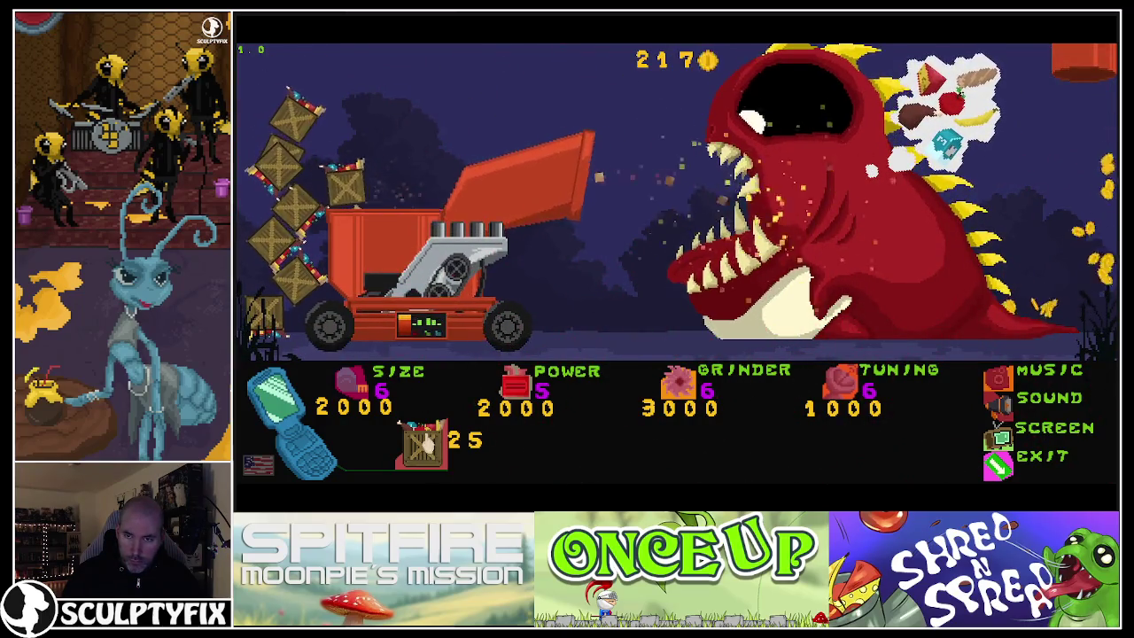
pyautogui.click(430, 438)
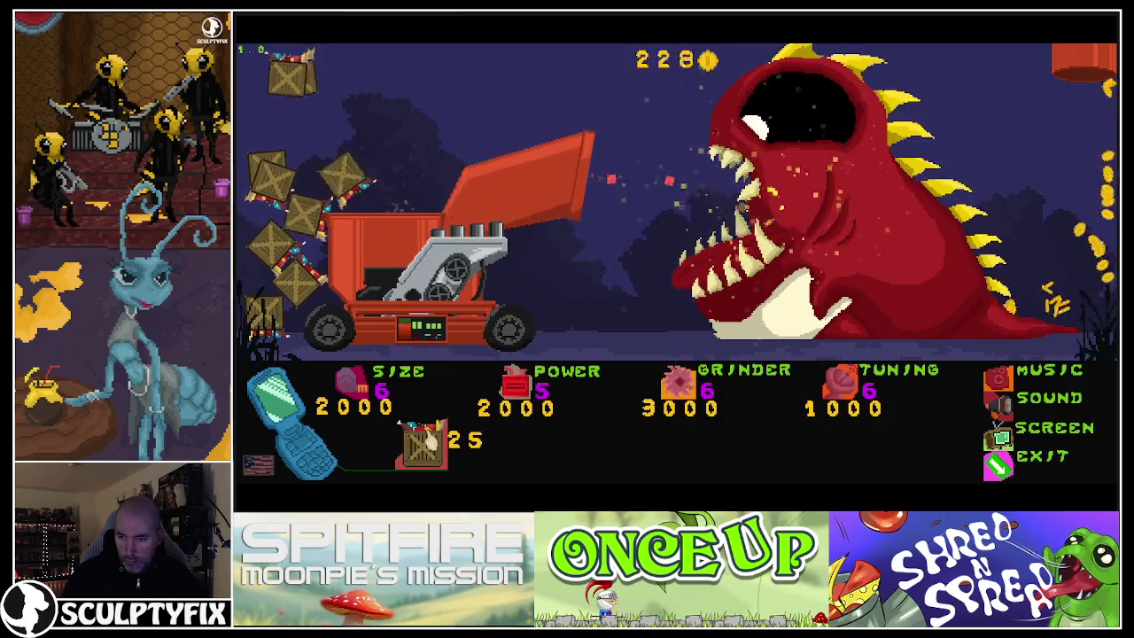
pyautogui.click(430, 438)
pyautogui.click(429, 438)
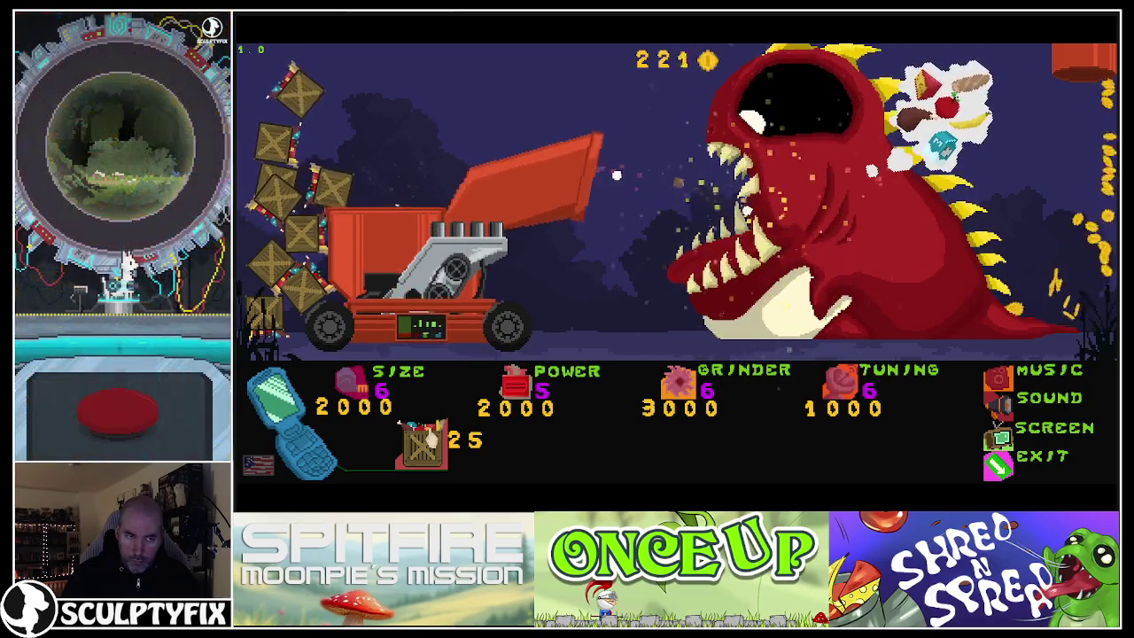
pyautogui.click(430, 438)
pyautogui.click(429, 438)
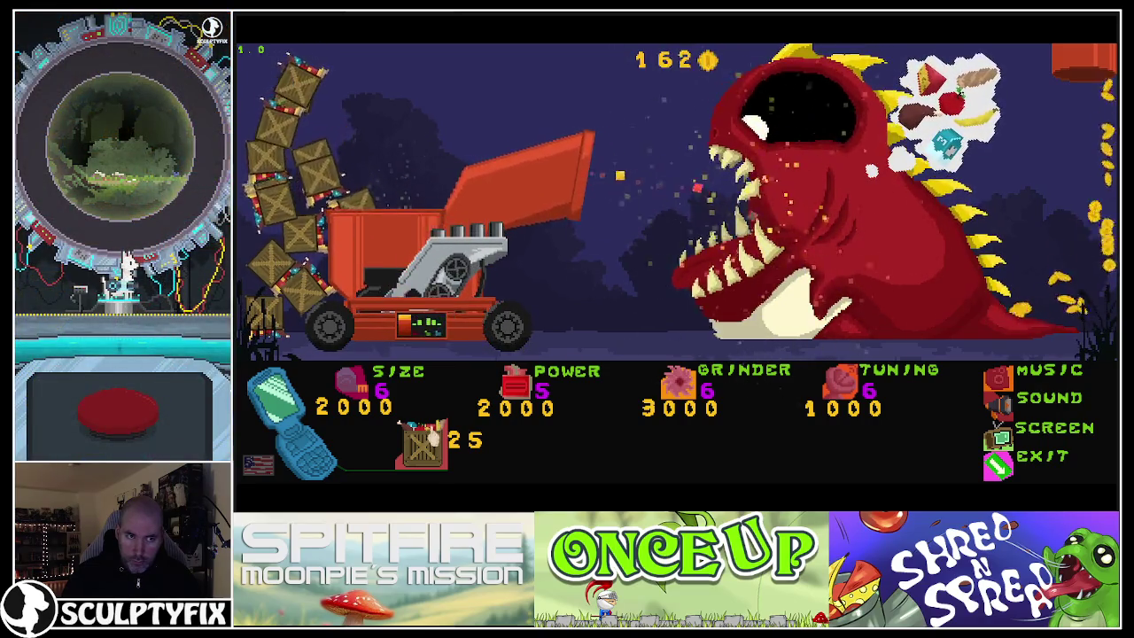
pyautogui.click(429, 438)
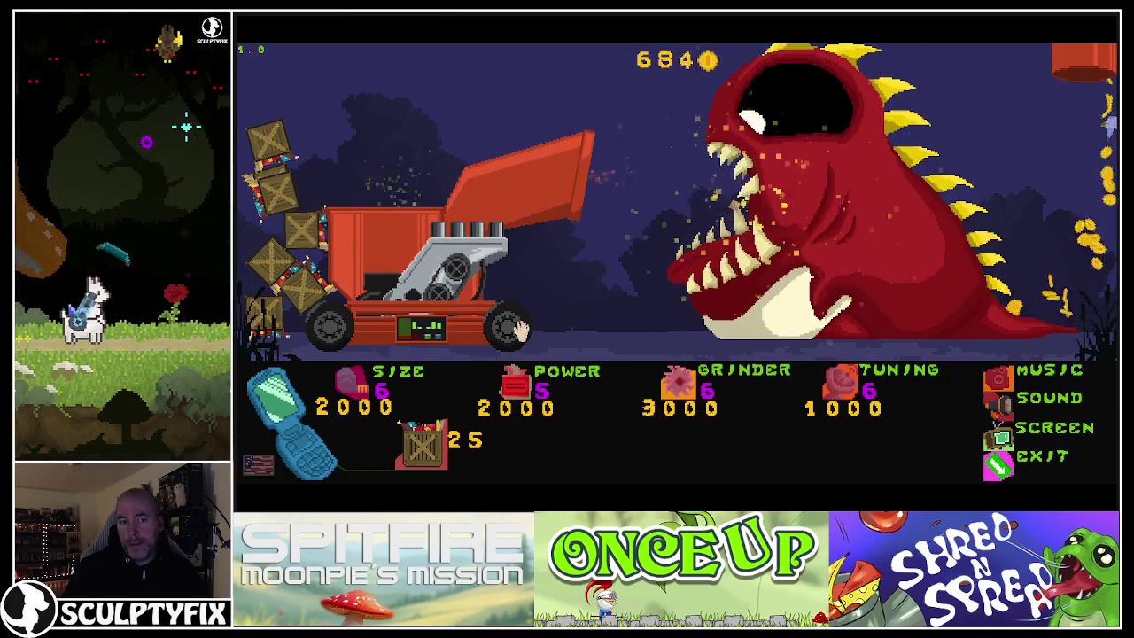
pyautogui.click(997, 467)
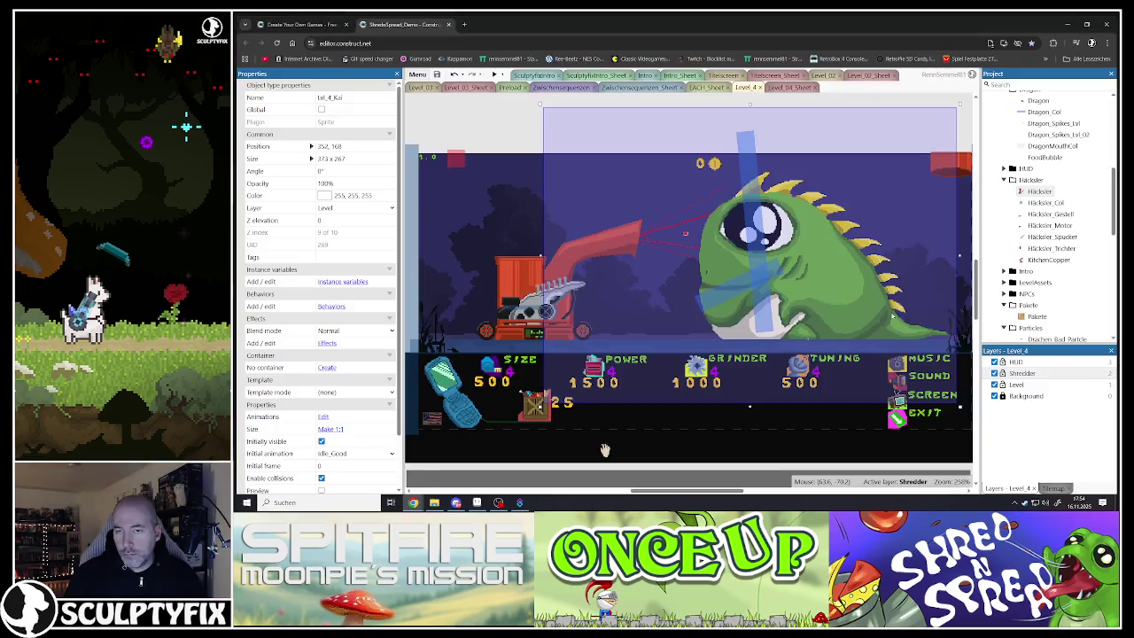
# Close the chute and chassis sprites without saving and open Hacksler_Motor_V2_01.aseprite from recent files
pyautogui.click(1067, 25)
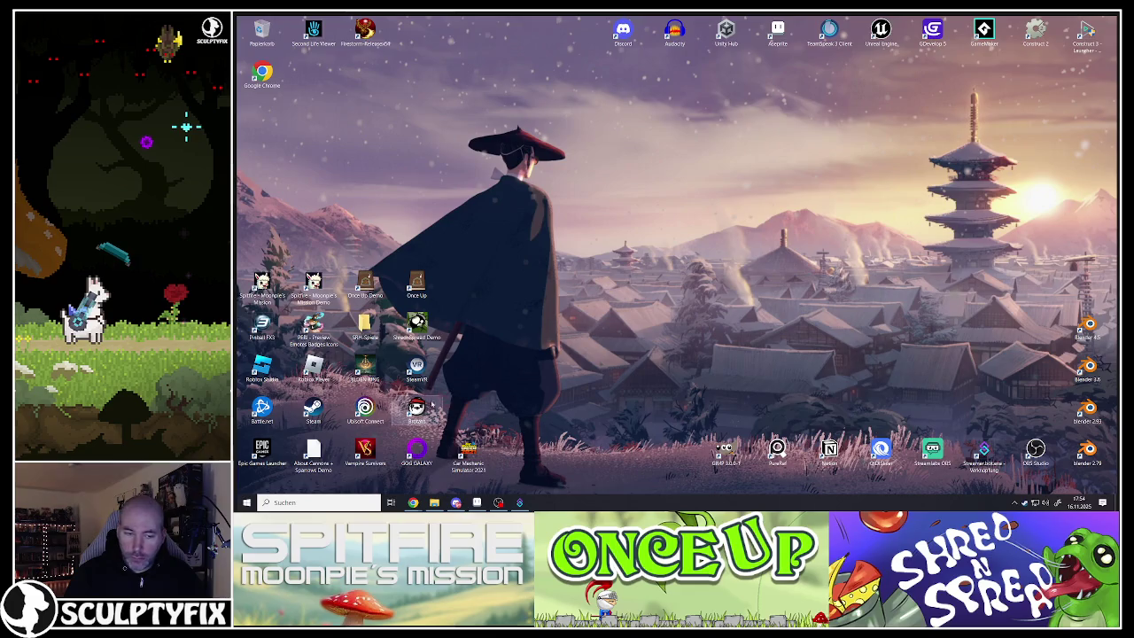
pyautogui.click(476, 503)
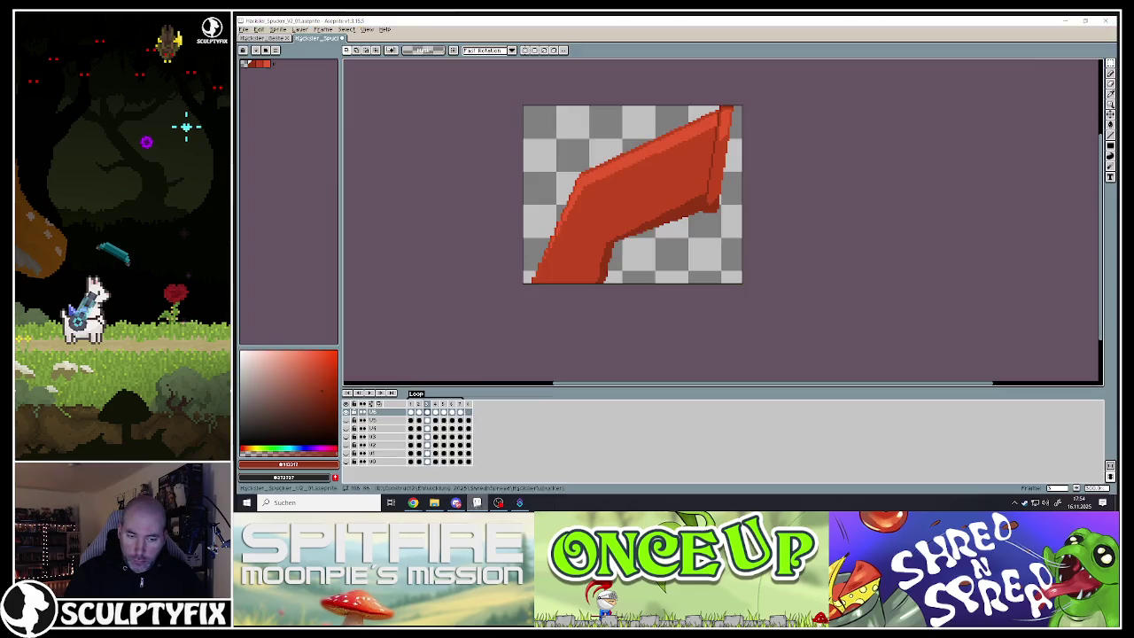
pyautogui.click(350, 39)
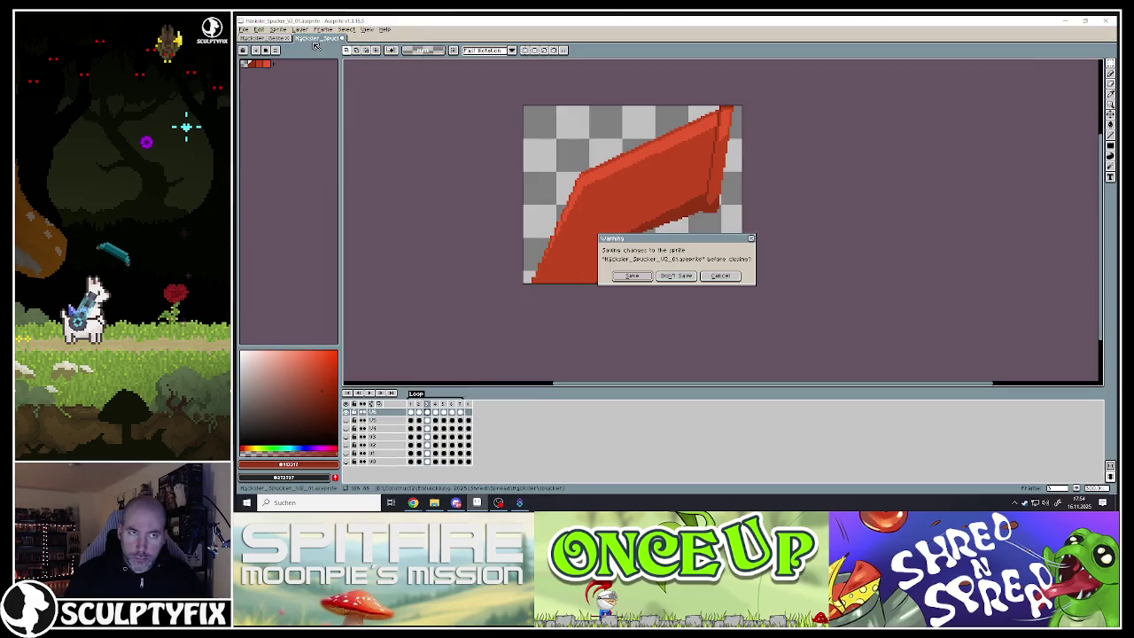
pyautogui.click(636, 277)
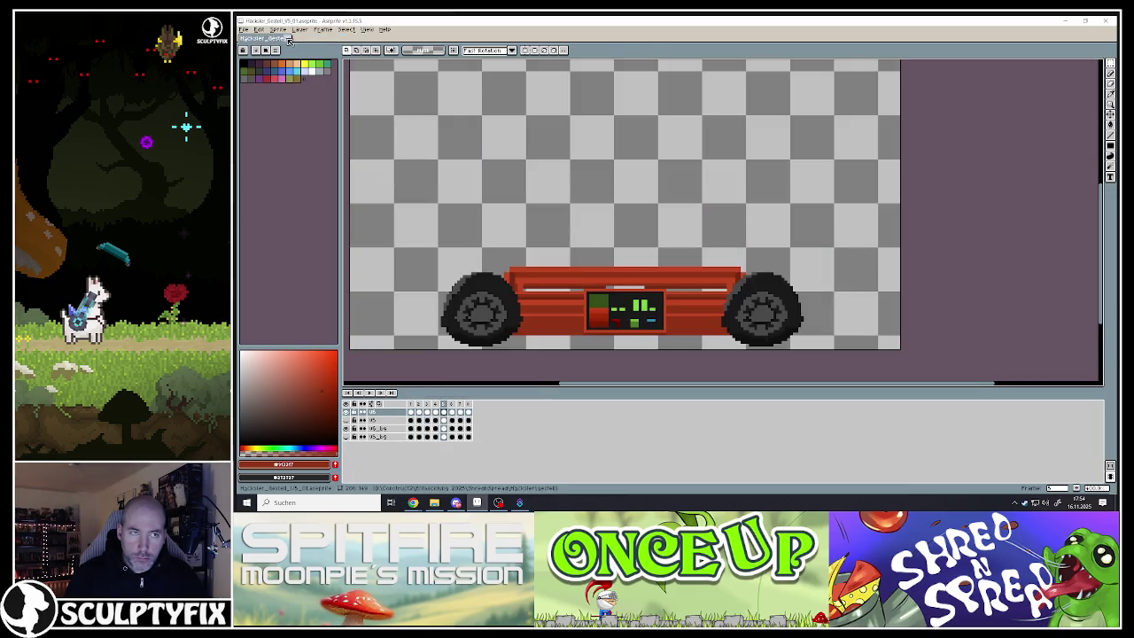
pyautogui.click(287, 39)
pyautogui.click(244, 29)
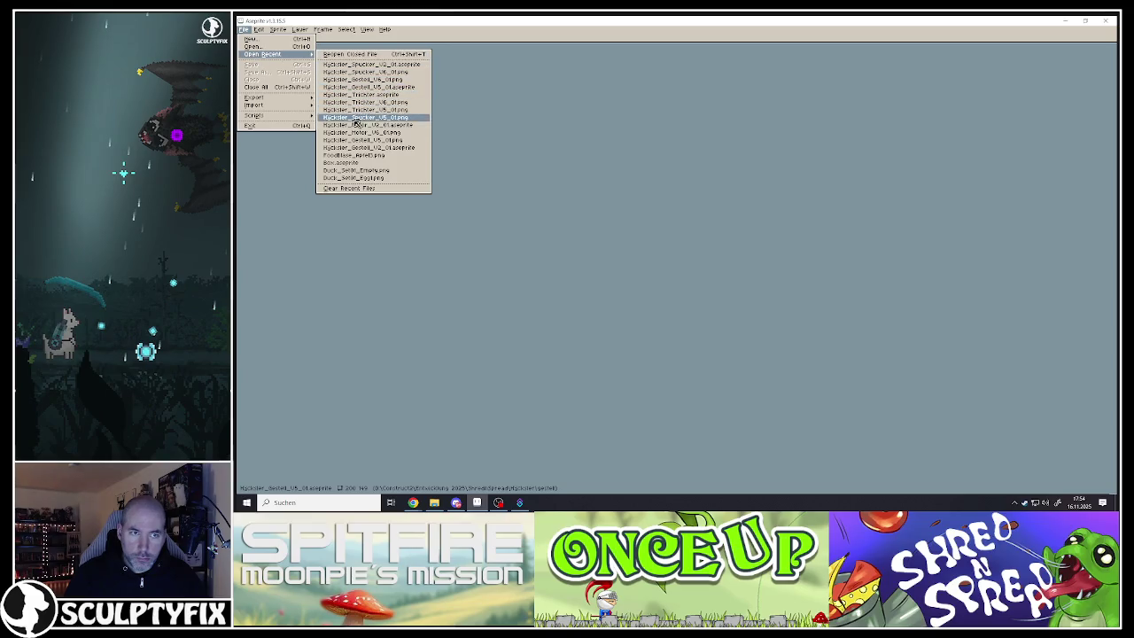
pyautogui.click(355, 127)
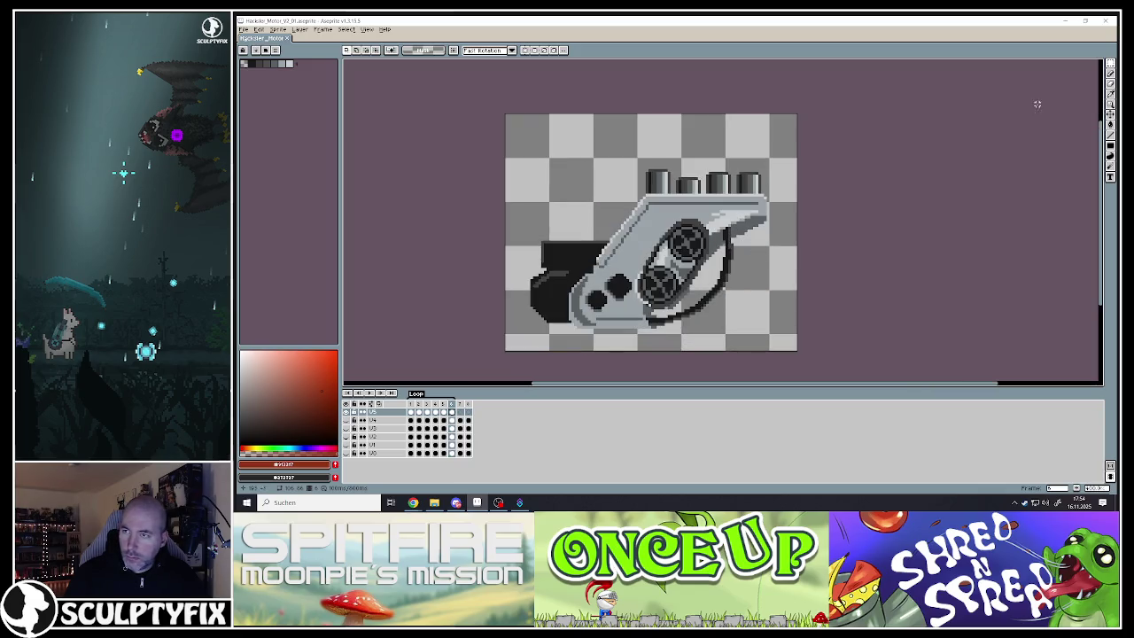
# On frame 1, add a new layer named U5 and place it at the top of the stack
pyautogui.click(411, 404)
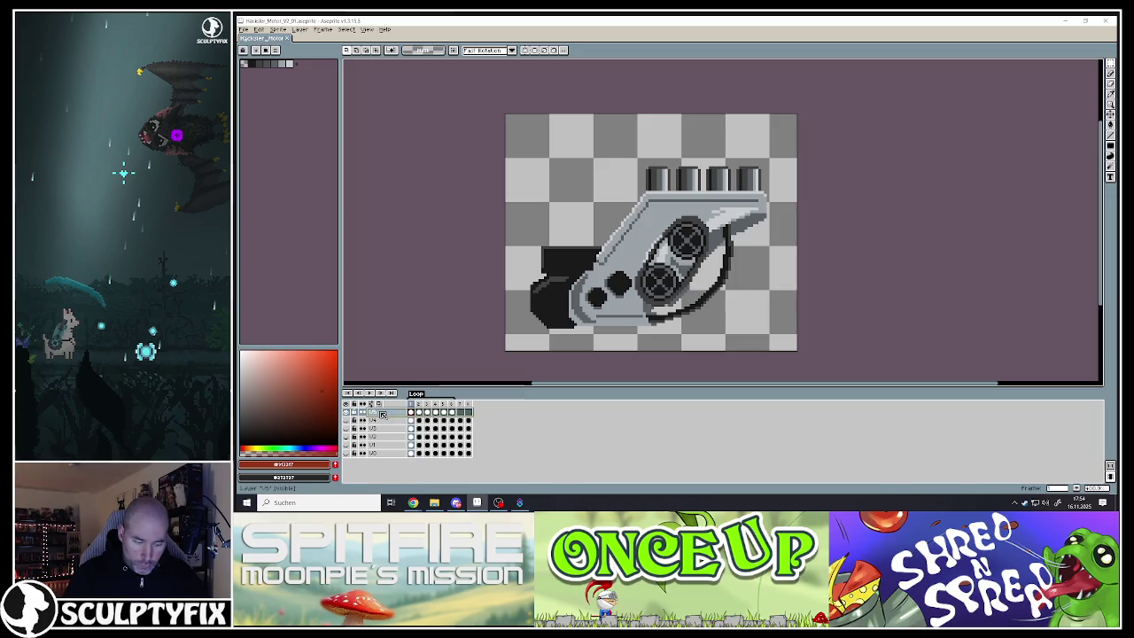
pyautogui.hotkey('shift', 'n')
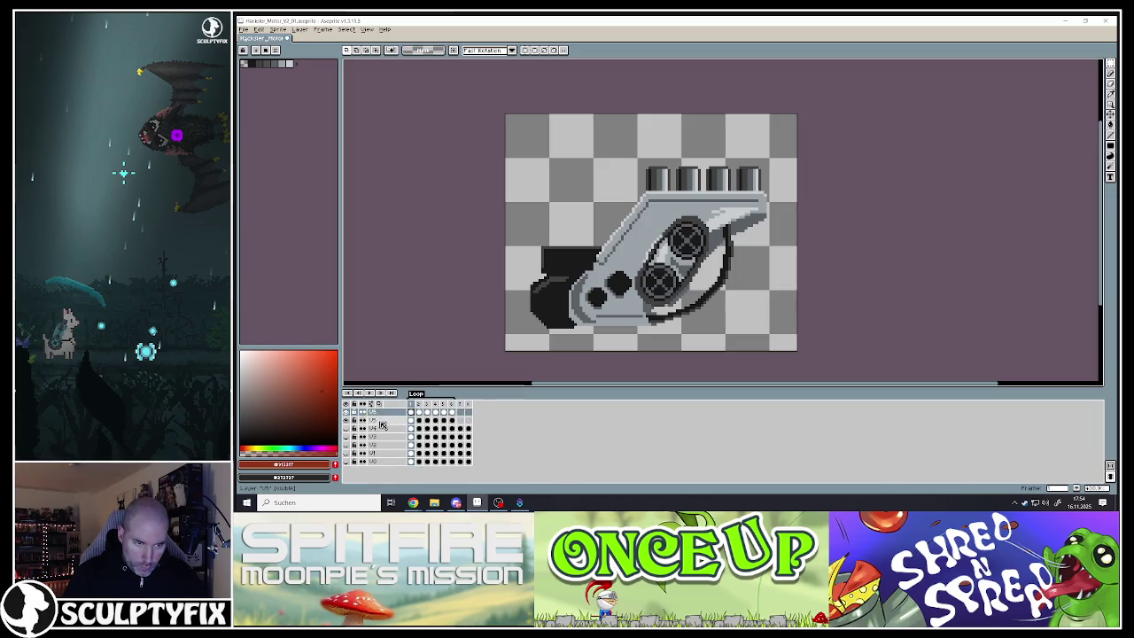
pyautogui.doubleClick(379, 415)
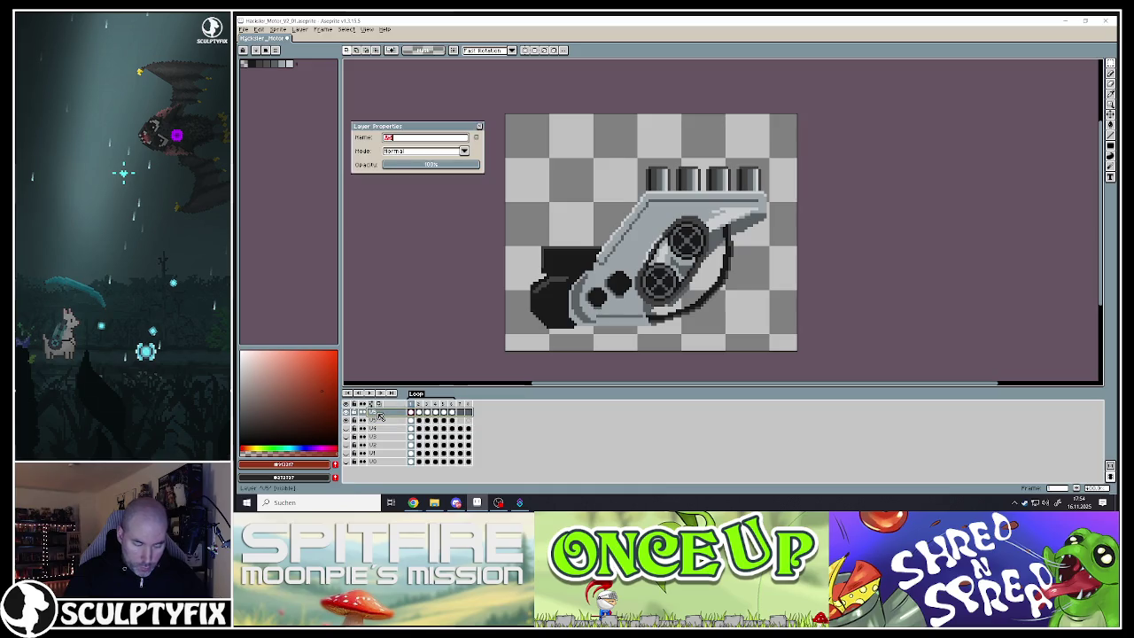
pyautogui.write('U5')
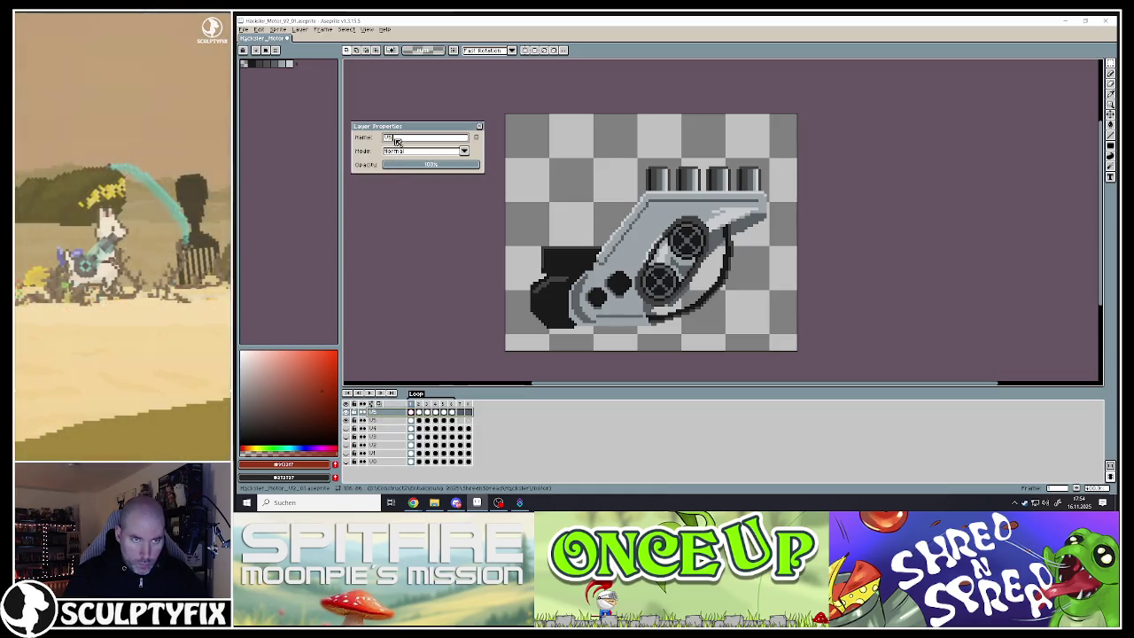
pyautogui.press('Return')
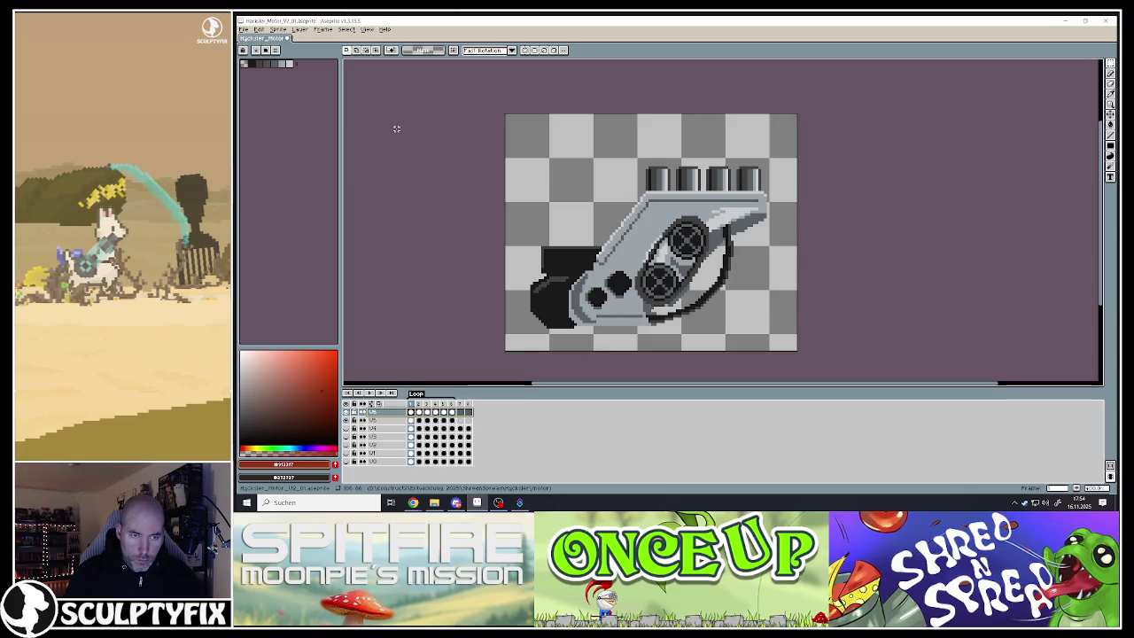
pyautogui.moveTo(385, 423); pyautogui.dragTo(378, 416)
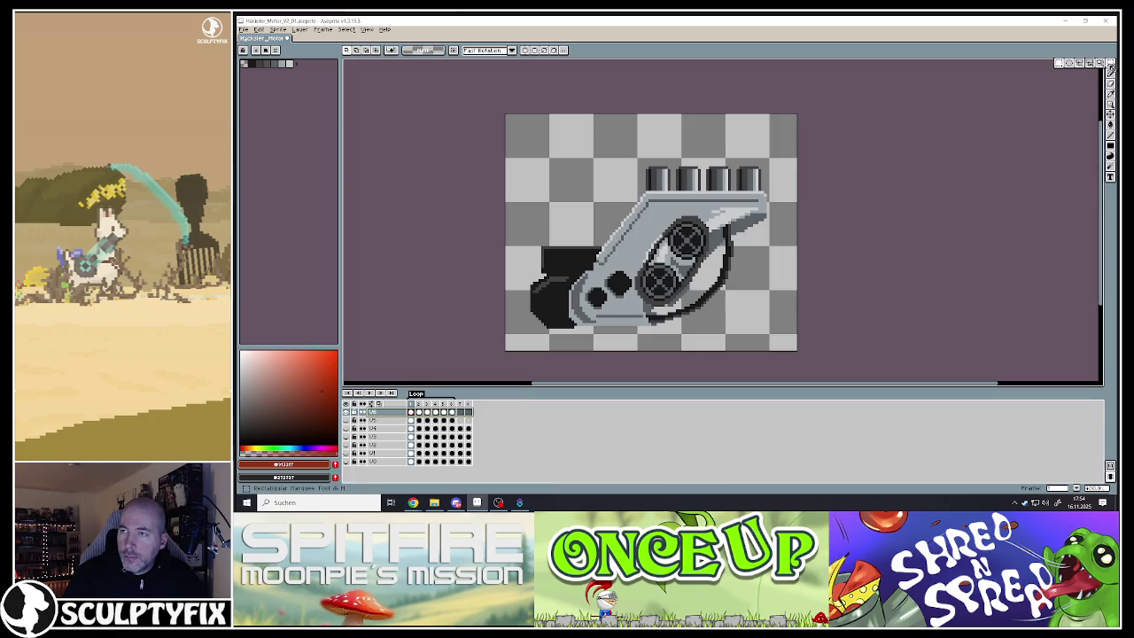
pyautogui.scroll(2, 638, 259)
pyautogui.scroll(-2, 629, 261)
pyautogui.scroll(1, 622, 263)
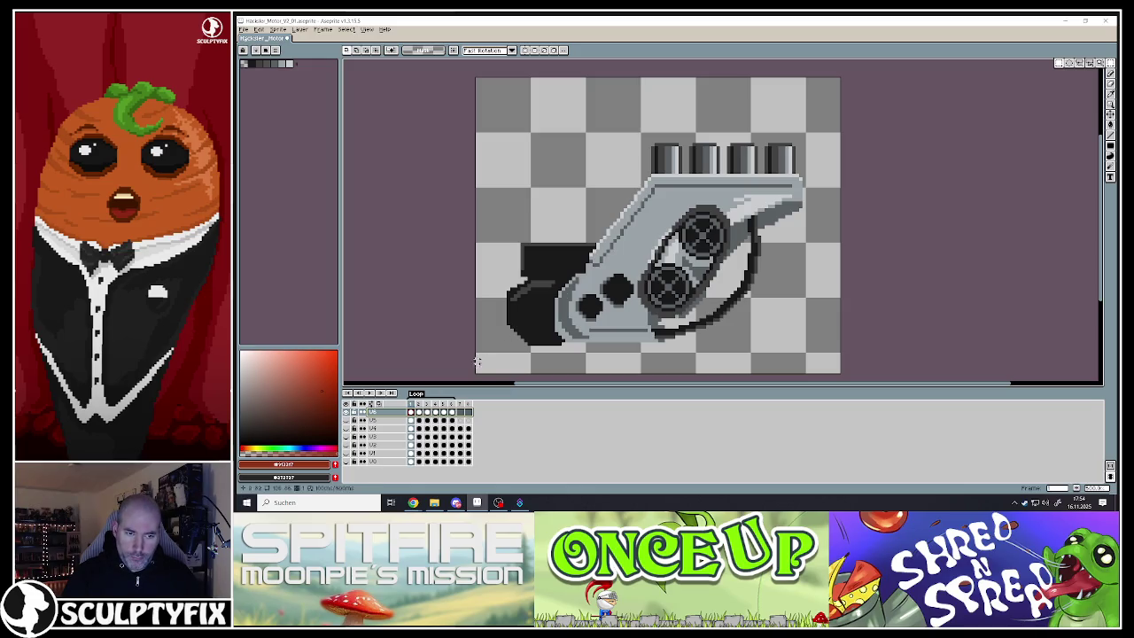
pyautogui.click(419, 414)
pyautogui.click(428, 415)
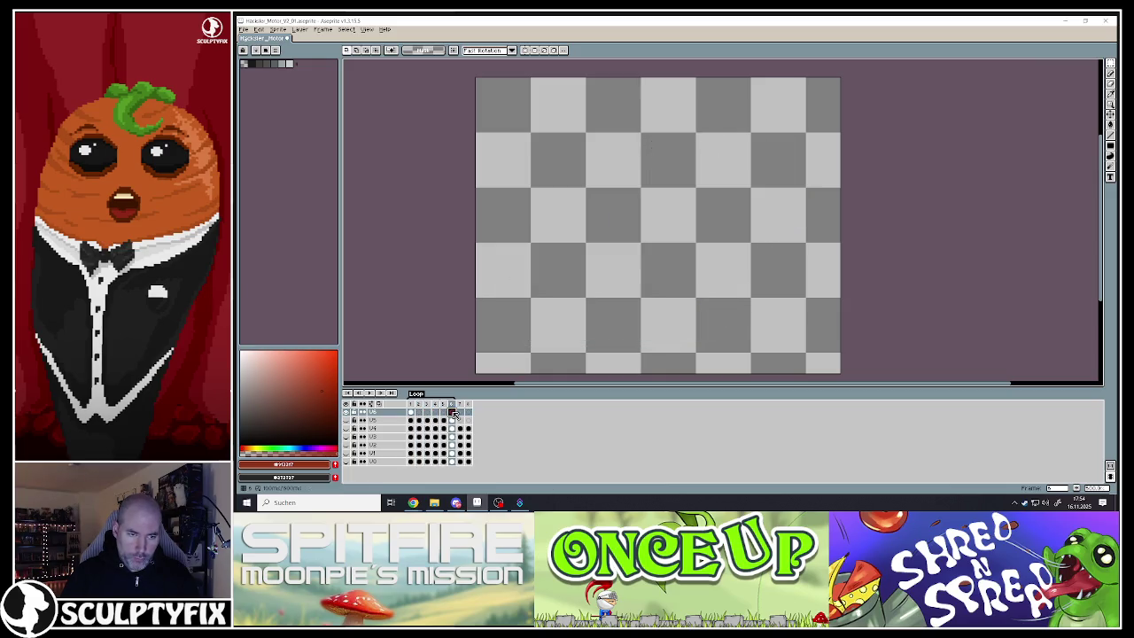
pyautogui.click(411, 413)
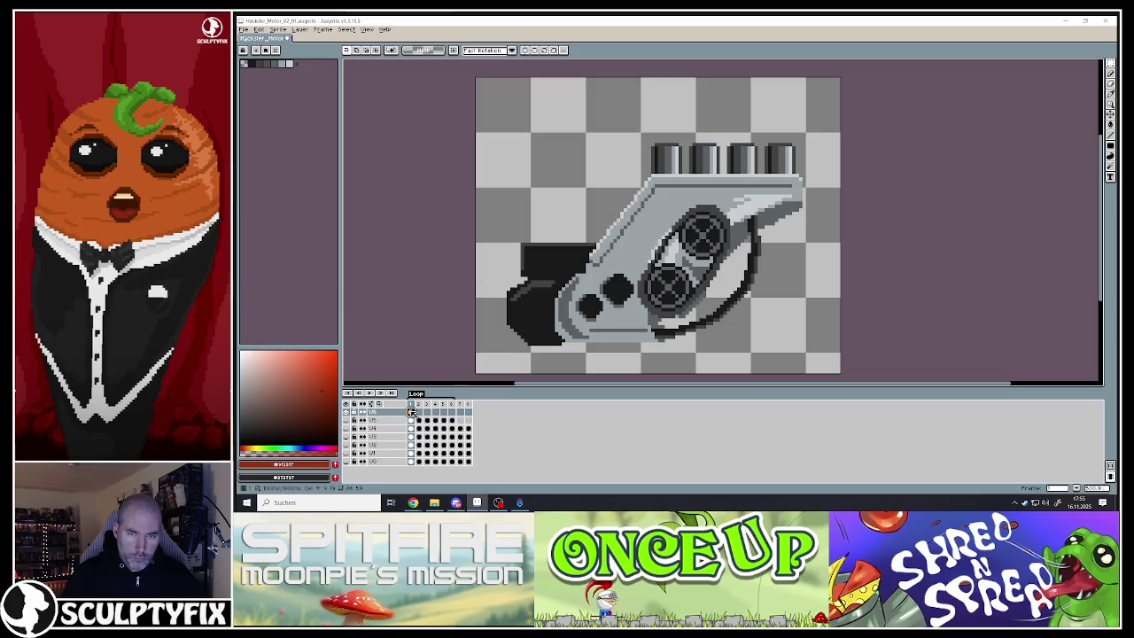
pyautogui.press('Return')
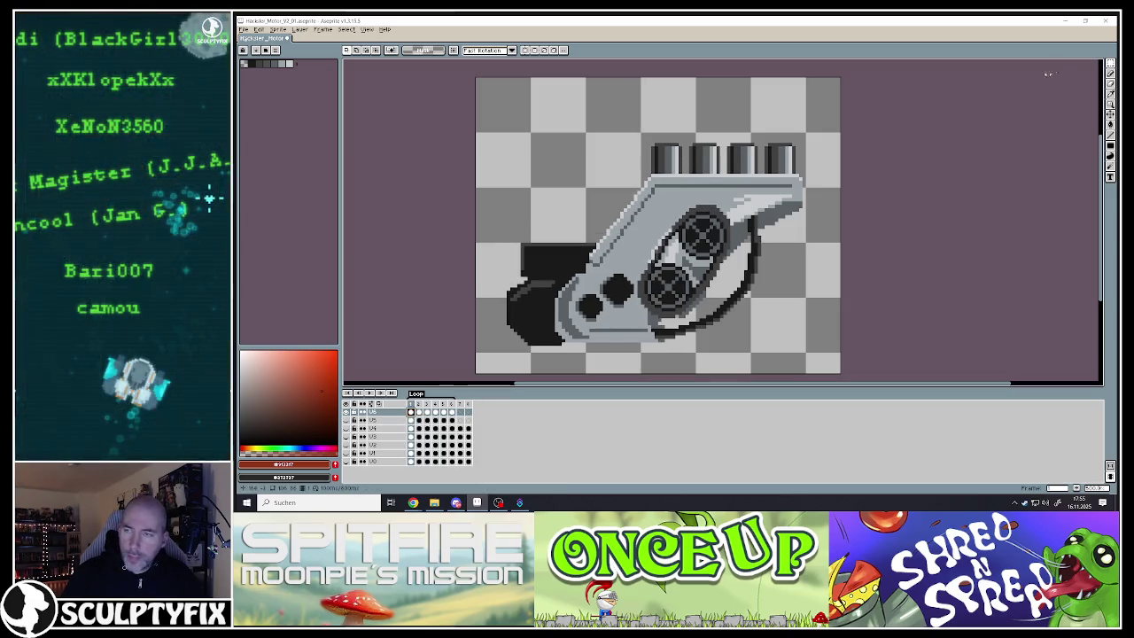
pyautogui.click(1110, 70)
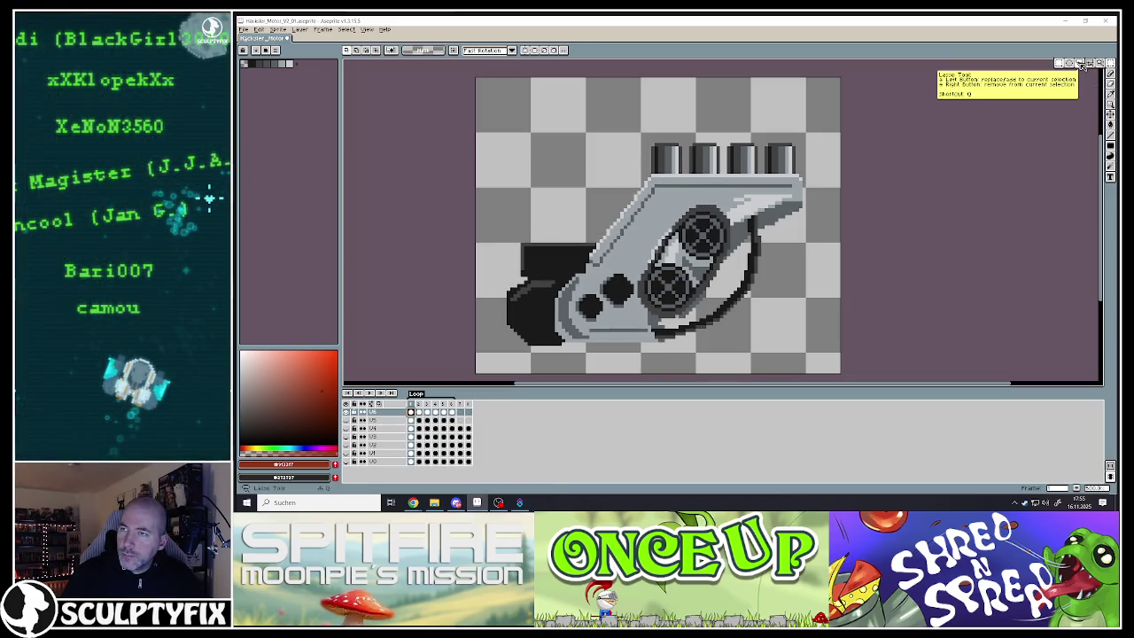
pyautogui.click(1084, 63)
pyautogui.keyDown('alt'); pyautogui.click(488, 339); pyautogui.keyUp('alt')
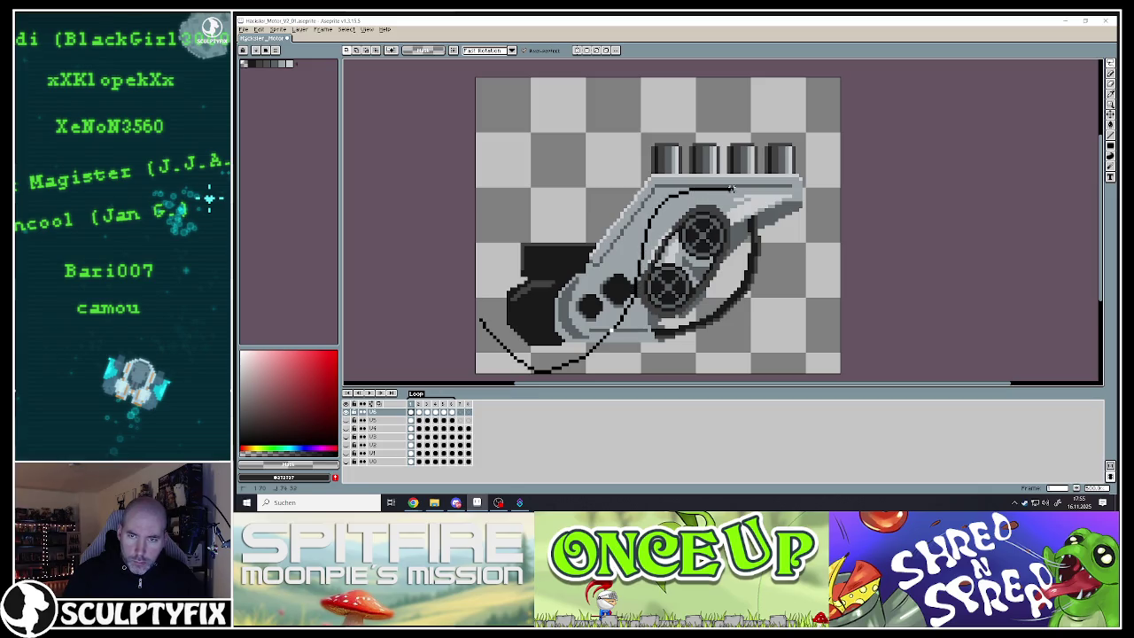
# Lasso the arm, cylinders and dark block, and shift them a few pixels up-left
pyautogui.moveTo(802, 188)
pyautogui.mouseDown()
pyautogui.moveTo(542, 219)
pyautogui.moveTo(522, 258)
pyautogui.moveTo(551, 252)
pyautogui.mouseUp()
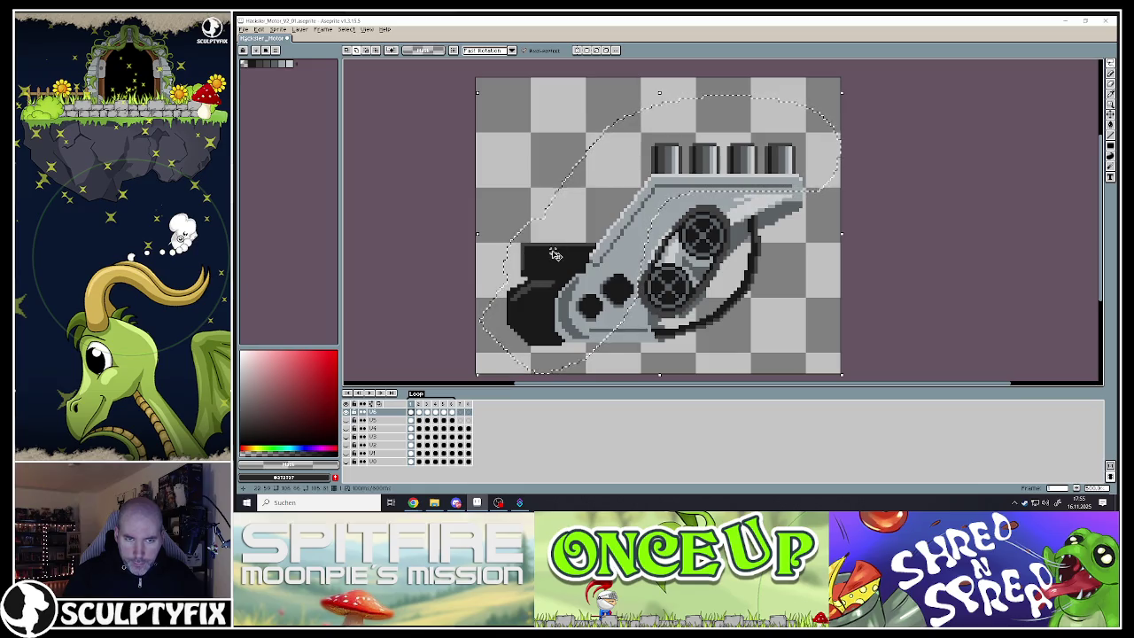
pyautogui.moveTo(552, 252)
pyautogui.mouseDown()
pyautogui.moveTo(541, 241)
pyautogui.moveTo(560, 226)
pyautogui.mouseUp()
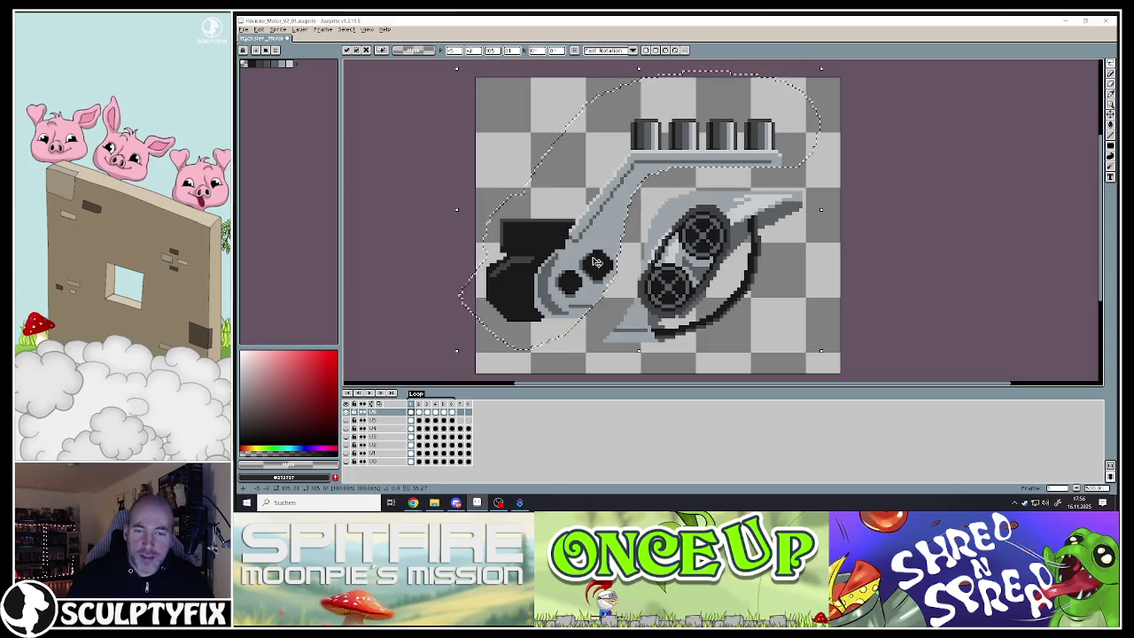
pyautogui.moveTo(595, 264); pyautogui.dragTo(587, 258)
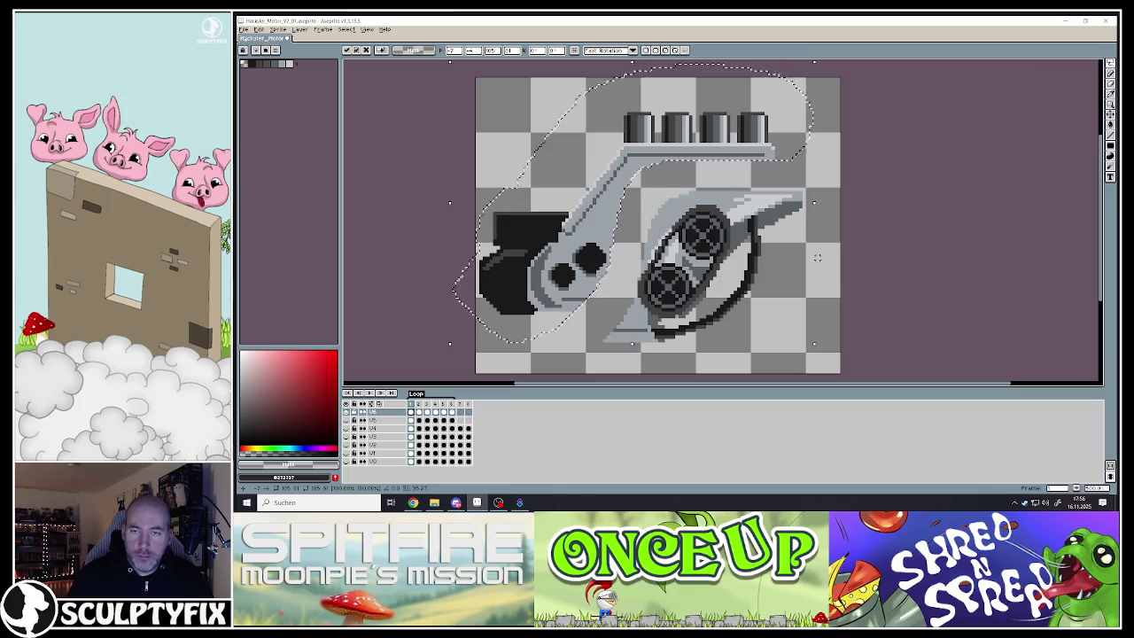
# Drop the moved part and draw grey lines linking the arm's right end to the housing
pyautogui.click(817, 231)
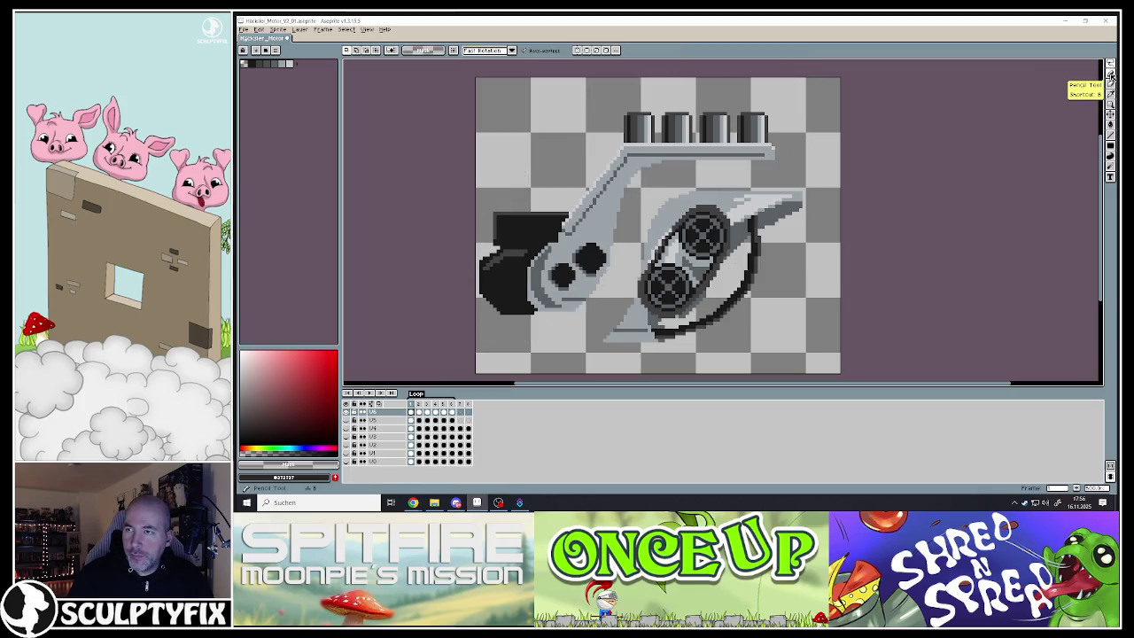
pyautogui.click(1109, 134)
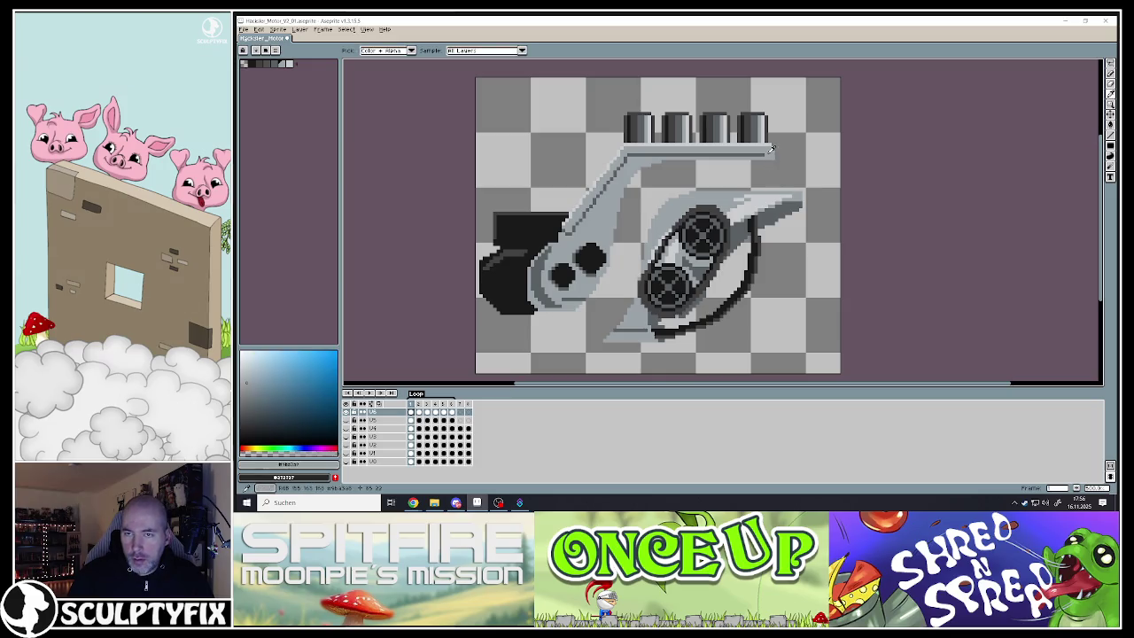
pyautogui.moveTo(773, 159); pyautogui.dragTo(800, 191)
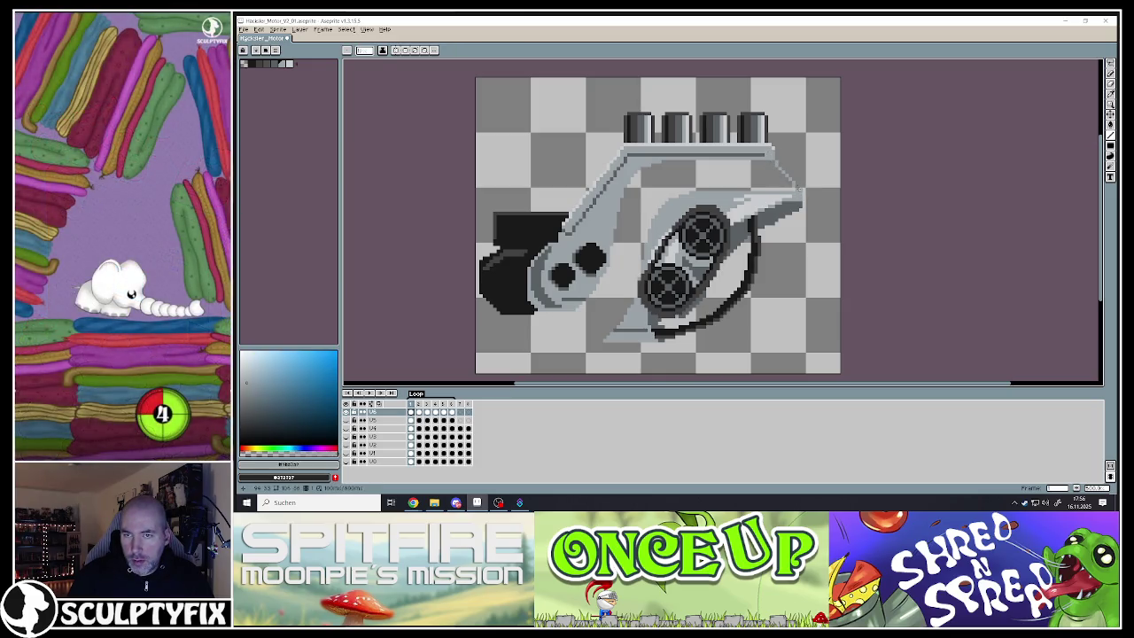
pyautogui.scroll(3, 781, 166)
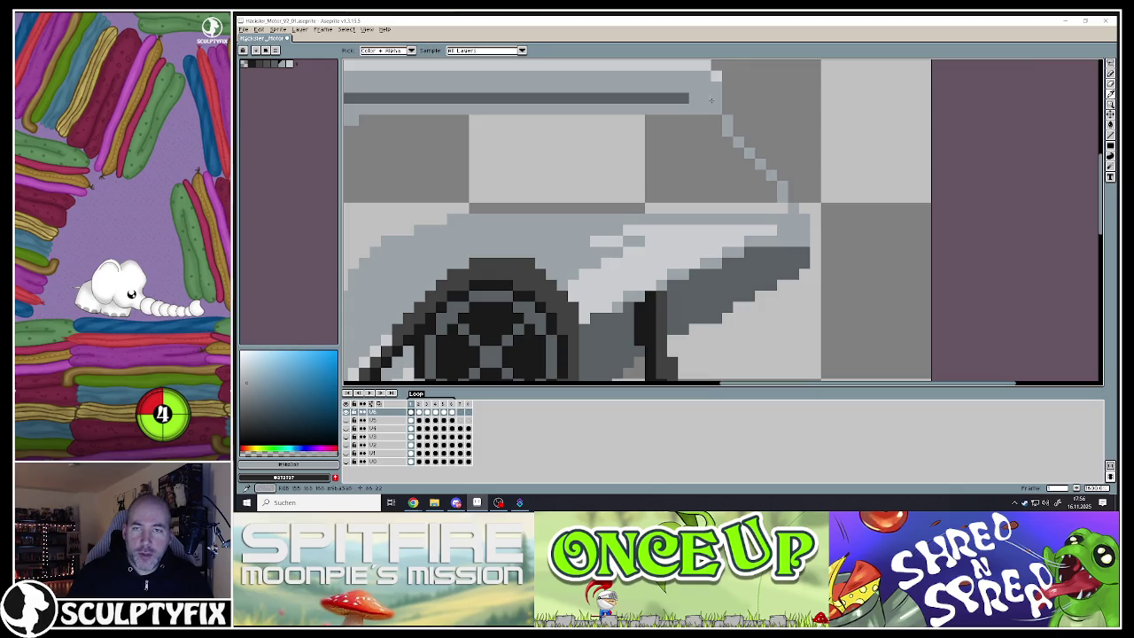
pyautogui.moveTo(766, 166); pyautogui.dragTo(801, 205)
pyautogui.scroll(-3, 801, 208)
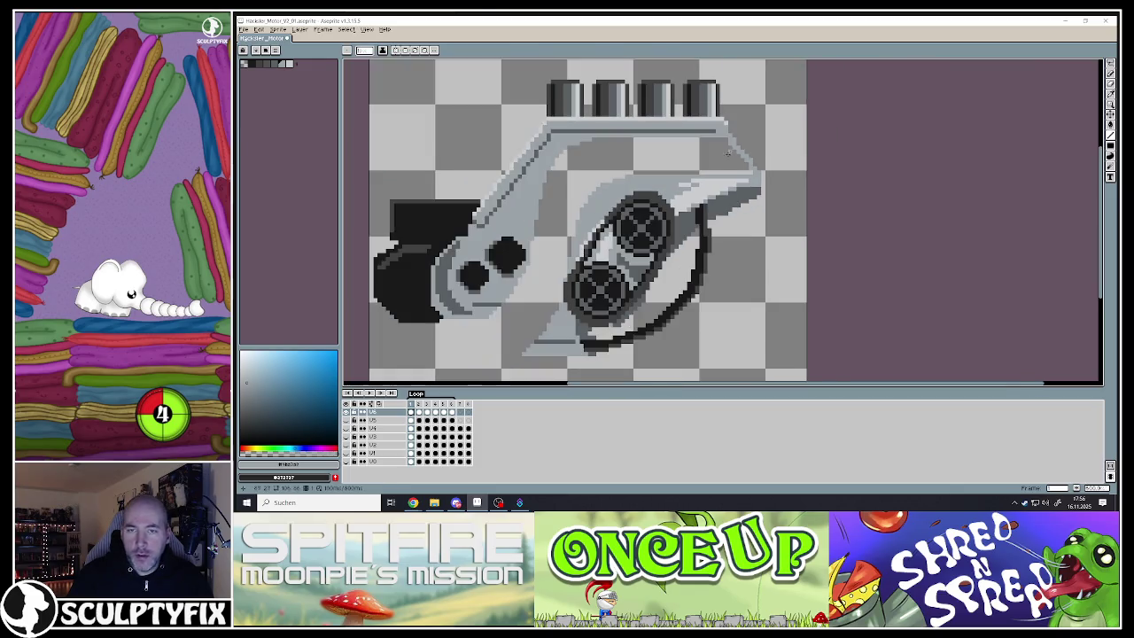
# Draw a grey line below the dark block and fill the engine body uniform light grey
pyautogui.moveTo(445, 319); pyautogui.dragTo(511, 346)
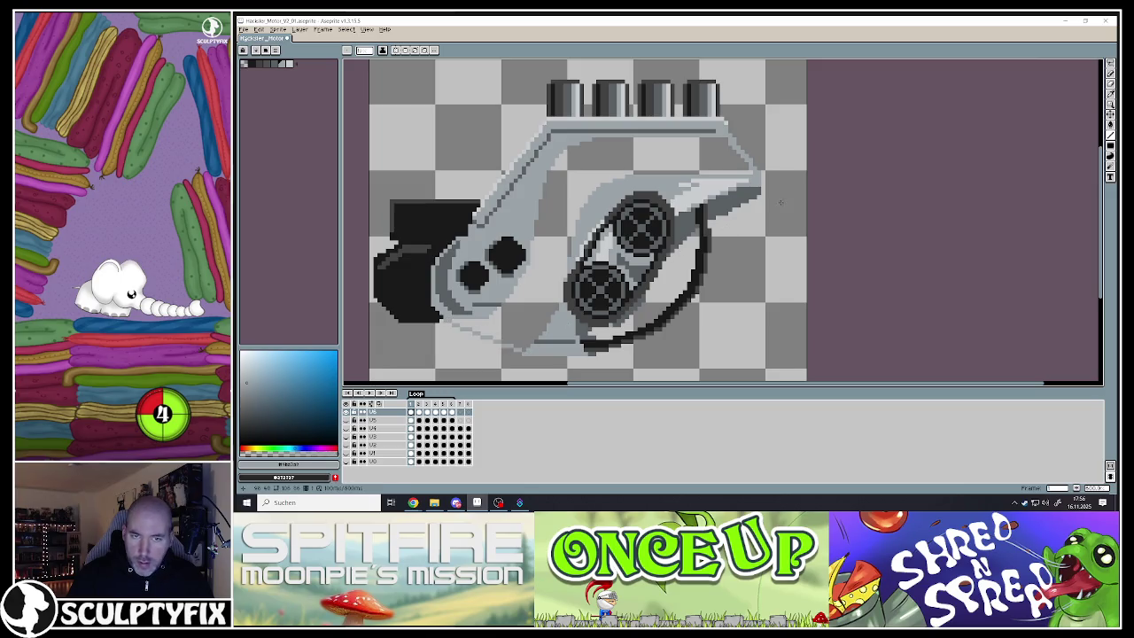
pyautogui.click(1110, 94)
pyautogui.press('g')
pyautogui.click(551, 210)
pyautogui.scroll(-4, 560, 225)
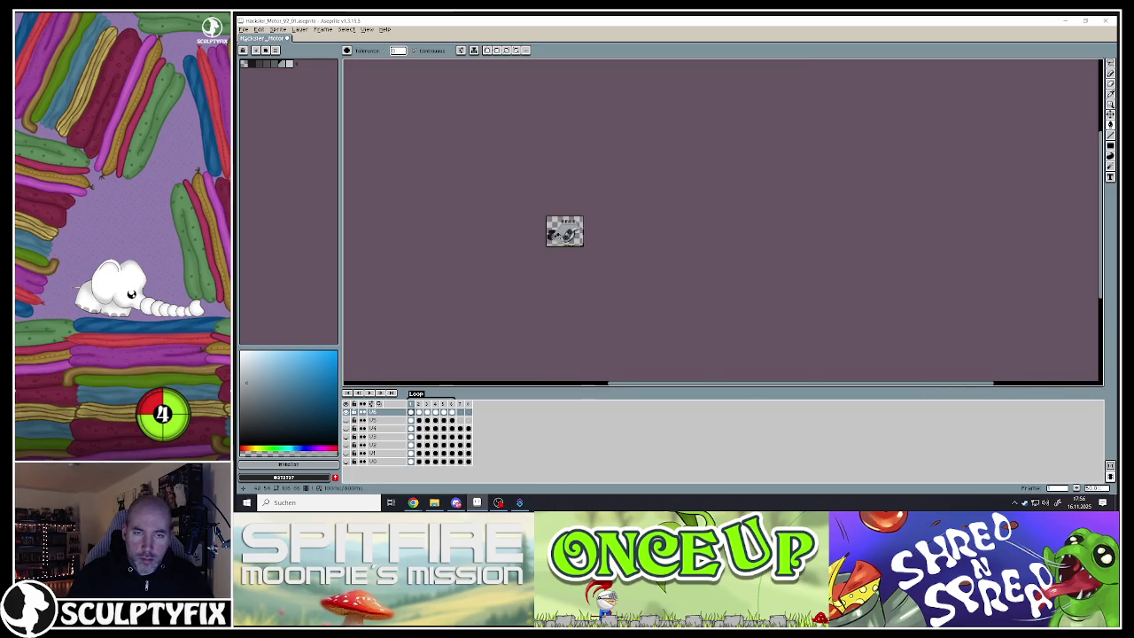
pyautogui.scroll(3, 559, 226)
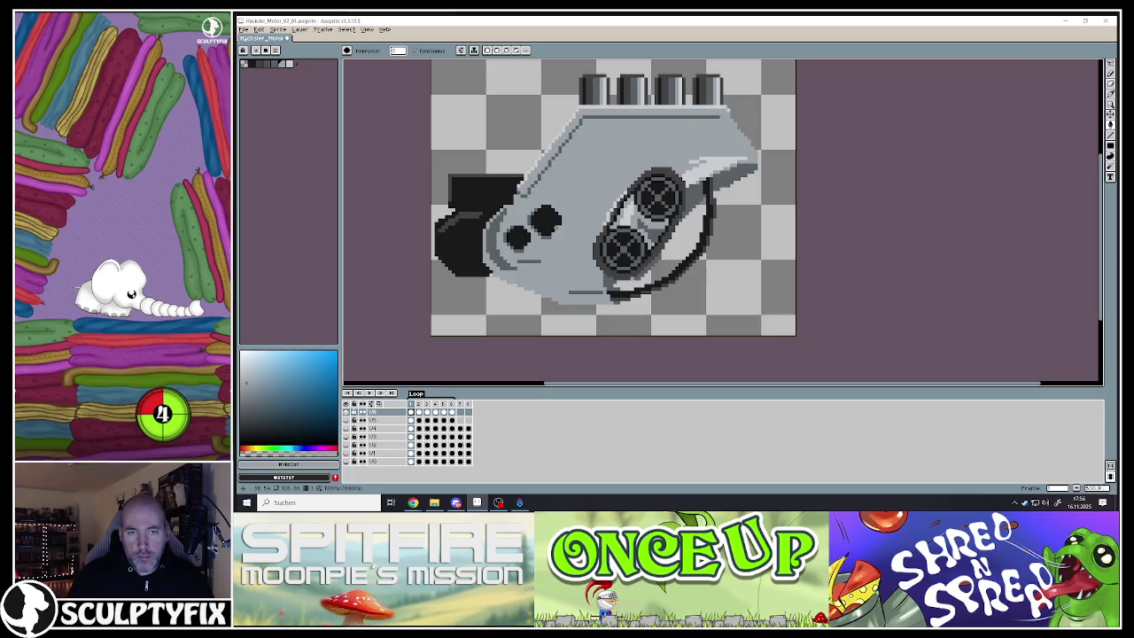
pyautogui.scroll(1, 557, 306)
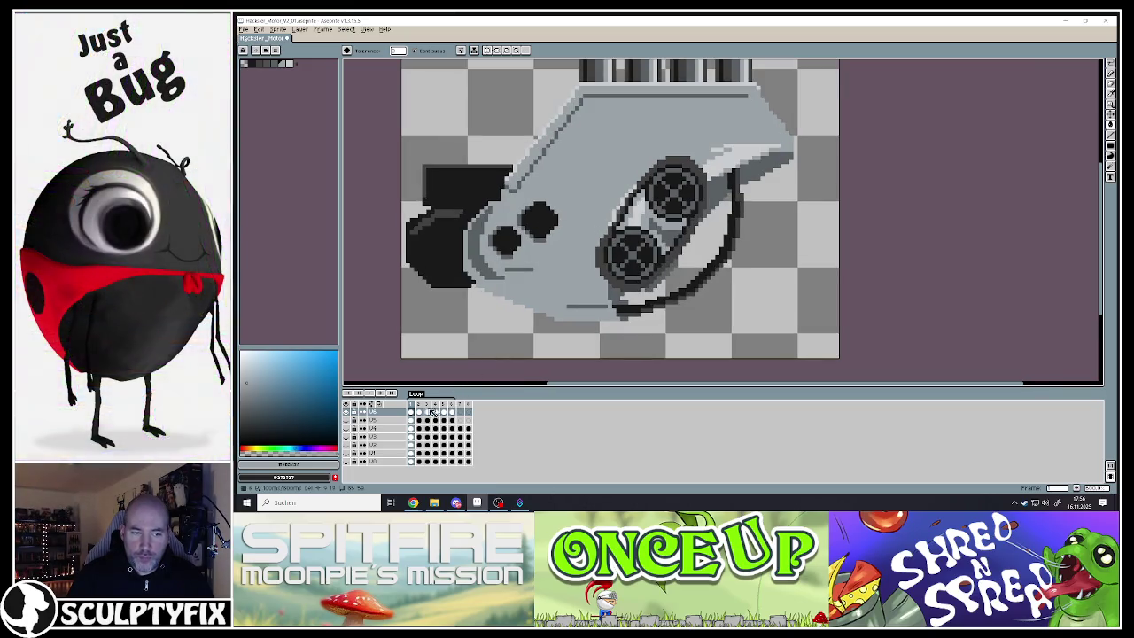
pyautogui.scroll(-1, 547, 274)
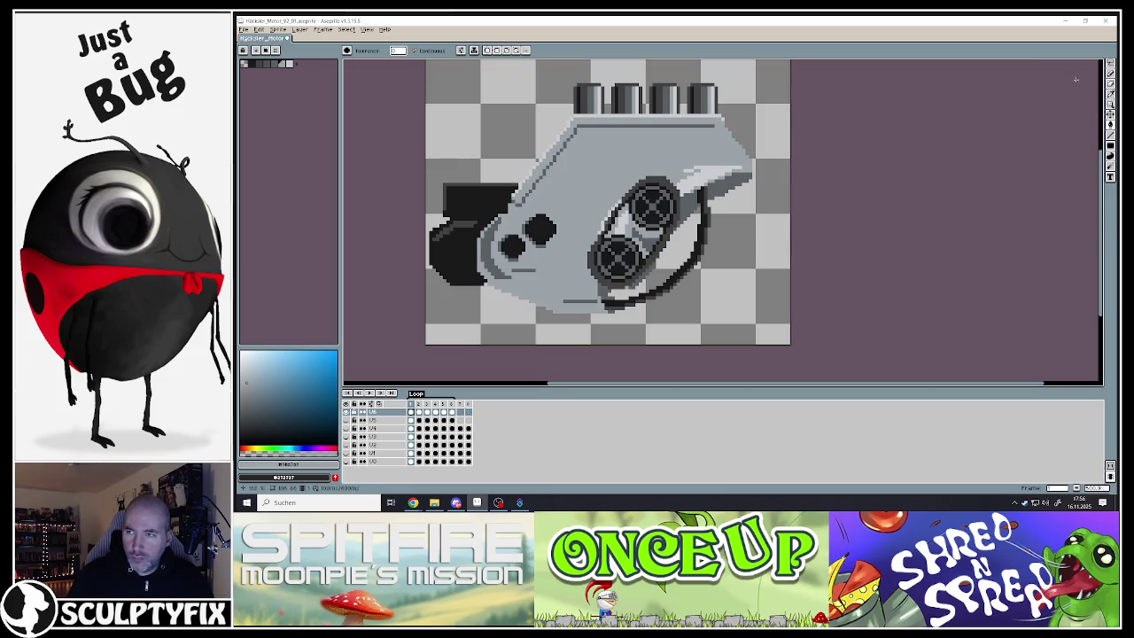
# Outline the whole engine body with a freehand selection along its top, right side and bottom
pyautogui.press('w')
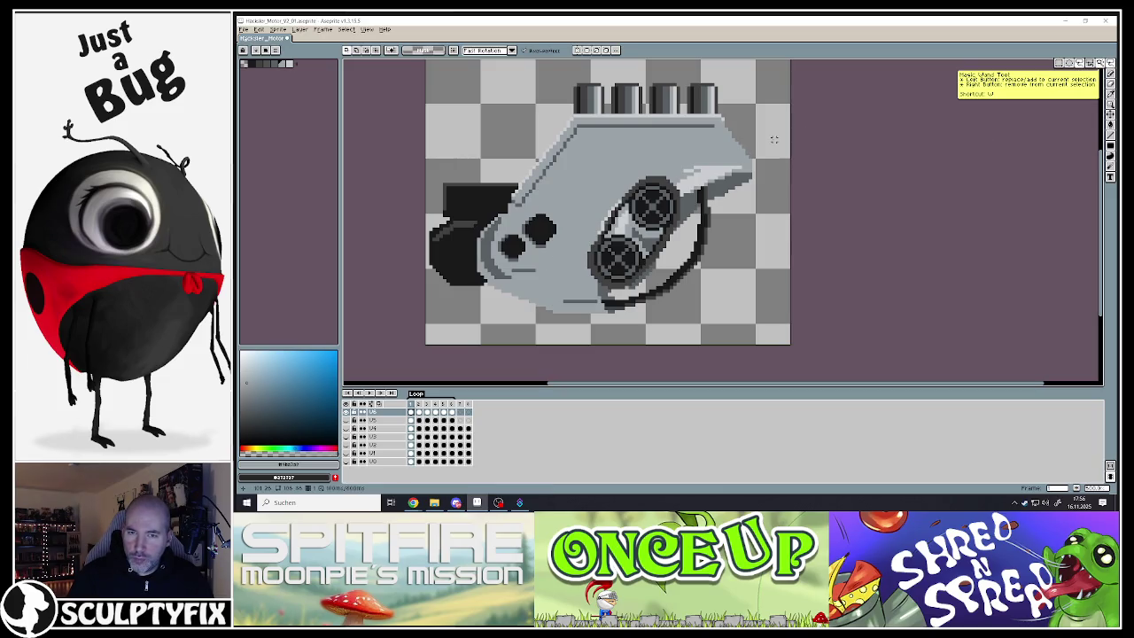
pyautogui.scroll(1, 631, 250)
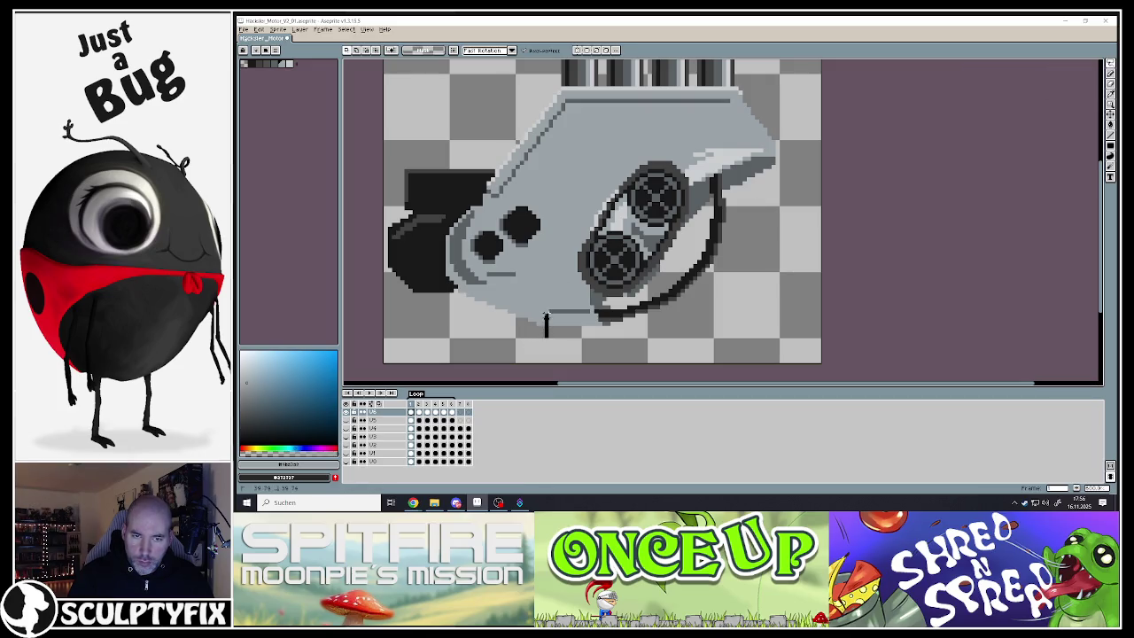
pyautogui.moveTo(546, 319); pyautogui.dragTo(594, 203)
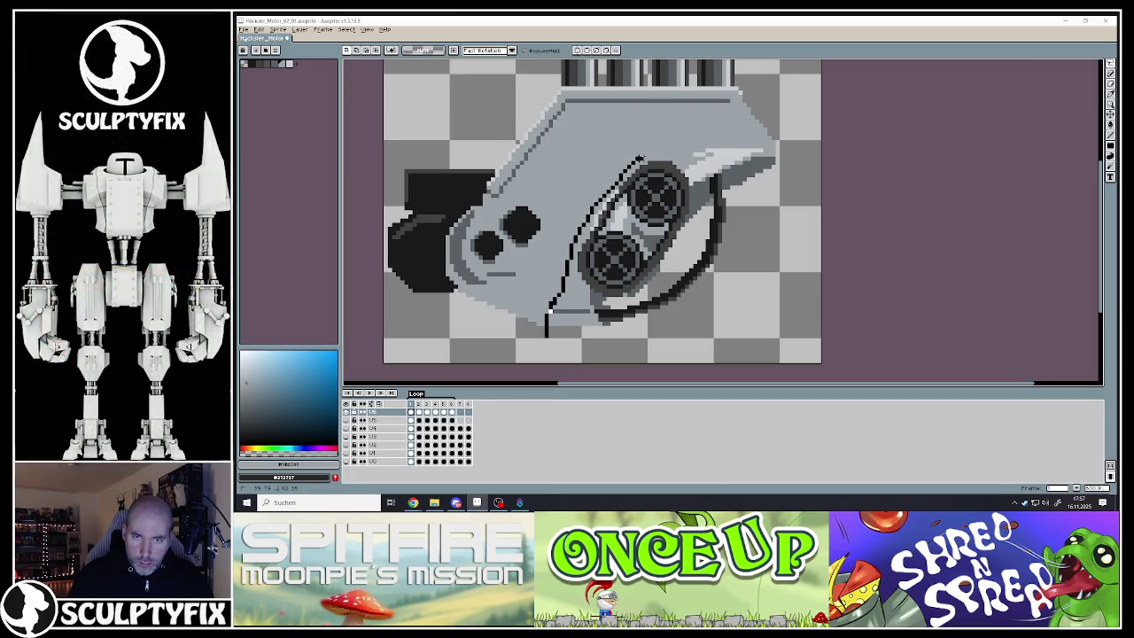
pyautogui.moveTo(660, 154); pyautogui.dragTo(682, 147)
pyautogui.moveTo(767, 145)
pyautogui.mouseDown()
pyautogui.moveTo(802, 84)
pyautogui.moveTo(617, 81)
pyautogui.moveTo(383, 186)
pyautogui.mouseUp()
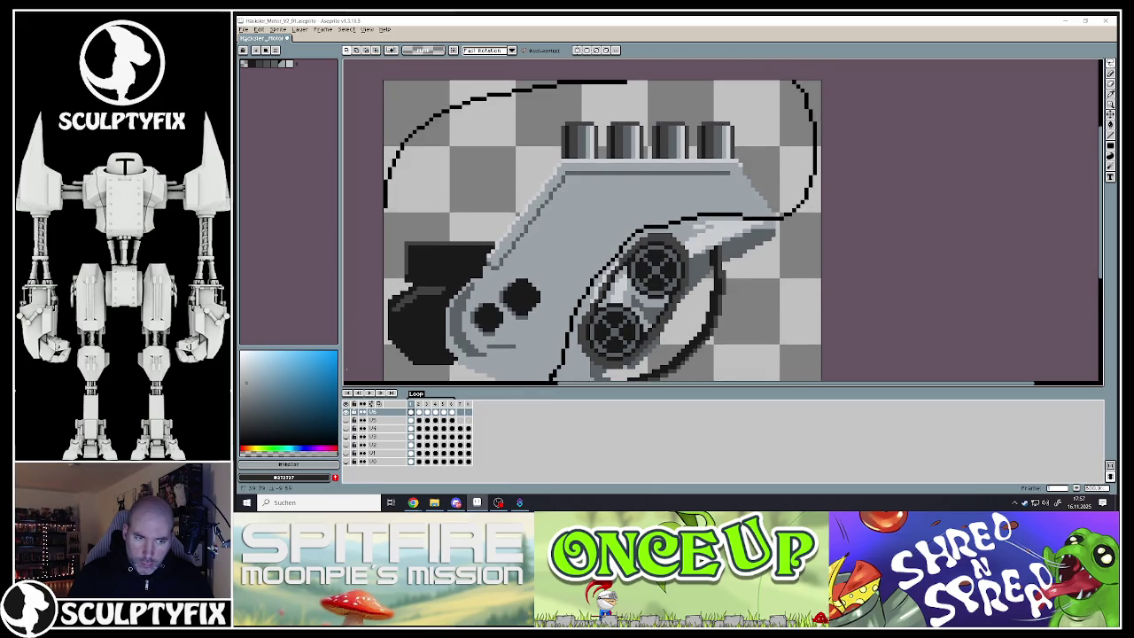
pyautogui.moveTo(549, 383); pyautogui.dragTo(549, 305)
pyautogui.moveTo(457, 341); pyautogui.dragTo(532, 341)
pyautogui.scroll(-3, 531, 341)
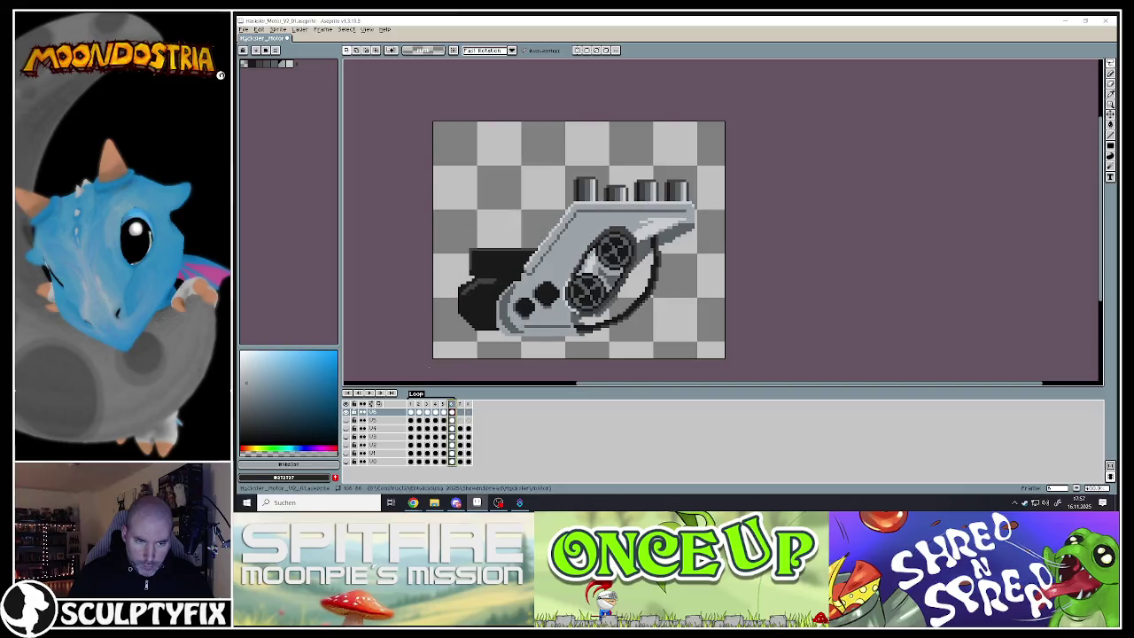
# Clear the selection, play the animation to check motion, and view frame 2 of the top layer
pyautogui.click(452, 411)
pyautogui.hotkey('ctrl', 'd')
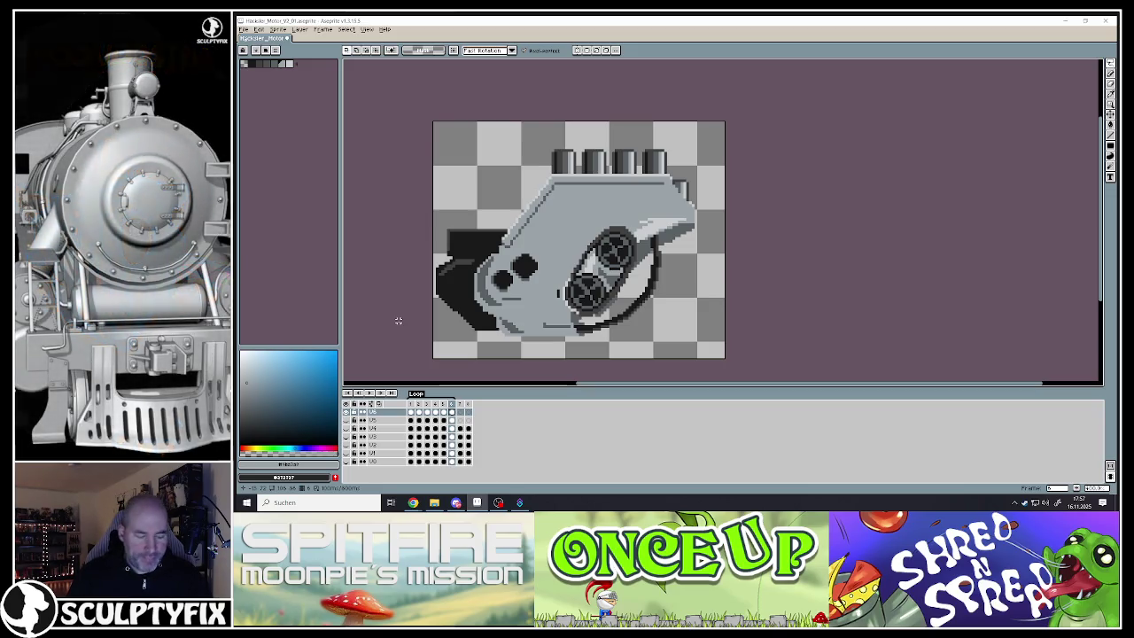
pyautogui.press('Return')
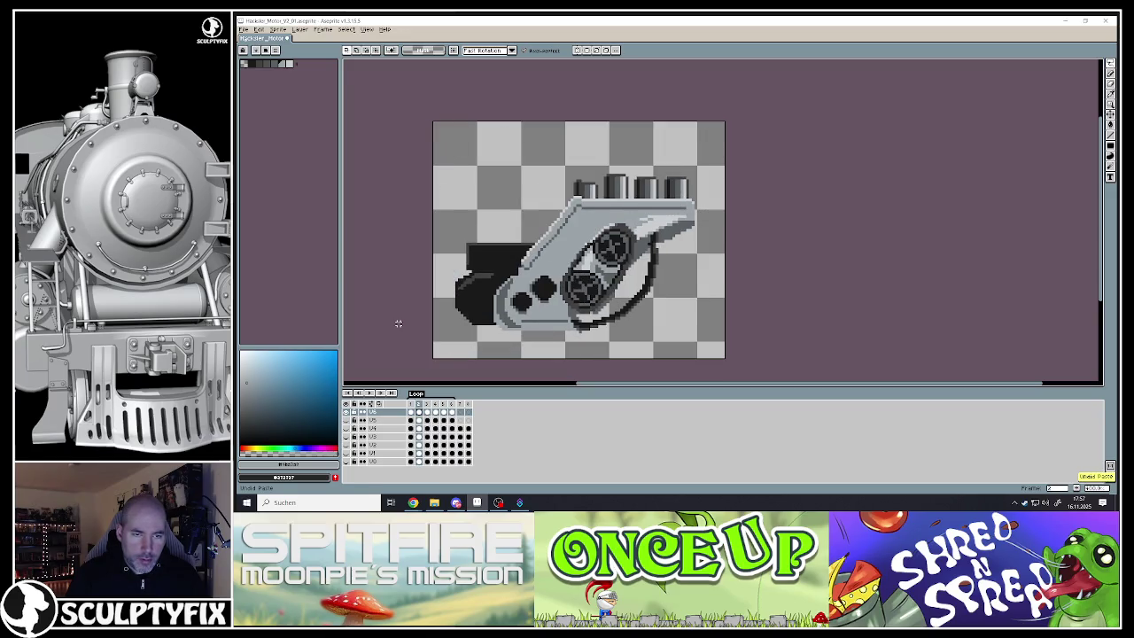
pyautogui.click(420, 413)
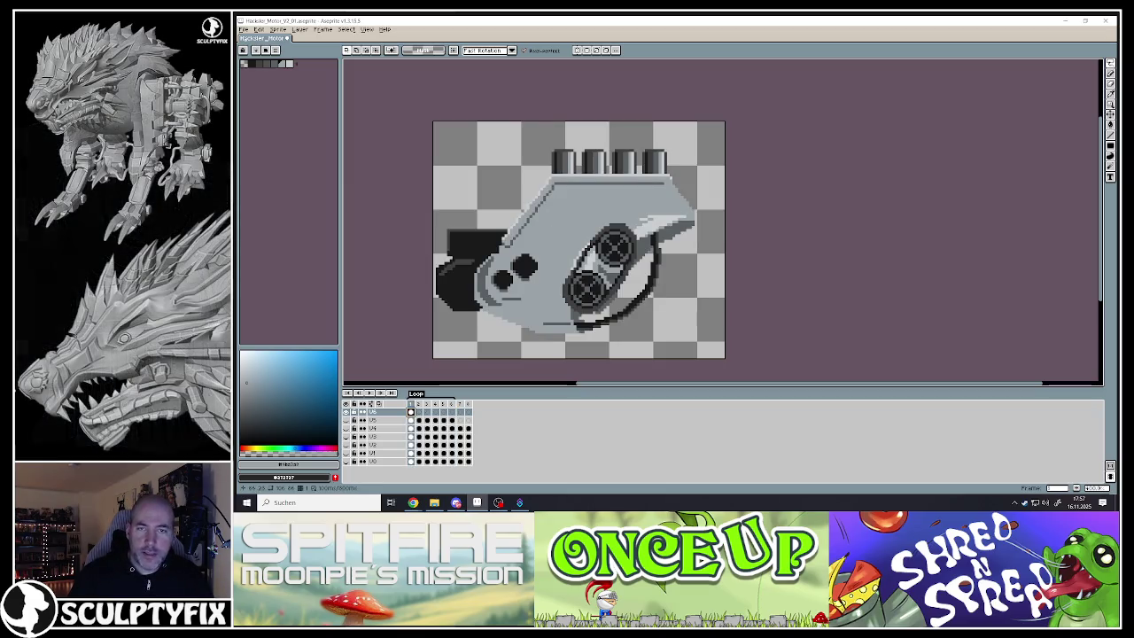
# Zoom in and paint the left pipe gap and highlight strip in sampled grey-blue
pyautogui.press('z')
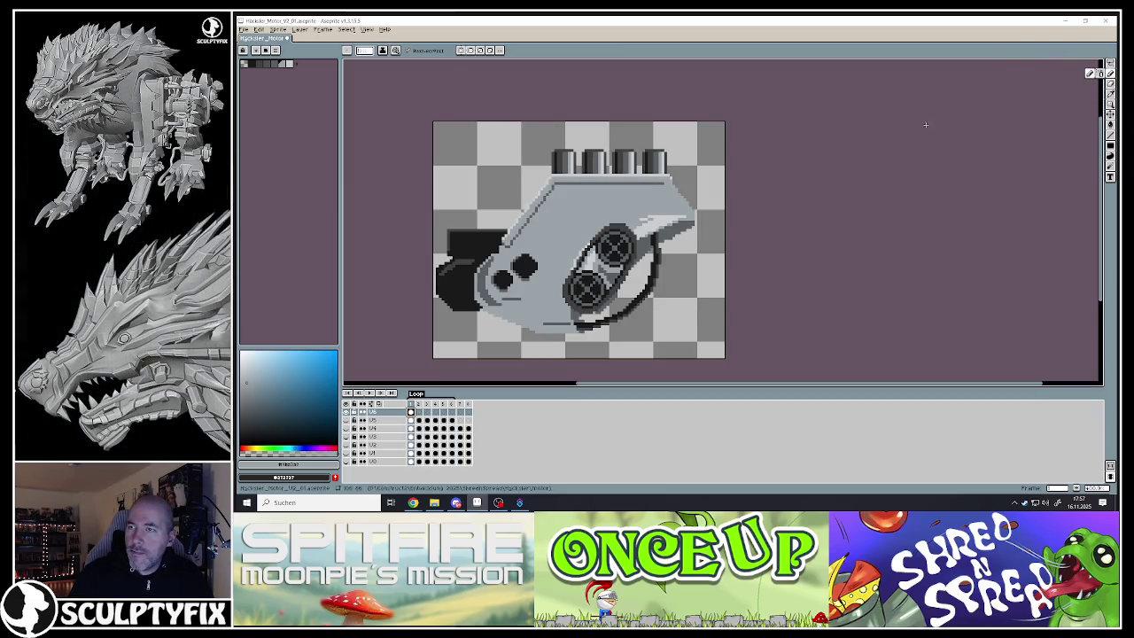
pyautogui.scroll(4, 527, 130)
pyautogui.scroll(-2, 527, 131)
pyautogui.scroll(3, 527, 130)
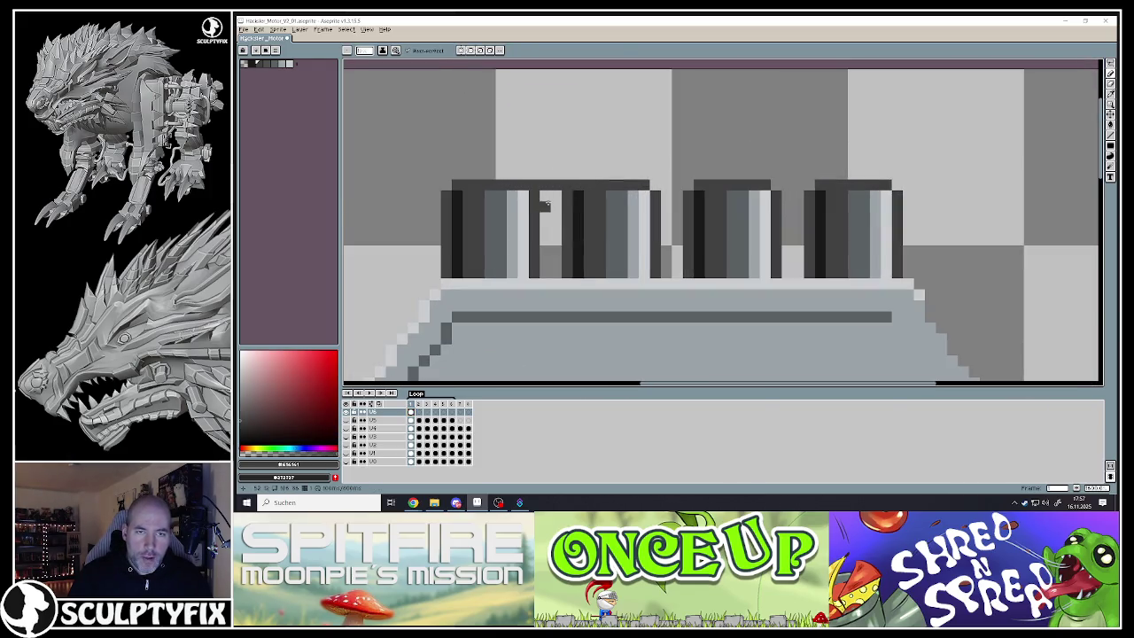
pyautogui.press('i')
pyautogui.click(510, 201)
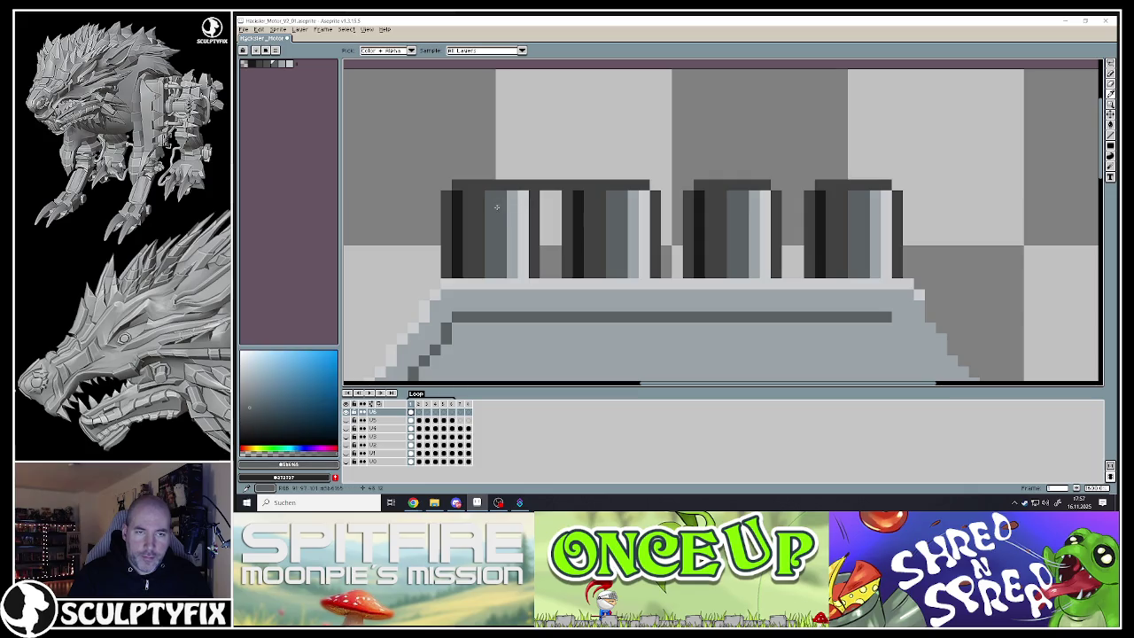
pyautogui.press('b')
pyautogui.moveTo(512, 197)
pyautogui.mouseDown()
pyautogui.moveTo(512, 255)
pyautogui.moveTo(555, 202)
pyautogui.moveTo(524, 207)
pyautogui.moveTo(523, 269)
pyautogui.mouseUp()
pyautogui.moveTo(544, 202); pyautogui.dragTo(543, 267)
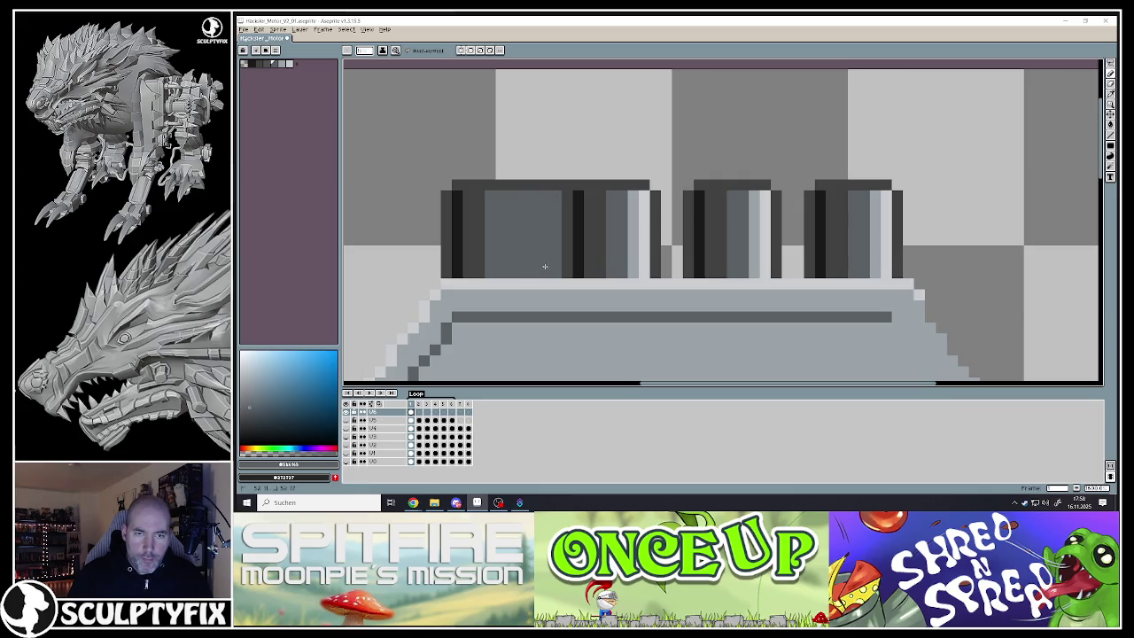
# Add a light blue-grey edge and vertical highlight strip to the widened left cylinder
pyautogui.press('i')
pyautogui.click(638, 199)
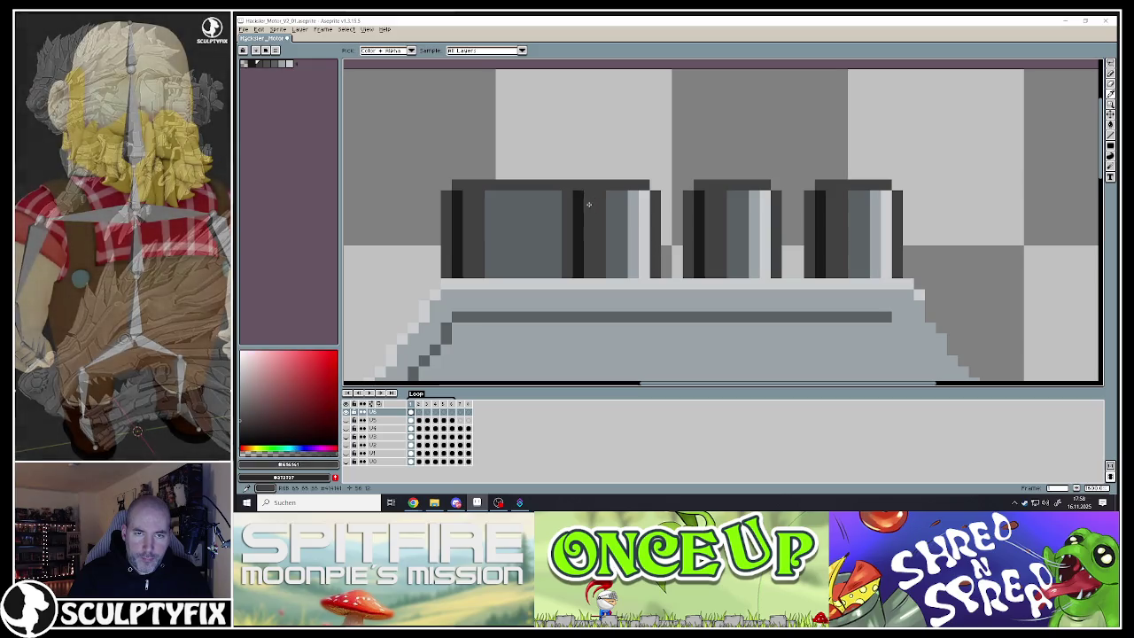
pyautogui.click(638, 199)
pyautogui.press('b')
pyautogui.moveTo(611, 195)
pyautogui.mouseDown()
pyautogui.moveTo(566, 226)
pyautogui.moveTo(568, 273)
pyautogui.moveTo(614, 273)
pyautogui.moveTo(617, 212)
pyautogui.moveTo(581, 248)
pyautogui.moveTo(612, 209)
pyautogui.moveTo(599, 256)
pyautogui.moveTo(586, 256)
pyautogui.mouseUp()
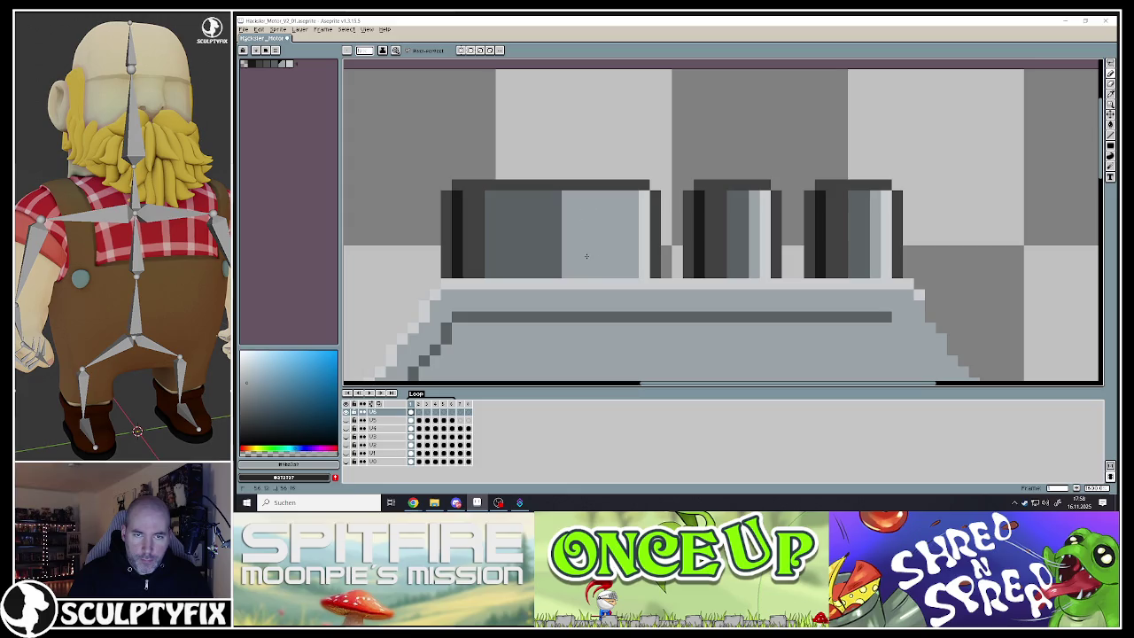
pyautogui.keyDown('alt'); pyautogui.click(644, 226); pyautogui.keyUp('alt')
pyautogui.moveTo(632, 195); pyautogui.dragTo(632, 268)
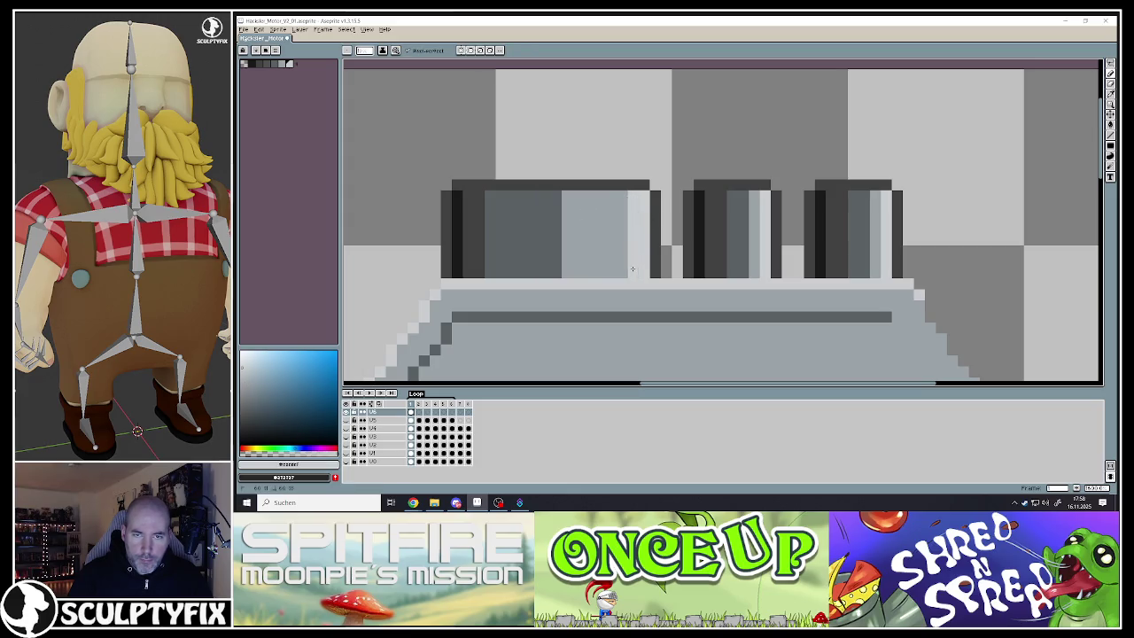
pyautogui.scroll(-5, 619, 250)
pyautogui.scroll(1, 585, 266)
pyautogui.scroll(2, 584, 266)
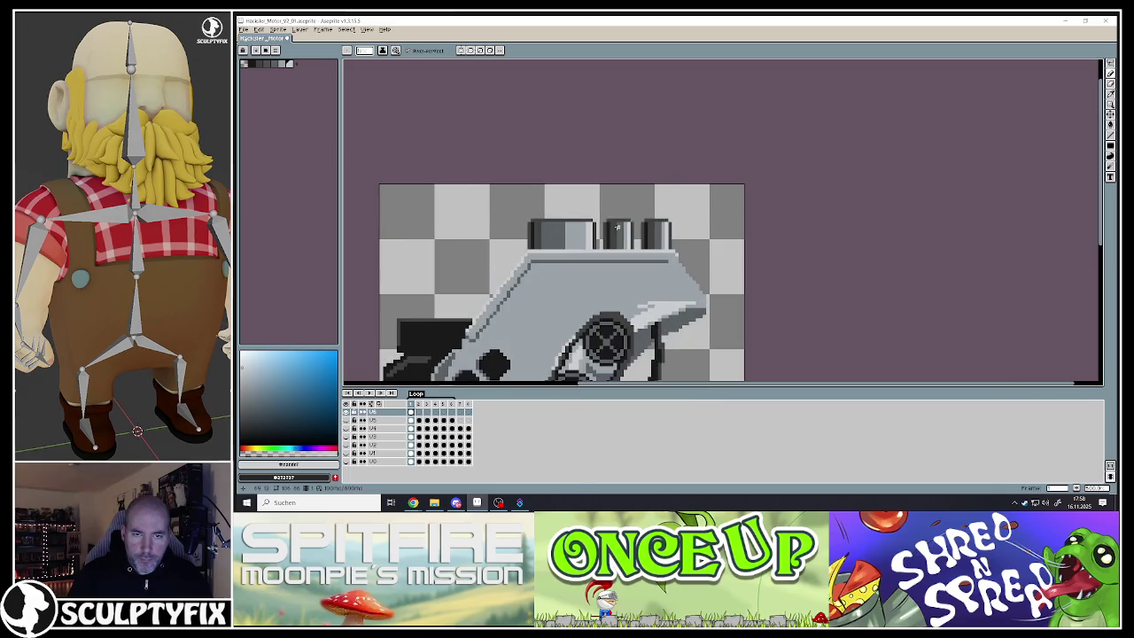
# Select the left cylinder with a rectangular marquee and drop a copy on the right
pyautogui.click(1110, 64)
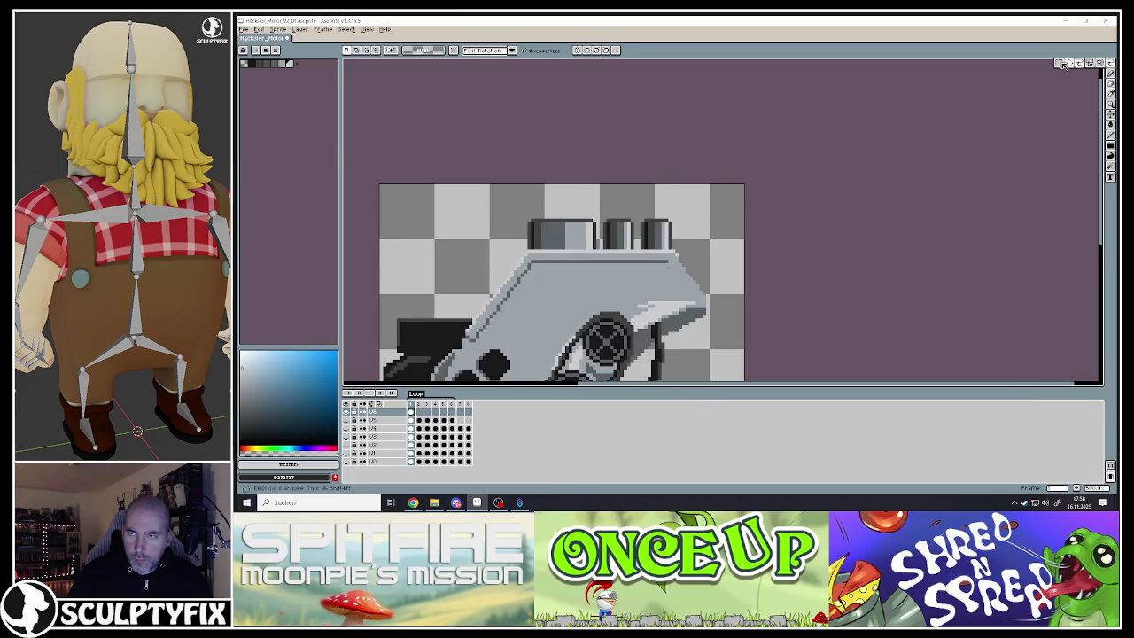
pyautogui.scroll(1, 509, 226)
pyautogui.moveTo(442, 190)
pyautogui.mouseDown()
pyautogui.moveTo(588, 259)
pyautogui.moveTo(646, 244)
pyautogui.mouseUp()
pyautogui.press('Return')
pyautogui.scroll(-3, 752, 230)
pyautogui.scroll(1, 603, 292)
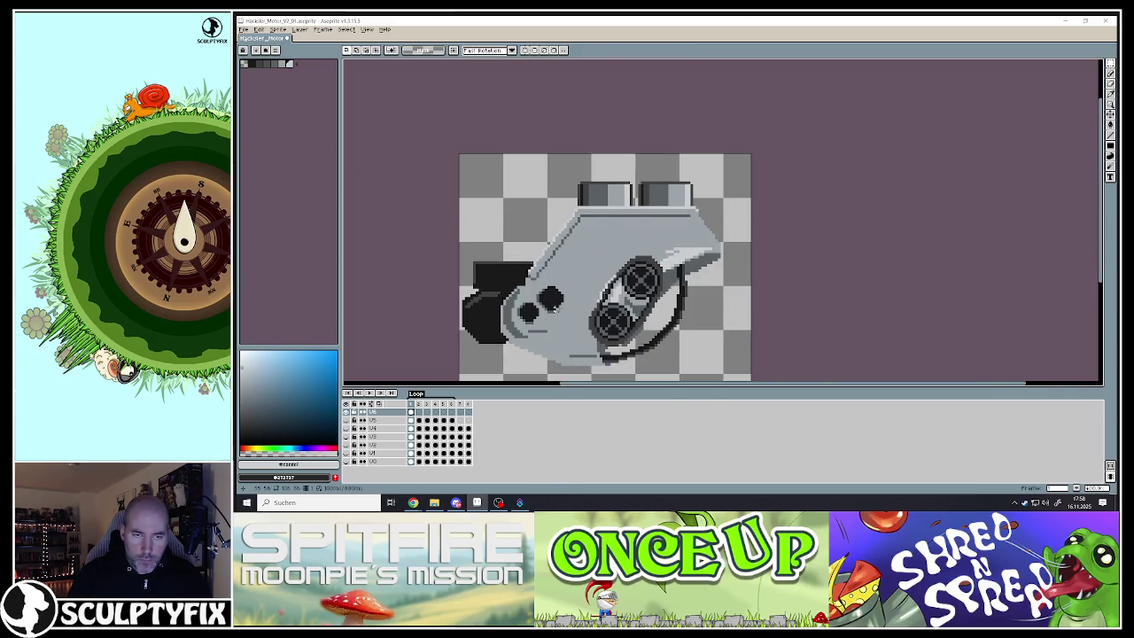
pyautogui.scroll(-2, 558, 310)
pyautogui.scroll(3, 565, 319)
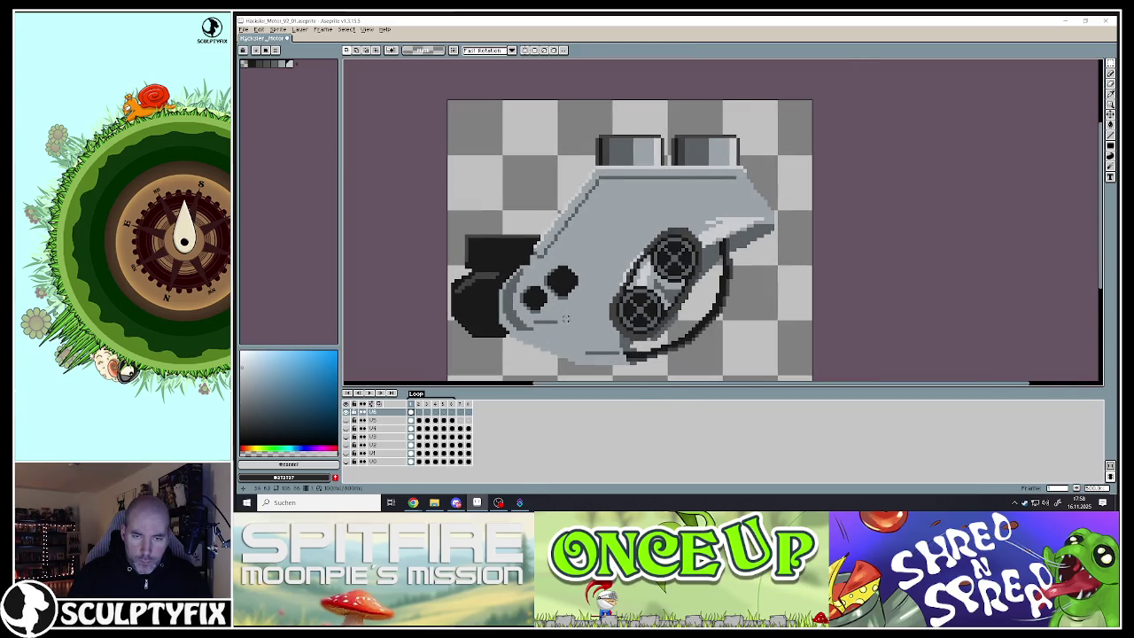
pyautogui.scroll(-2, 565, 319)
pyautogui.scroll(1, 583, 333)
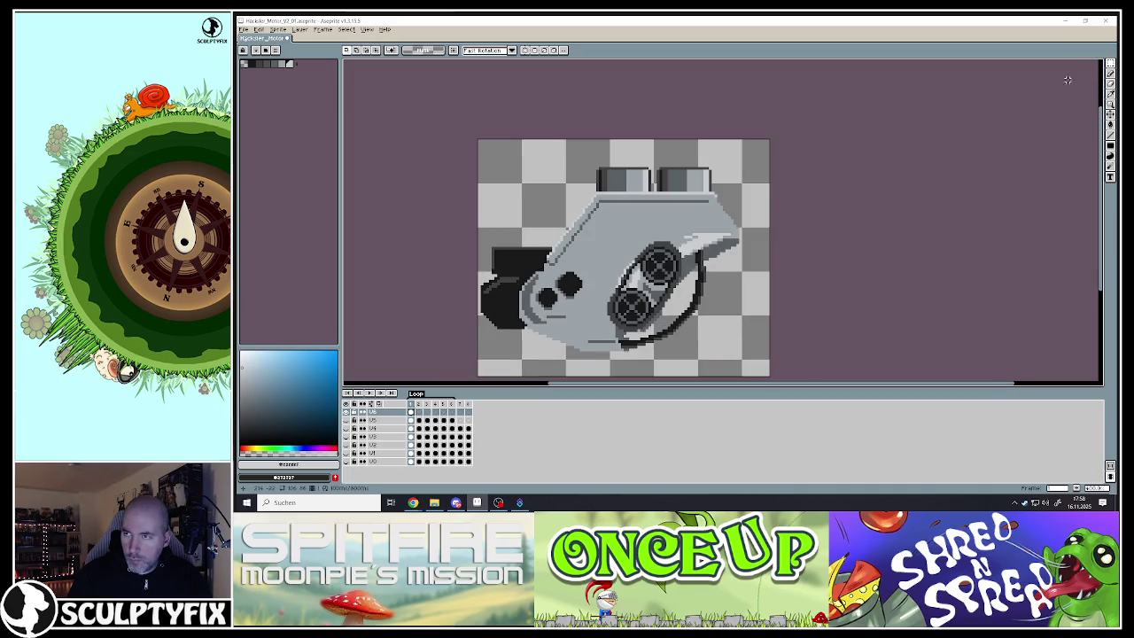
pyautogui.click(1110, 74)
pyautogui.scroll(3, 476, 252)
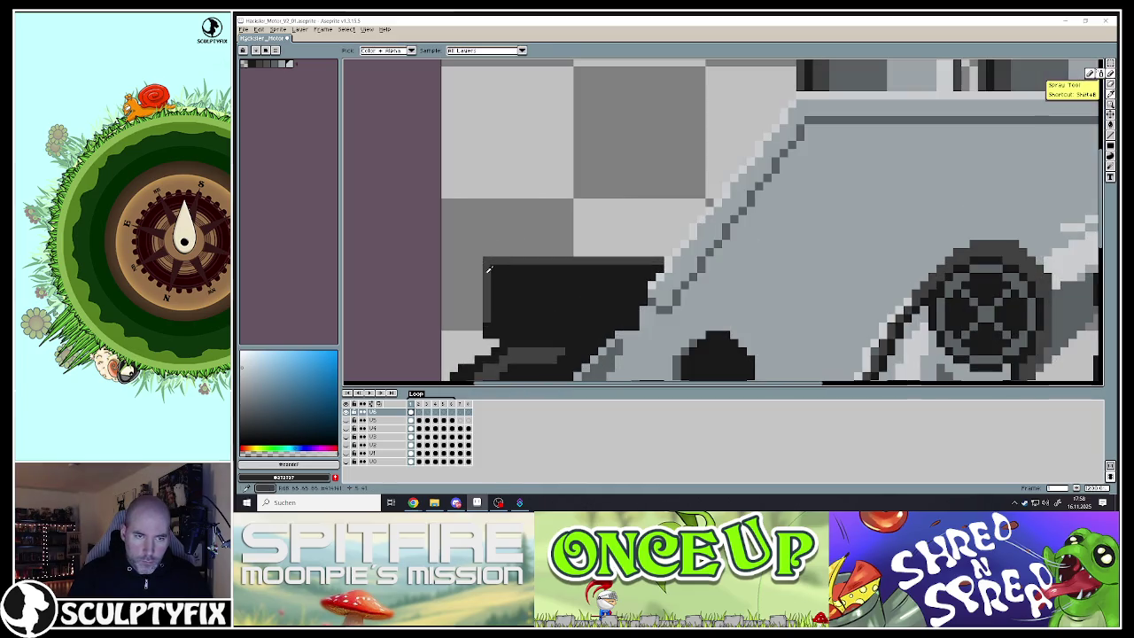
# Draw dark grey lines up the block's left edge and along its top, then blacken the row above
pyautogui.keyDown('alt'); pyautogui.click(486, 242); pyautogui.keyUp('alt')
pyautogui.moveTo(487, 245)
pyautogui.mouseDown()
pyautogui.moveTo(485, 225)
pyautogui.moveTo(489, 275)
pyautogui.mouseUp()
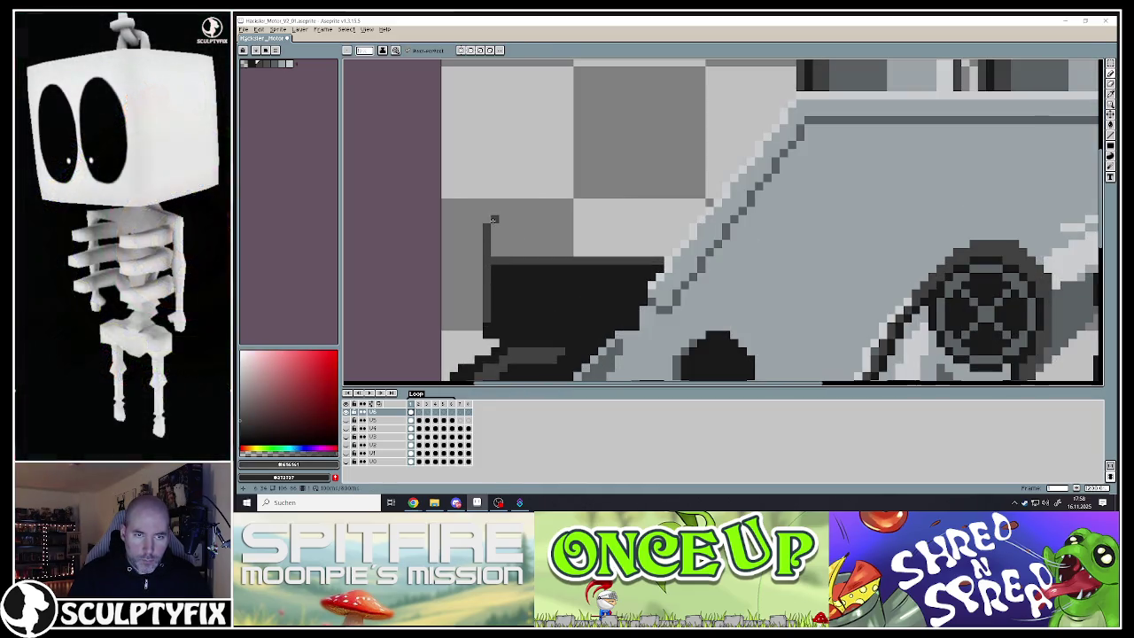
pyautogui.moveTo(485, 225); pyautogui.dragTo(671, 226)
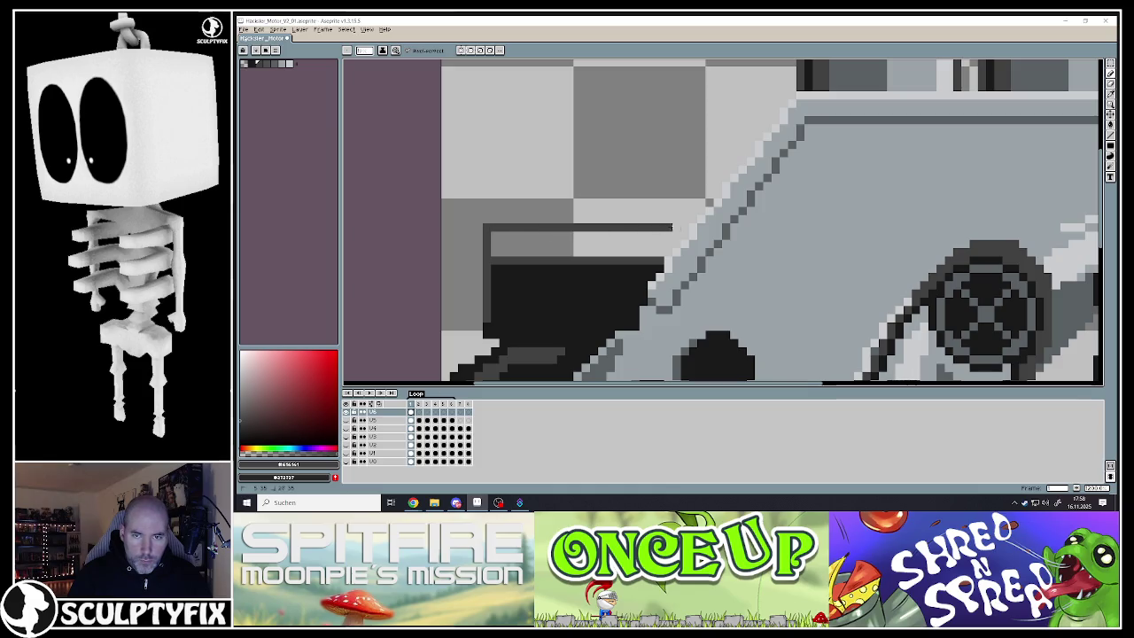
pyautogui.scroll(-5, 684, 226)
pyautogui.scroll(5, 566, 222)
pyautogui.keyDown('alt'); pyautogui.click(544, 224); pyautogui.keyUp('alt')
pyautogui.moveTo(536, 214); pyautogui.dragTo(679, 216)
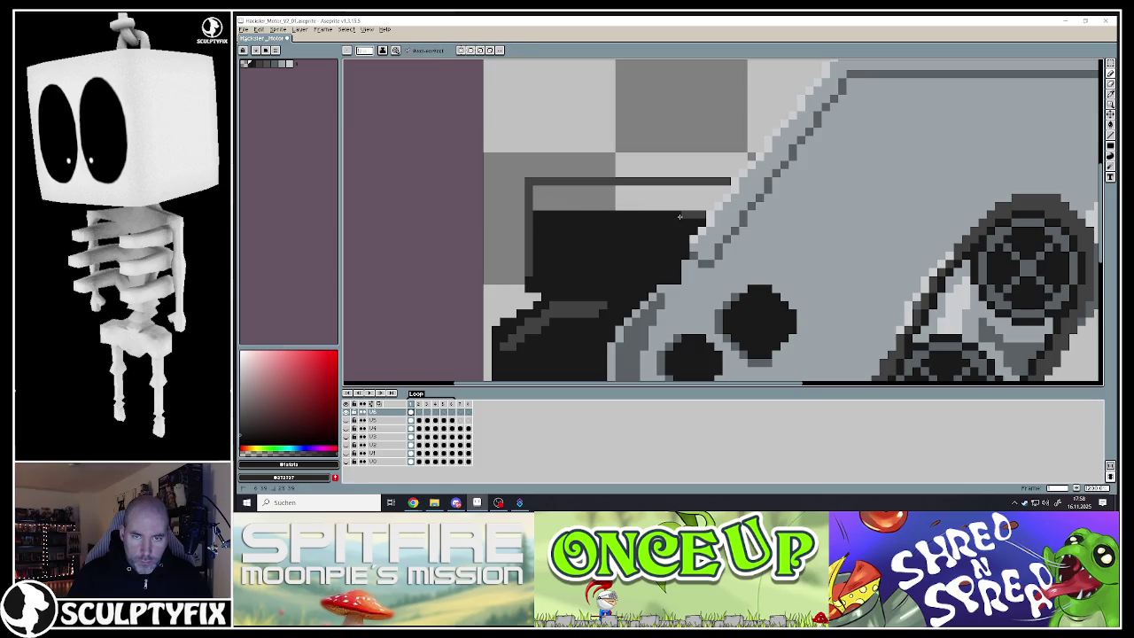
# Fill the light strip above the block with black, undoing an unwanted second fill
pyautogui.click(1109, 125)
pyautogui.click(620, 196)
pyautogui.scroll(-3, 620, 196)
pyautogui.scroll(2, 623, 230)
pyautogui.scroll(2, 623, 229)
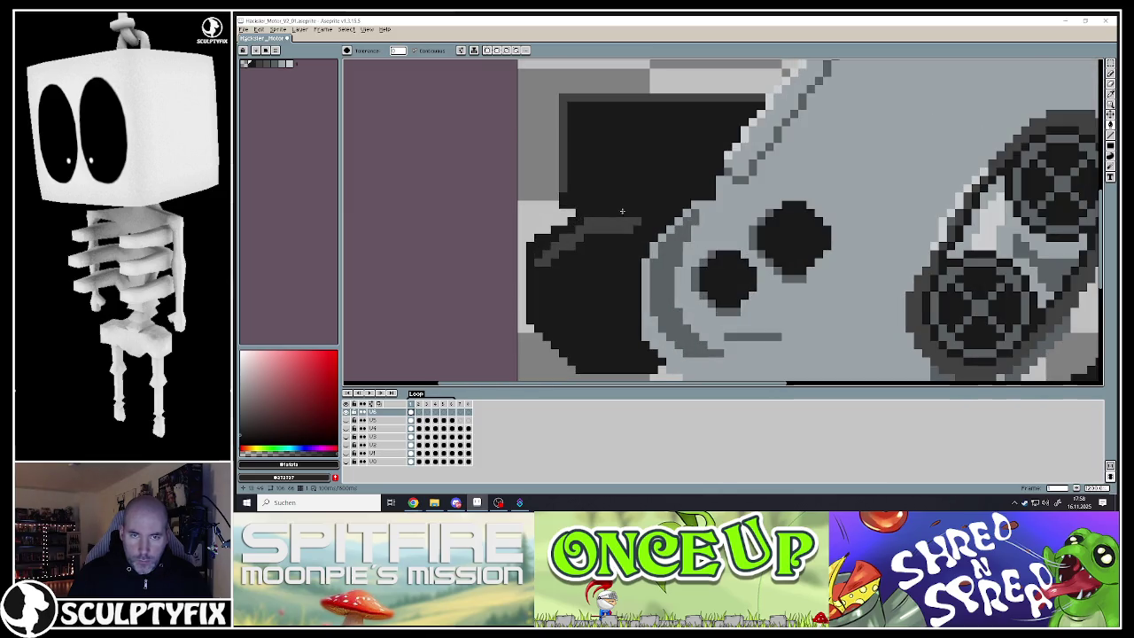
pyautogui.press('alt')
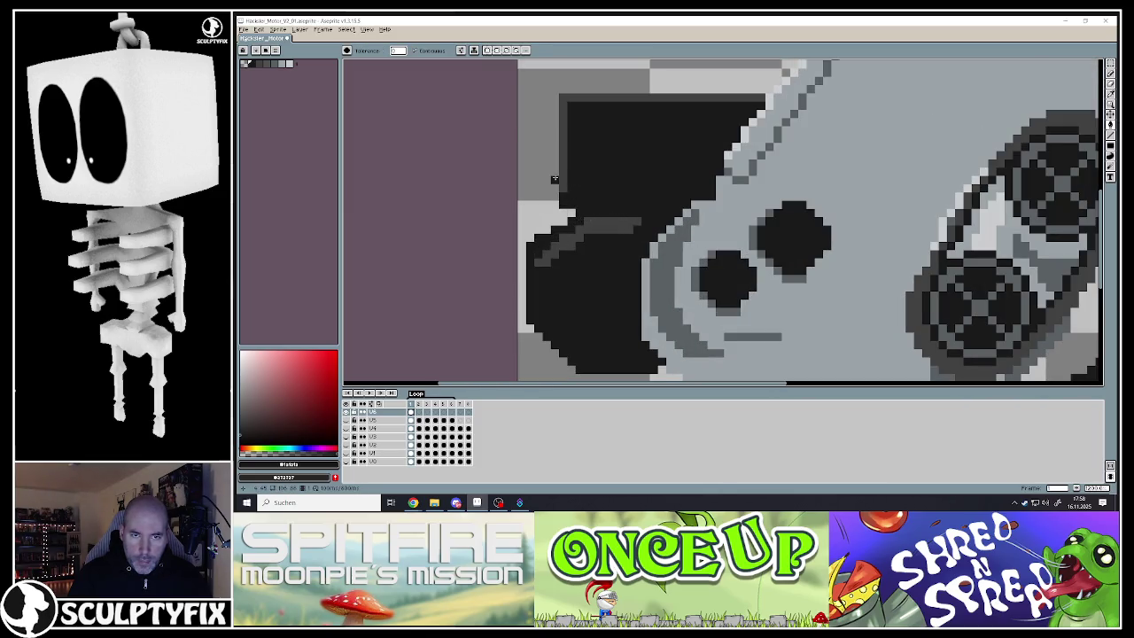
pyautogui.click(554, 179)
pyautogui.hotkey('ctrl', 'z')
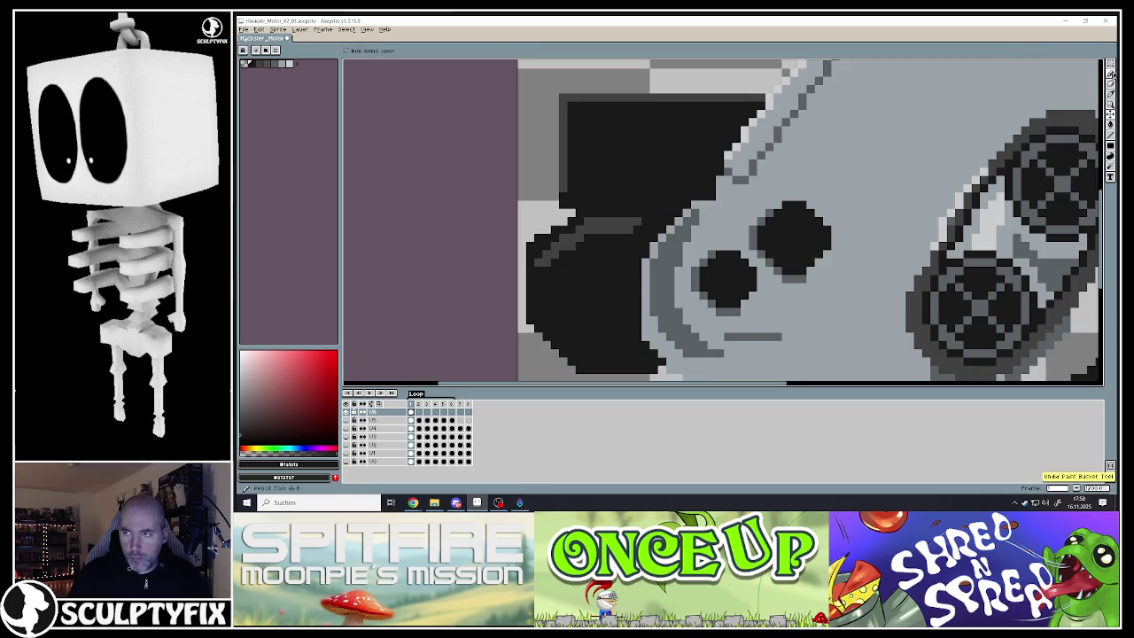
# Darken the block's left edge and upper-left corner, then add lighter grey pixels along that edge
pyautogui.click(1110, 85)
pyautogui.moveTo(531, 194)
pyautogui.mouseDown()
pyautogui.moveTo(520, 310)
pyautogui.moveTo(529, 343)
pyautogui.moveTo(571, 370)
pyautogui.mouseUp()
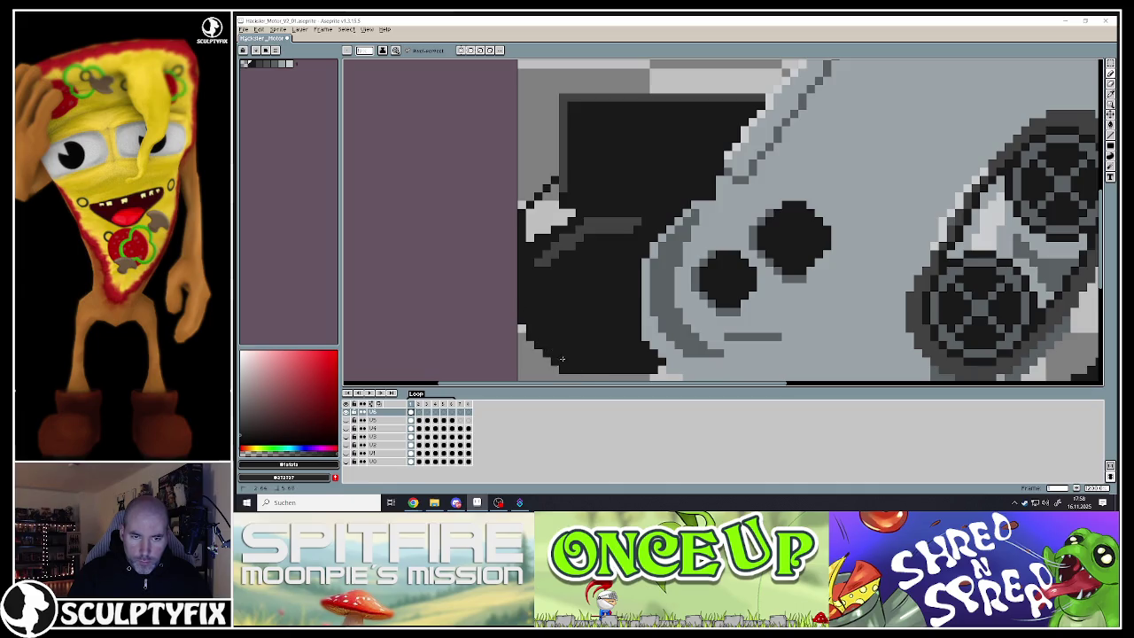
pyautogui.moveTo(529, 235); pyautogui.dragTo(570, 214)
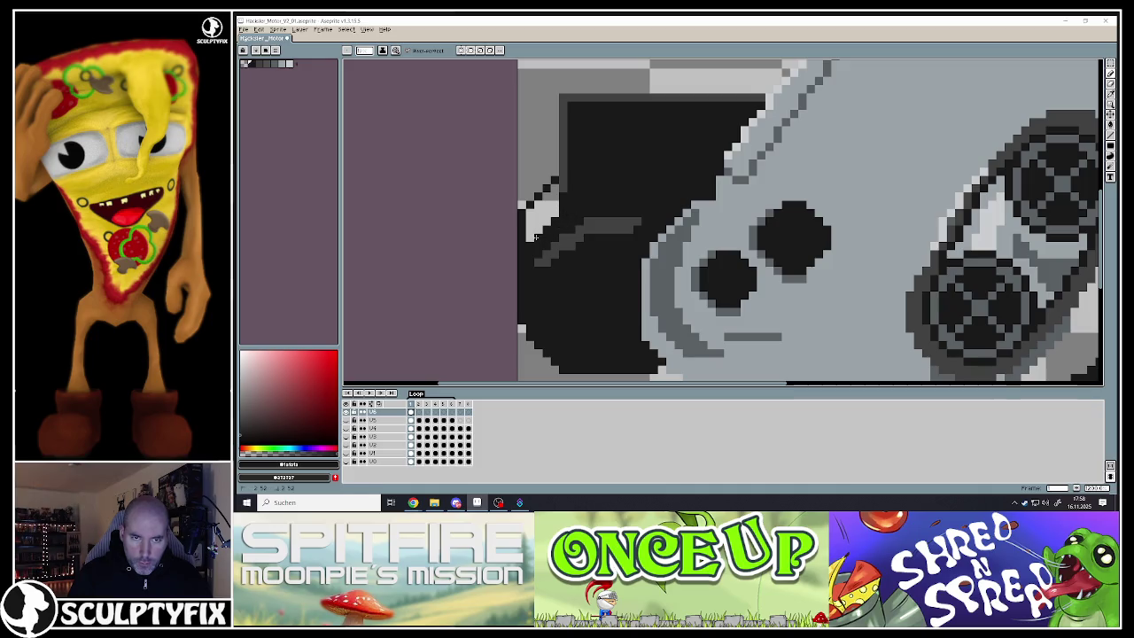
pyautogui.moveTo(555, 210); pyautogui.dragTo(538, 223)
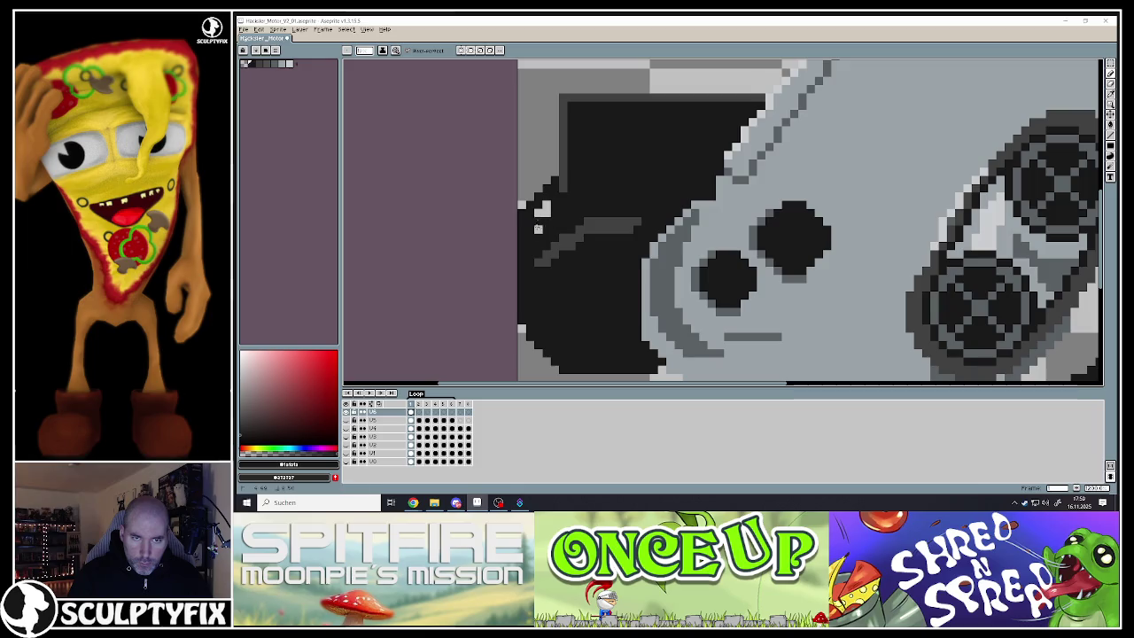
pyautogui.press('i')
pyautogui.press('b')
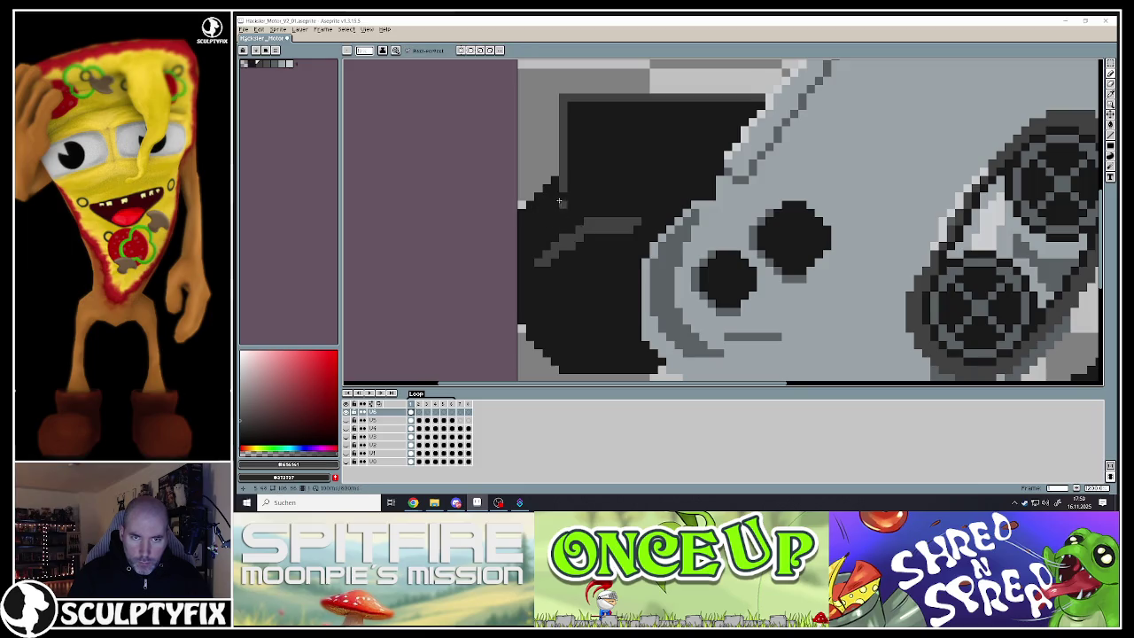
pyautogui.moveTo(560, 199); pyautogui.dragTo(537, 229)
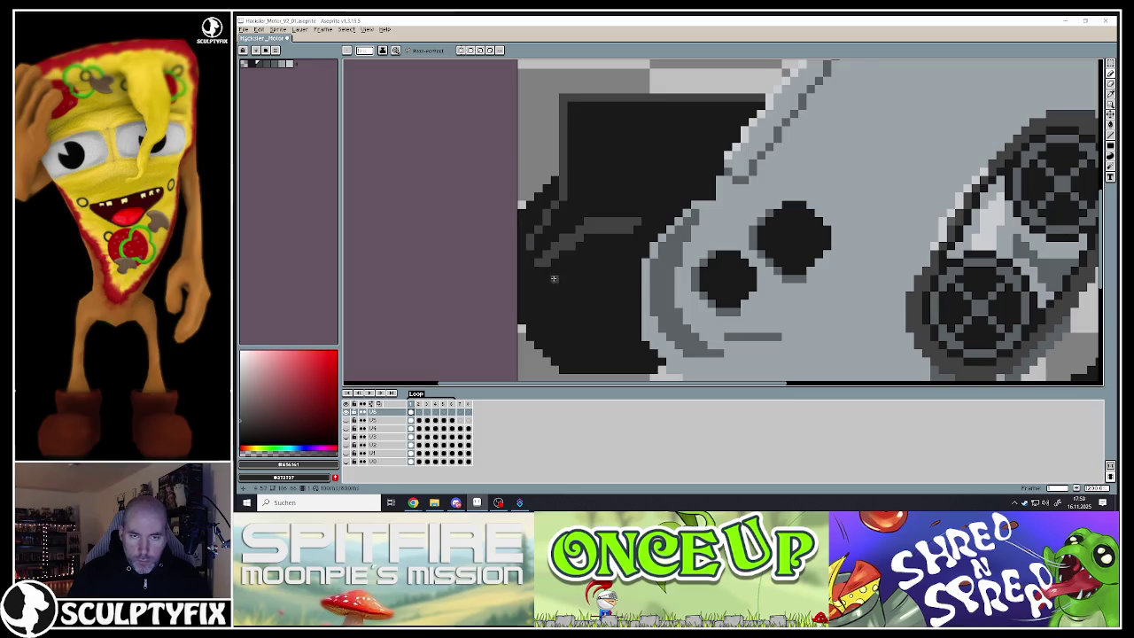
# Sample a dark bluish grey from the sprite and draw a grey line along the block's top edge
pyautogui.scroll(-5, 549, 270)
pyautogui.scroll(2, 554, 277)
pyautogui.scroll(1, 553, 277)
pyautogui.scroll(1, 553, 277)
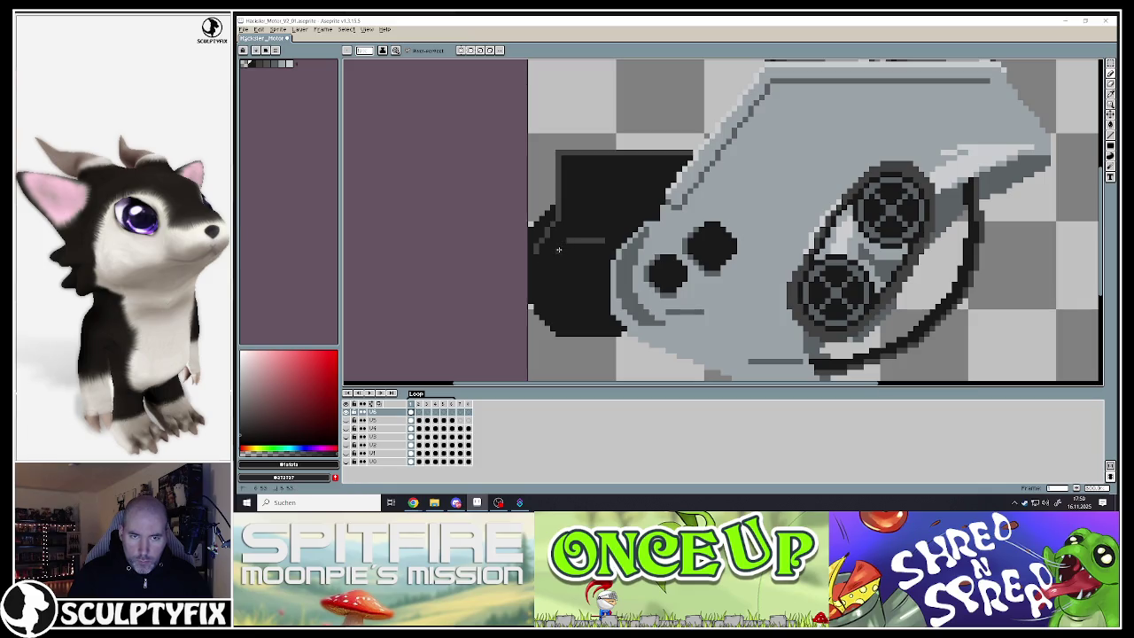
pyautogui.scroll(-2, 558, 249)
pyautogui.scroll(-2, 556, 261)
pyautogui.scroll(-2, 554, 274)
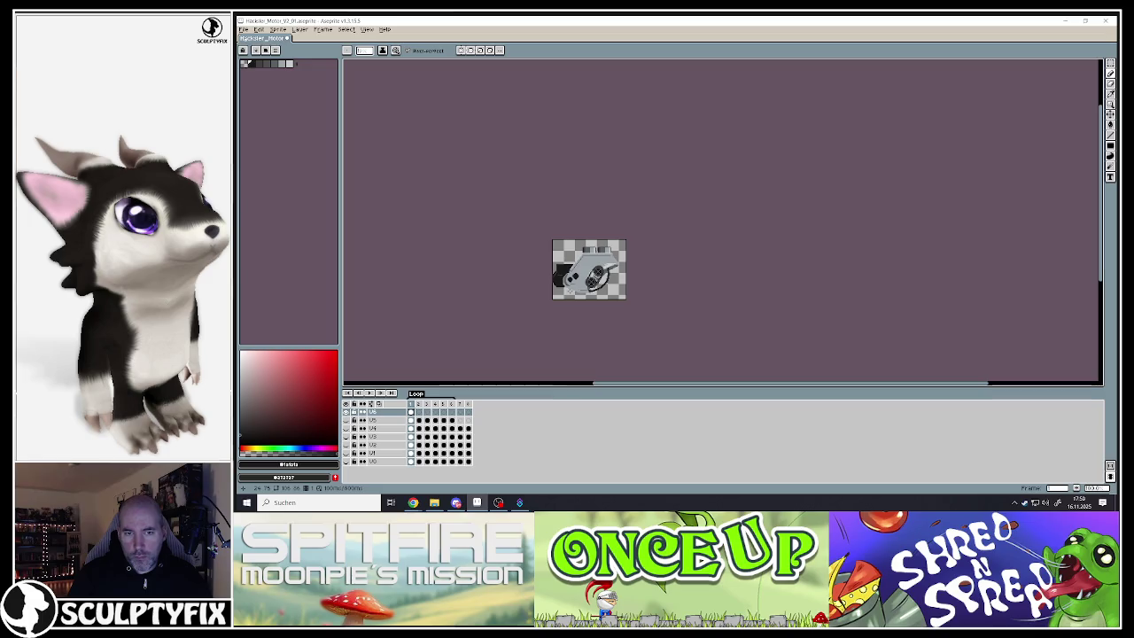
pyautogui.scroll(2, 554, 273)
pyautogui.scroll(2, 545, 248)
pyautogui.scroll(2, 532, 221)
pyautogui.scroll(1, 523, 201)
pyautogui.keyDown('alt'); pyautogui.click(523, 202); pyautogui.keyUp('alt')
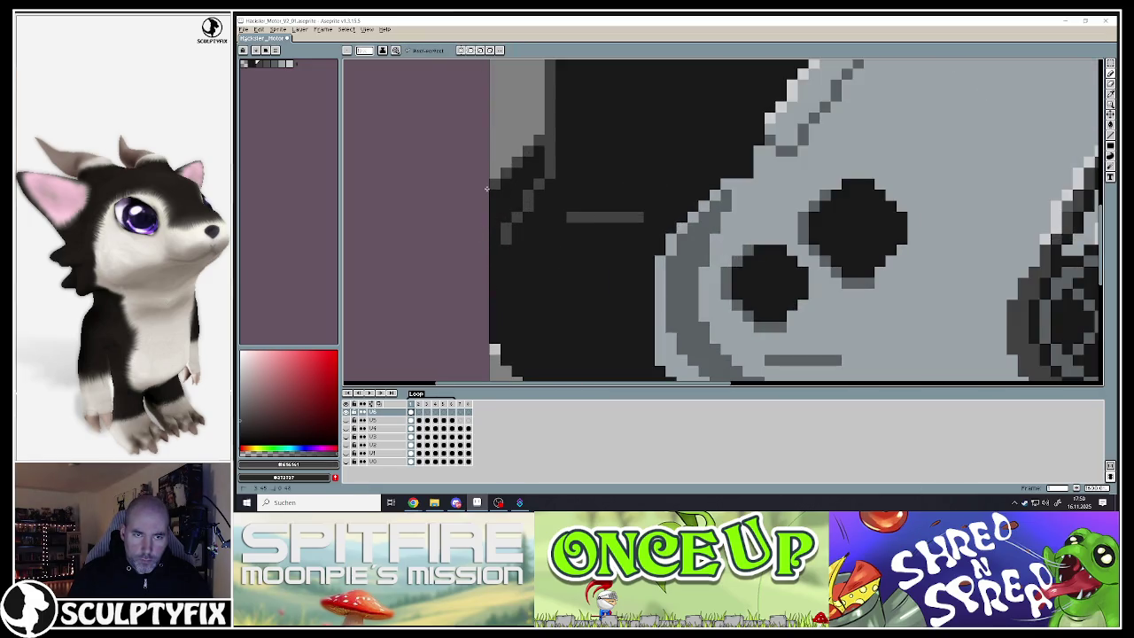
pyautogui.scroll(-5, 502, 246)
pyautogui.scroll(3, 503, 248)
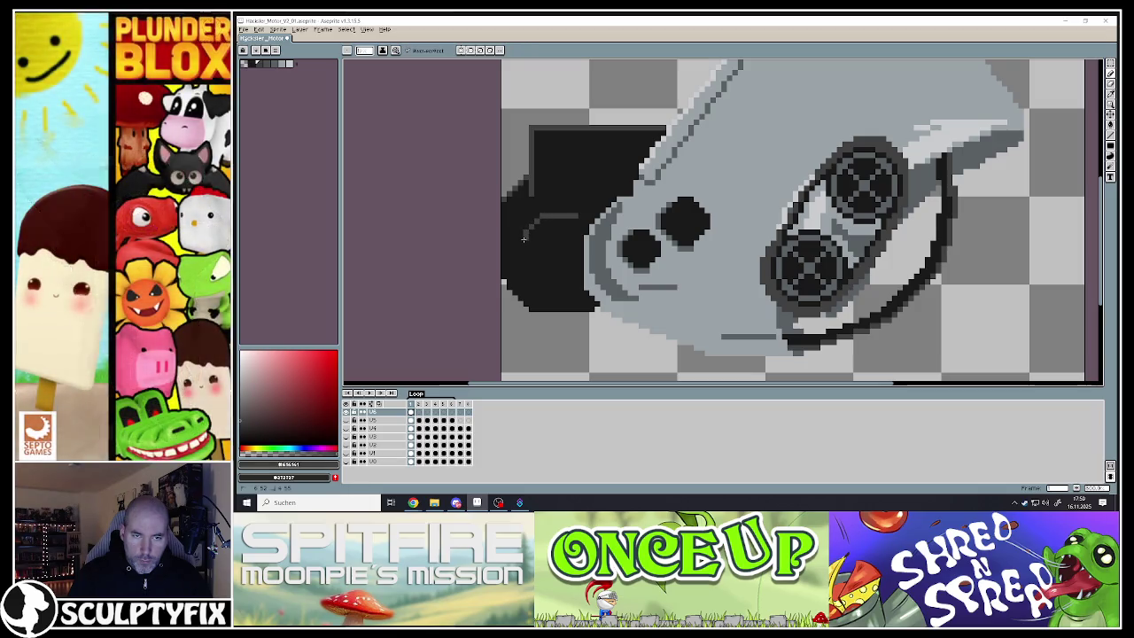
pyautogui.scroll(-5, 525, 252)
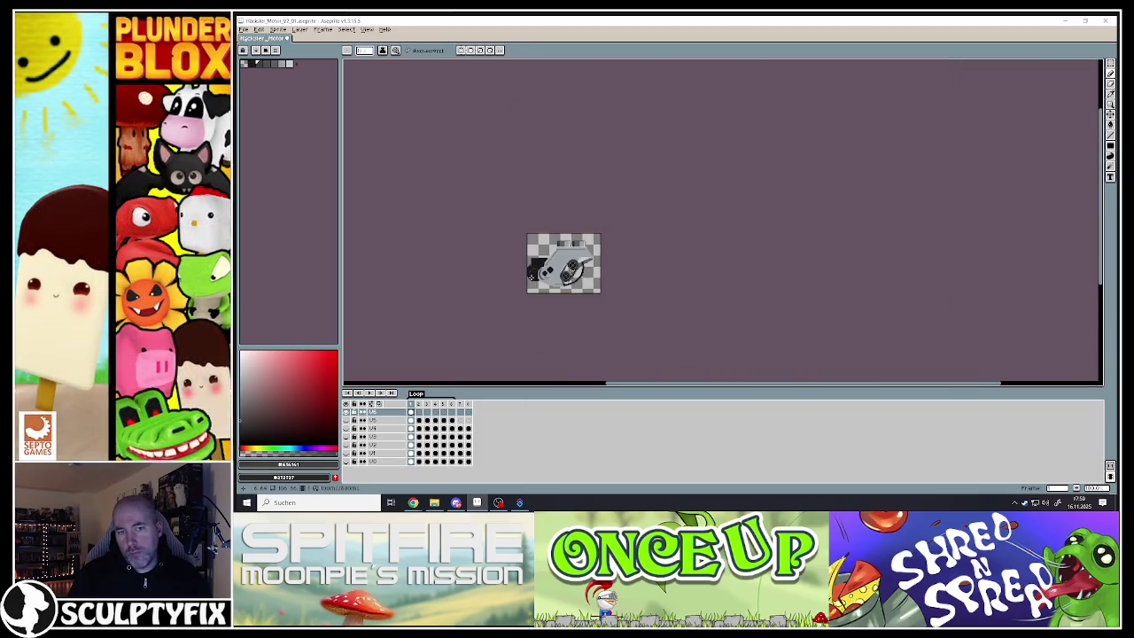
pyautogui.scroll(2, 529, 275)
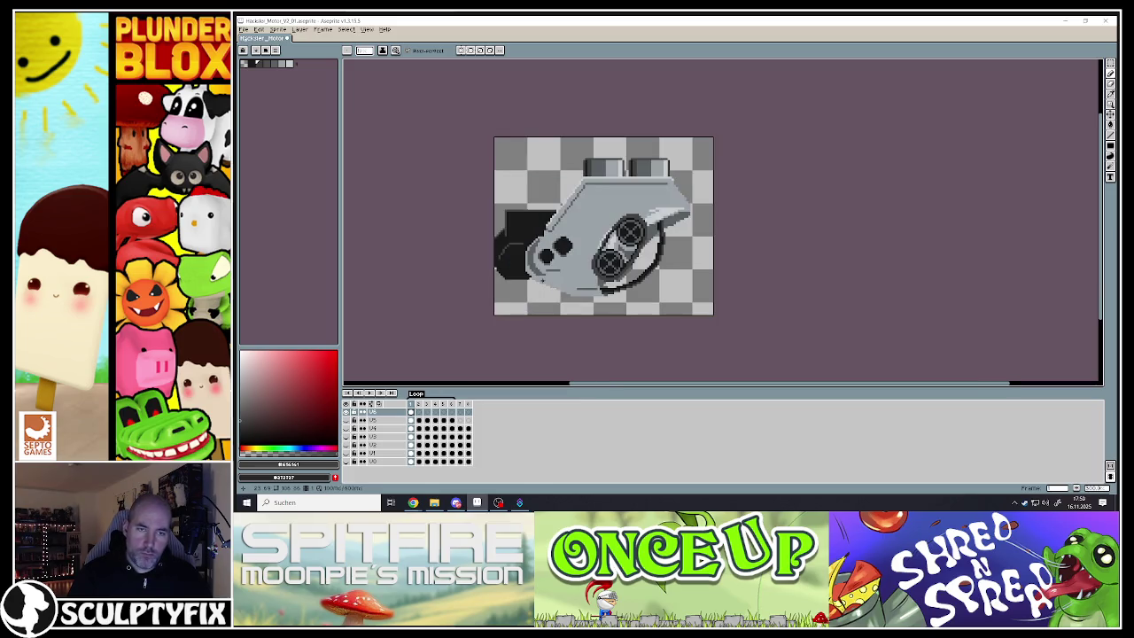
pyautogui.scroll(-2, 528, 260)
pyautogui.scroll(-2, 526, 265)
pyautogui.scroll(1, 524, 270)
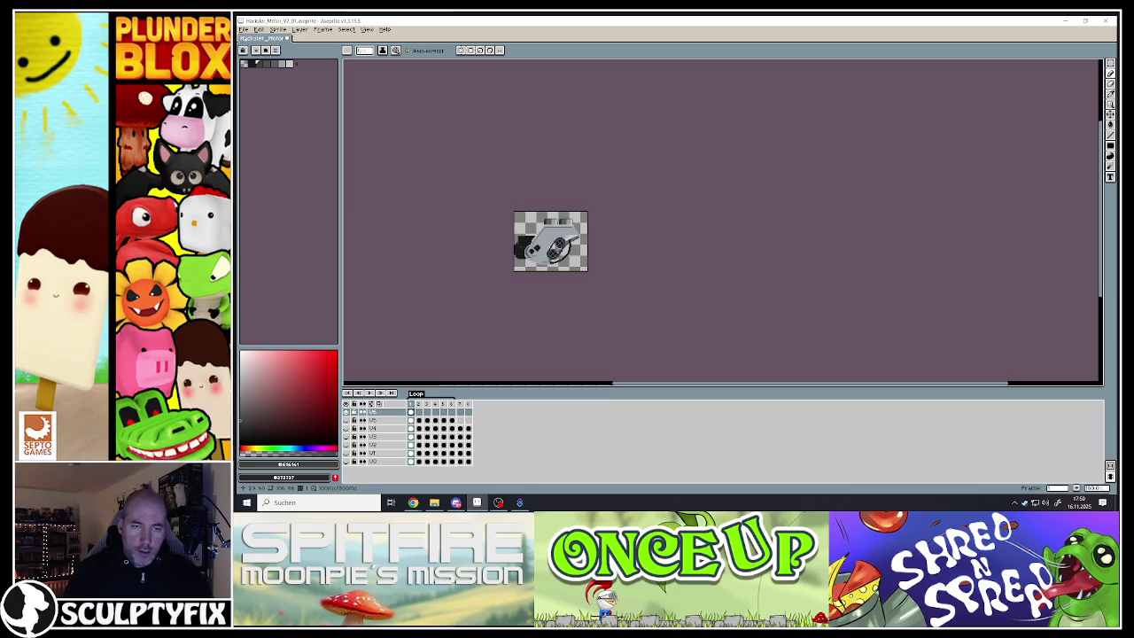
pyautogui.scroll(3, 531, 256)
pyautogui.scroll(1, 531, 257)
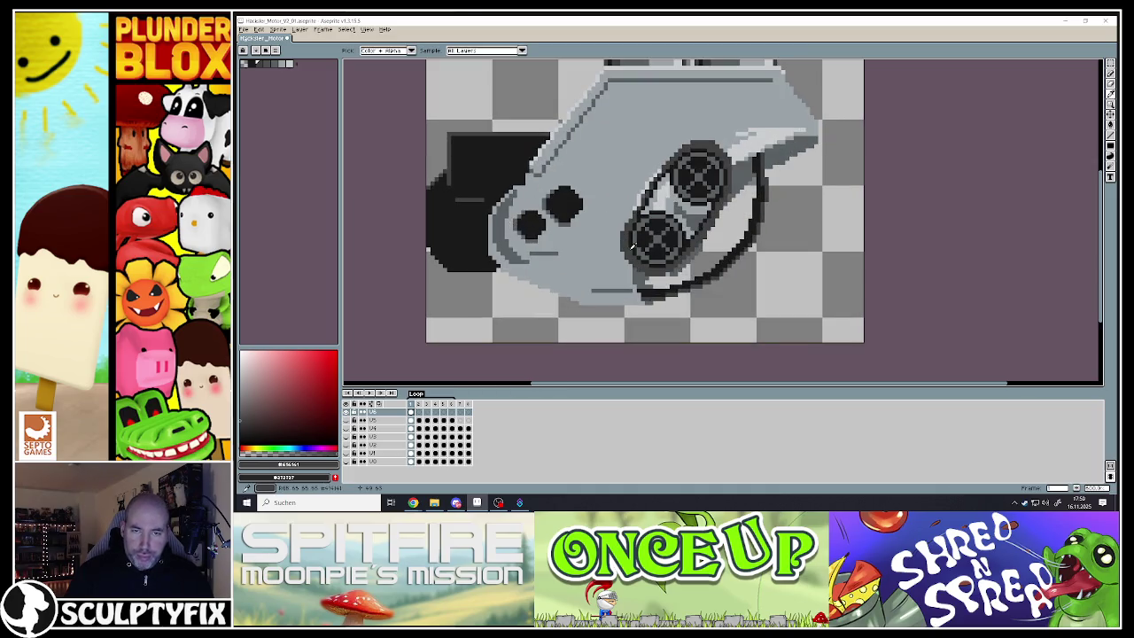
pyautogui.press('b')
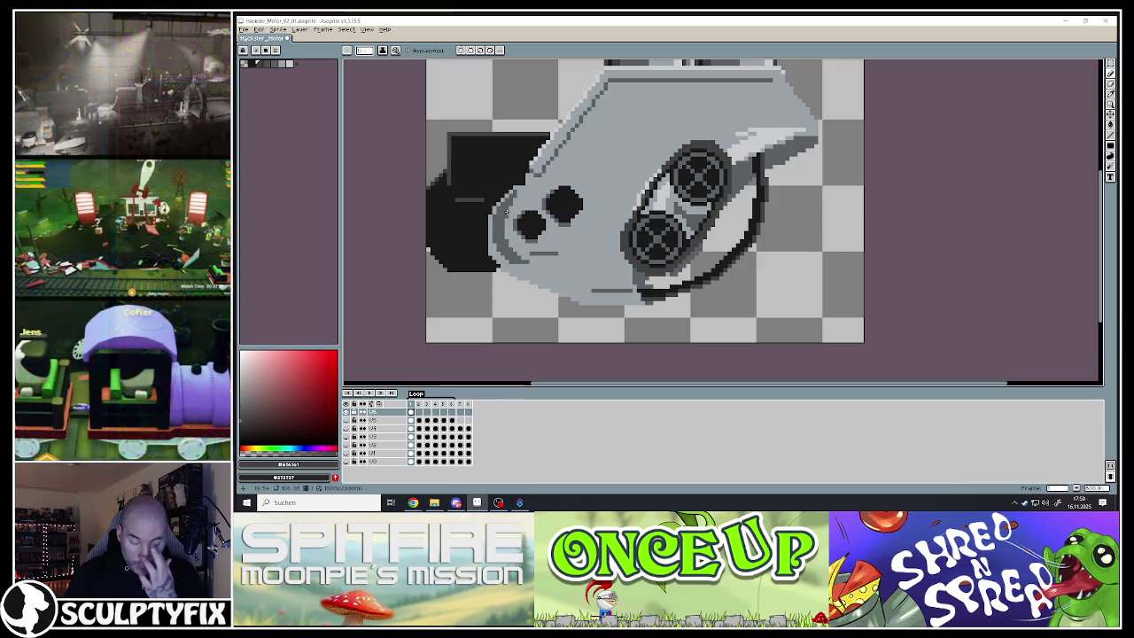
pyautogui.press('i')
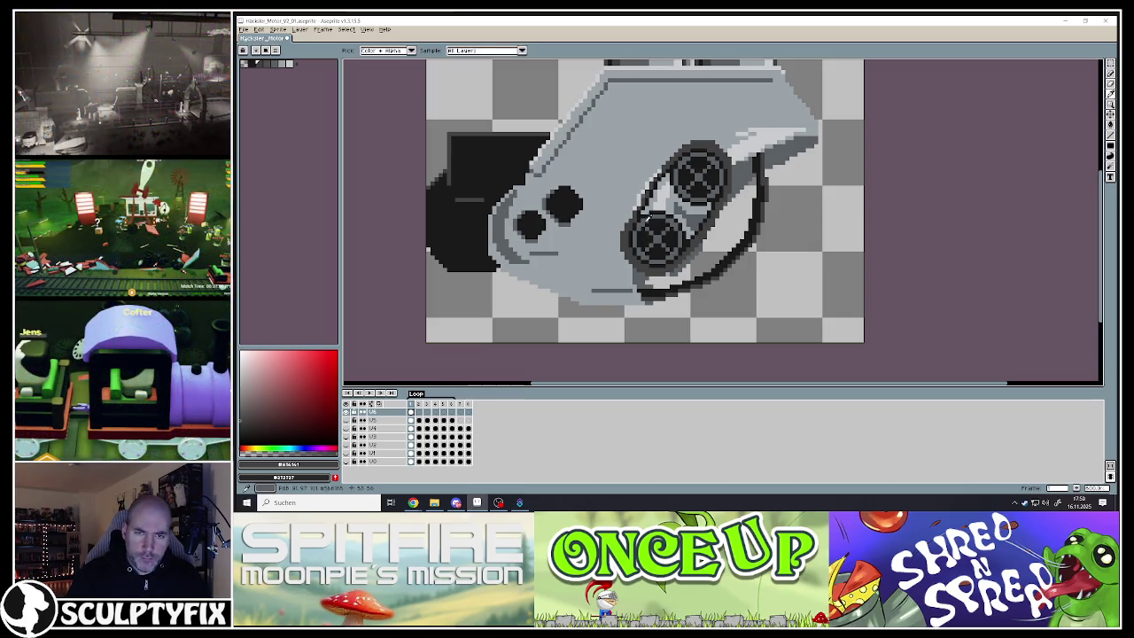
pyautogui.click(458, 218)
pyautogui.press('b')
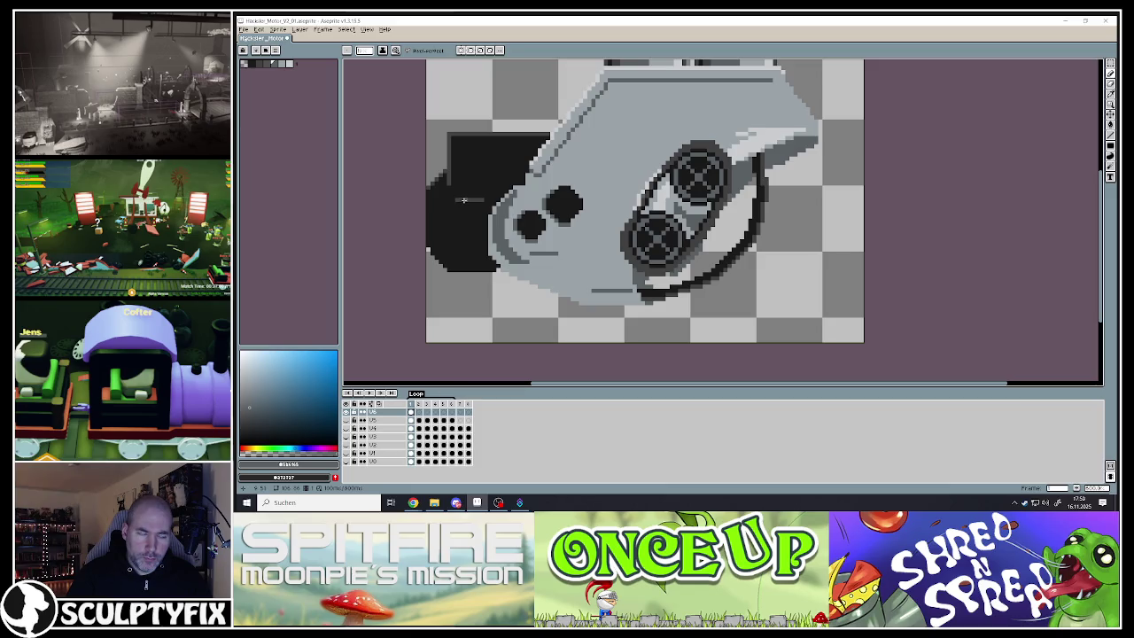
pyautogui.moveTo(456, 139); pyautogui.dragTo(469, 139)
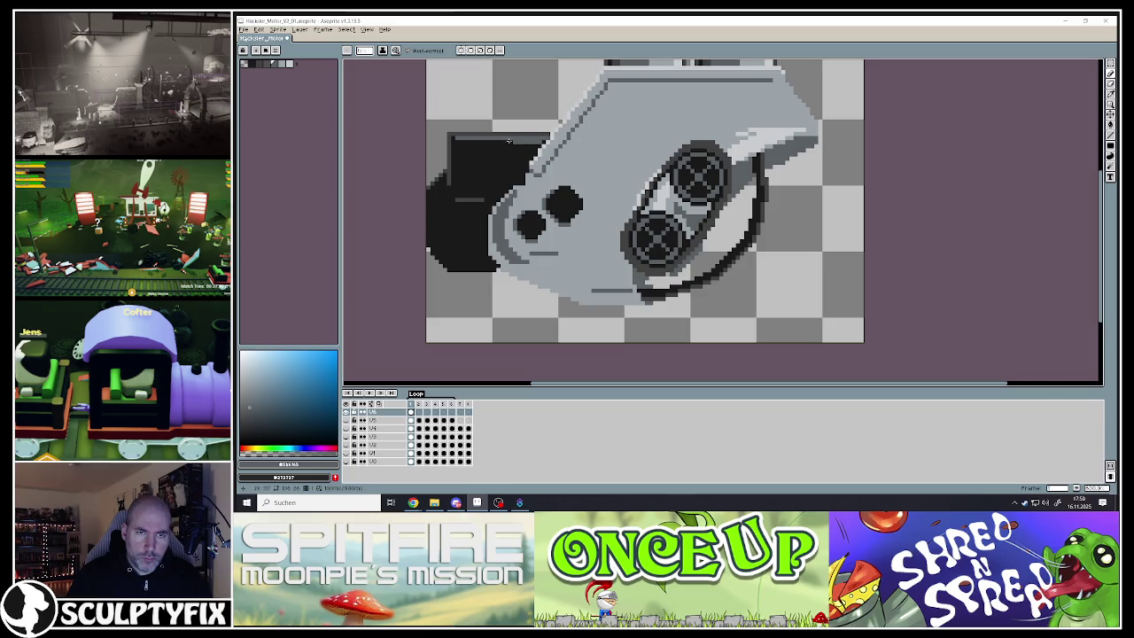
# Sample several near-black and blue-grey shades from the sprite to choose highlight colours
pyautogui.scroll(-1, 478, 204)
pyautogui.scroll(-1, 482, 209)
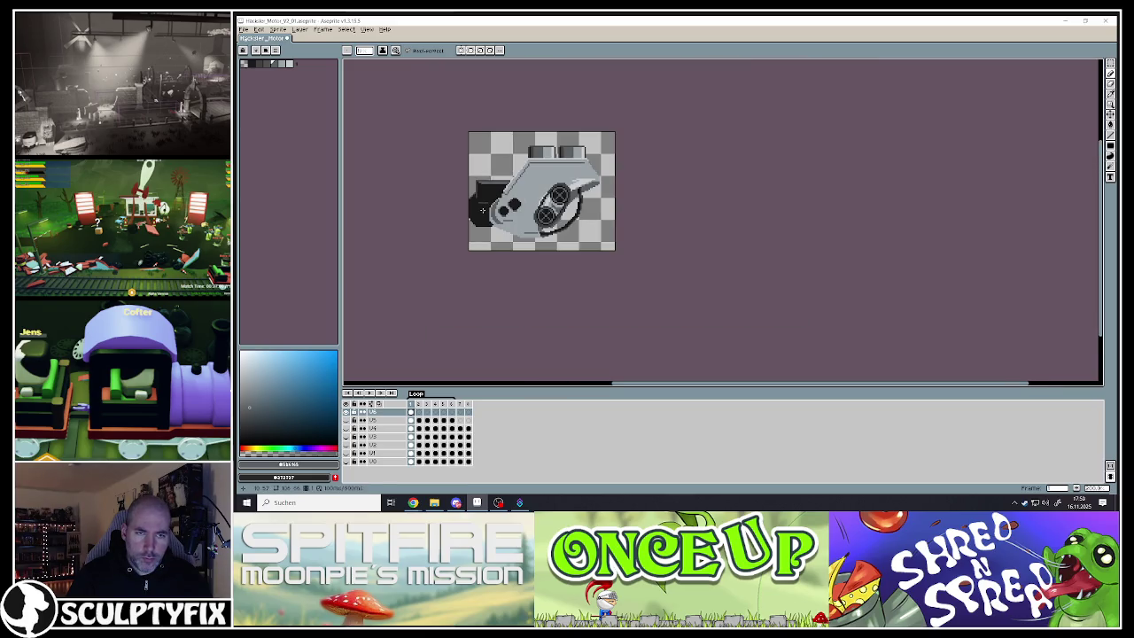
pyautogui.hotkey('ctrl', 'z')
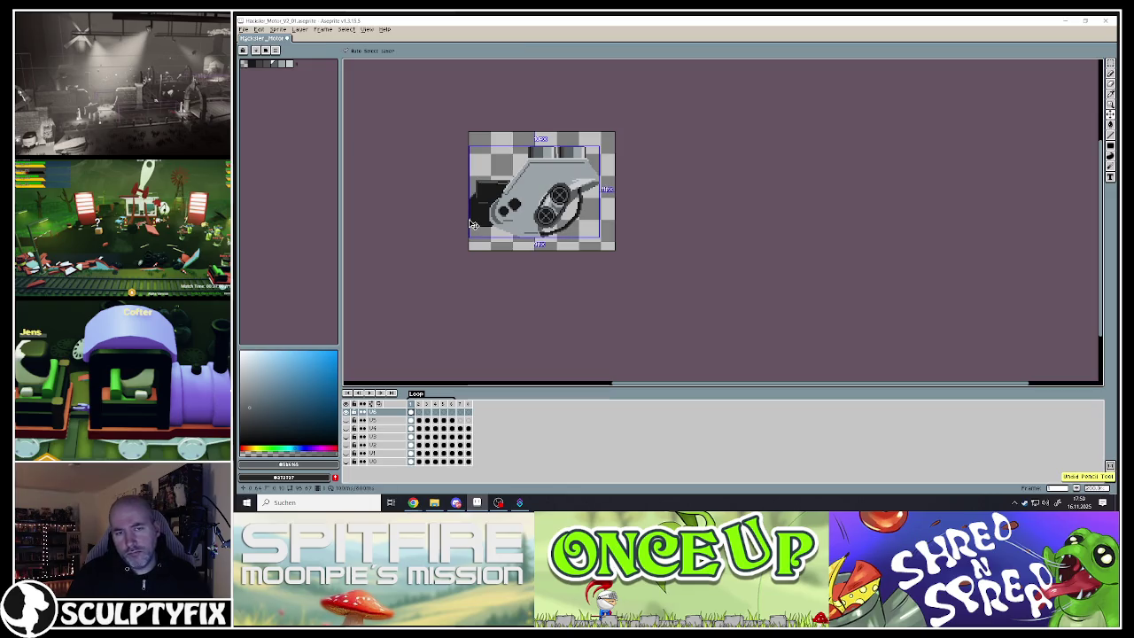
pyautogui.hotkey('ctrl', 'y')
pyautogui.scroll(1, 478, 208)
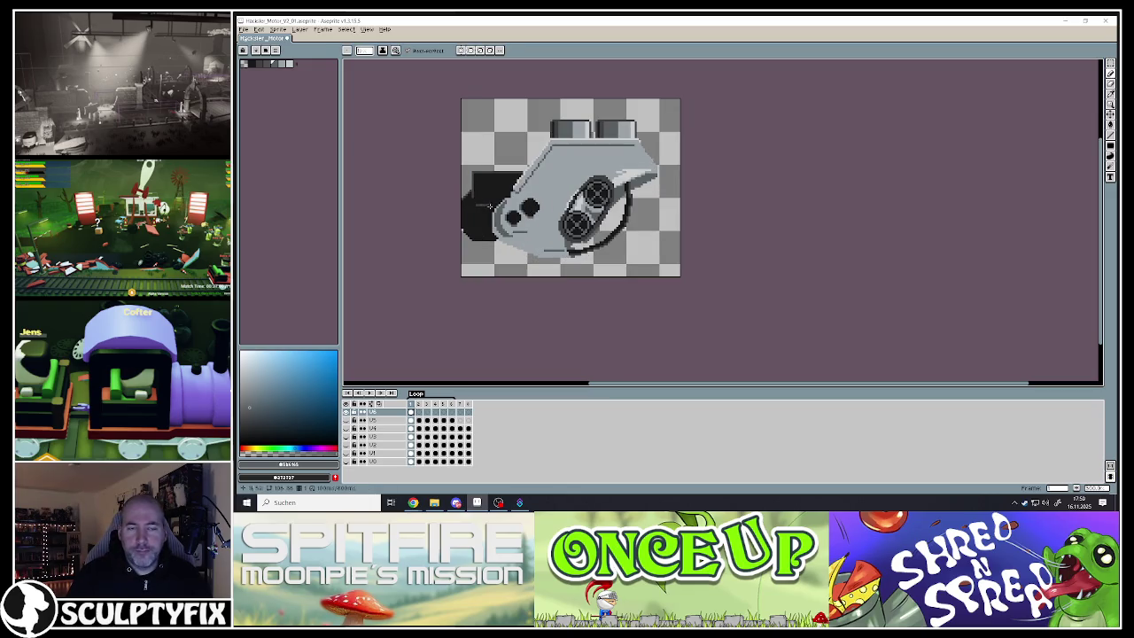
pyautogui.click(1110, 78)
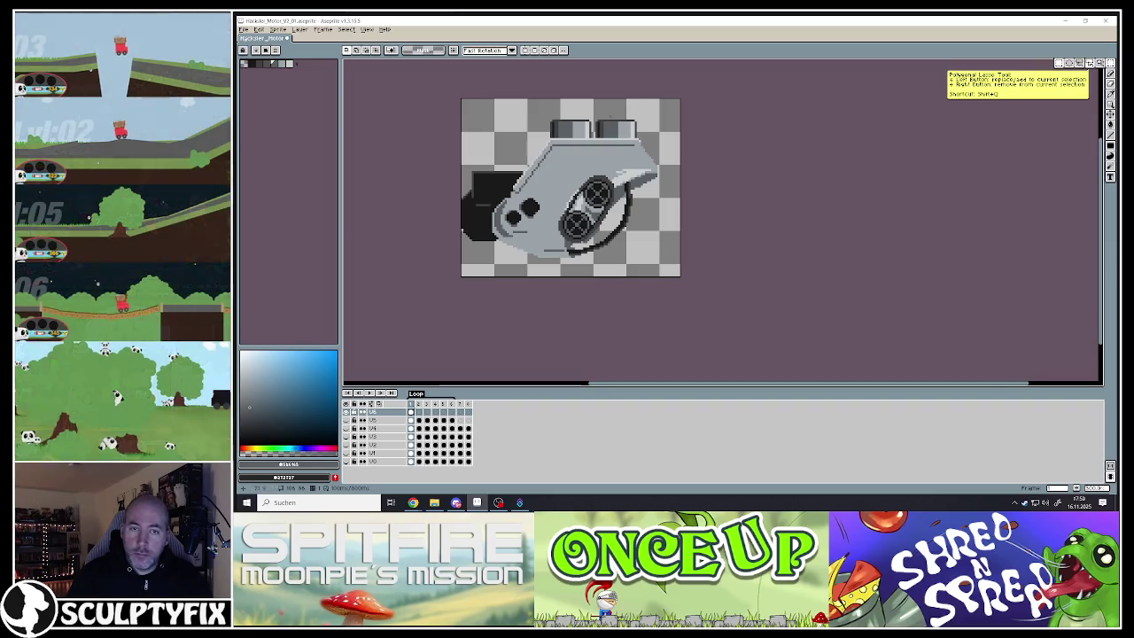
pyautogui.scroll(3, 585, 123)
pyautogui.scroll(1, 584, 146)
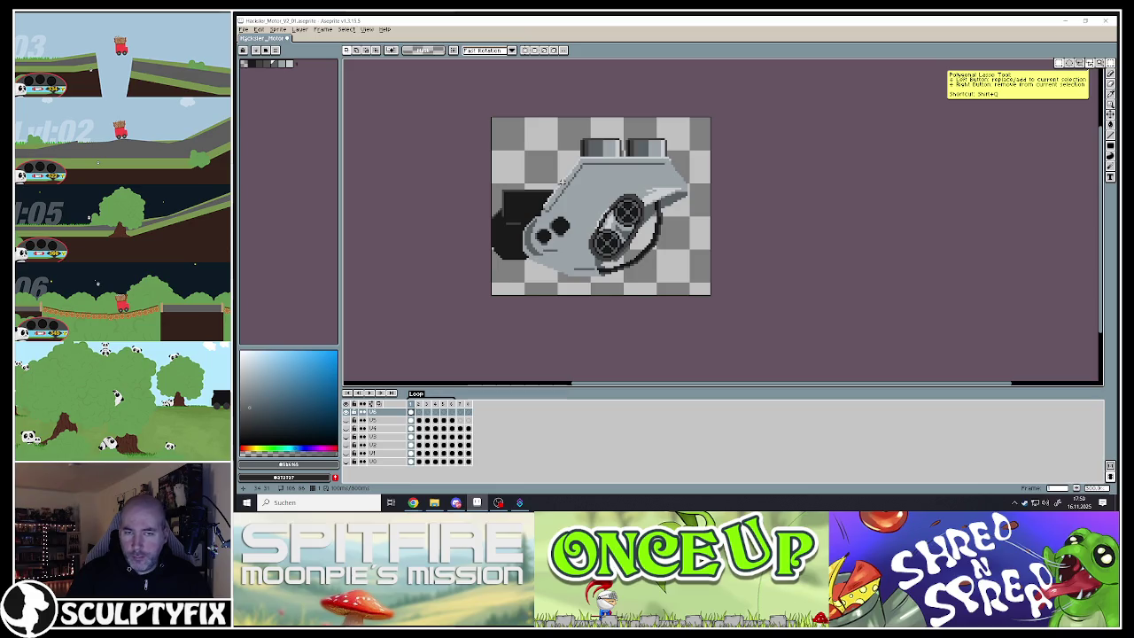
pyautogui.scroll(1, 509, 241)
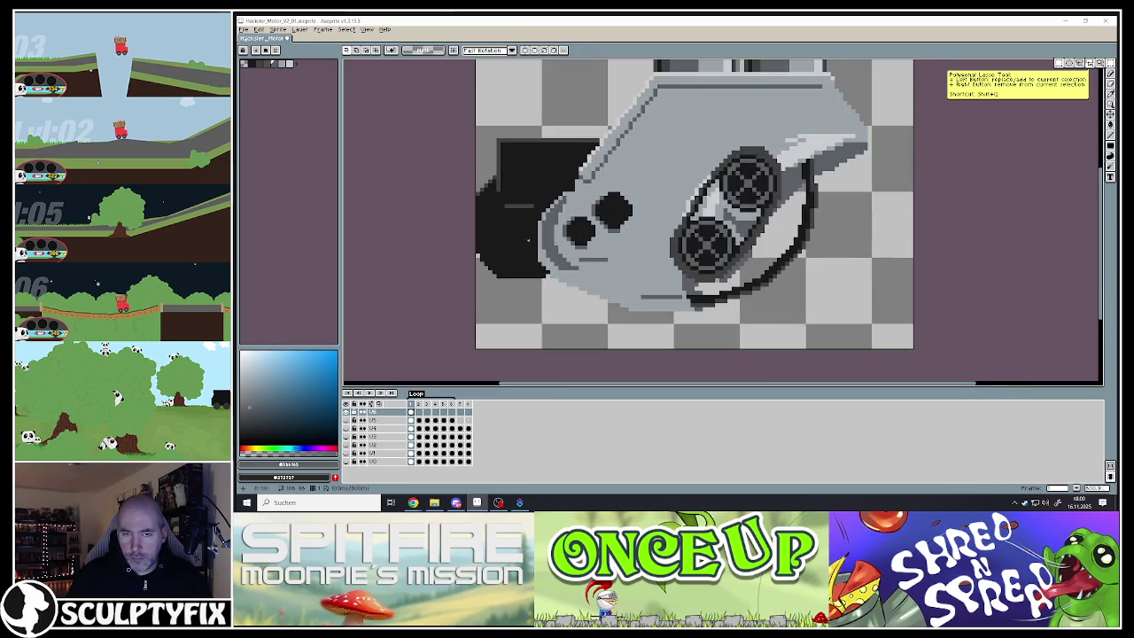
pyautogui.scroll(1, 509, 241)
pyautogui.click(728, 292)
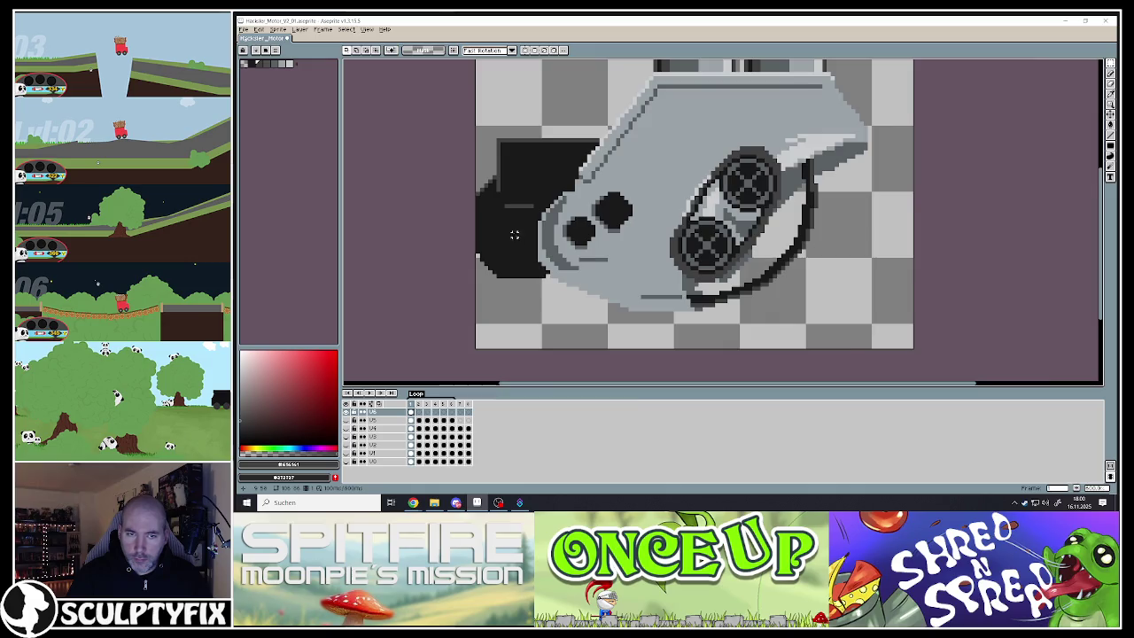
pyautogui.scroll(1, 510, 222)
pyautogui.click(581, 228)
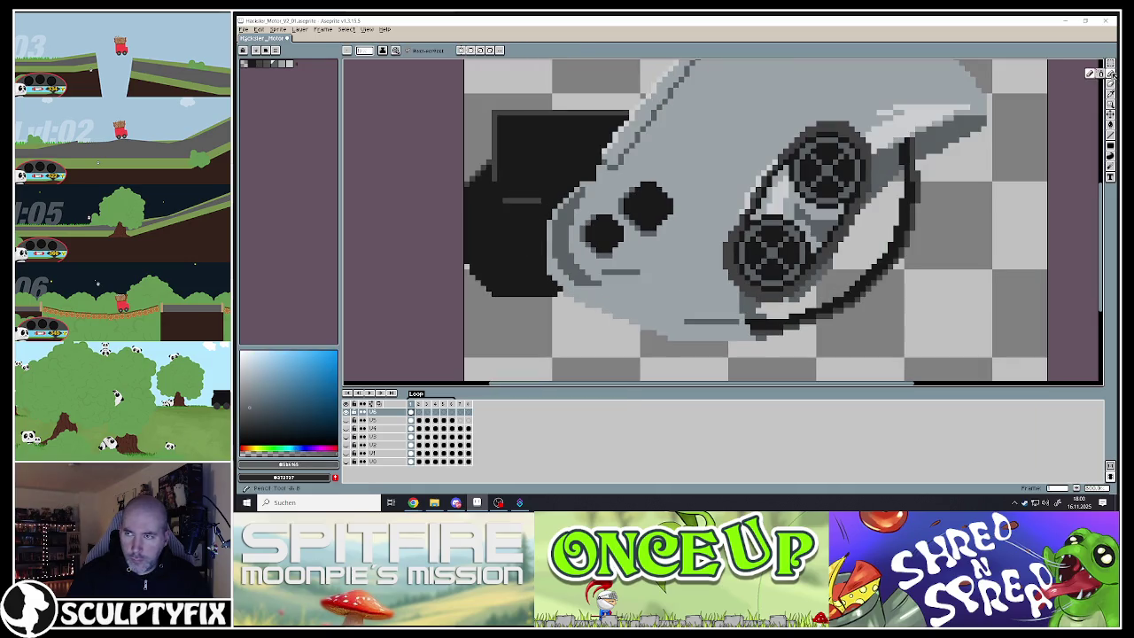
pyautogui.press('alt')
pyautogui.click(783, 329)
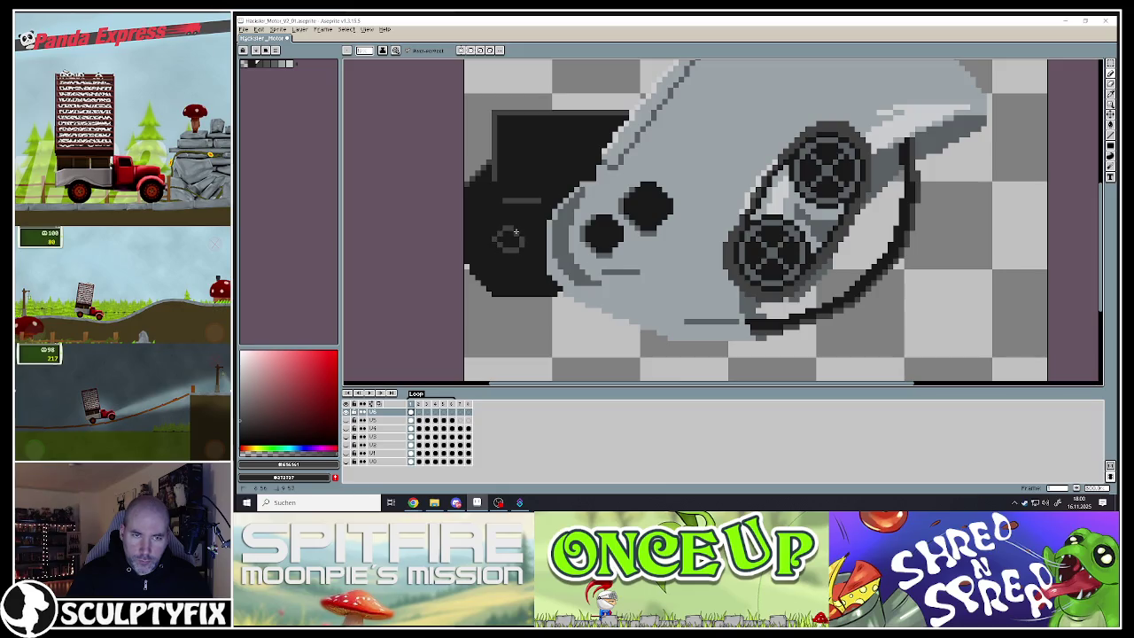
pyautogui.press('alt')
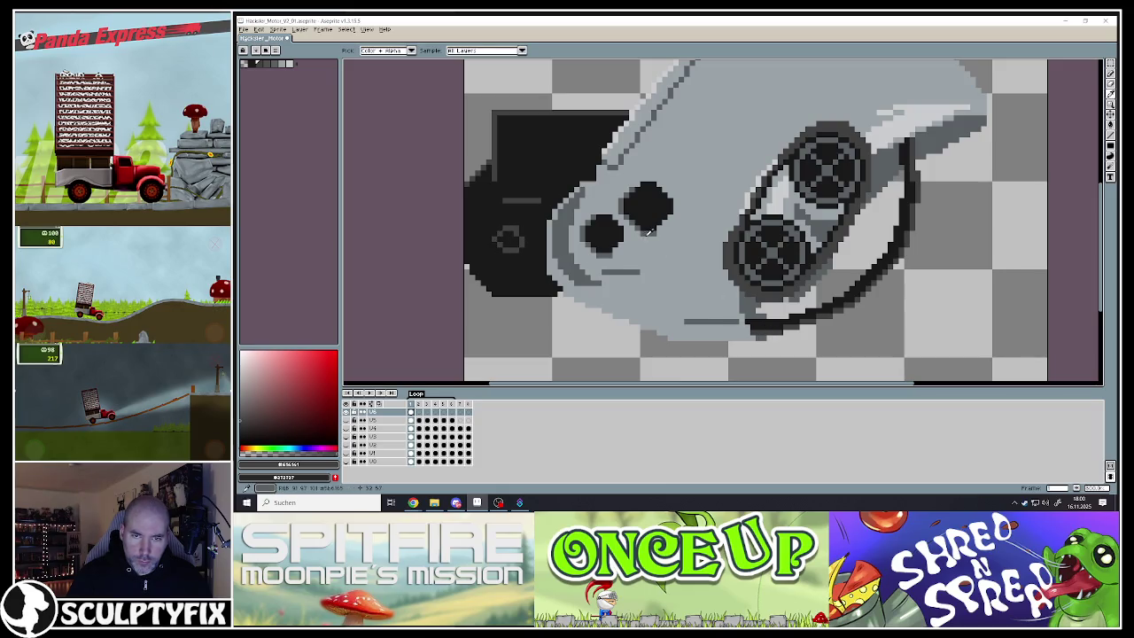
pyautogui.click(558, 242)
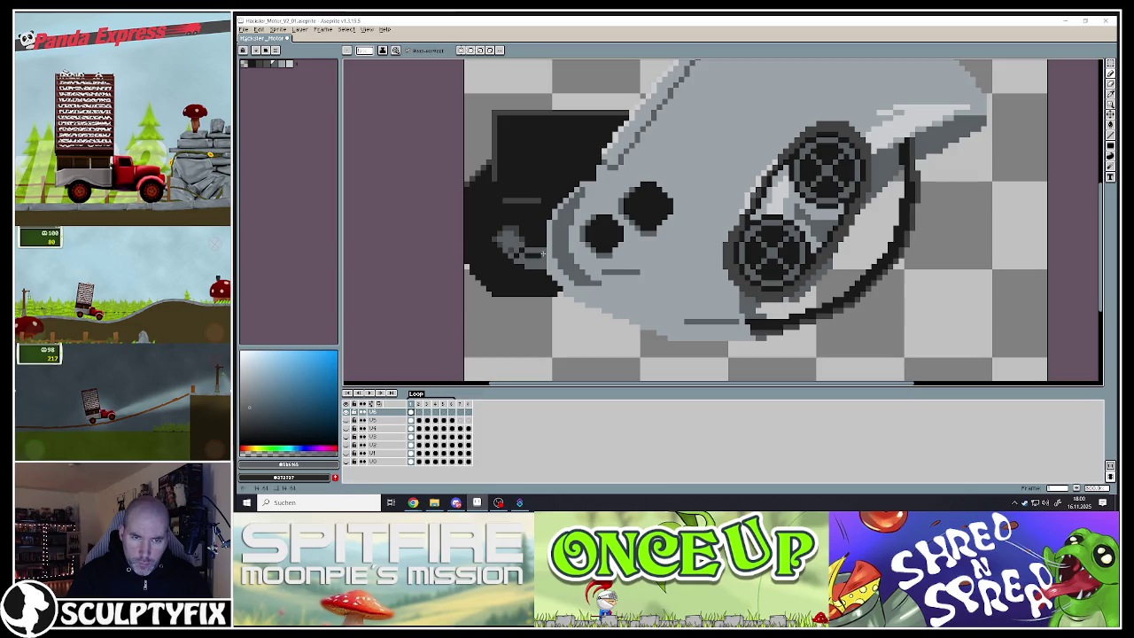
pyautogui.keyDown('alt'); pyautogui.click(493, 242); pyautogui.keyUp('alt')
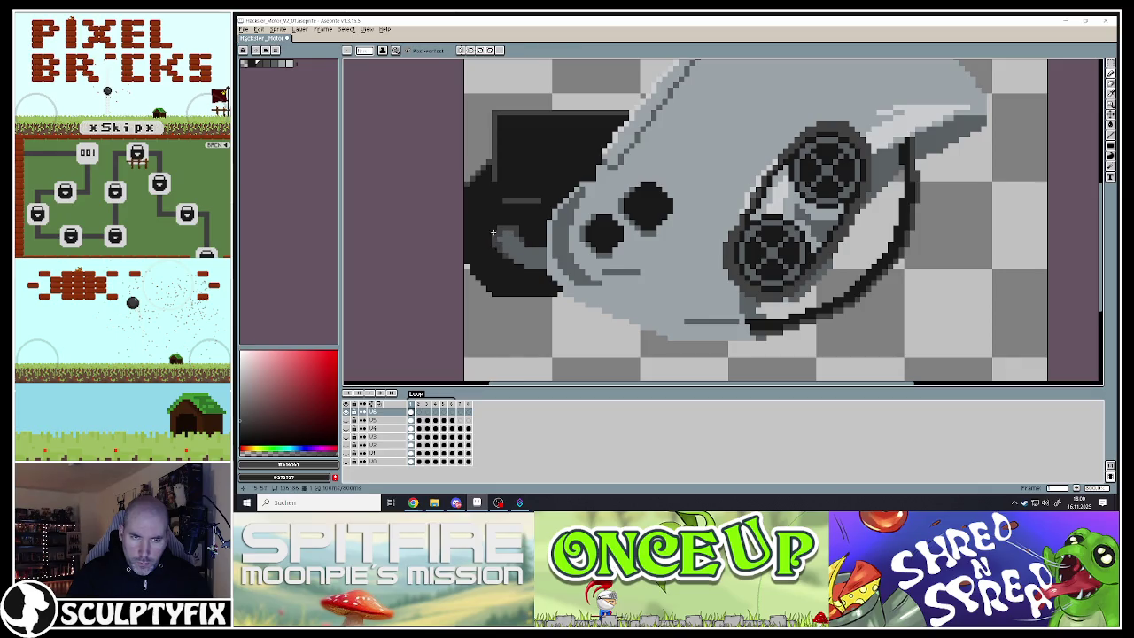
# View the whole sprite at small size to check the shading
pyautogui.press('1')
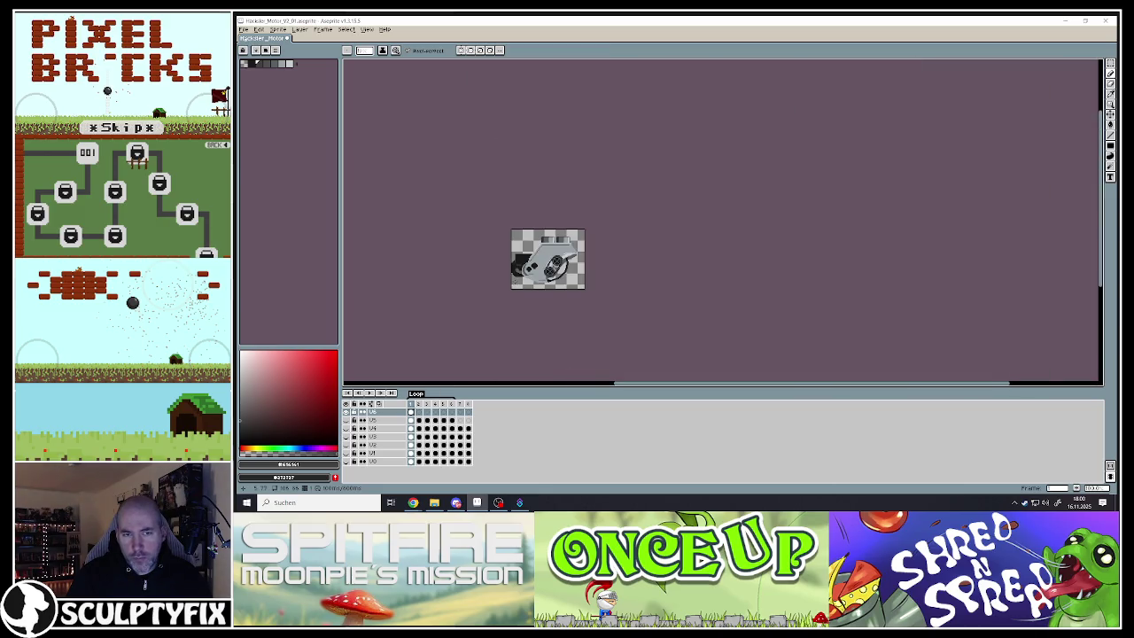
pyautogui.scroll(2, 514, 281)
pyautogui.scroll(-1, 515, 281)
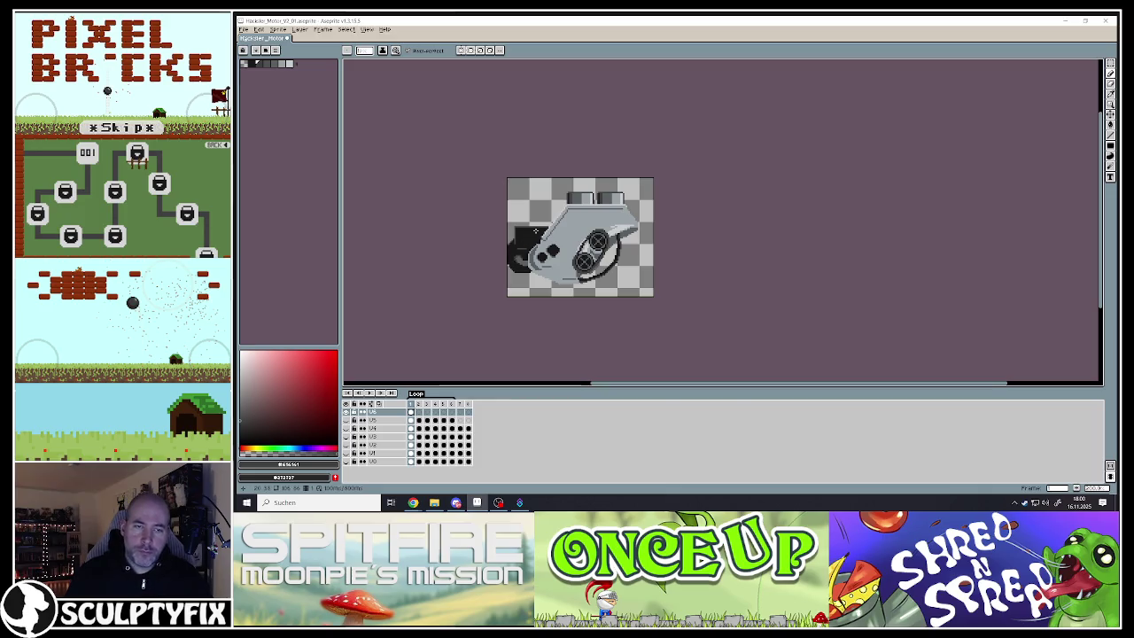
pyautogui.scroll(2, 535, 231)
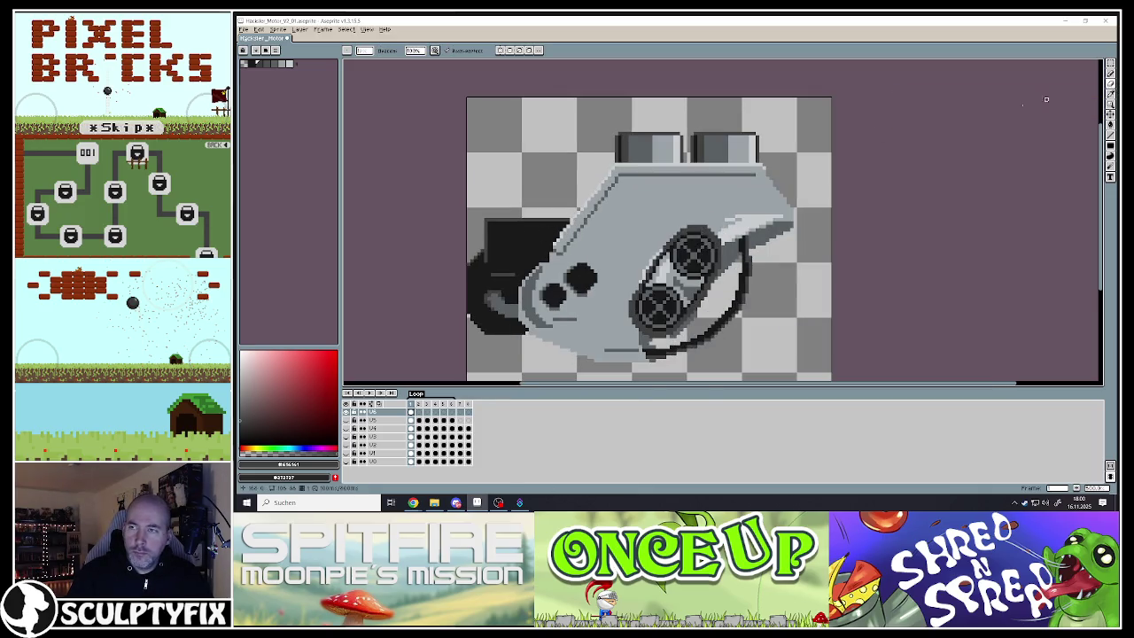
# Reshape and darken the top edge of the dark left block with the pencil
pyautogui.press('v')
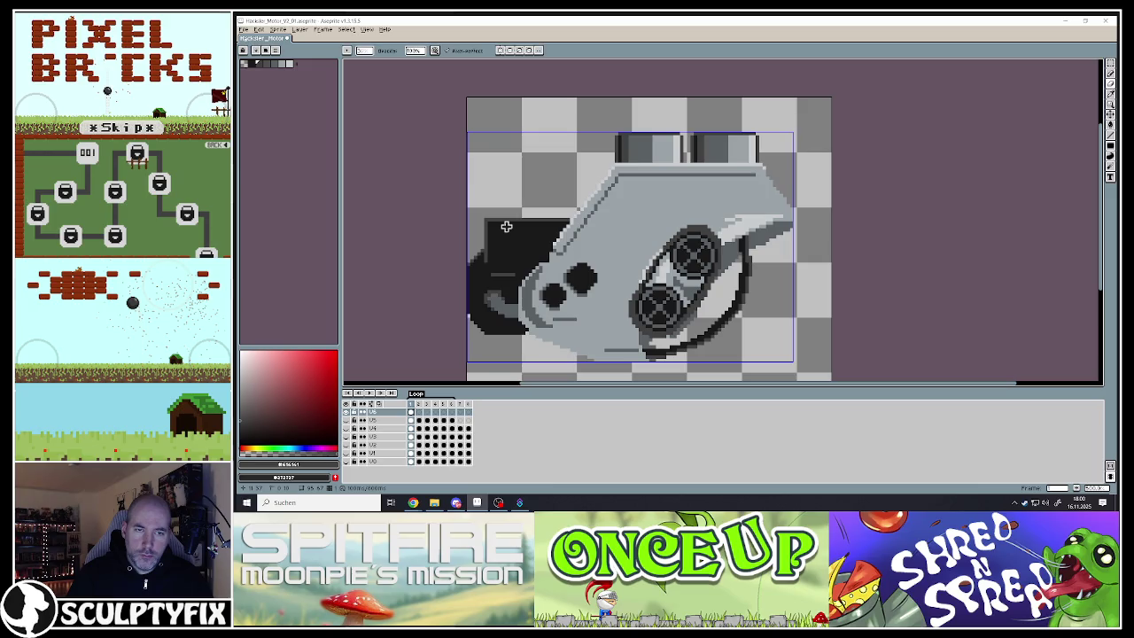
pyautogui.press('b')
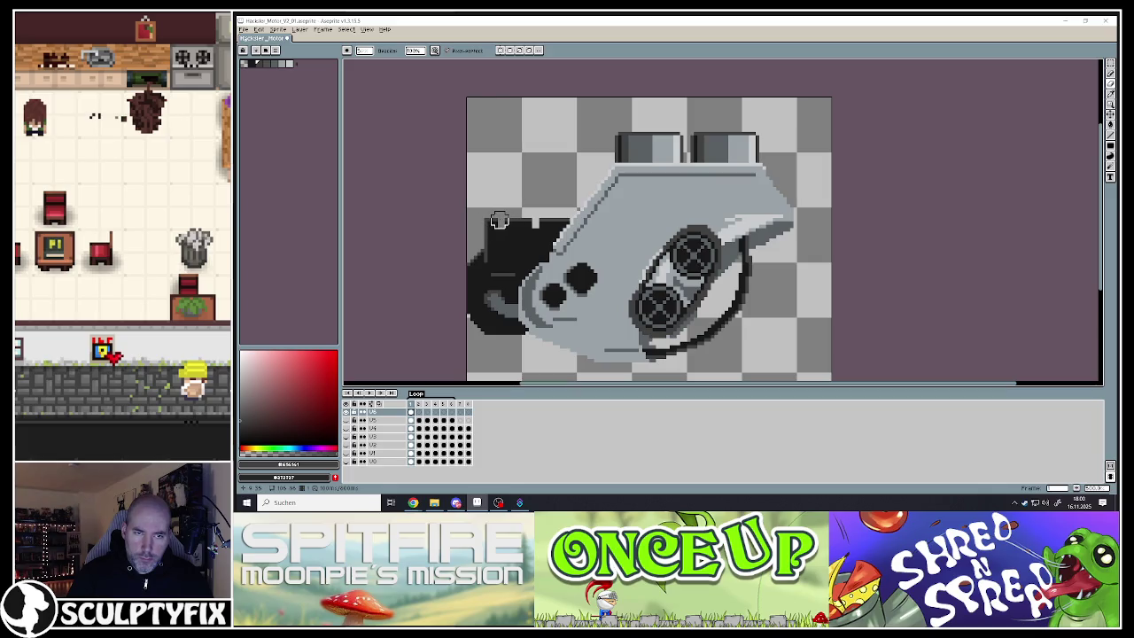
pyautogui.moveTo(502, 220); pyautogui.dragTo(565, 222)
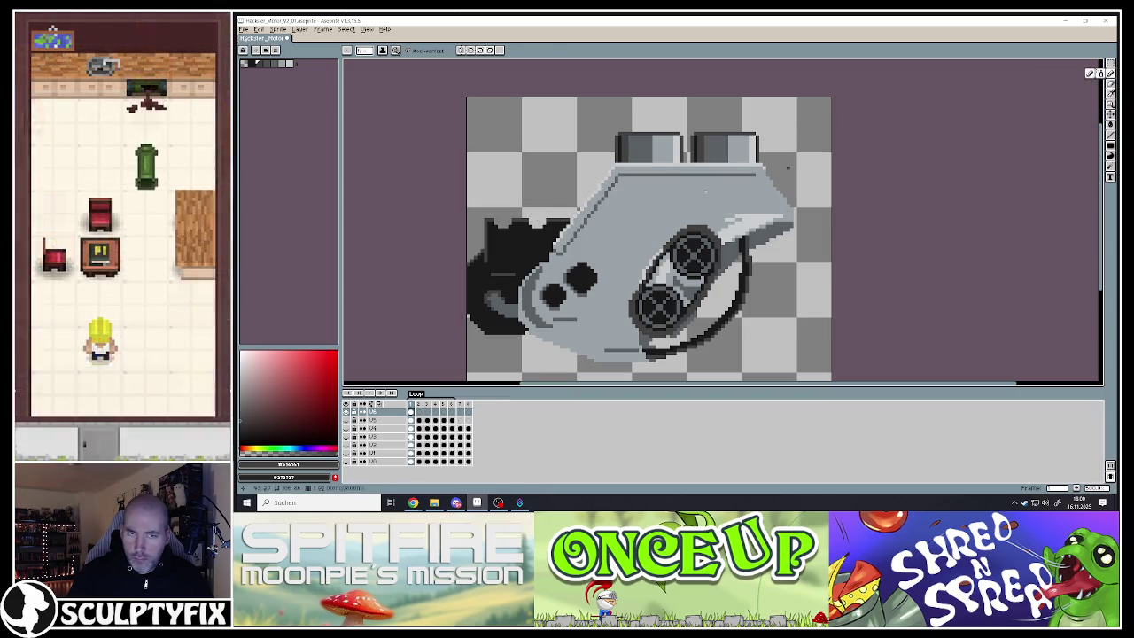
pyautogui.scroll(1, 499, 216)
pyautogui.scroll(3, 499, 216)
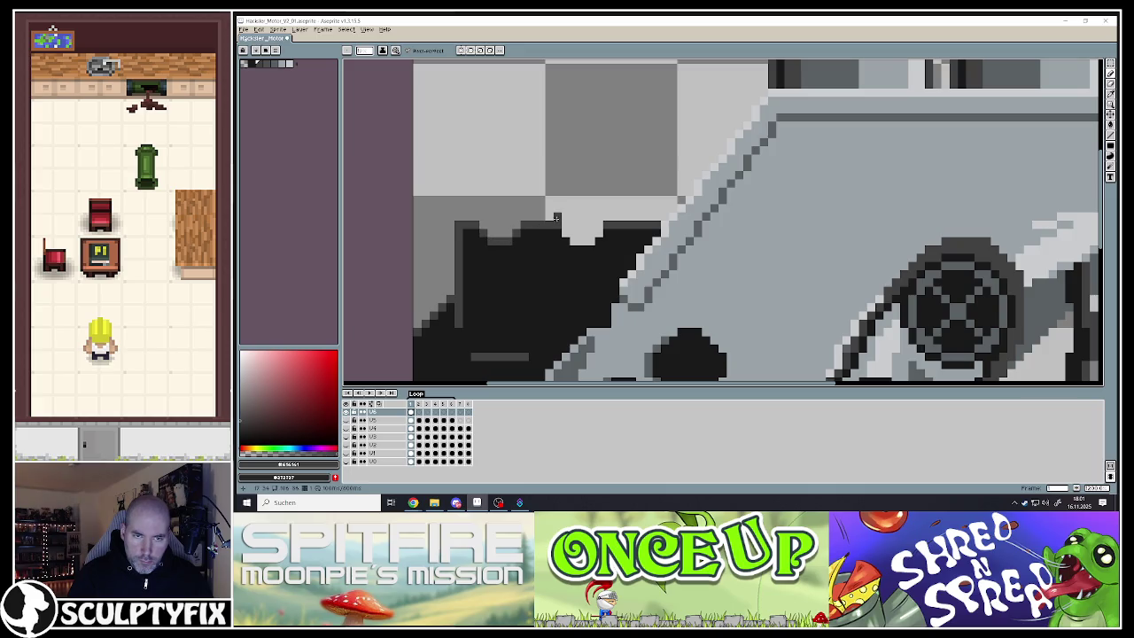
pyautogui.moveTo(563, 232); pyautogui.dragTo(597, 235)
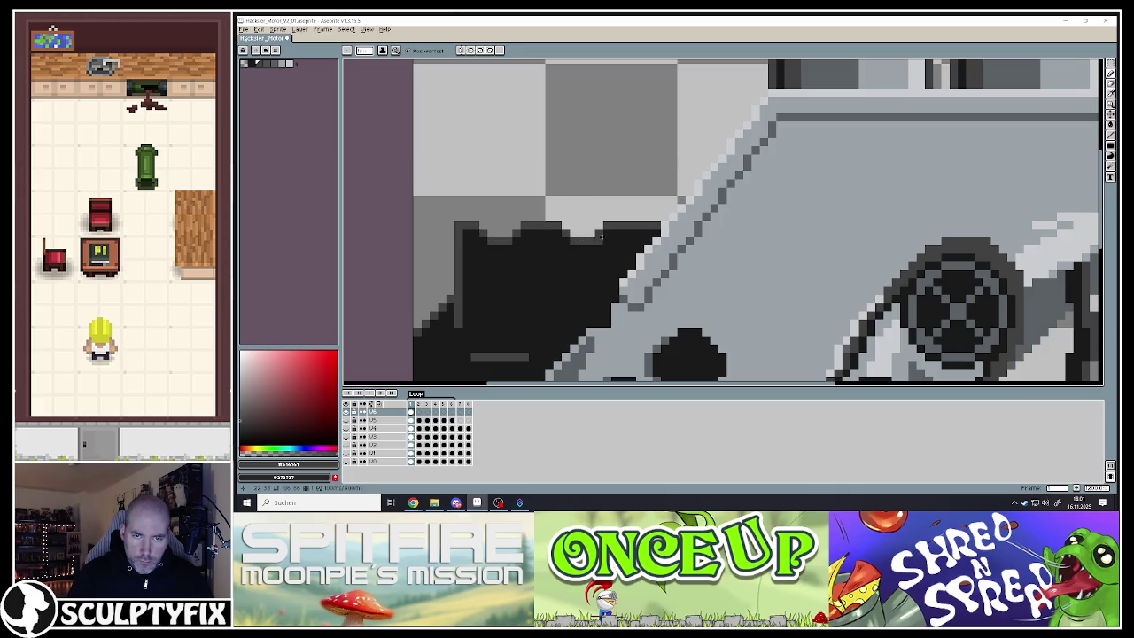
# Sketch a thin bluish dark grey arc rising over the dark block
pyautogui.scroll(-2, 601, 237)
pyautogui.scroll(-1, 585, 283)
pyautogui.scroll(3, 568, 322)
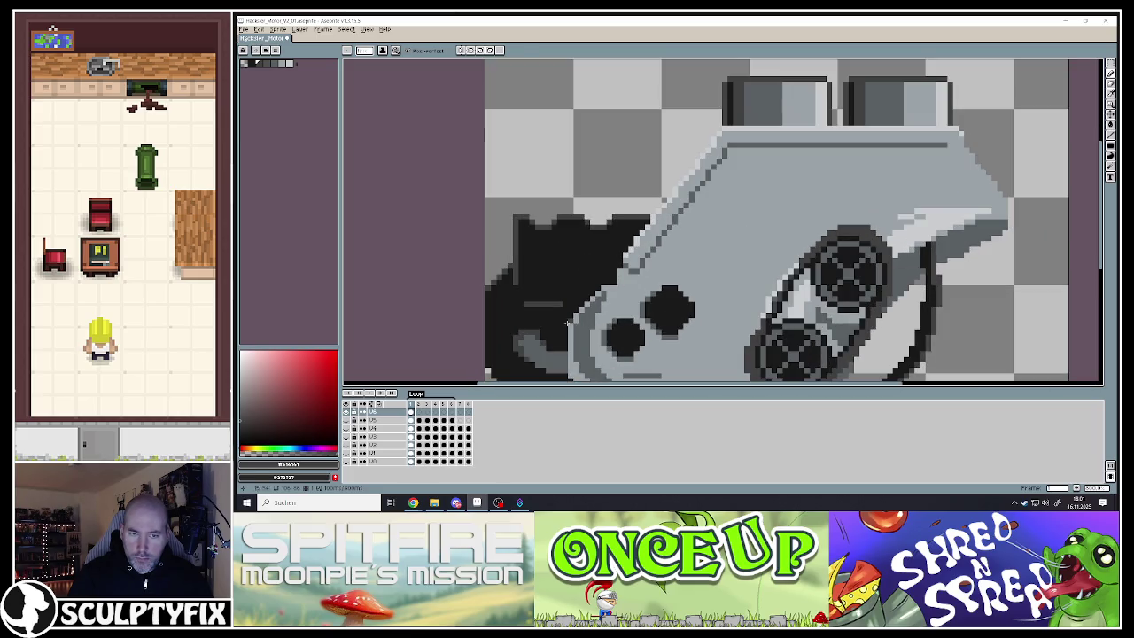
pyautogui.keyDown('alt'); pyautogui.click(895, 140); pyautogui.keyUp('alt')
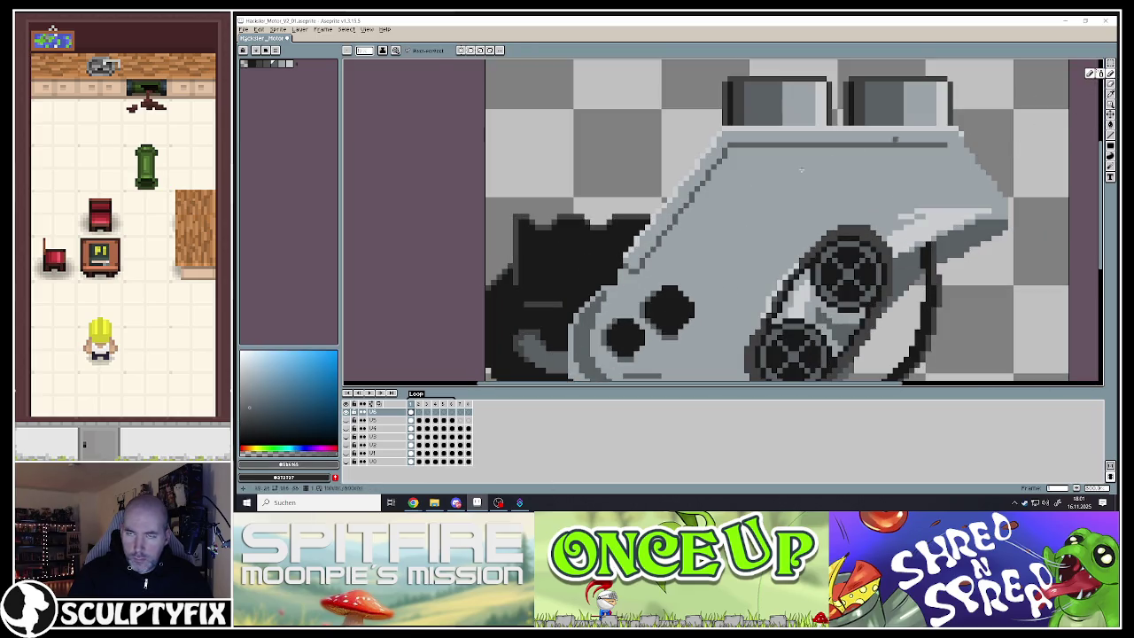
pyautogui.moveTo(534, 214); pyautogui.dragTo(638, 172)
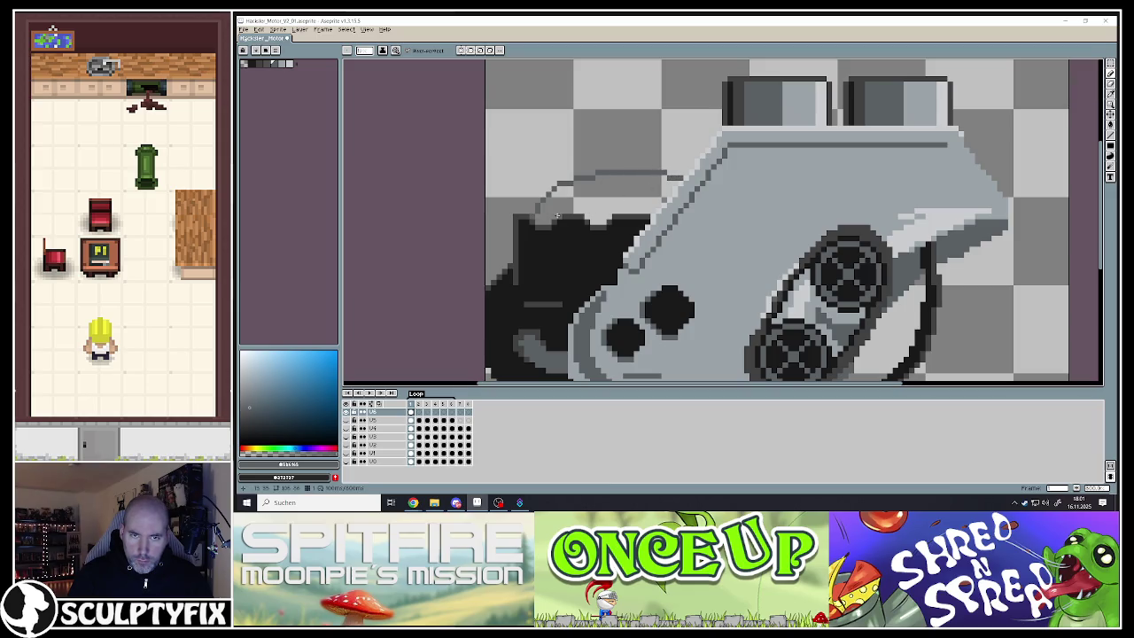
# Add a second grey line alongside the arc over the dark block
pyautogui.moveTo(556, 215); pyautogui.dragTo(663, 194)
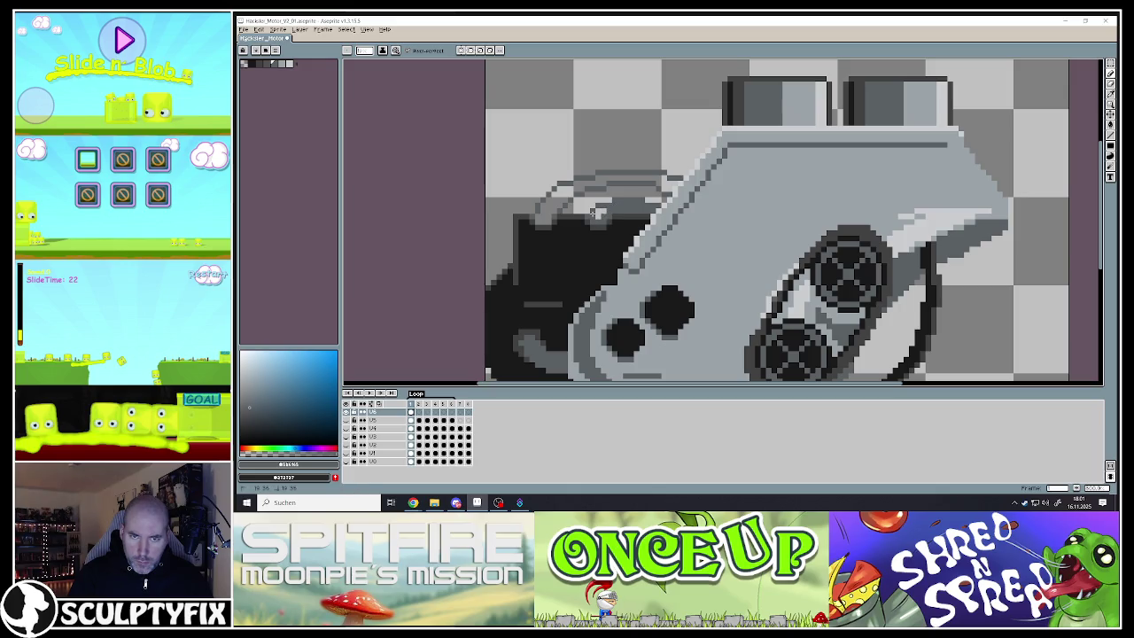
pyautogui.scroll(-4, 594, 216)
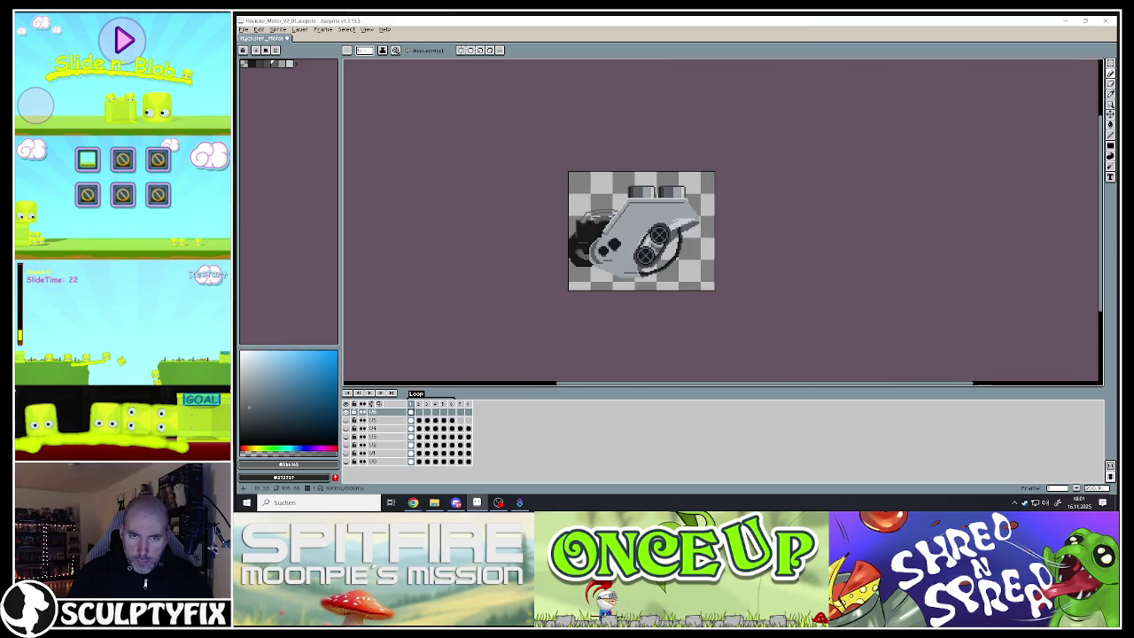
pyautogui.scroll(4, 556, 227)
pyautogui.press('g')
pyautogui.scroll(-4, 581, 205)
pyautogui.scroll(3, 581, 205)
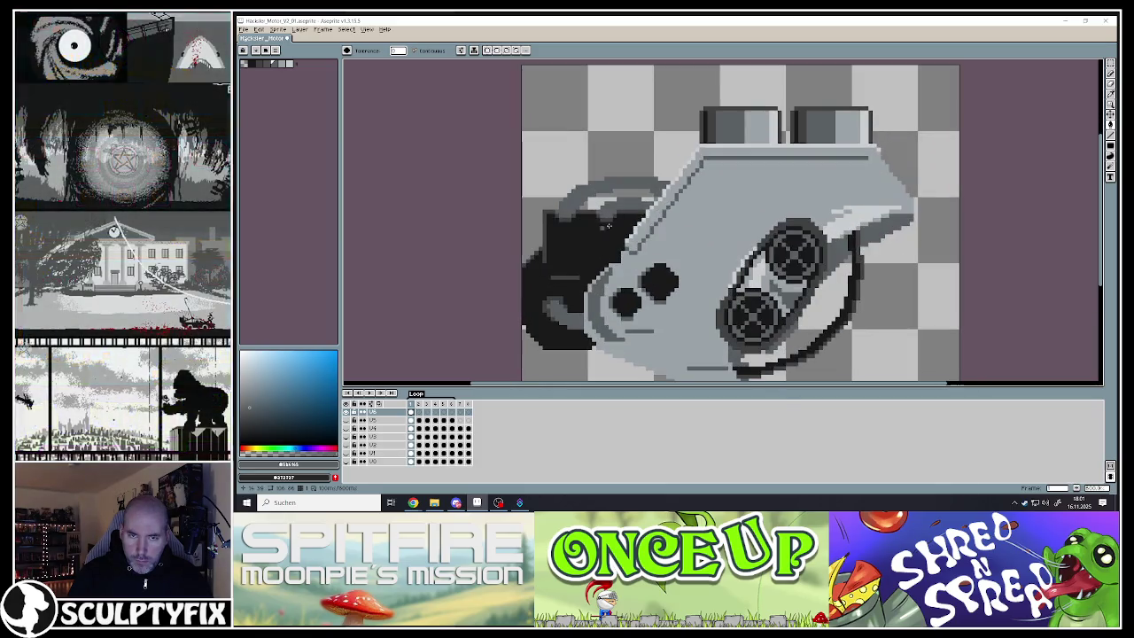
pyautogui.press('i')
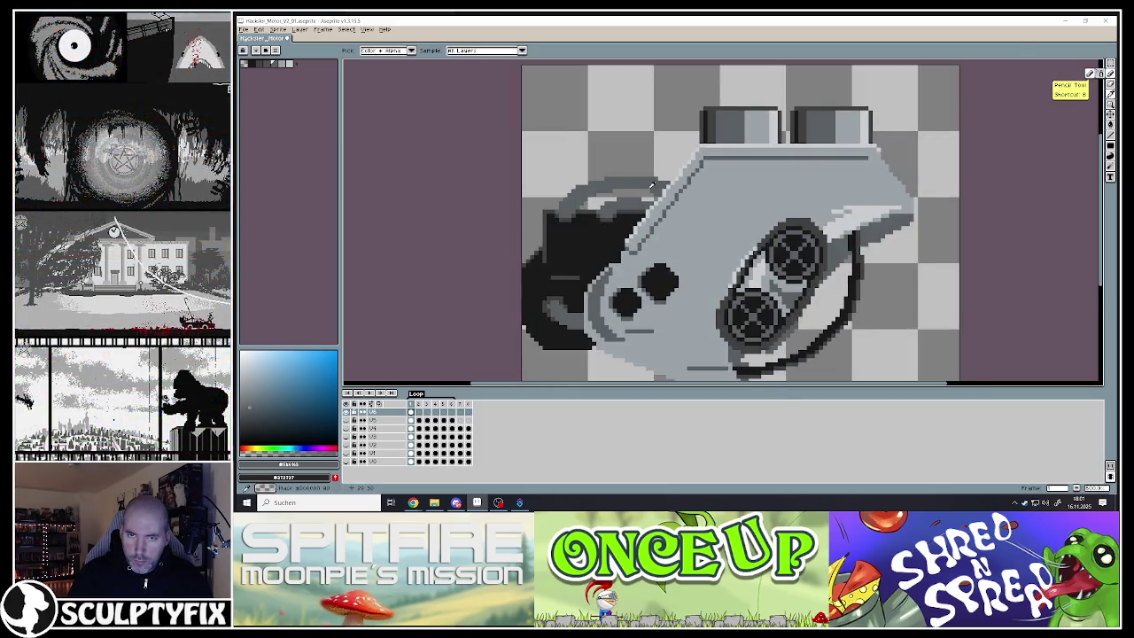
pyautogui.scroll(3, 673, 181)
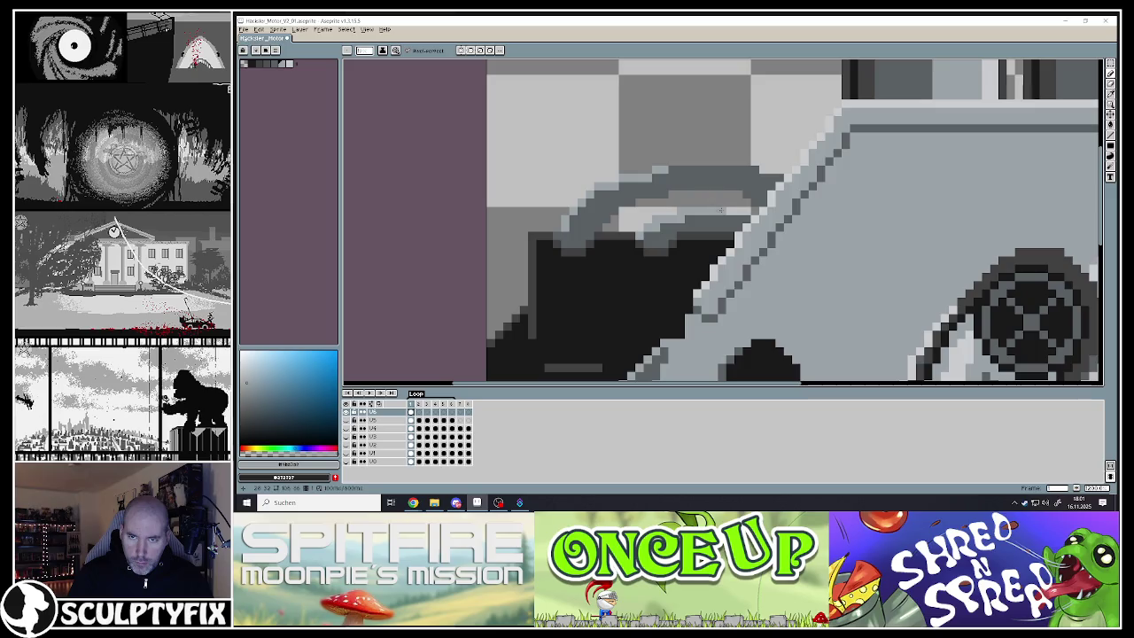
pyautogui.scroll(-3, 717, 211)
pyautogui.scroll(-1, 717, 211)
pyautogui.scroll(4, 639, 307)
pyautogui.scroll(1, 642, 308)
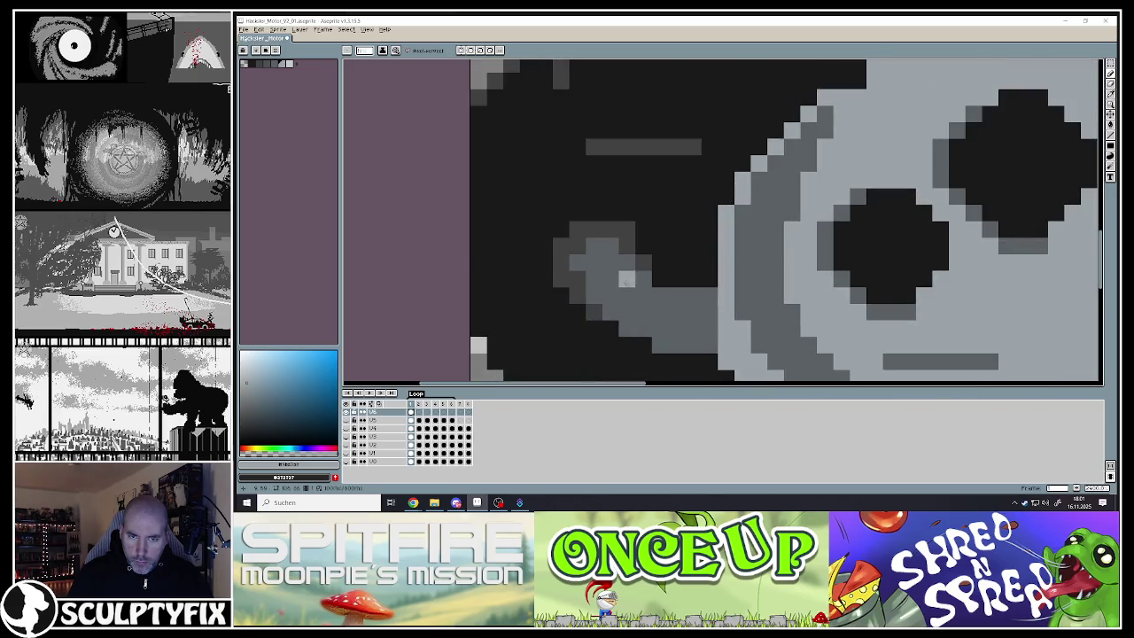
pyautogui.scroll(-1, 689, 298)
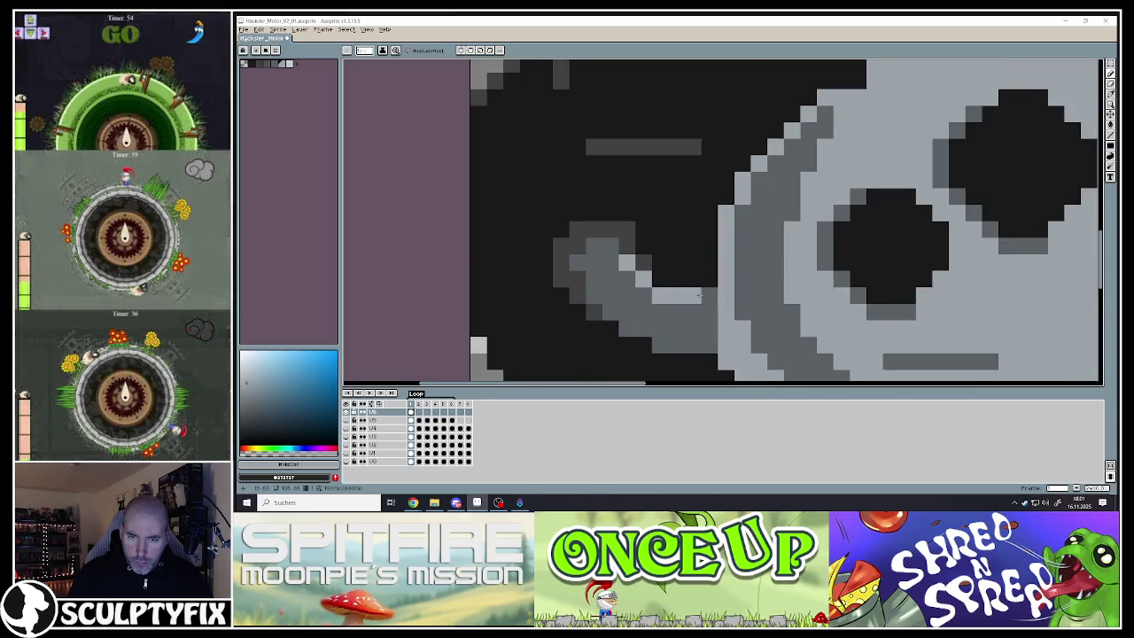
pyautogui.scroll(-3, 691, 291)
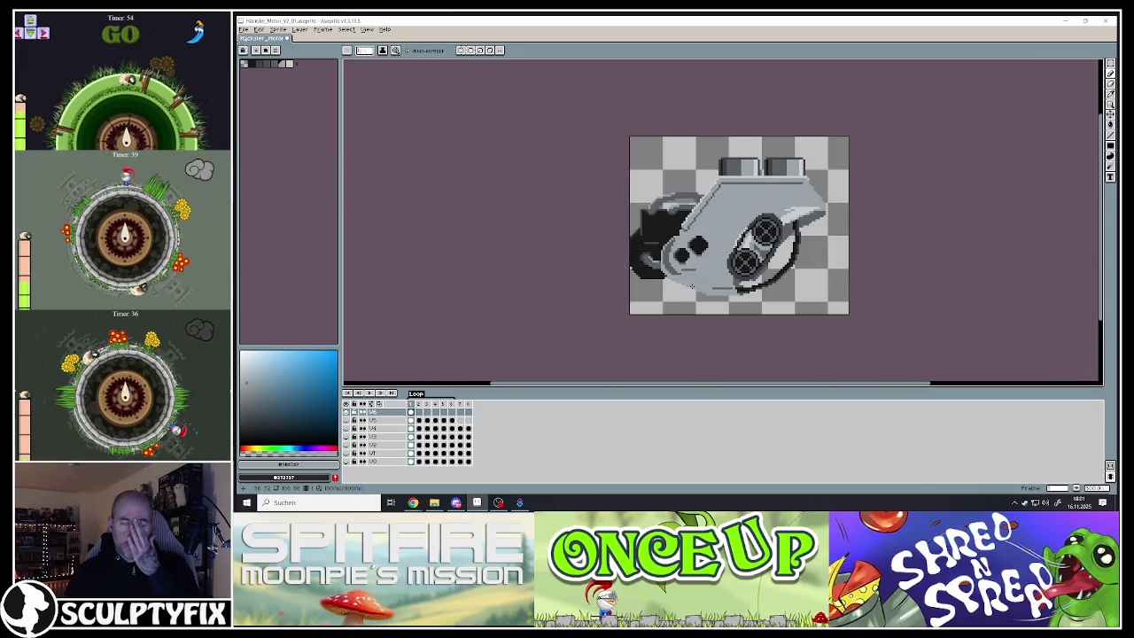
pyautogui.scroll(1, 636, 273)
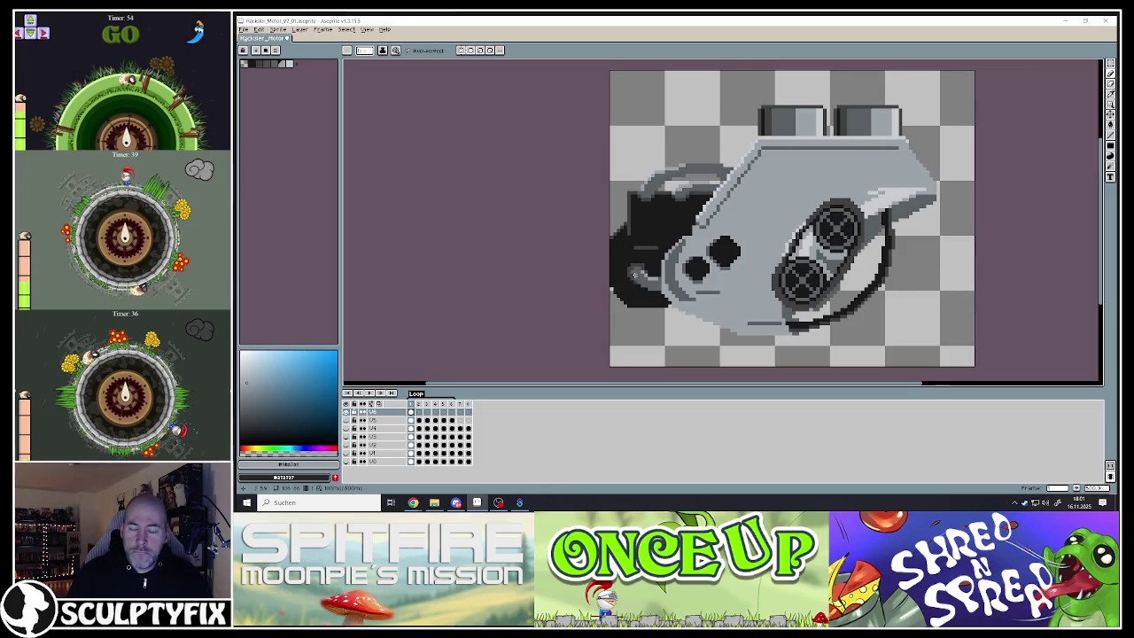
pyautogui.scroll(-2, 634, 275)
pyautogui.scroll(-1, 645, 275)
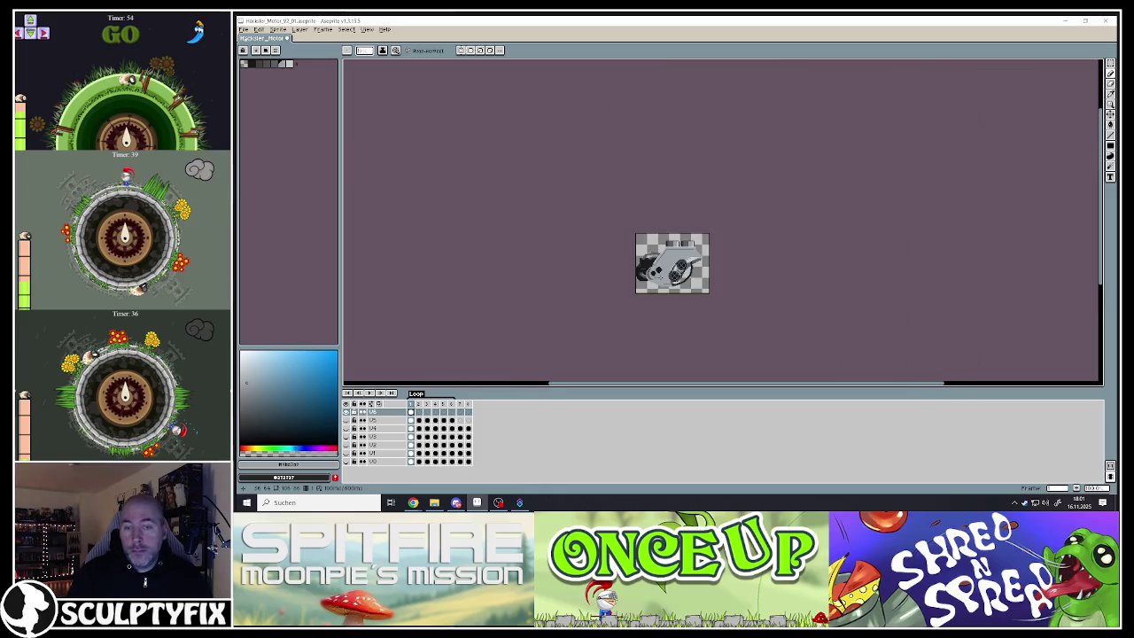
pyautogui.scroll(3, 637, 273)
pyautogui.scroll(2, 637, 274)
pyautogui.scroll(2, 633, 257)
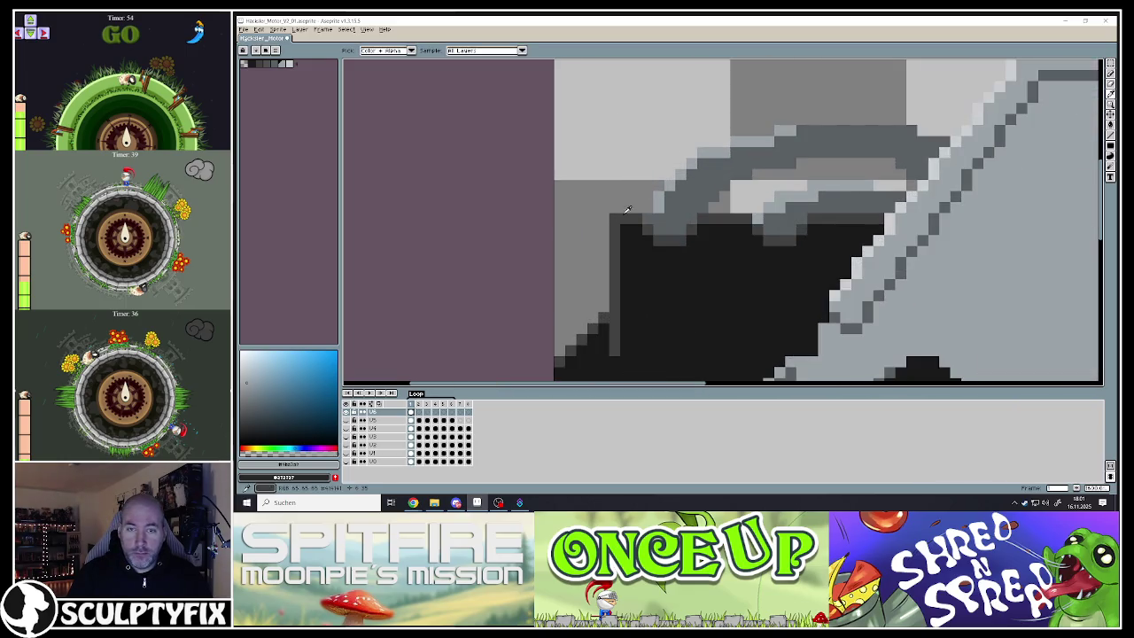
# Sample the sprite's grey and thicken the arc into a shaded band with a darker stroke
pyautogui.keyDown('alt'); pyautogui.click(620, 212); pyautogui.keyUp('alt')
pyautogui.moveTo(642, 208); pyautogui.dragTo(754, 207)
pyautogui.scroll(-1, 753, 207)
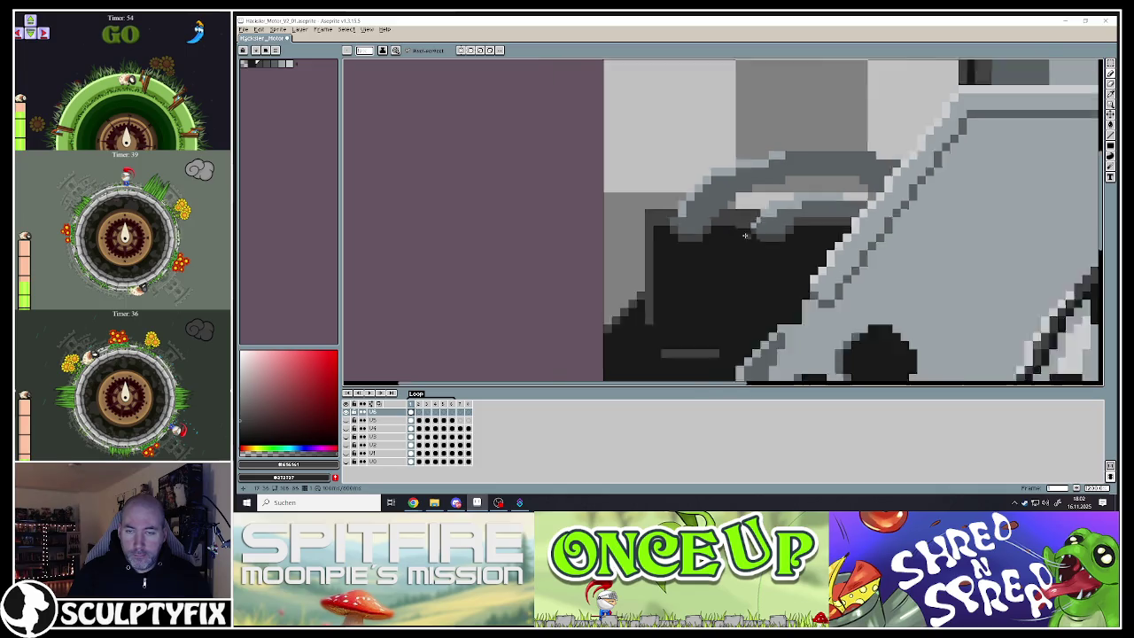
pyautogui.scroll(-2, 740, 234)
pyautogui.scroll(-1, 727, 262)
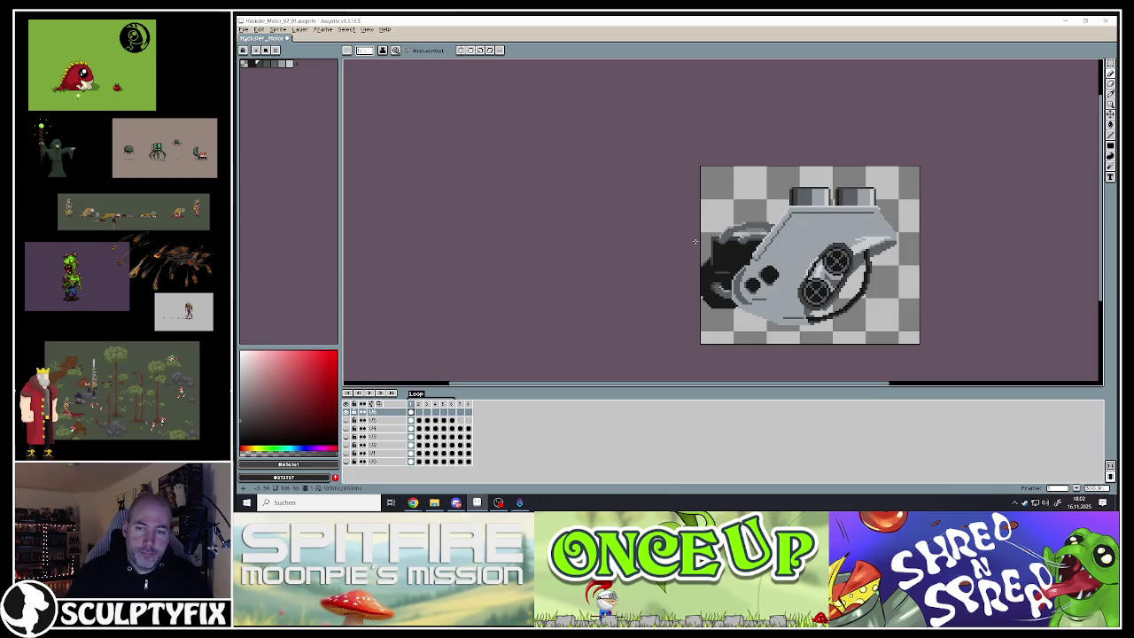
pyautogui.scroll(-1, 709, 257)
pyautogui.scroll(-2, 723, 251)
pyautogui.scroll(3, 754, 251)
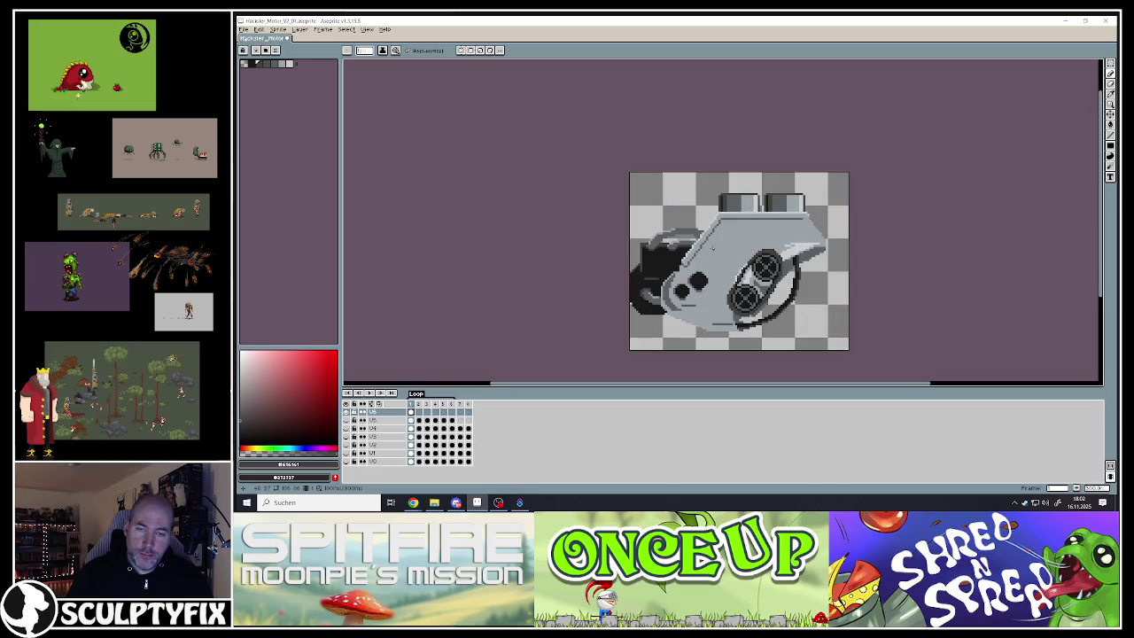
pyautogui.scroll(2, 742, 272)
pyautogui.scroll(-1, 742, 273)
pyautogui.scroll(-1, 741, 273)
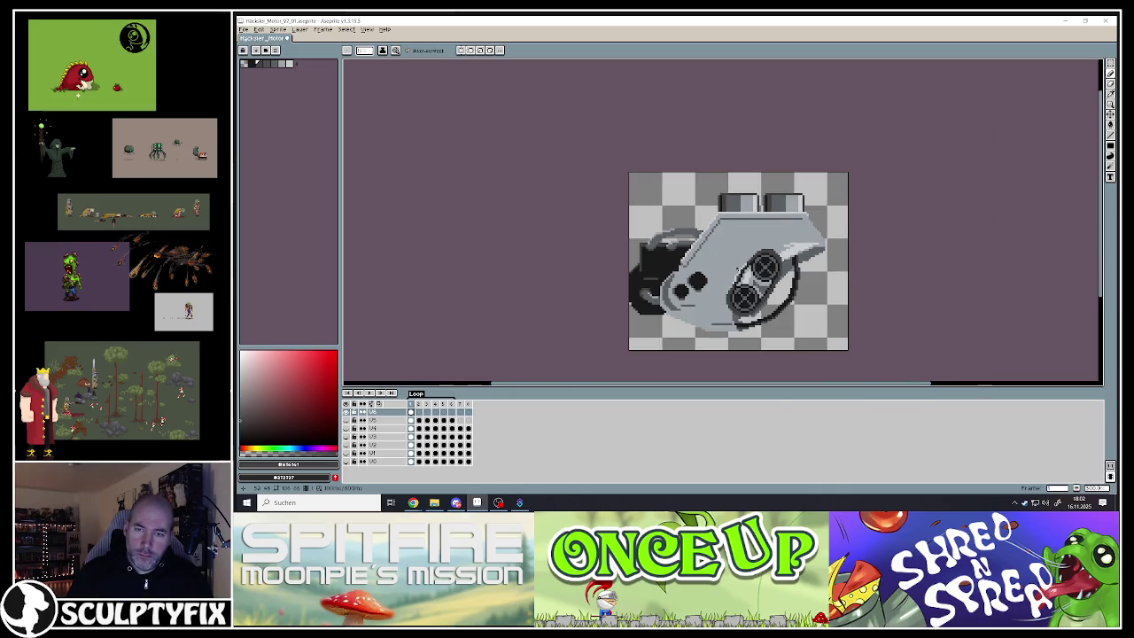
pyautogui.scroll(1, 741, 273)
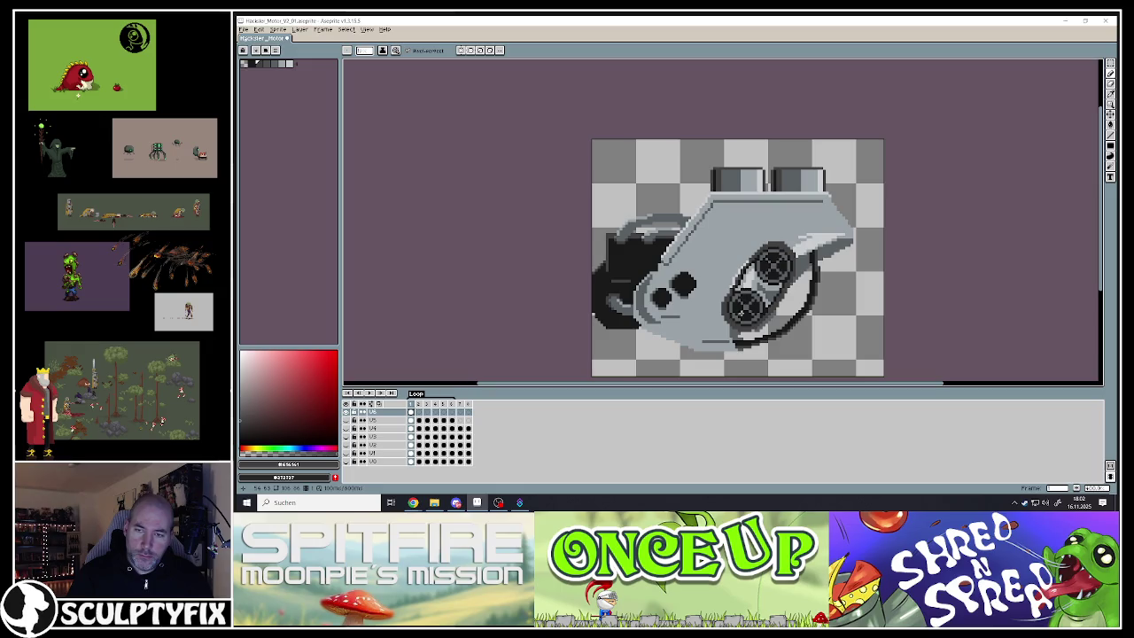
pyautogui.scroll(2, 747, 310)
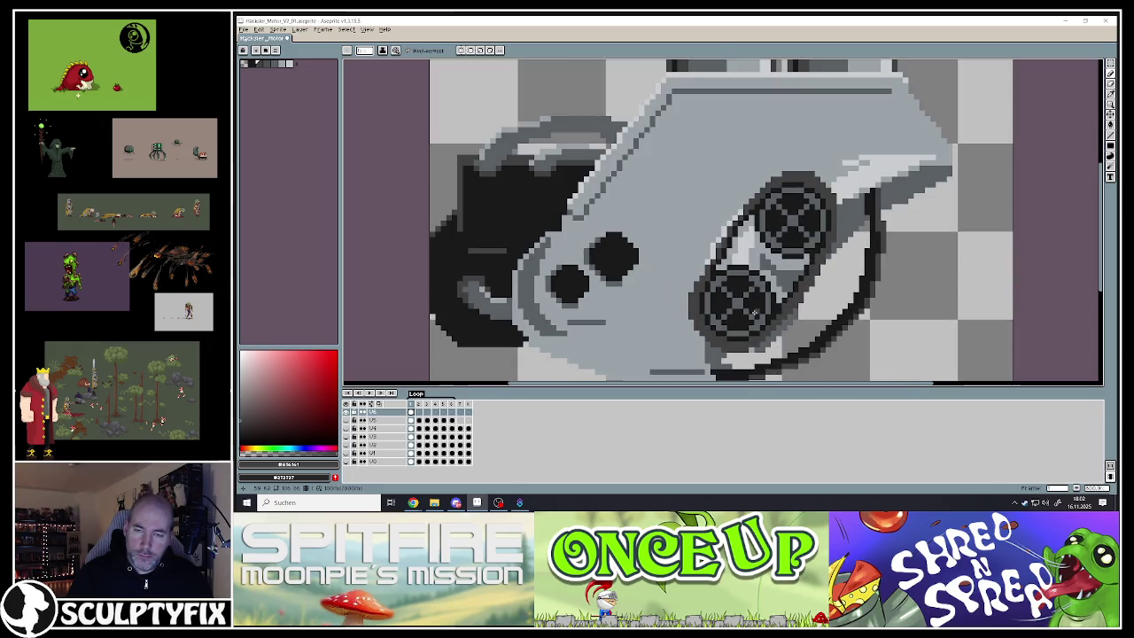
pyautogui.click(1109, 77)
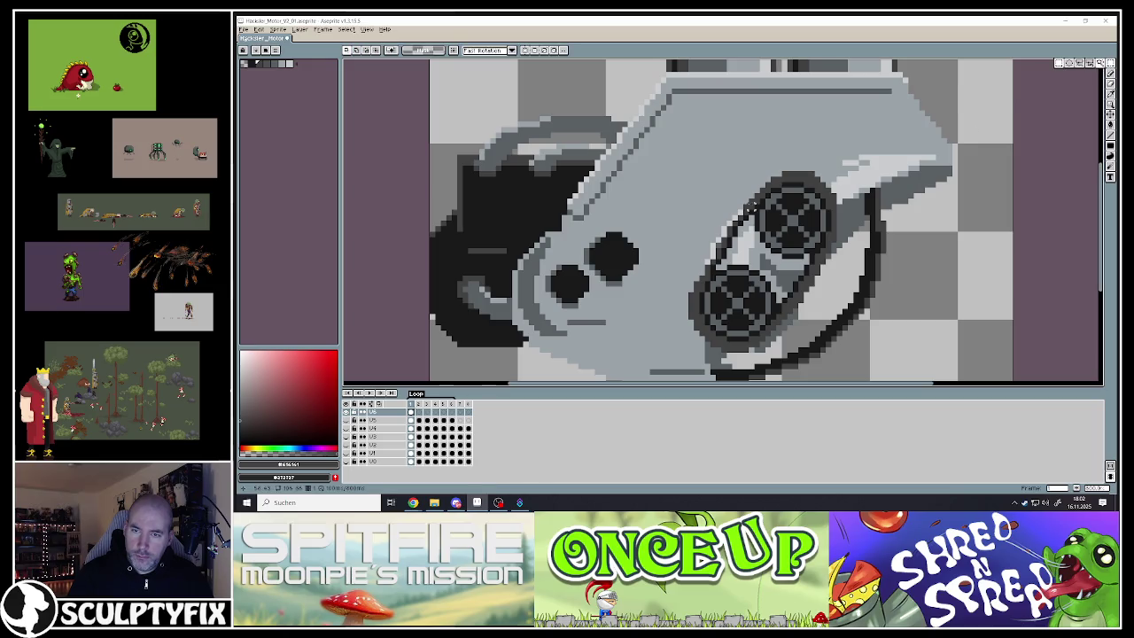
# Select the belted cylinder pair with a freehand Lasso outline
pyautogui.moveTo(673, 167); pyautogui.dragTo(781, 345)
pyautogui.moveTo(739, 152); pyautogui.dragTo(846, 264)
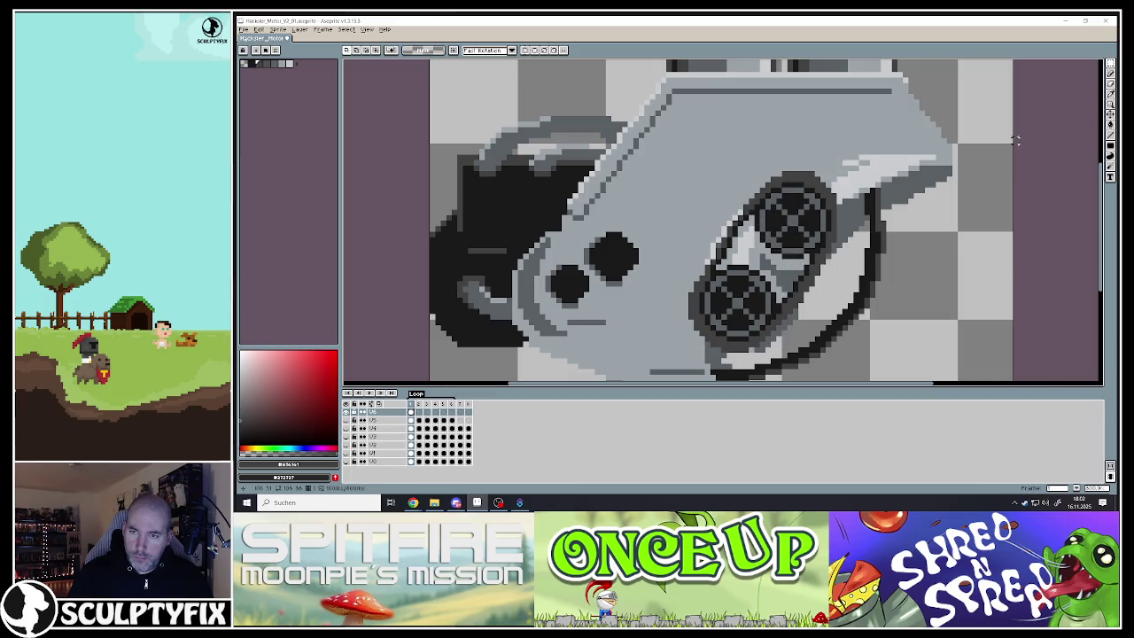
pyautogui.press('q')
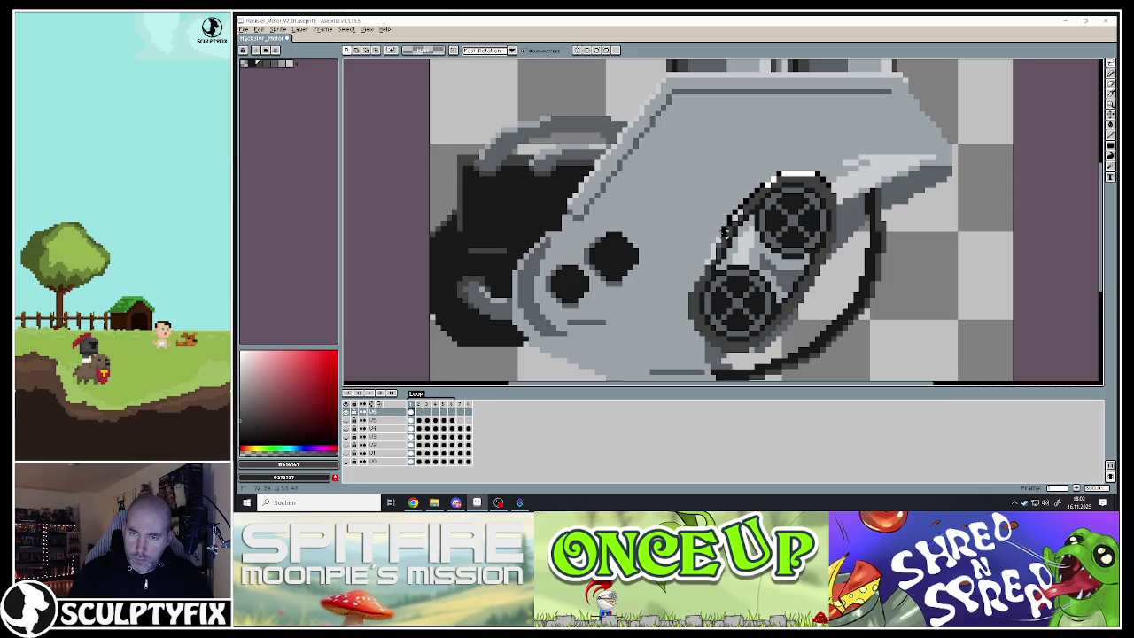
pyautogui.moveTo(673, 310); pyautogui.dragTo(745, 178)
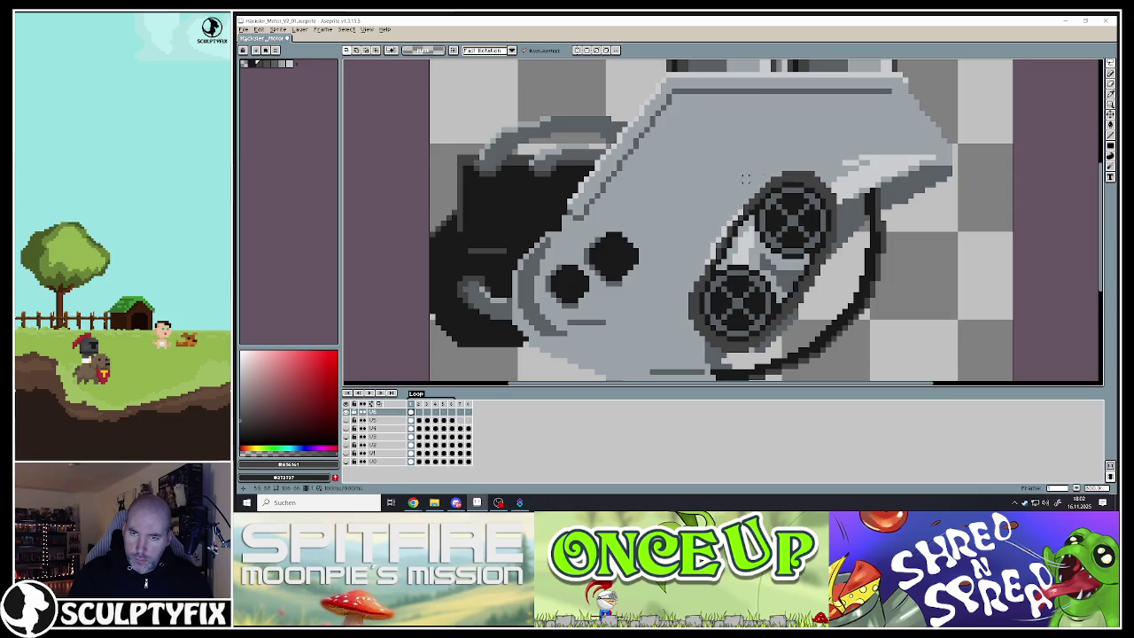
pyautogui.moveTo(678, 293)
pyautogui.mouseDown()
pyautogui.moveTo(759, 340)
pyautogui.moveTo(791, 304)
pyautogui.mouseUp()
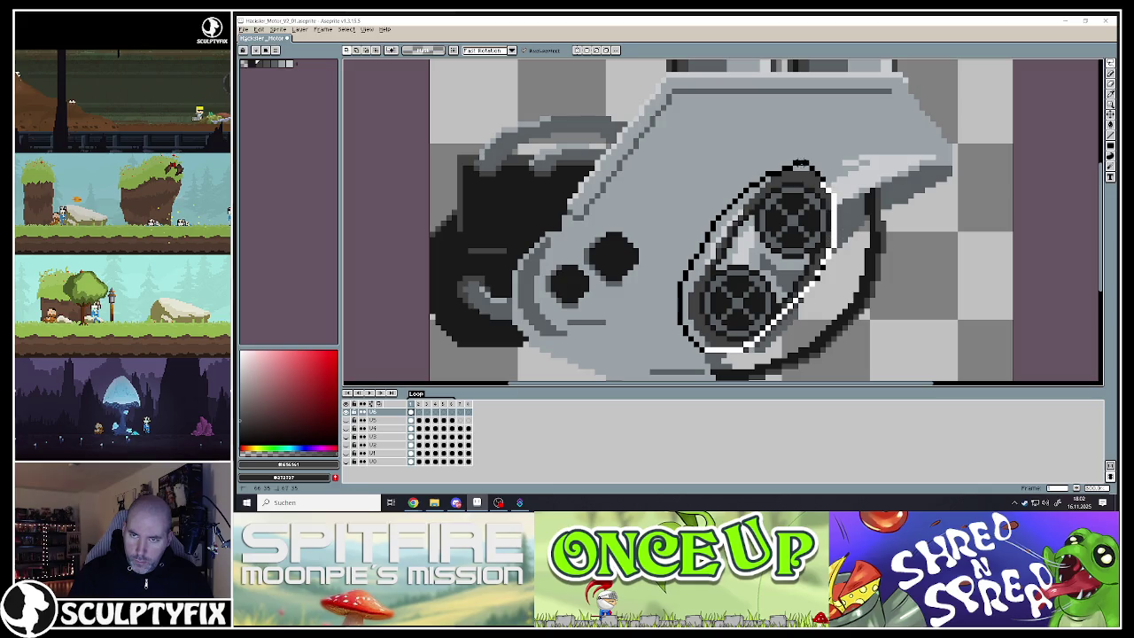
pyautogui.moveTo(800, 165); pyautogui.dragTo(800, 165)
# Paste a copy of the cylinder pair up-left of the original, nudged one pixel left
pyautogui.hotkey('ctrl', 'c')
pyautogui.hotkey('ctrl', 'v')
pyautogui.moveTo(776, 287)
pyautogui.mouseDown()
pyautogui.moveTo(714, 222)
pyautogui.moveTo(684, 229)
pyautogui.moveTo(701, 216)
pyautogui.moveTo(710, 224)
pyautogui.moveTo(675, 242)
pyautogui.moveTo(644, 280)
pyautogui.mouseUp()
pyautogui.press('Left')
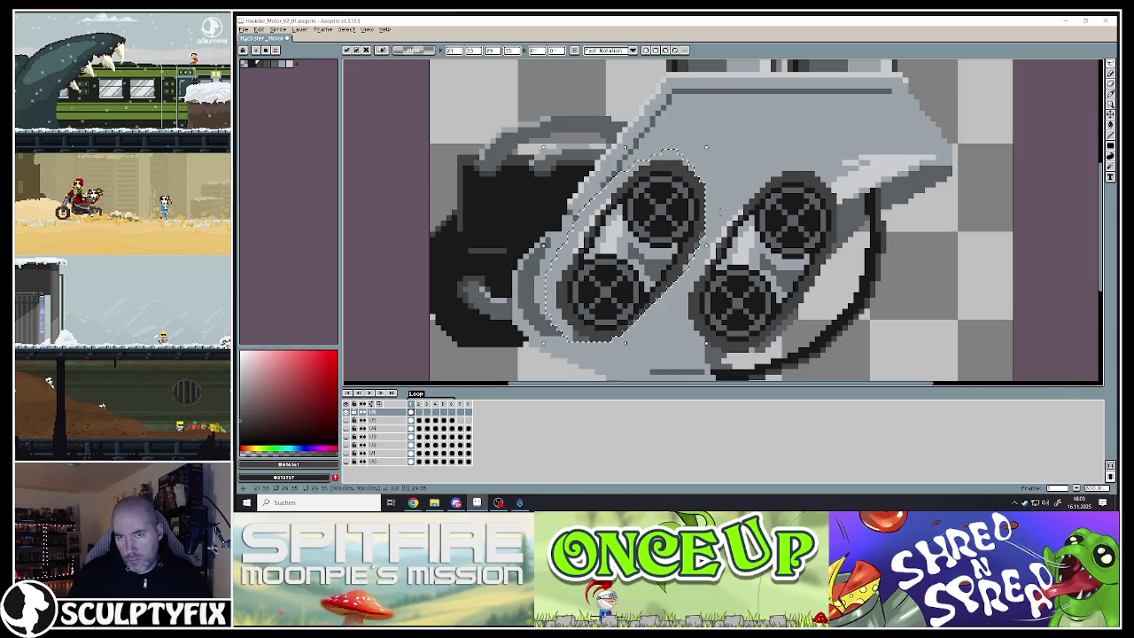
pyautogui.press('Return')
pyautogui.scroll(-1, 733, 193)
pyautogui.scroll(2, 733, 193)
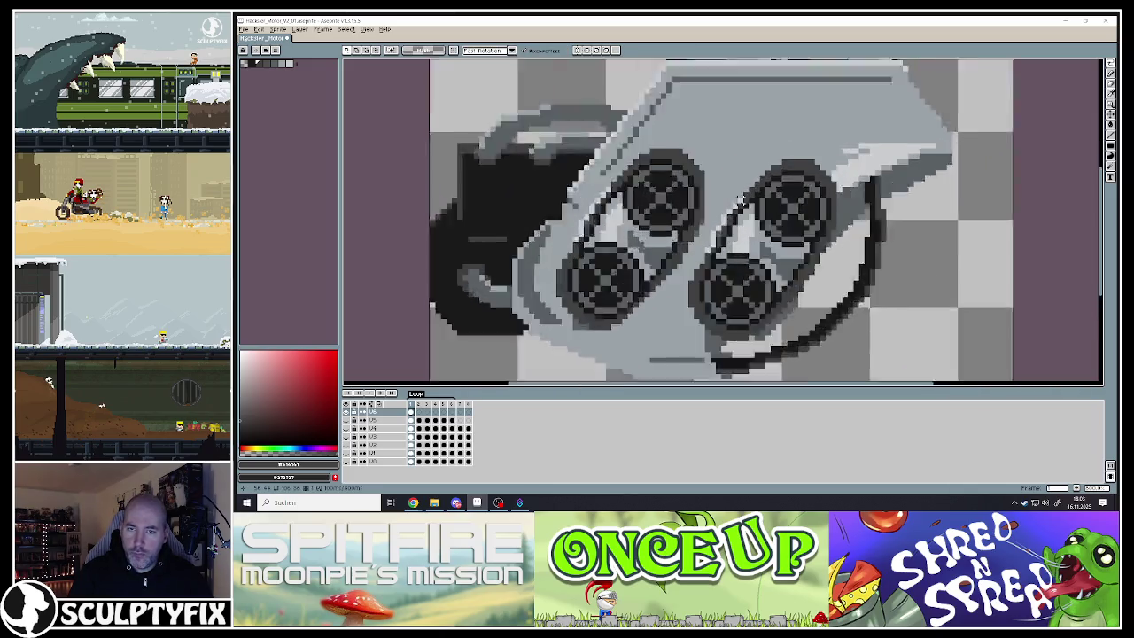
pyautogui.scroll(1, 755, 197)
pyautogui.scroll(-2, 755, 196)
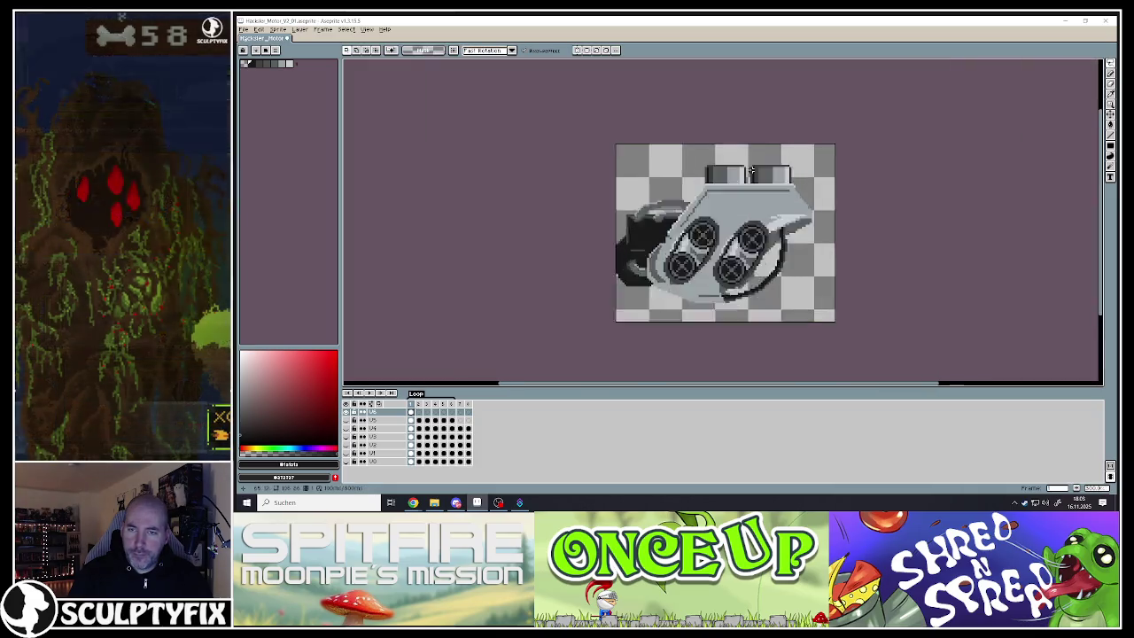
# Zoom in and paint the round black bolt holes on the motor block with the Pencil
pyautogui.scroll(1, 705, 244)
pyautogui.press('b')
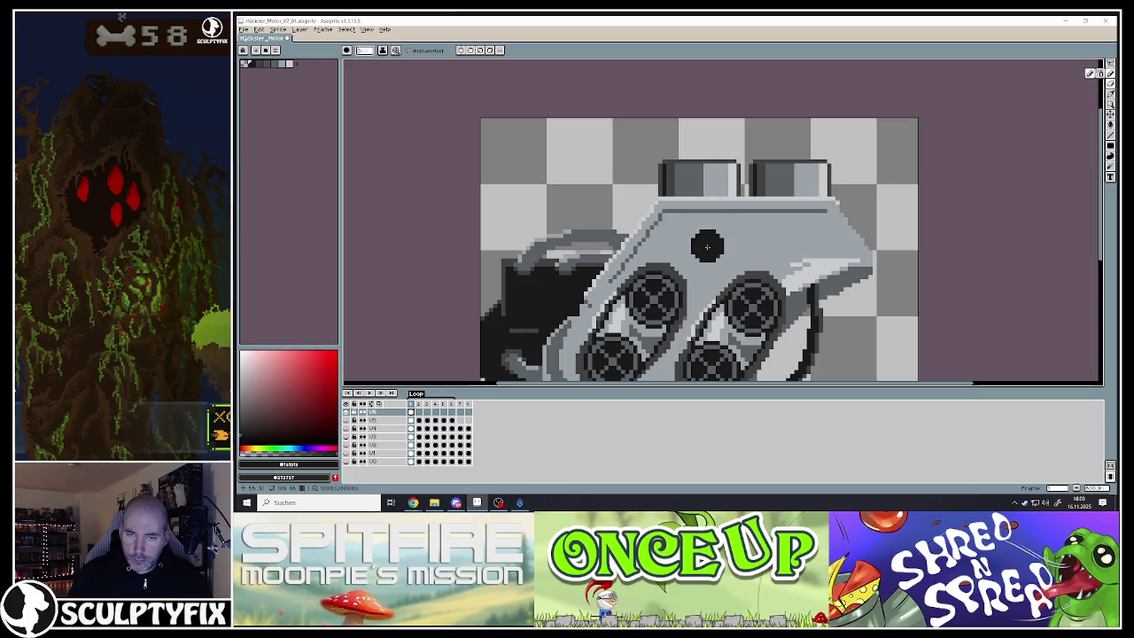
pyautogui.scroll(1, 700, 245)
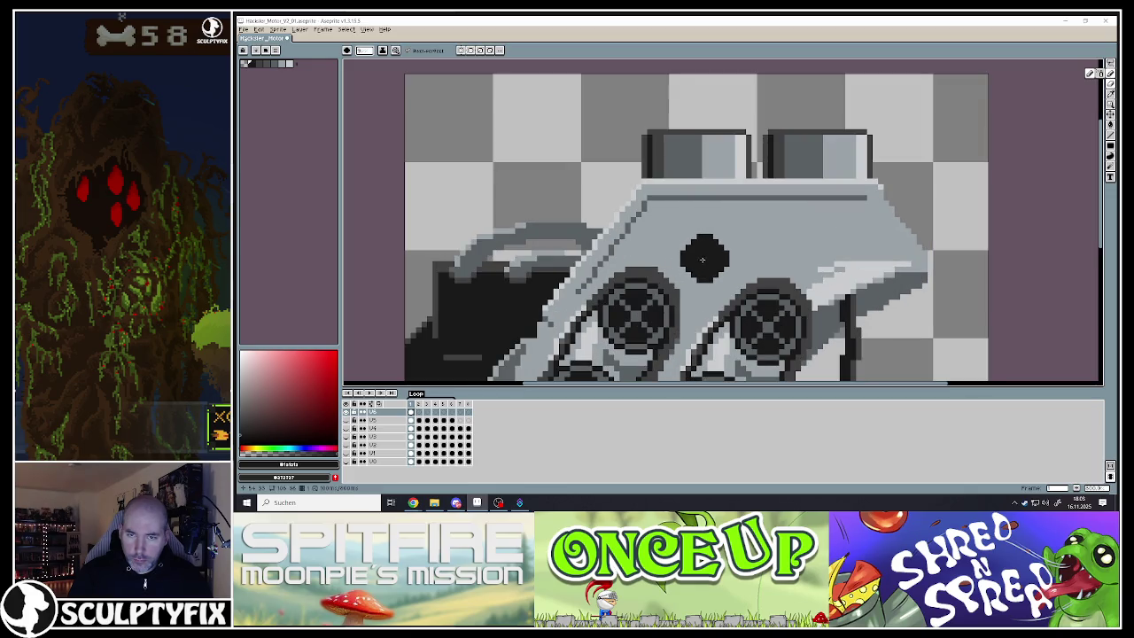
pyautogui.click(709, 259)
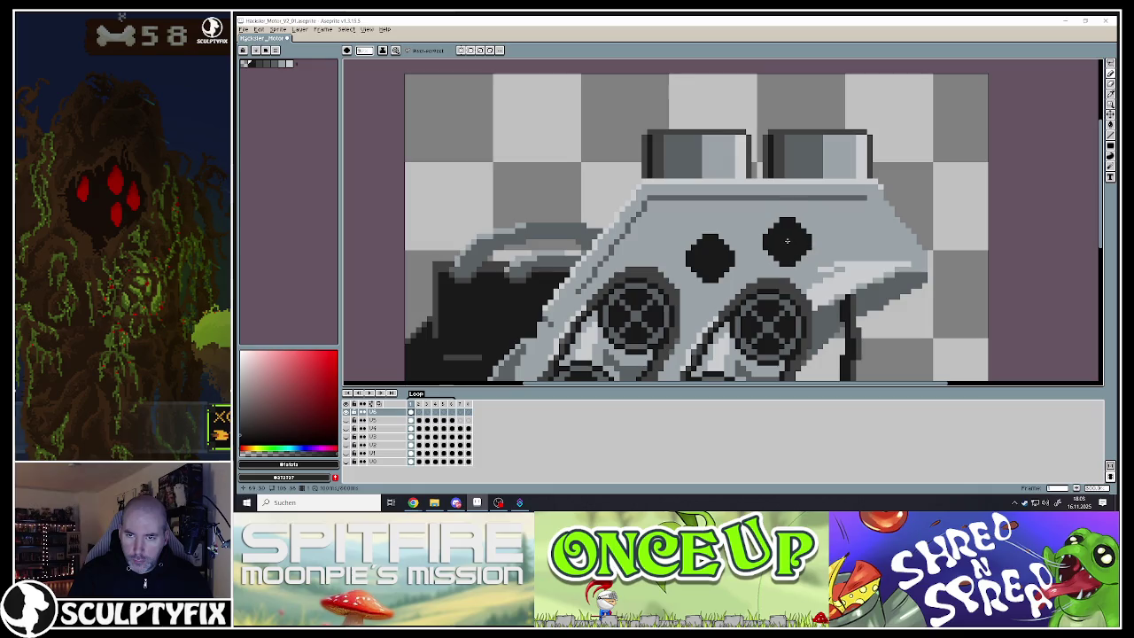
pyautogui.click(787, 240)
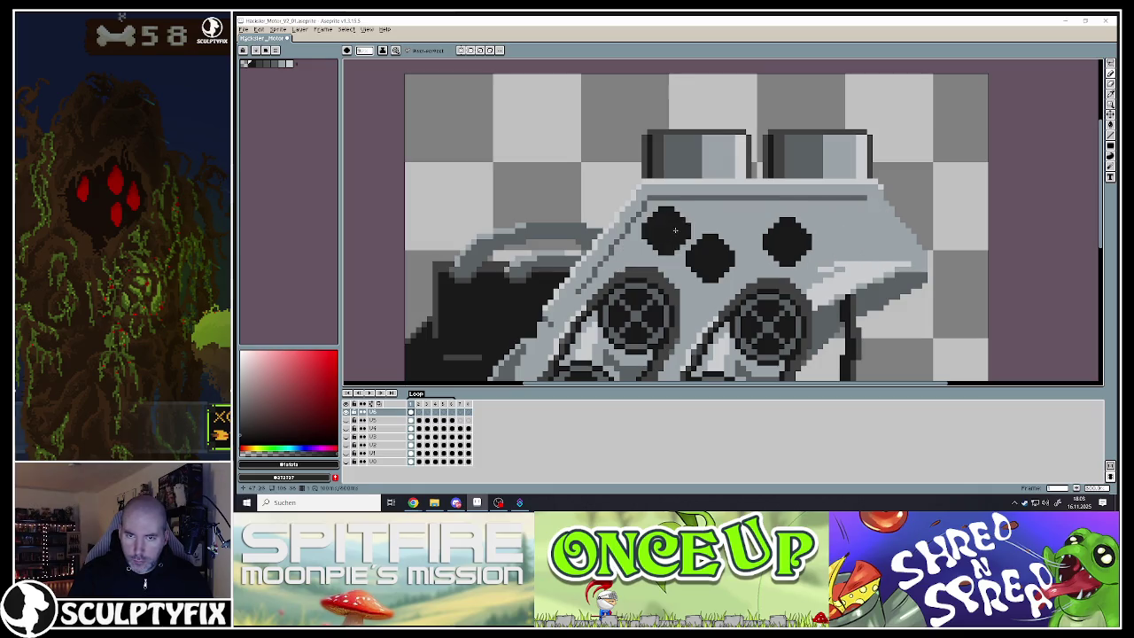
# Sample the block's light grey and shade the lower-left edges of both holes grey
pyautogui.keyDown('alt'); pyautogui.click(709, 258); pyautogui.keyUp('alt')
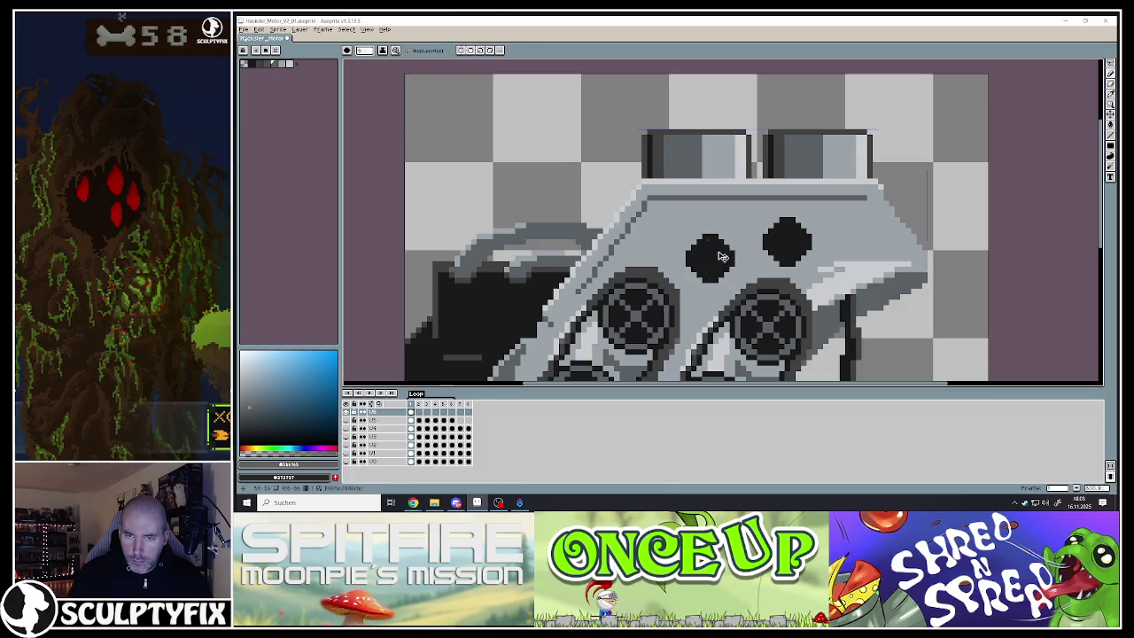
pyautogui.scroll(3, 708, 276)
pyautogui.click(648, 226)
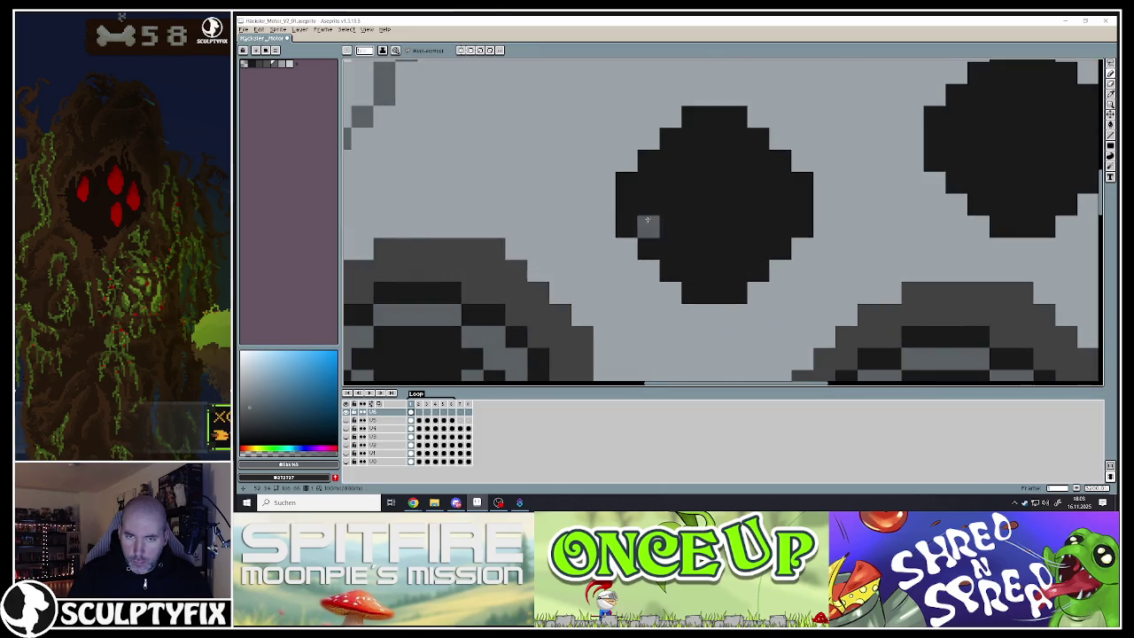
pyautogui.moveTo(626, 204)
pyautogui.mouseDown()
pyautogui.moveTo(706, 283)
pyautogui.moveTo(643, 246)
pyautogui.moveTo(678, 255)
pyautogui.mouseUp()
pyautogui.click(734, 286)
pyautogui.scroll(-3, 678, 238)
pyautogui.scroll(3, 764, 222)
pyautogui.click(652, 217)
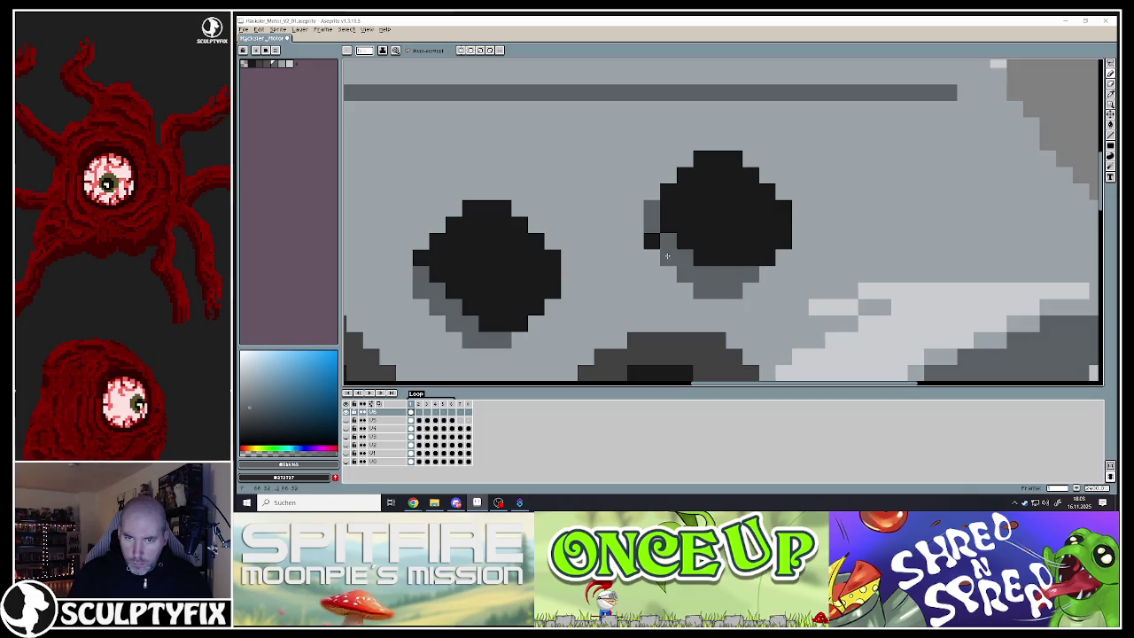
# Repaint the hole's overshooting lower grey pixels black, then sample a lighter block grey
pyautogui.keyDown('alt'); pyautogui.click(693, 247); pyautogui.keyUp('alt')
pyautogui.moveTo(733, 273)
pyautogui.mouseDown()
pyautogui.moveTo(751, 275)
pyautogui.moveTo(715, 271)
pyautogui.mouseUp()
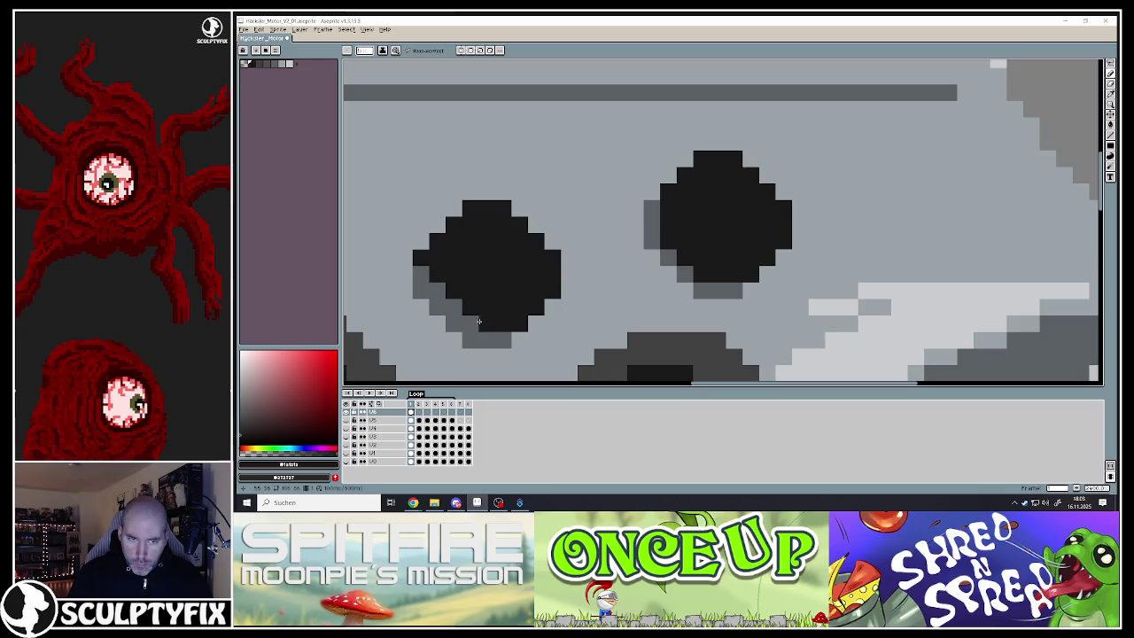
pyautogui.scroll(-2, 433, 277)
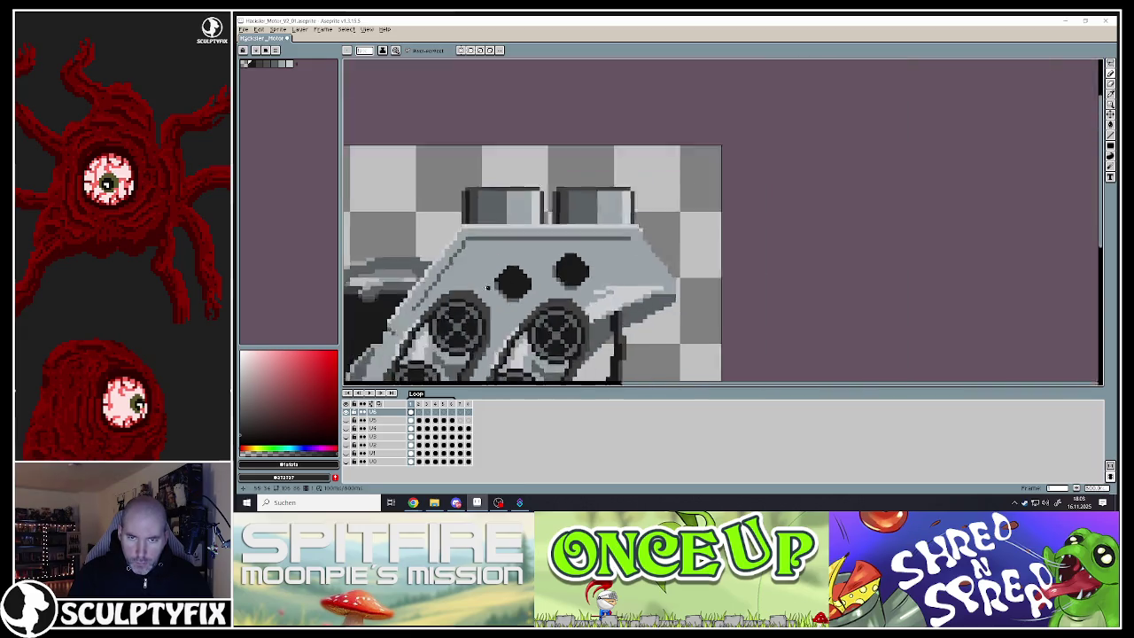
pyautogui.scroll(-1, 433, 277)
pyautogui.scroll(2, 534, 268)
pyautogui.scroll(1, 534, 268)
pyautogui.click(534, 268)
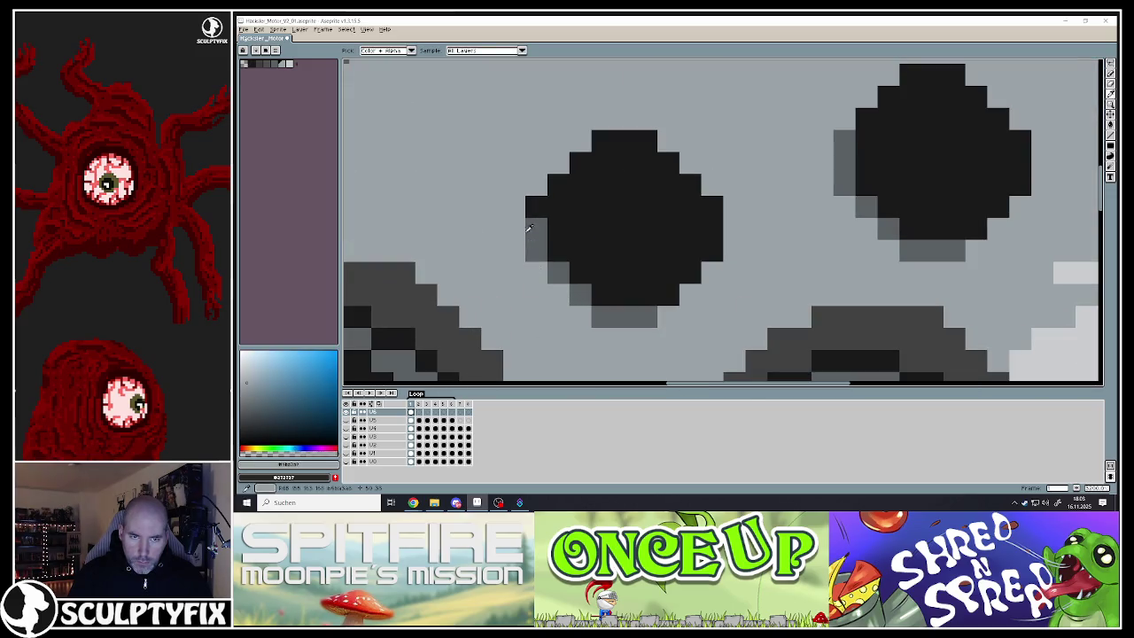
pyautogui.scroll(-3, 534, 267)
pyautogui.scroll(-2, 543, 272)
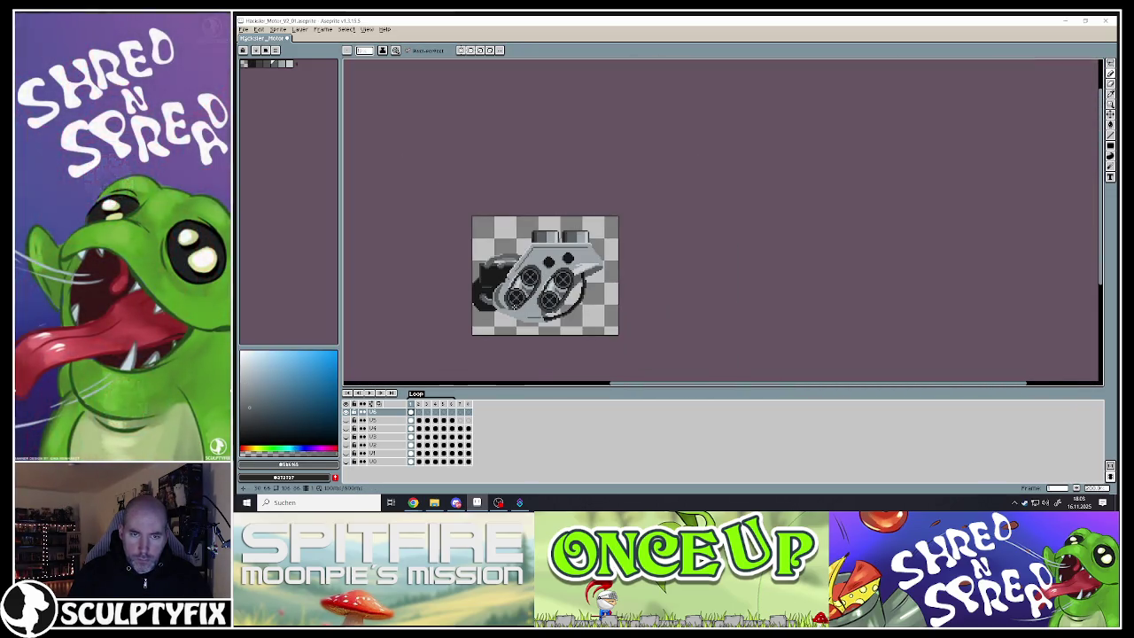
pyautogui.scroll(2, 487, 316)
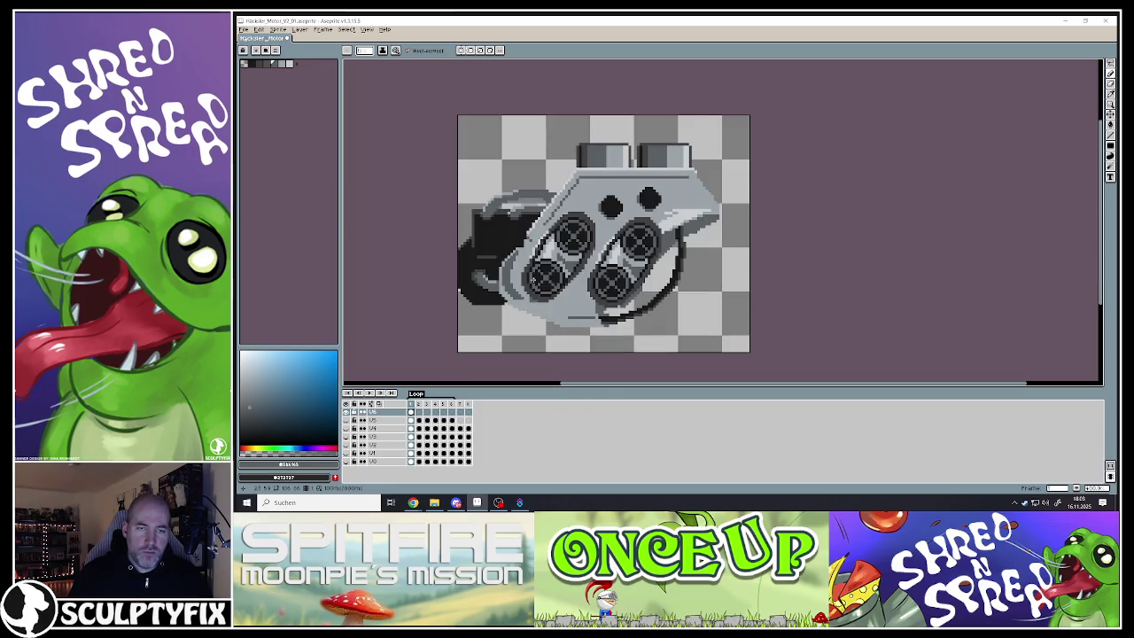
pyautogui.scroll(-2, 520, 231)
pyautogui.scroll(1, 516, 270)
pyautogui.scroll(2, 517, 270)
pyautogui.scroll(1, 653, 256)
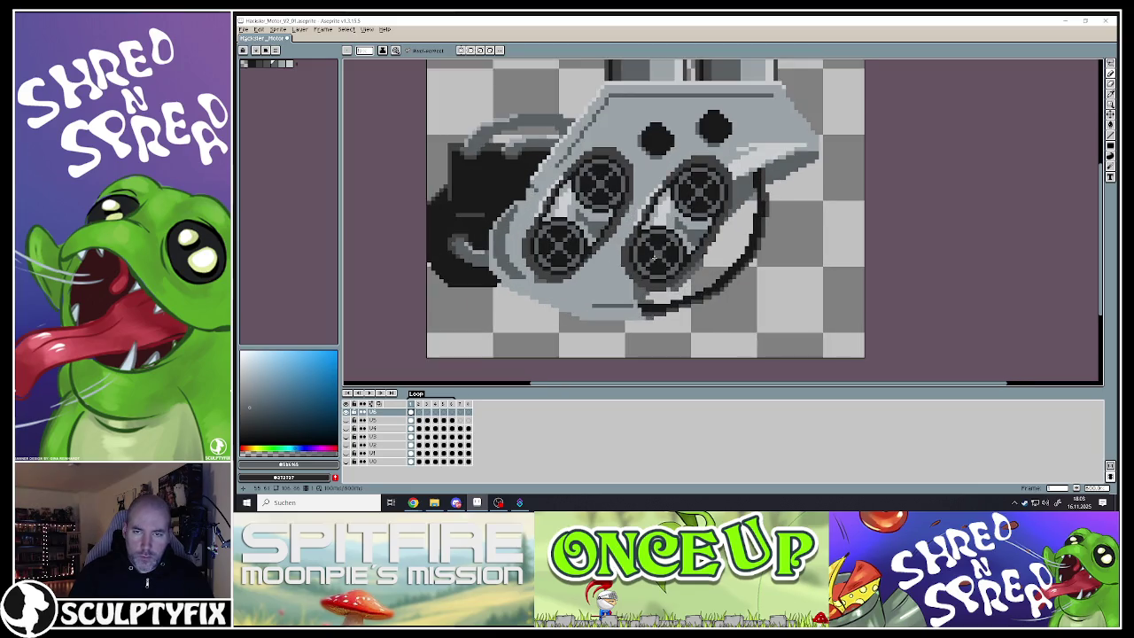
pyautogui.scroll(-1, 536, 284)
pyautogui.scroll(-1, 531, 270)
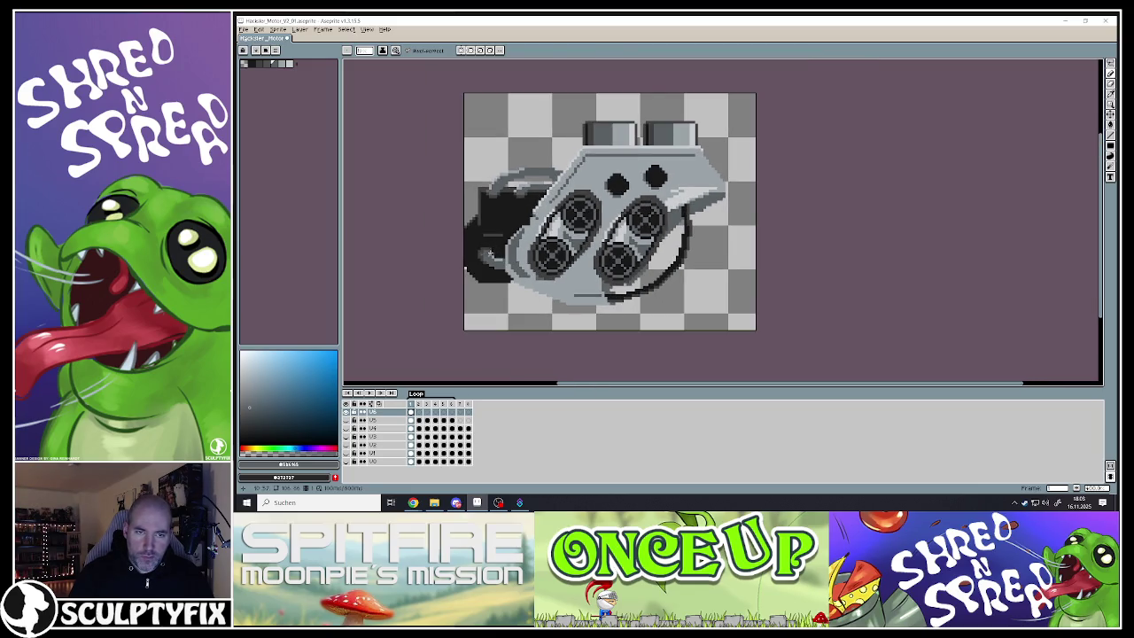
# Compare layers by toggling the front engine layer's visibility, leaving it hidden
pyautogui.click(346, 416)
pyautogui.click(347, 416)
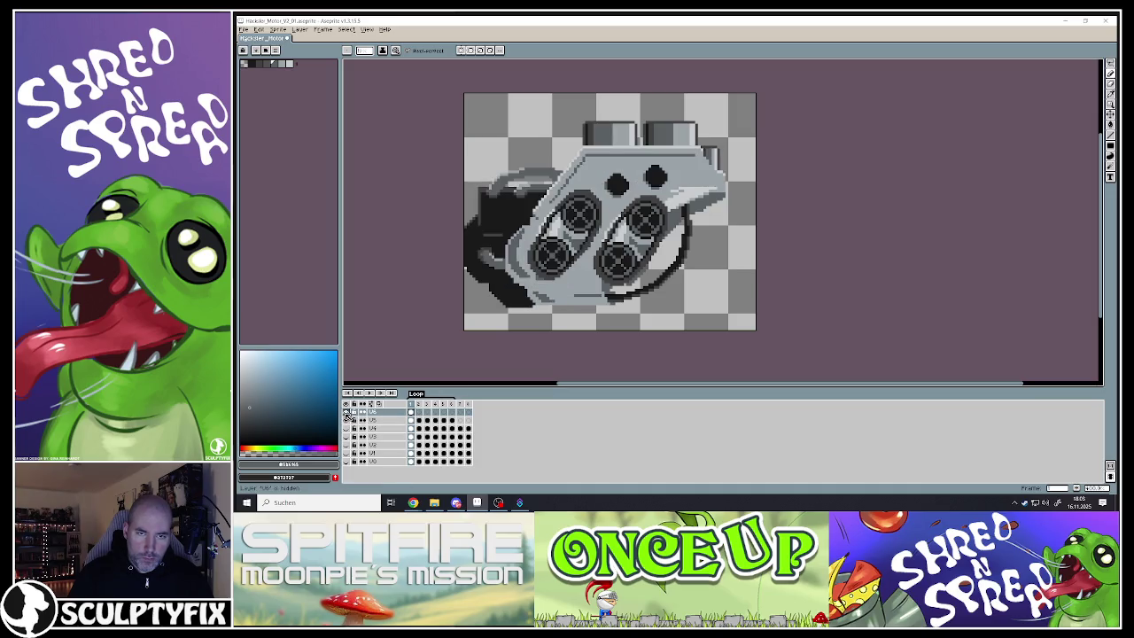
pyautogui.click(347, 417)
pyautogui.click(346, 417)
pyautogui.click(346, 416)
pyautogui.click(346, 416)
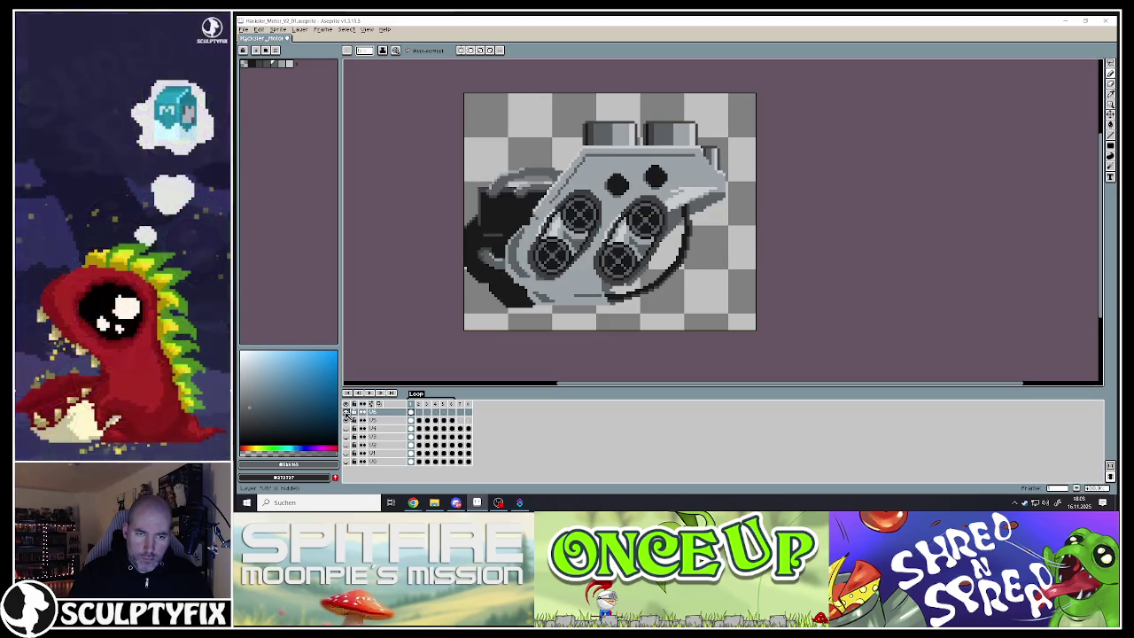
pyautogui.click(346, 416)
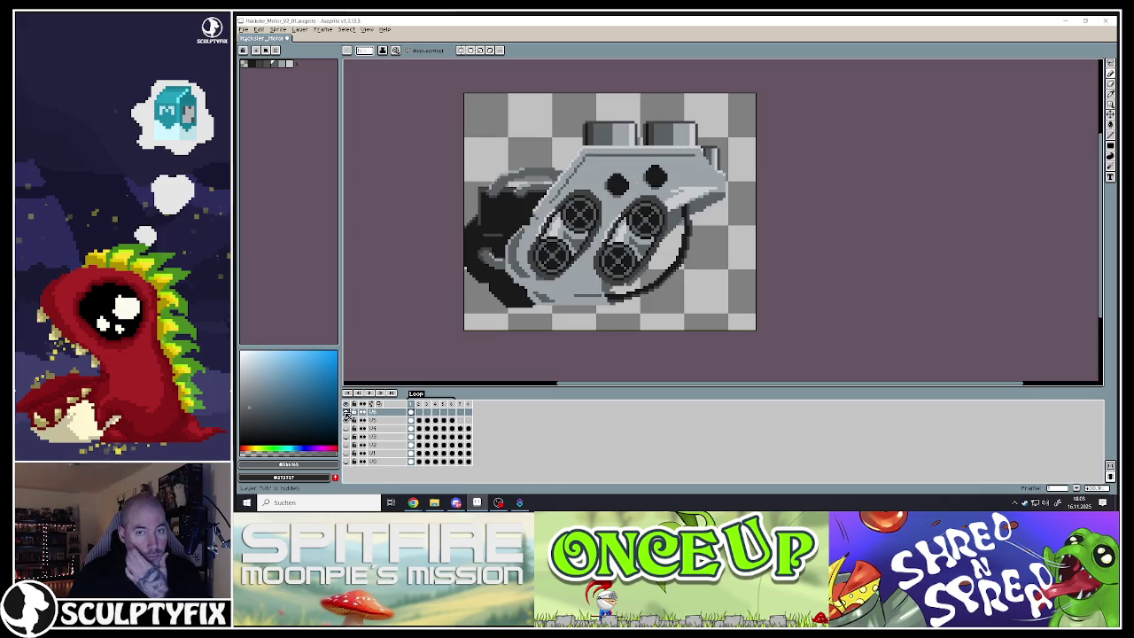
pyautogui.click(347, 416)
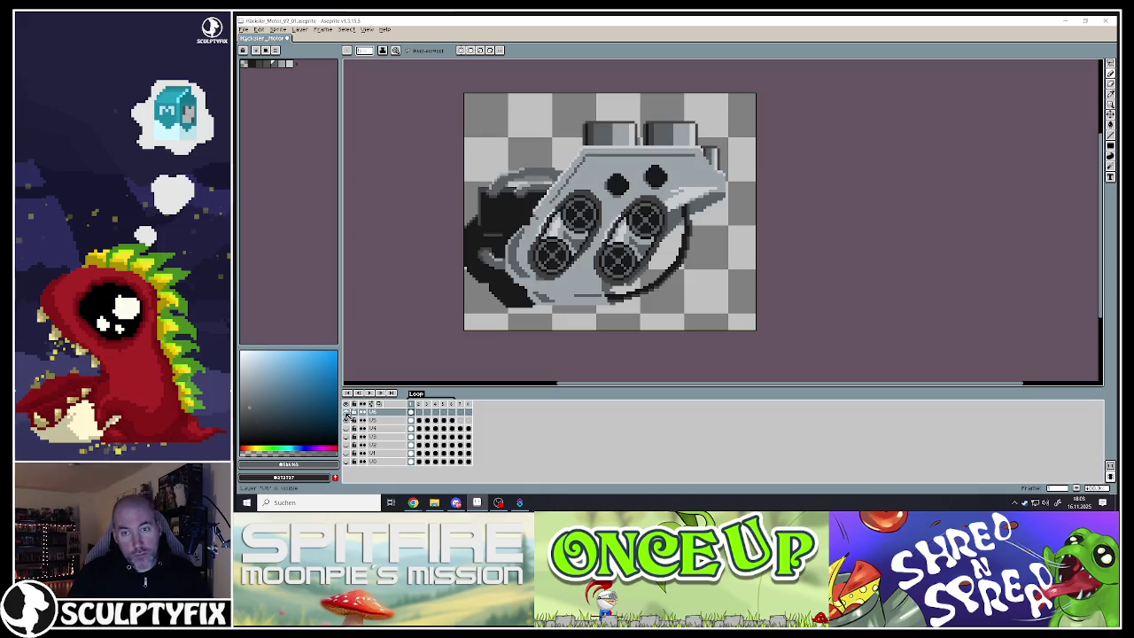
pyautogui.click(346, 416)
pyautogui.click(346, 416)
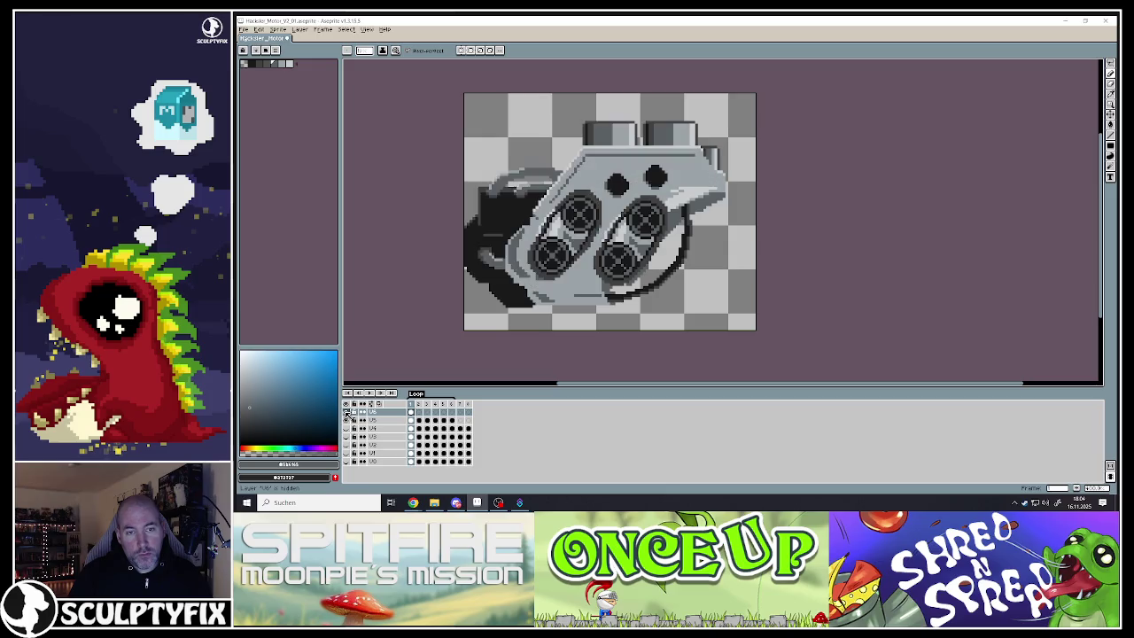
pyautogui.click(346, 416)
pyautogui.click(347, 416)
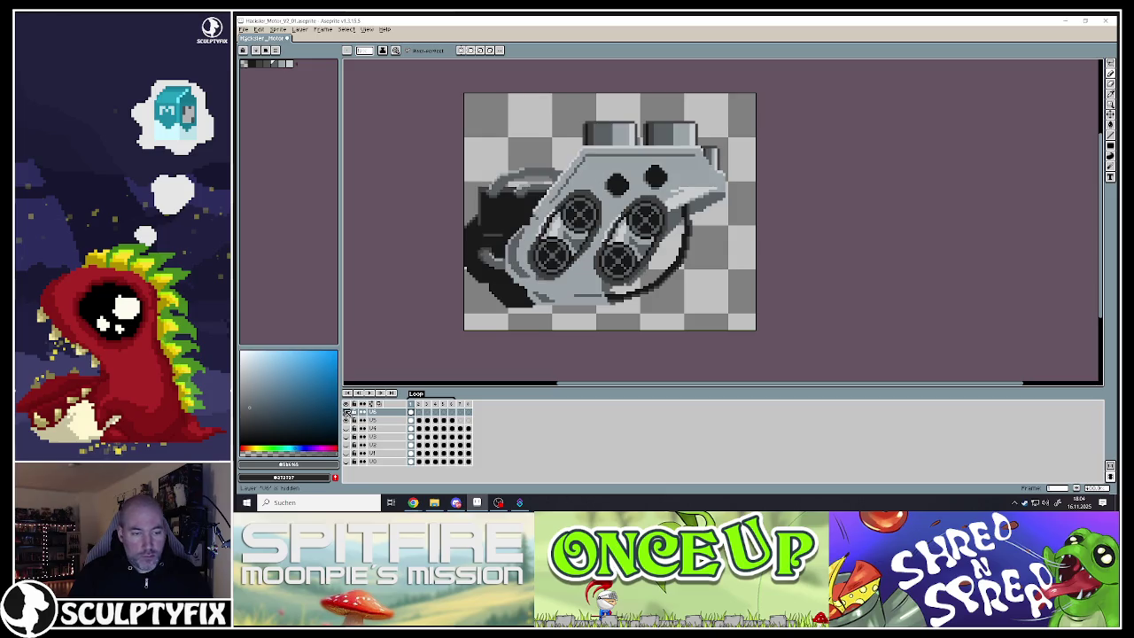
pyautogui.click(346, 420)
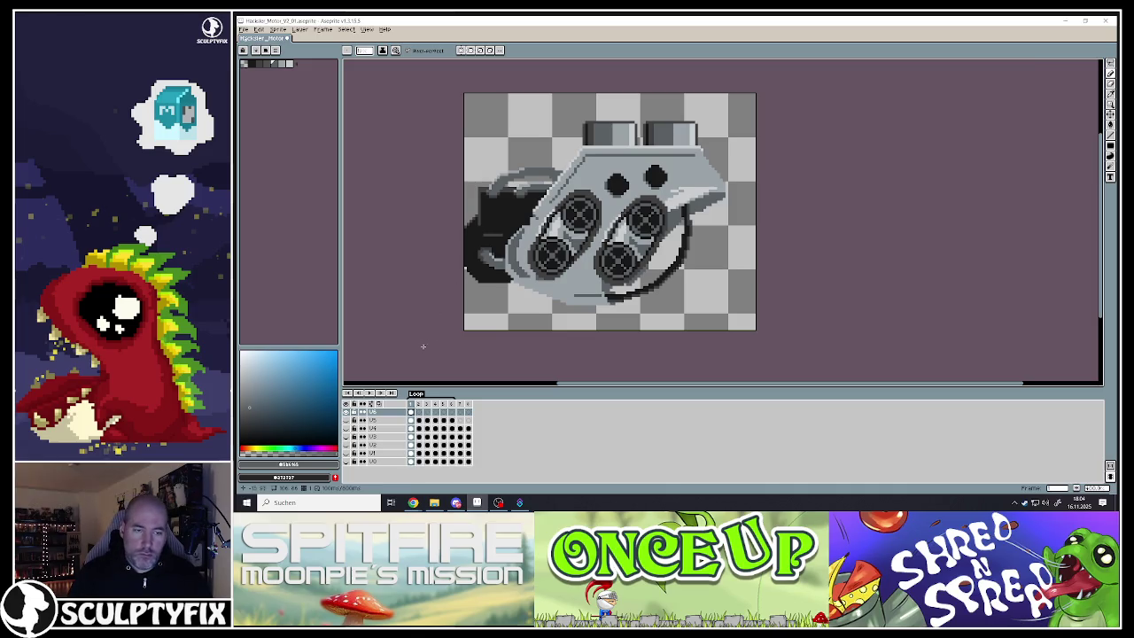
pyautogui.click(347, 420)
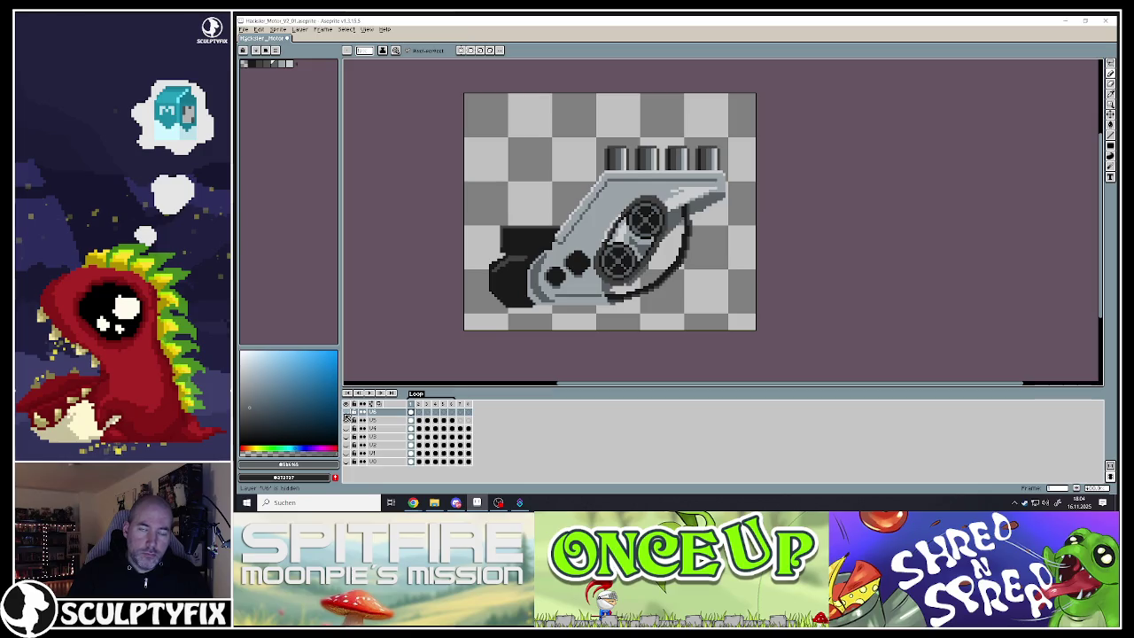
pyautogui.click(348, 420)
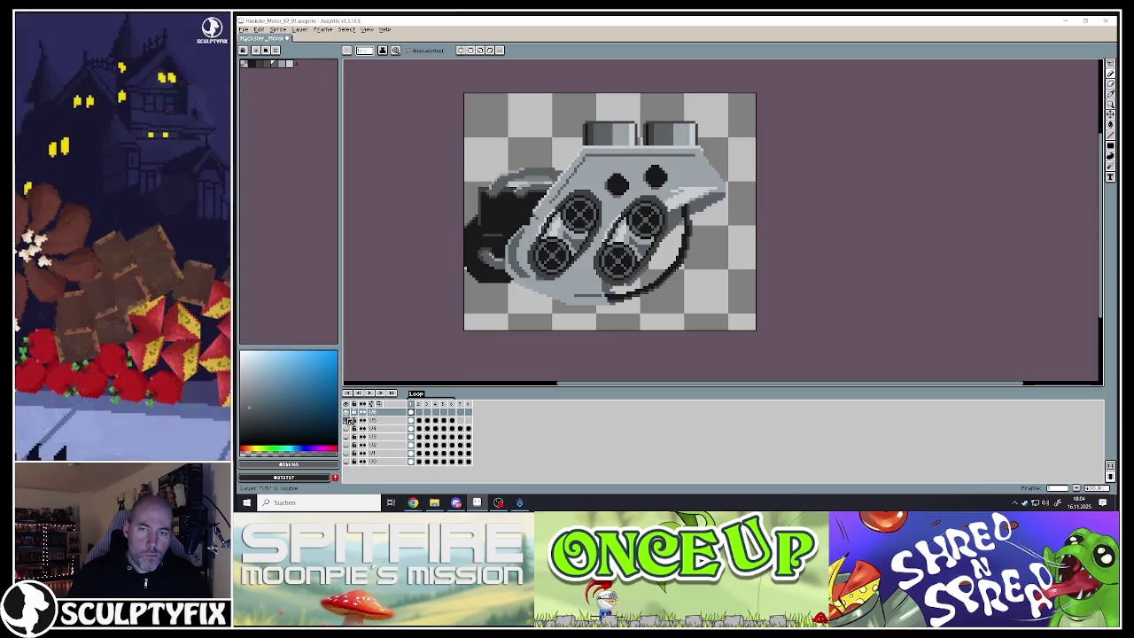
pyautogui.click(347, 420)
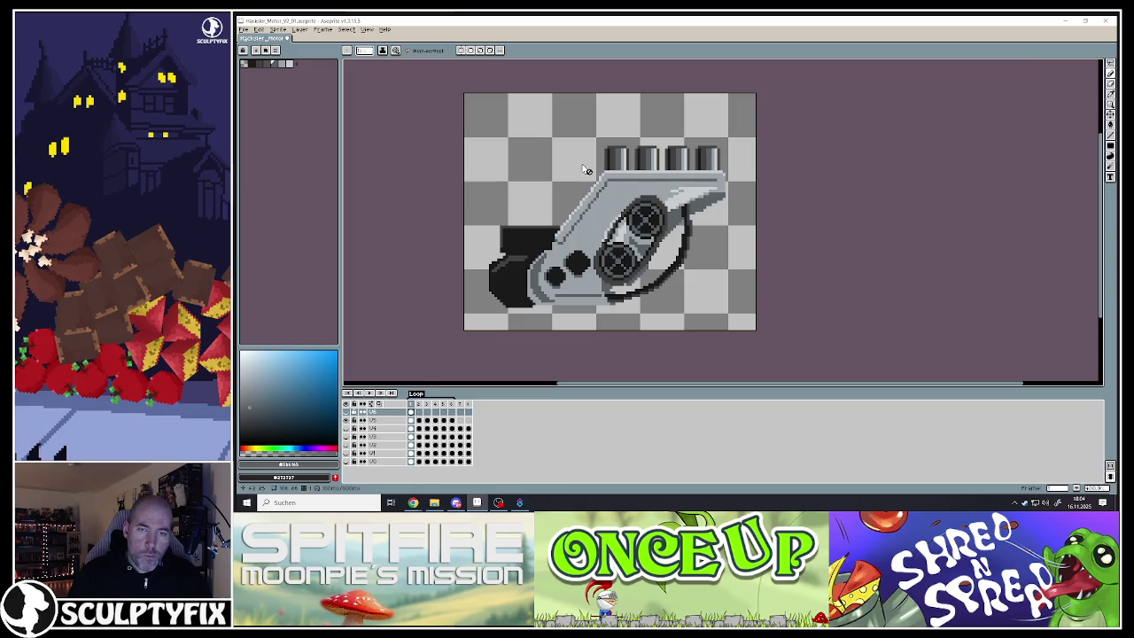
pyautogui.click(1108, 66)
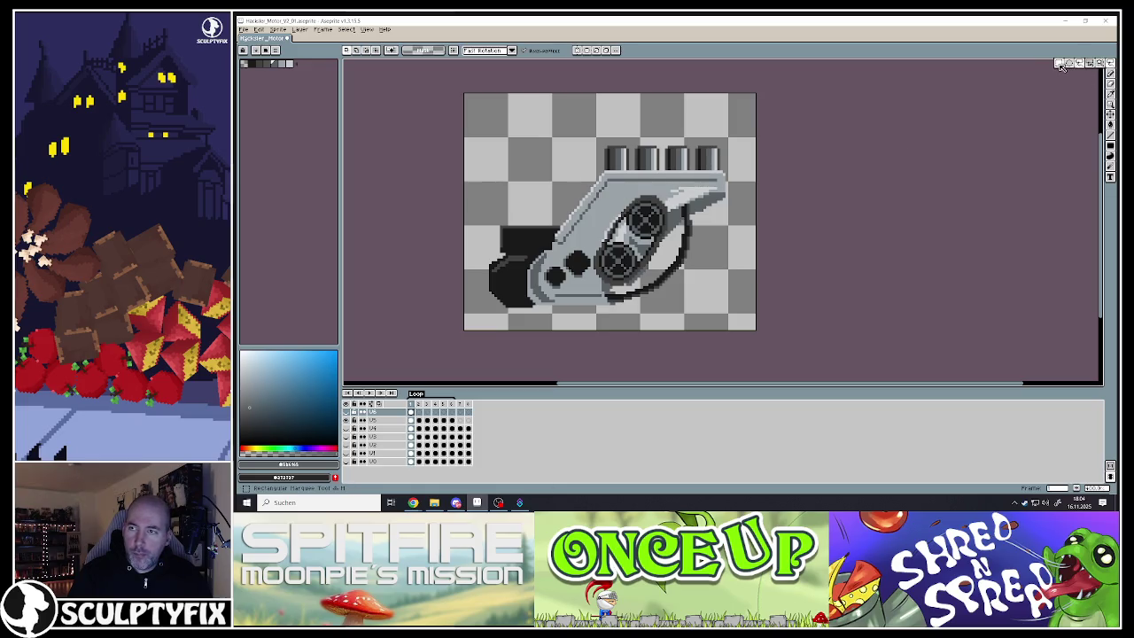
# Try several rectangular selections of the engine area, including on the U5 layer, then clear them
pyautogui.click(1060, 64)
pyautogui.moveTo(473, 174); pyautogui.dragTo(757, 330)
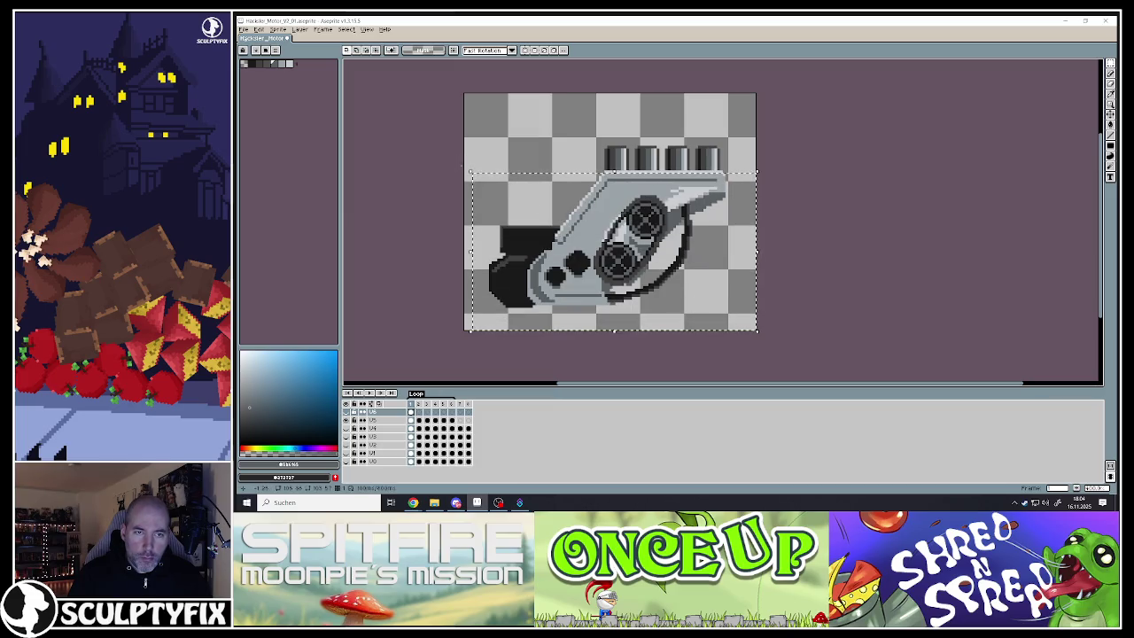
pyautogui.moveTo(462, 168); pyautogui.dragTo(814, 284)
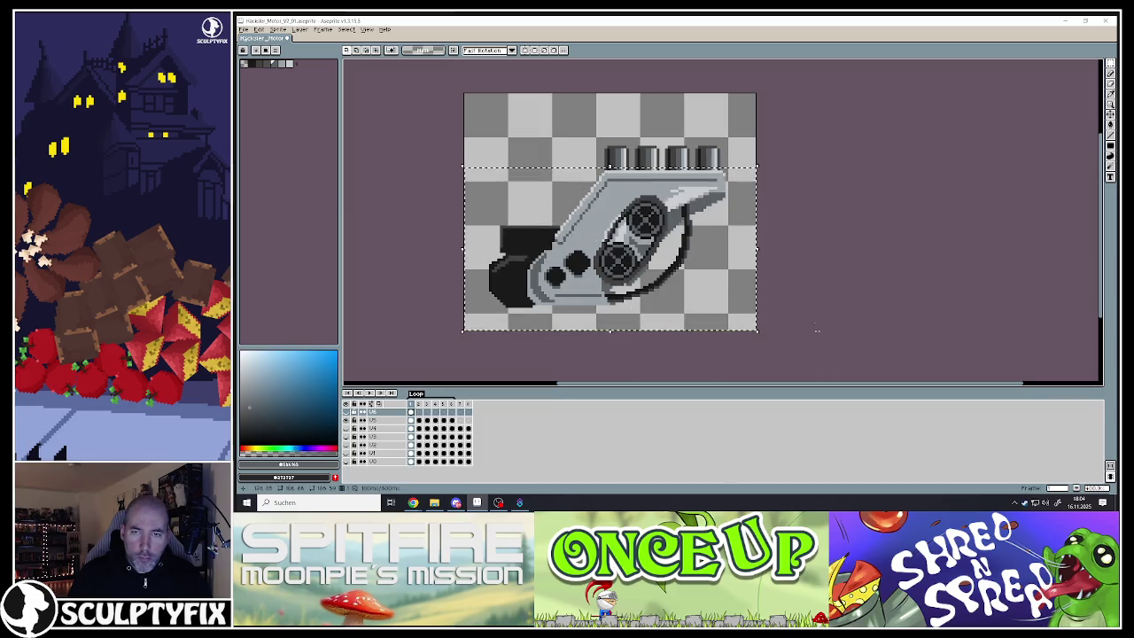
pyautogui.click(442, 171)
pyautogui.moveTo(440, 173); pyautogui.dragTo(842, 223)
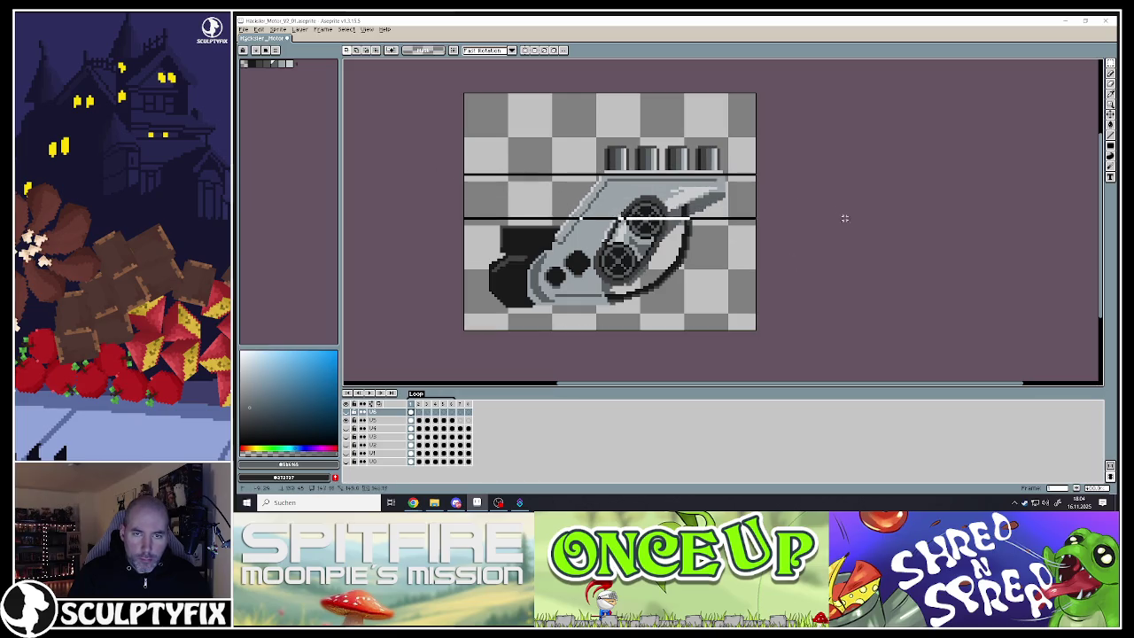
pyautogui.click(449, 171)
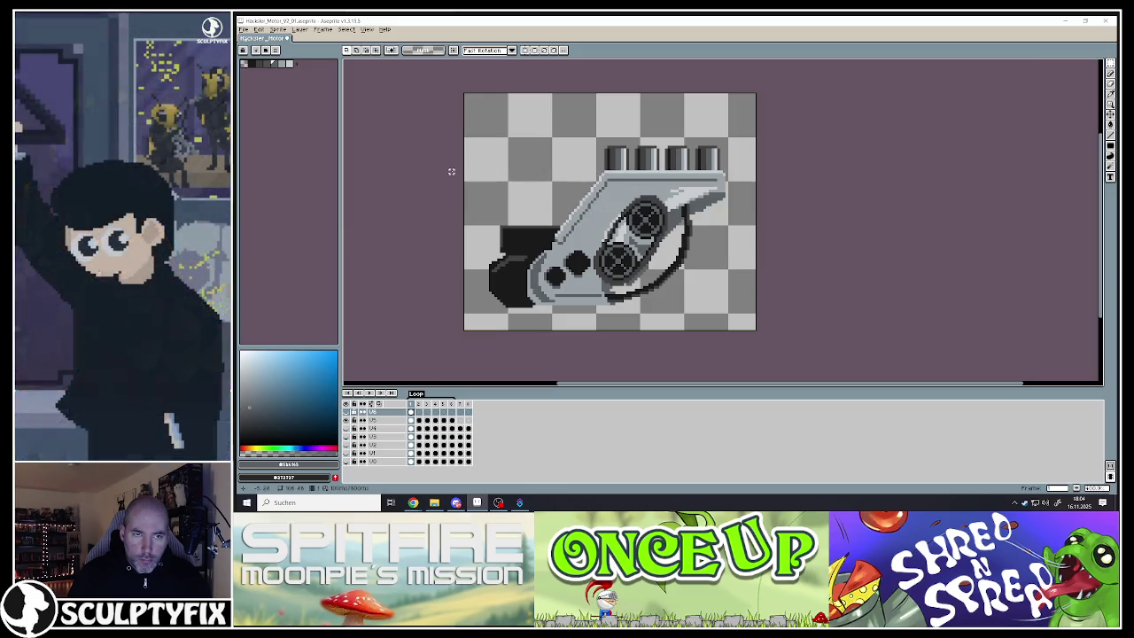
pyautogui.moveTo(497, 182); pyautogui.dragTo(841, 327)
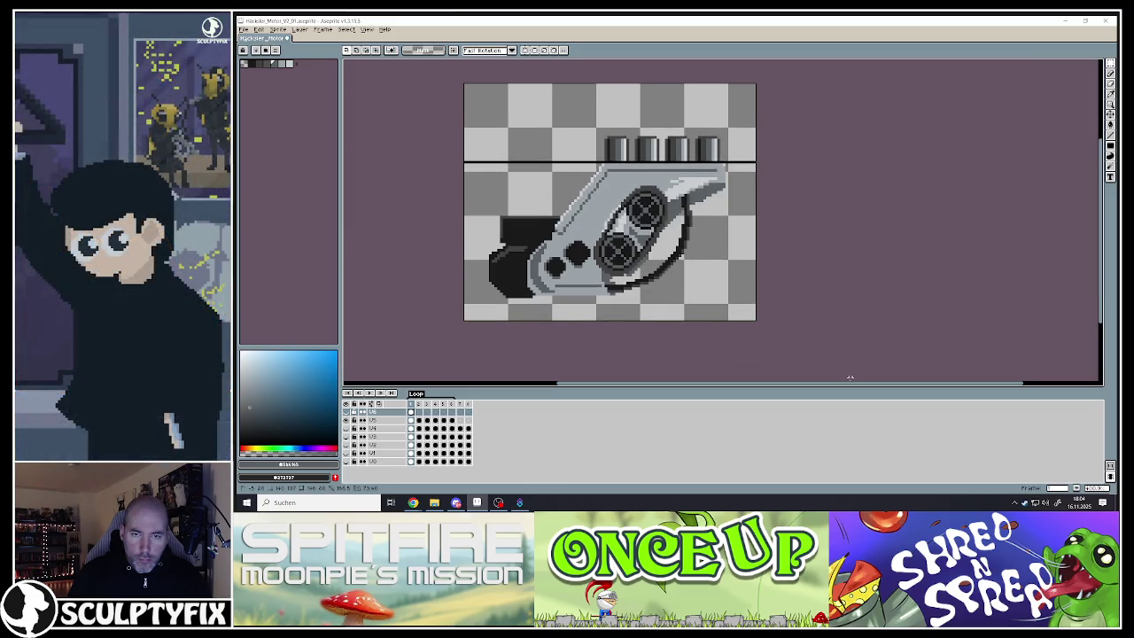
pyautogui.click(845, 248)
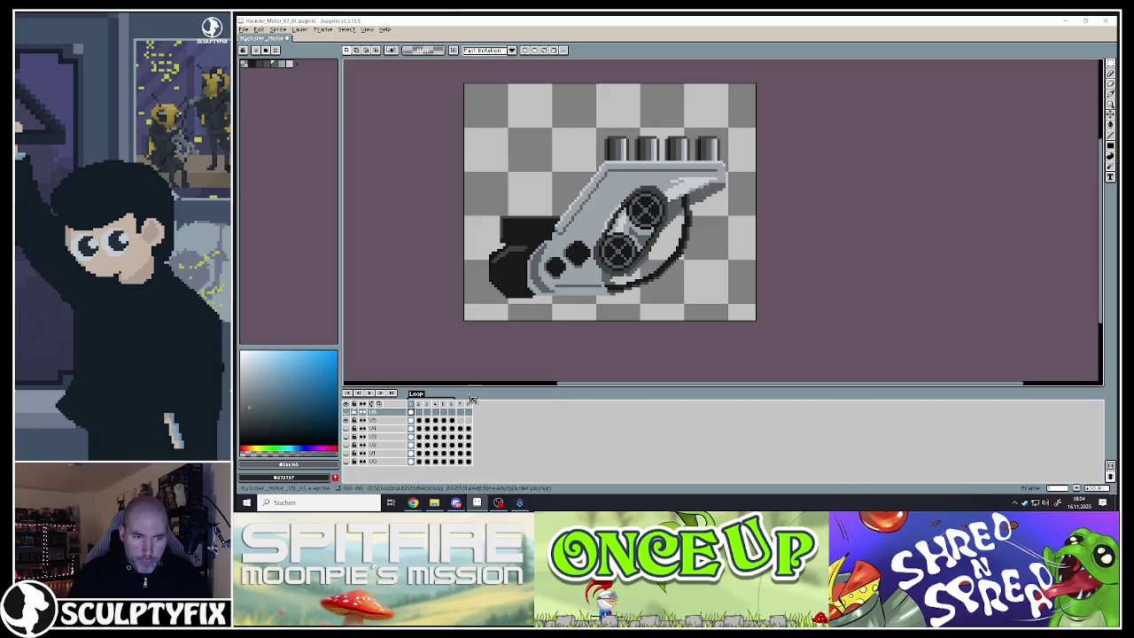
pyautogui.click(384, 420)
pyautogui.moveTo(451, 162); pyautogui.dragTo(767, 323)
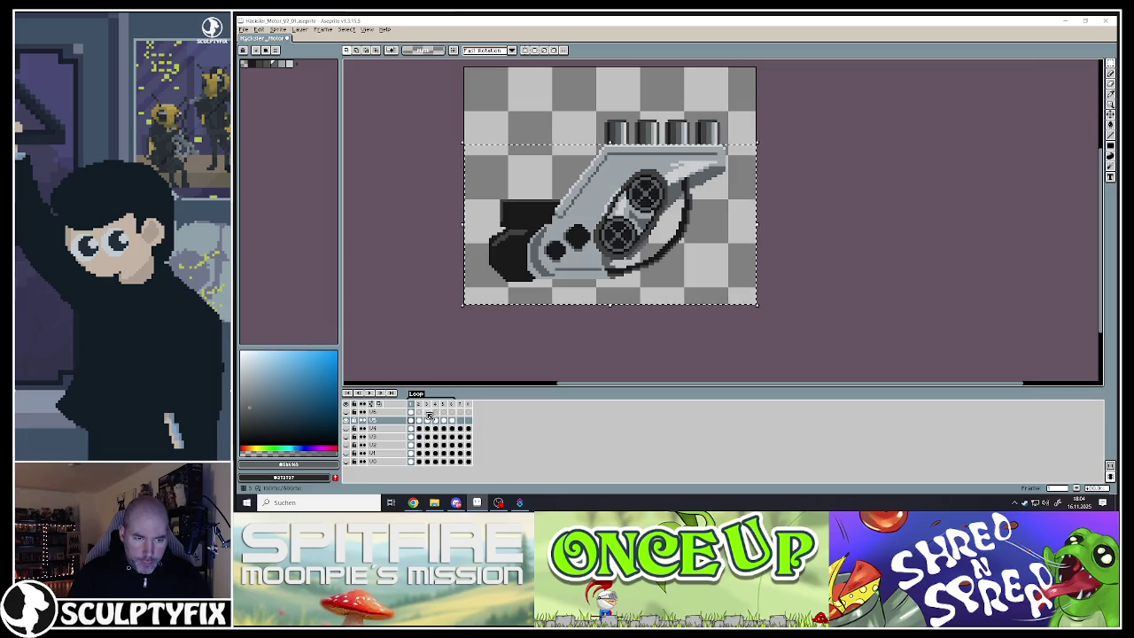
pyautogui.click(413, 416)
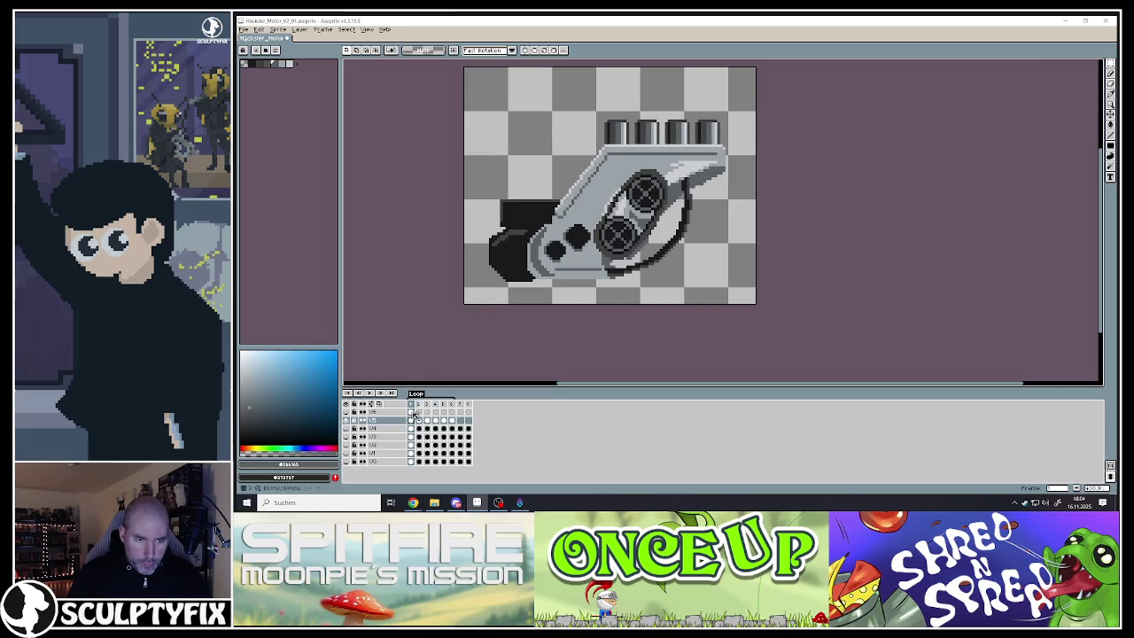
# Paste the copied engine pixels into frame 2 of the top layer and commit them in place
pyautogui.click(353, 418)
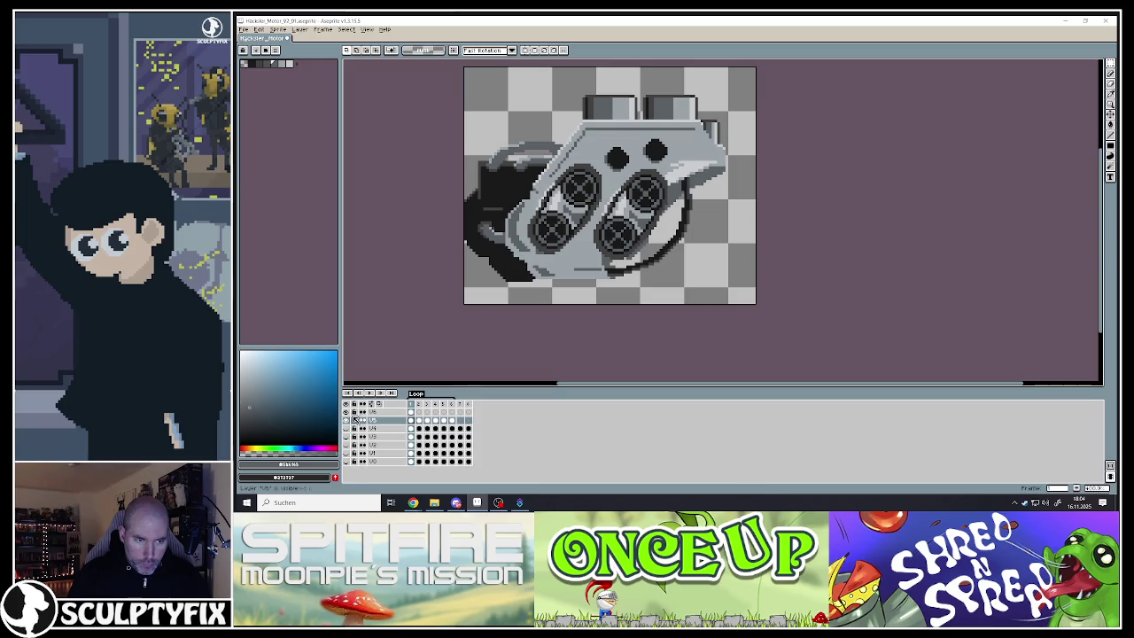
pyautogui.click(420, 413)
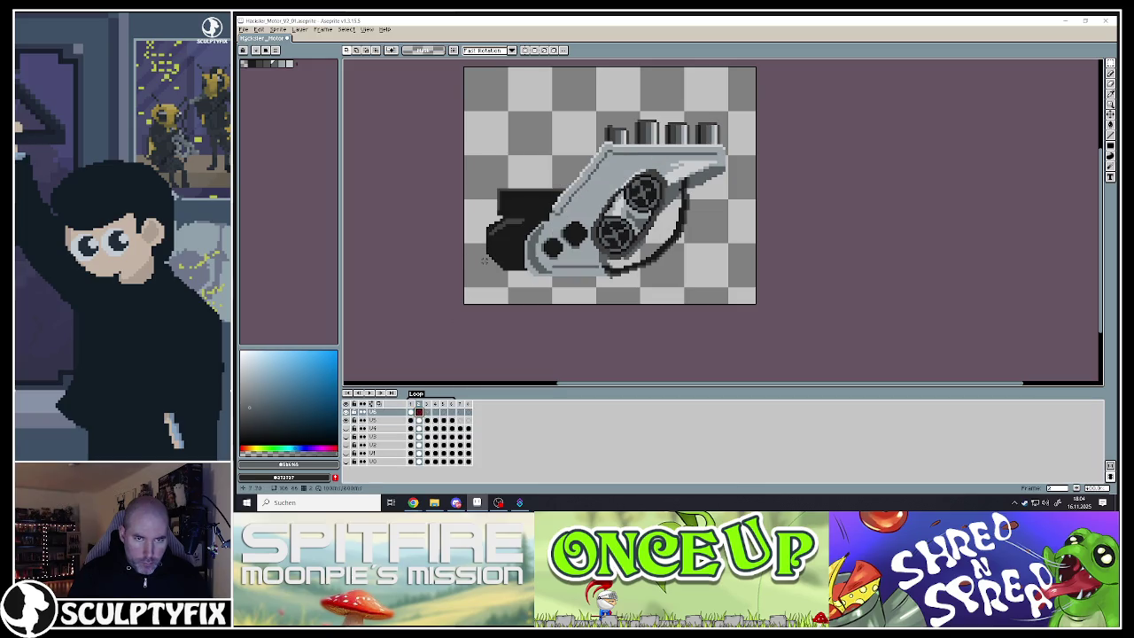
pyautogui.hotkey('ctrl', 'v')
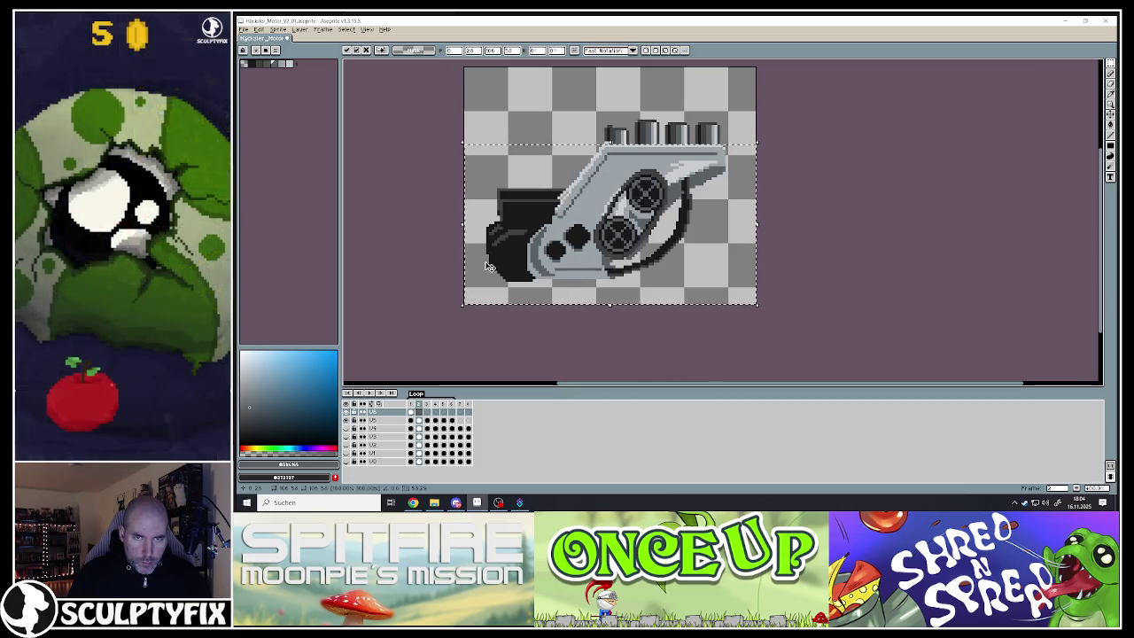
pyautogui.press('Return')
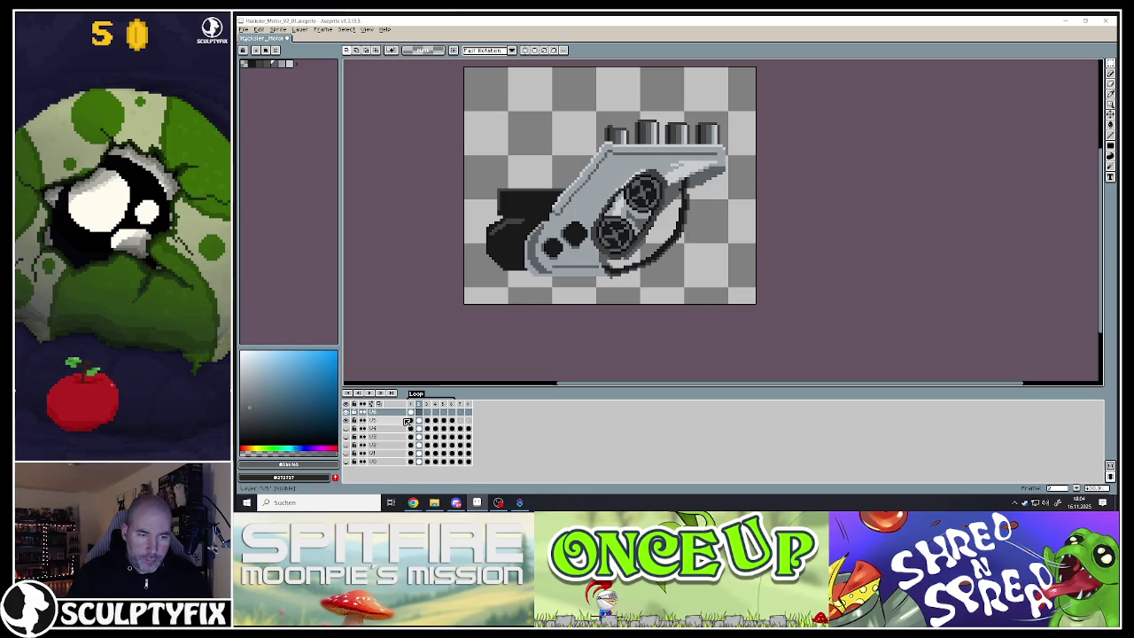
pyautogui.scroll(-1, 620, 232)
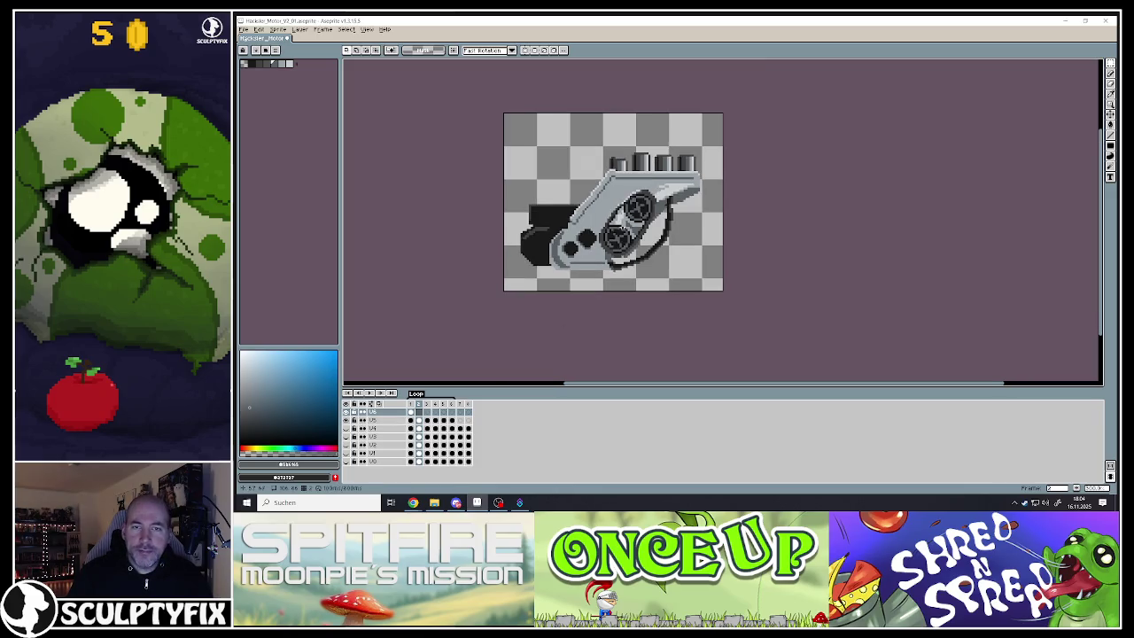
pyautogui.scroll(1, 611, 173)
pyautogui.click(346, 420)
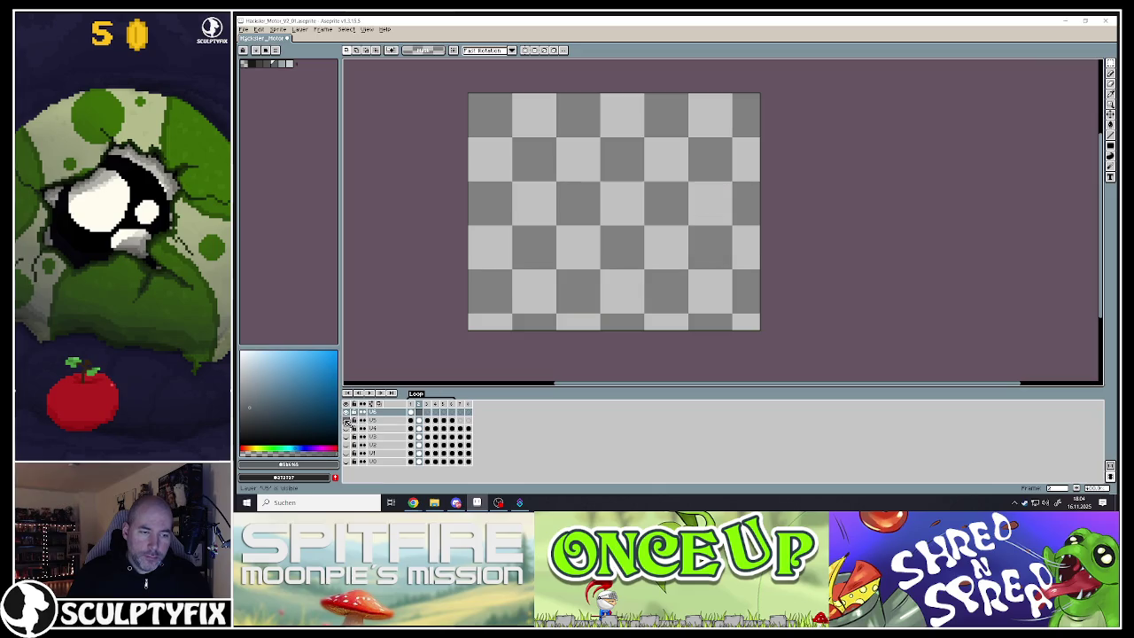
# On frame 1, rectangle-select the engine band and shift it a few pixels right
pyautogui.click(410, 413)
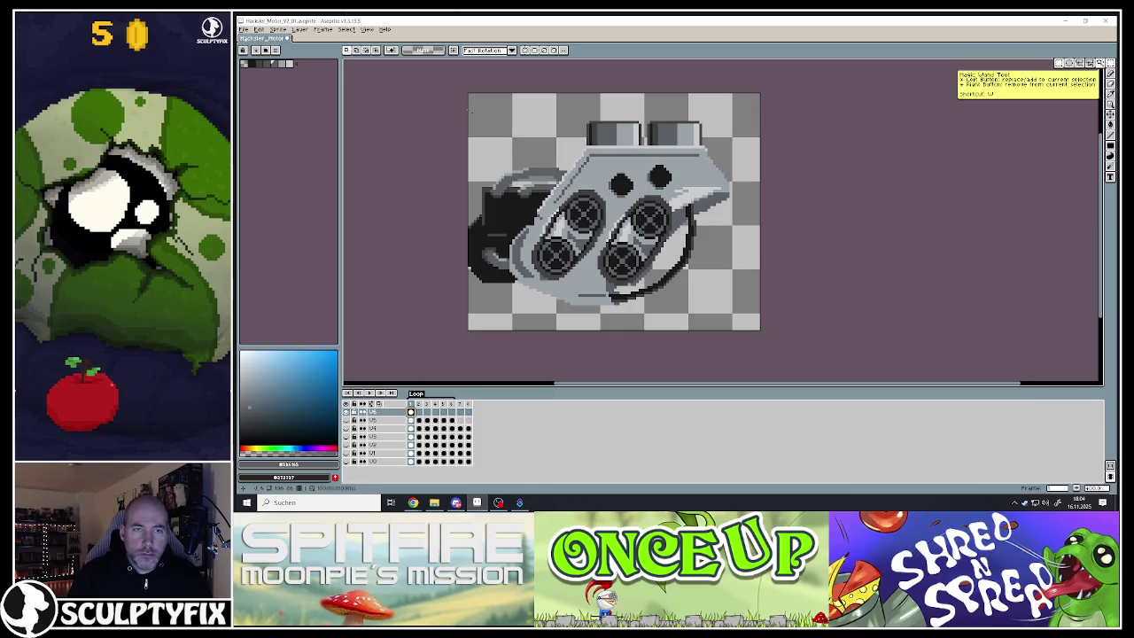
pyautogui.click(1060, 63)
pyautogui.moveTo(460, 88); pyautogui.dragTo(769, 312)
pyautogui.moveTo(648, 260); pyautogui.dragTo(657, 260)
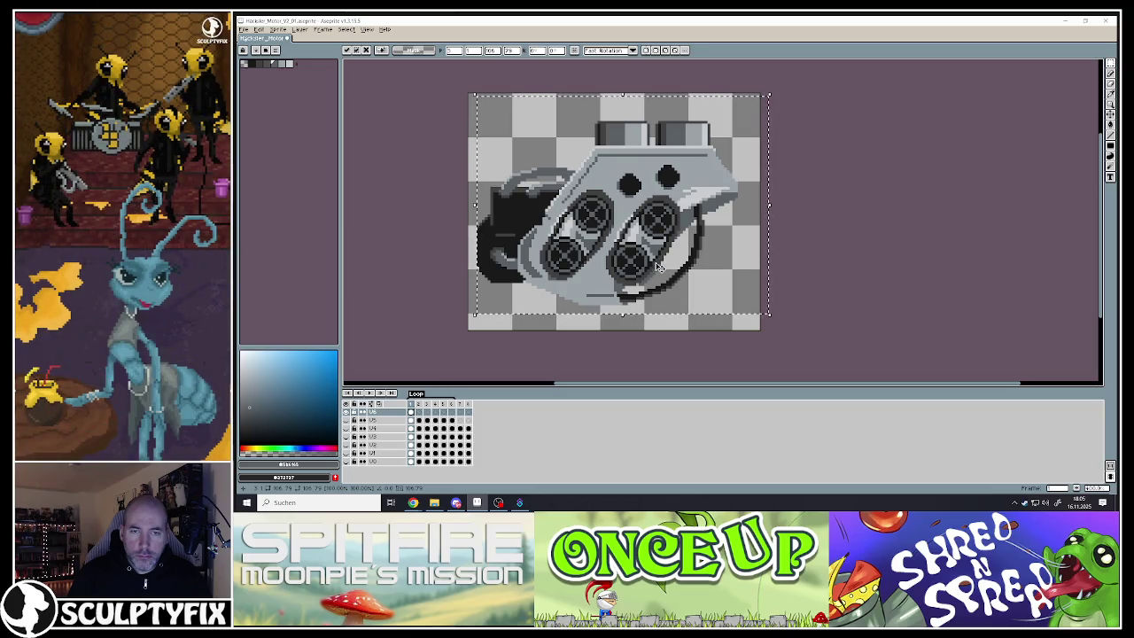
pyautogui.hotkey('ctrl', 'z')
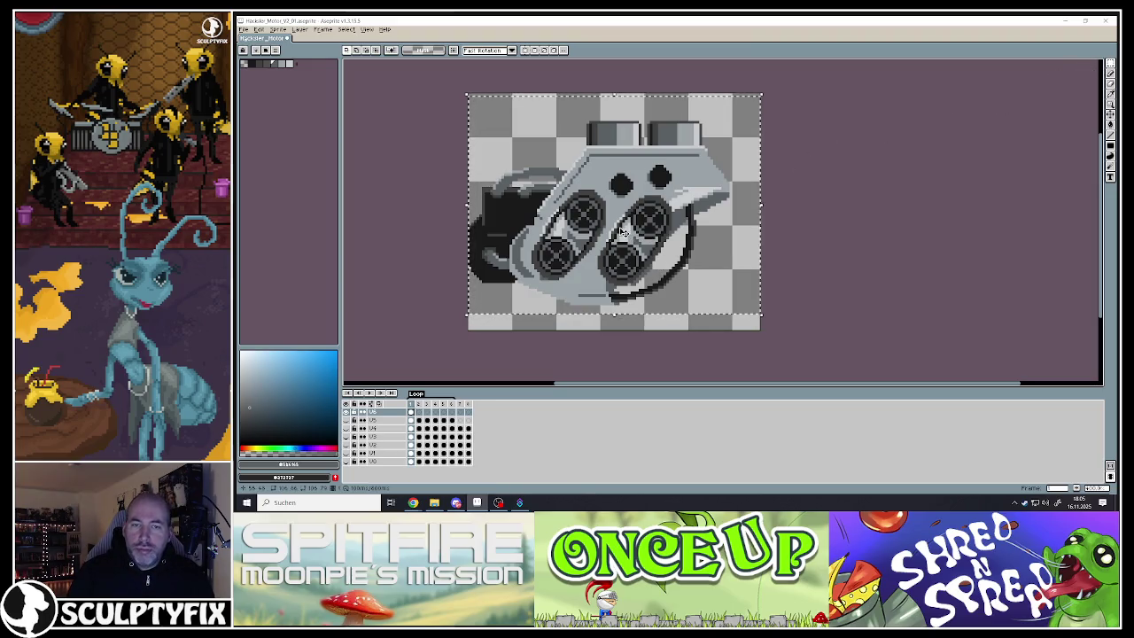
pyautogui.press('Right')
pyautogui.press('Right')
pyautogui.moveTo(629, 230); pyautogui.dragTo(633, 231)
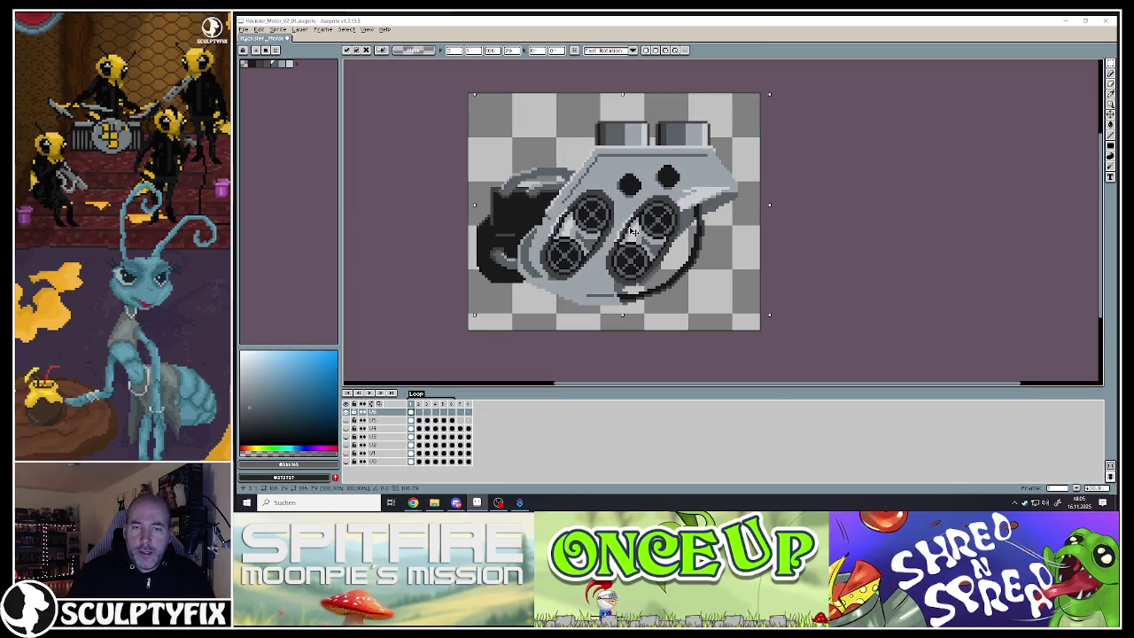
# Drop the shifted engine in place on frame 1, undo a trial spray, and return to the Pencil
pyautogui.hotkey('ctrl', 'd')
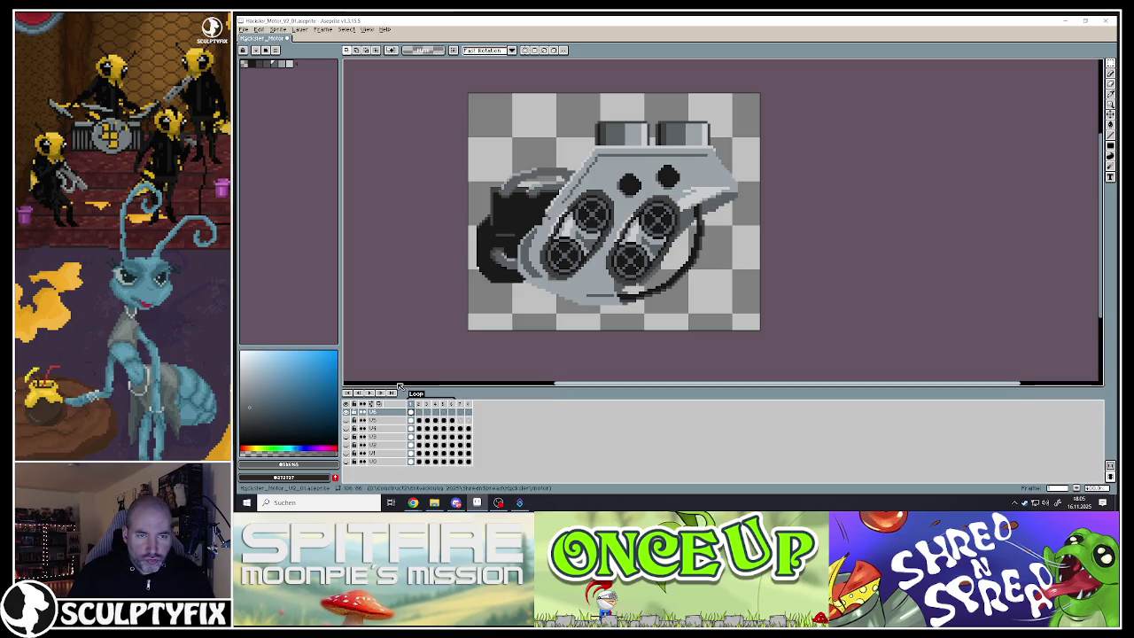
pyautogui.press('z')
pyautogui.click(467, 233)
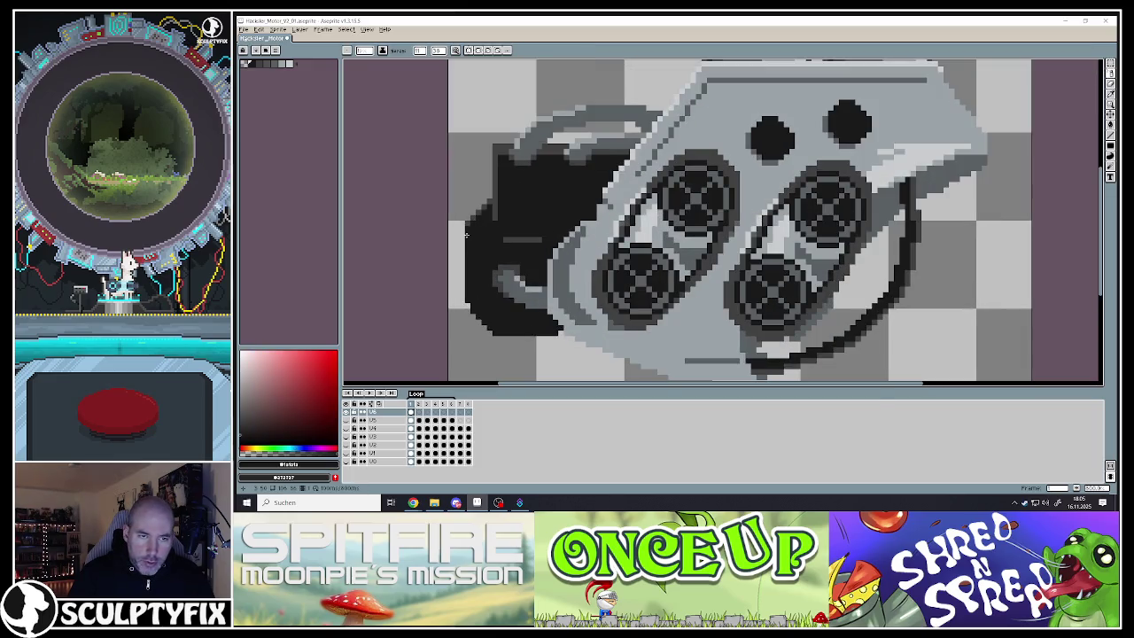
pyautogui.moveTo(461, 234); pyautogui.dragTo(467, 261)
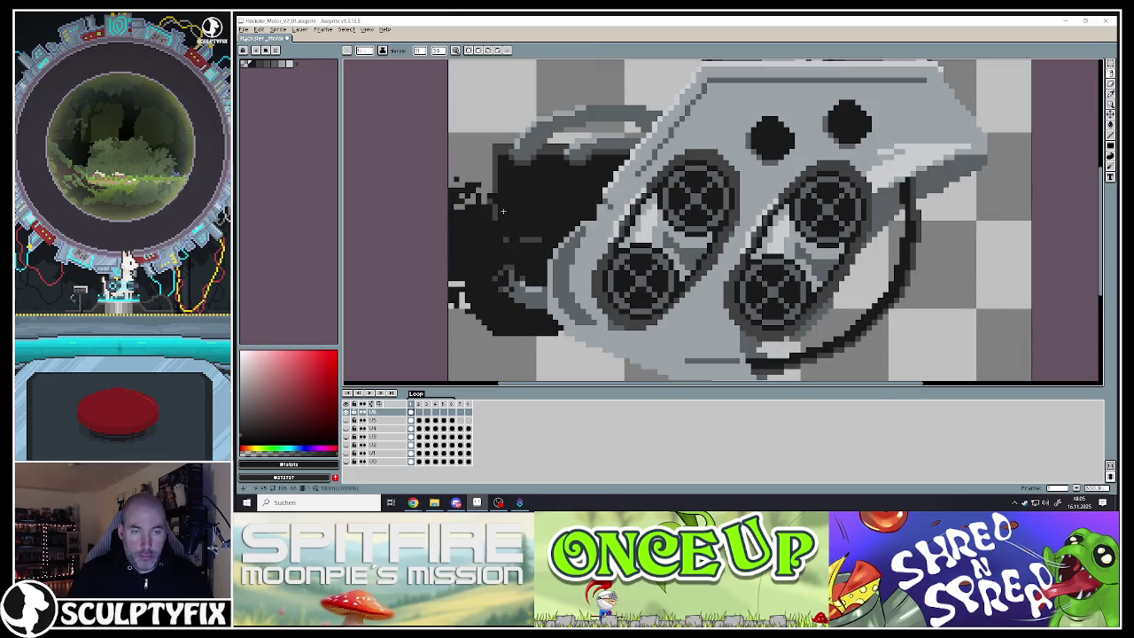
pyautogui.hotkey('ctrl', 'z')
pyautogui.click(1109, 79)
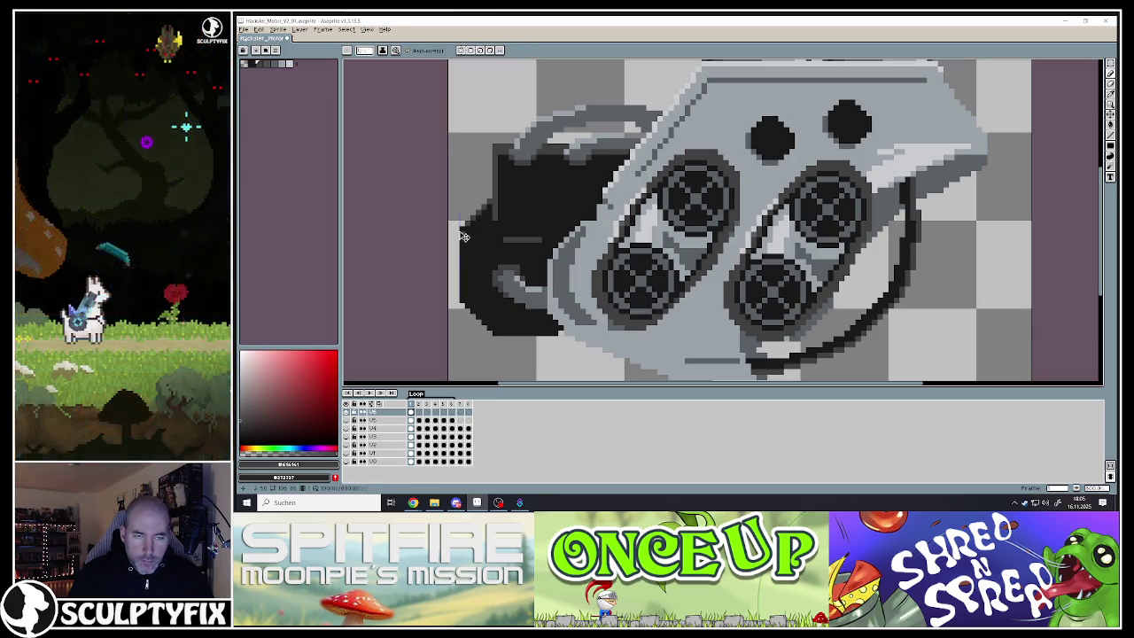
pyautogui.scroll(-3, 531, 267)
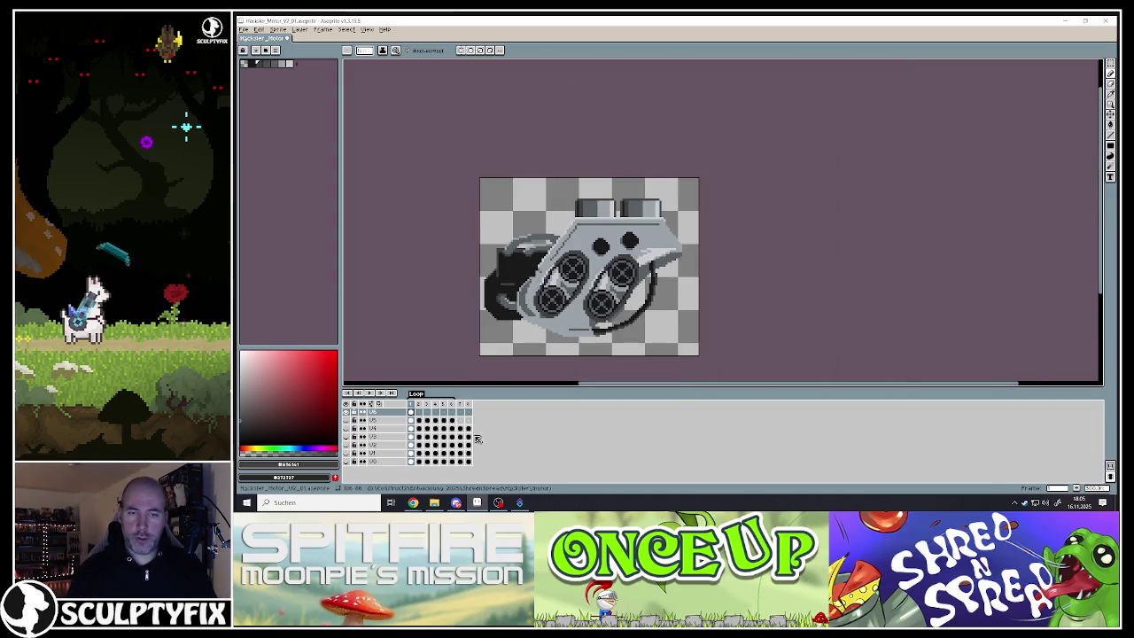
pyautogui.click(1109, 64)
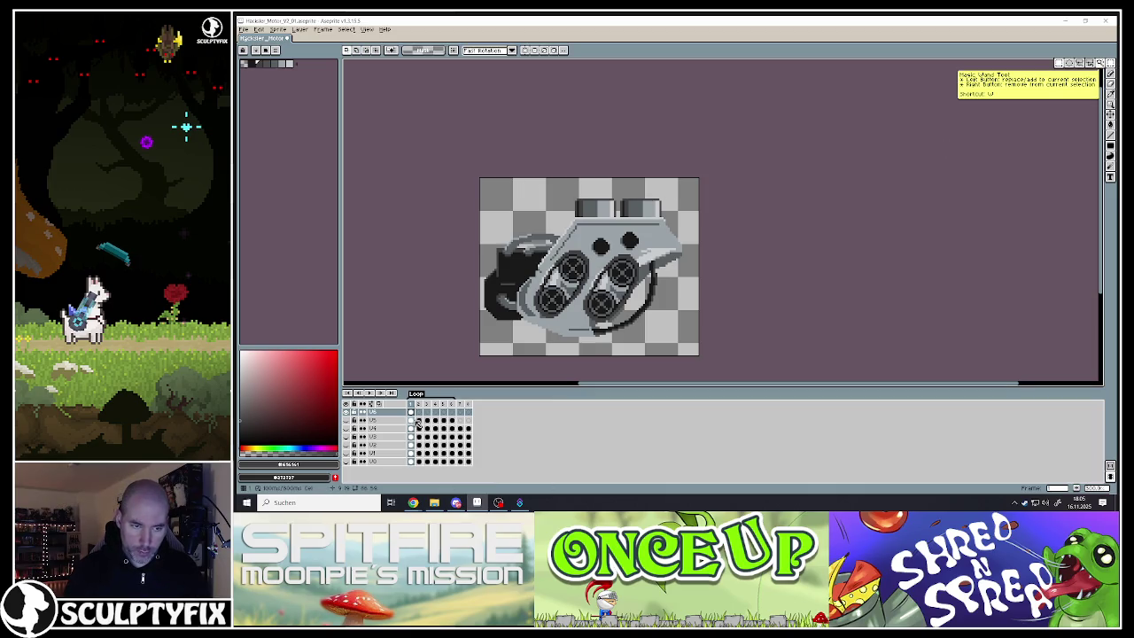
pyautogui.click(347, 412)
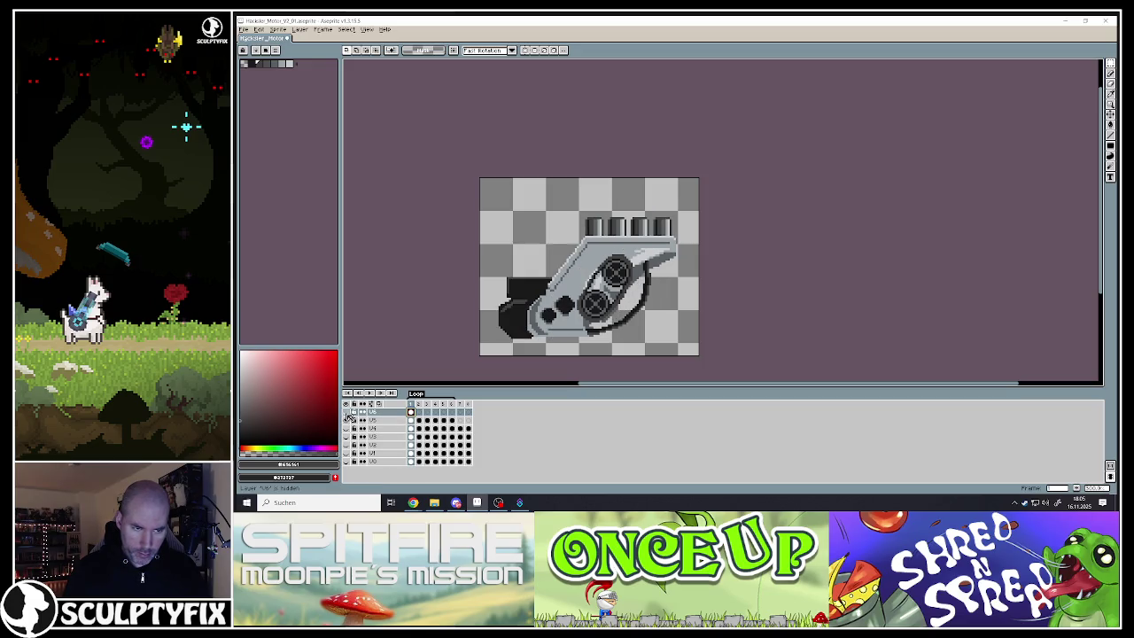
pyautogui.click(346, 412)
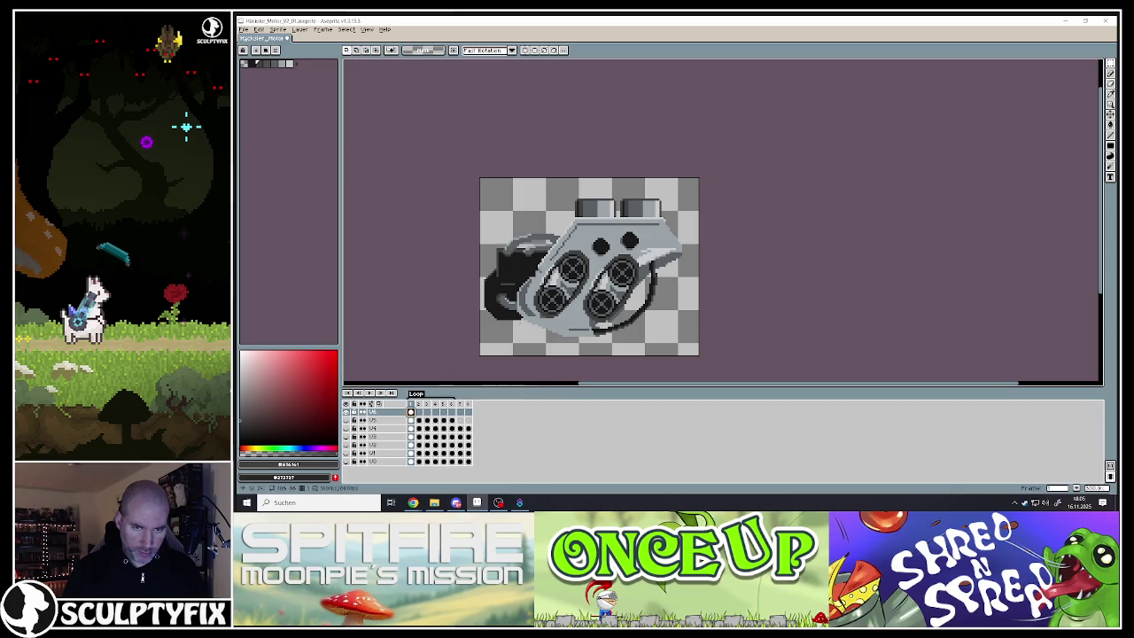
pyautogui.scroll(1, 555, 303)
pyautogui.scroll(2, 556, 303)
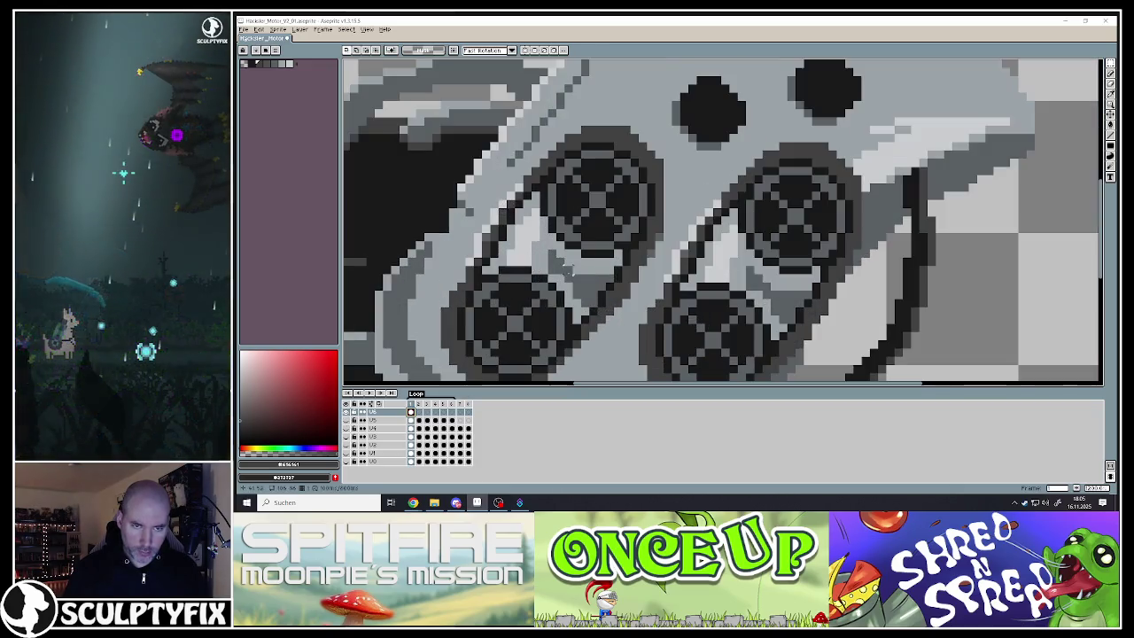
pyautogui.scroll(-1, 555, 304)
pyautogui.scroll(1, 572, 257)
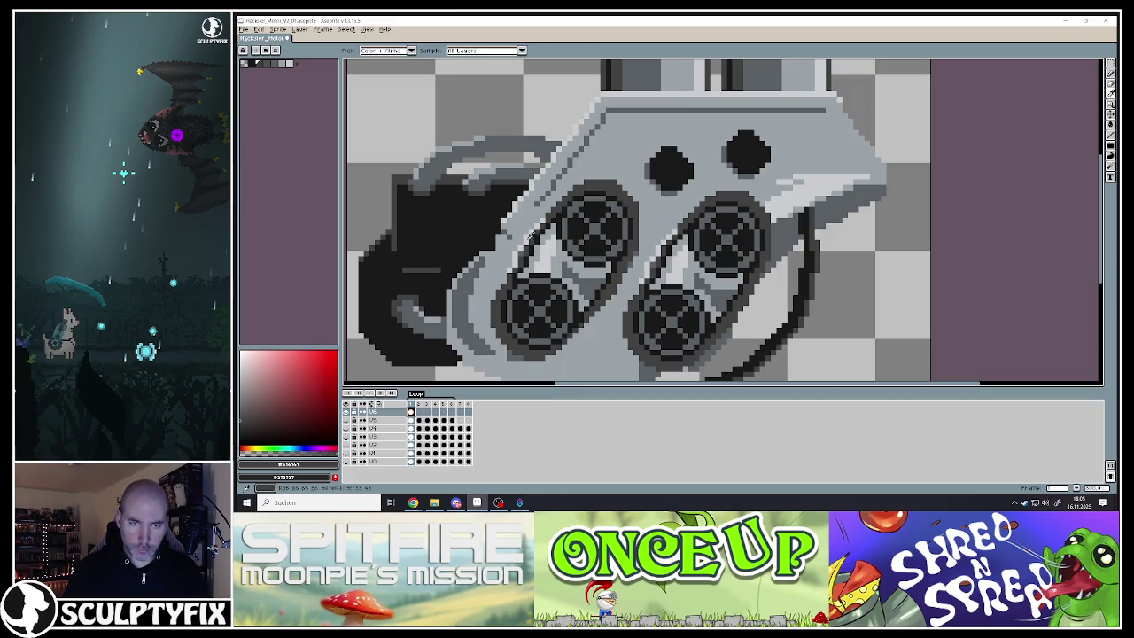
pyautogui.keyDown('alt'); pyautogui.click(534, 250); pyautogui.keyUp('alt')
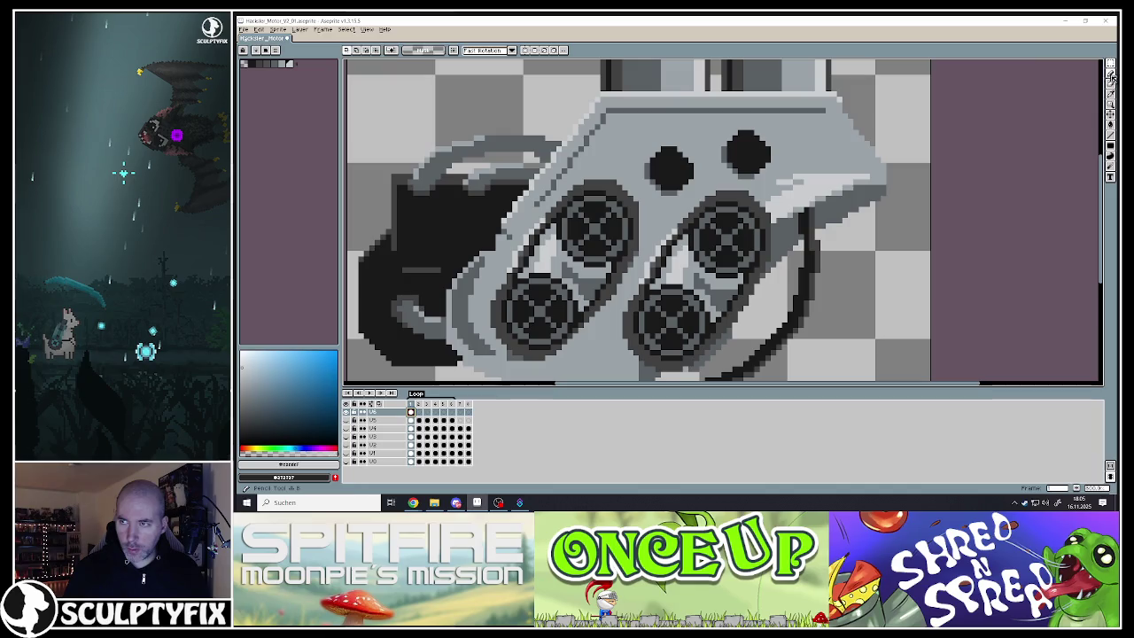
pyautogui.press('b')
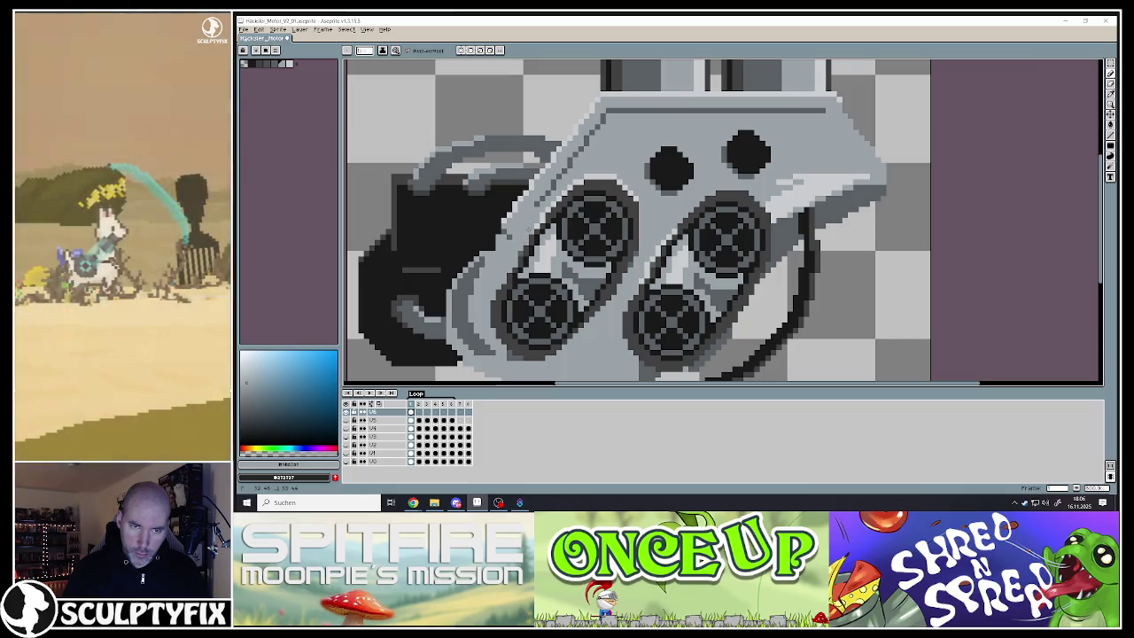
pyautogui.scroll(-2, 542, 215)
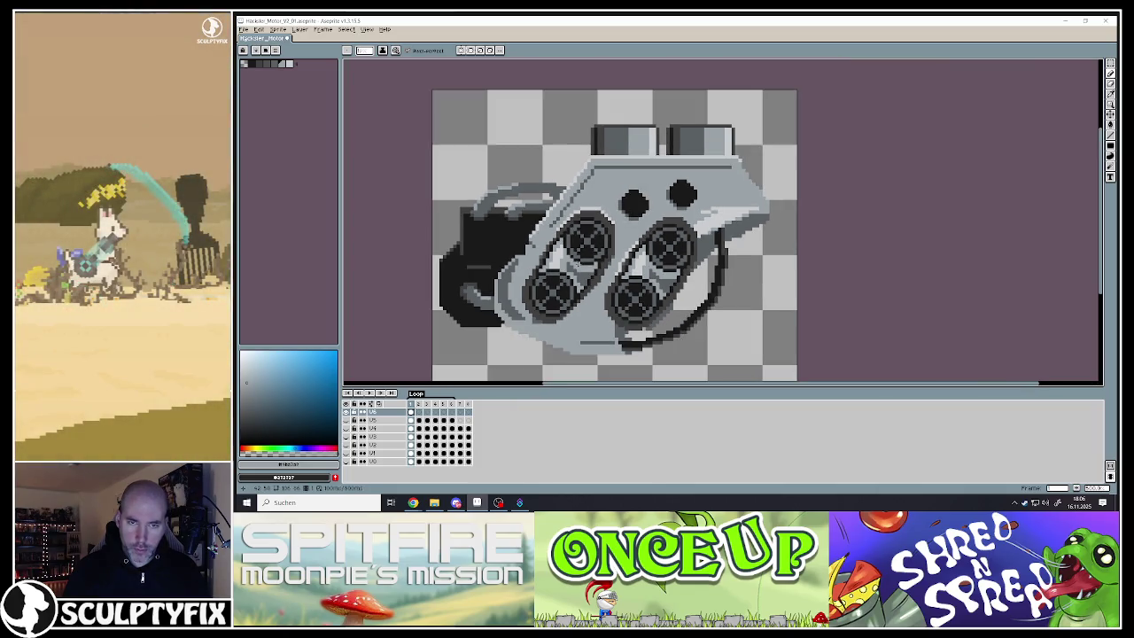
pyautogui.scroll(1, 608, 228)
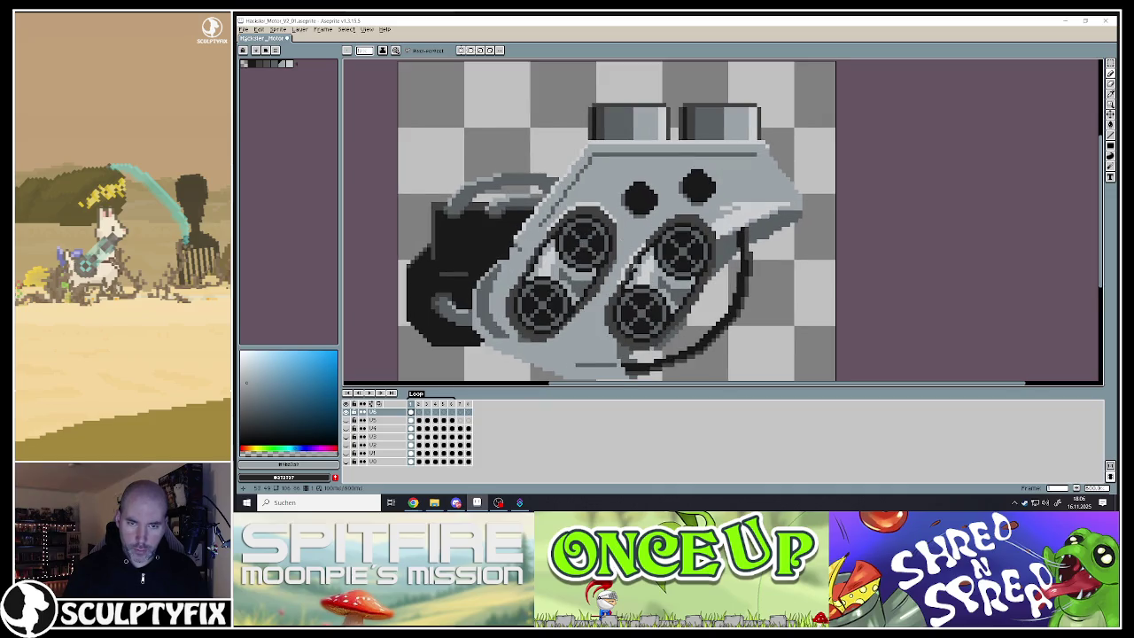
pyautogui.scroll(2, 624, 277)
pyautogui.scroll(-2, 614, 266)
pyautogui.scroll(2, 593, 303)
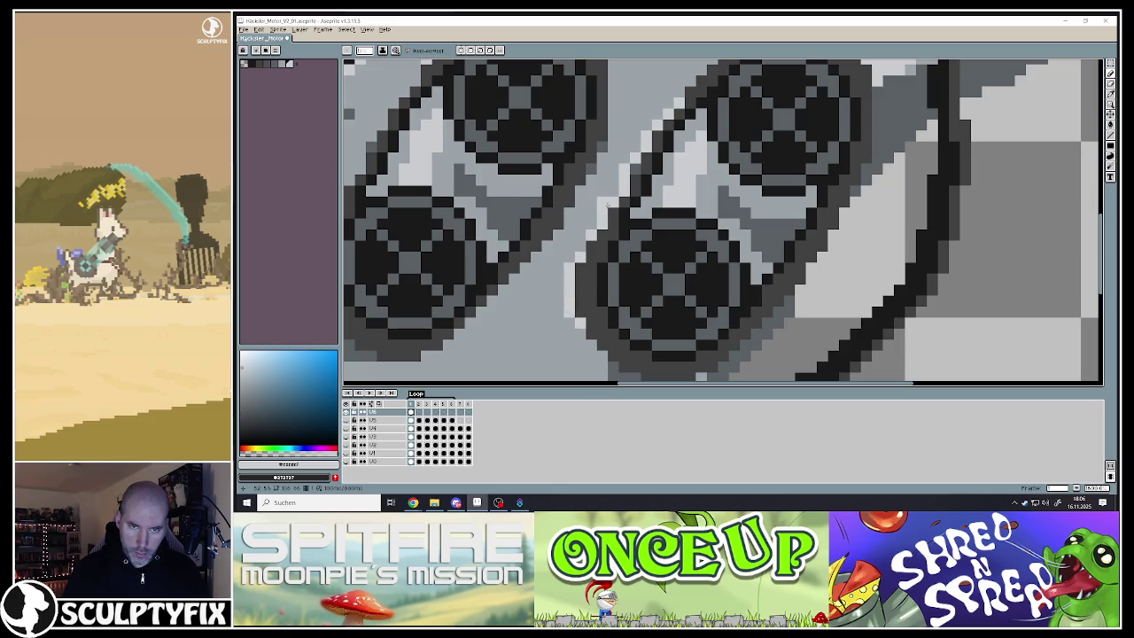
pyautogui.press('b')
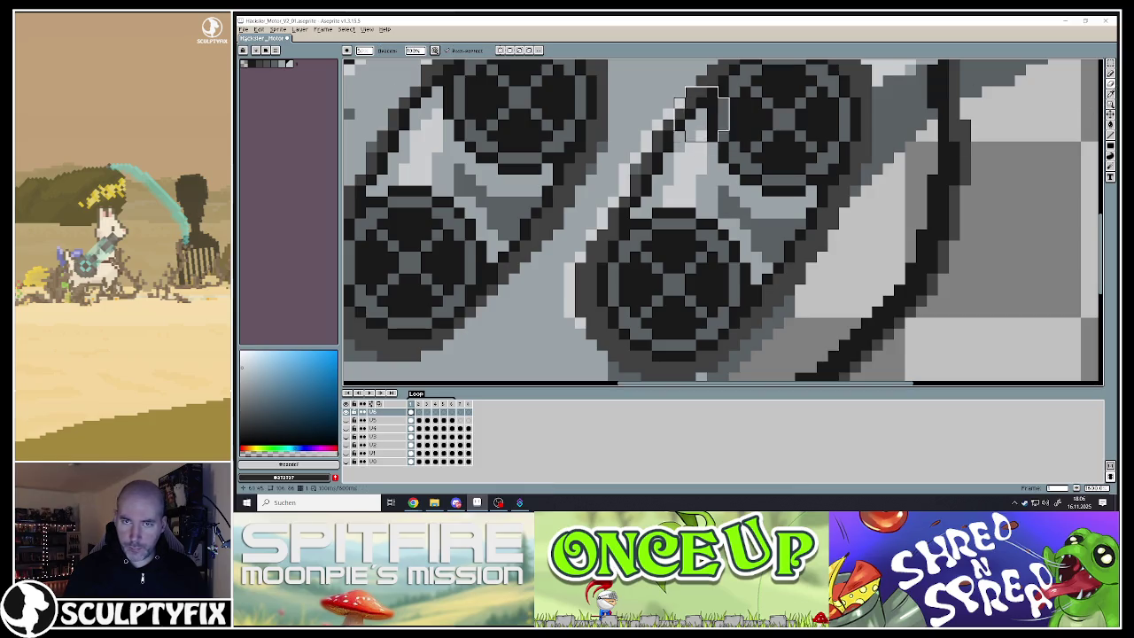
pyautogui.press('v')
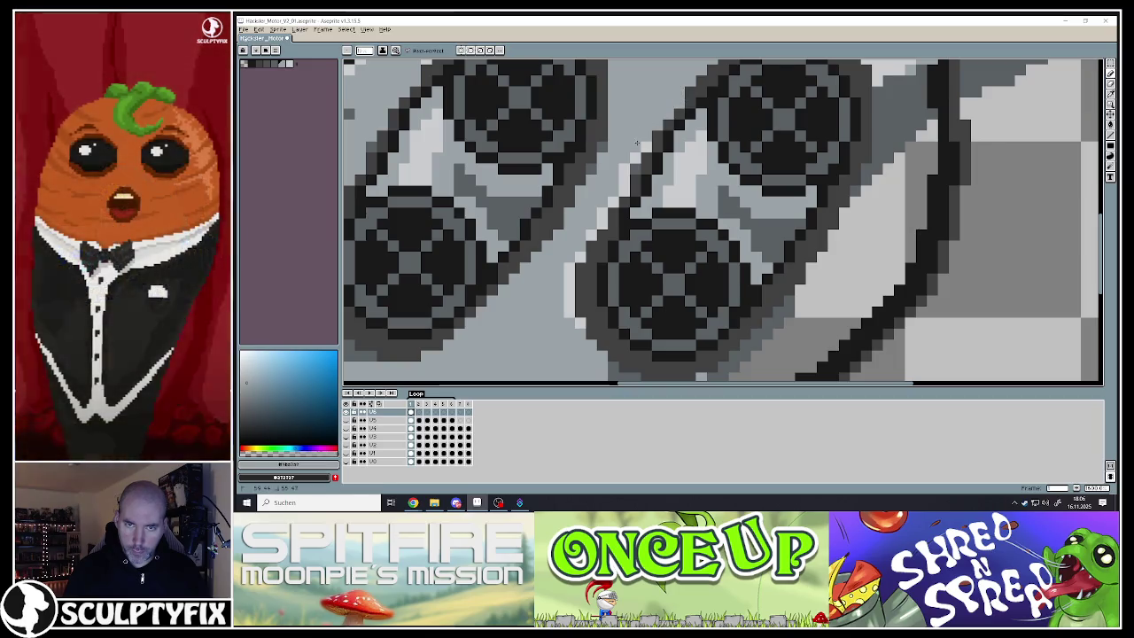
pyautogui.scroll(-4, 647, 143)
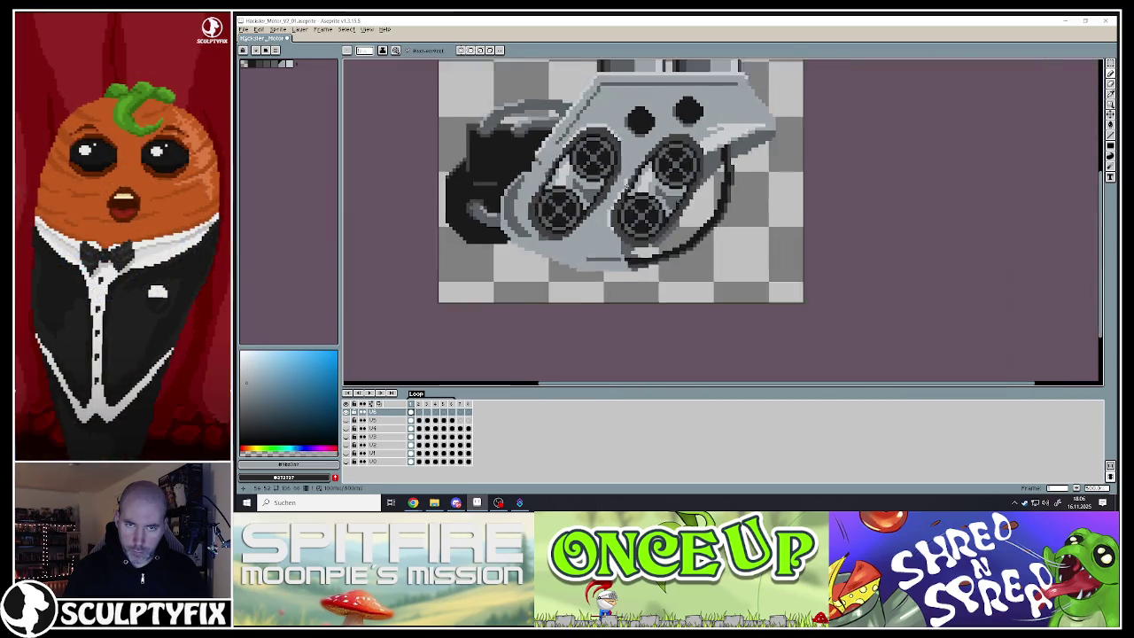
pyautogui.scroll(-1, 647, 144)
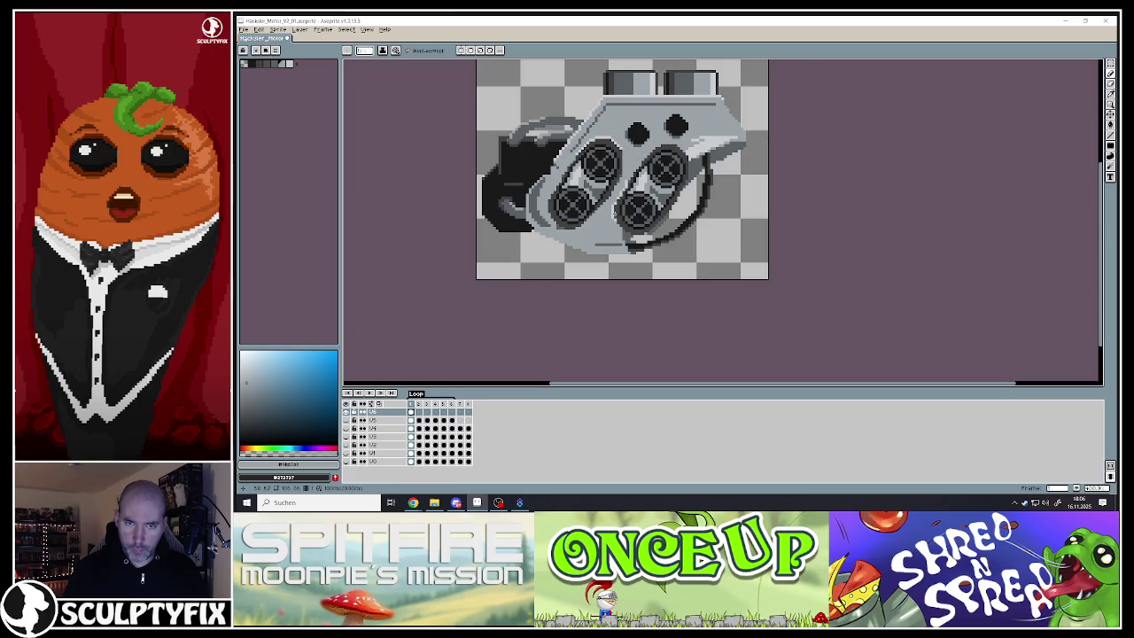
pyautogui.scroll(3, 620, 227)
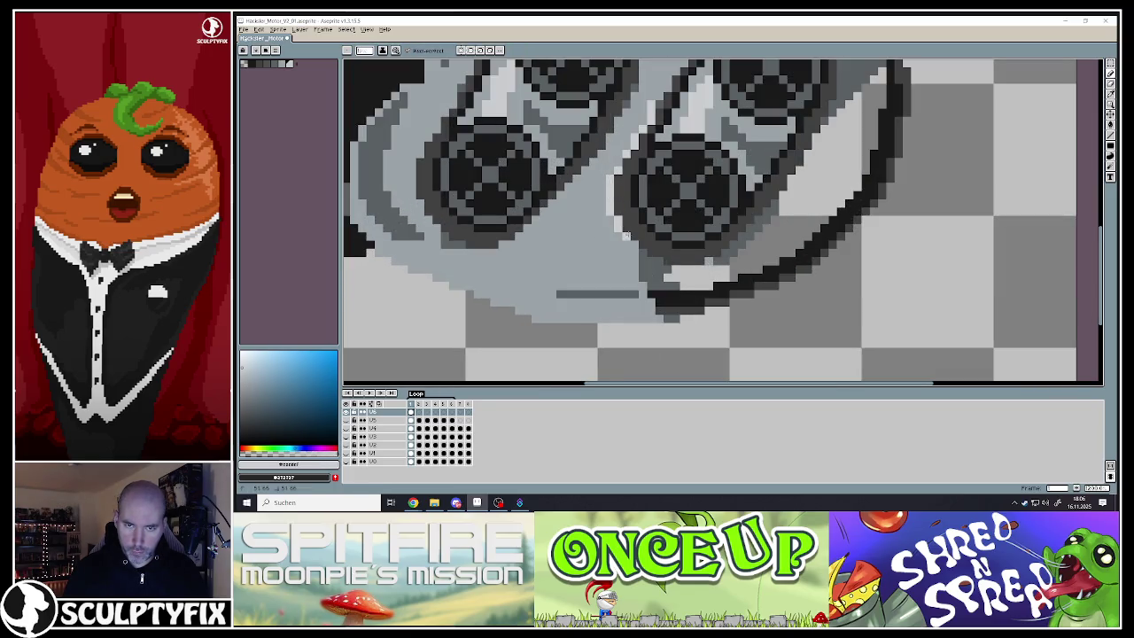
pyautogui.scroll(-4, 642, 252)
pyautogui.scroll(2, 642, 221)
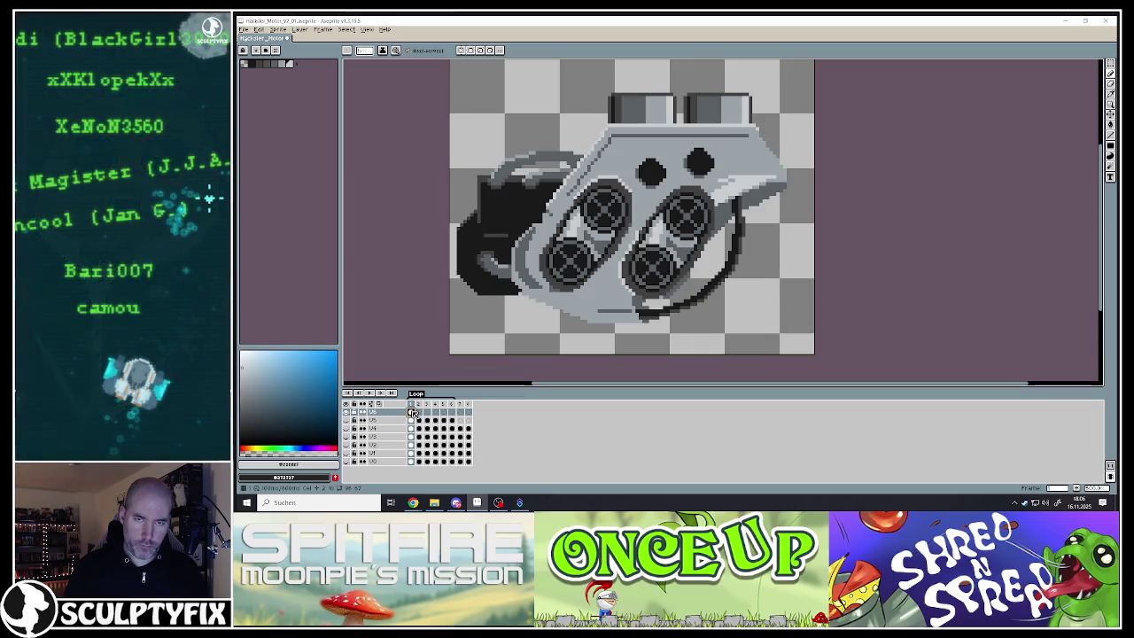
pyautogui.hotkey('ctrl', 's')
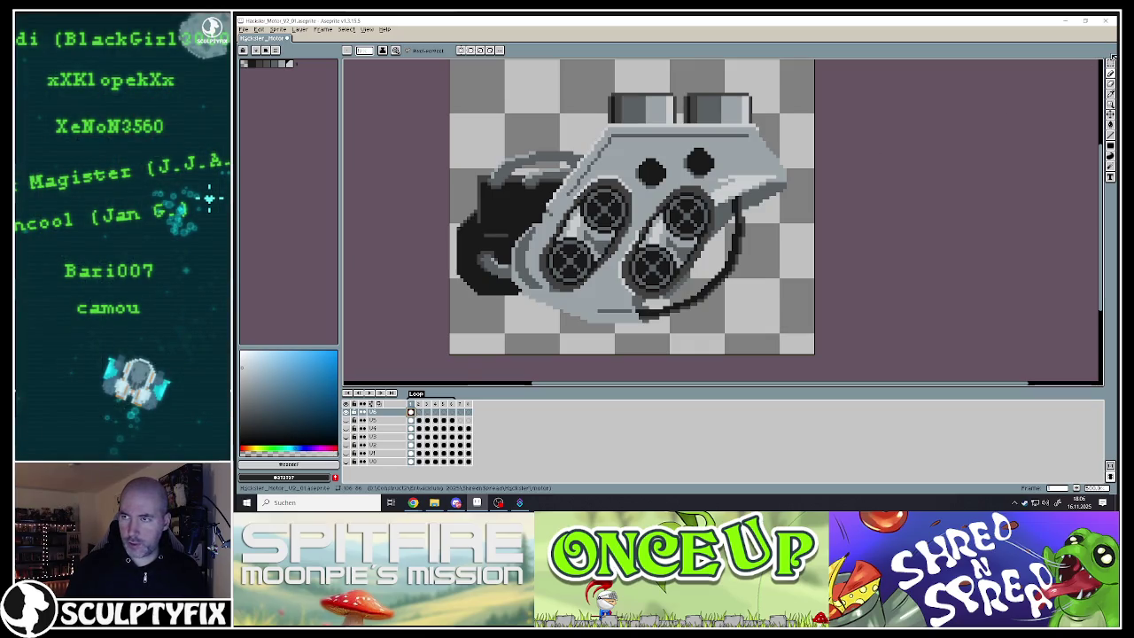
# Select the whole motor drawing on frame 1 and copy it
pyautogui.click(1110, 72)
pyautogui.press('-')
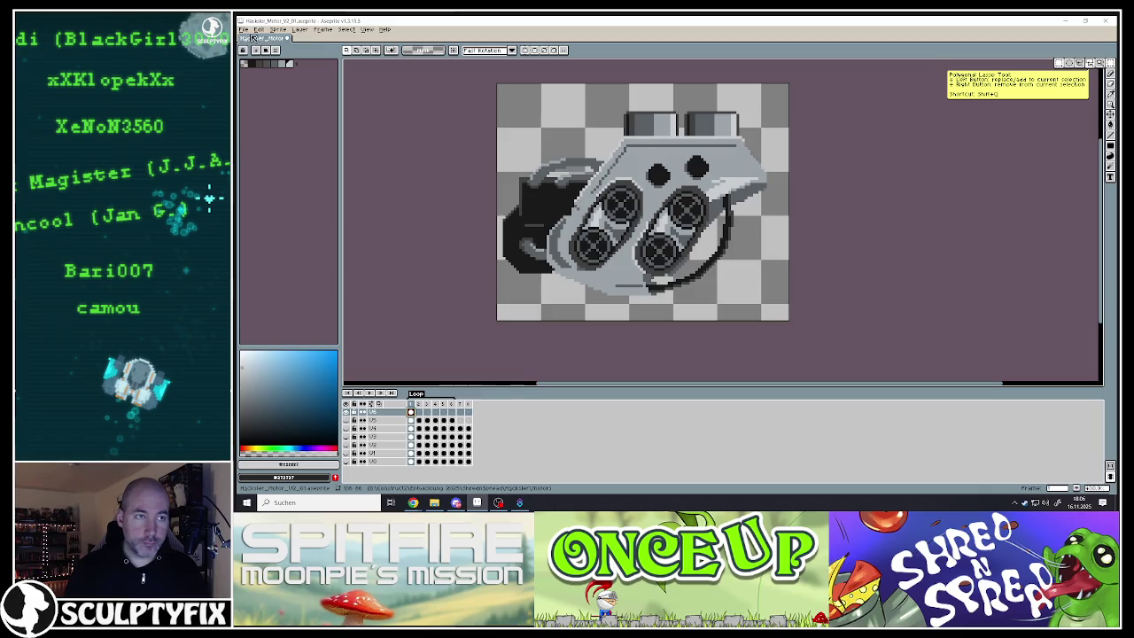
pyautogui.click(242, 29)
pyautogui.click(514, 95)
pyautogui.hotkey('ctrl', 'a')
pyautogui.hotkey('ctrl', 'd')
# Paste the motor drawing into the empty following frames, including frame 5, and return to frame 1
pyautogui.click(425, 415)
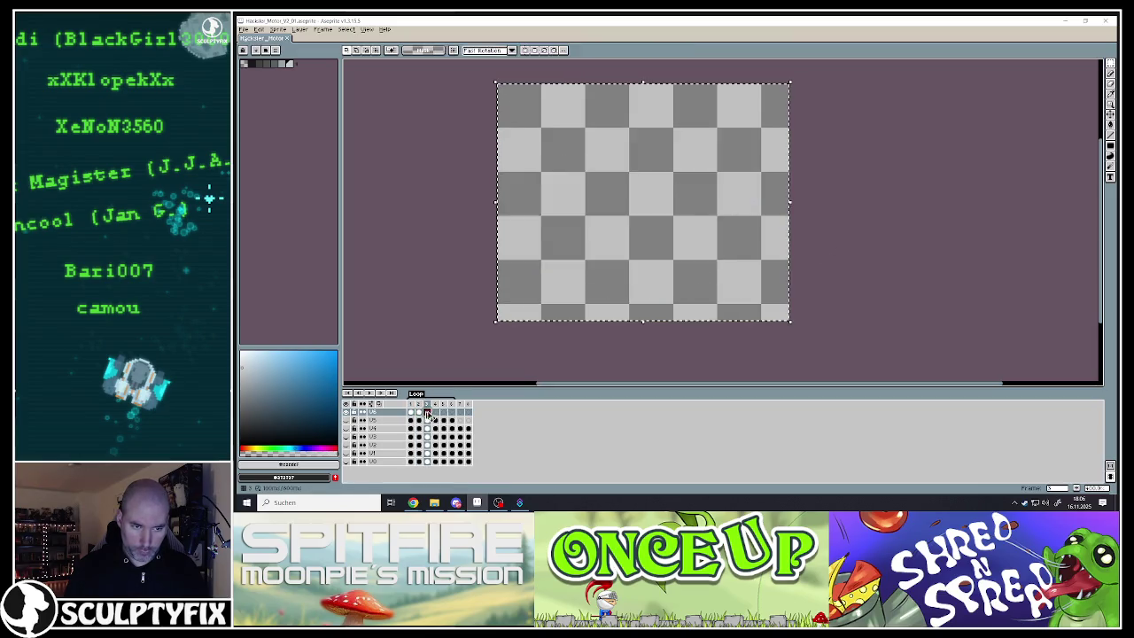
pyautogui.hotkey('ctrl', 'a')
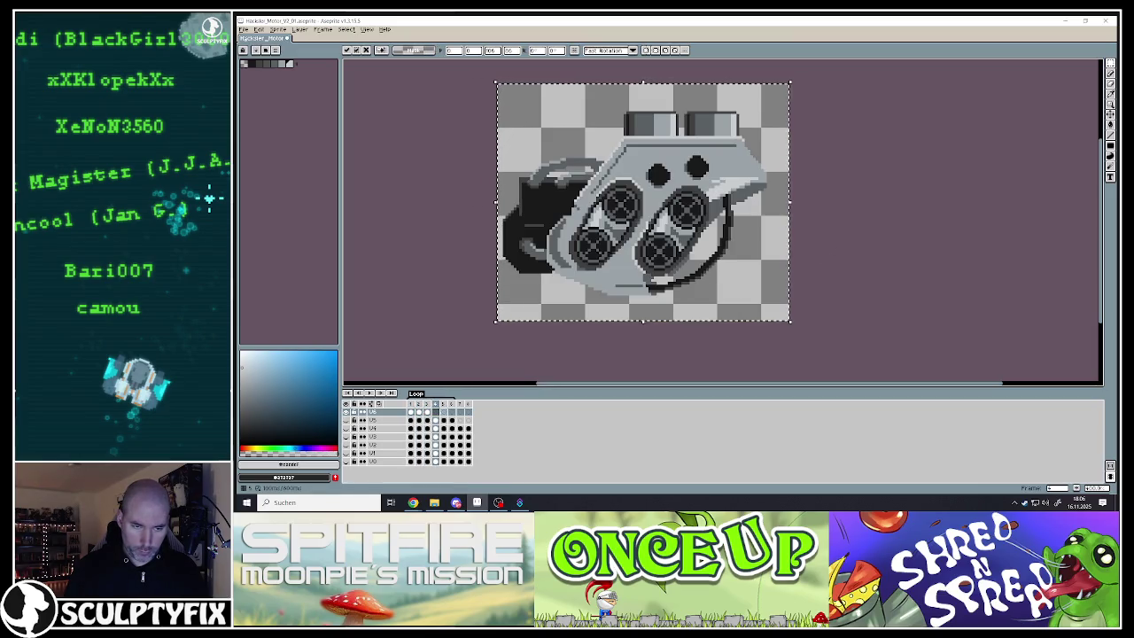
pyautogui.click(448, 413)
pyautogui.hotkey('ctrl', 'v')
pyautogui.press('Return')
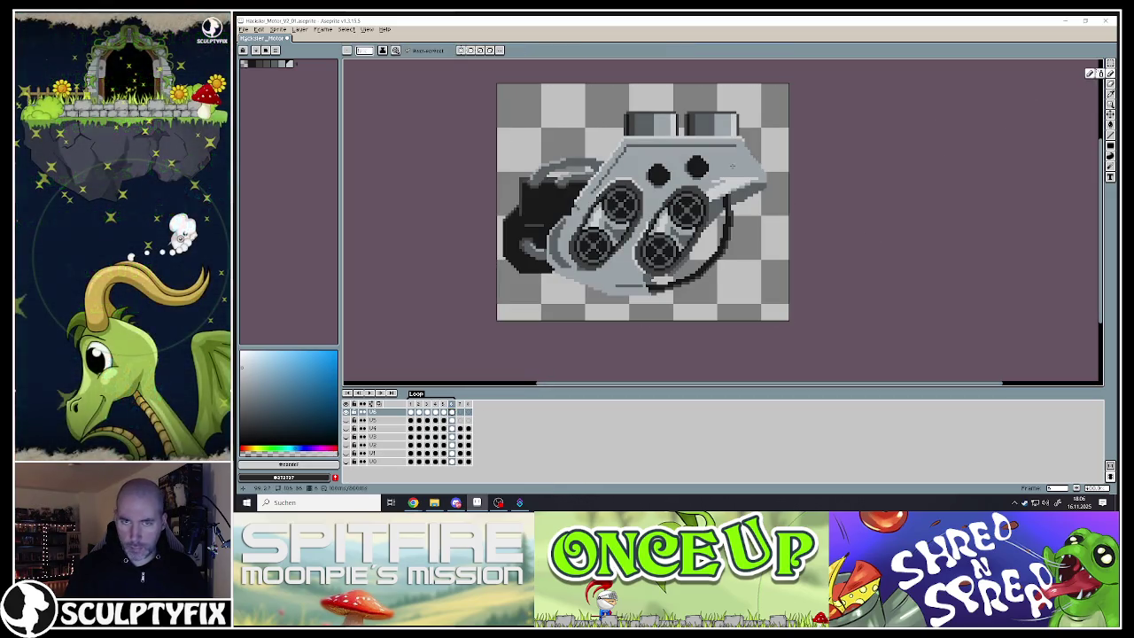
pyautogui.press('+')
pyautogui.scroll(1, 655, 210)
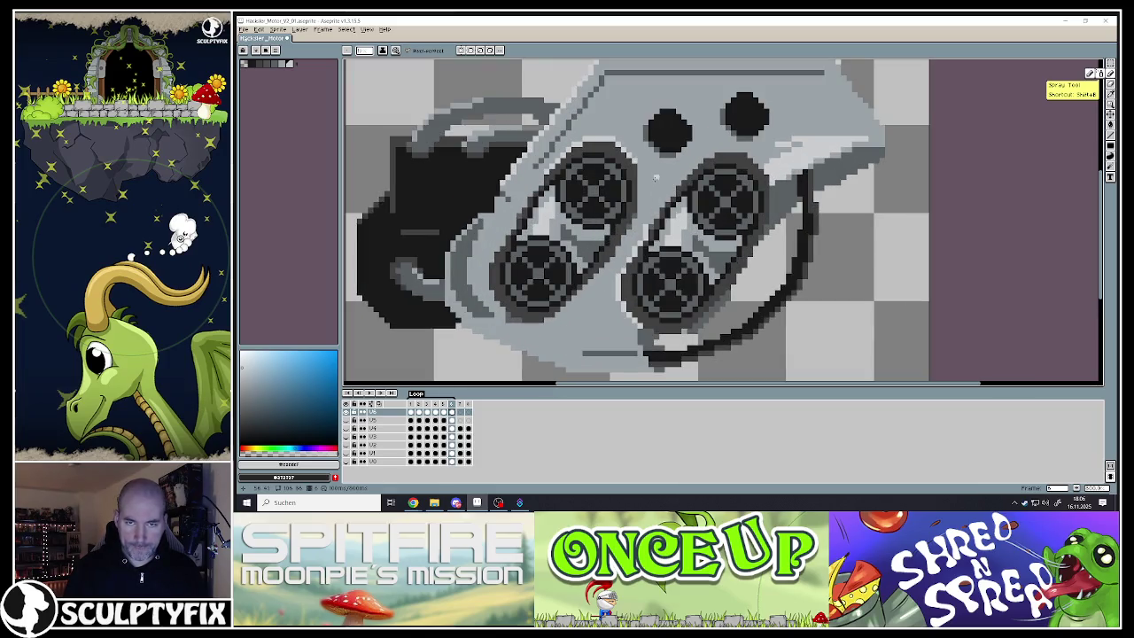
pyautogui.press('Right')
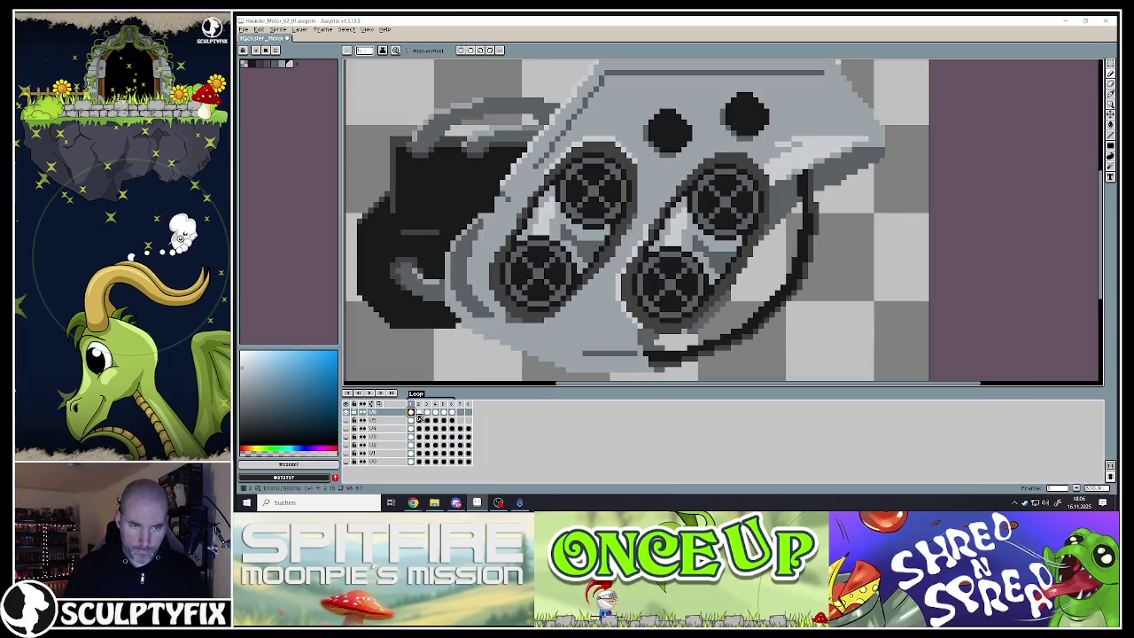
# Sample the motor's light grey, pick the Eraser, and move to animation frame 2
pyautogui.press('Left')
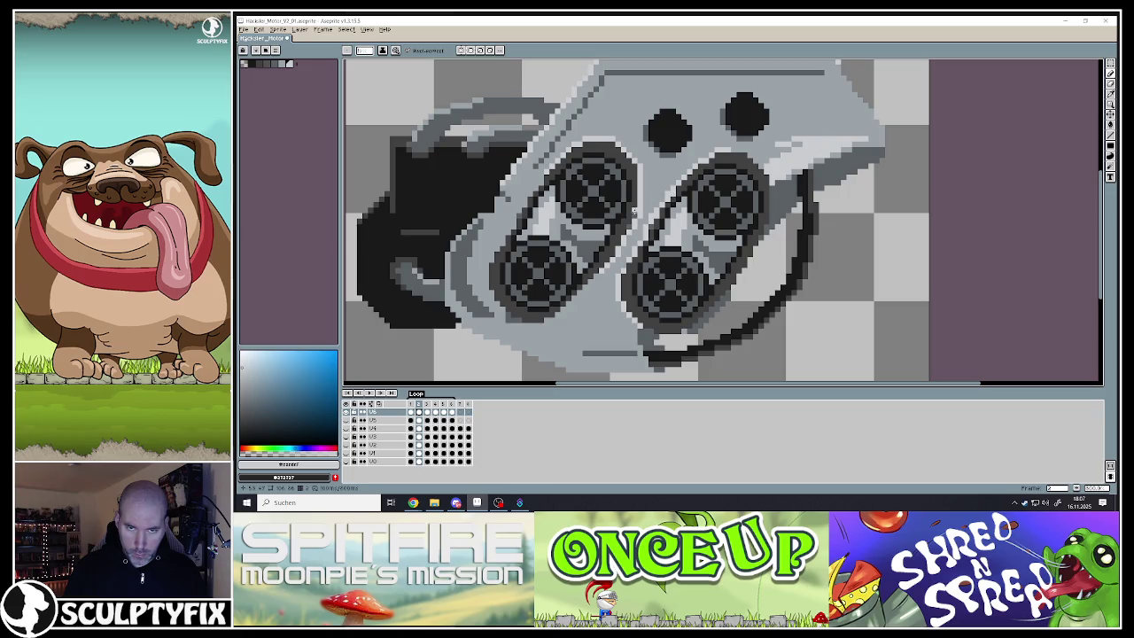
pyautogui.keyDown('alt'); pyautogui.click(633, 331); pyautogui.keyUp('alt')
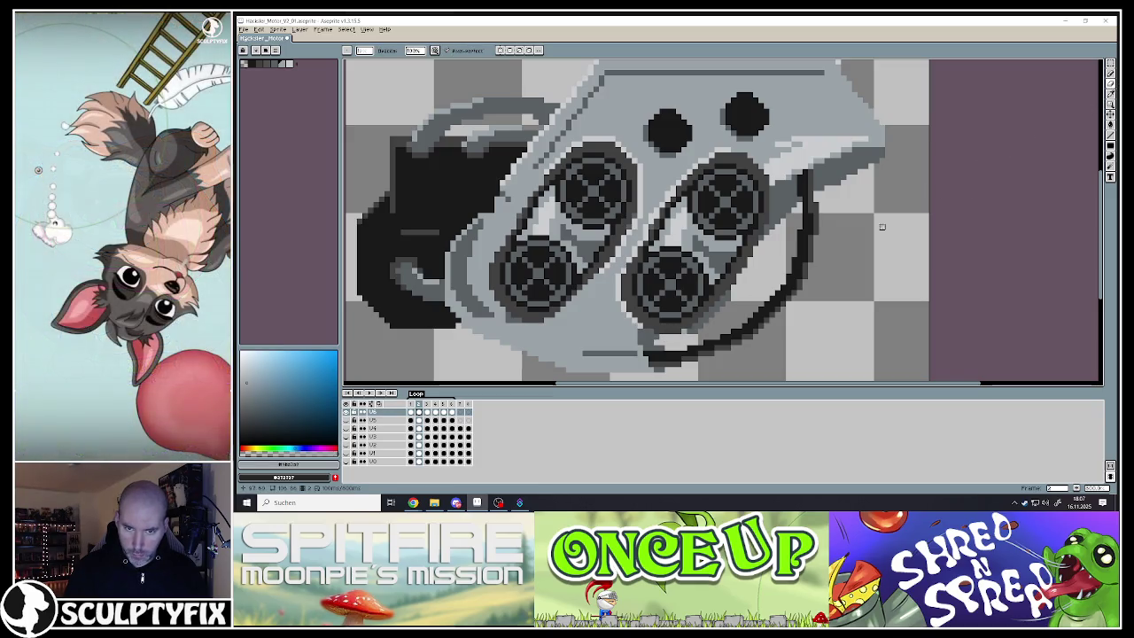
pyautogui.click(1112, 84)
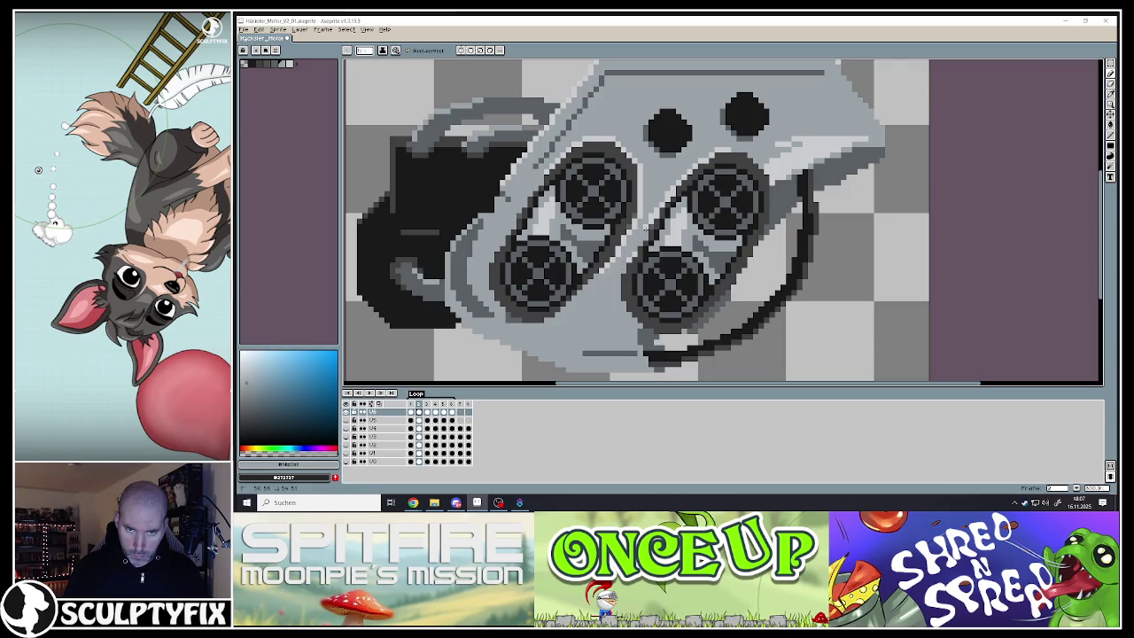
pyautogui.scroll(-1, 631, 257)
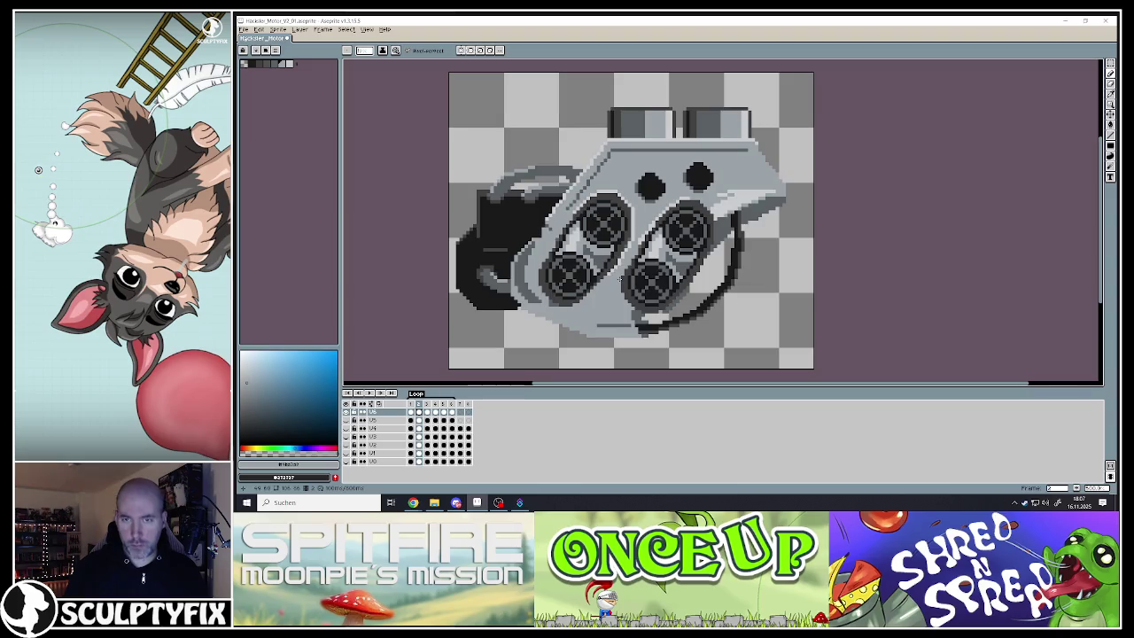
pyautogui.scroll(-1, 565, 224)
pyautogui.scroll(2, 565, 224)
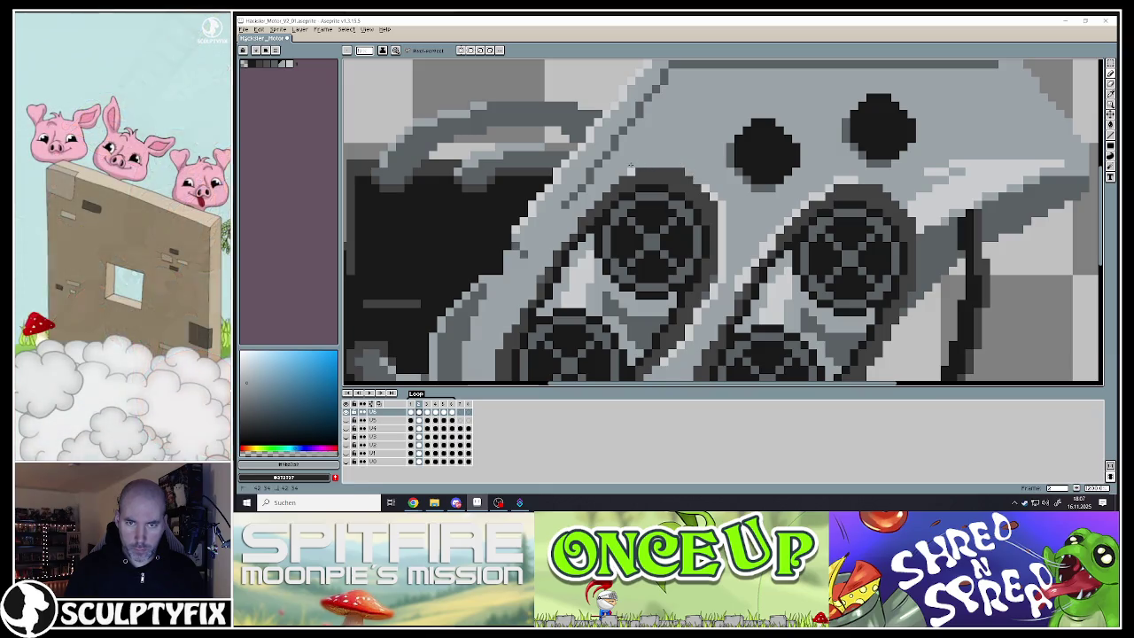
pyautogui.scroll(-2, 632, 189)
pyautogui.scroll(2, 653, 232)
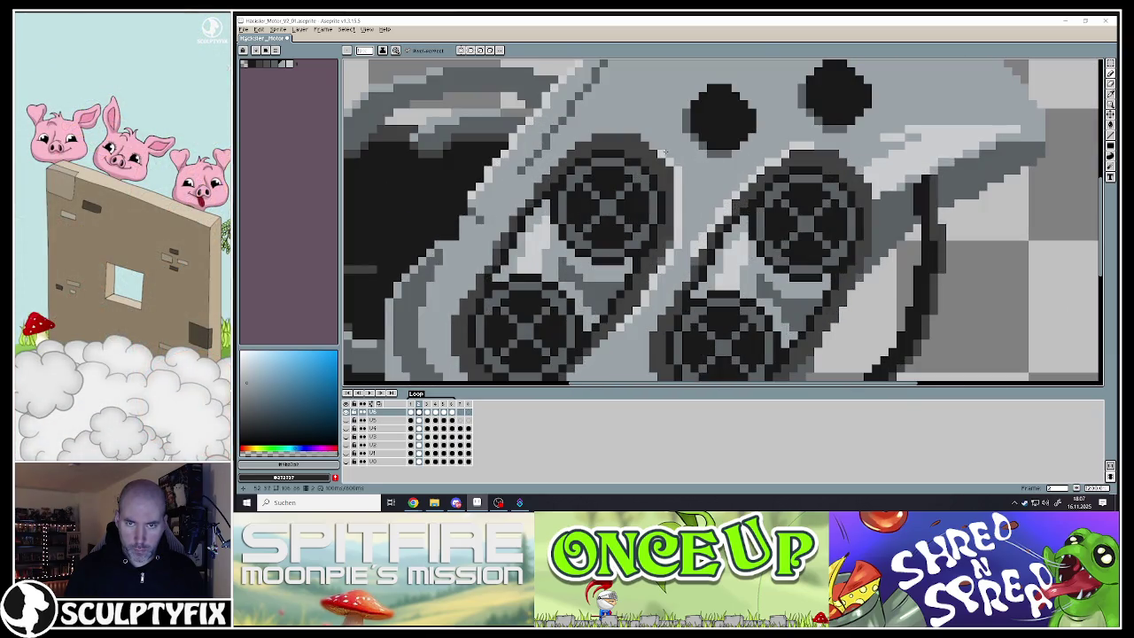
pyautogui.scroll(-2, 687, 232)
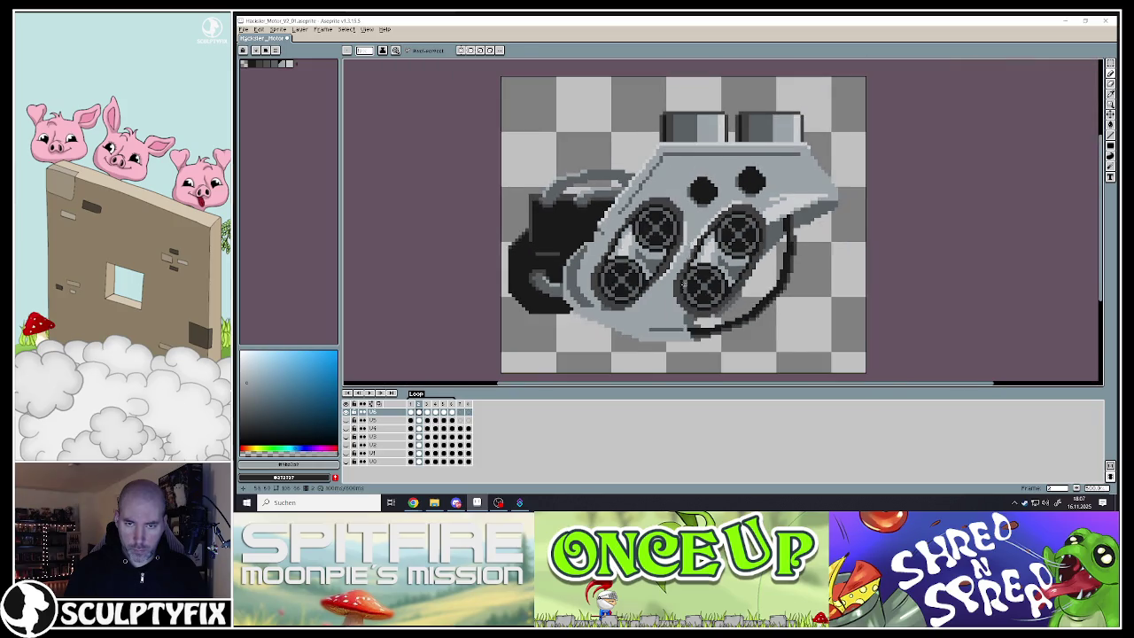
pyautogui.scroll(2, 687, 232)
pyautogui.scroll(-1, 687, 232)
pyautogui.click(427, 412)
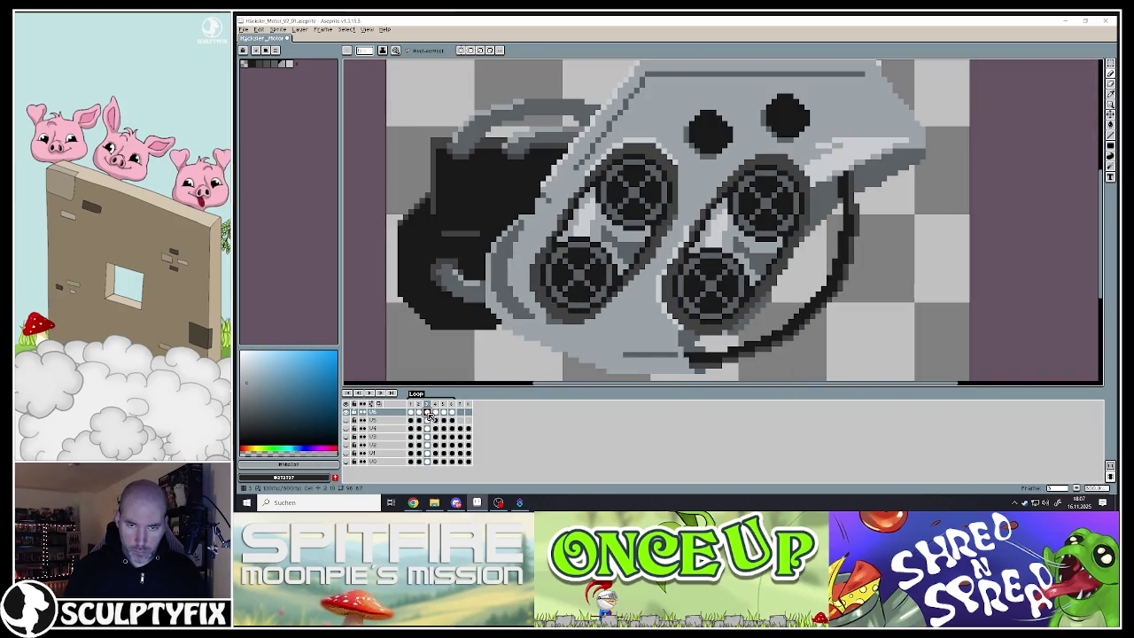
# With the Pencil, darken the light pixels along the diagonal edge up to the top strip
pyautogui.scroll(1, 646, 213)
pyautogui.scroll(-1, 647, 213)
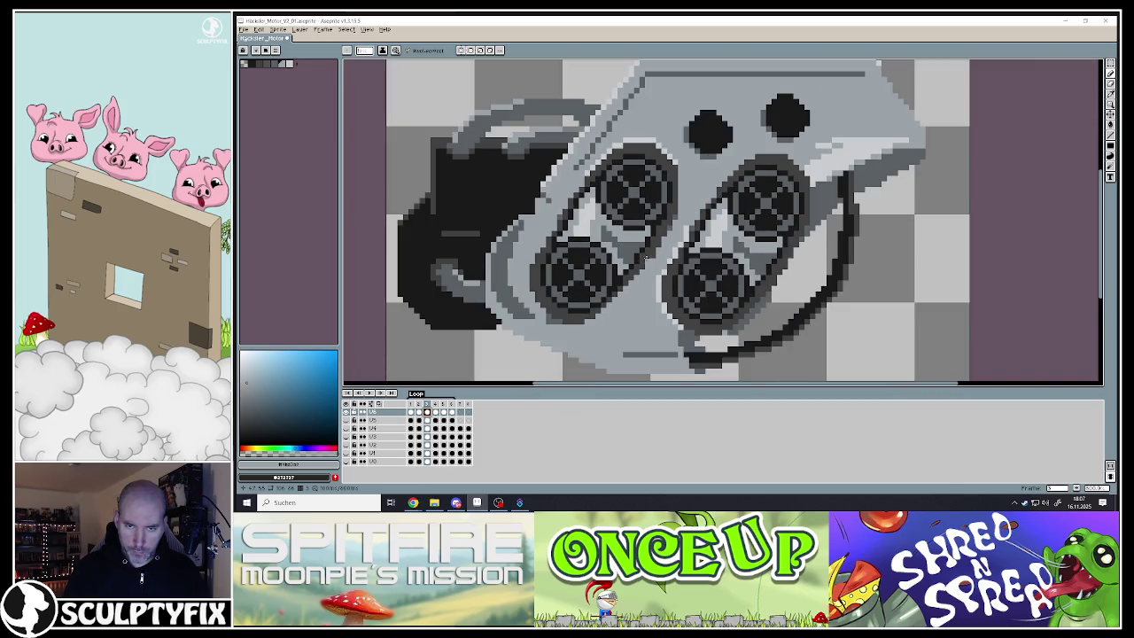
pyautogui.scroll(1, 646, 258)
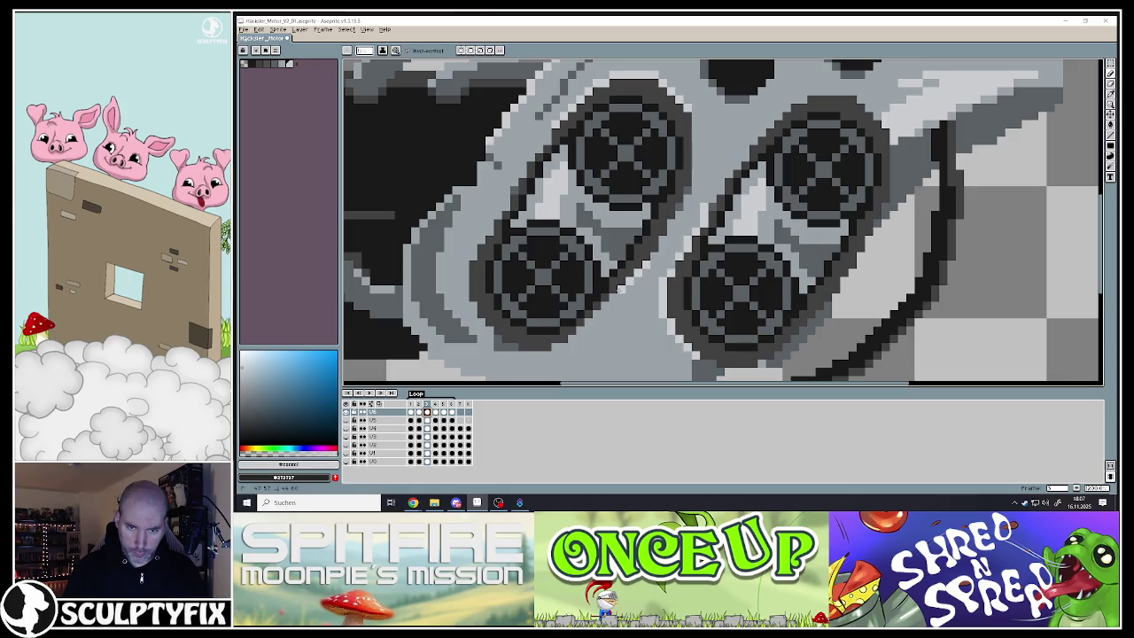
pyautogui.press('v')
pyautogui.press('b')
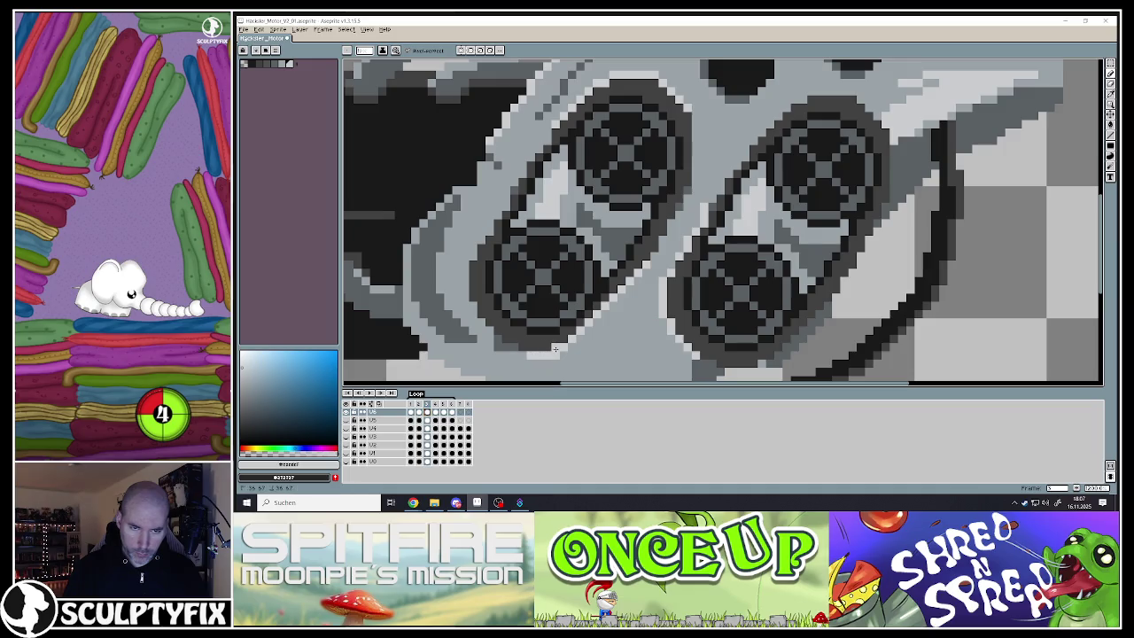
pyautogui.scroll(-3, 611, 65)
pyautogui.scroll(-1, 532, 142)
pyautogui.scroll(5, 446, 226)
pyautogui.press('i')
pyautogui.press('b')
pyautogui.moveTo(403, 280)
pyautogui.mouseDown()
pyautogui.moveTo(602, 147)
pyautogui.moveTo(756, 237)
pyautogui.mouseUp()
pyautogui.click(534, 168)
# Zoom in and out to inspect the darkened edge pixels in frame 2
pyautogui.scroll(-2, 534, 166)
pyautogui.scroll(-2, 534, 166)
pyautogui.scroll(3, 570, 265)
pyautogui.press('i')
pyautogui.press('z')
pyautogui.scroll(-3, 569, 266)
pyautogui.scroll(3, 627, 199)
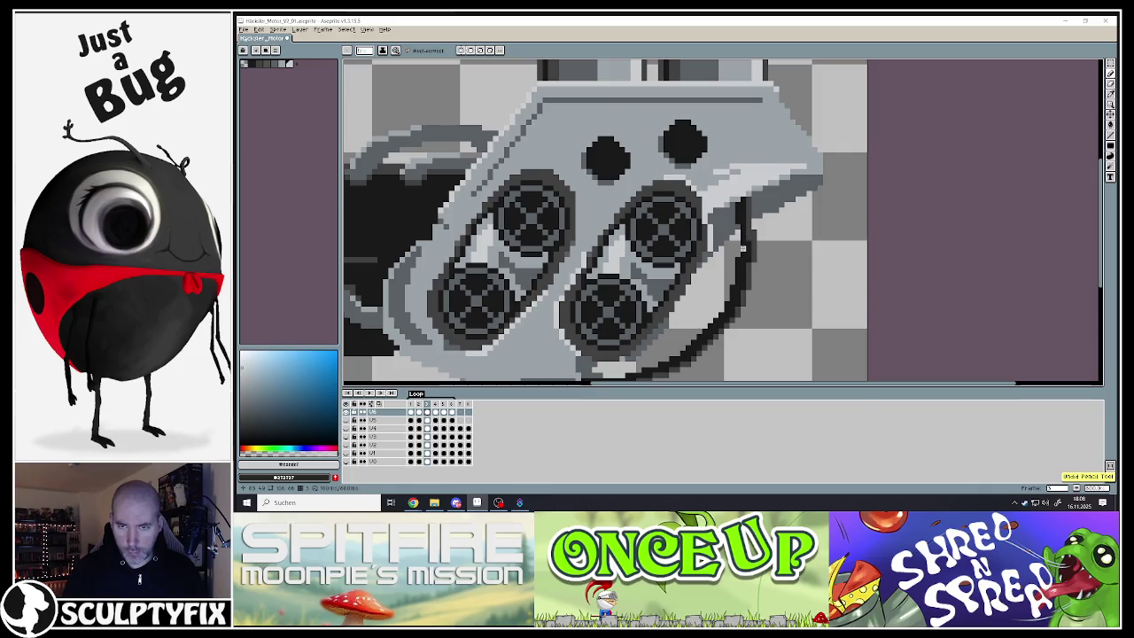
pyautogui.scroll(1, 736, 243)
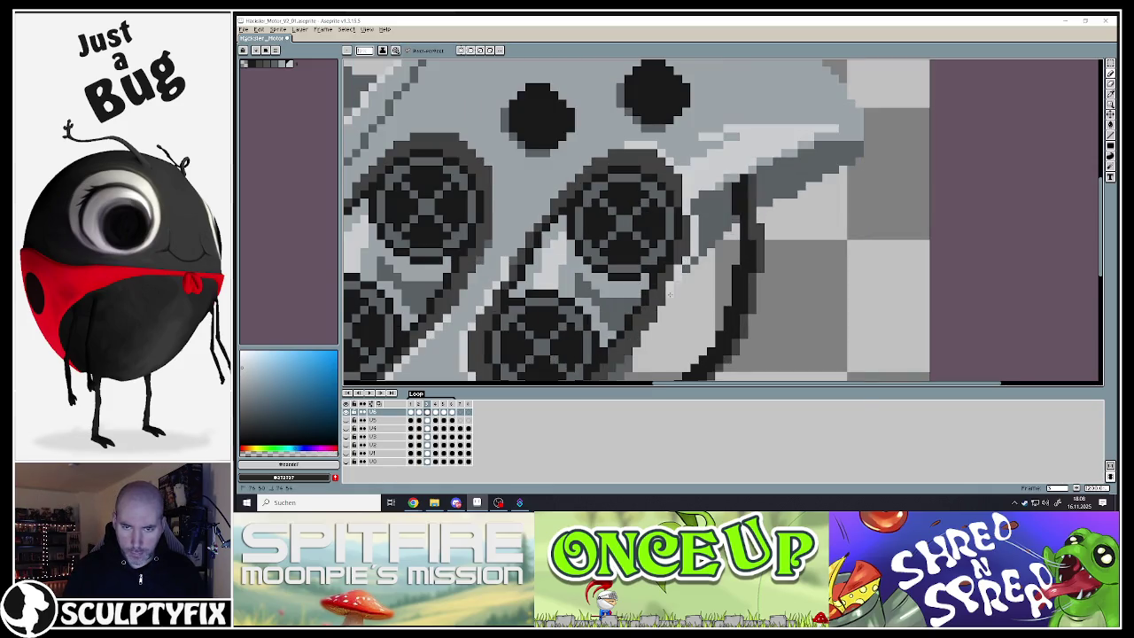
pyautogui.scroll(-3, 669, 277)
pyautogui.scroll(1, 620, 314)
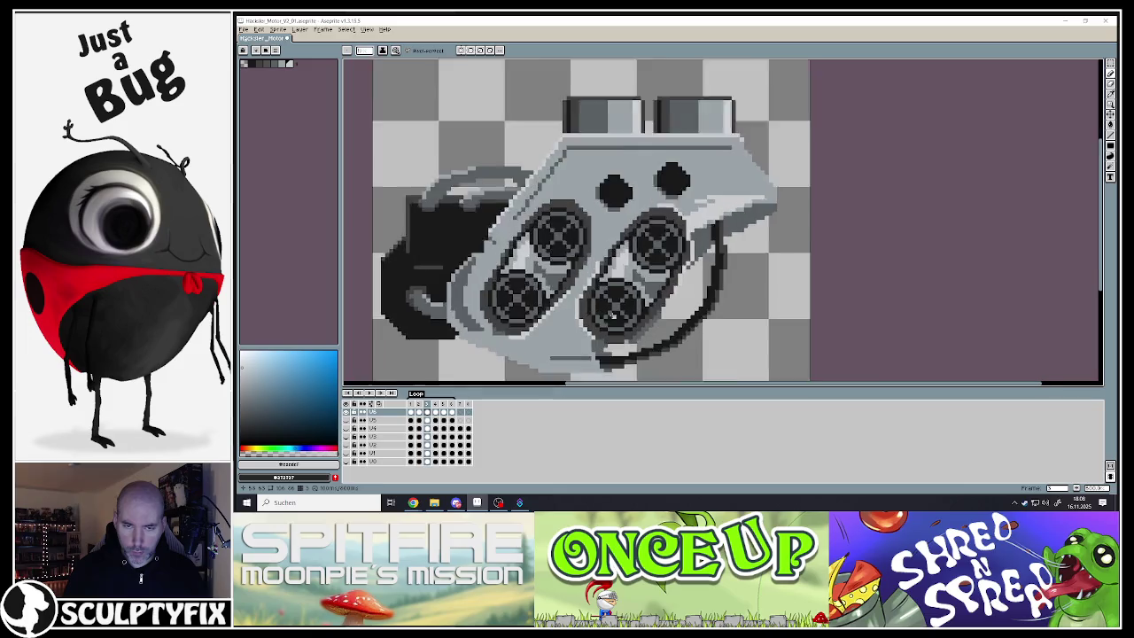
pyautogui.scroll(1, 592, 301)
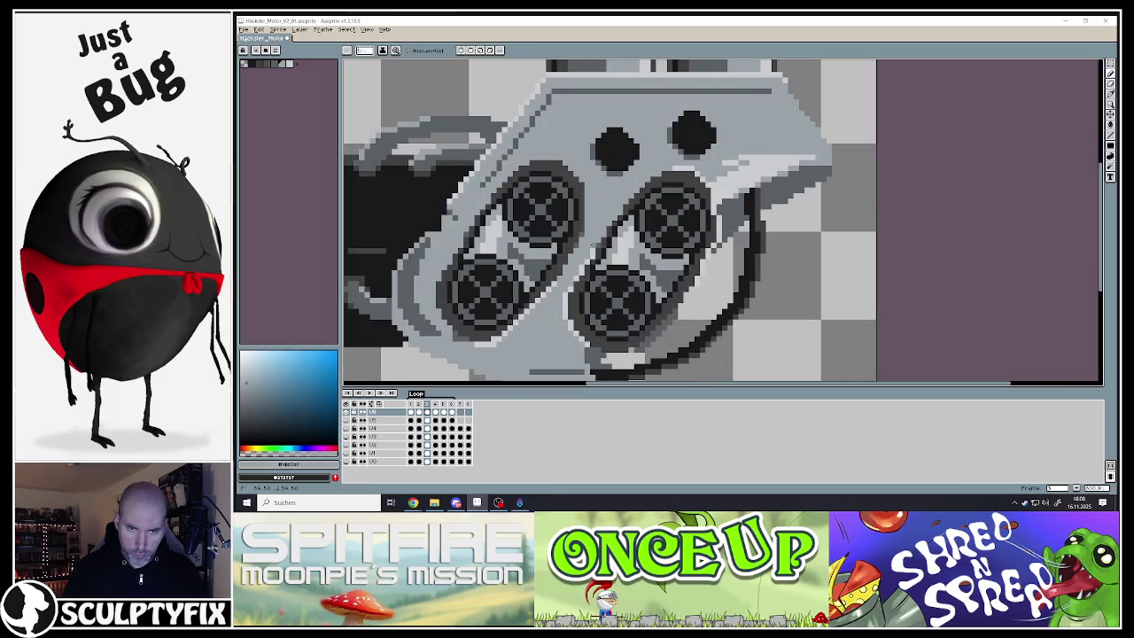
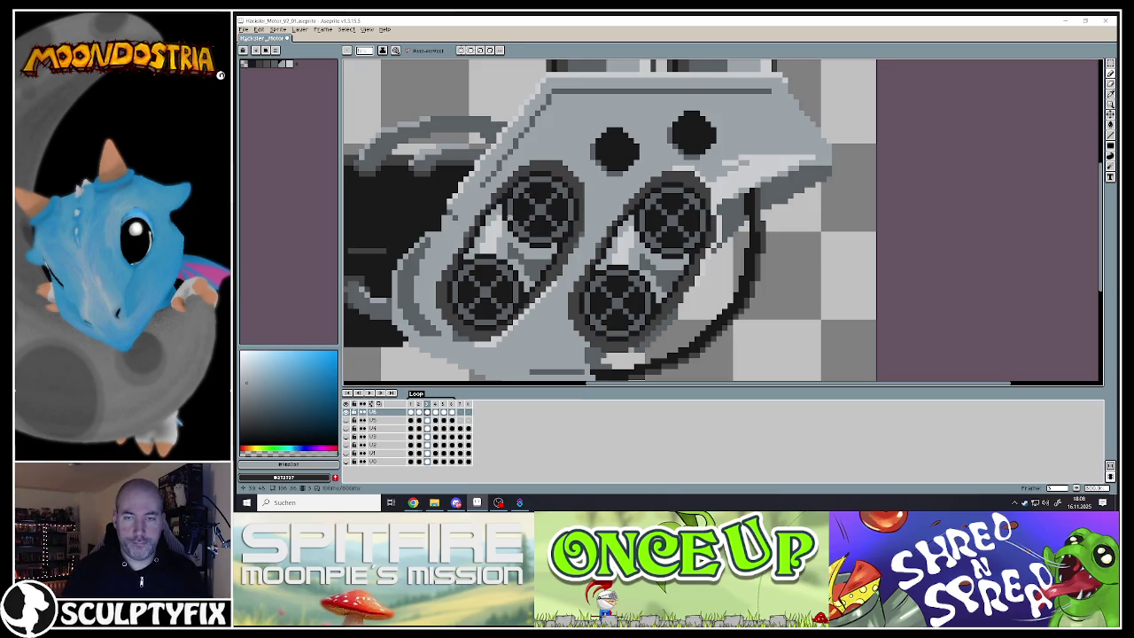
# Show frame 4 of the motor animation and compare it with frame 3
pyautogui.scroll(-3, 612, 222)
pyautogui.scroll(4, 611, 221)
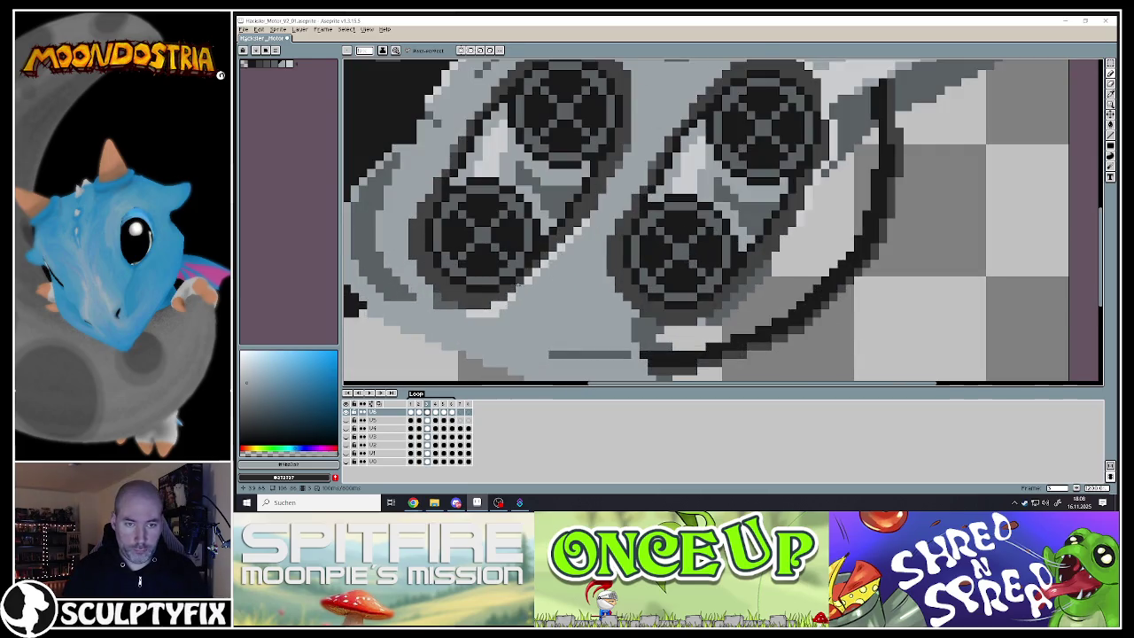
pyautogui.click(435, 414)
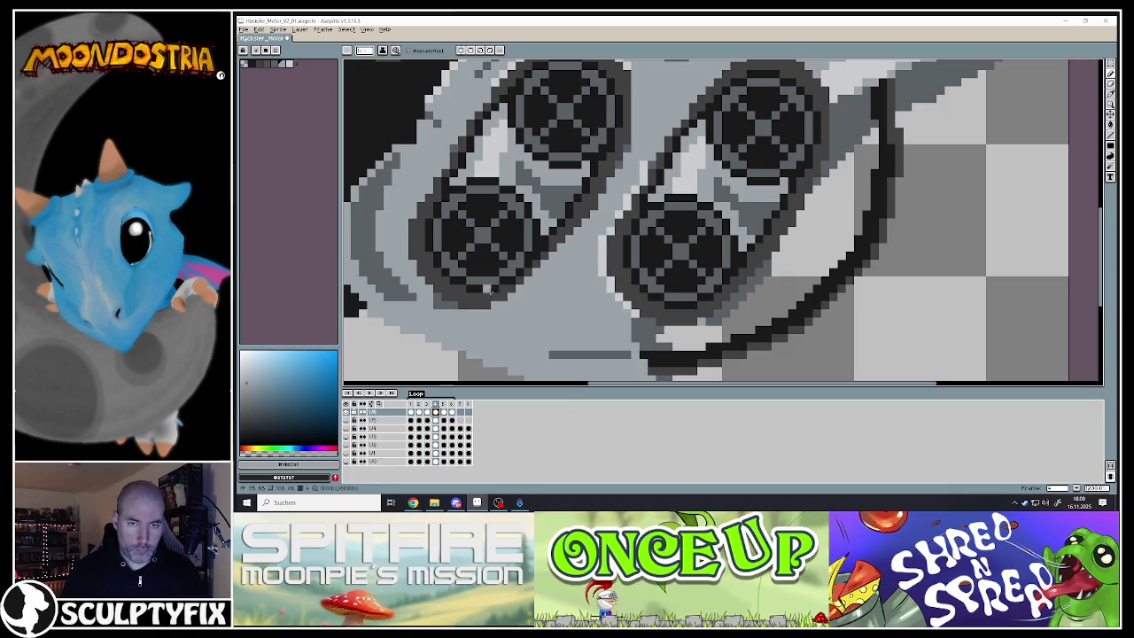
pyautogui.scroll(-3, 526, 181)
pyautogui.scroll(3, 526, 181)
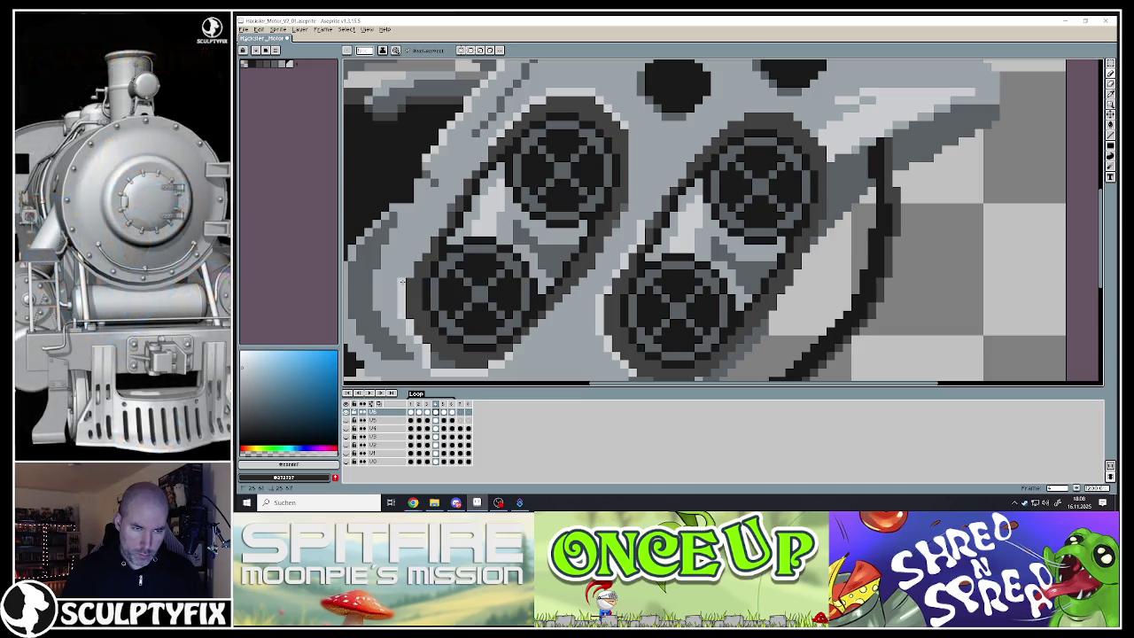
pyautogui.scroll(-3, 625, 298)
pyautogui.scroll(2, 671, 283)
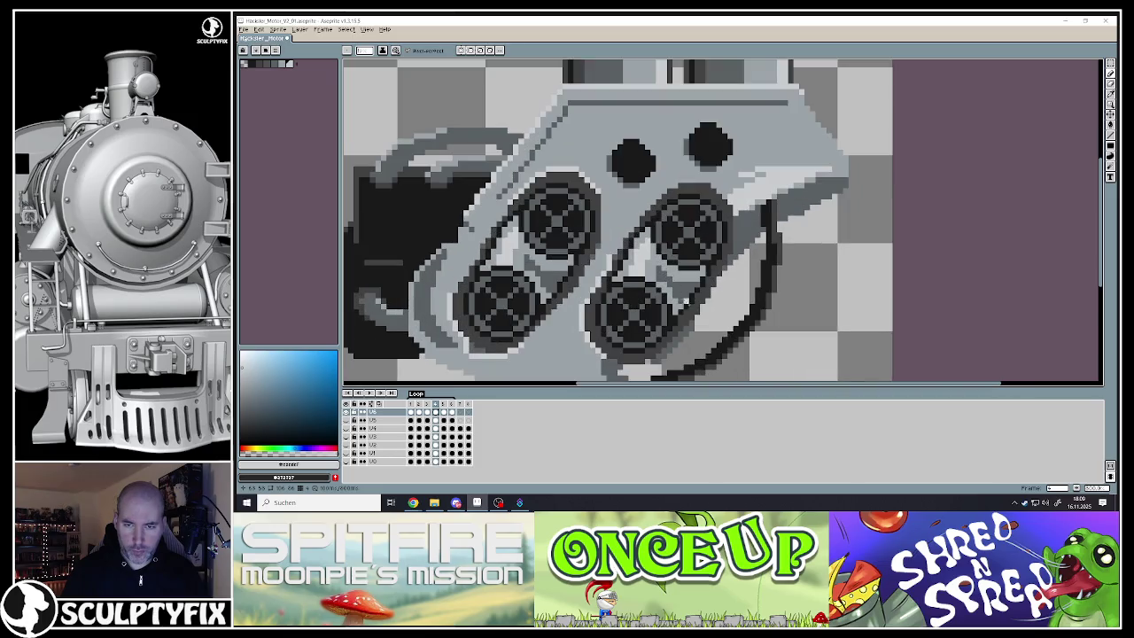
pyautogui.click(428, 403)
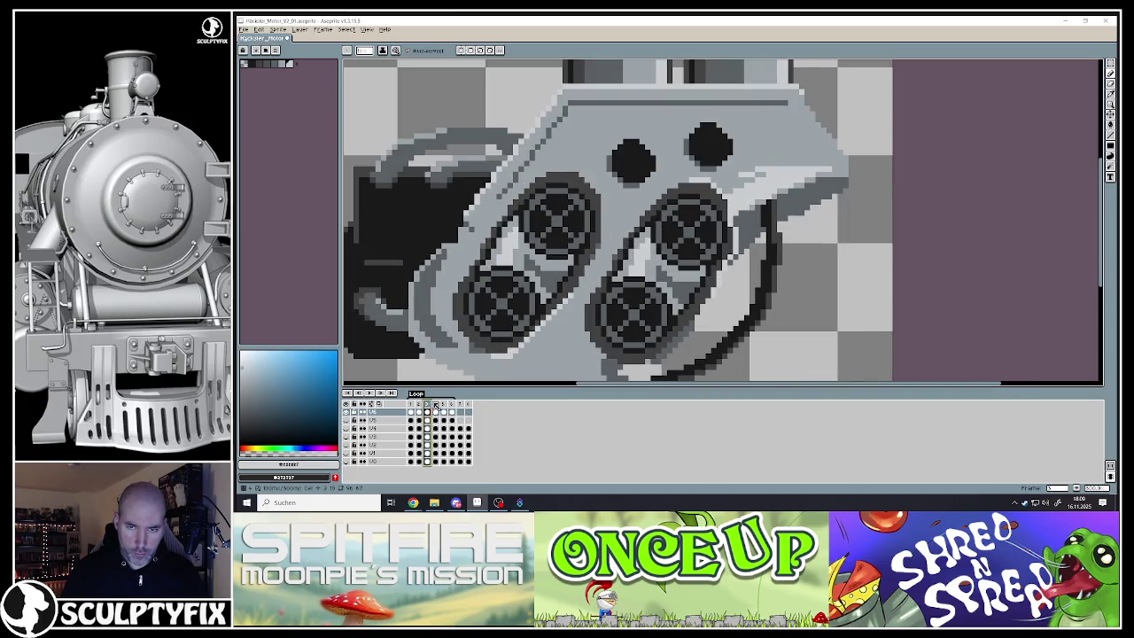
pyautogui.click(434, 404)
# Lighten one stray dark pixel on the wheel in frame 4
pyautogui.scroll(-3, 703, 360)
pyautogui.scroll(2, 695, 345)
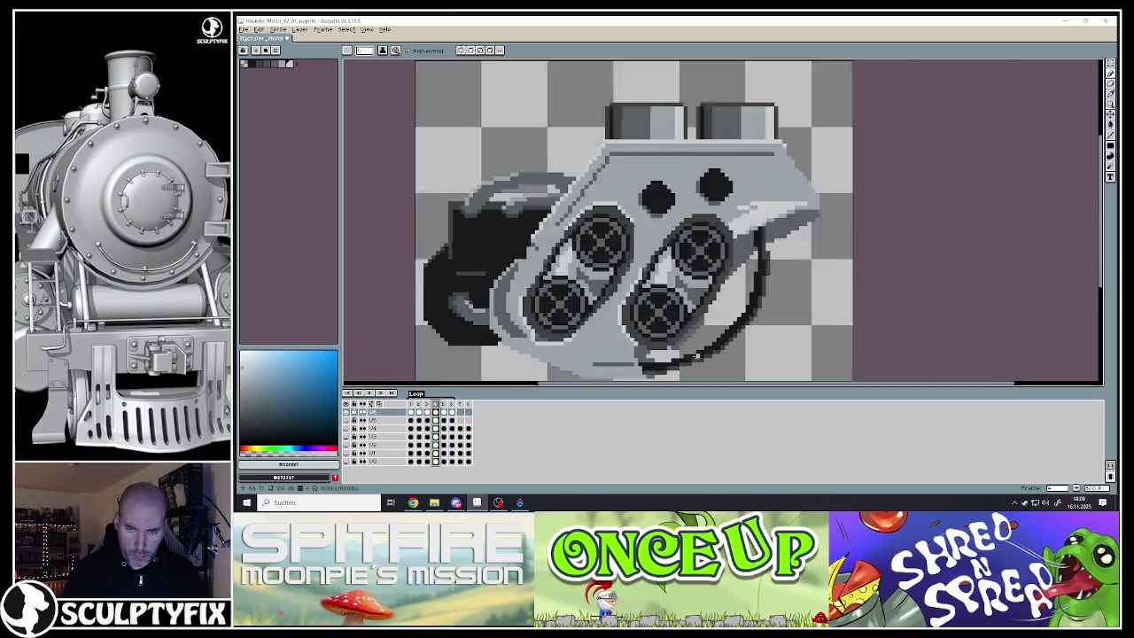
pyautogui.scroll(2, 692, 337)
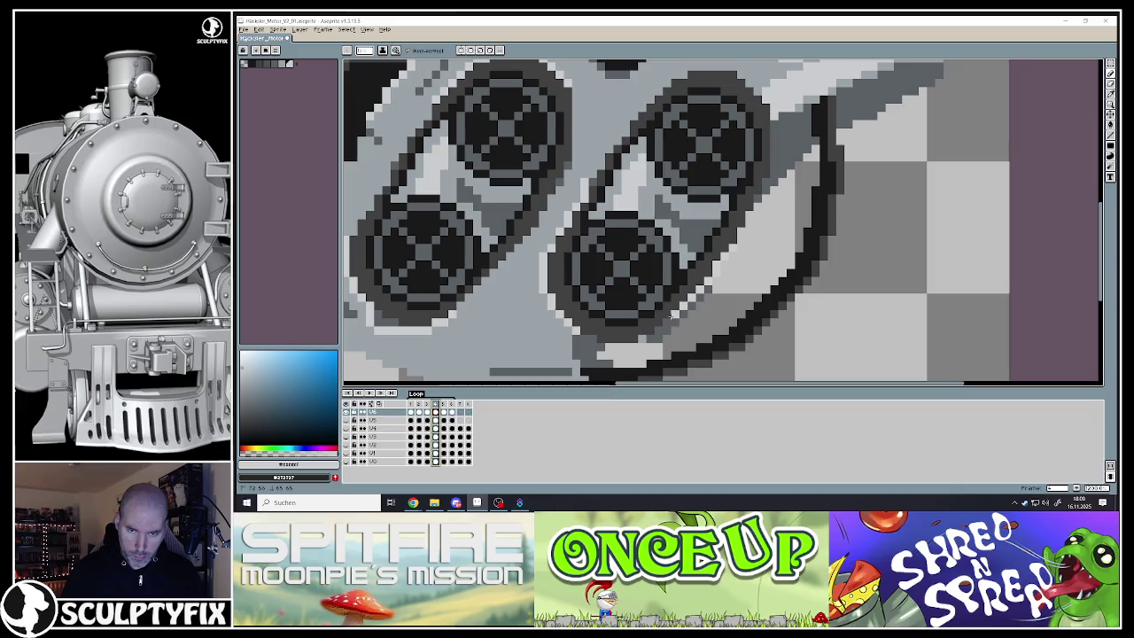
pyautogui.click(606, 348)
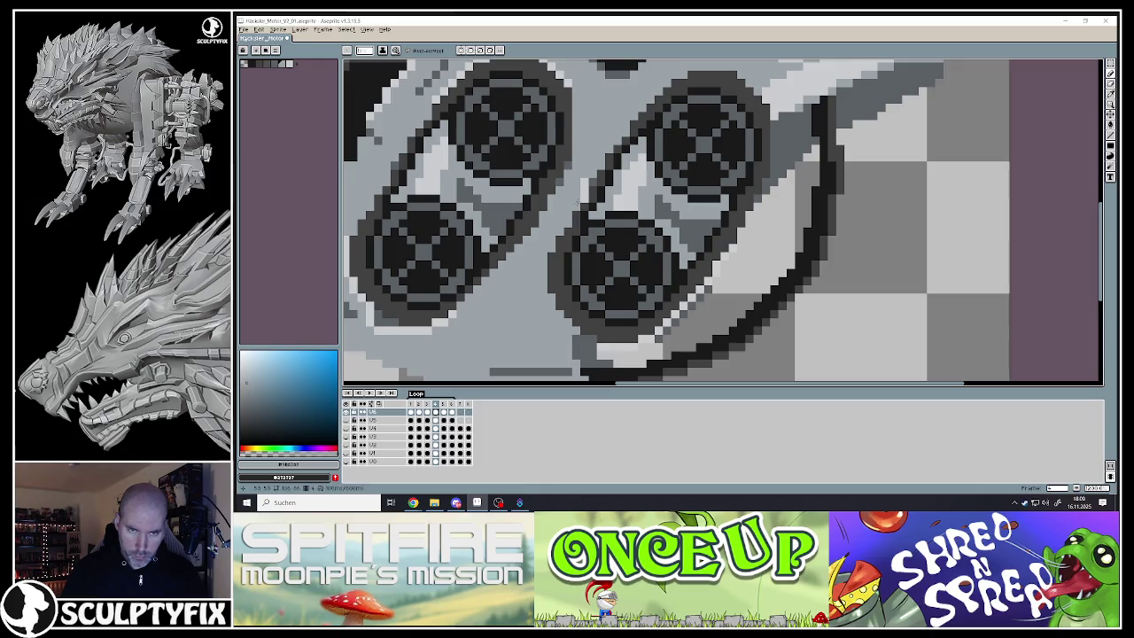
pyautogui.scroll(-3, 585, 182)
pyautogui.scroll(2, 603, 230)
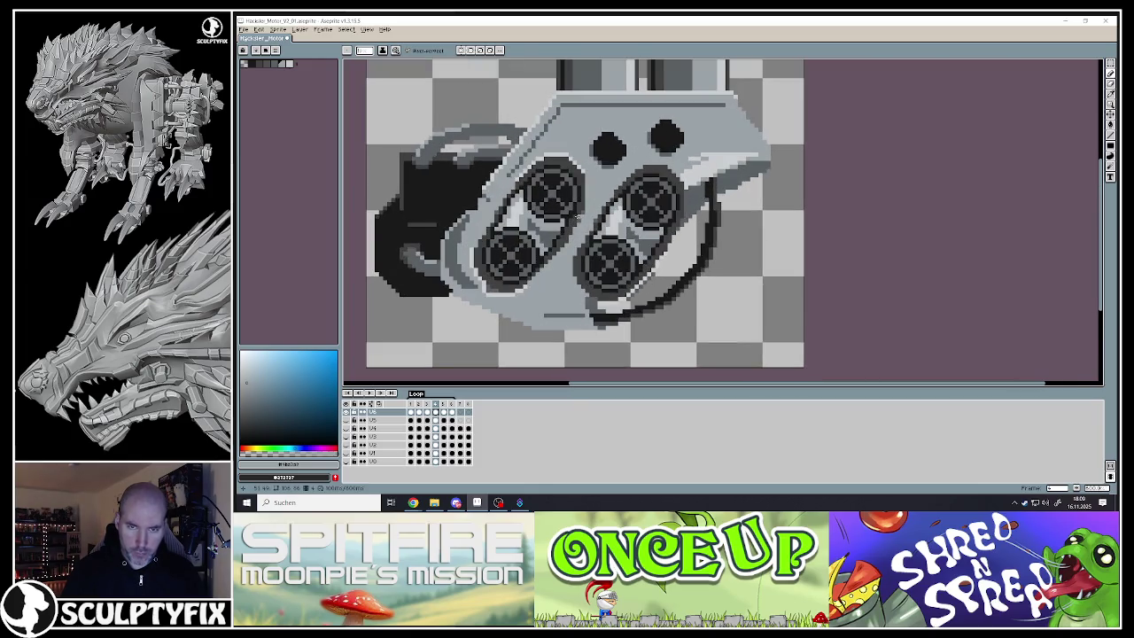
# Flip between frames 3, 4 and 5 to compare the wheels
pyautogui.click(427, 404)
pyautogui.click(437, 405)
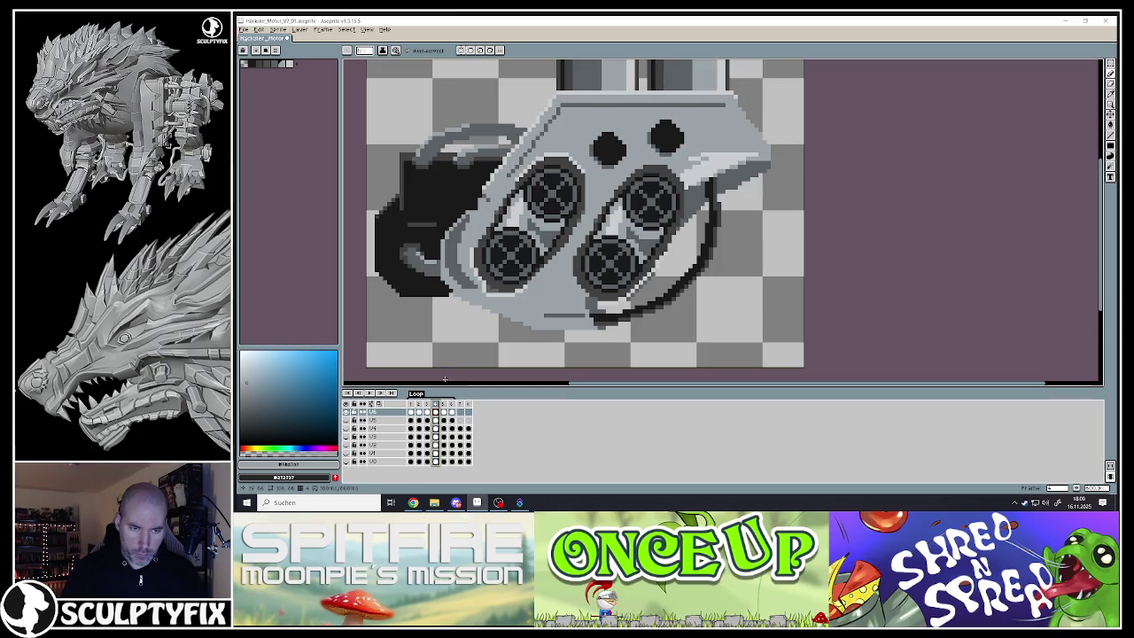
pyautogui.click(428, 405)
pyautogui.click(437, 405)
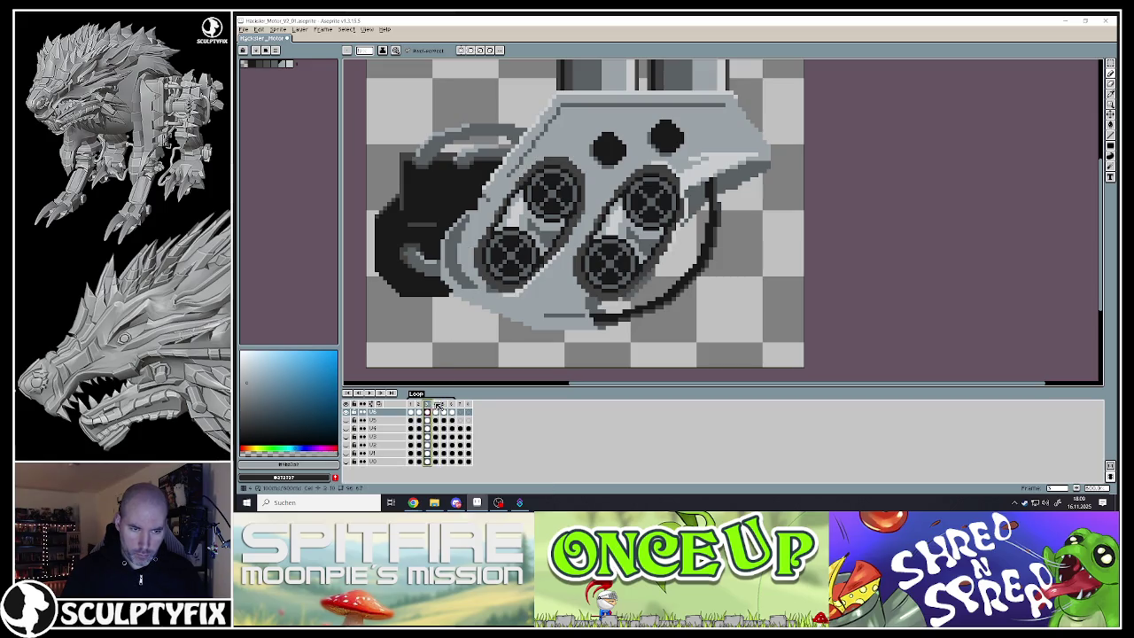
pyautogui.scroll(3, 484, 294)
pyautogui.scroll(2, 483, 294)
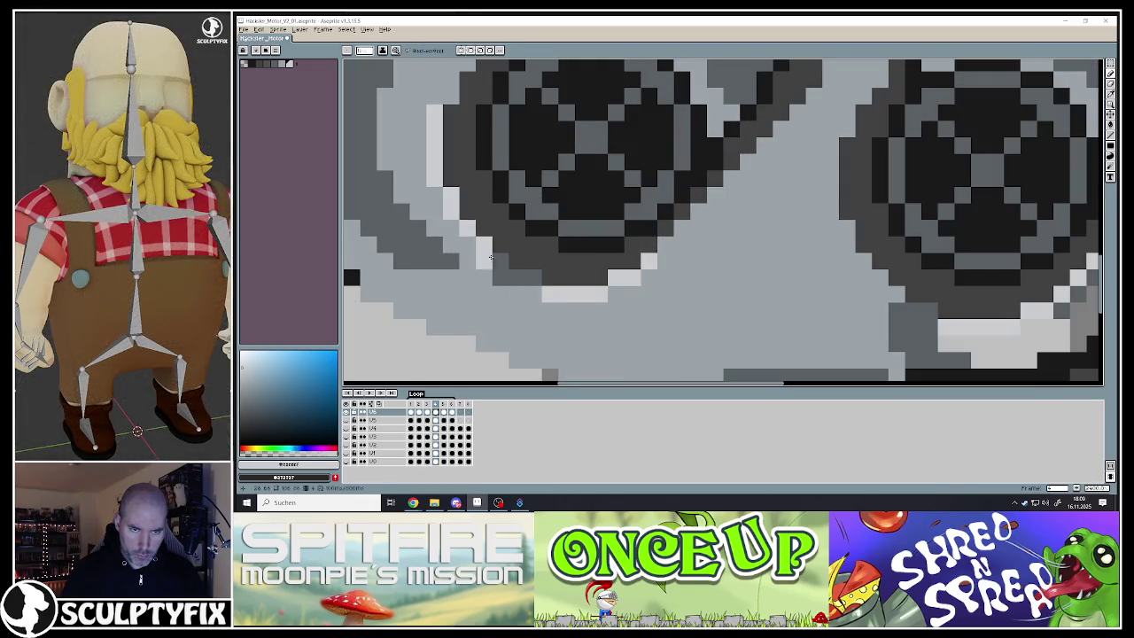
pyautogui.scroll(-5, 536, 311)
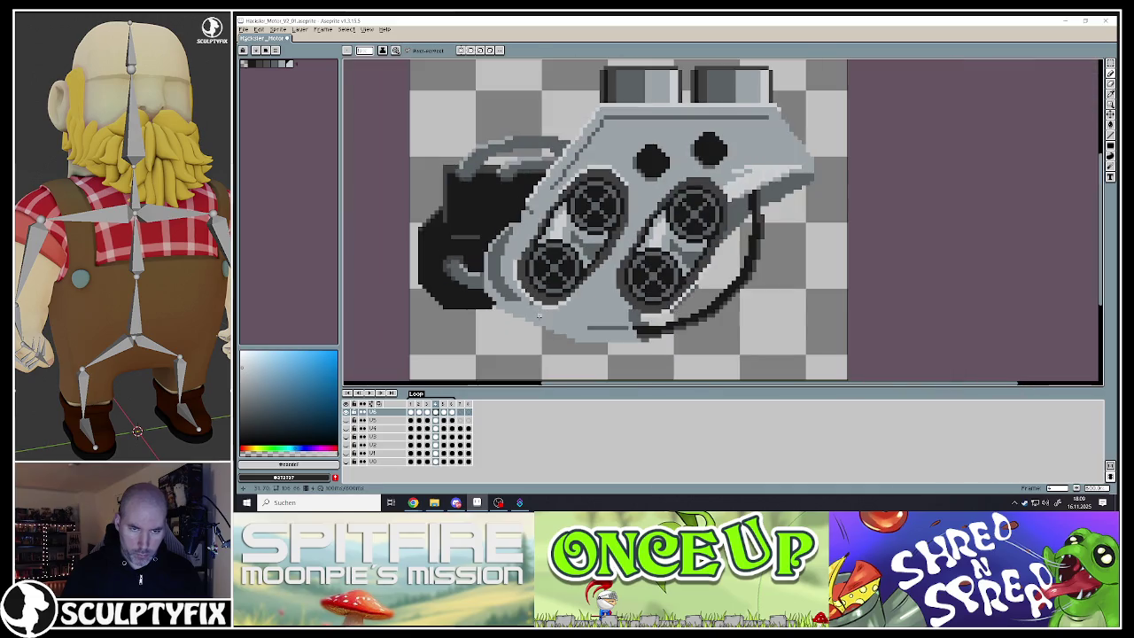
pyautogui.click(444, 413)
pyautogui.click(435, 413)
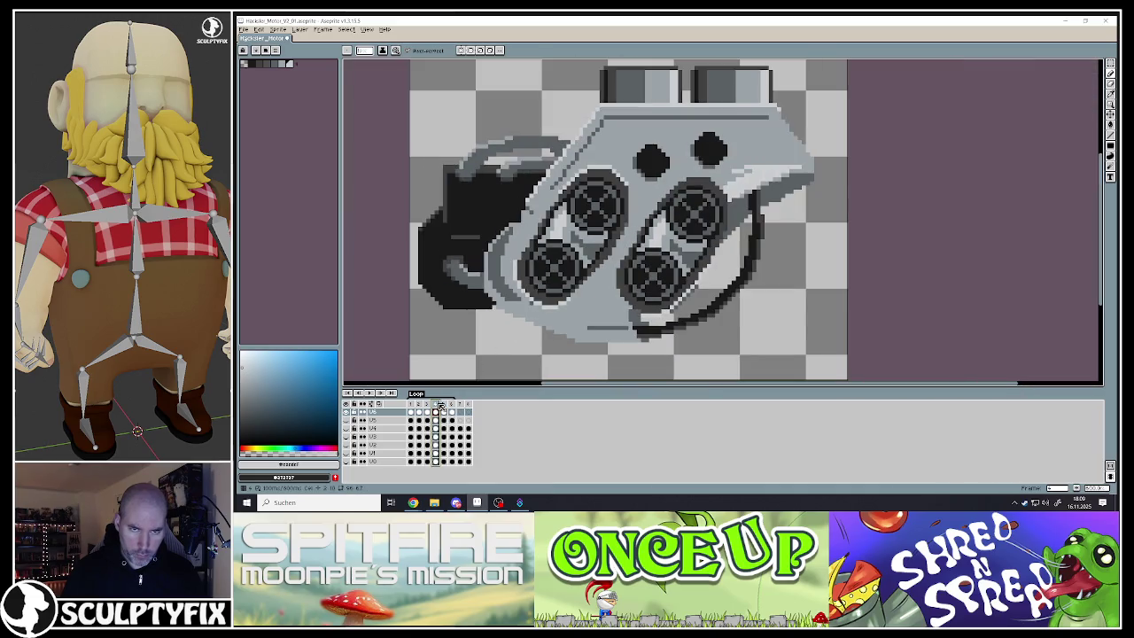
pyautogui.scroll(4, 513, 217)
# Sample the wheel grey, repaint the wheel's top edge, and darken a pixel beside the upper wheel
pyautogui.keyDown('alt'); pyautogui.click(514, 218); pyautogui.keyUp('alt')
pyautogui.moveTo(514, 218)
pyautogui.mouseDown()
pyautogui.moveTo(585, 150)
pyautogui.moveTo(637, 121)
pyautogui.moveTo(746, 138)
pyautogui.moveTo(774, 182)
pyautogui.mouseUp()
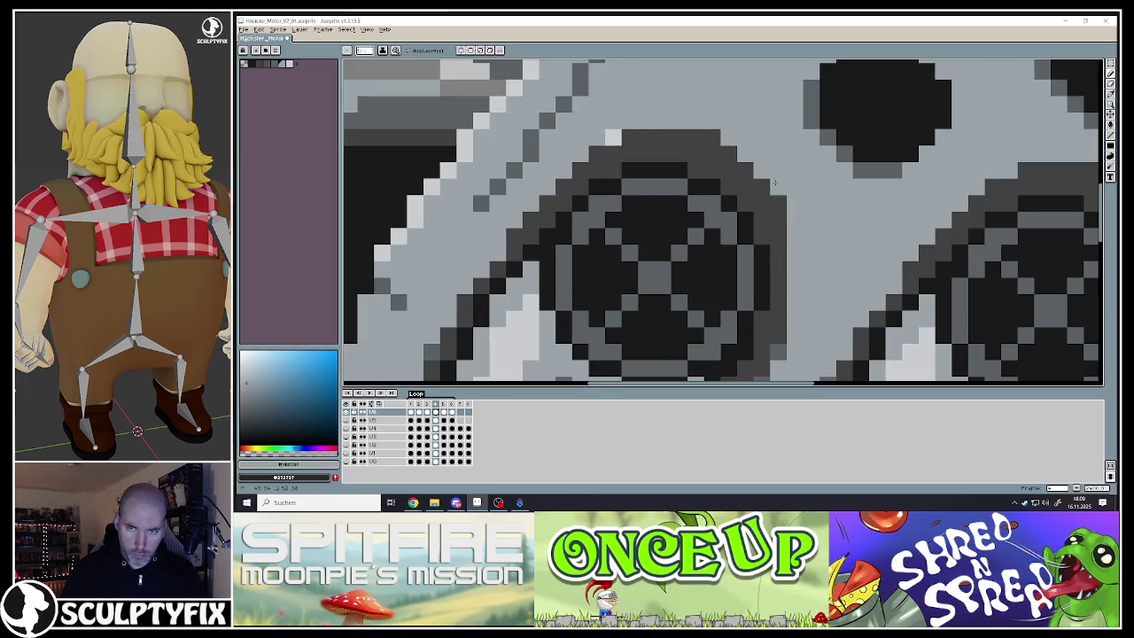
pyautogui.click(612, 137)
pyautogui.scroll(-4, 593, 292)
pyautogui.scroll(3, 632, 312)
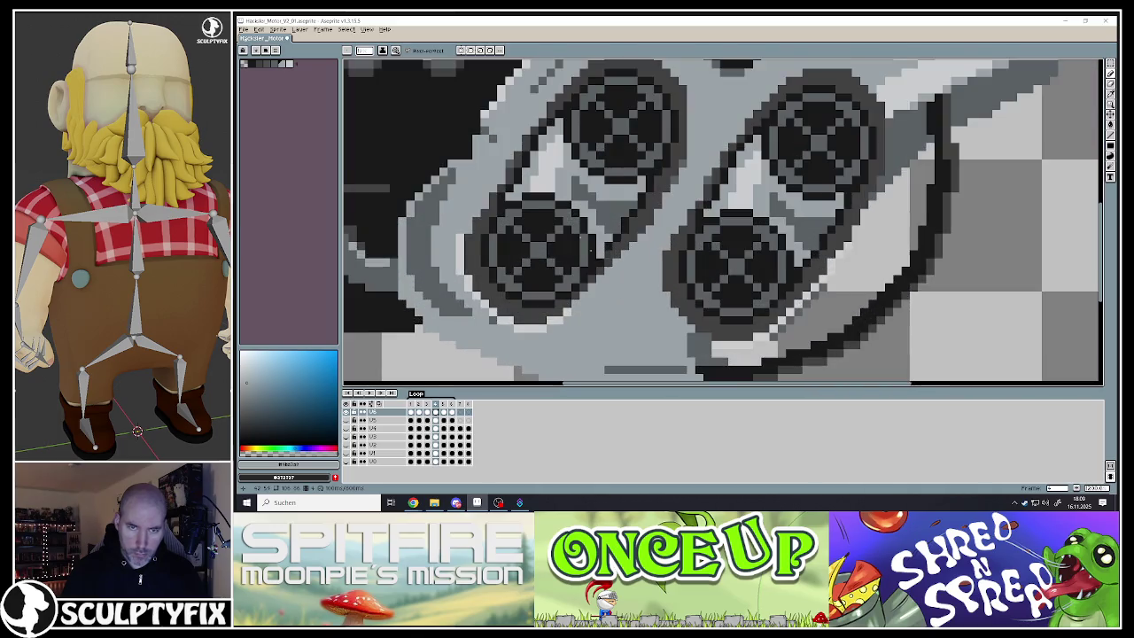
# Step through frames 1 to 6 to check the wheel animation, ending on frame 5
pyautogui.click(414, 404)
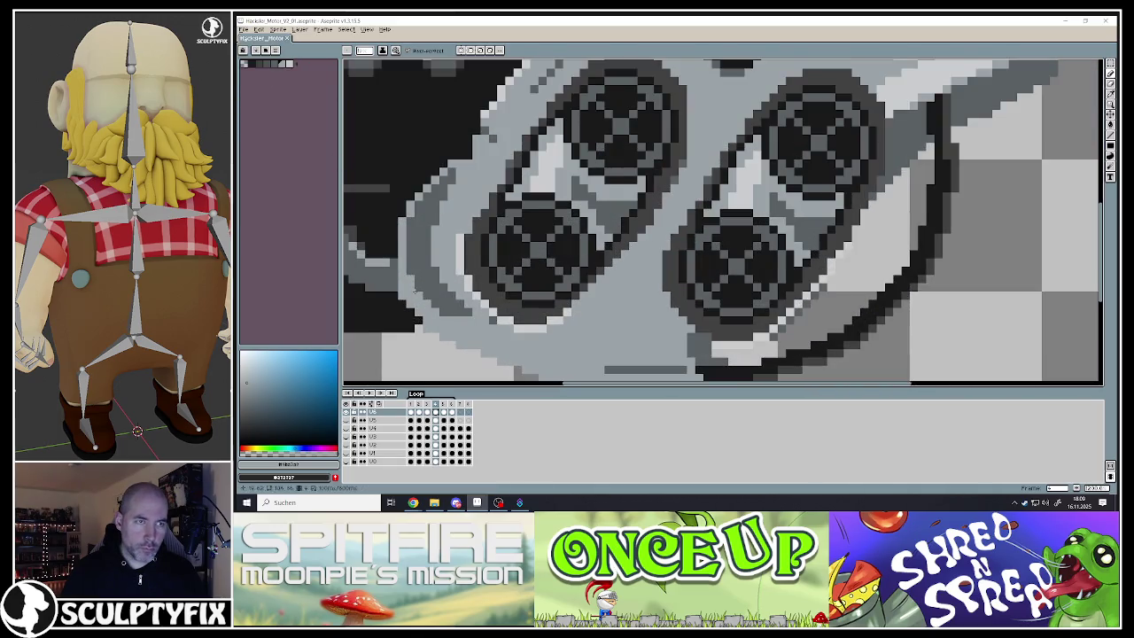
pyautogui.click(436, 403)
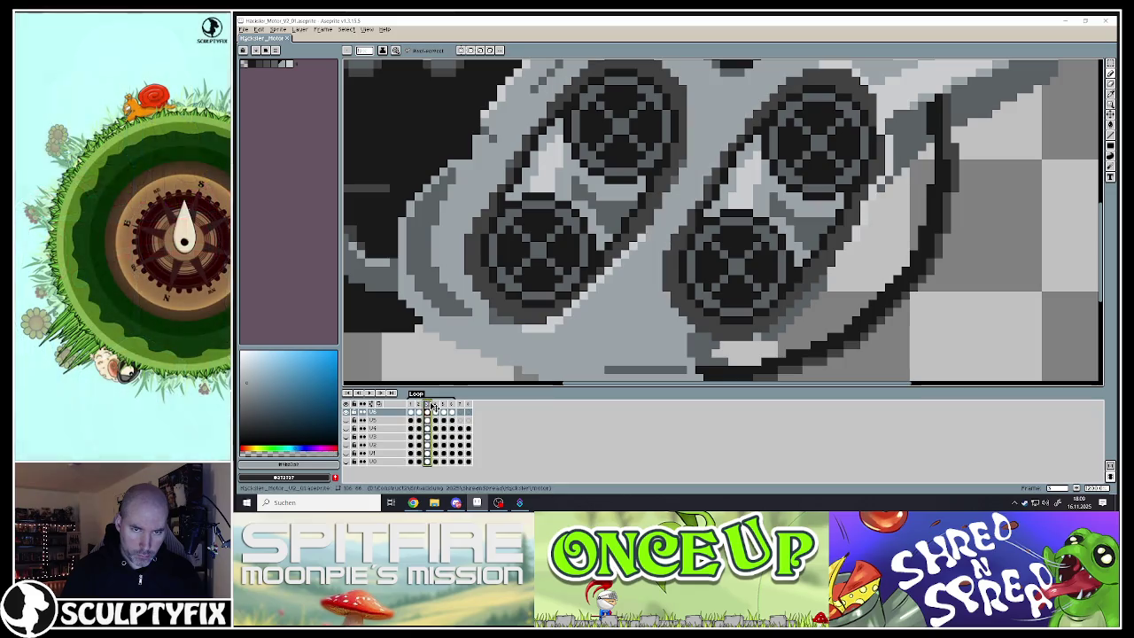
pyautogui.click(445, 404)
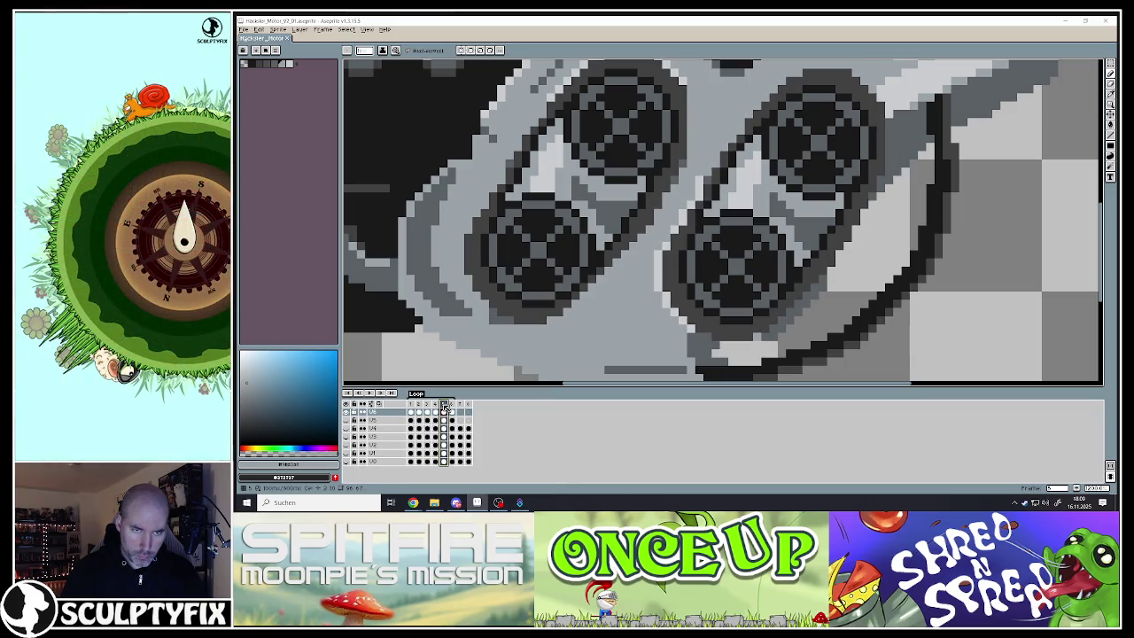
pyautogui.click(452, 404)
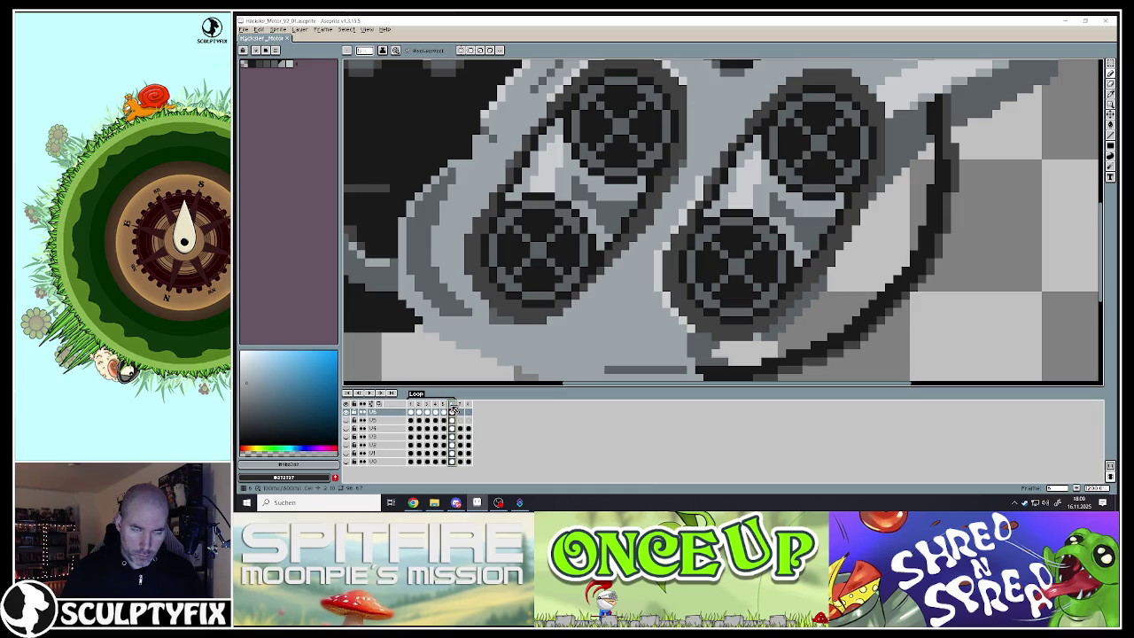
pyautogui.click(411, 403)
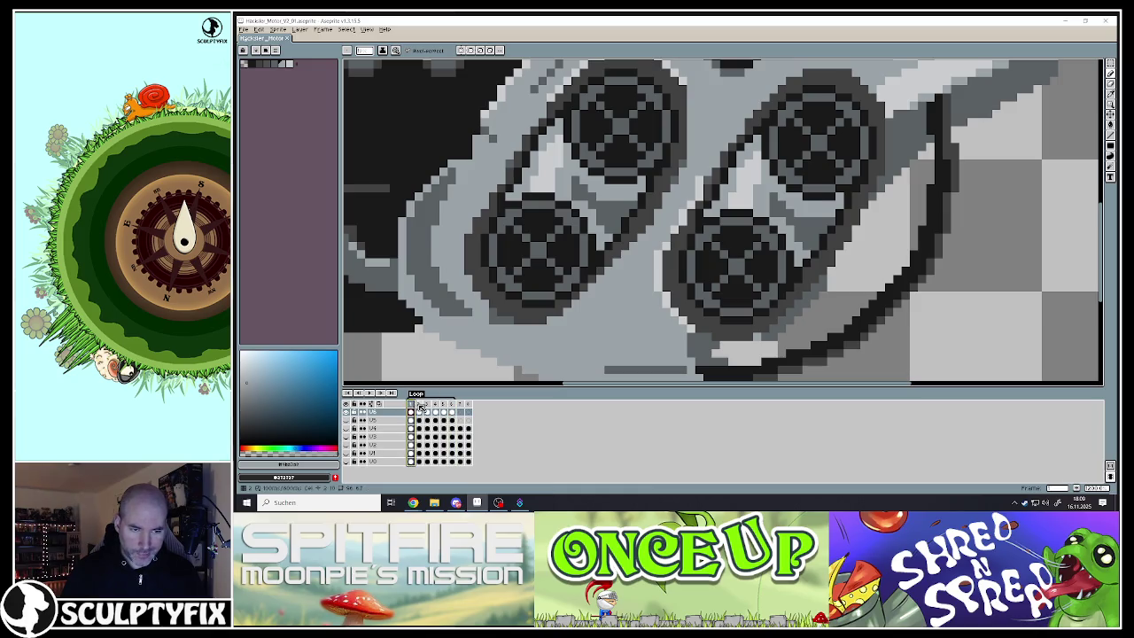
pyautogui.click(428, 405)
pyautogui.click(445, 405)
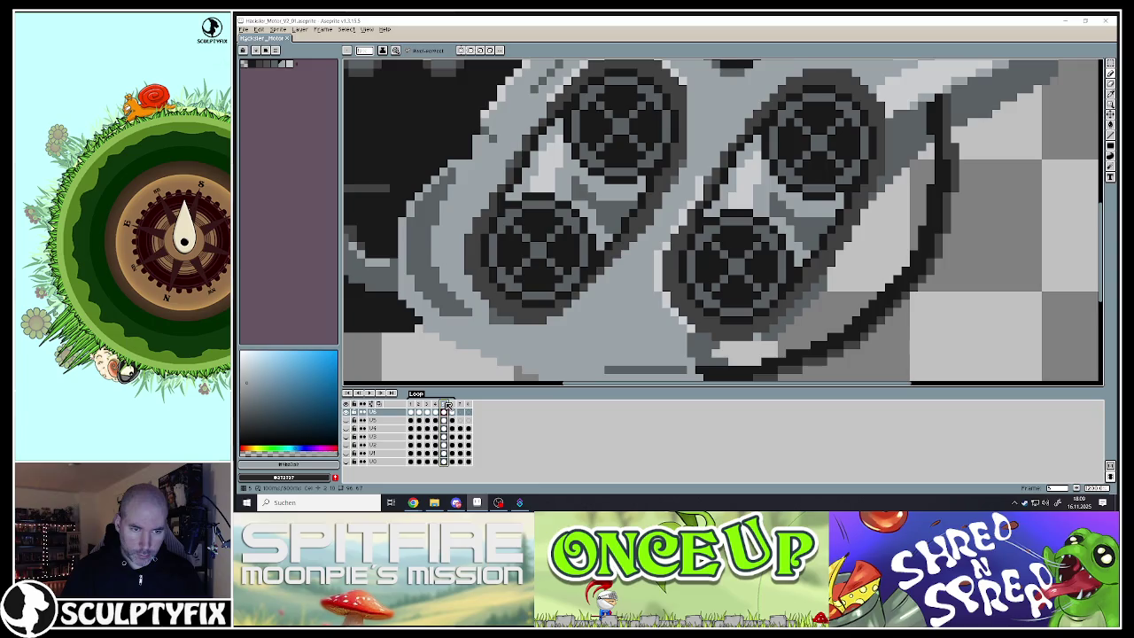
pyautogui.press('Left')
pyautogui.press('Left')
pyautogui.press('Right')
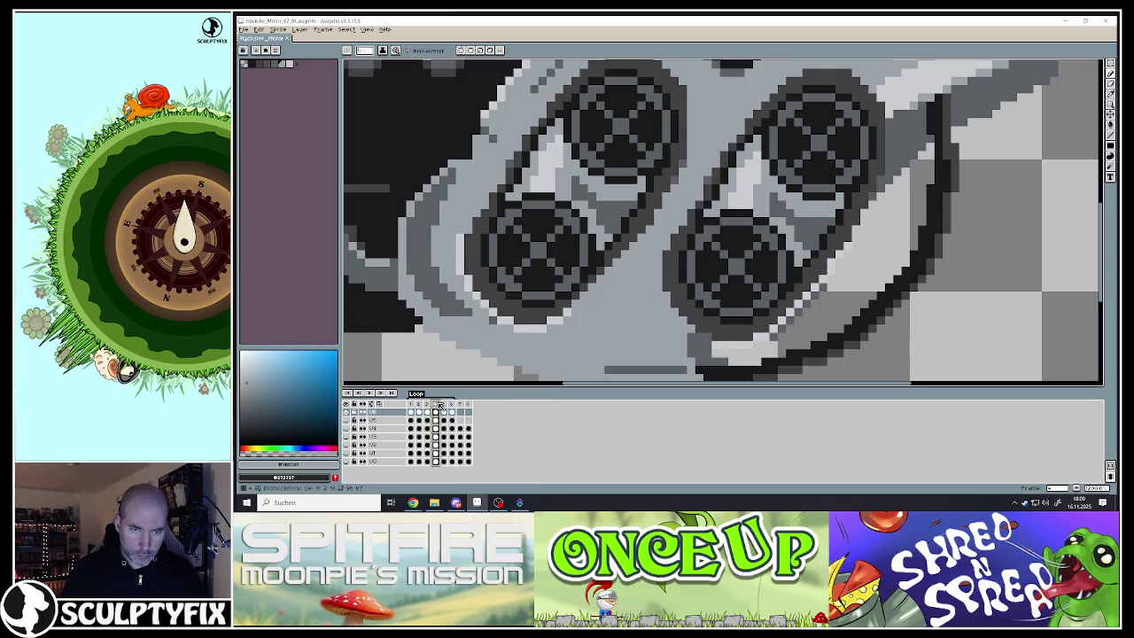
pyautogui.click(444, 404)
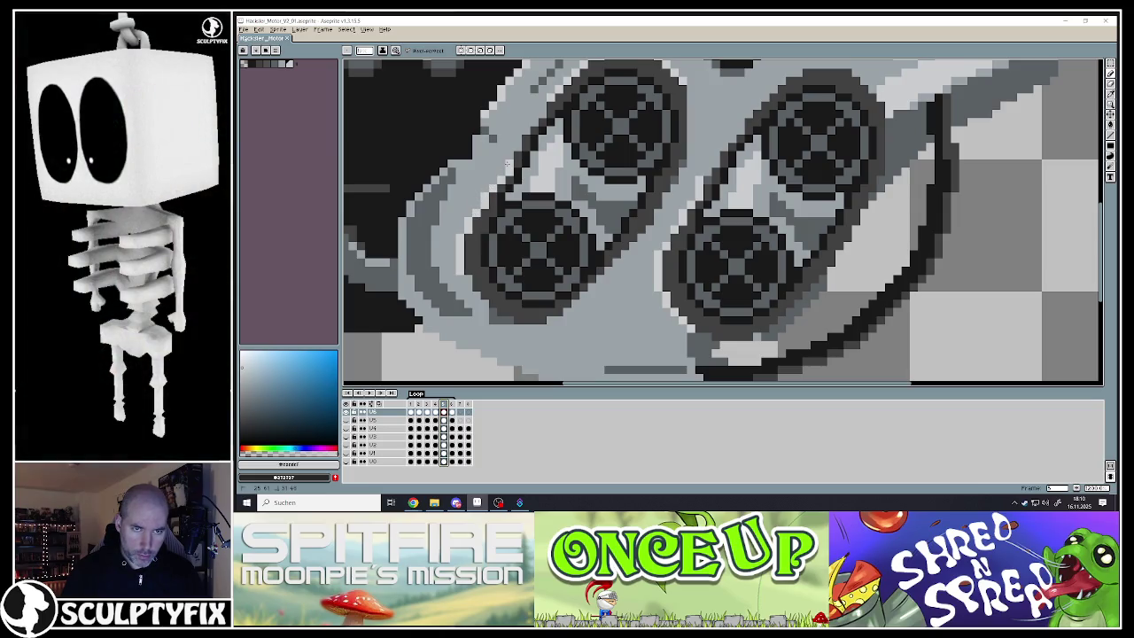
# Undo the last two pencil strokes near the wheel
pyautogui.hotkey('ctrl', 'z')
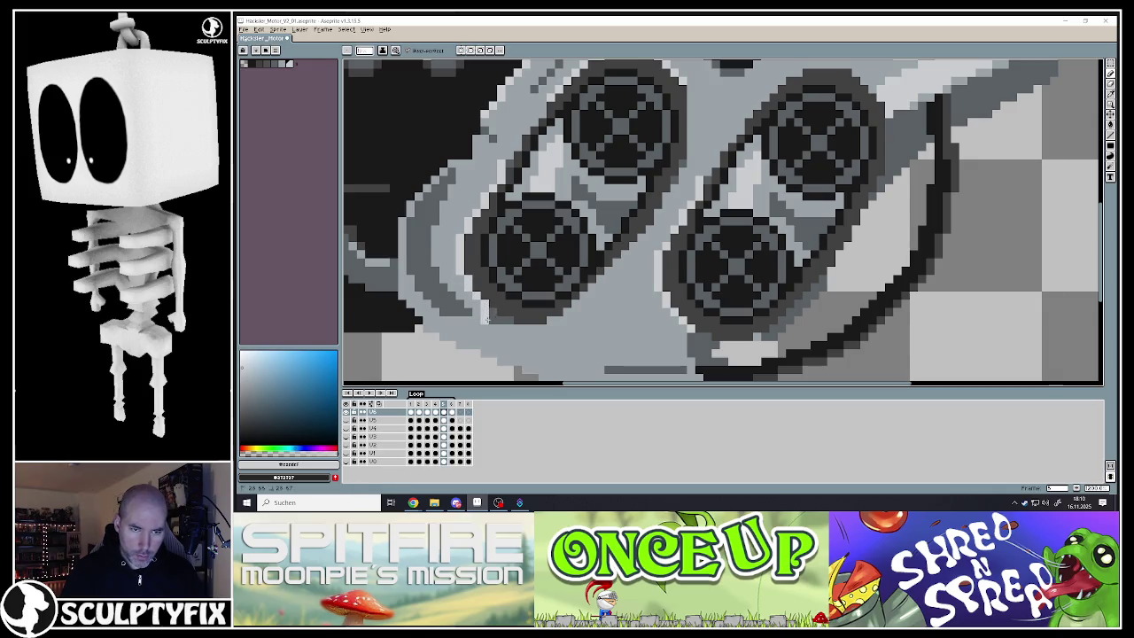
pyautogui.hotkey('ctrl', 'z')
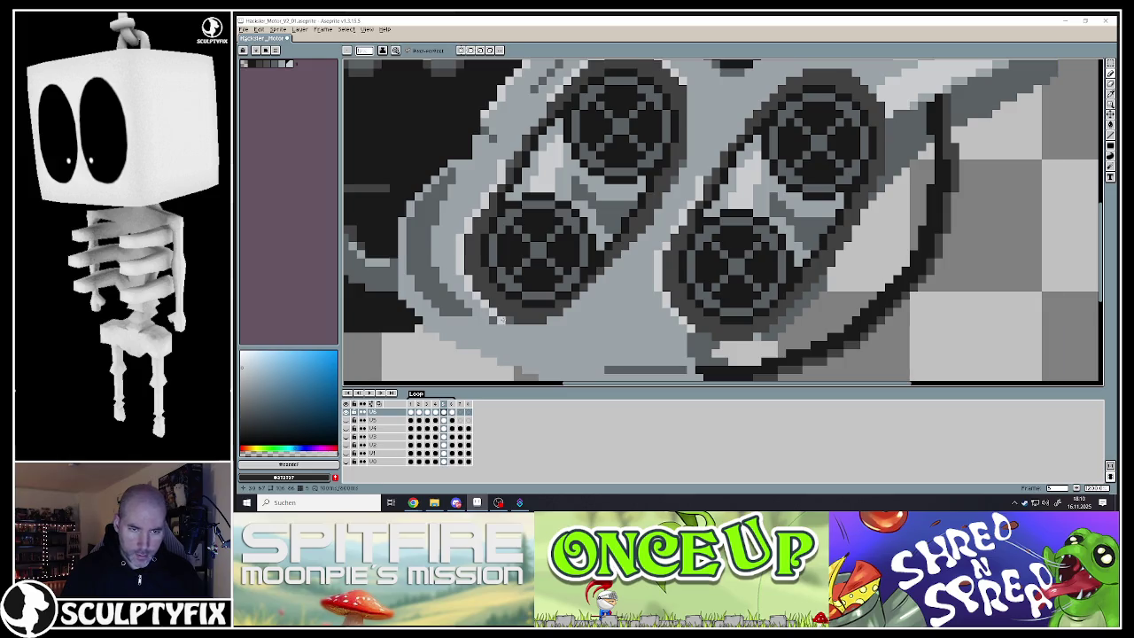
pyautogui.scroll(-3, 519, 205)
pyautogui.scroll(2, 520, 205)
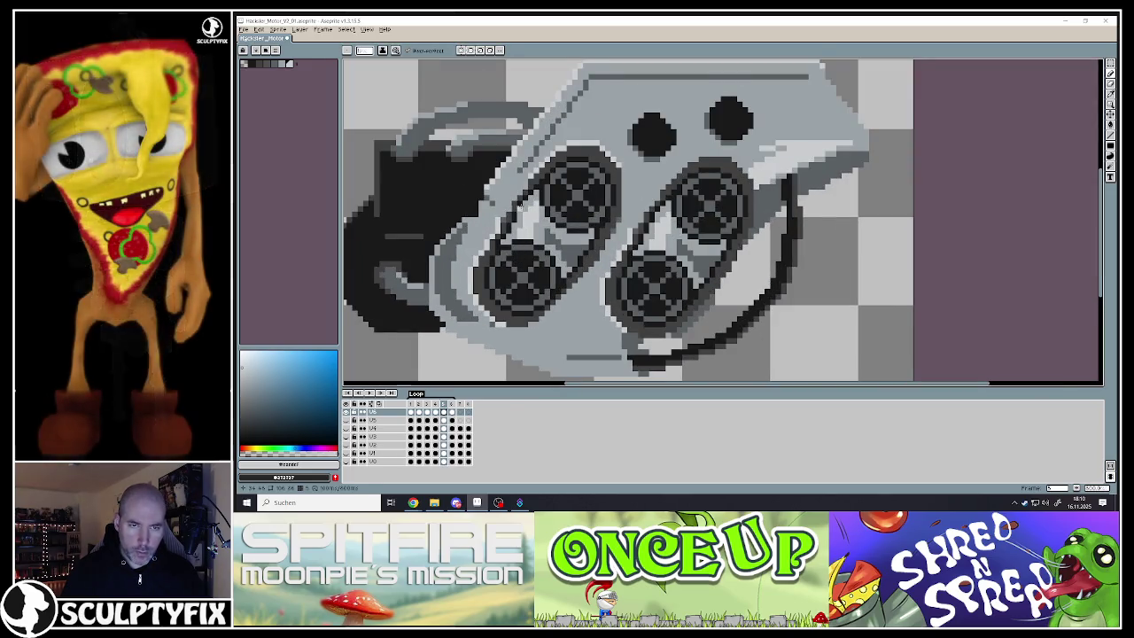
pyautogui.scroll(1, 521, 203)
pyautogui.scroll(-2, 521, 203)
pyautogui.scroll(2, 628, 308)
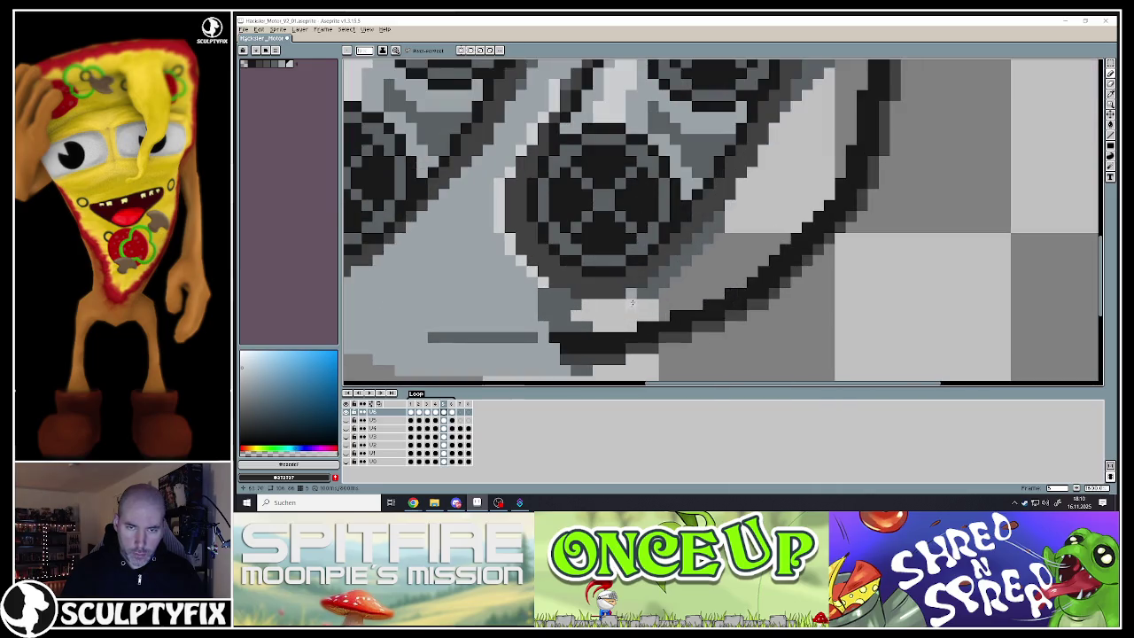
pyautogui.scroll(2, 634, 294)
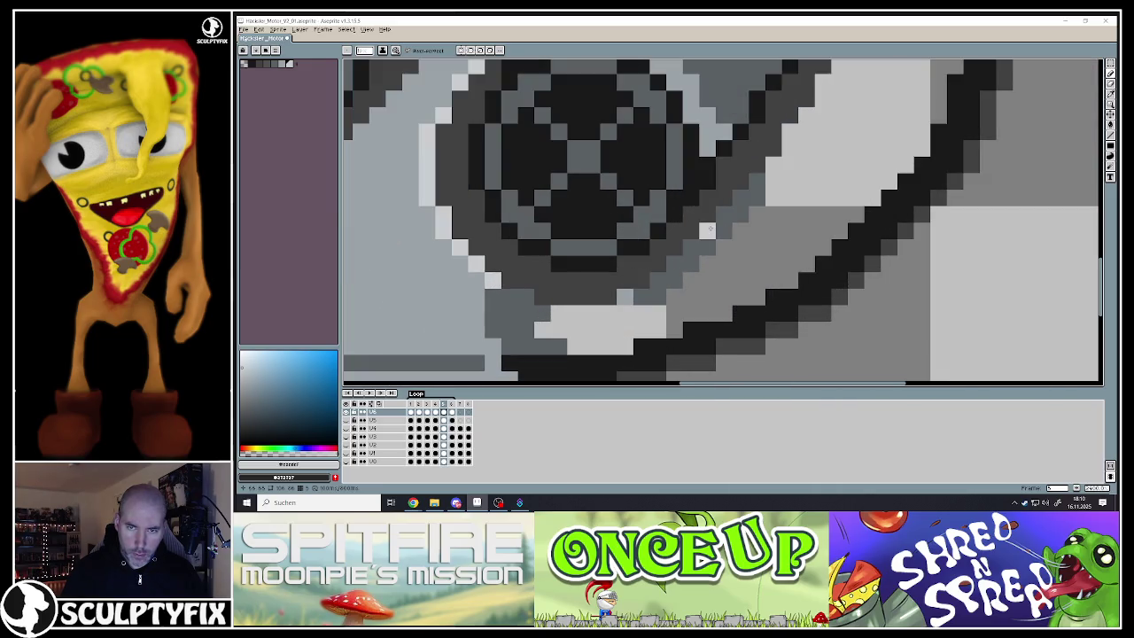
pyautogui.moveTo(704, 234); pyautogui.dragTo(668, 266)
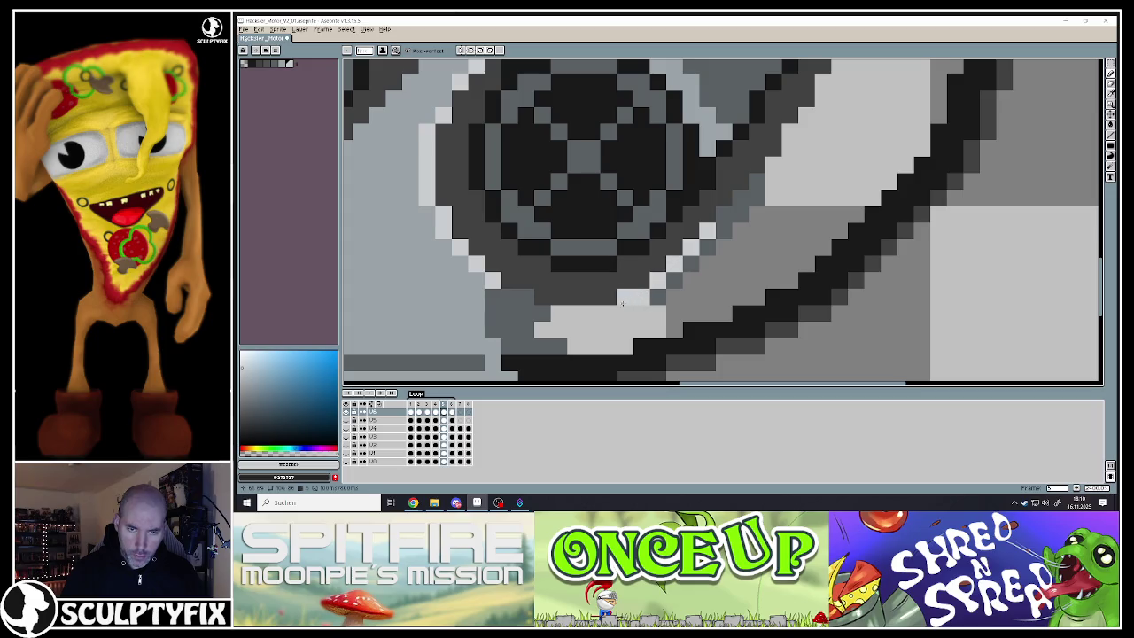
pyautogui.moveTo(588, 311); pyautogui.dragTo(529, 311)
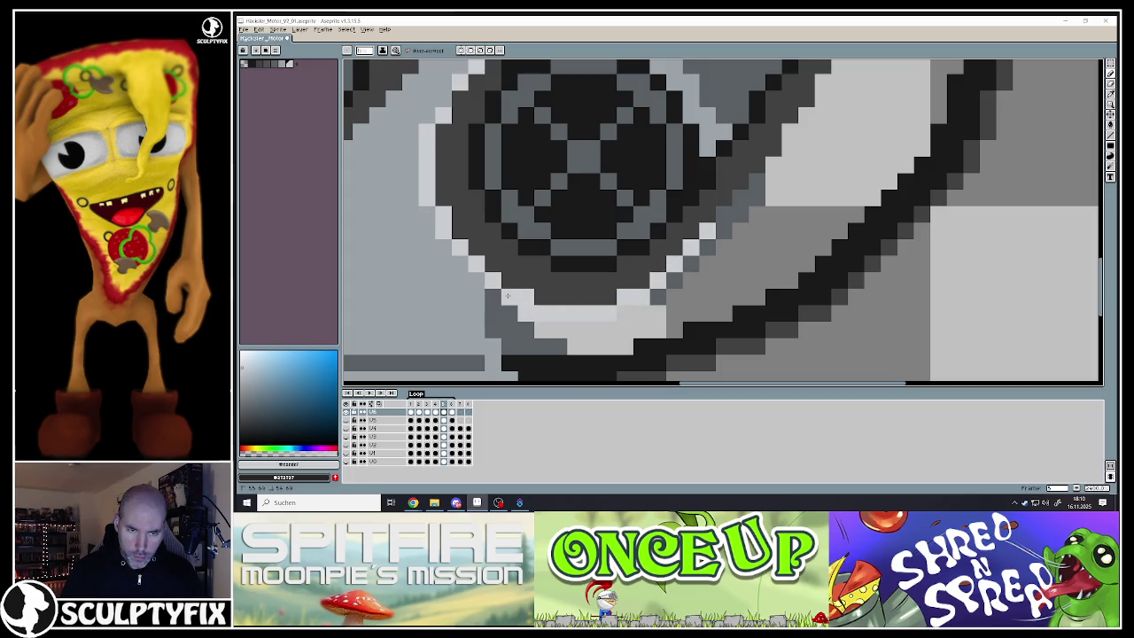
pyautogui.scroll(-3, 482, 280)
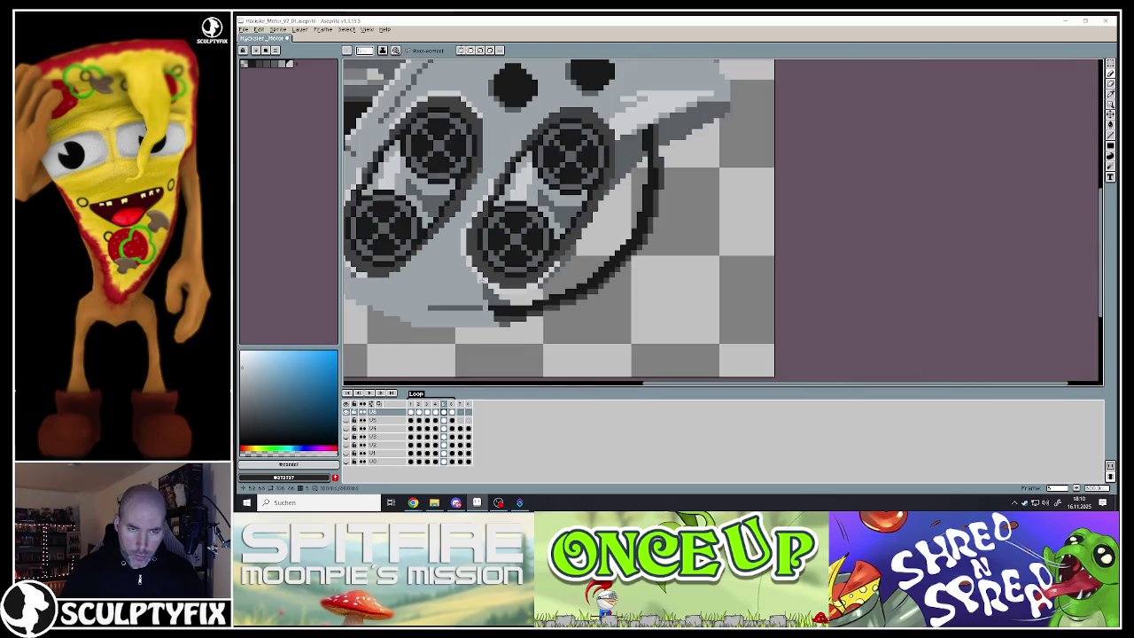
pyautogui.scroll(-1, 479, 278)
pyautogui.scroll(3, 479, 227)
pyautogui.scroll(1, 479, 228)
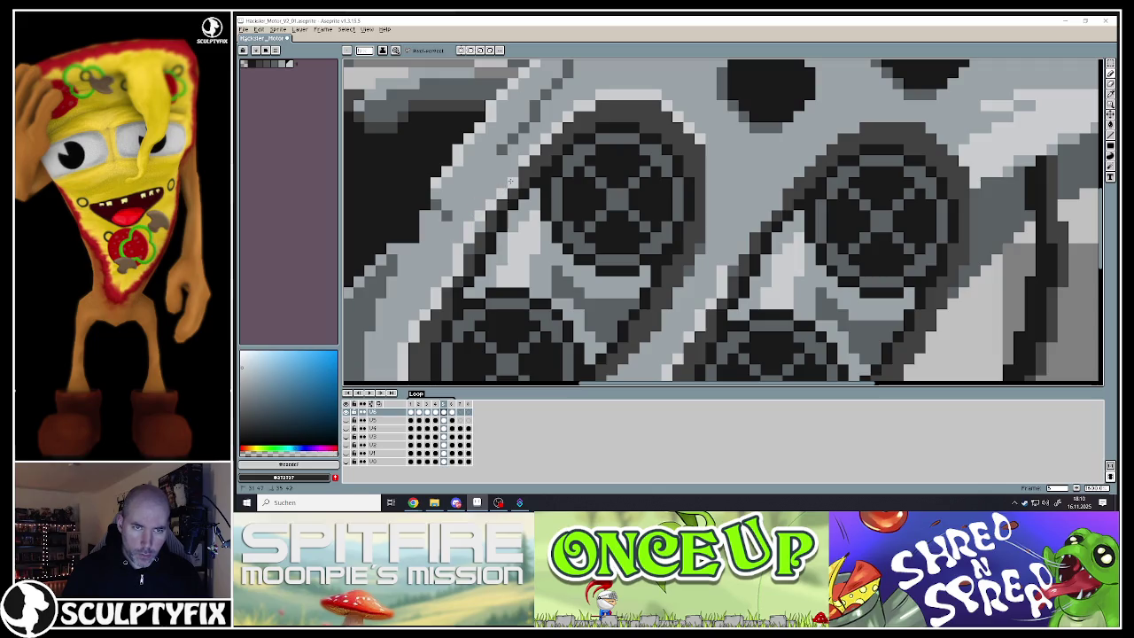
pyautogui.scroll(-3, 468, 248)
pyautogui.scroll(2, 465, 274)
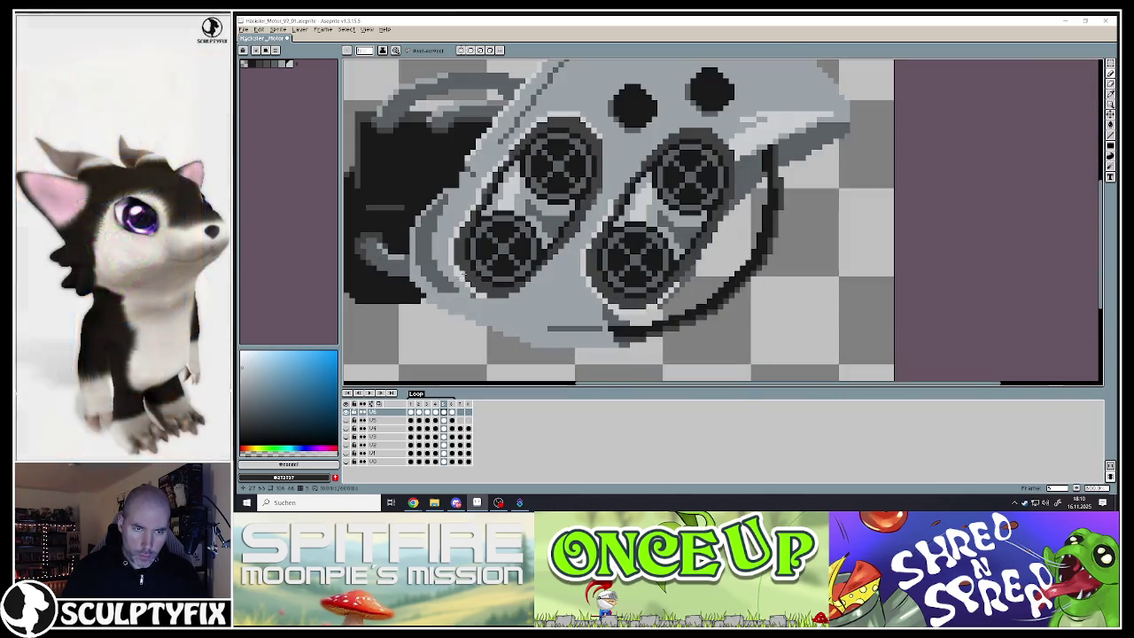
pyautogui.scroll(2, 465, 275)
pyautogui.scroll(-3, 489, 251)
pyautogui.scroll(3, 490, 251)
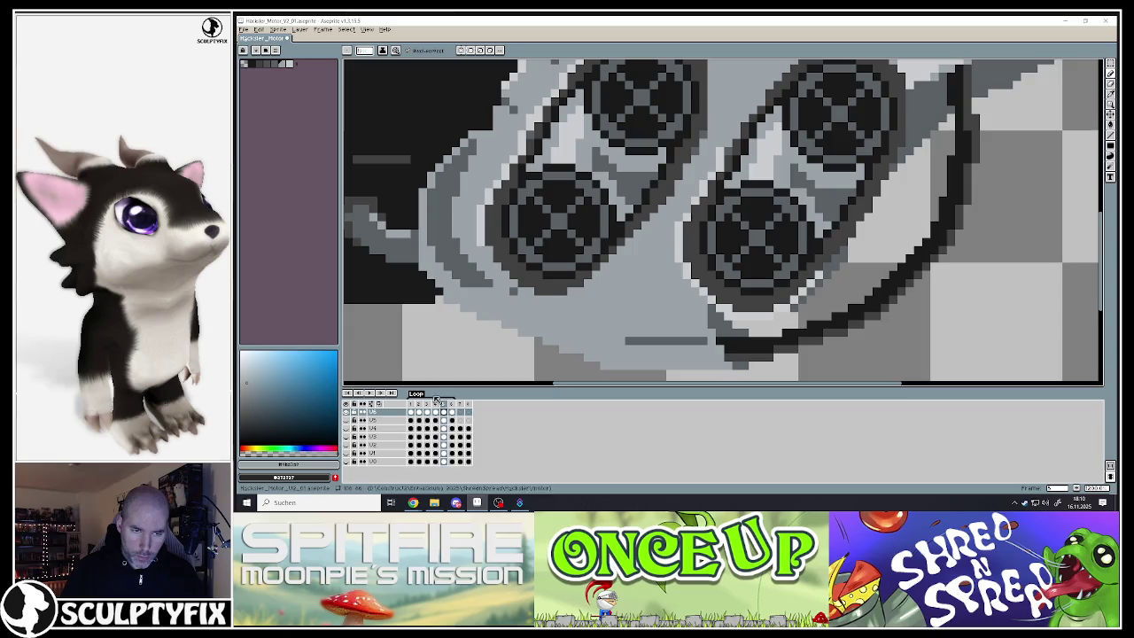
# Compare frame 5's lower wheel against frames 4 and 6
pyautogui.click(436, 409)
pyautogui.click(443, 411)
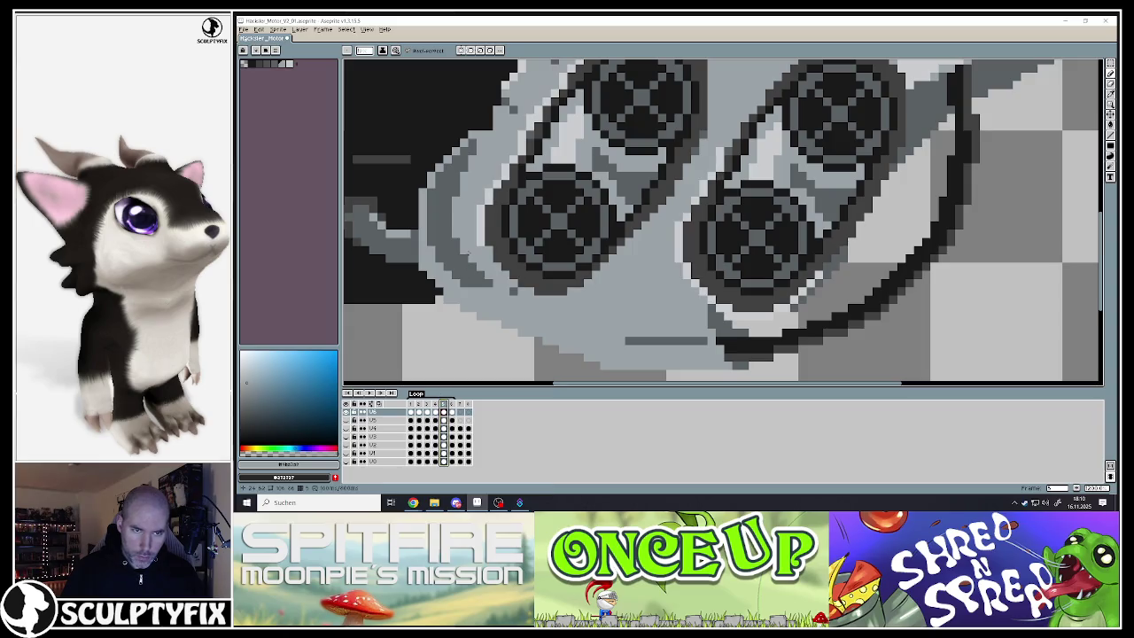
pyautogui.scroll(-3, 479, 214)
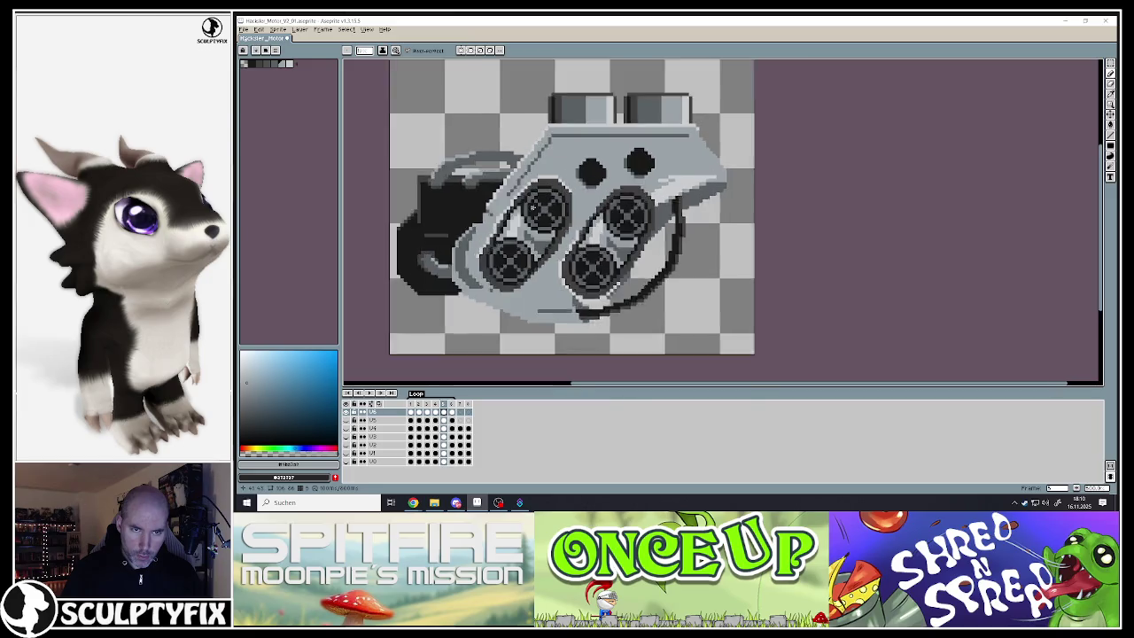
pyautogui.scroll(2, 479, 214)
pyautogui.click(454, 416)
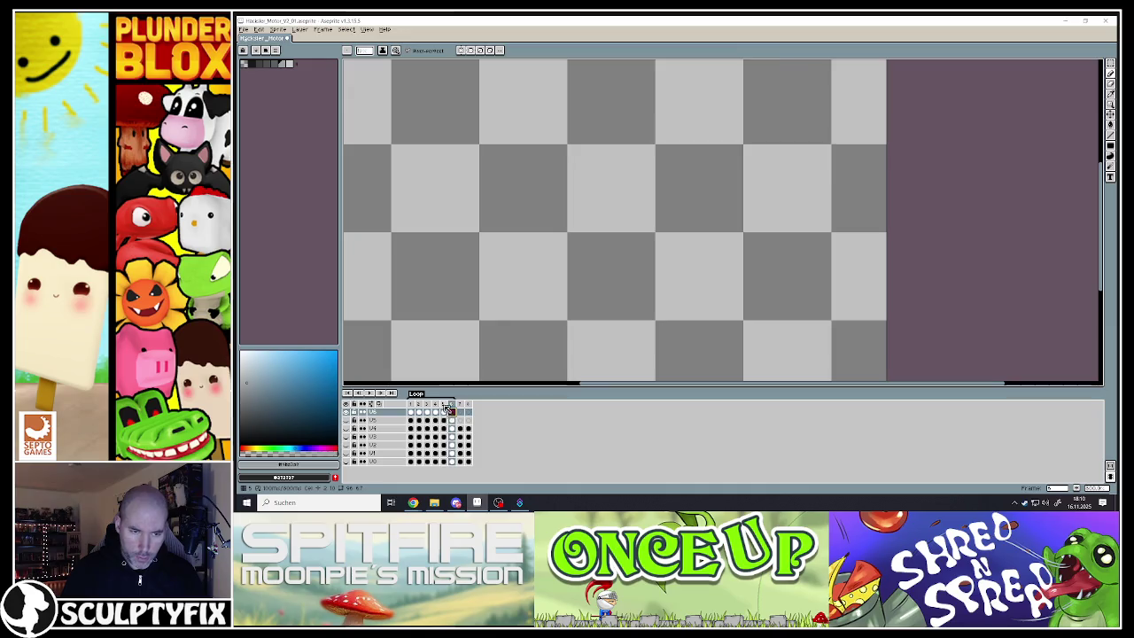
pyautogui.click(443, 413)
pyautogui.scroll(-3, 545, 264)
pyautogui.scroll(3, 548, 275)
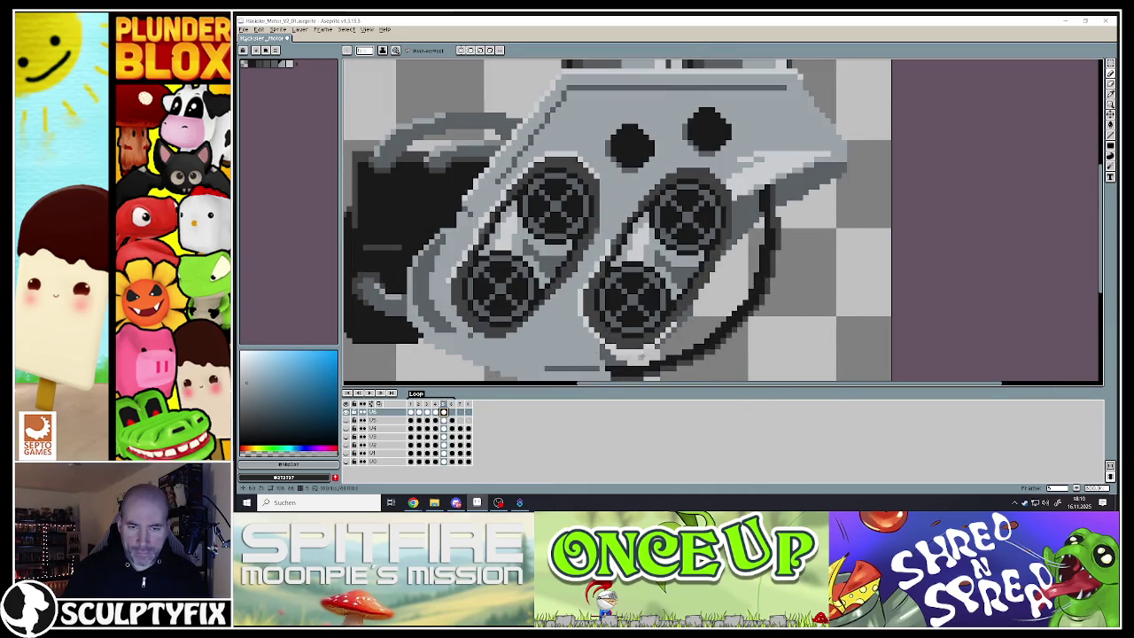
pyautogui.scroll(2, 641, 356)
pyautogui.scroll(1, 640, 356)
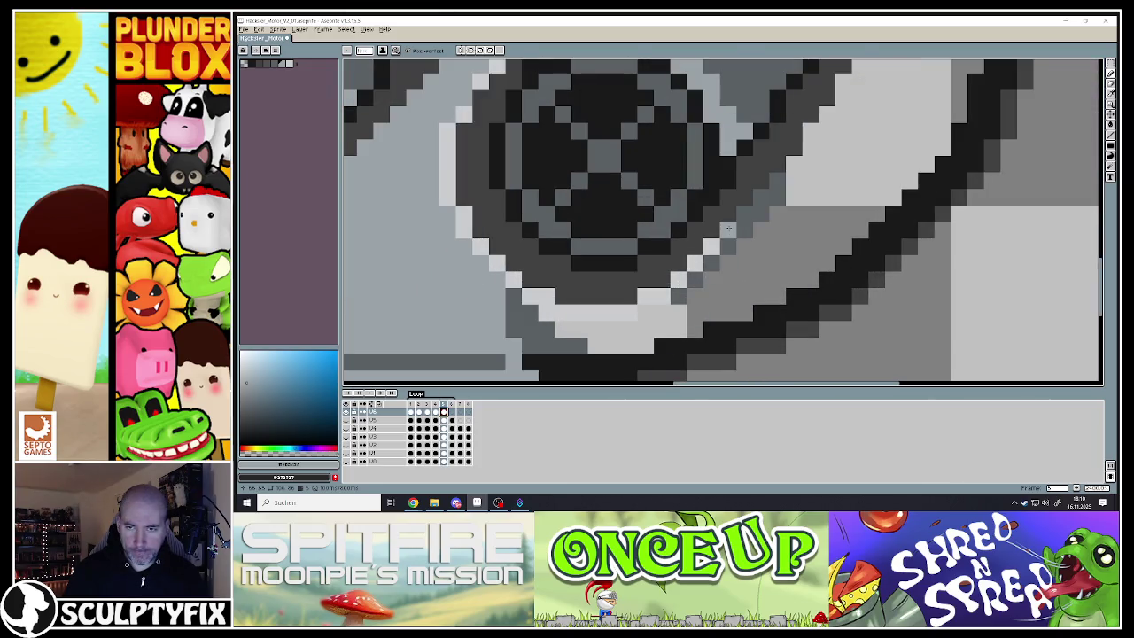
# Sample a darker grey and darken the light pixels along the lower wheel's rim
pyautogui.keyDown('alt'); pyautogui.click(708, 266); pyautogui.keyUp('alt')
pyautogui.moveTo(712, 246); pyautogui.dragTo(677, 282)
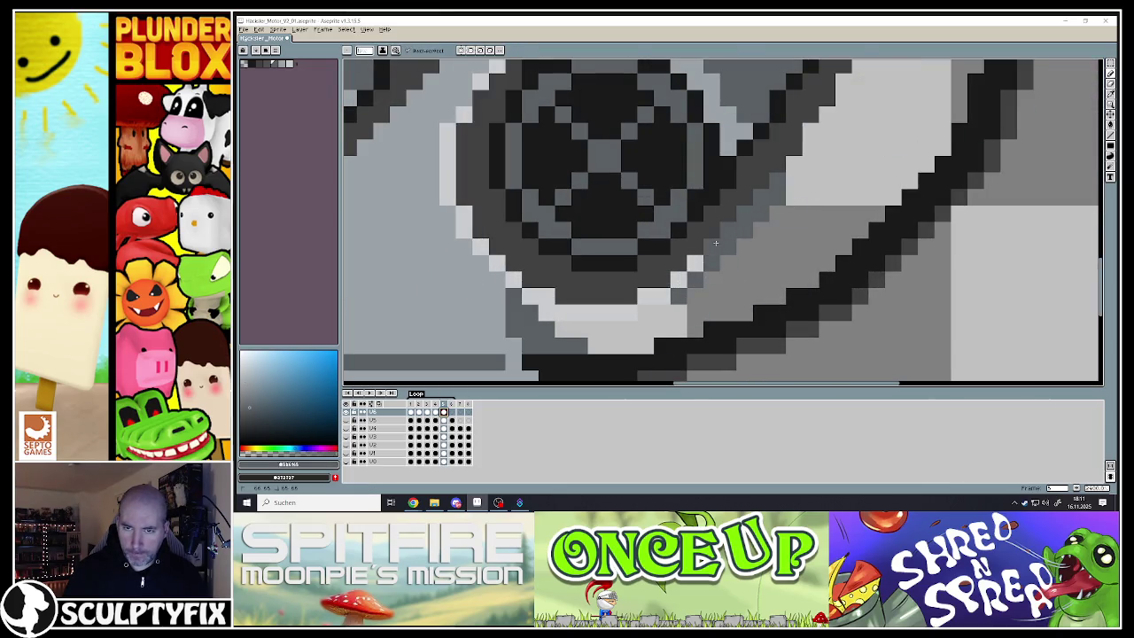
pyautogui.click(669, 293)
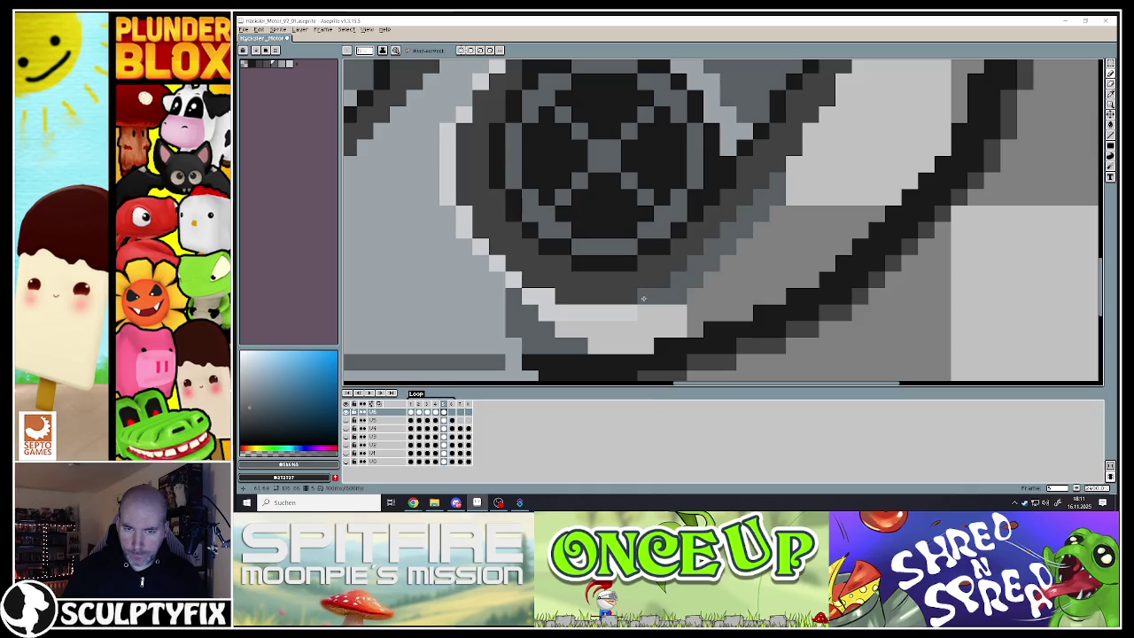
pyautogui.click(436, 410)
pyautogui.click(428, 409)
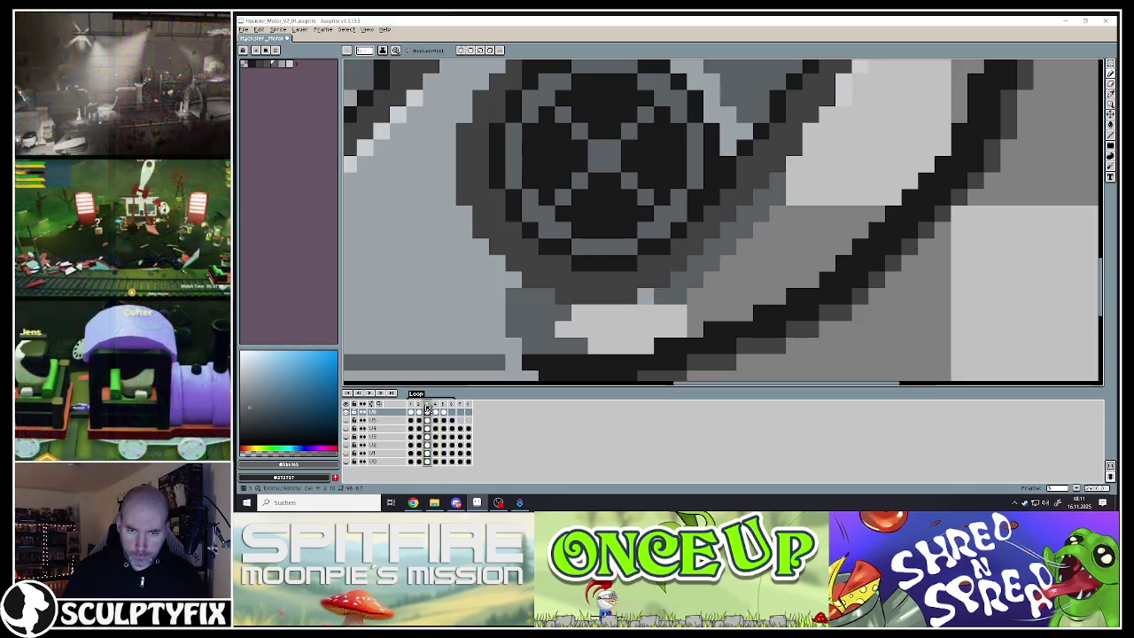
# Step through frames 1–5, recolouring a grey rim pixel in frames 3 and 5
pyautogui.press('alt')
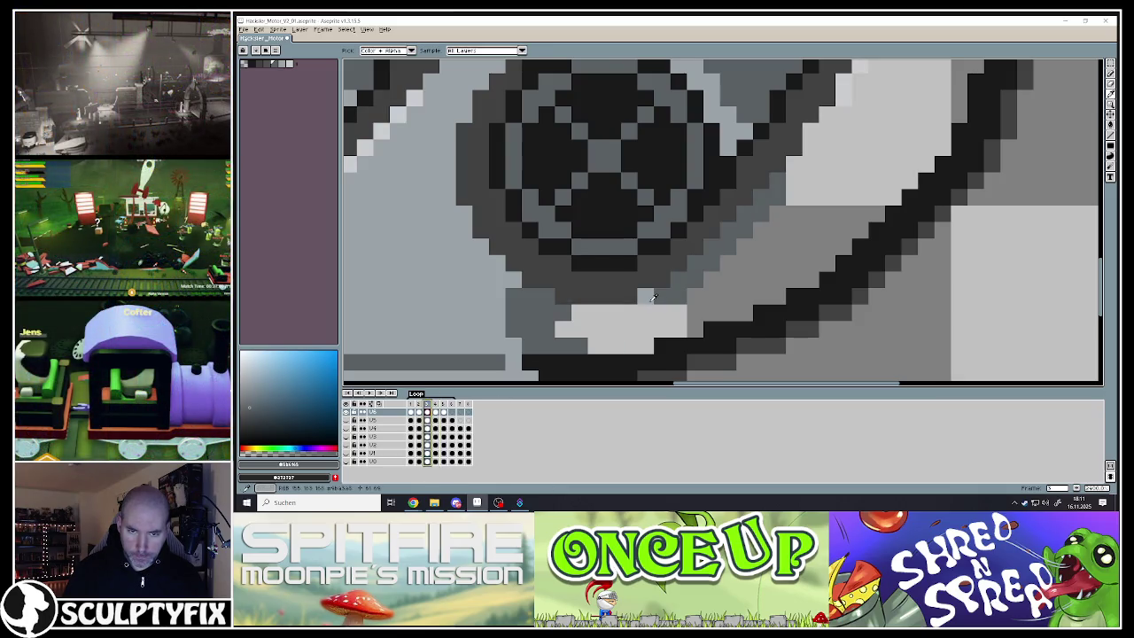
pyautogui.click(413, 404)
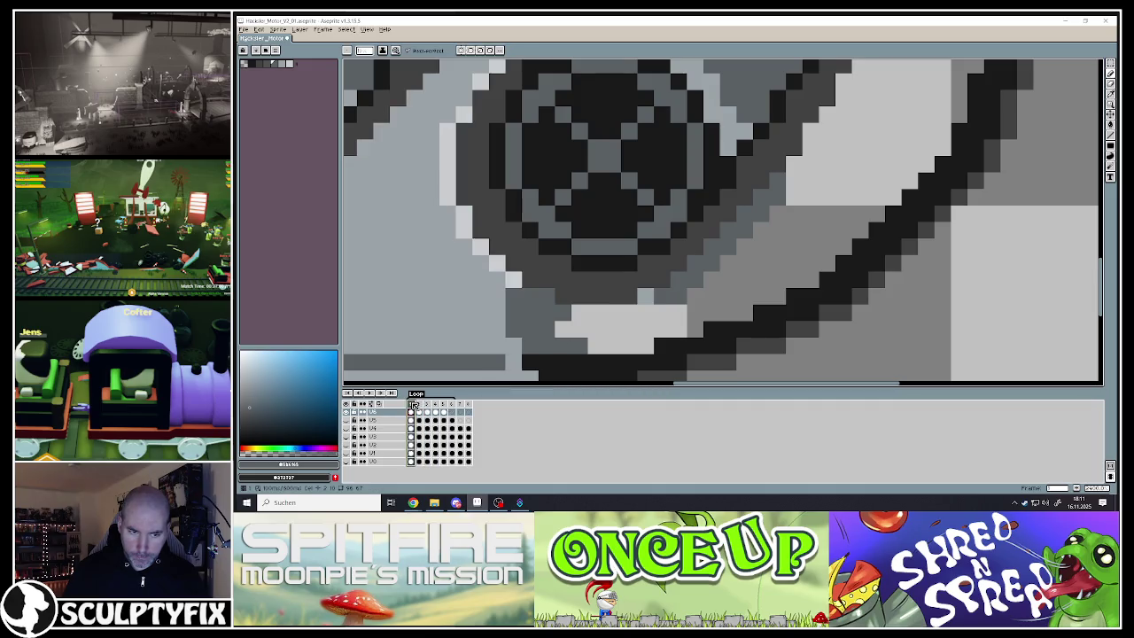
pyautogui.press('alt')
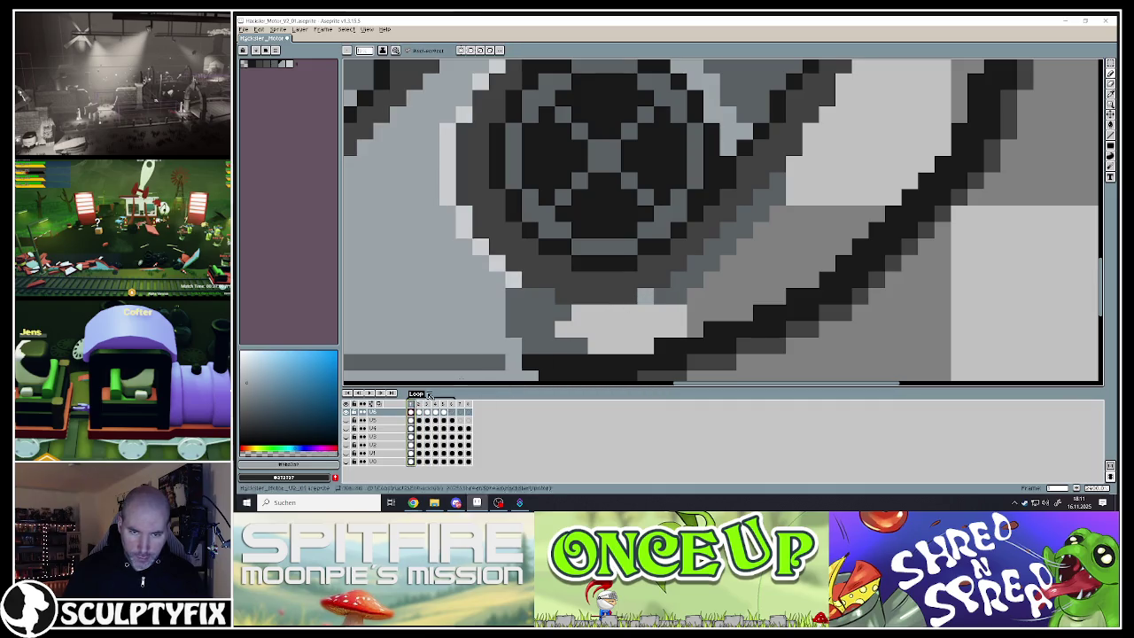
pyautogui.click(418, 403)
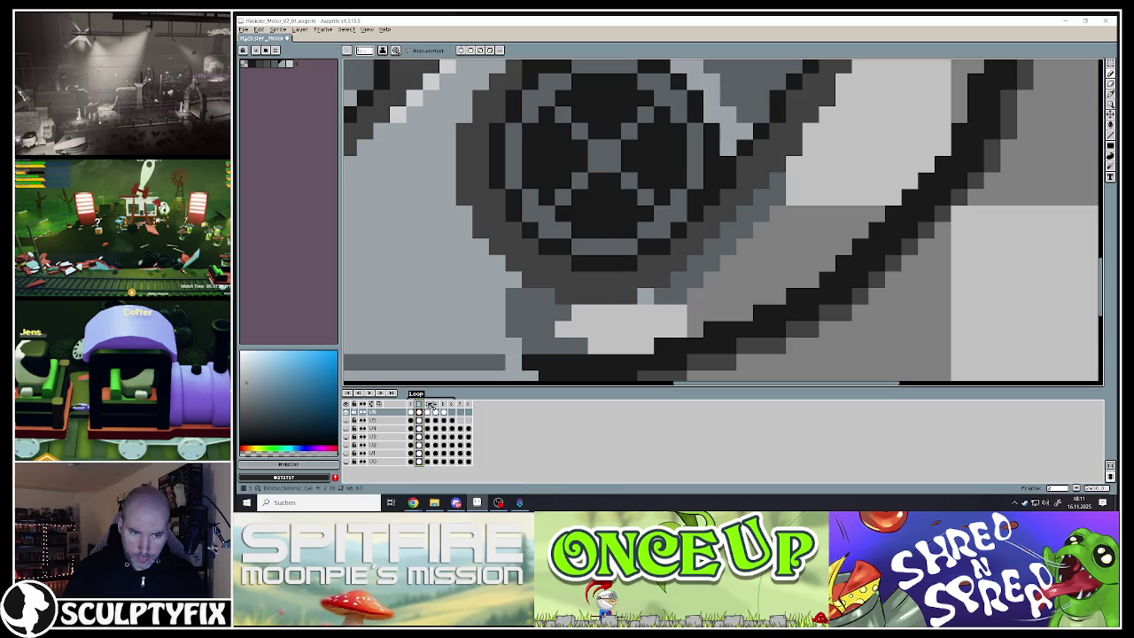
pyautogui.press('Right')
pyautogui.click(629, 311)
pyautogui.press('Right')
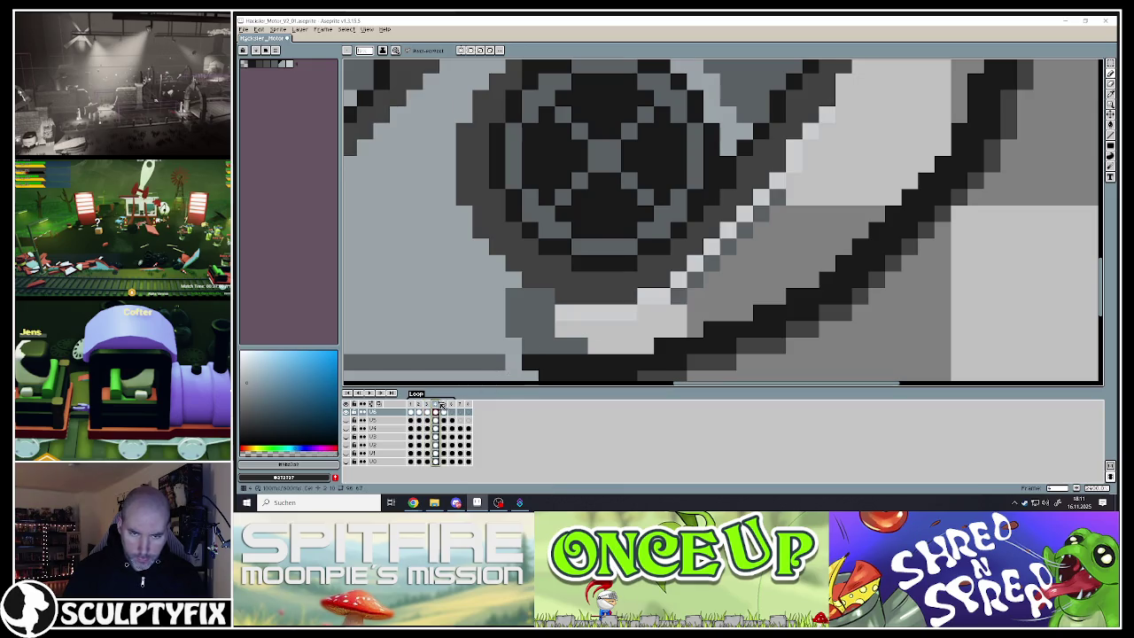
pyautogui.click(447, 404)
pyautogui.click(627, 315)
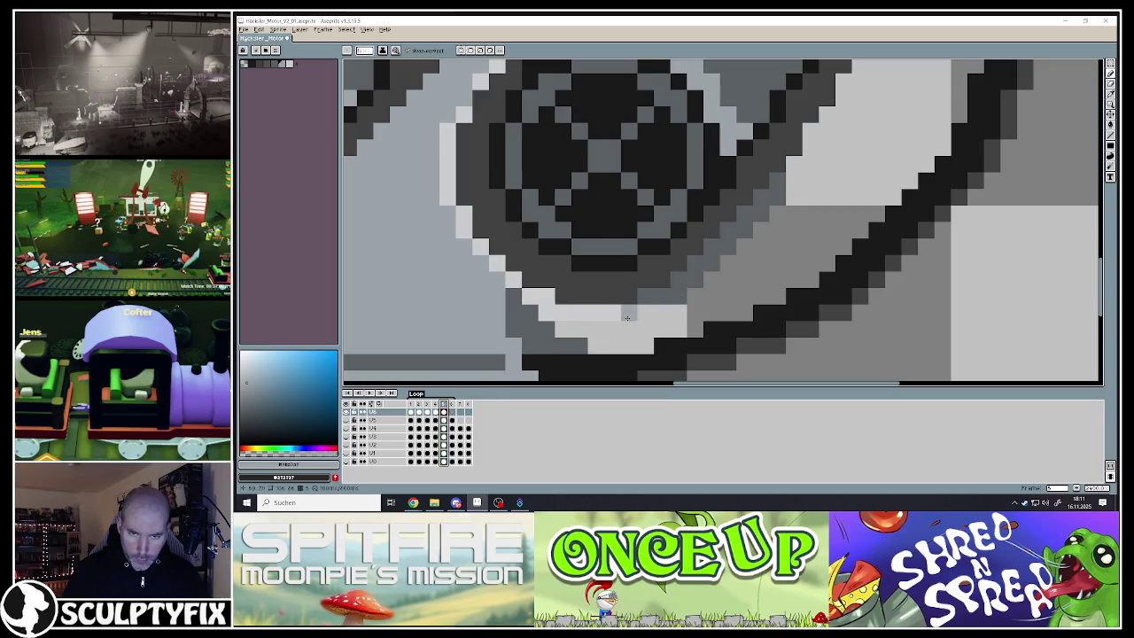
pyautogui.click(451, 404)
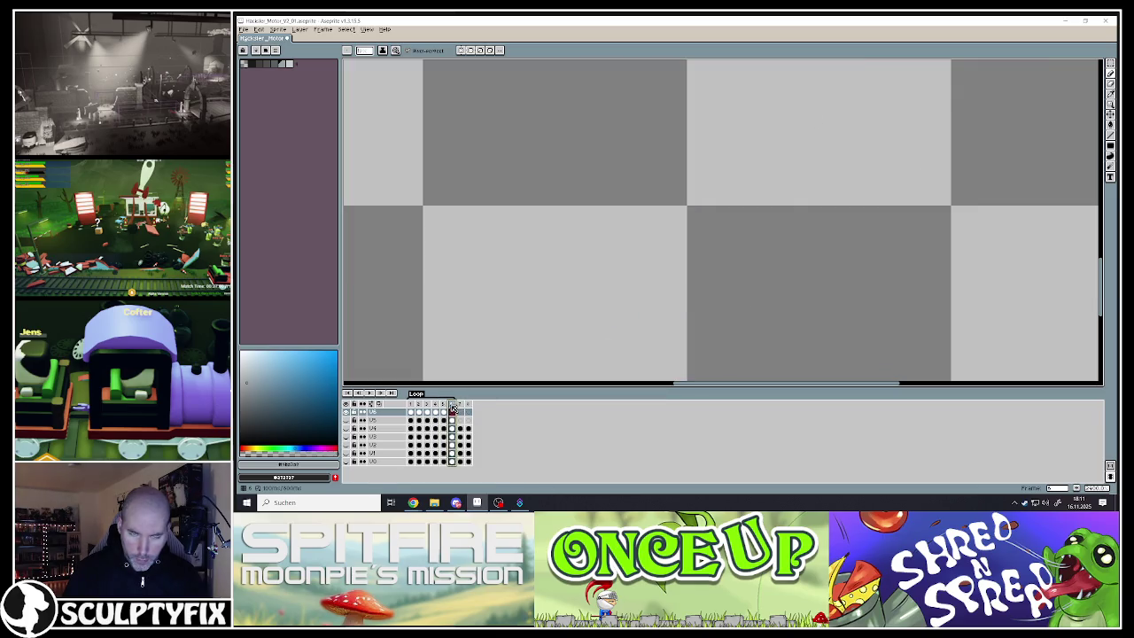
pyautogui.click(444, 404)
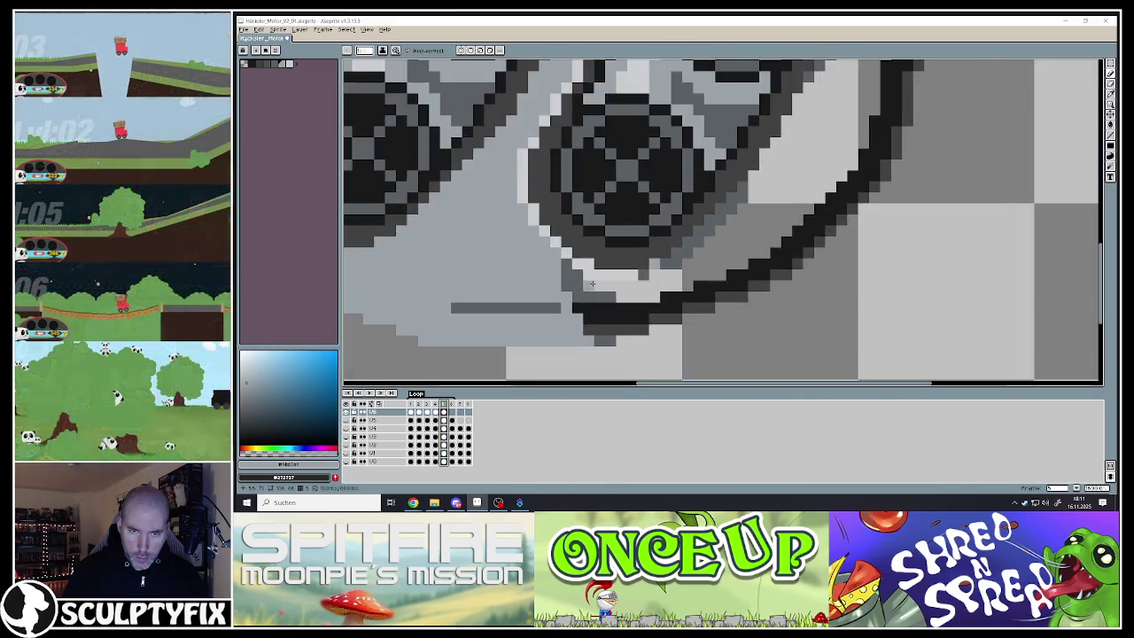
pyautogui.scroll(-3, 597, 283)
# Select frames 1 through 5, then dismiss the frame options menu without changes
pyautogui.scroll(-1, 585, 248)
pyautogui.scroll(1, 576, 212)
pyautogui.scroll(-1, 574, 204)
pyautogui.scroll(1, 574, 203)
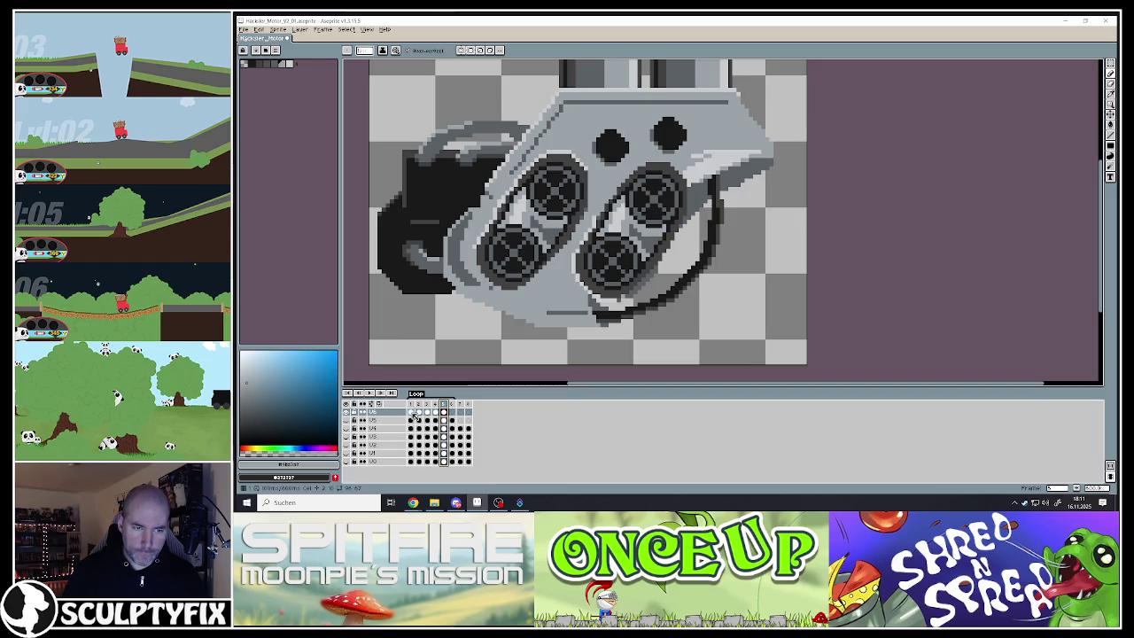
pyautogui.click(413, 405)
pyautogui.moveTo(415, 407); pyautogui.dragTo(446, 404)
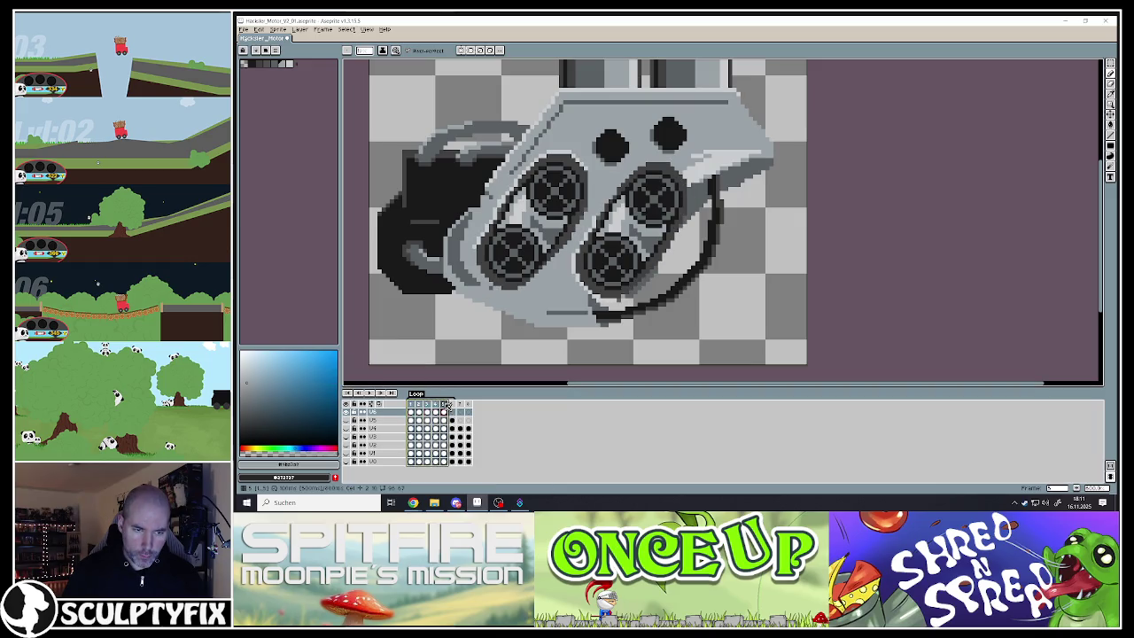
pyautogui.rightClick(445, 404)
pyautogui.click(478, 450)
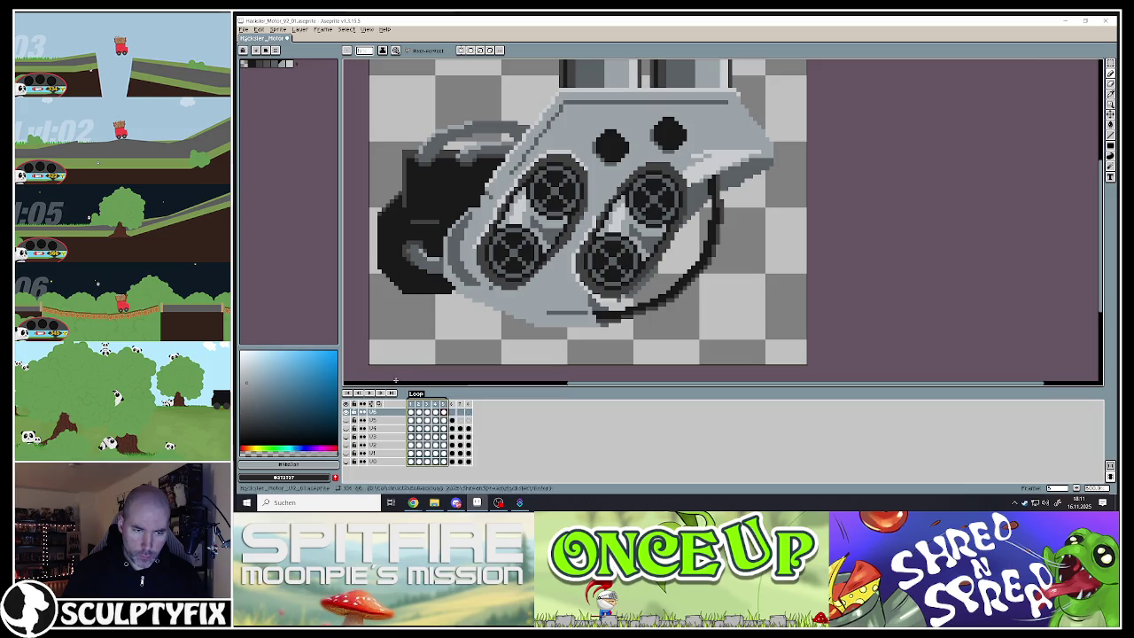
# Play the animation and step through frames 1–6, comparing frame 5 with frame 1
pyautogui.click(369, 393)
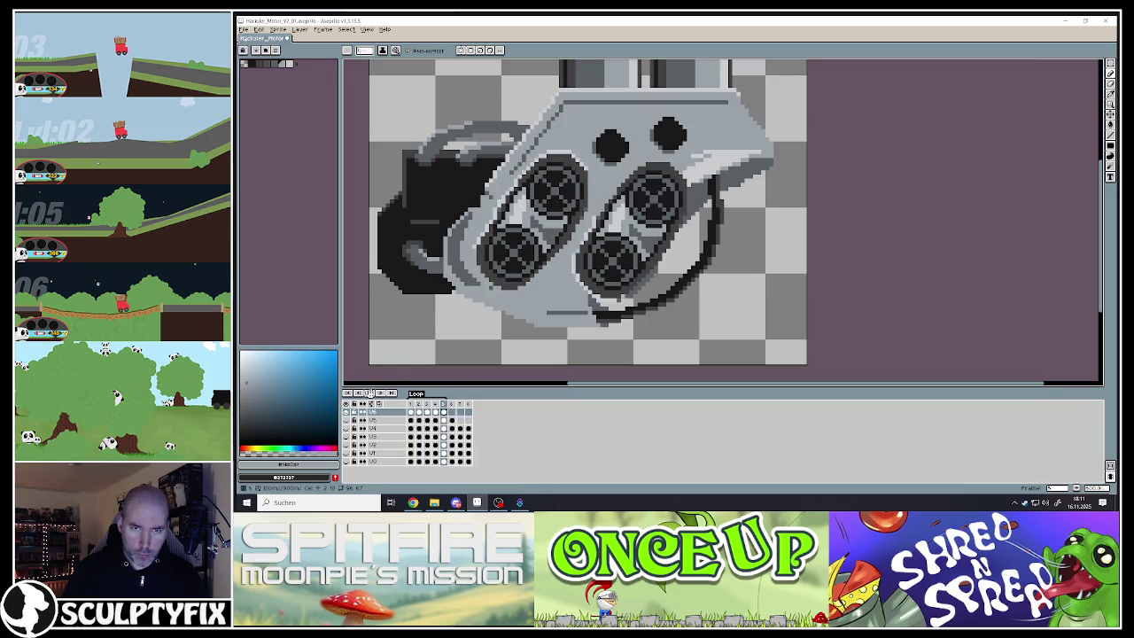
pyautogui.scroll(-3, 534, 332)
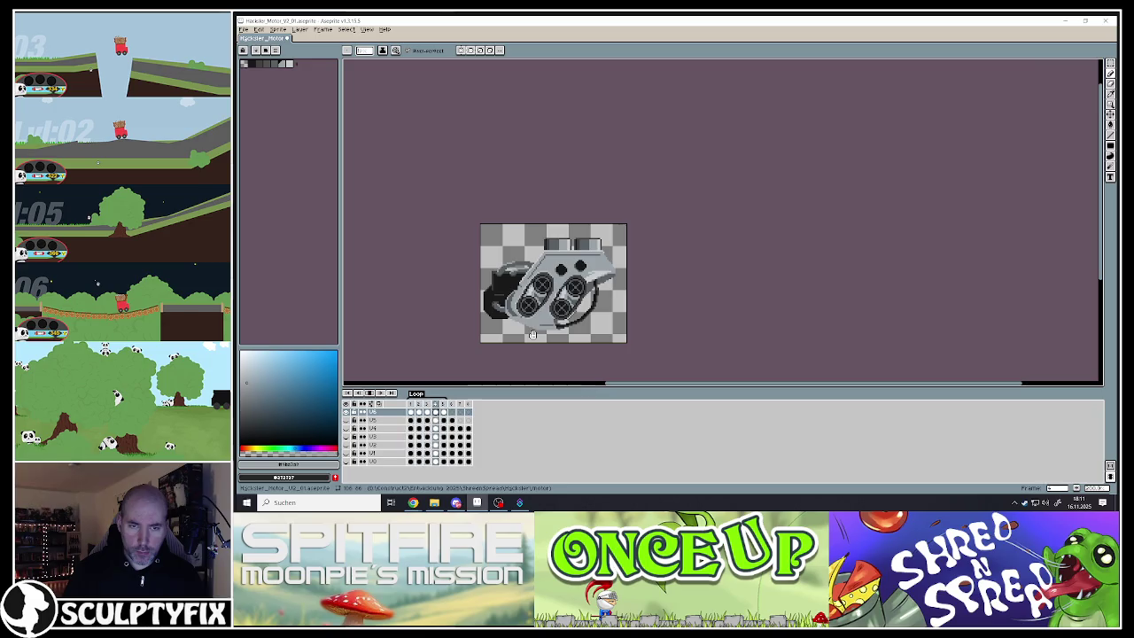
pyautogui.scroll(1, 532, 334)
pyautogui.scroll(2, 532, 334)
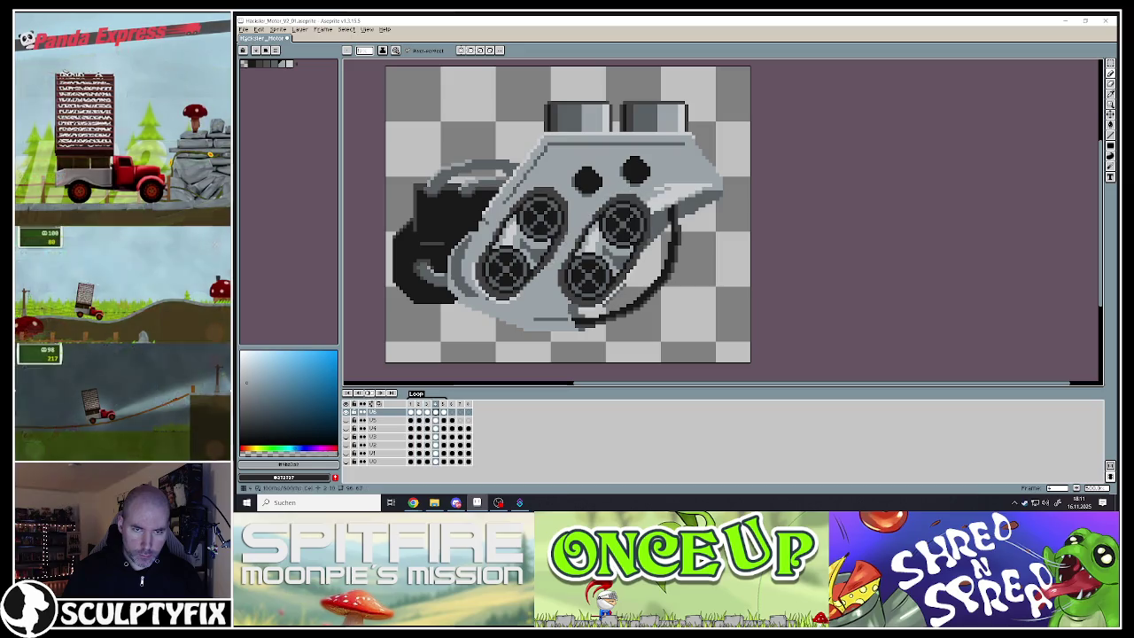
pyautogui.click(410, 404)
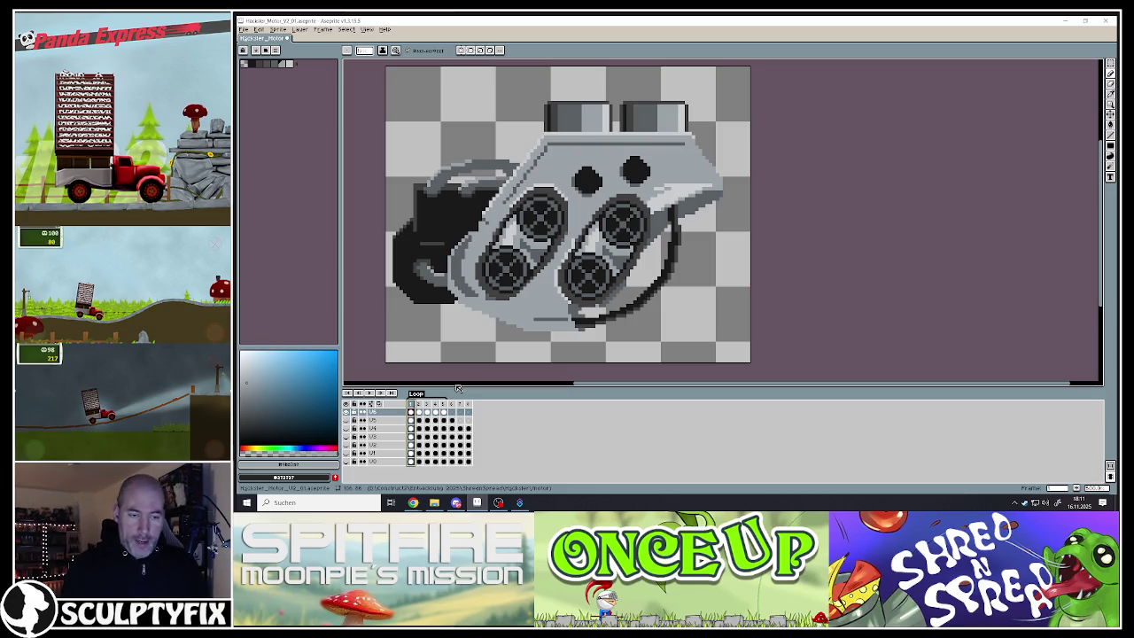
pyautogui.click(418, 404)
pyautogui.click(427, 404)
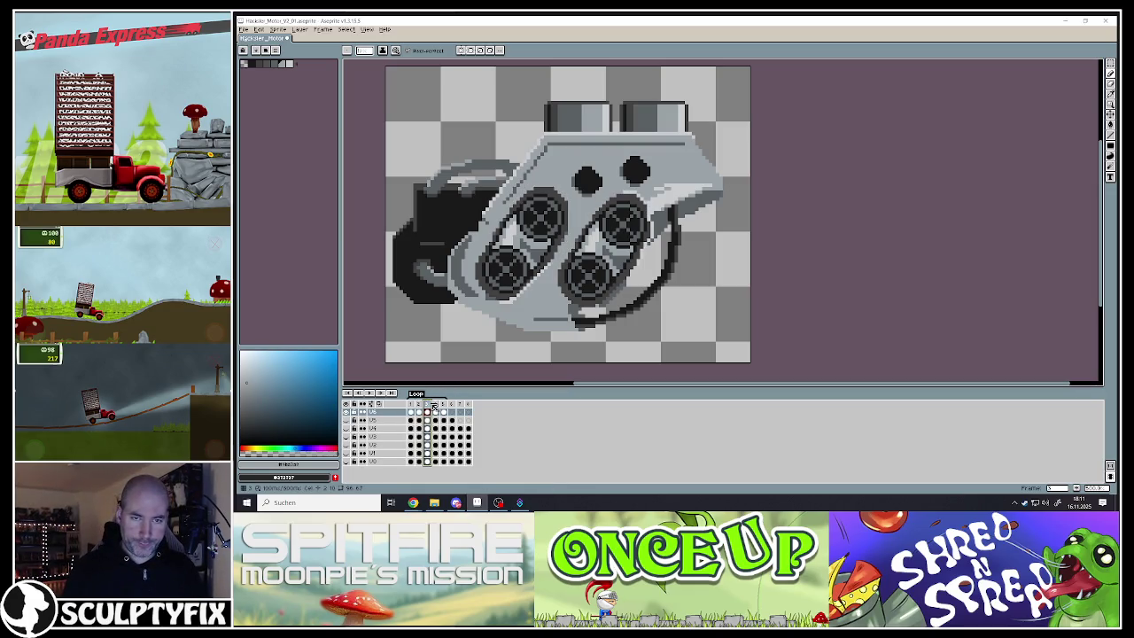
pyautogui.click(443, 404)
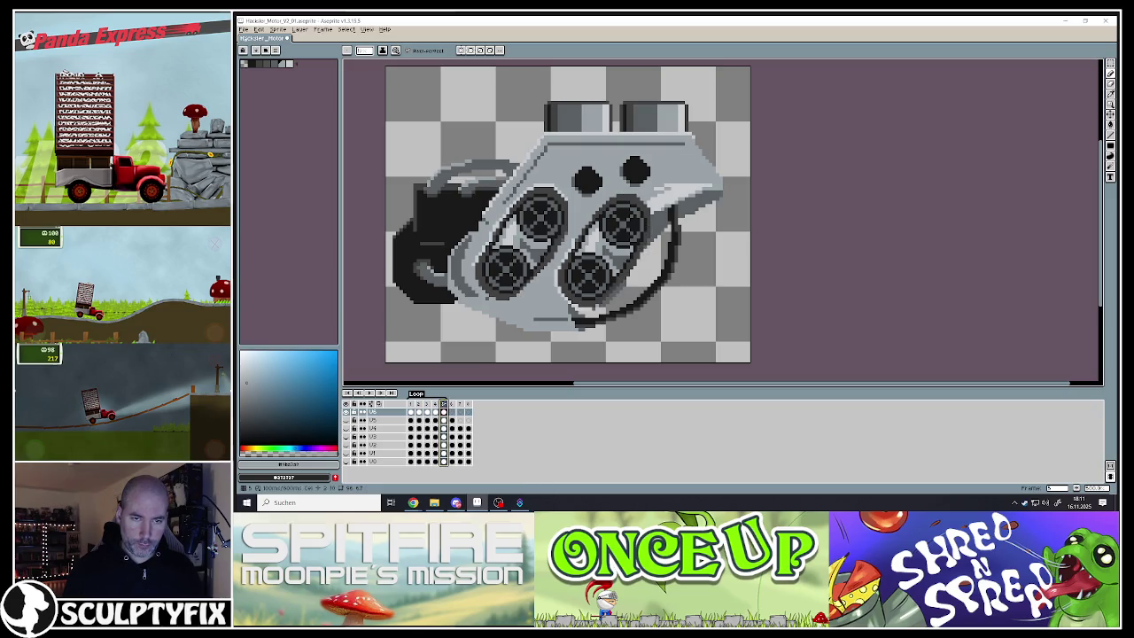
pyautogui.click(451, 404)
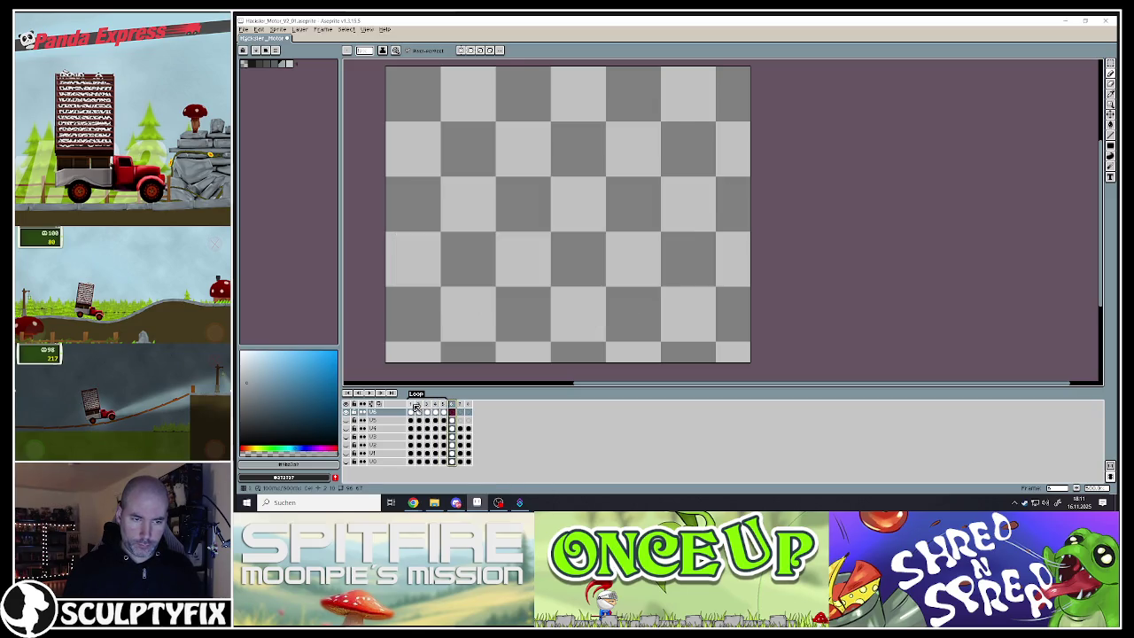
pyautogui.click(412, 404)
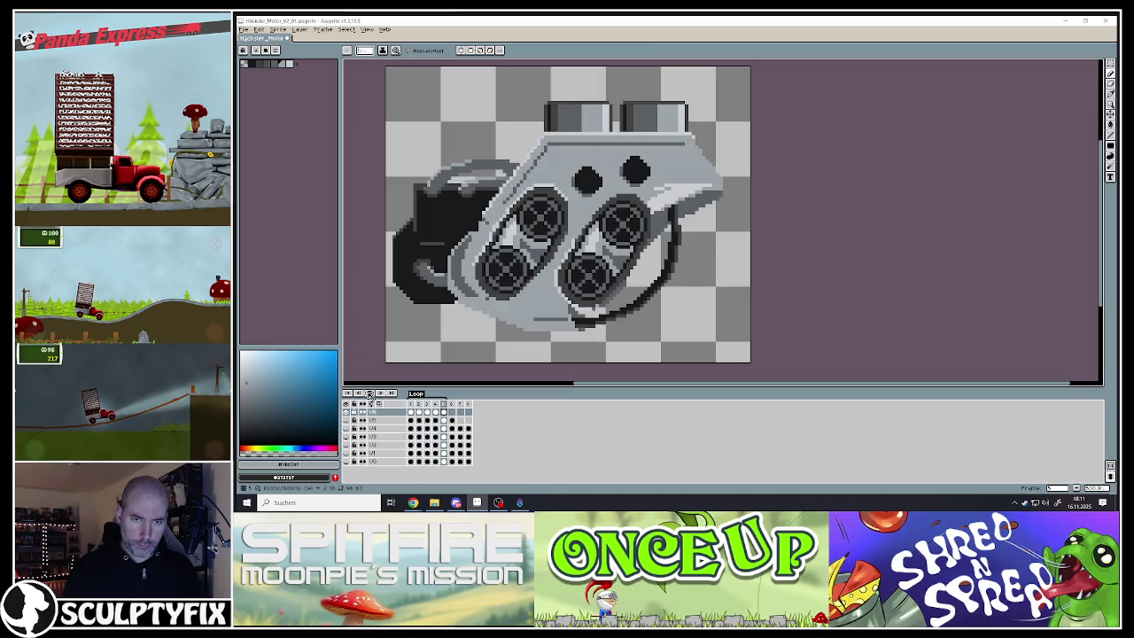
pyautogui.click(443, 404)
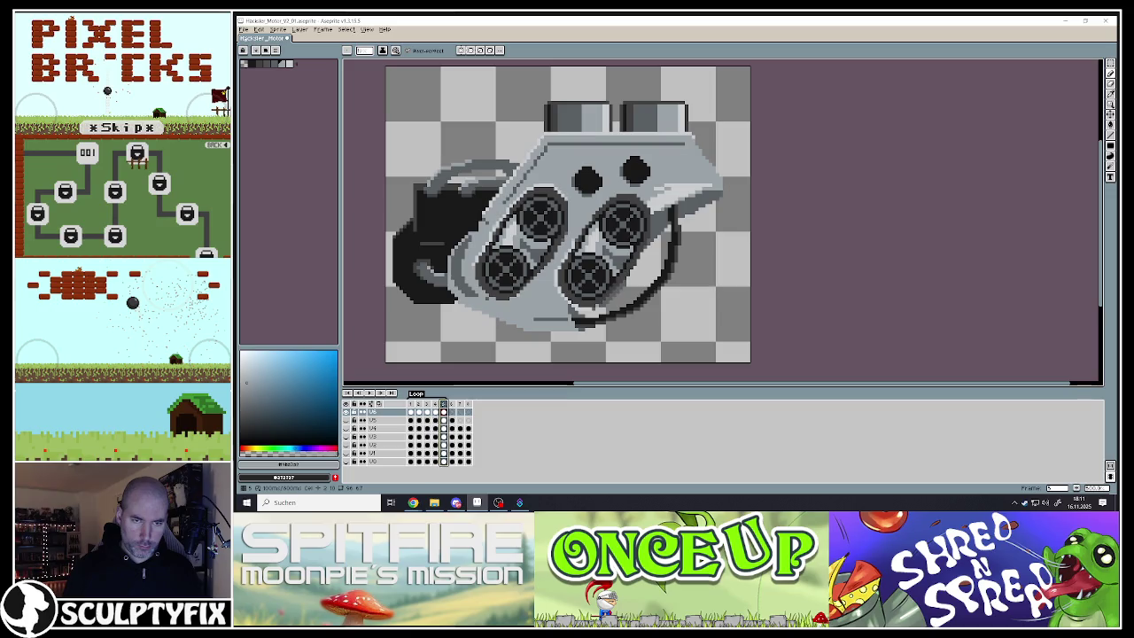
pyautogui.click(411, 408)
# Pick up the grey used on the engine
pyautogui.scroll(3, 565, 257)
pyautogui.scroll(-3, 565, 257)
pyautogui.scroll(1, 565, 257)
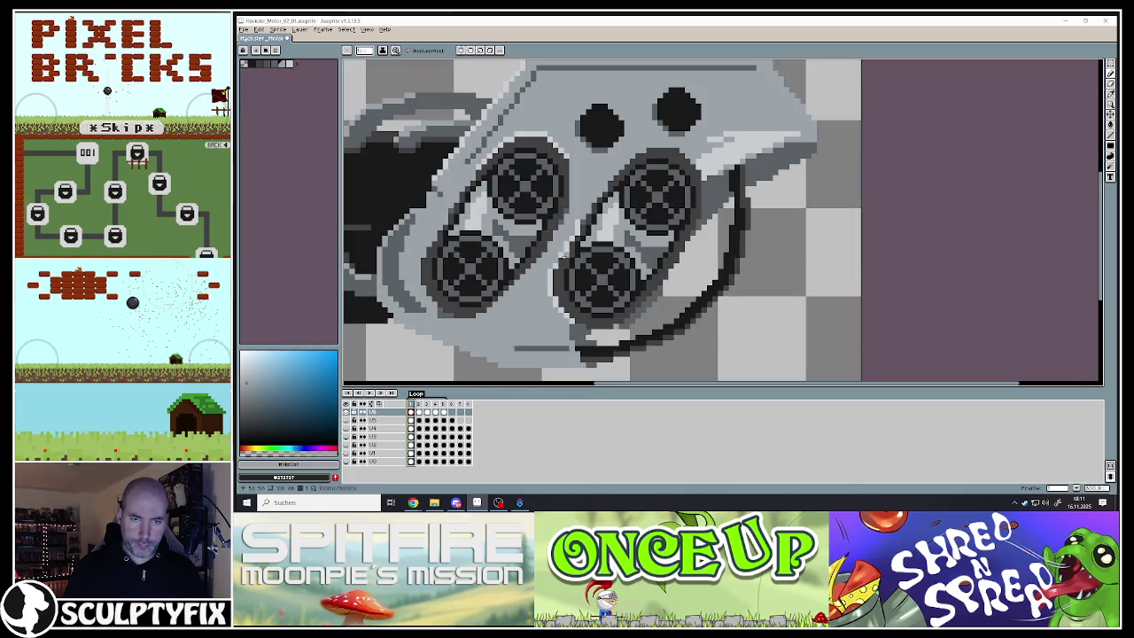
pyautogui.keyDown('alt'); pyautogui.click(581, 220); pyautogui.keyUp('alt')
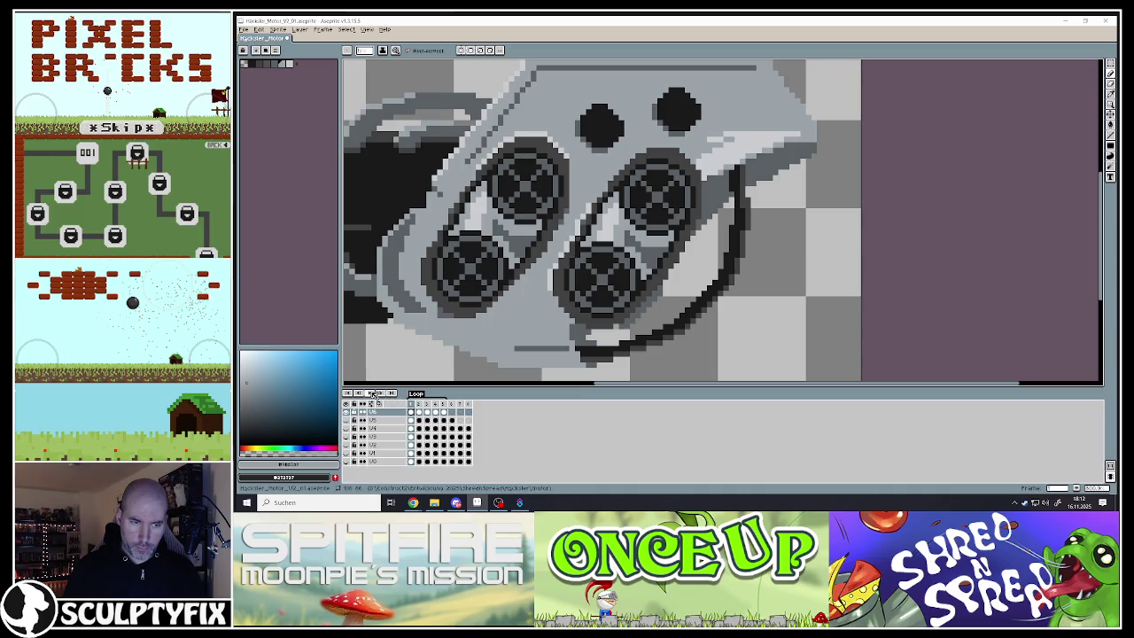
pyautogui.scroll(-3, 483, 304)
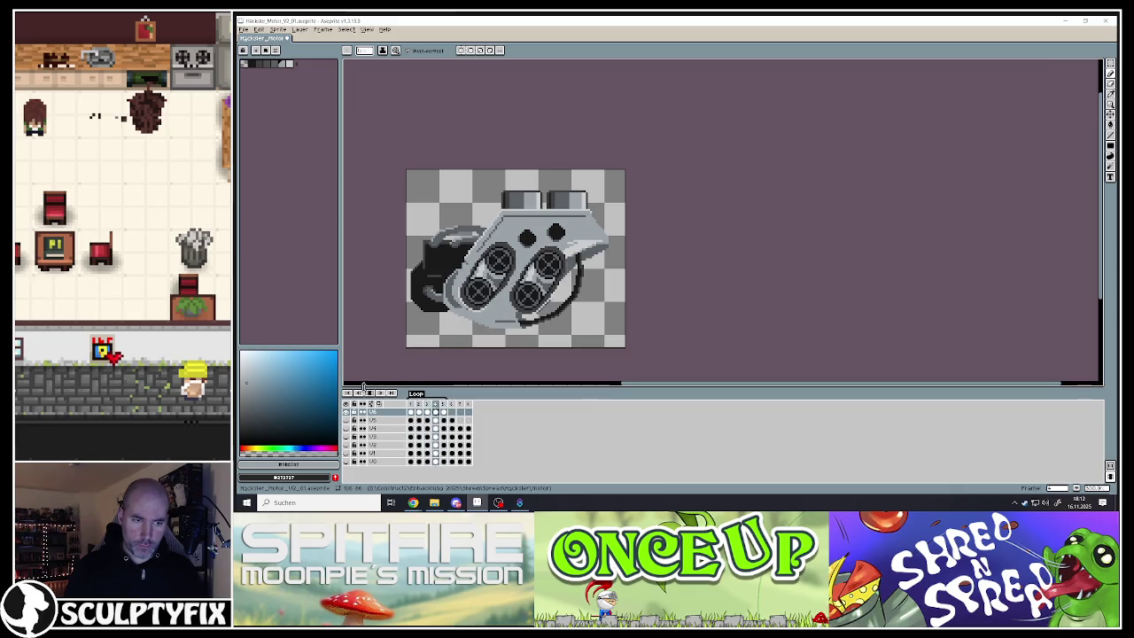
pyautogui.scroll(2, 512, 290)
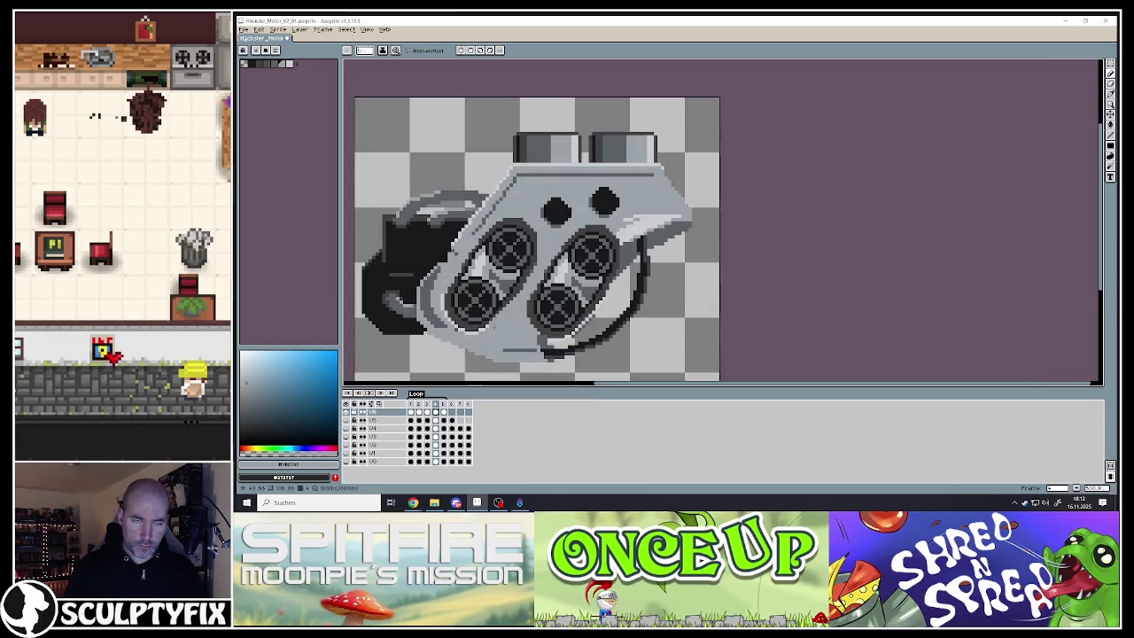
# Compare frames 1 and 2 of layer U5 with U4 hidden, ending on the top layer's frame 1
pyautogui.click(410, 421)
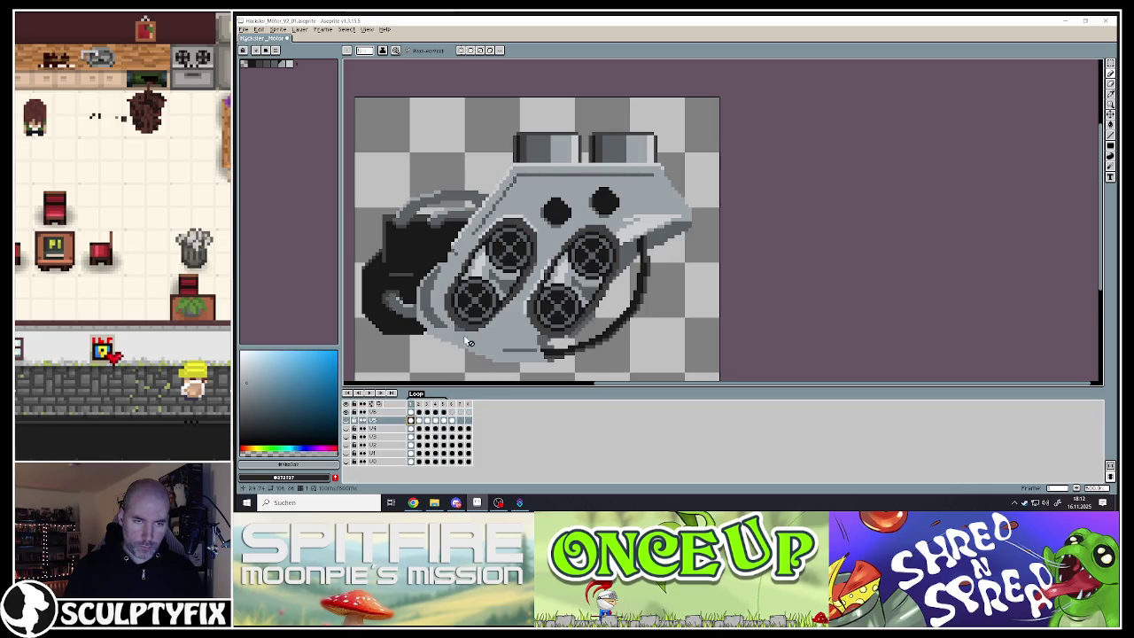
pyautogui.click(419, 420)
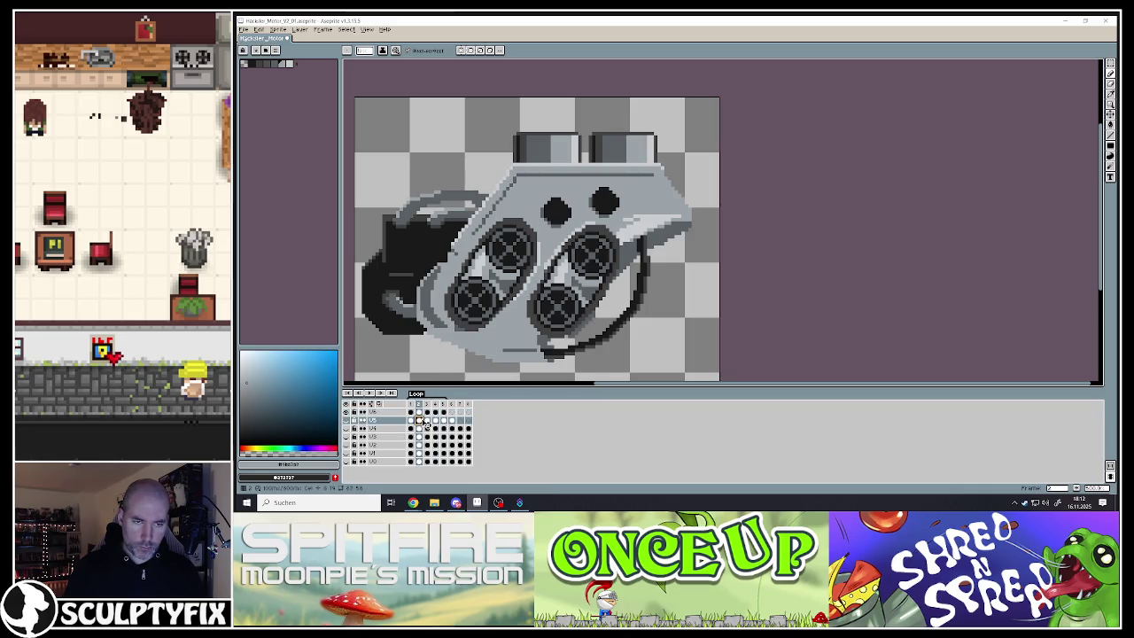
pyautogui.click(412, 420)
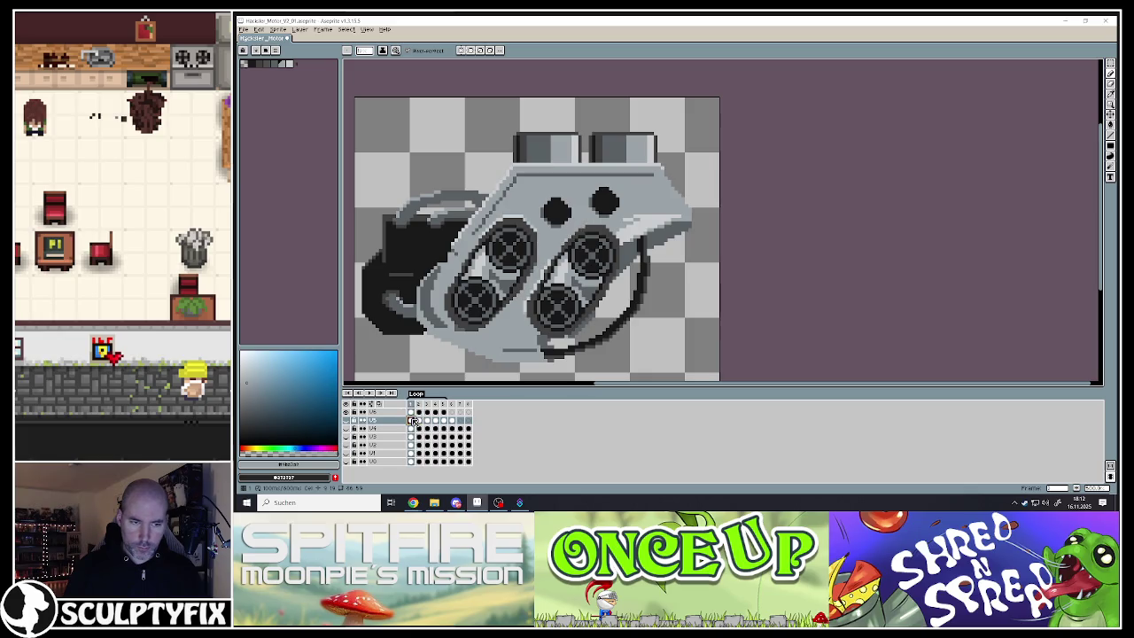
pyautogui.click(351, 428)
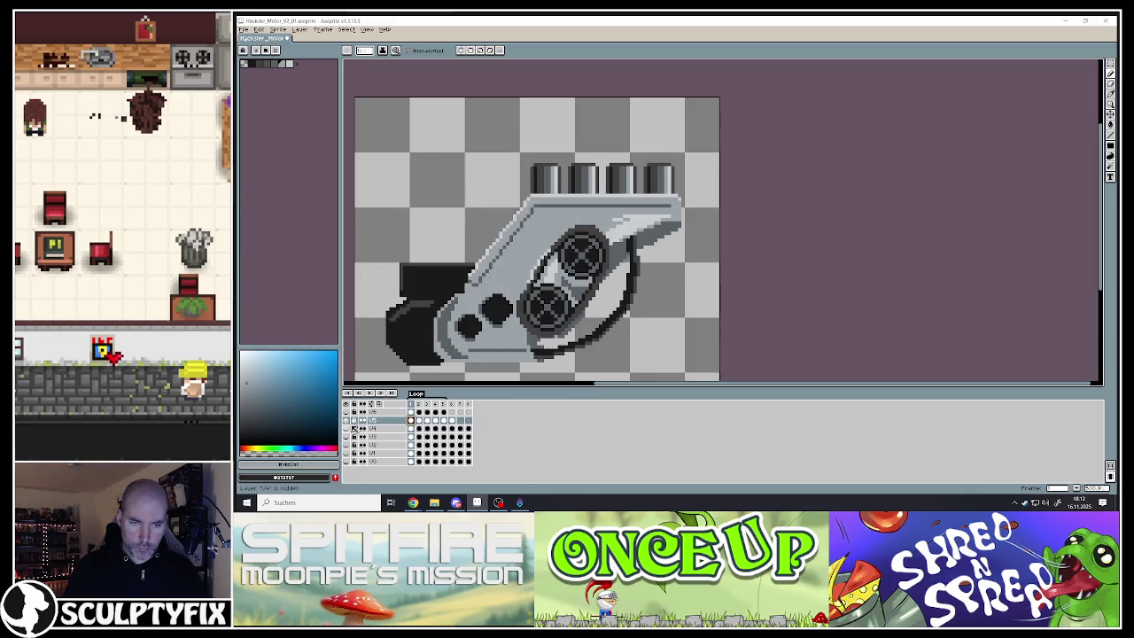
pyautogui.click(422, 422)
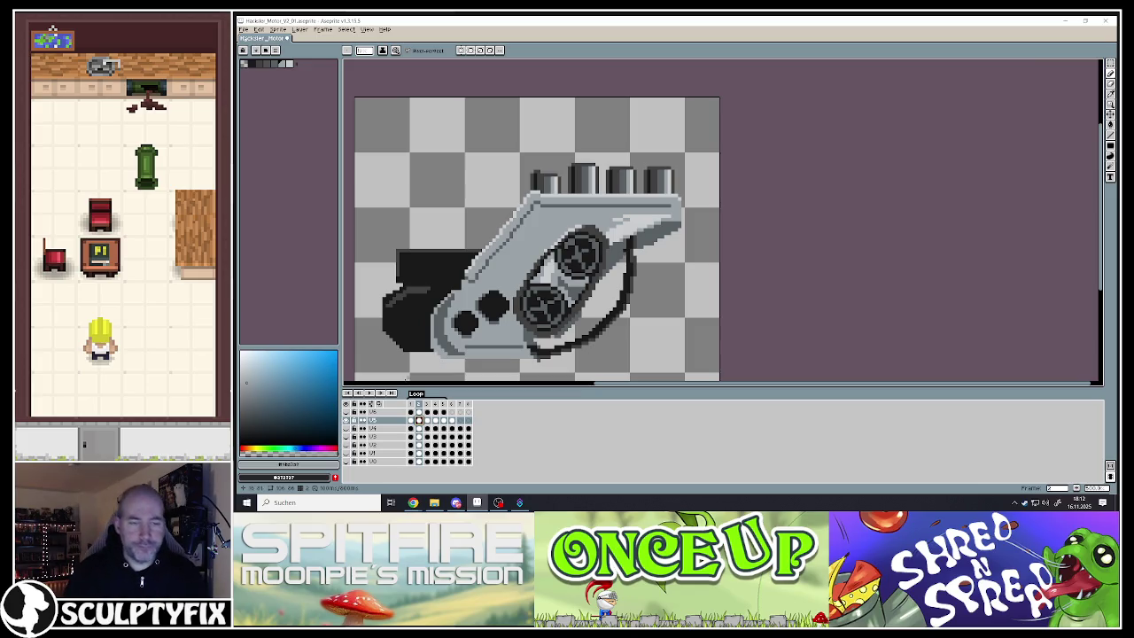
pyautogui.click(410, 413)
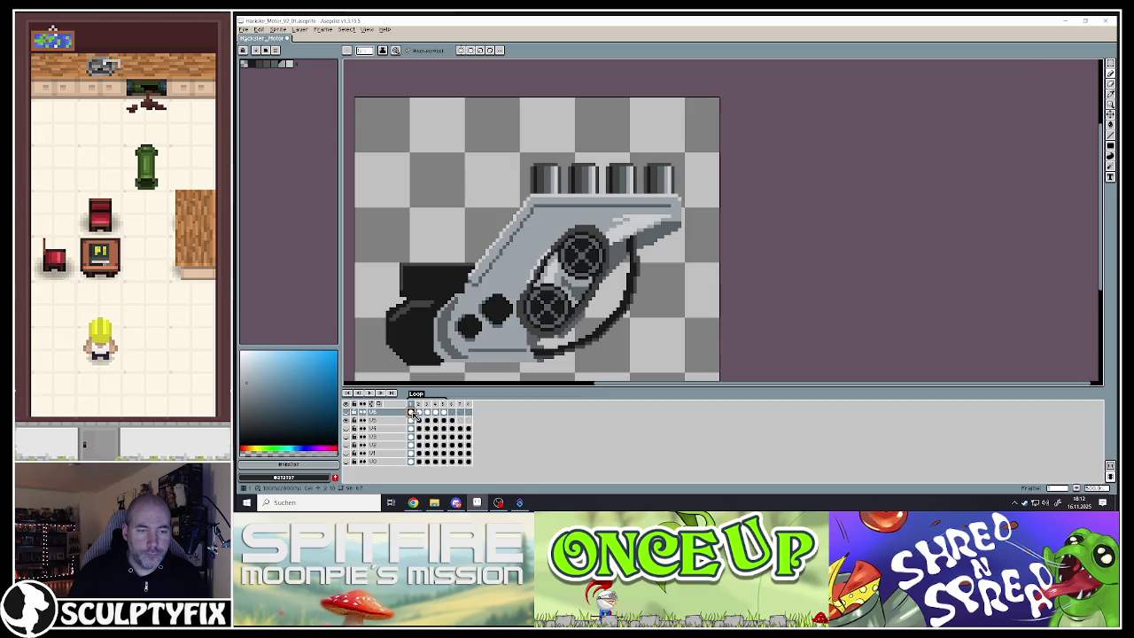
pyautogui.scroll(1, 529, 240)
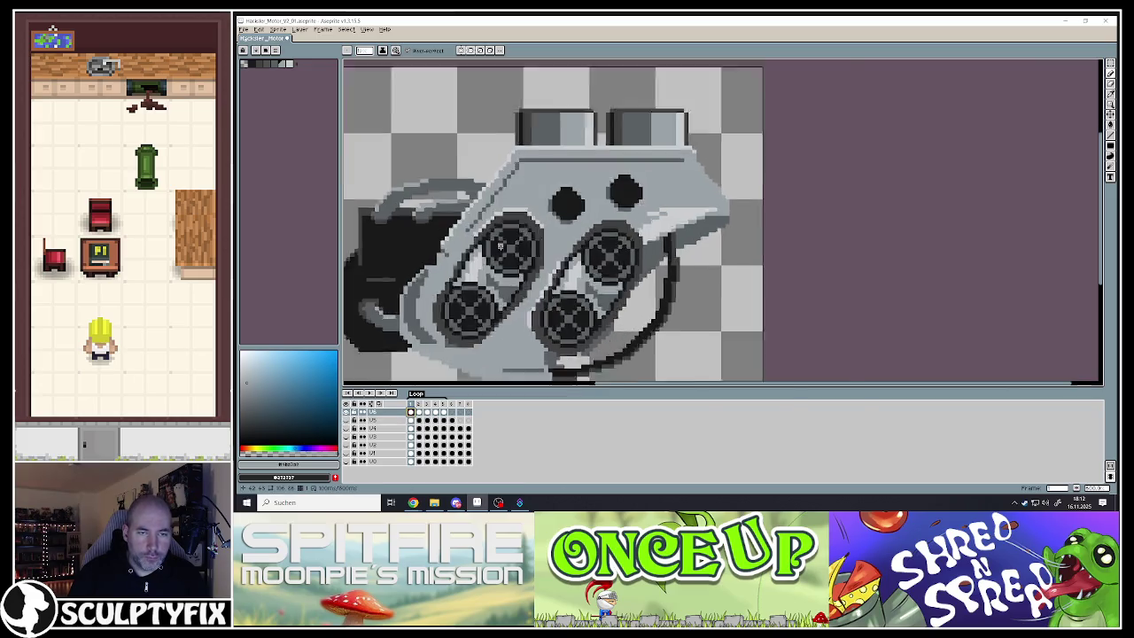
# With the Pencil, sample the wheel's dark grey and darken two spoke pixels in the left wheel
pyautogui.scroll(2, 529, 240)
pyautogui.press('b')
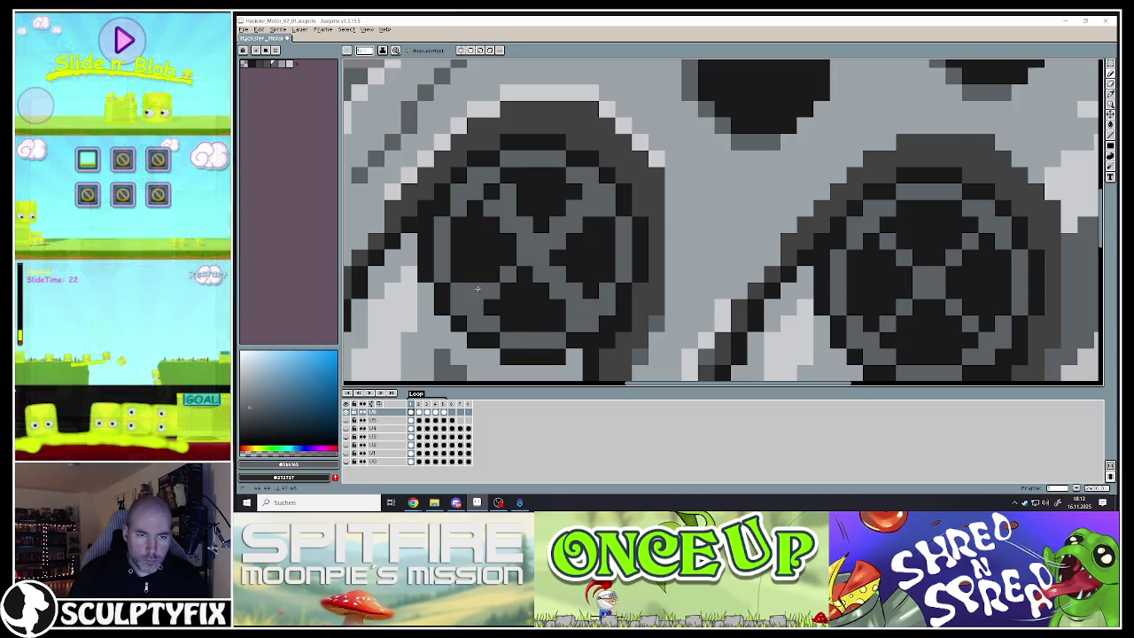
pyautogui.keyDown('alt'); pyautogui.click(502, 233); pyautogui.keyUp('alt')
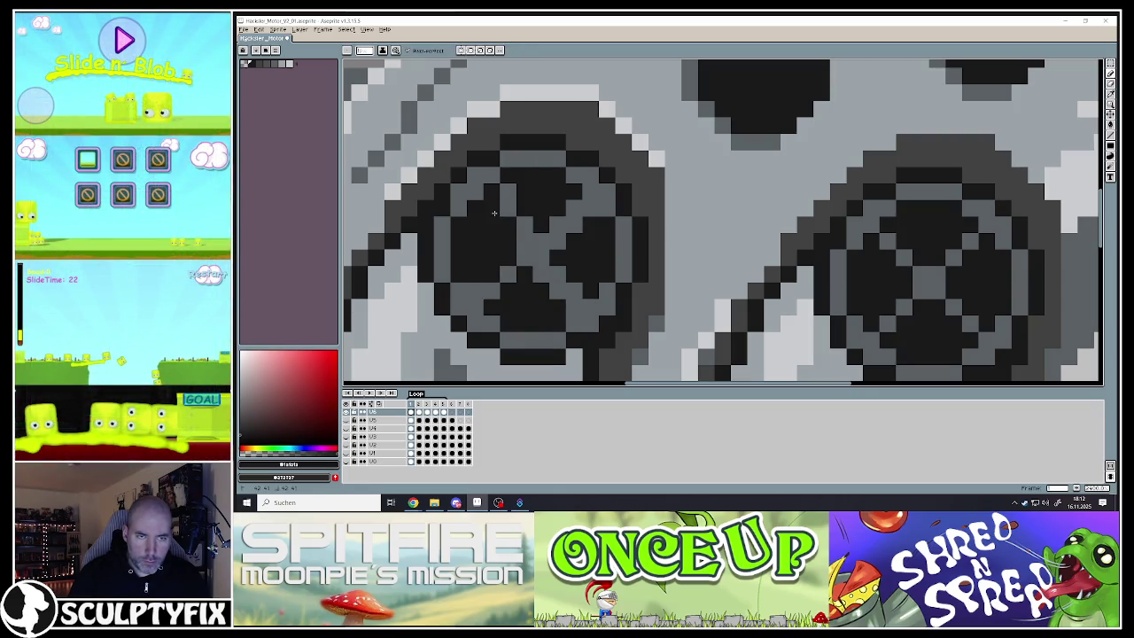
pyautogui.click(572, 207)
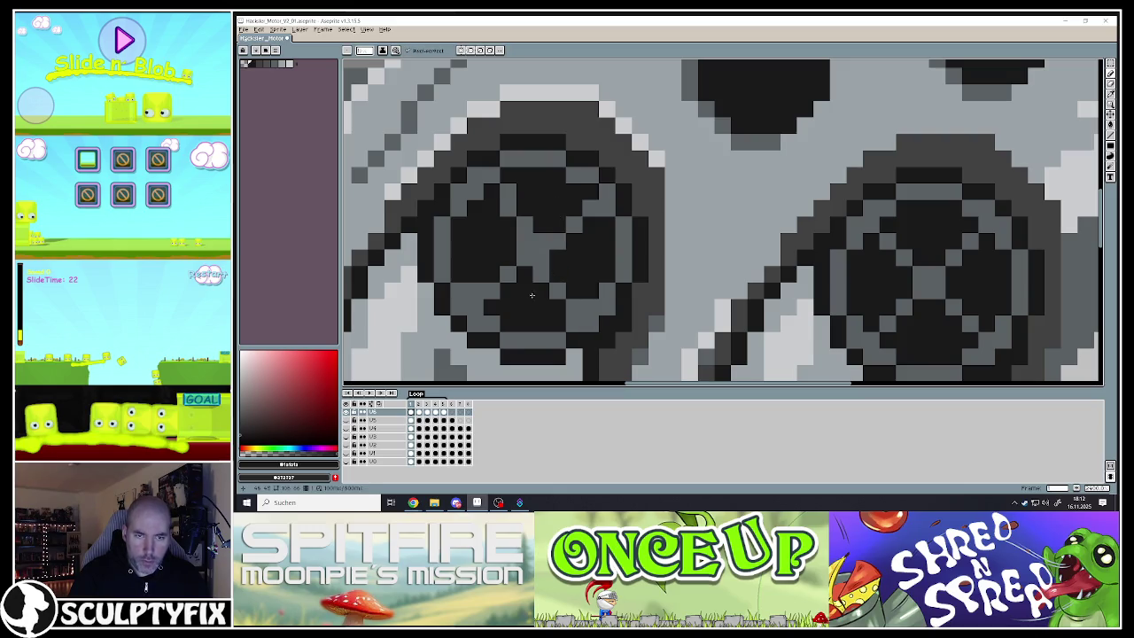
pyautogui.press('b')
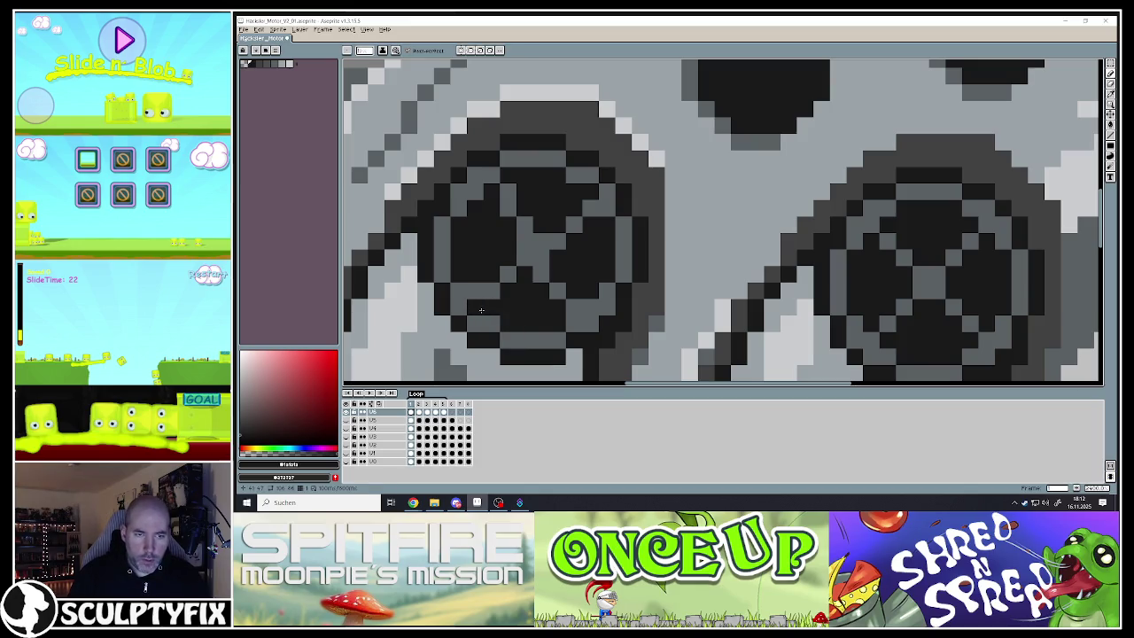
pyautogui.scroll(-3, 480, 310)
pyautogui.scroll(-2, 503, 330)
pyautogui.scroll(-3, 503, 329)
pyautogui.scroll(3, 503, 283)
pyautogui.scroll(2, 503, 272)
pyautogui.scroll(2, 503, 271)
pyautogui.scroll(2, 503, 265)
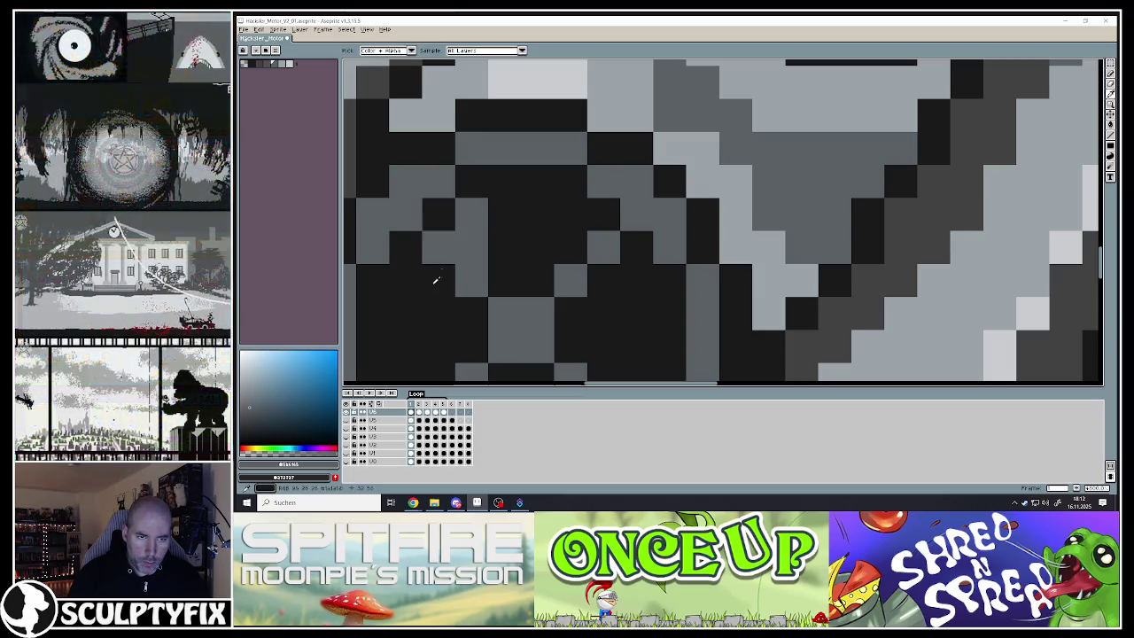
# Blacken wheel pixels to shift a spoke and paint a short grey diagonal spoke
pyautogui.keyDown('alt'); pyautogui.click(434, 274); pyautogui.keyUp('alt')
pyautogui.click(437, 247)
pyautogui.click(469, 281)
pyautogui.keyDown('alt'); pyautogui.click(504, 319); pyautogui.keyUp('alt')
pyautogui.click(471, 281)
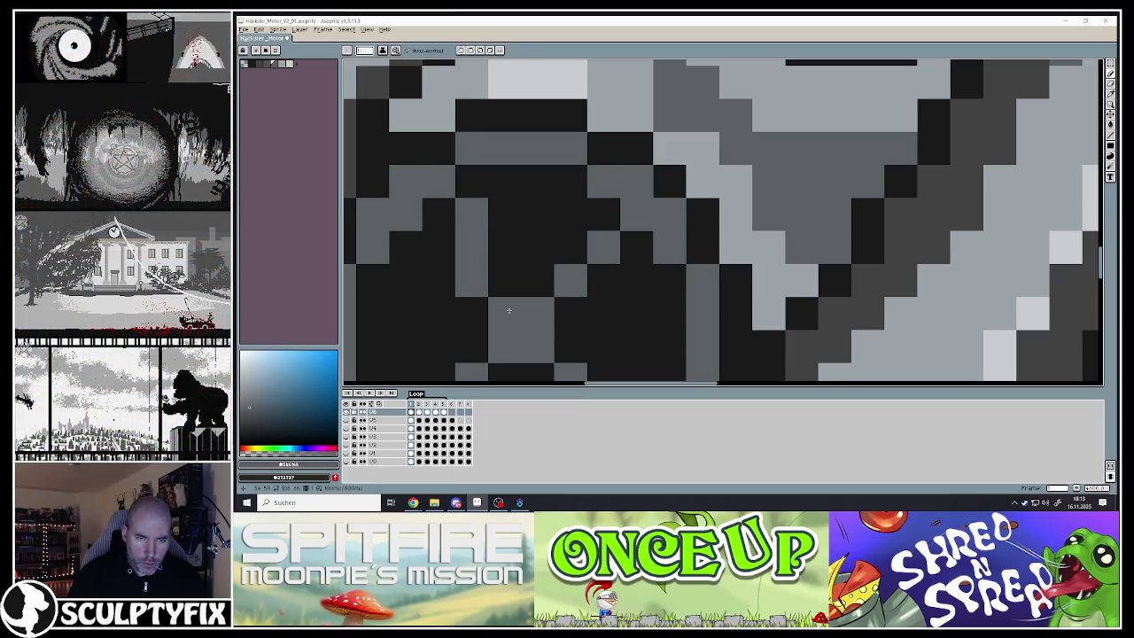
pyautogui.moveTo(556, 309); pyautogui.dragTo(647, 259)
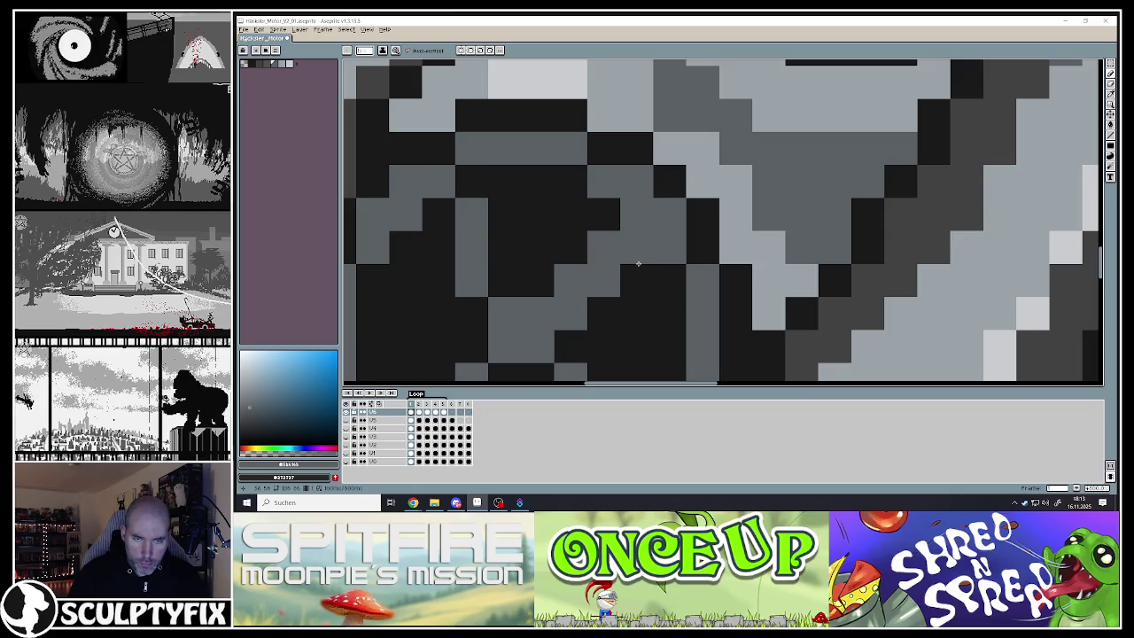
pyautogui.keyDown('alt'); pyautogui.click(537, 271); pyautogui.keyUp('alt')
pyautogui.click(602, 247)
pyautogui.scroll(-3, 585, 256)
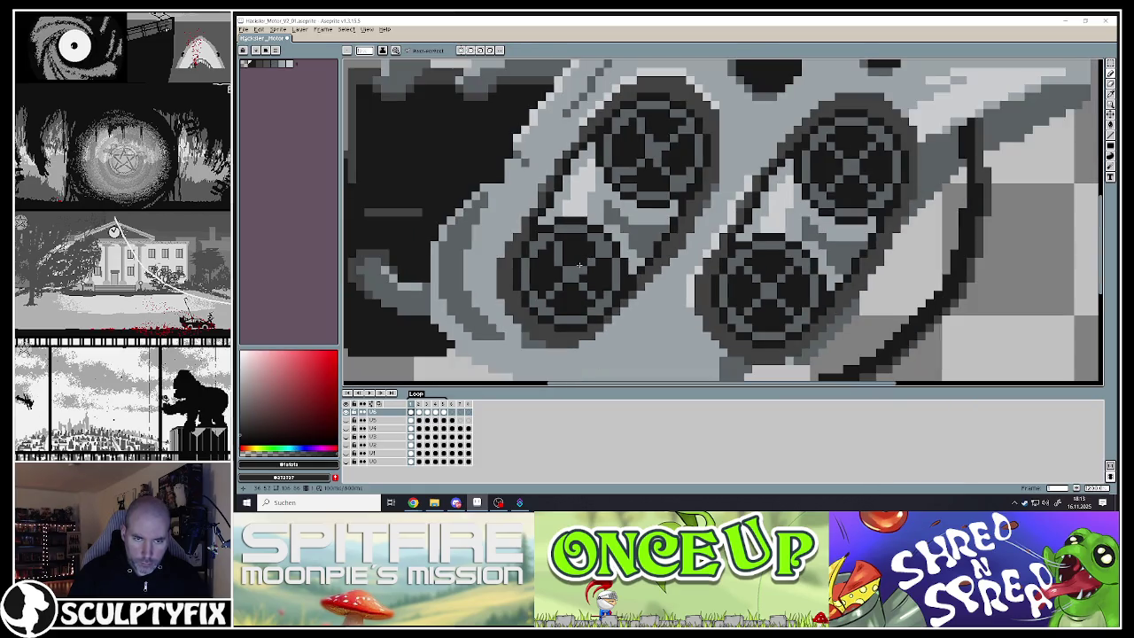
pyautogui.scroll(1, 579, 264)
pyautogui.scroll(2, 567, 254)
# Paint a grey diagonal spoke, blacken old spoke pixels, and draw a grey spoke through the hub
pyautogui.keyDown('alt'); pyautogui.click(564, 251); pyautogui.keyUp('alt')
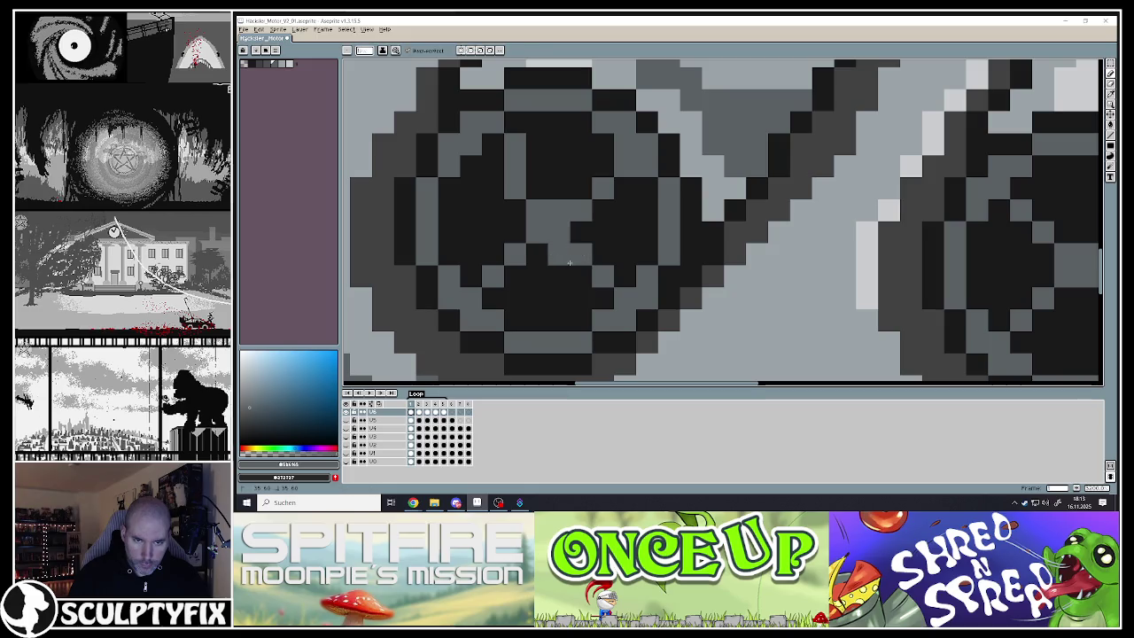
pyautogui.moveTo(570, 263); pyautogui.dragTo(593, 303)
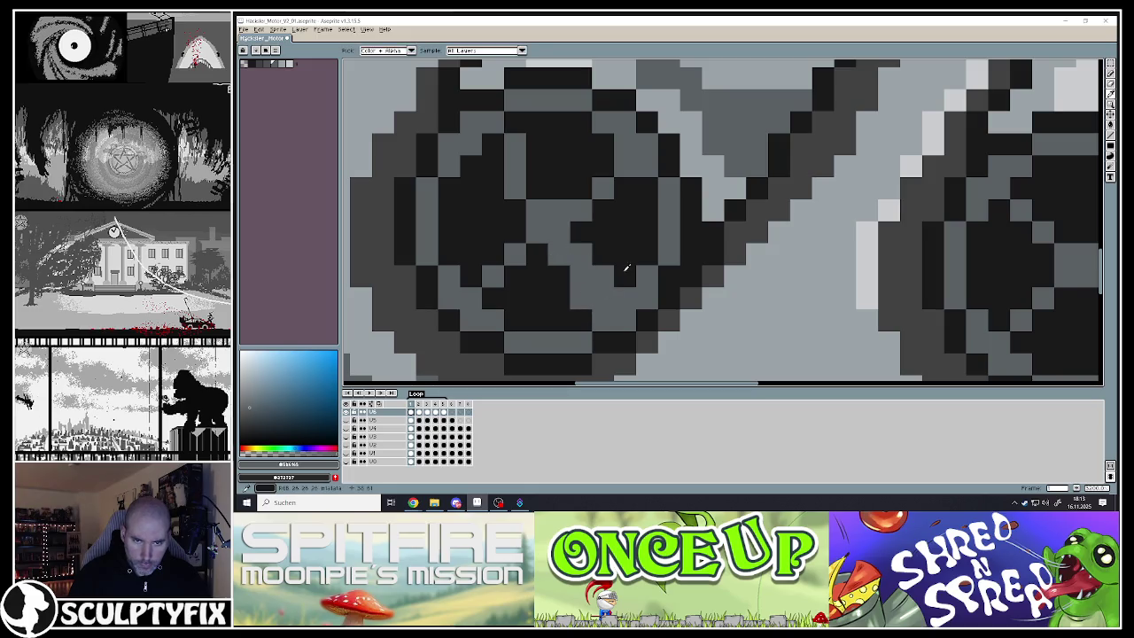
pyautogui.keyDown('alt'); pyautogui.click(620, 271); pyautogui.keyUp('alt')
pyautogui.click(608, 267)
pyautogui.click(571, 305)
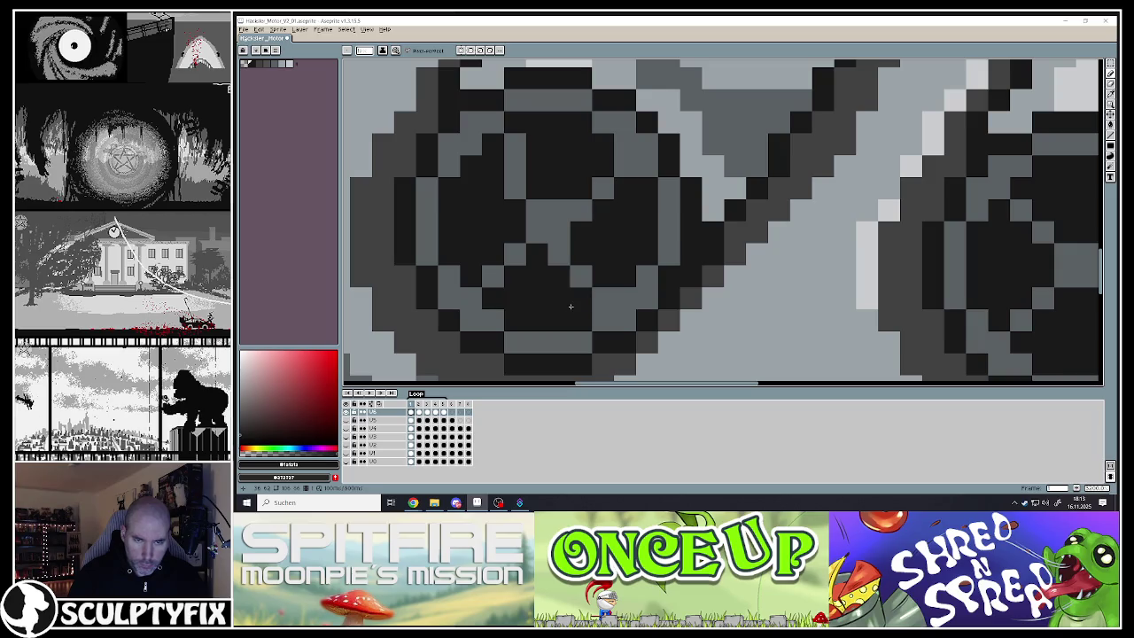
pyautogui.keyDown('alt'); pyautogui.click(518, 255); pyautogui.keyUp('alt')
pyautogui.moveTo(505, 253); pyautogui.dragTo(460, 253)
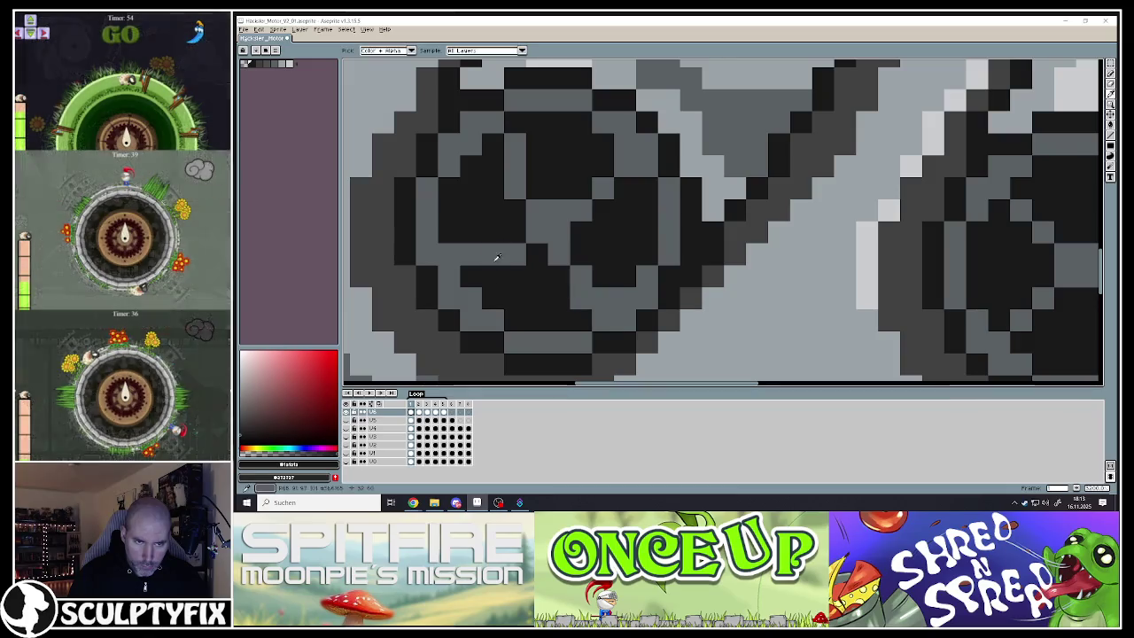
pyautogui.click(465, 275)
pyautogui.keyDown('alt'); pyautogui.click(468, 236); pyautogui.keyUp('alt')
pyautogui.click(451, 253)
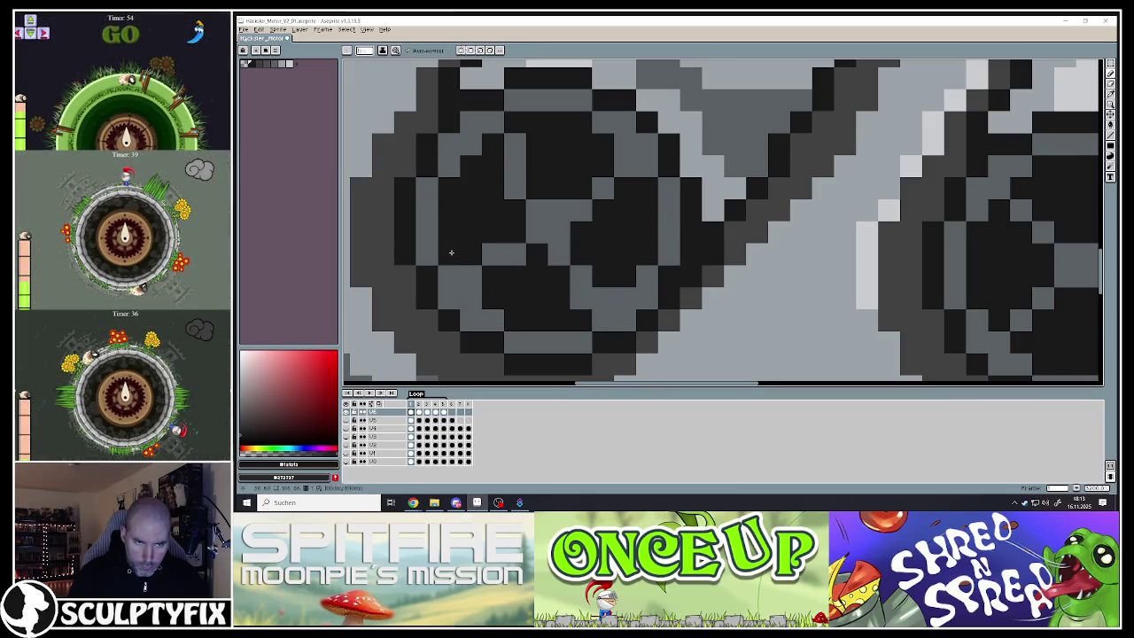
pyautogui.scroll(-3, 587, 307)
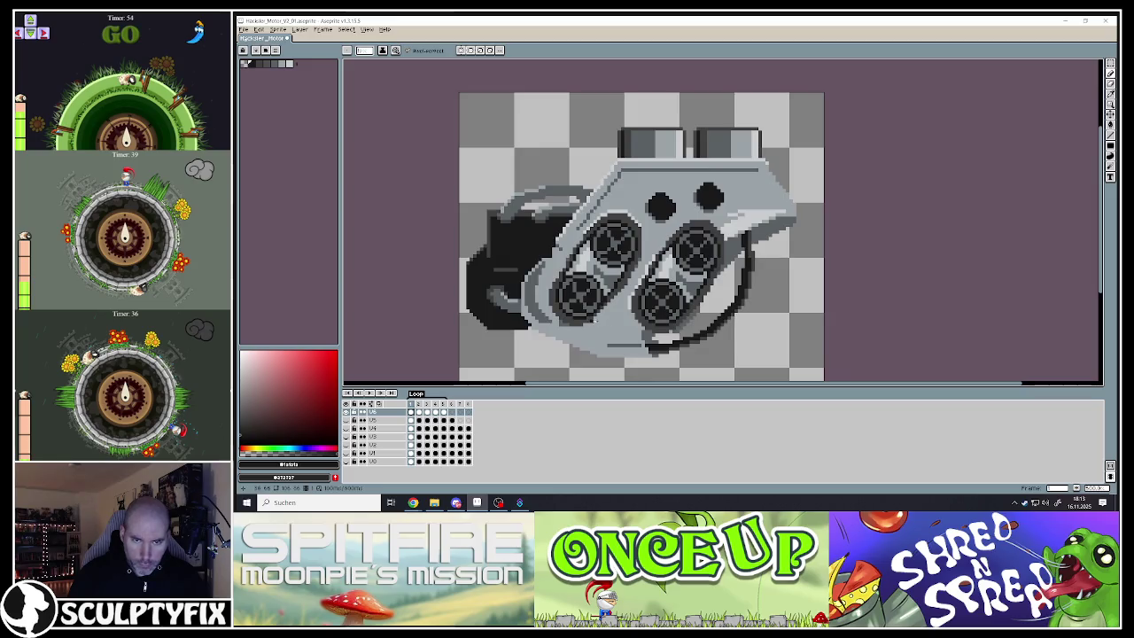
pyautogui.scroll(2, 620, 293)
pyautogui.scroll(1, 628, 283)
pyautogui.scroll(1, 634, 279)
# Draw a grey diagonal spoke up to the rim and swap nearby spoke pixels between grey and black
pyautogui.click(635, 279)
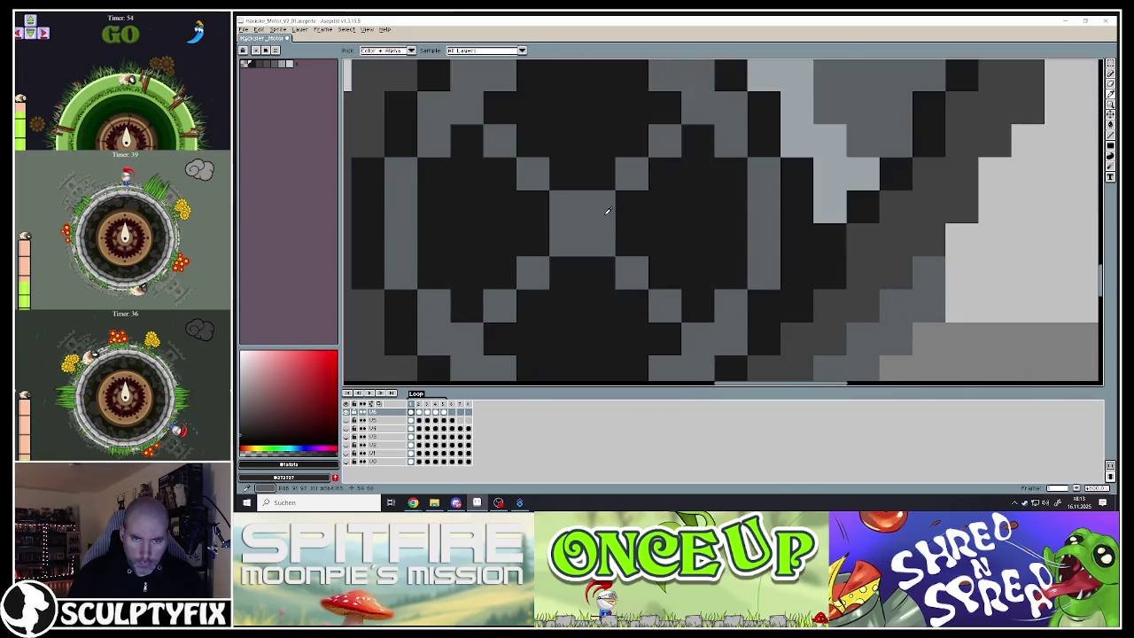
pyautogui.moveTo(632, 206); pyautogui.dragTo(699, 146)
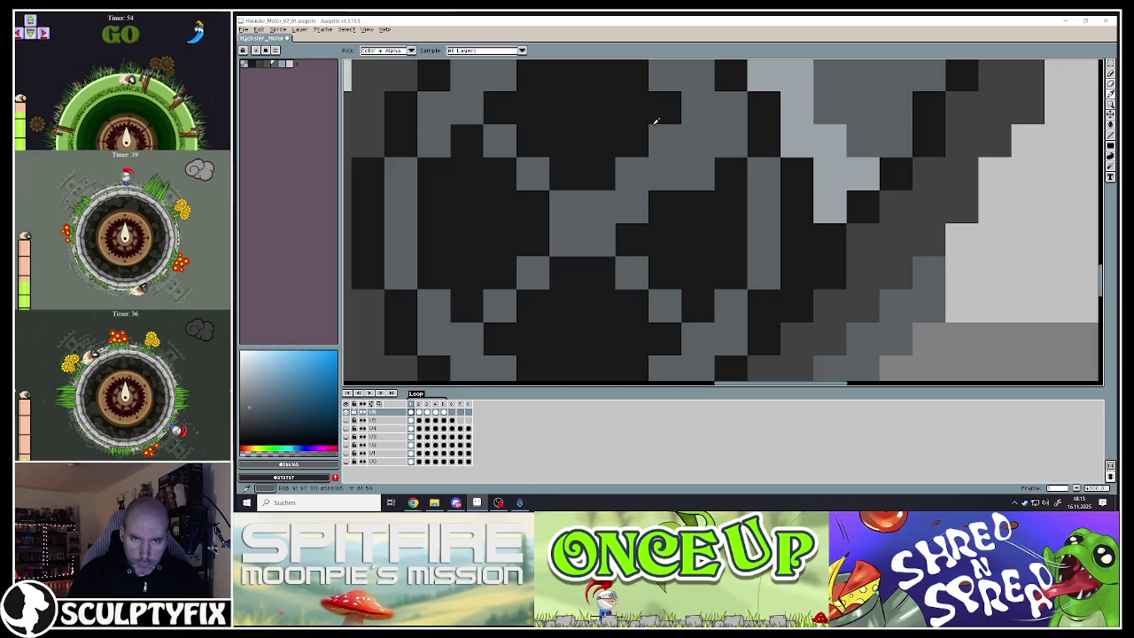
pyautogui.keyDown('alt'); pyautogui.click(613, 176); pyautogui.keyUp('alt')
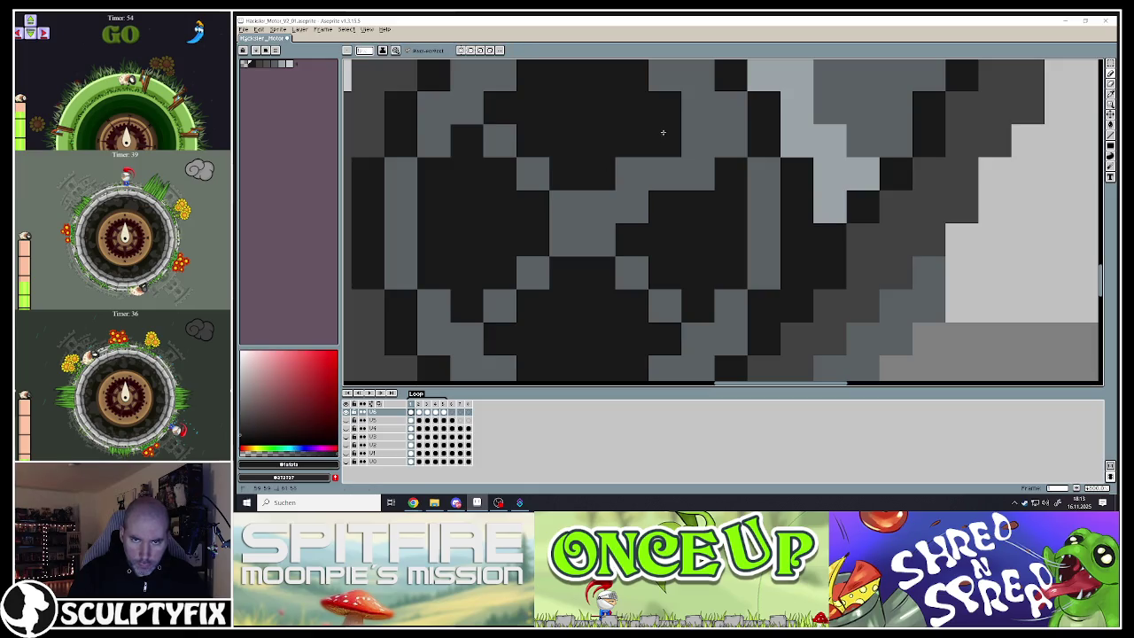
pyautogui.keyDown('alt'); pyautogui.click(524, 174); pyautogui.keyUp('alt')
pyautogui.click(566, 173)
pyautogui.click(533, 141)
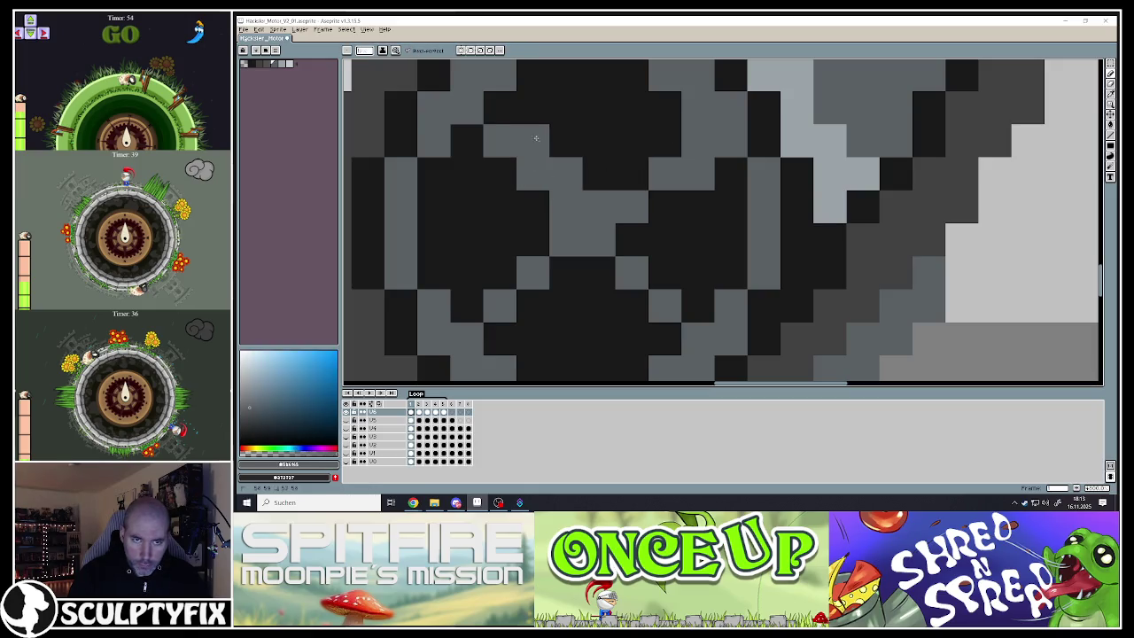
pyautogui.click(532, 107)
pyautogui.keyDown('alt'); pyautogui.click(486, 168); pyautogui.keyUp('alt')
pyautogui.click(500, 142)
pyautogui.click(533, 173)
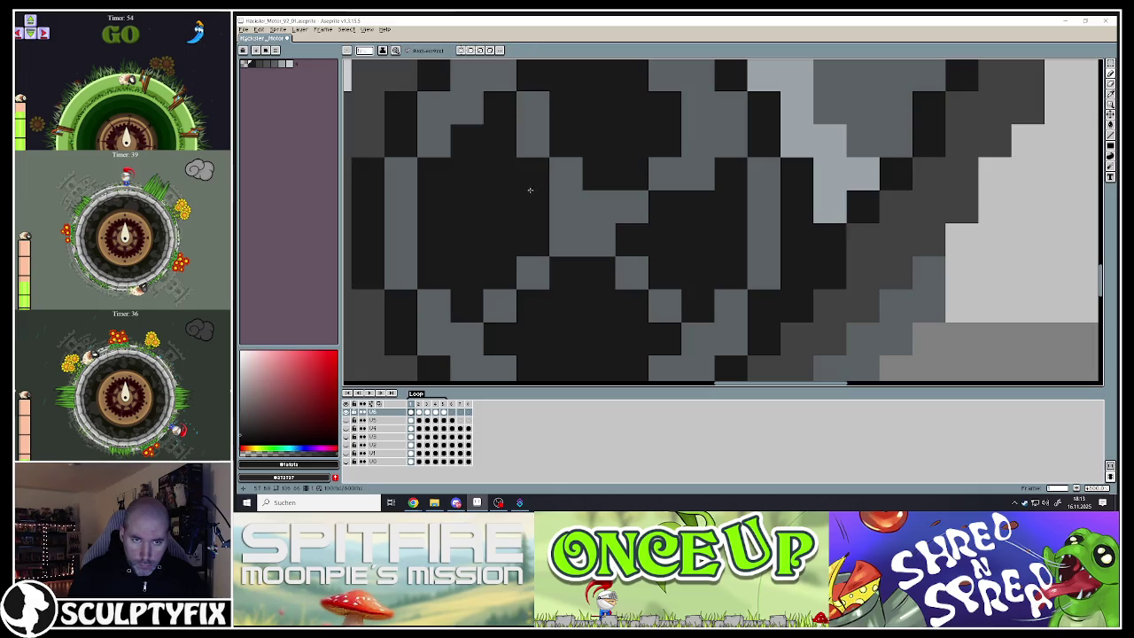
pyautogui.scroll(-2, 526, 184)
pyautogui.scroll(2, 558, 211)
# Repaint a row of spoke cells grey and turn several stray grey spoke cells black
pyautogui.keyDown('alt'); pyautogui.click(530, 217); pyautogui.keyUp('alt')
pyautogui.moveTo(465, 152); pyautogui.dragTo(497, 152)
pyautogui.click(497, 219)
pyautogui.hotkey('ctrl', 'z')
pyautogui.keyDown('alt'); pyautogui.click(510, 222); pyautogui.keyUp('alt')
pyautogui.click(529, 219)
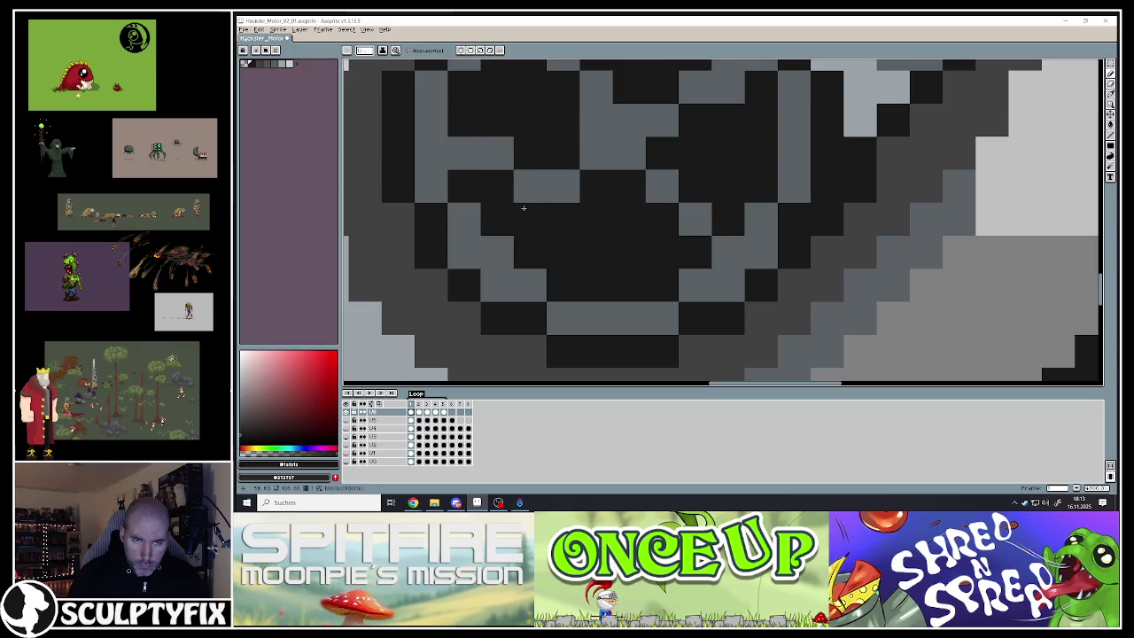
pyautogui.scroll(-2, 523, 207)
pyautogui.keyDown('alt'); pyautogui.click(620, 190); pyautogui.keyUp('alt')
pyautogui.scroll(2, 643, 266)
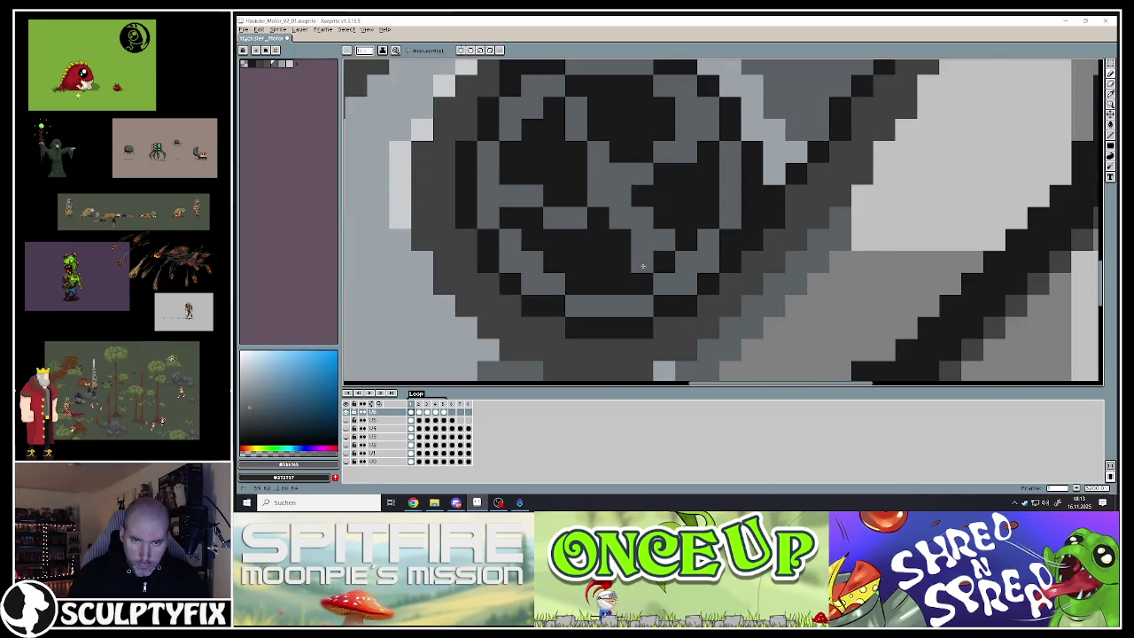
pyautogui.keyDown('alt'); pyautogui.click(663, 262); pyautogui.keyUp('alt')
pyautogui.click(666, 241)
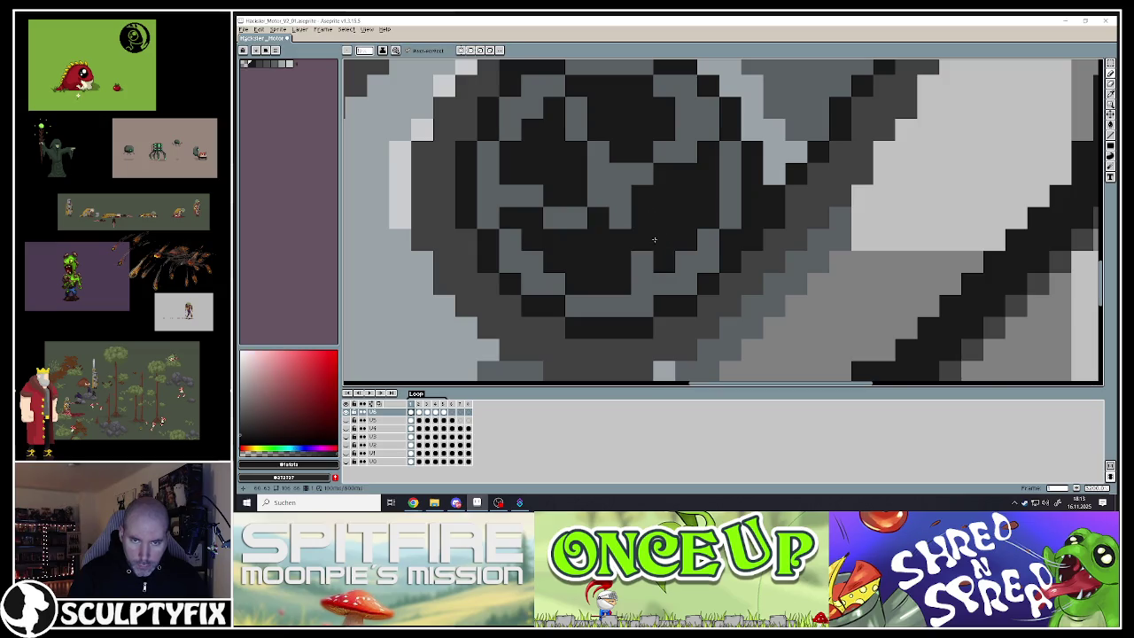
# Retouch the vent-ring pixels, painting runs grey and blackening stray grey pixels
pyautogui.scroll(-2, 654, 239)
pyautogui.scroll(2, 643, 184)
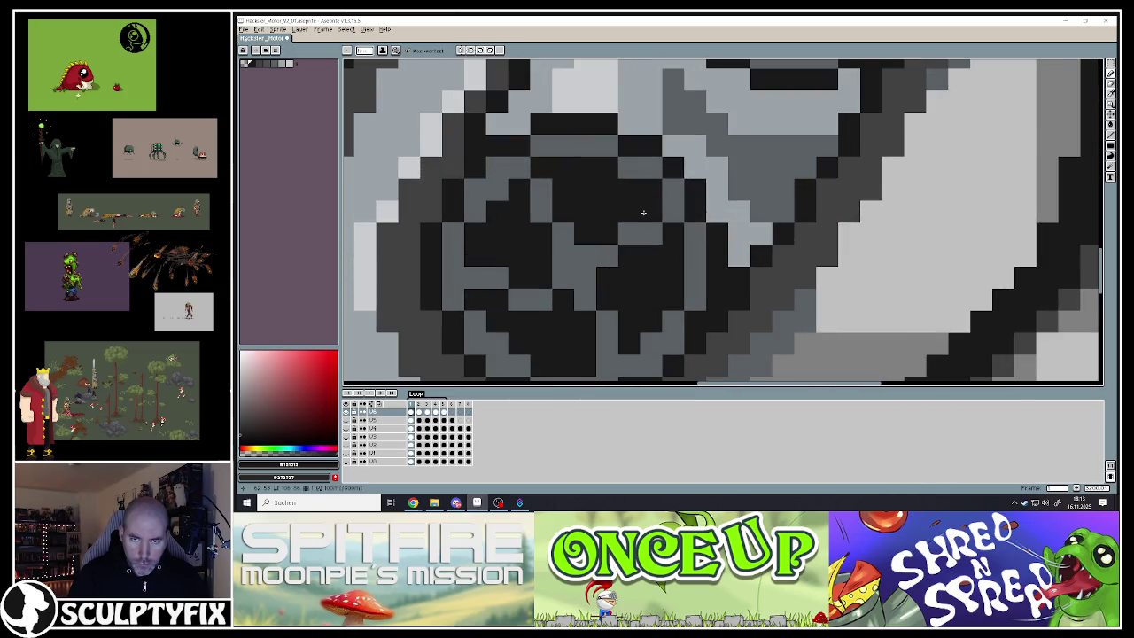
pyautogui.scroll(-2, 642, 212)
pyautogui.scroll(1, 643, 213)
pyautogui.scroll(-2, 643, 213)
pyautogui.scroll(1, 643, 213)
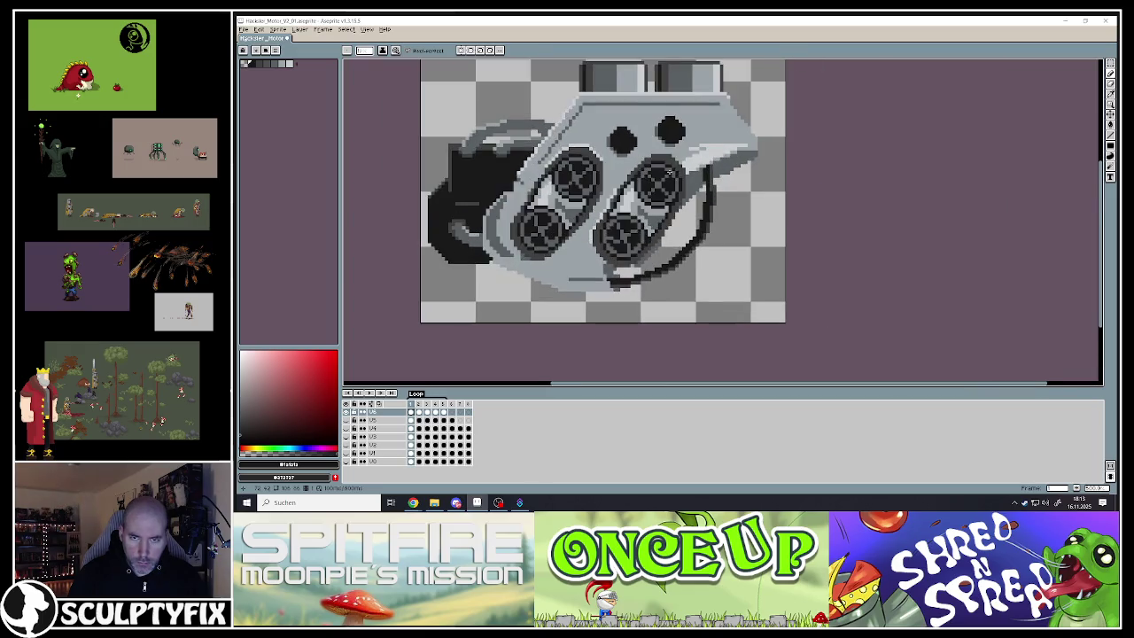
pyautogui.scroll(3, 629, 217)
pyautogui.scroll(1, 626, 215)
pyautogui.keyDown('alt'); pyautogui.click(626, 215); pyautogui.keyUp('alt')
pyautogui.moveTo(626, 215)
pyautogui.mouseDown()
pyautogui.moveTo(686, 174)
pyautogui.moveTo(719, 175)
pyautogui.moveTo(630, 185)
pyautogui.mouseUp()
pyautogui.keyDown('alt'); pyautogui.click(717, 145); pyautogui.keyUp('alt')
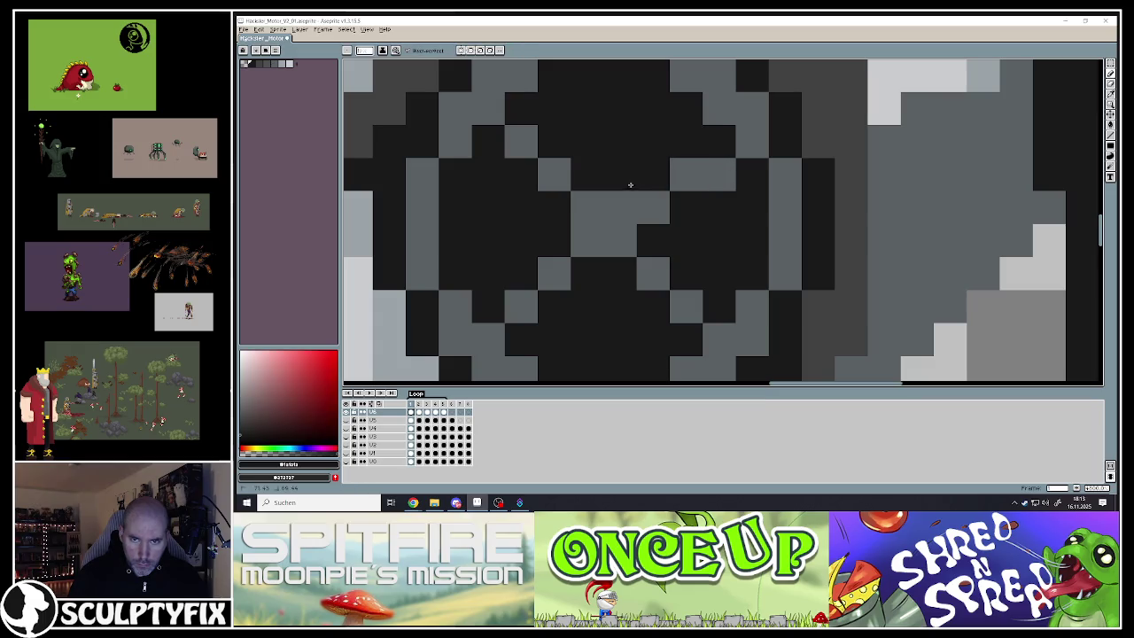
pyautogui.keyDown('alt'); pyautogui.click(620, 208); pyautogui.keyUp('alt')
pyautogui.moveTo(620, 274); pyautogui.dragTo(653, 337)
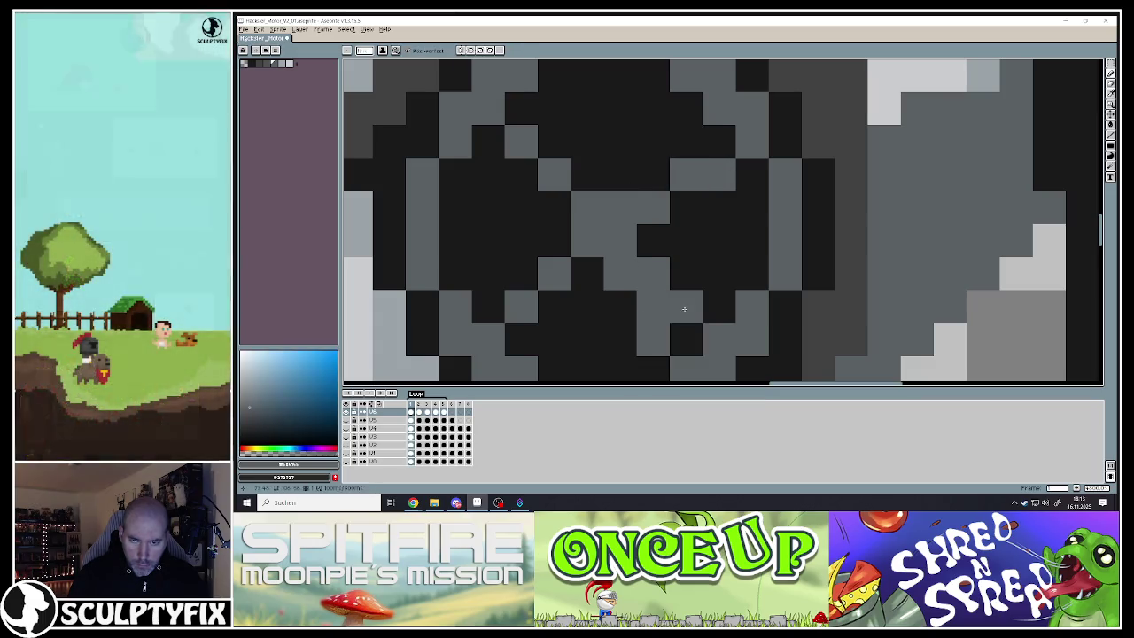
pyautogui.keyDown('alt'); pyautogui.click(696, 279); pyautogui.keyUp('alt')
pyautogui.moveTo(653, 241); pyautogui.dragTo(660, 272)
pyautogui.click(687, 307)
# Paint a row and a diagonal run of spoke pixels grey-blue, then tidy single spoke pixels
pyautogui.scroll(-3, 673, 265)
pyautogui.scroll(3, 648, 202)
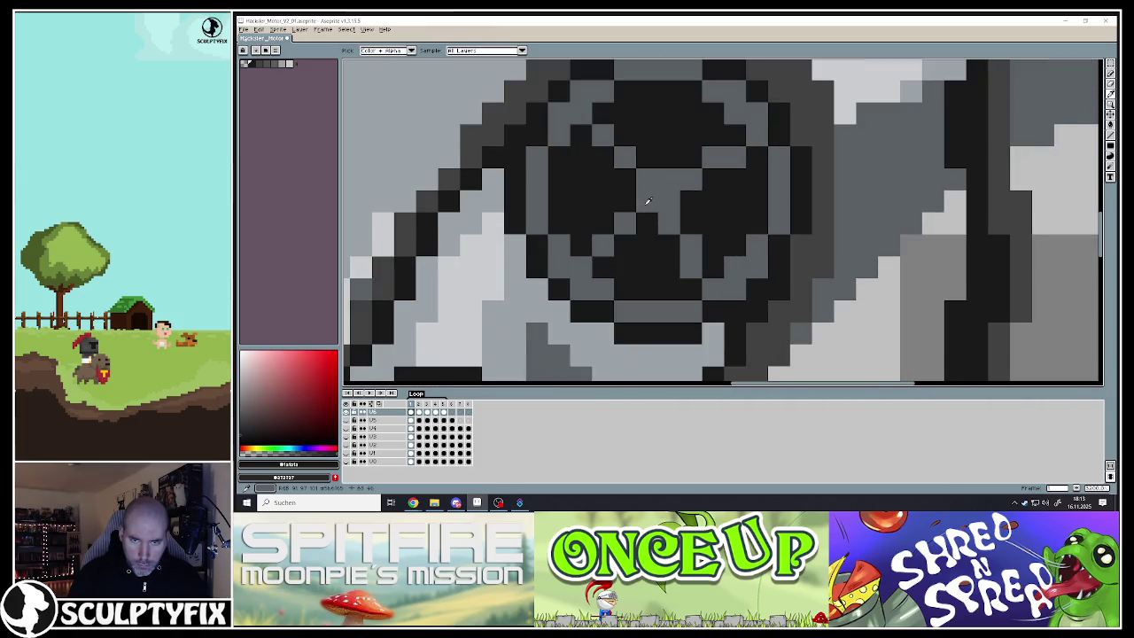
pyautogui.keyDown('alt'); pyautogui.click(647, 202); pyautogui.keyUp('alt')
pyautogui.moveTo(603, 214); pyautogui.dragTo(558, 225)
pyautogui.keyDown('alt'); pyautogui.click(625, 248); pyautogui.keyUp('alt')
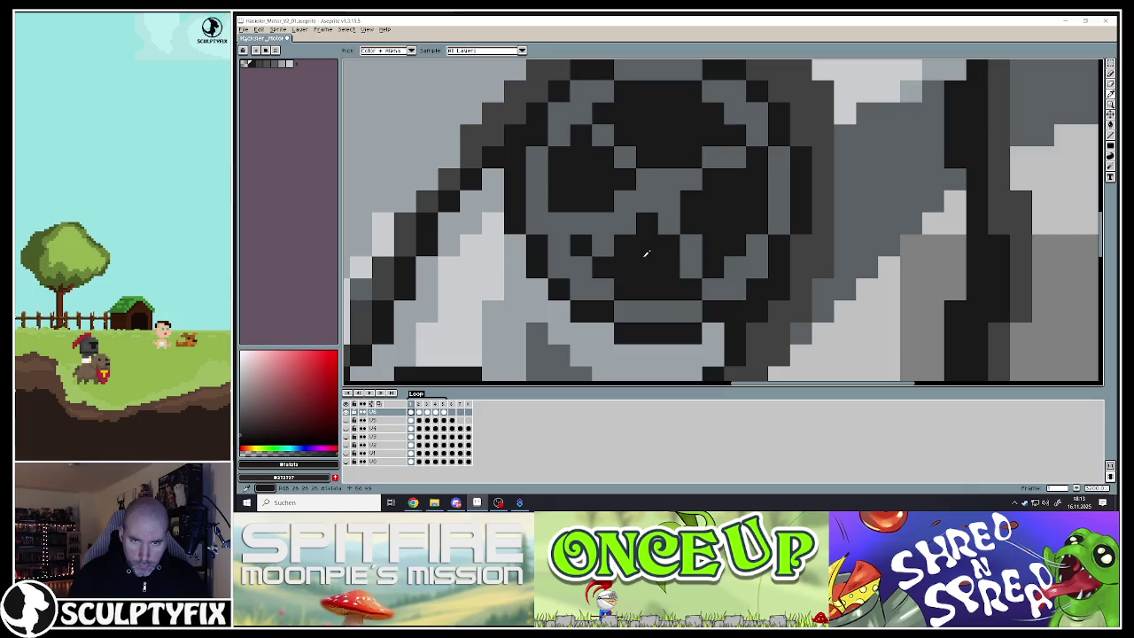
pyautogui.scroll(2, 614, 238)
pyautogui.keyDown('alt'); pyautogui.click(640, 263); pyautogui.keyUp('alt')
pyautogui.moveTo(642, 237)
pyautogui.mouseDown()
pyautogui.moveTo(609, 202)
pyautogui.moveTo(594, 153)
pyautogui.mouseUp()
pyautogui.click(594, 151)
pyautogui.keyDown('alt'); pyautogui.click(587, 240); pyautogui.keyUp('alt')
pyautogui.click(603, 240)
pyautogui.click(576, 195)
pyautogui.scroll(-2, 601, 252)
# Flip between frames 1 and 2 in the timeline to compare the wheel spokes
pyautogui.scroll(-2, 600, 252)
pyautogui.scroll(-1, 594, 265)
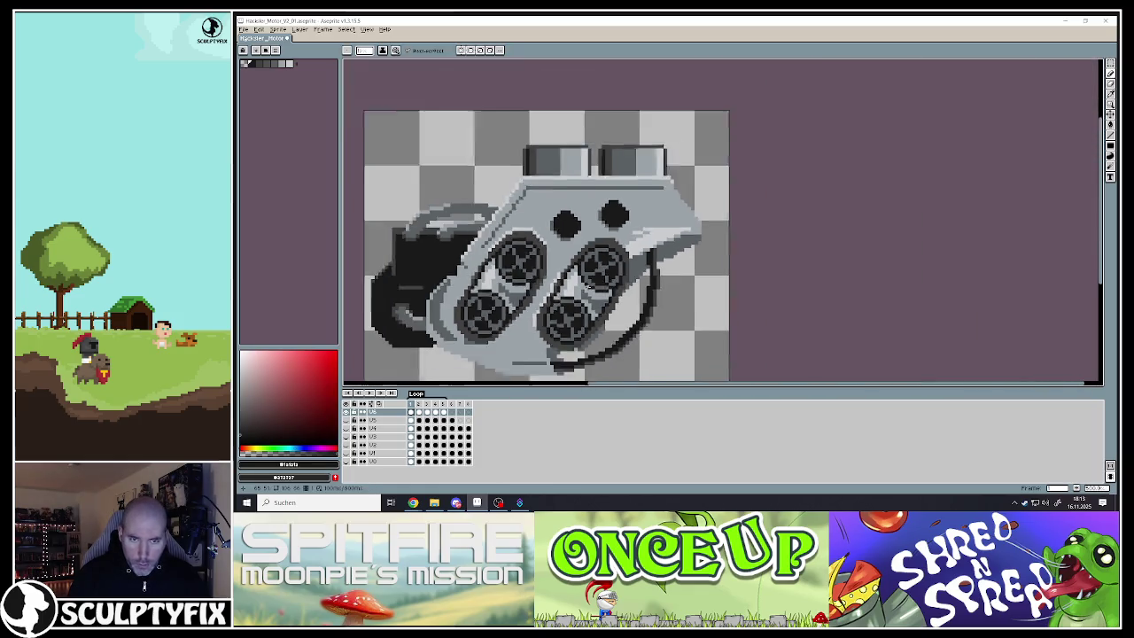
pyautogui.scroll(-2, 567, 292)
pyautogui.scroll(2, 549, 330)
pyautogui.scroll(1, 549, 330)
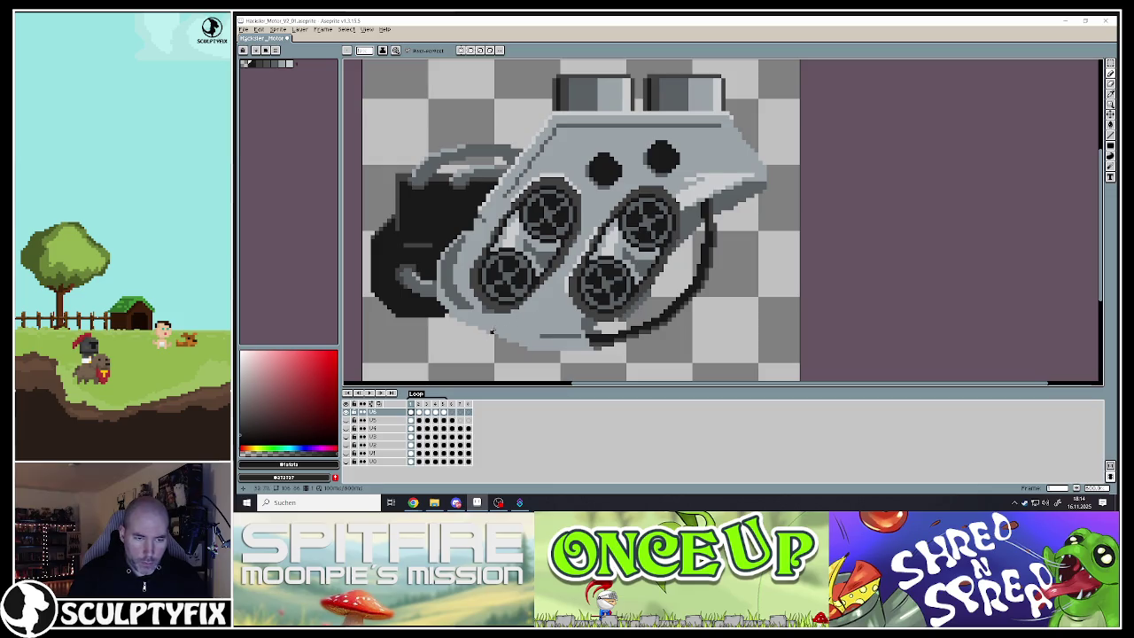
pyautogui.click(418, 413)
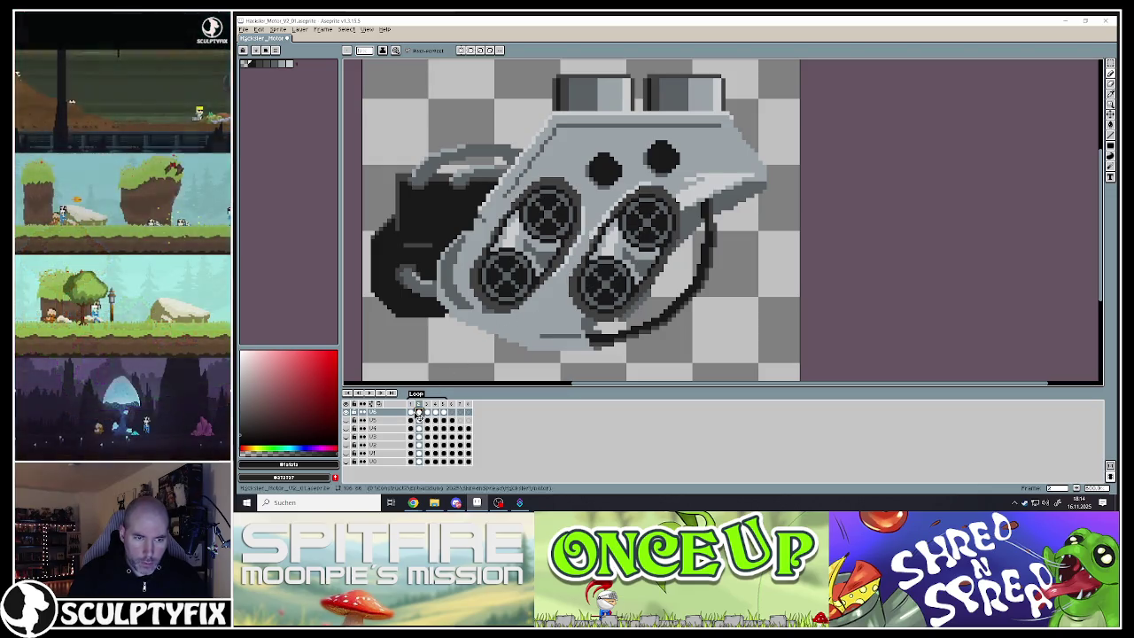
pyautogui.click(425, 415)
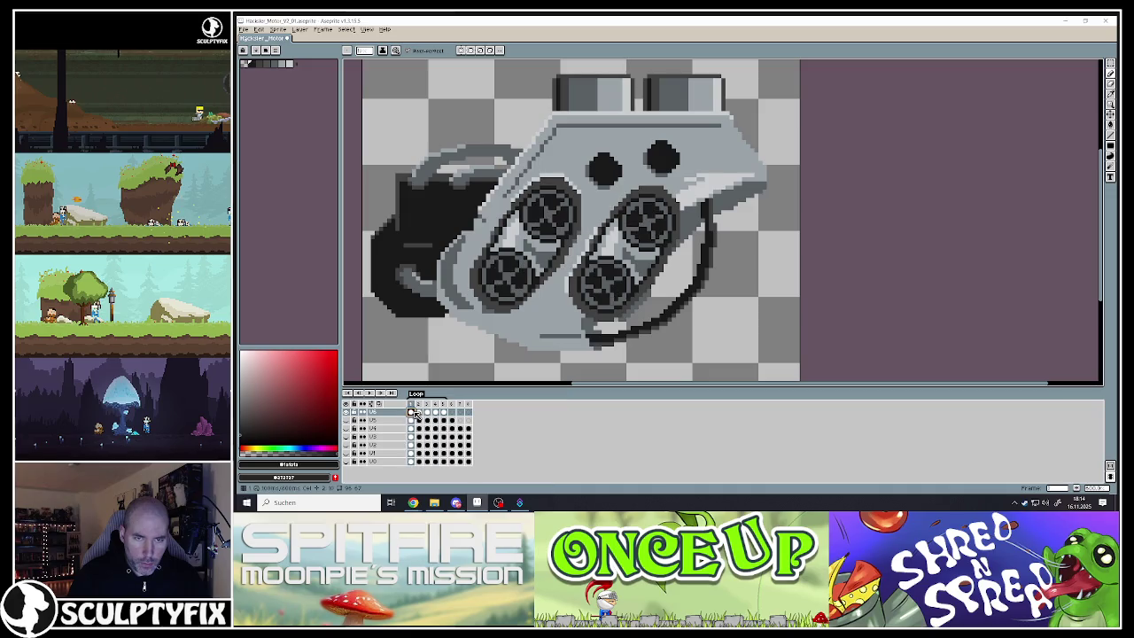
pyautogui.click(423, 414)
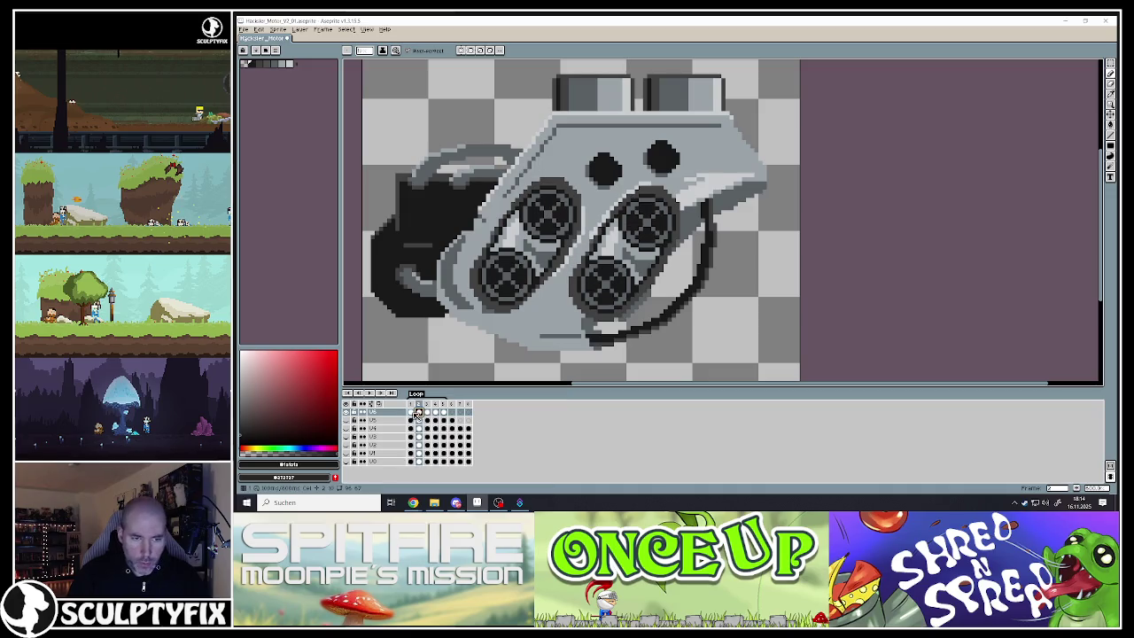
pyautogui.click(412, 413)
# Try the Lasso selection tool, then cancel the outline with Escape
pyautogui.click(1110, 71)
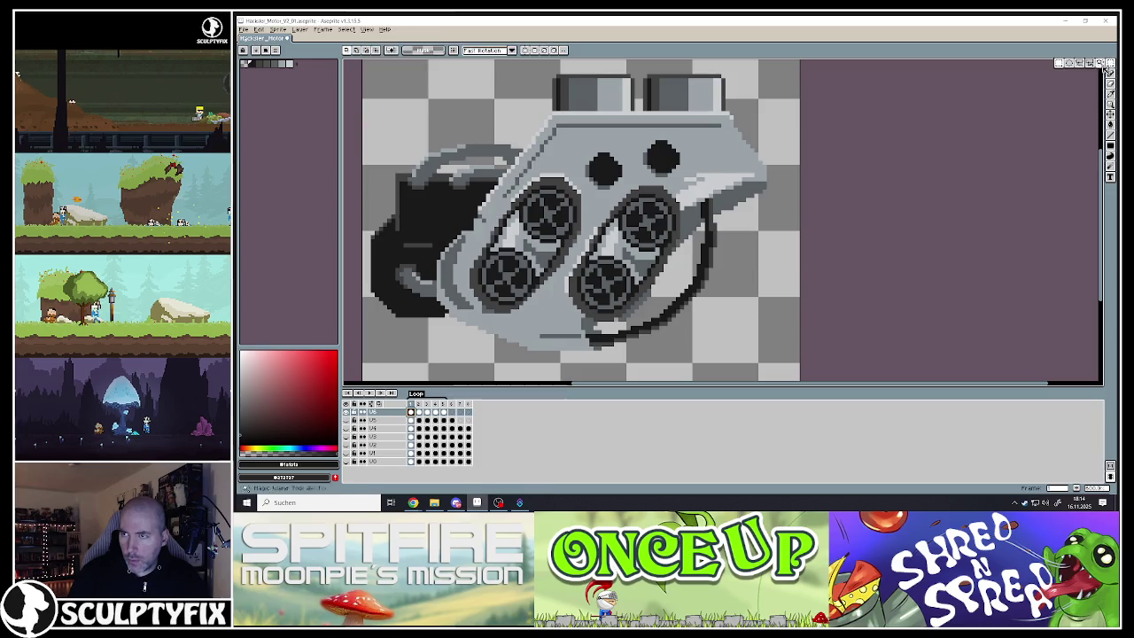
pyautogui.click(1076, 65)
pyautogui.scroll(1, 551, 205)
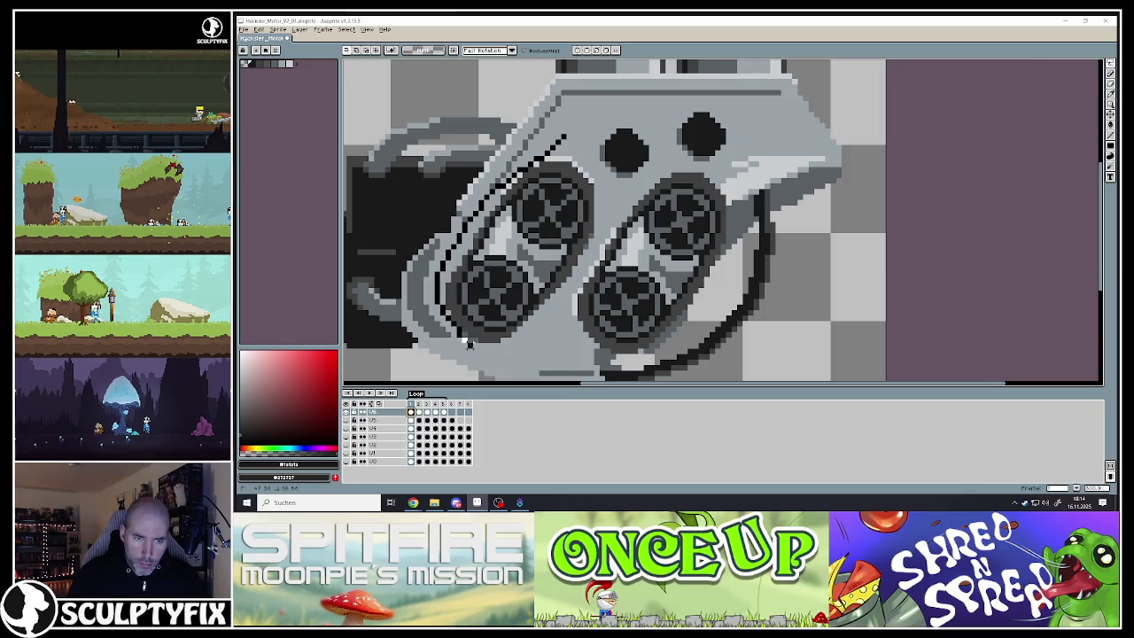
pyautogui.press('Escape')
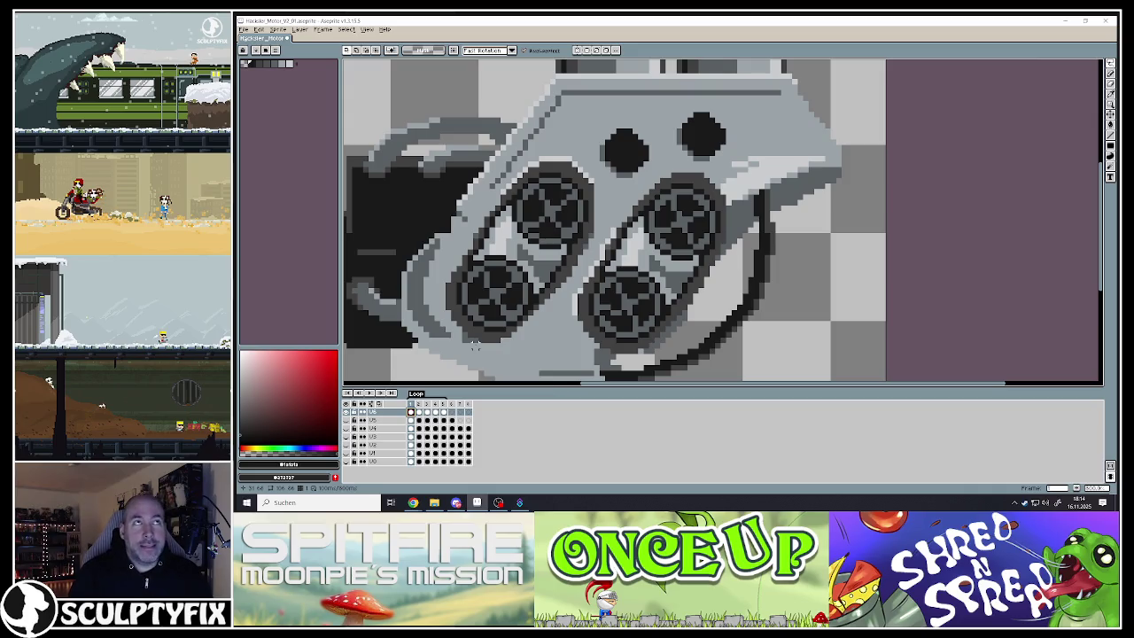
# Recheck the spokes across frames, then outline the lower-left wheel with the Ellipse Marquee
pyautogui.scroll(-2, 519, 277)
pyautogui.scroll(3, 524, 292)
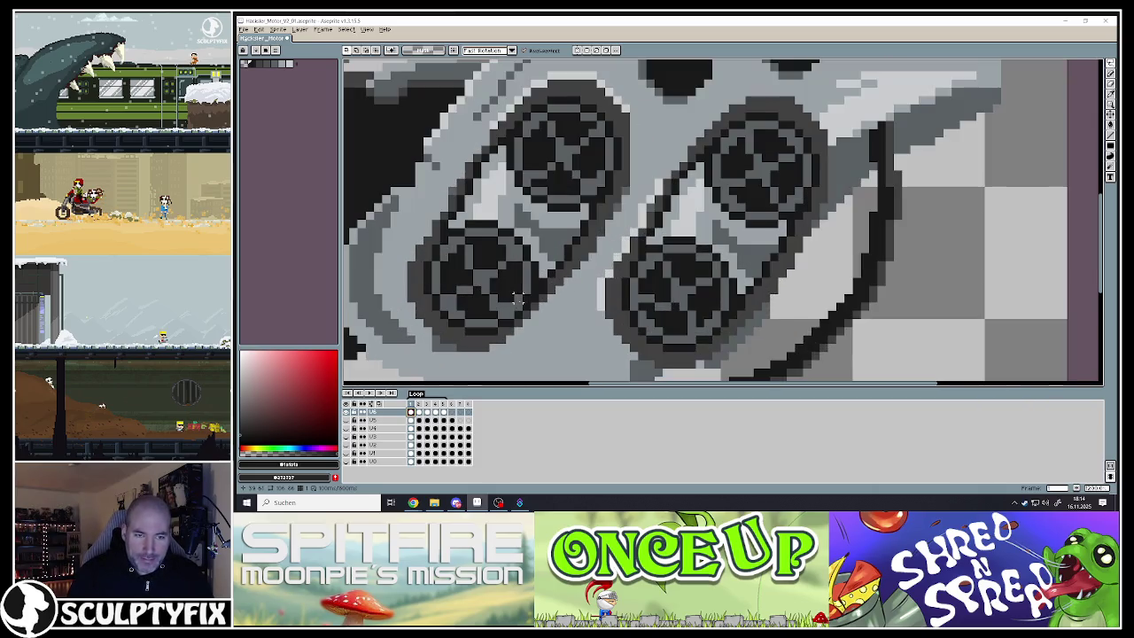
pyautogui.scroll(-1, 527, 301)
pyautogui.scroll(1, 526, 300)
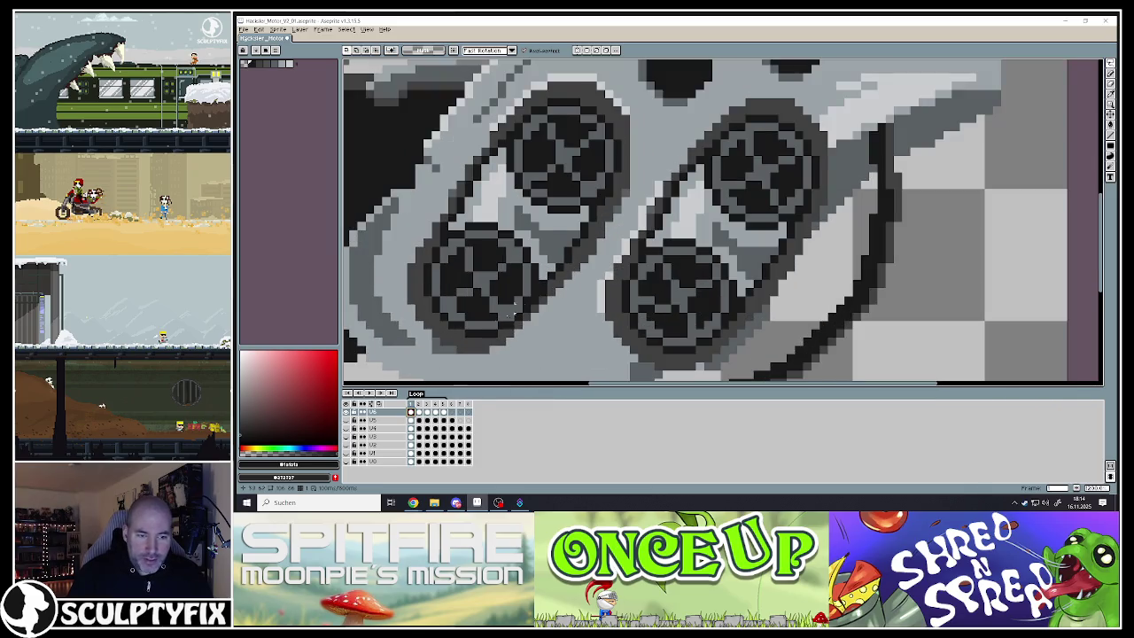
pyautogui.click(429, 414)
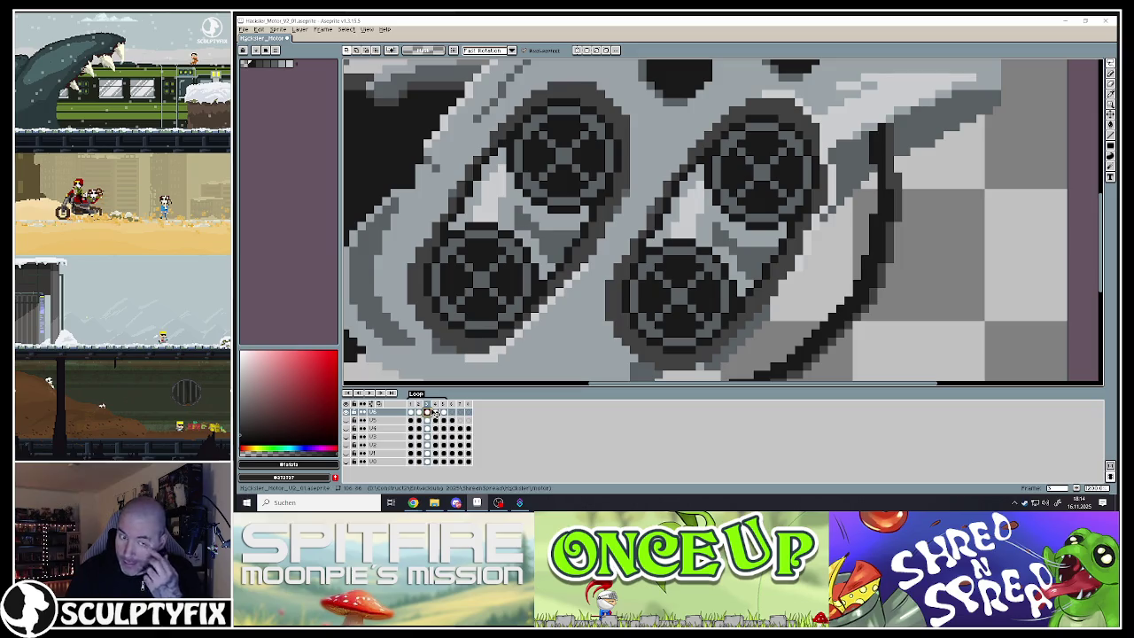
pyautogui.click(418, 413)
pyautogui.click(411, 414)
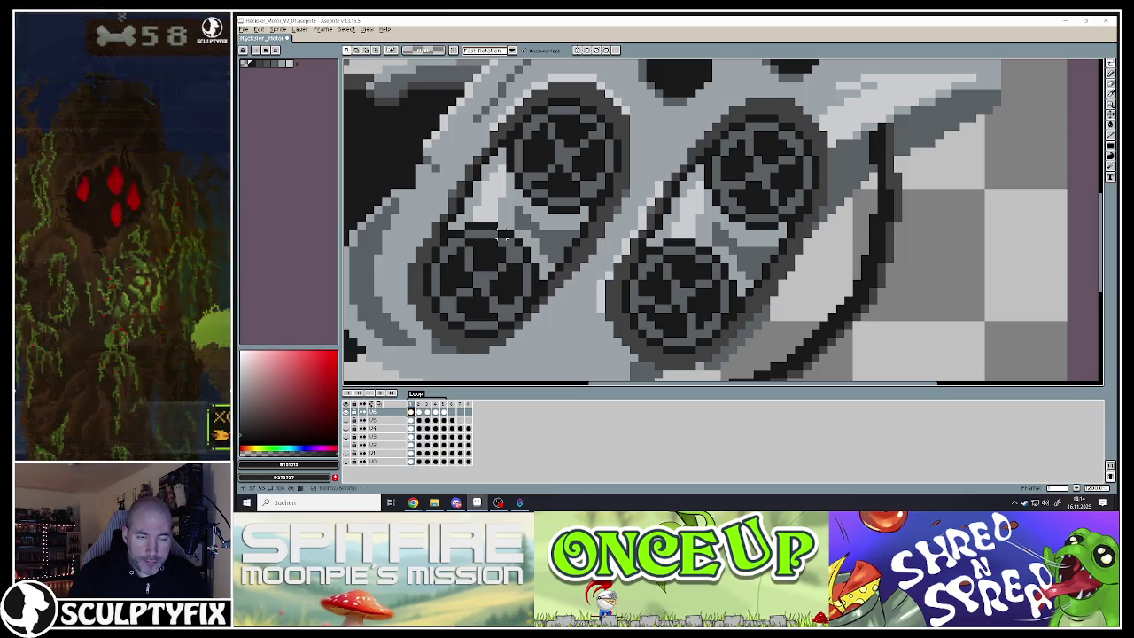
pyautogui.click(1080, 67)
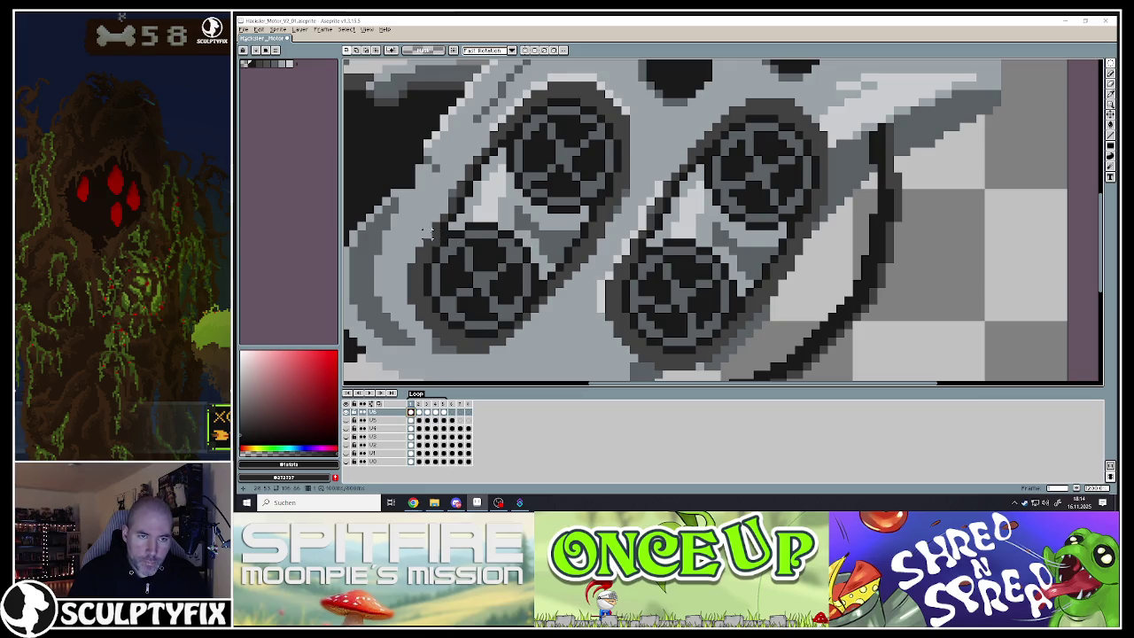
pyautogui.moveTo(435, 227); pyautogui.dragTo(534, 333)
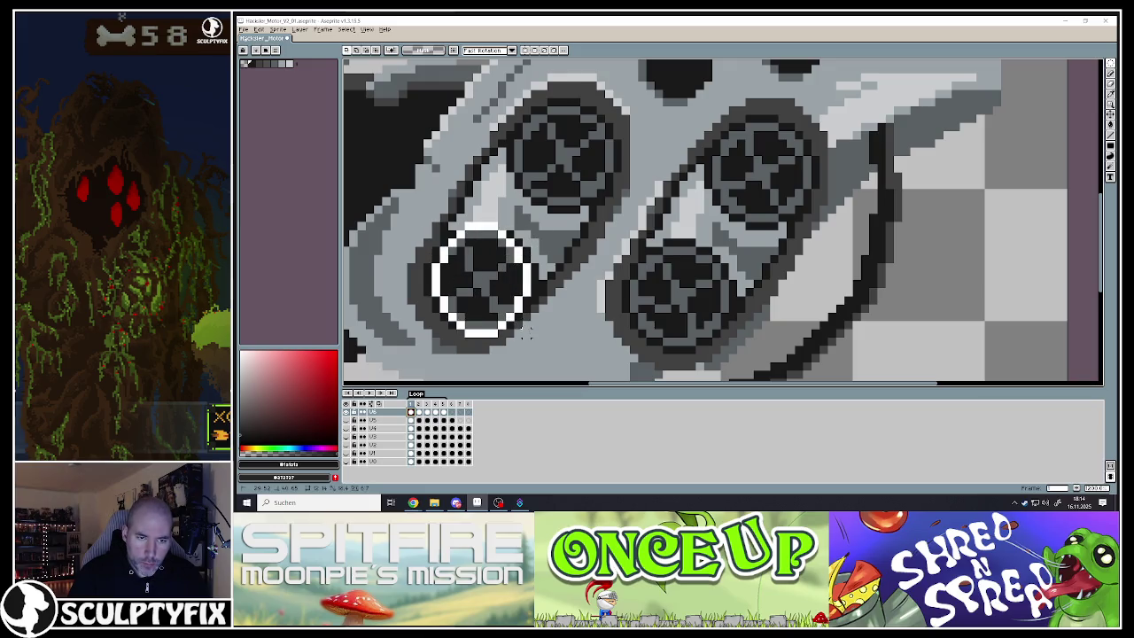
# Ellipse-select the lower-left and upper-left wheels in frame 1, checking frame 2 and deselecting
pyautogui.moveTo(535, 333); pyautogui.dragTo(539, 338)
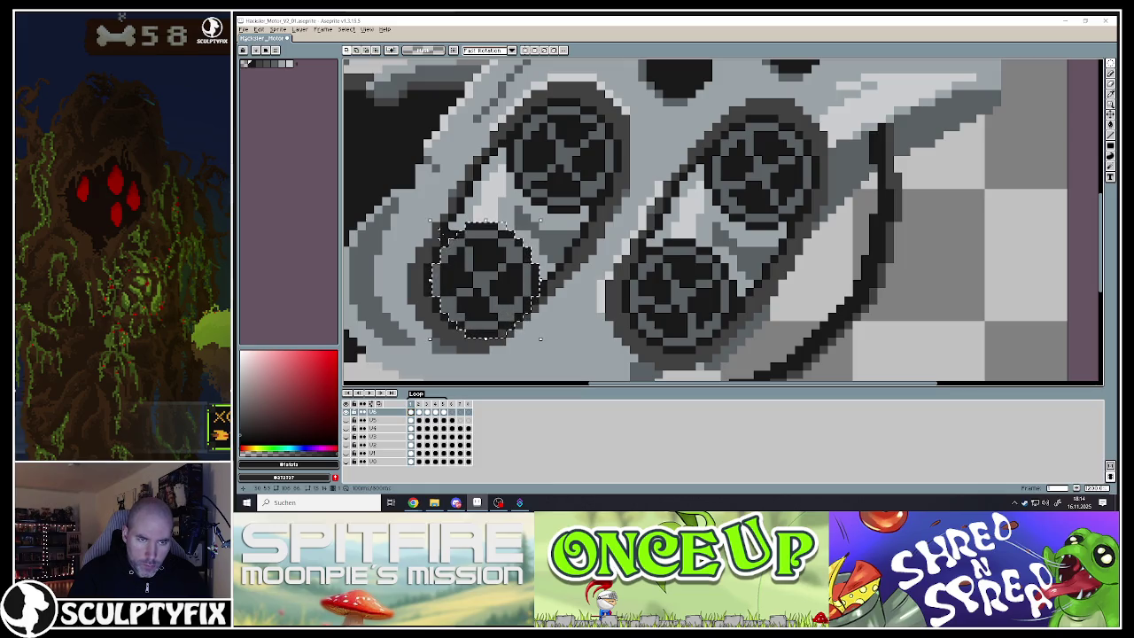
pyautogui.moveTo(431, 222); pyautogui.dragTo(443, 232)
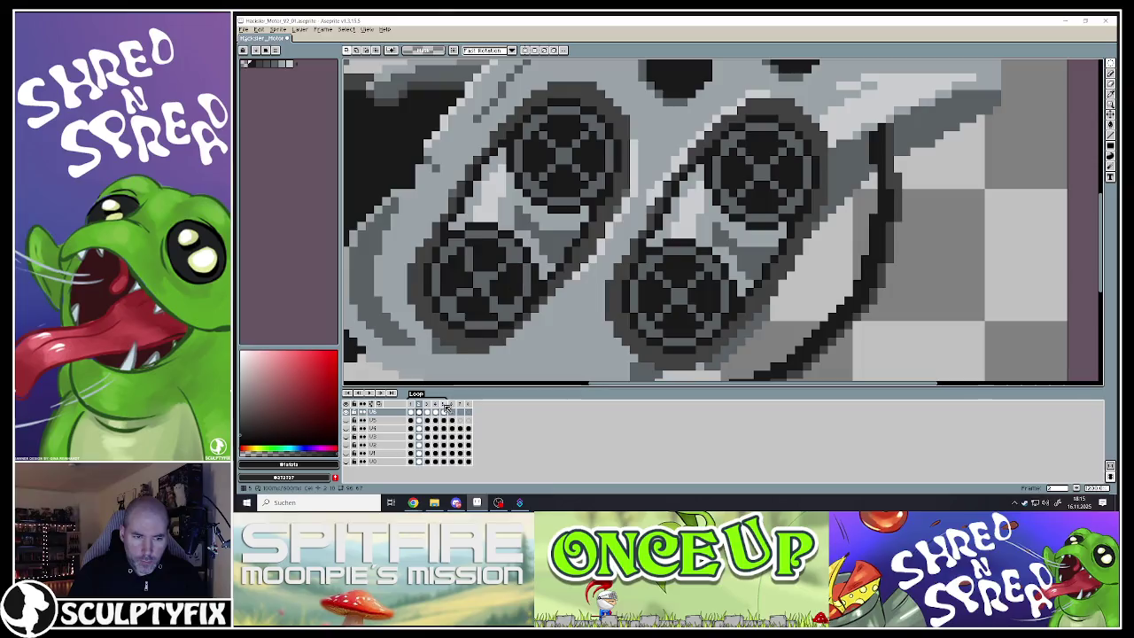
pyautogui.click(412, 413)
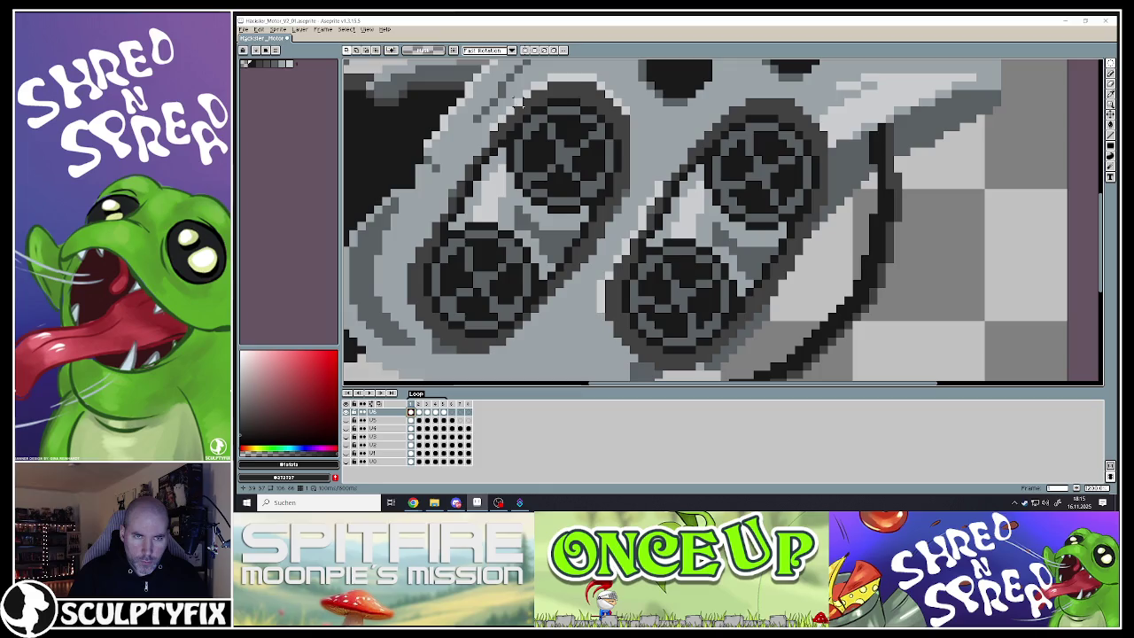
pyautogui.moveTo(510, 99); pyautogui.dragTo(618, 211)
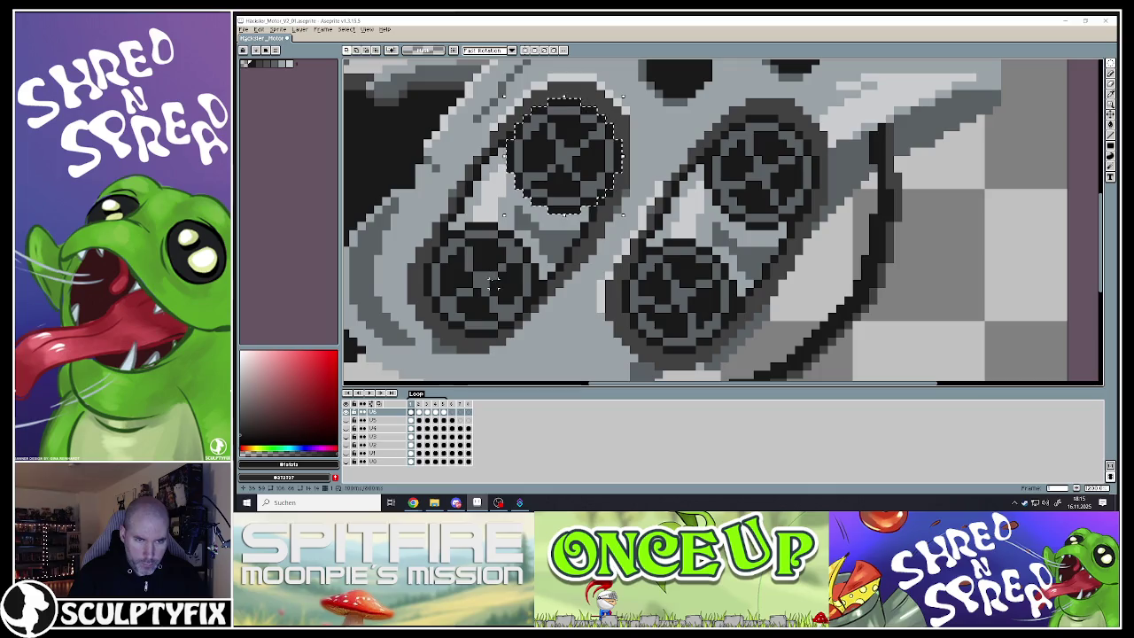
pyautogui.click(420, 414)
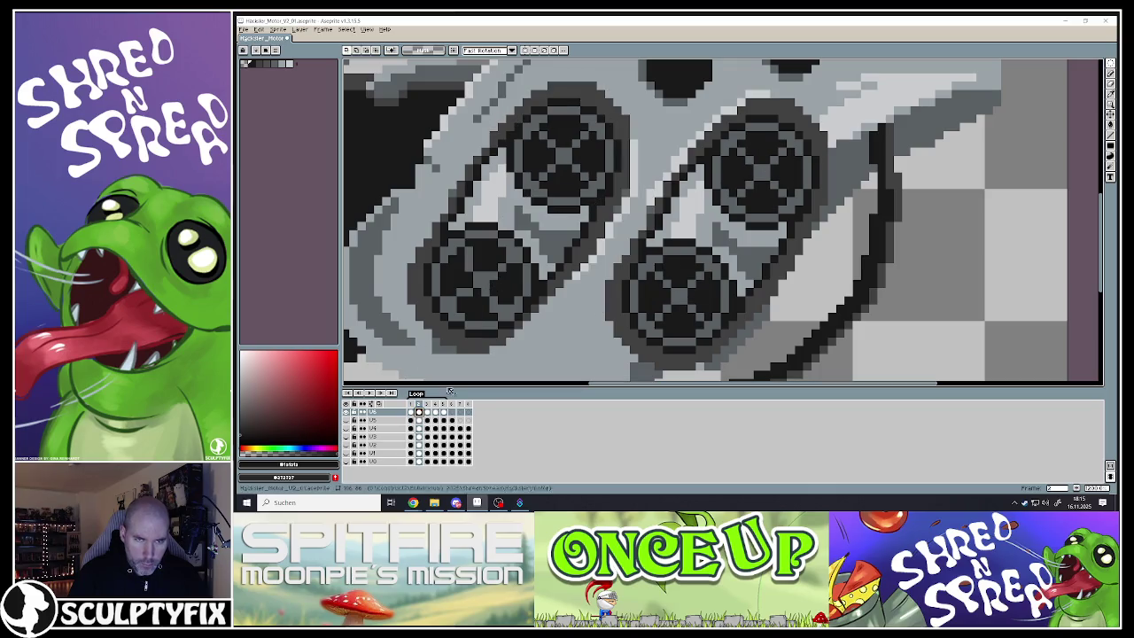
pyautogui.hotkey('ctrl', 'd')
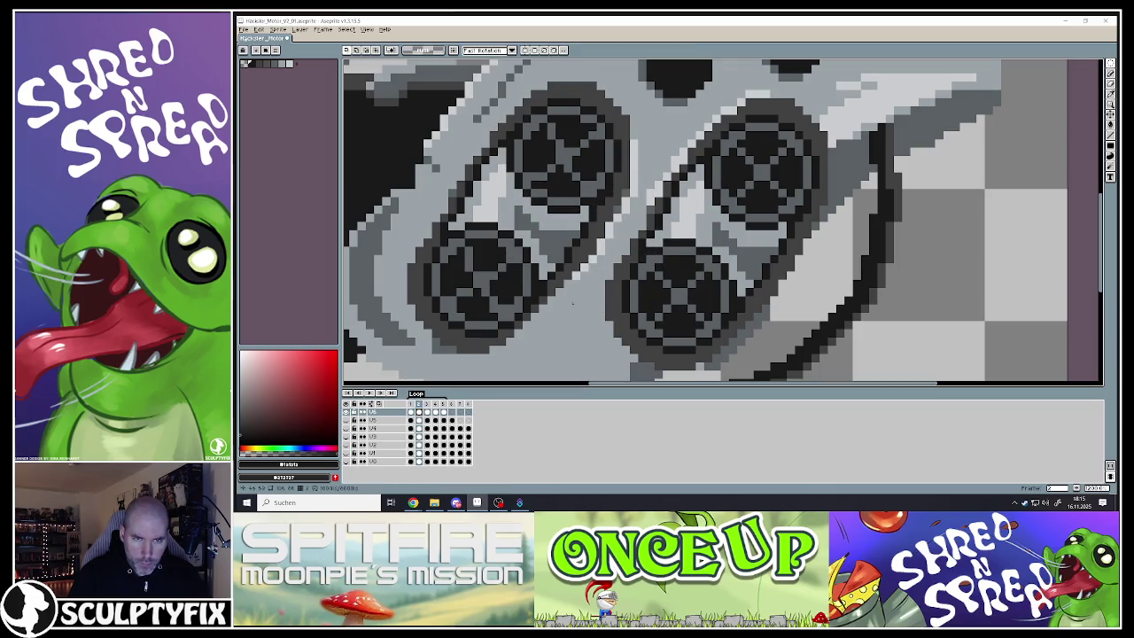
pyautogui.click(411, 413)
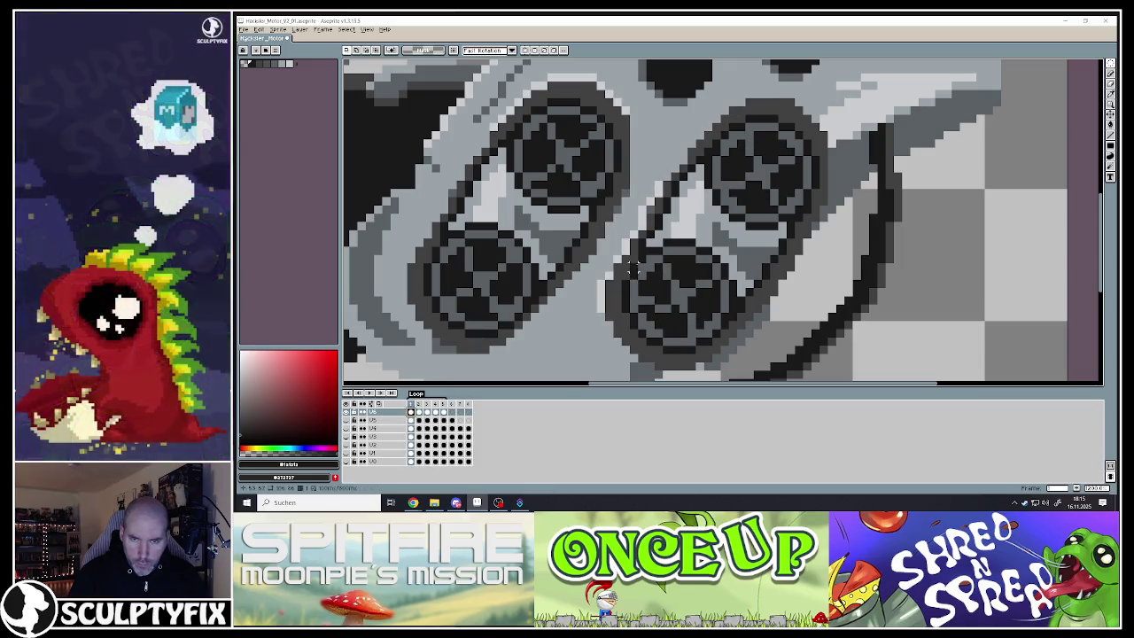
# Select the lower-right wheel in frame 1 and paste it into frame 2, then deselect
pyautogui.moveTo(652, 269); pyautogui.dragTo(729, 349)
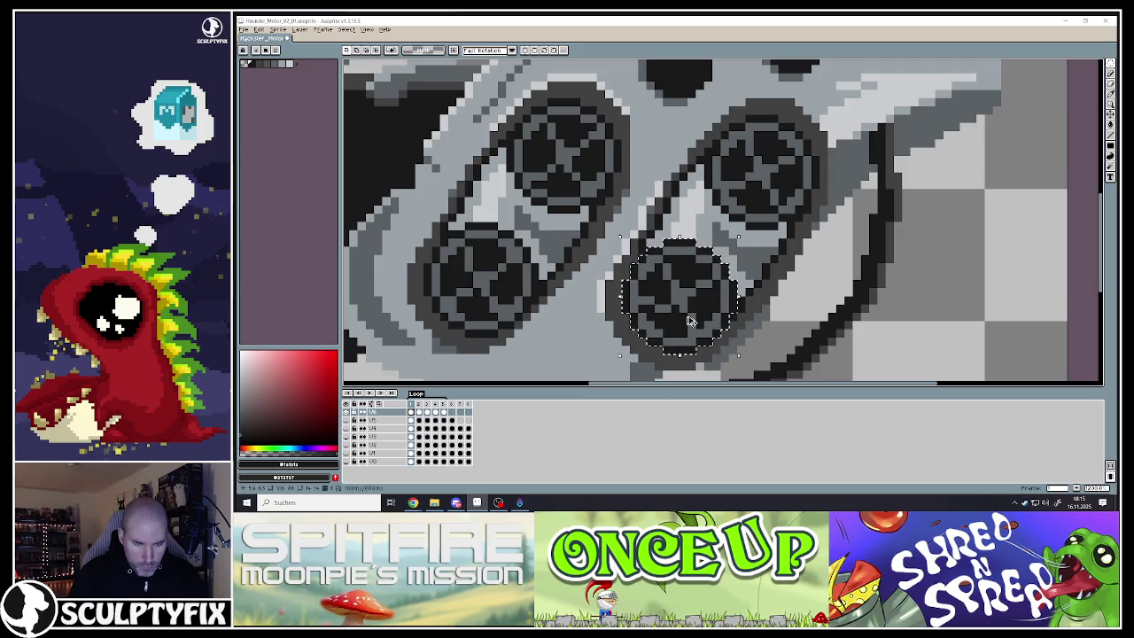
pyautogui.click(419, 413)
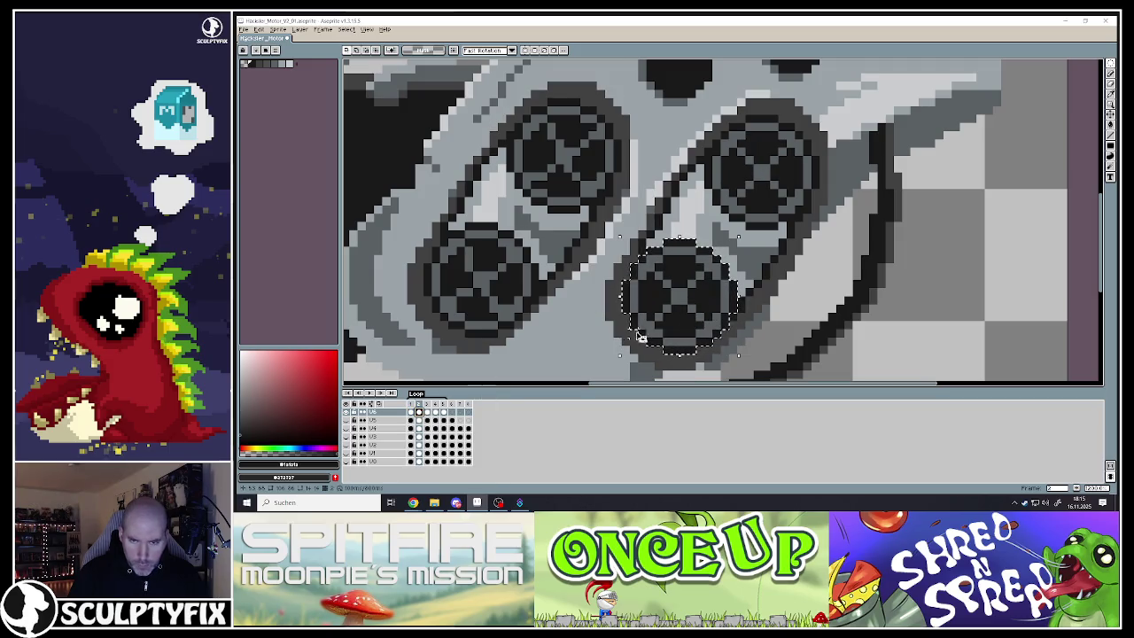
pyautogui.hotkey('ctrl', 'v')
pyautogui.press(',')
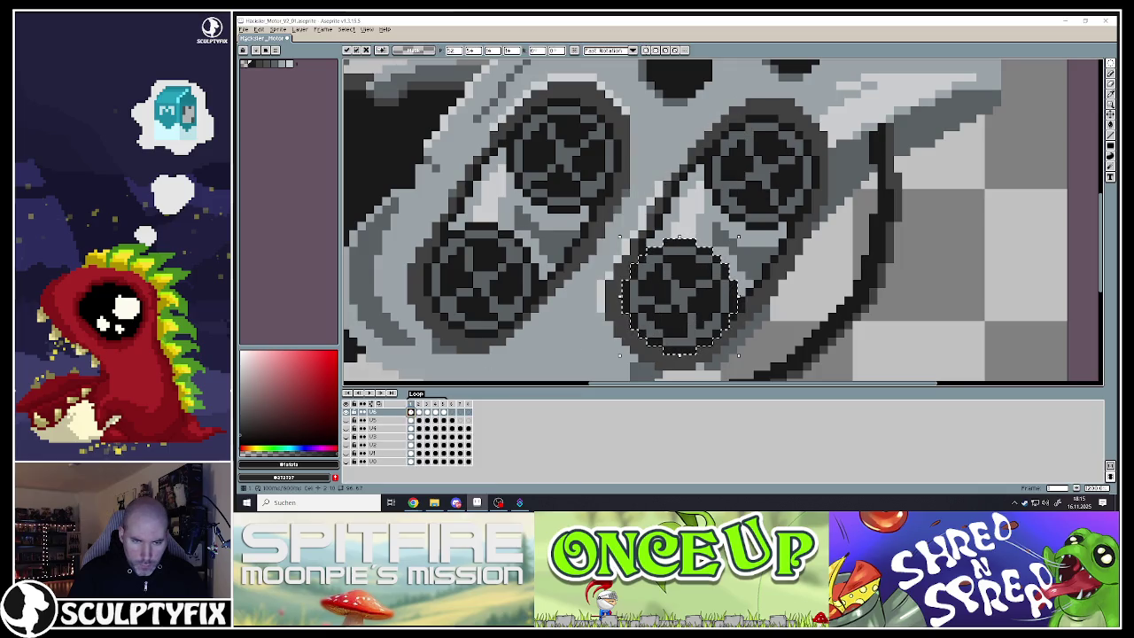
pyautogui.hotkey('ctrl', 'd')
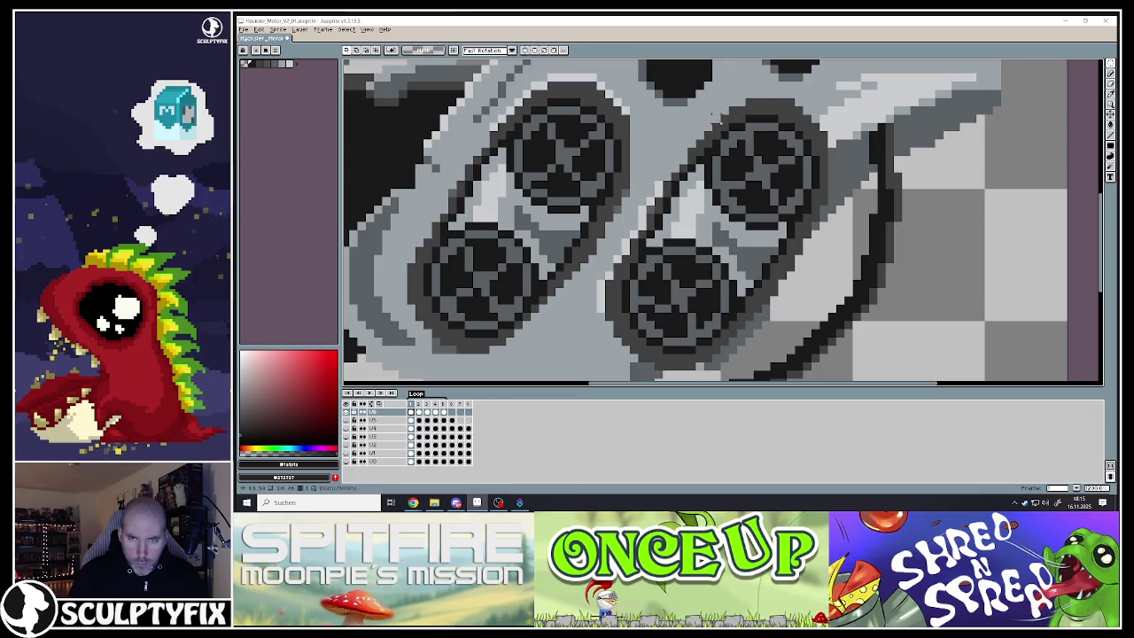
# Select the upper-right wheel, preview frame 2, and ellipse-select the top-left wheel
pyautogui.moveTo(703, 114); pyautogui.dragTo(820, 232)
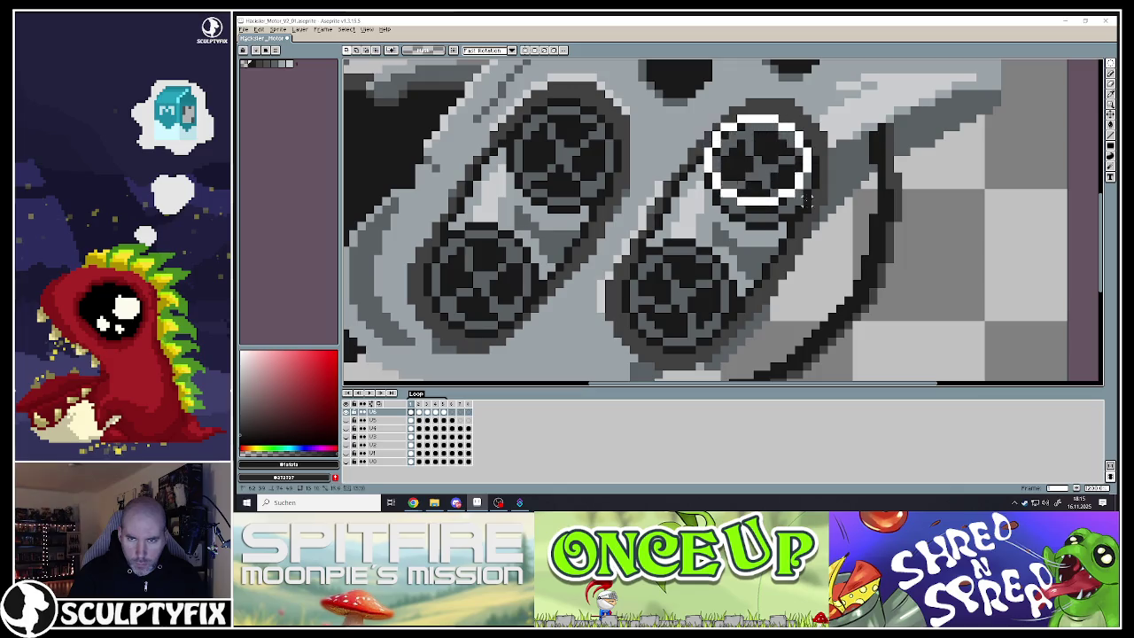
pyautogui.hotkey('ctrl', 'd')
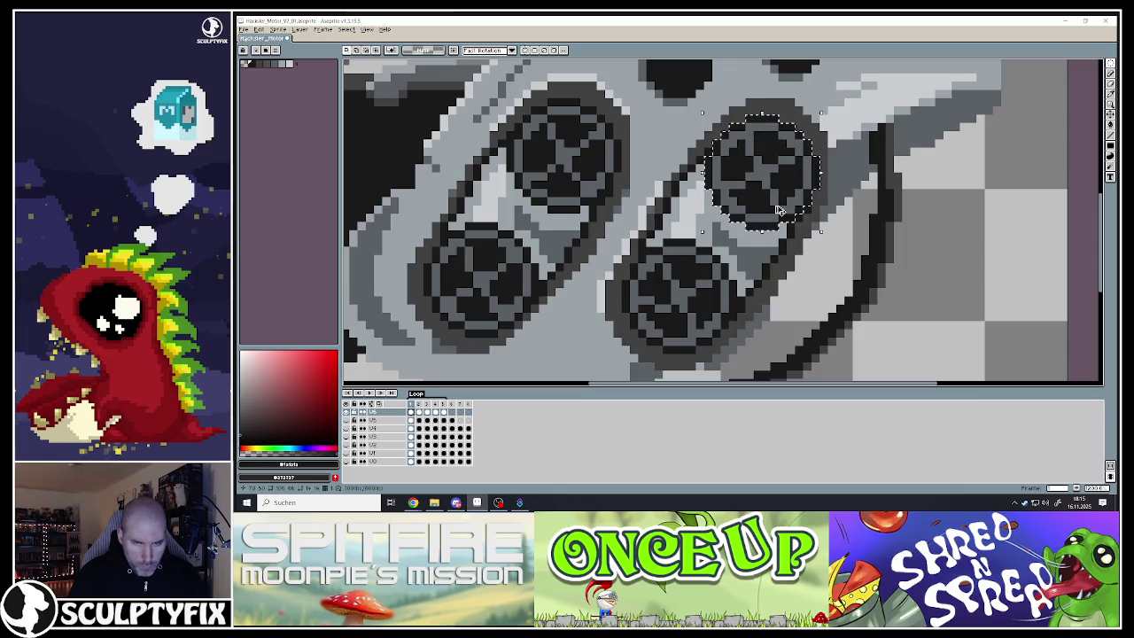
pyautogui.click(422, 413)
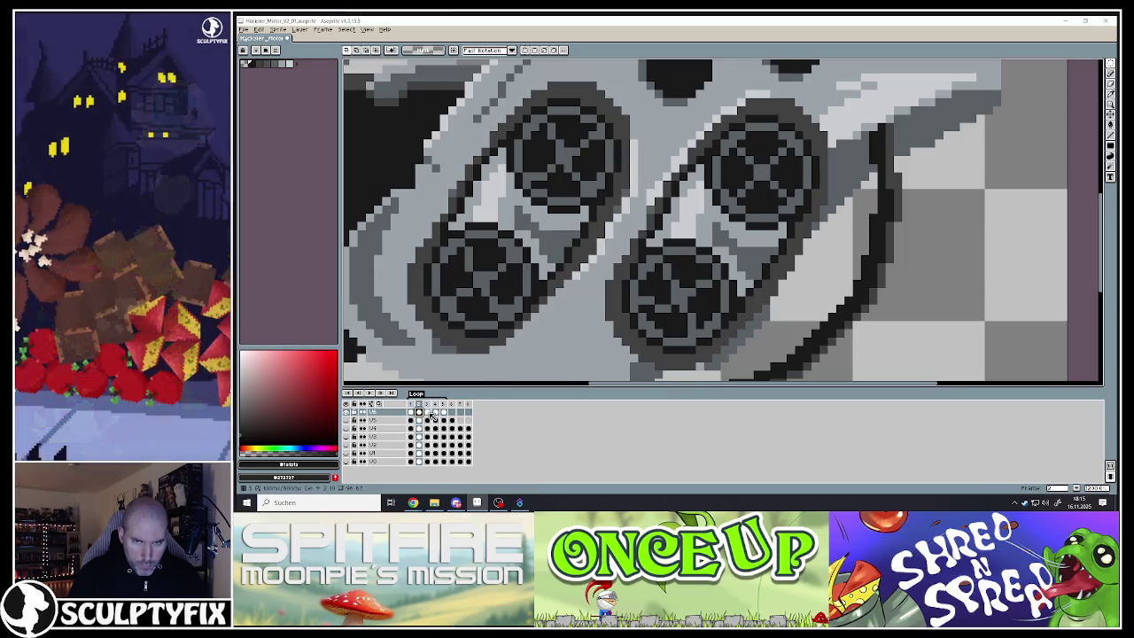
pyautogui.press('Return')
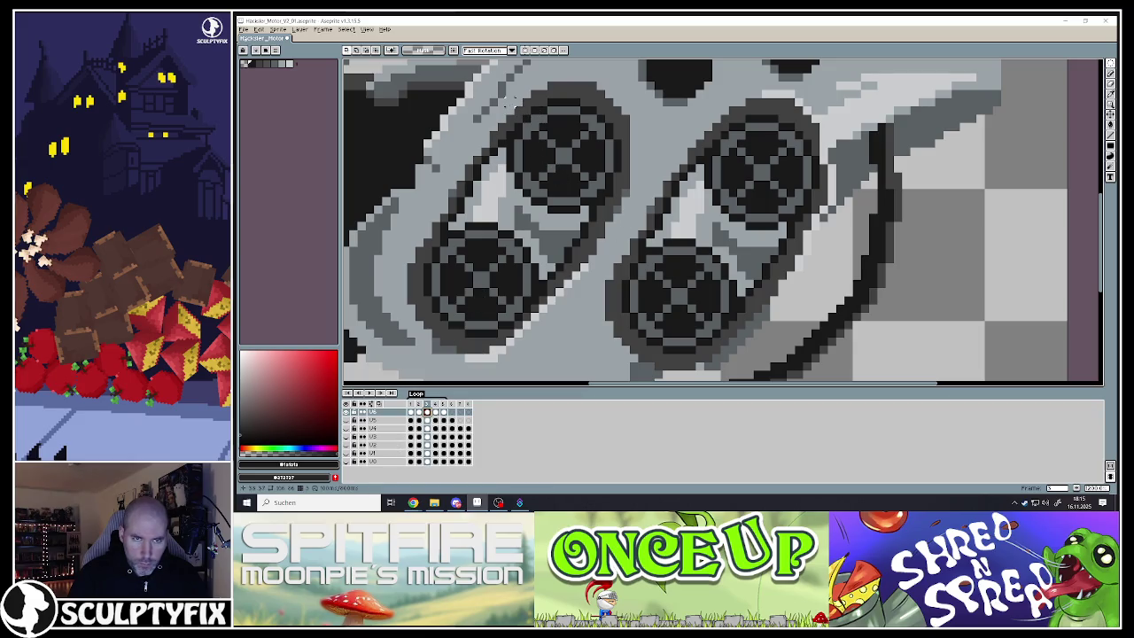
pyautogui.moveTo(510, 103); pyautogui.dragTo(618, 211)
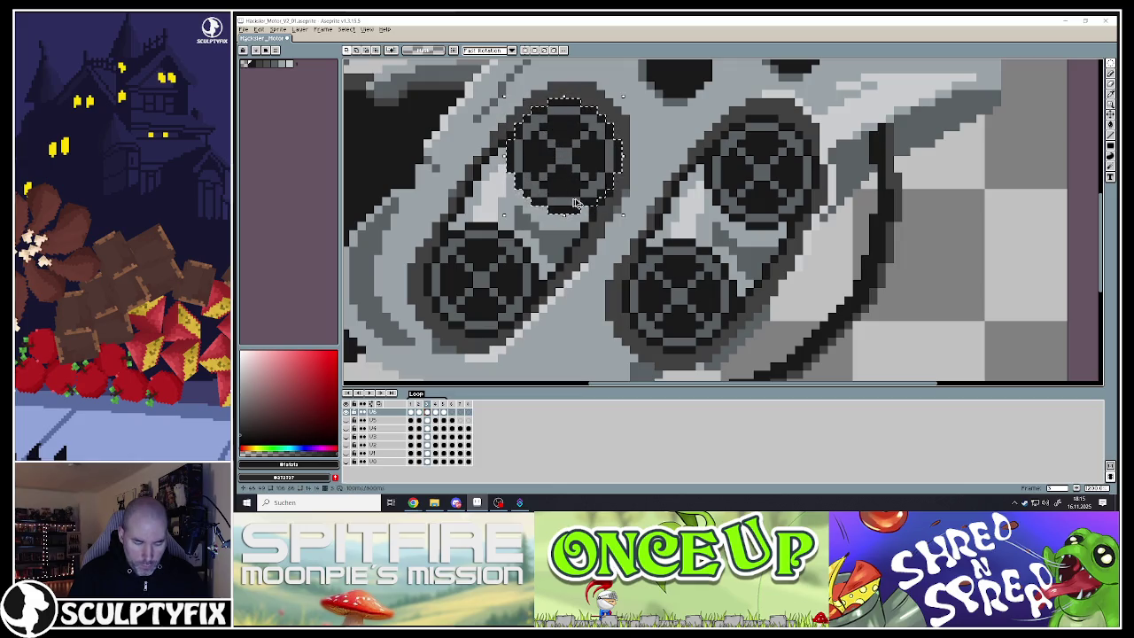
pyautogui.click(413, 412)
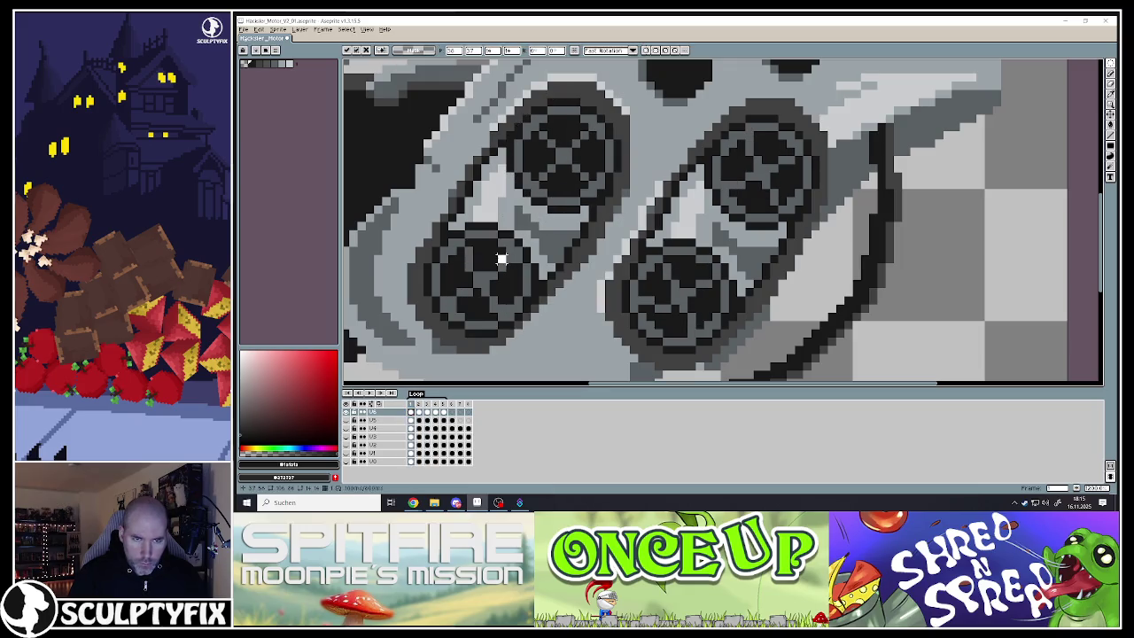
# Paste the copied wheel into frame 1 and commit it over the top-left wheel
pyautogui.hotkey('ctrl', 'v')
pyautogui.moveTo(505, 256)
pyautogui.mouseDown()
pyautogui.moveTo(573, 170)
pyautogui.moveTo(772, 189)
pyautogui.moveTo(709, 307)
pyautogui.moveTo(698, 305)
pyautogui.mouseUp()
pyautogui.press('Return')
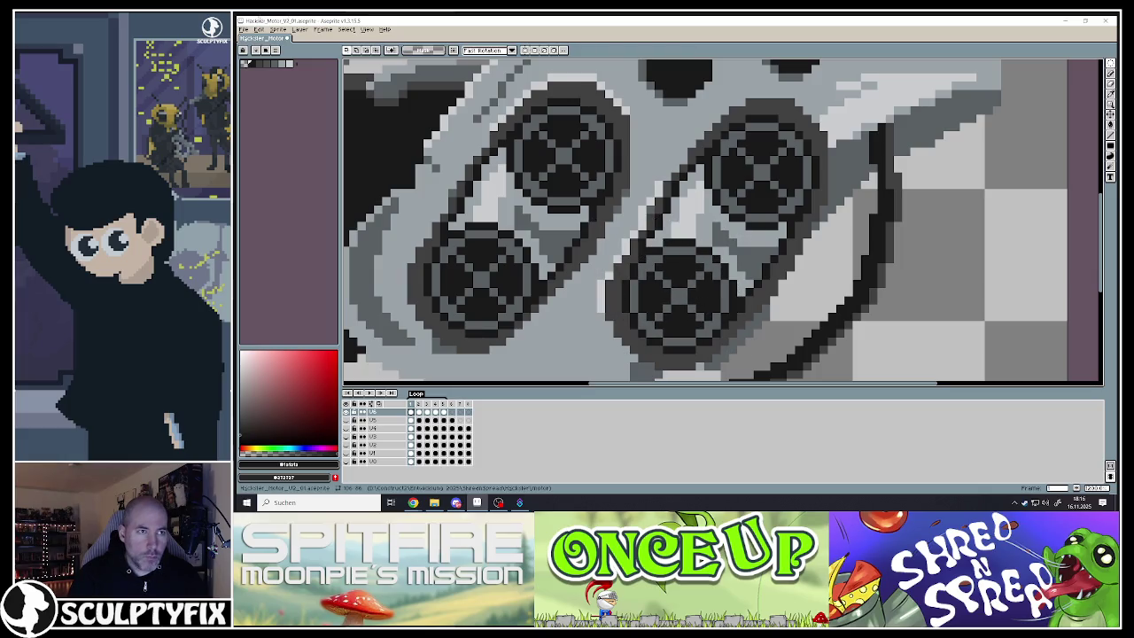
pyautogui.click(246, 32)
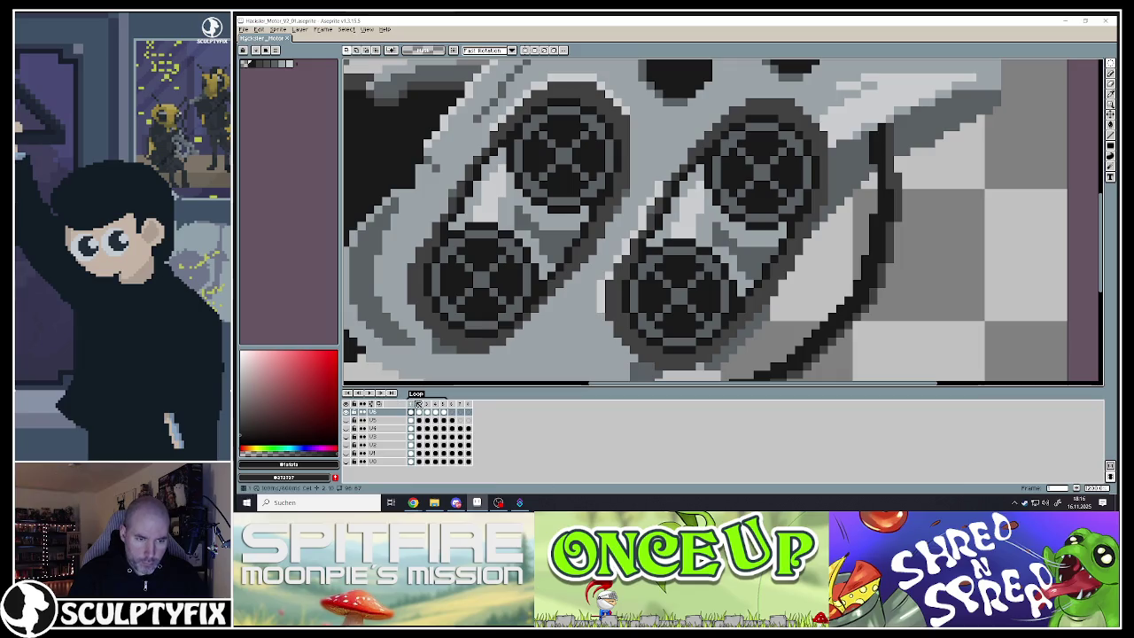
# Step through frames 2 and 3 to check the spokes turning between frames
pyautogui.click(423, 407)
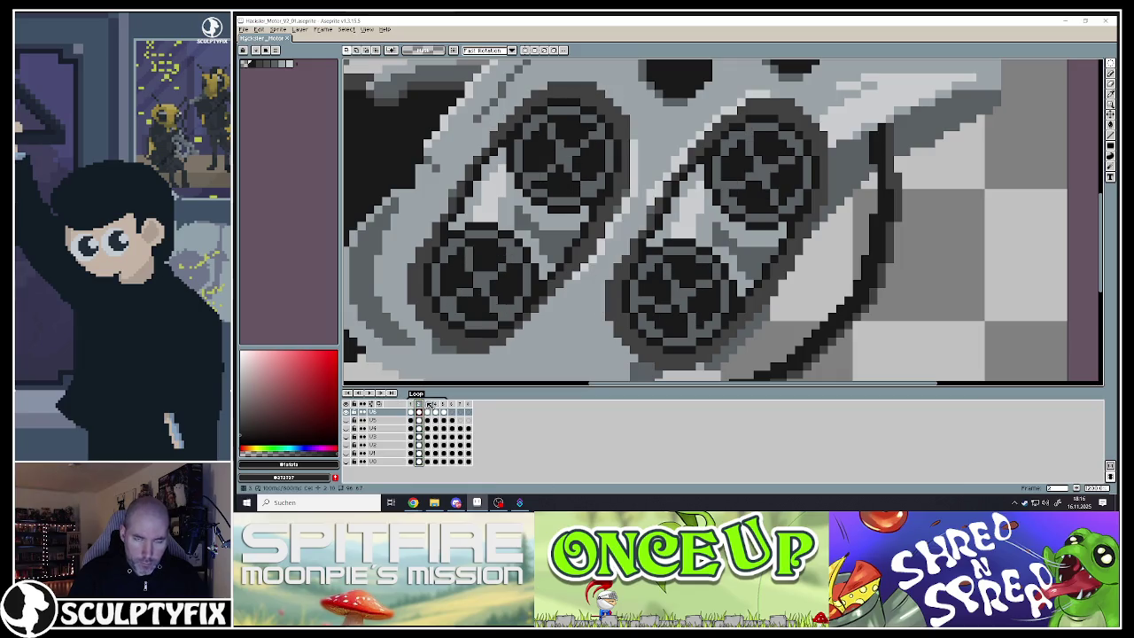
pyautogui.press('-')
pyautogui.press('+')
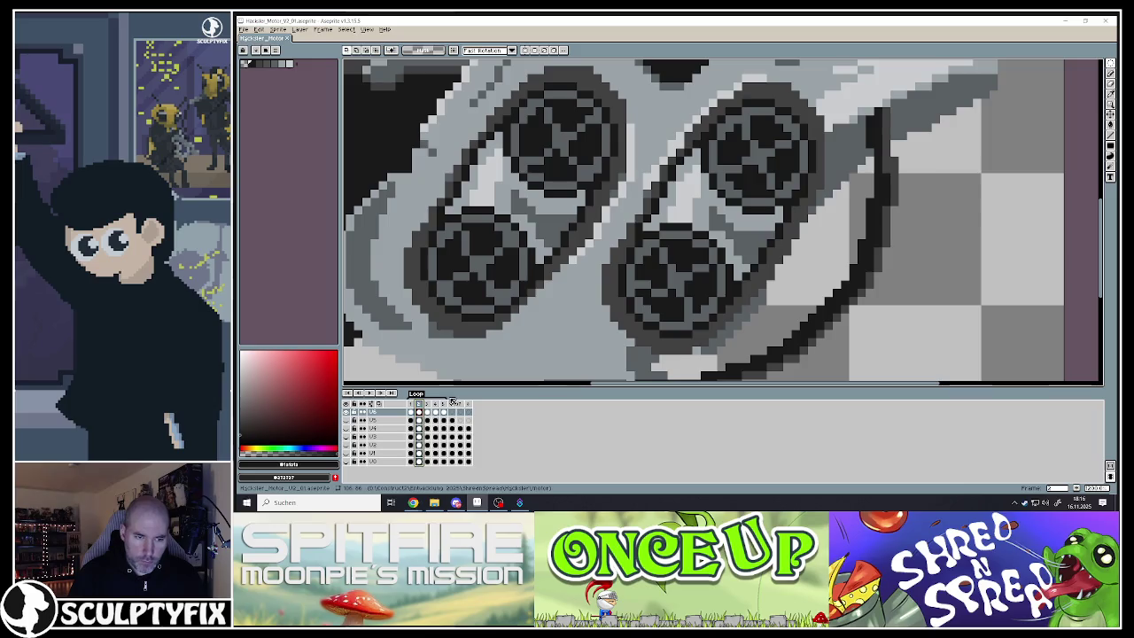
pyautogui.click(427, 407)
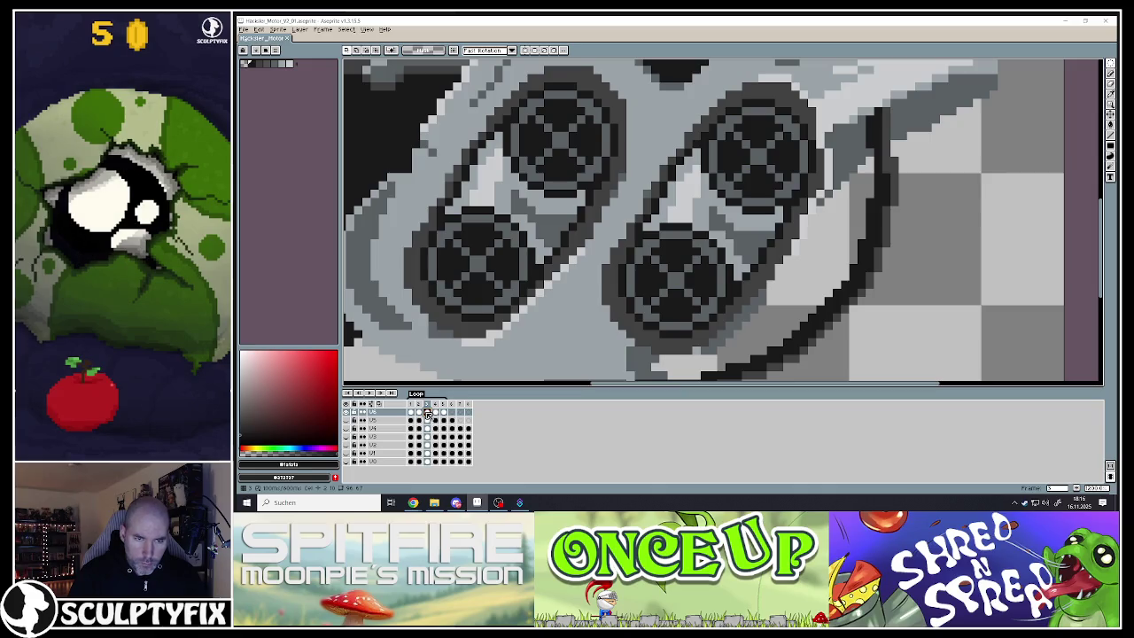
pyautogui.click(419, 413)
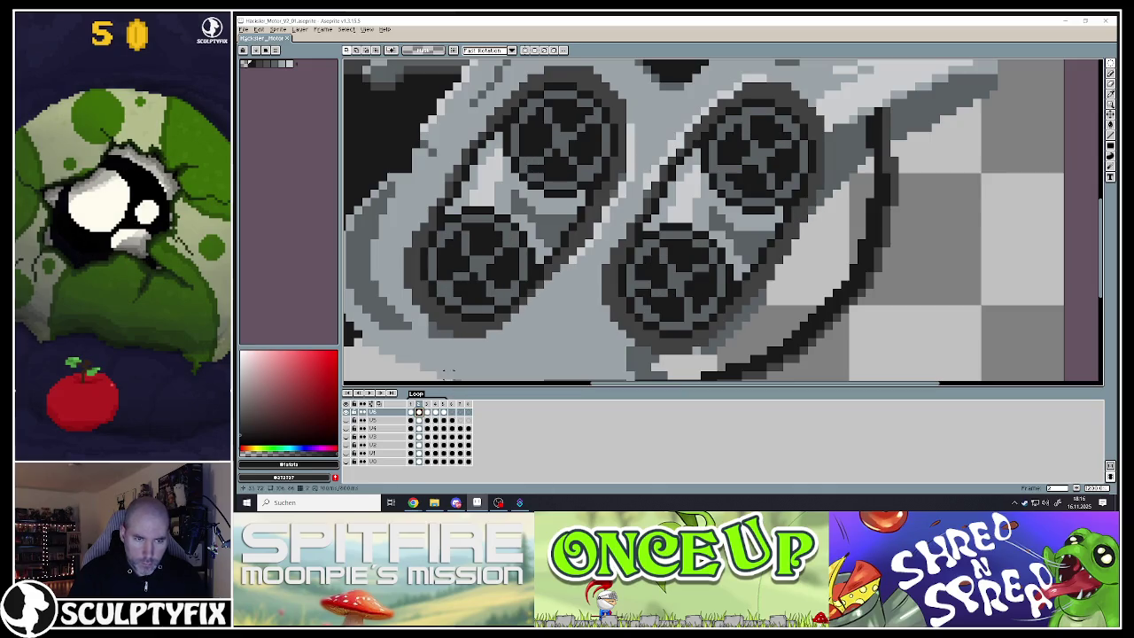
pyautogui.click(428, 413)
pyautogui.scroll(2, 488, 266)
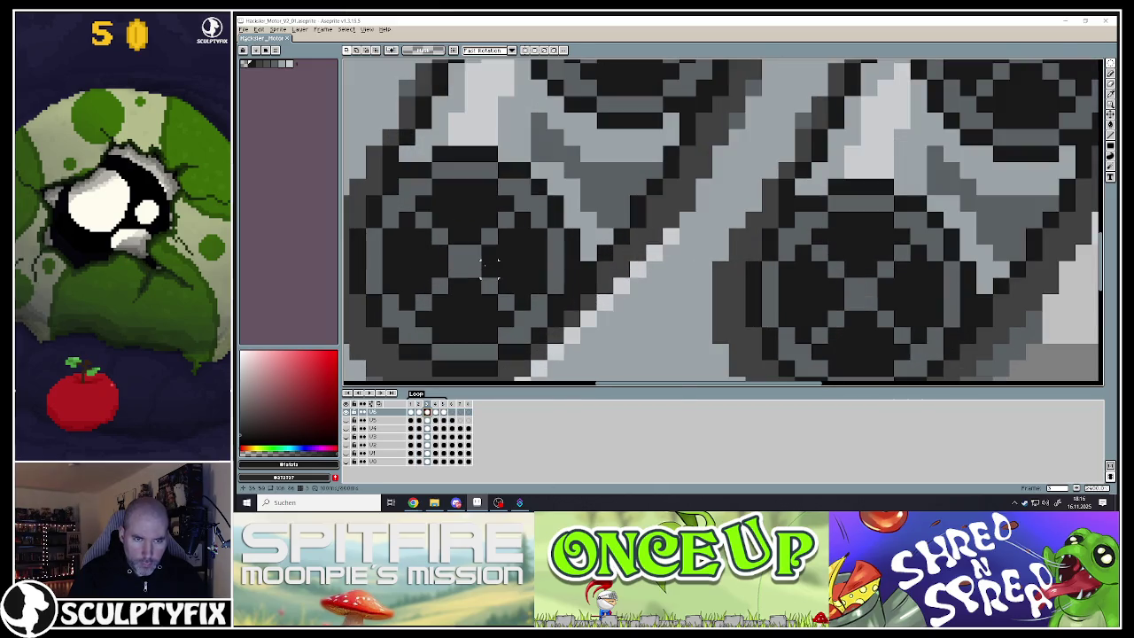
# Switch to the Pencil, sample wheel greys and darken the first spoke pixels
pyautogui.click(1111, 74)
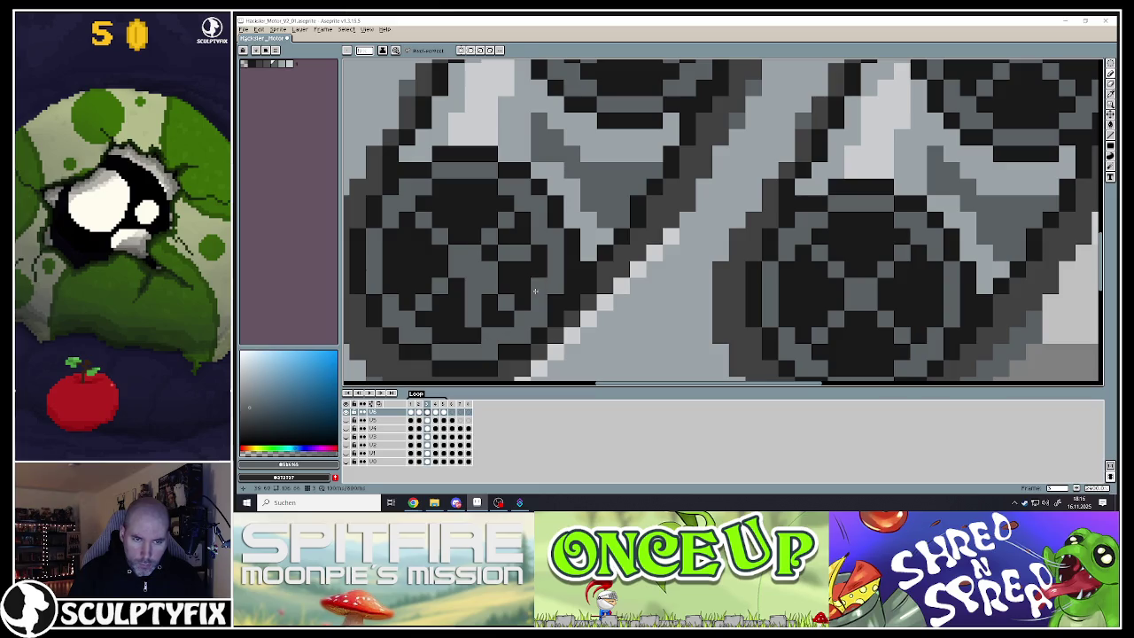
pyautogui.click(534, 290)
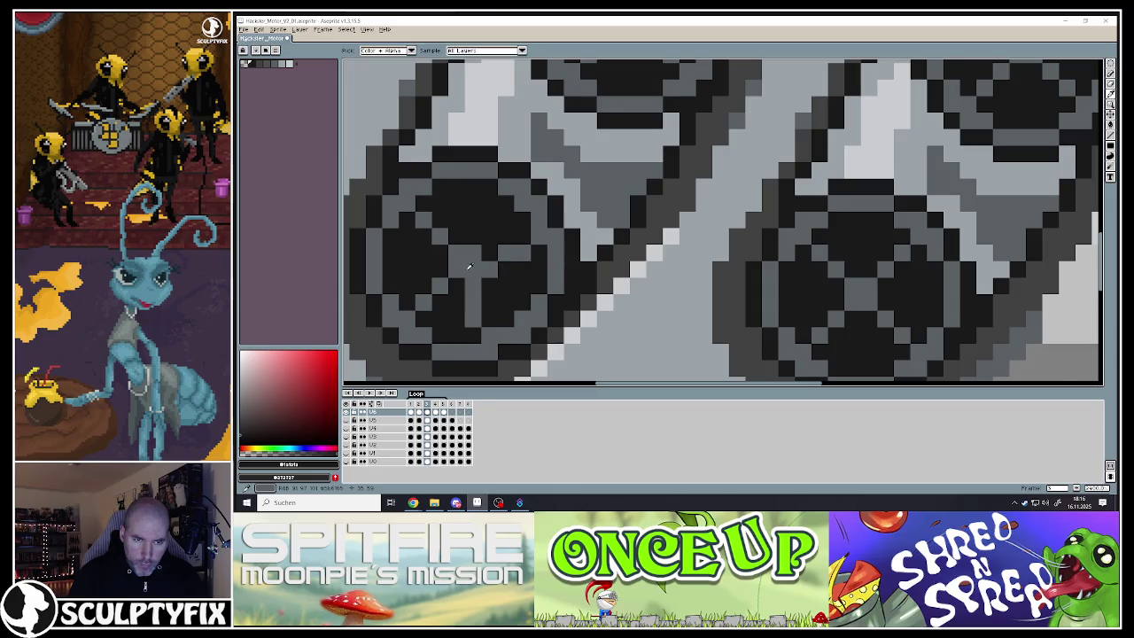
pyautogui.click(469, 265)
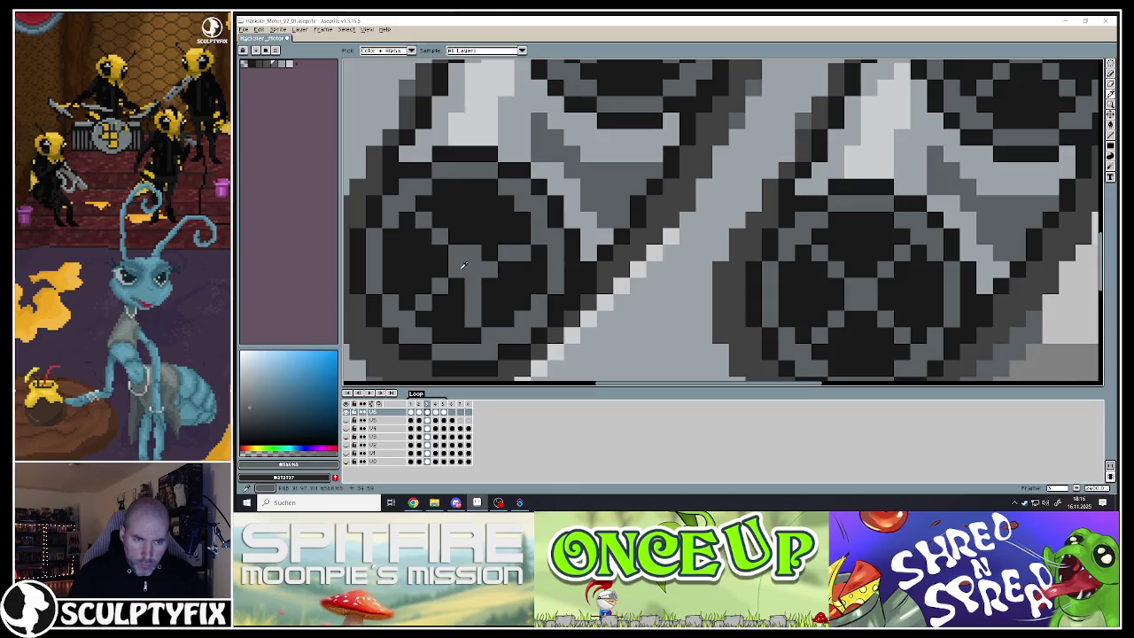
pyautogui.keyDown('alt'); pyautogui.click(408, 294); pyautogui.keyUp('alt')
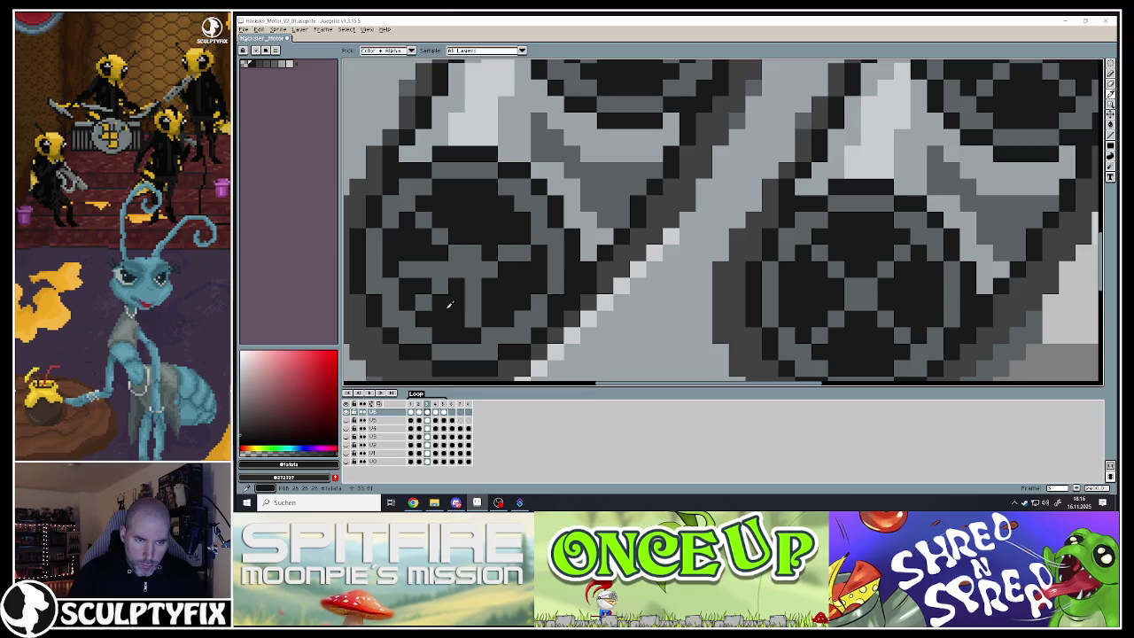
pyautogui.keyDown('alt'); pyautogui.click(459, 253); pyautogui.keyUp('alt')
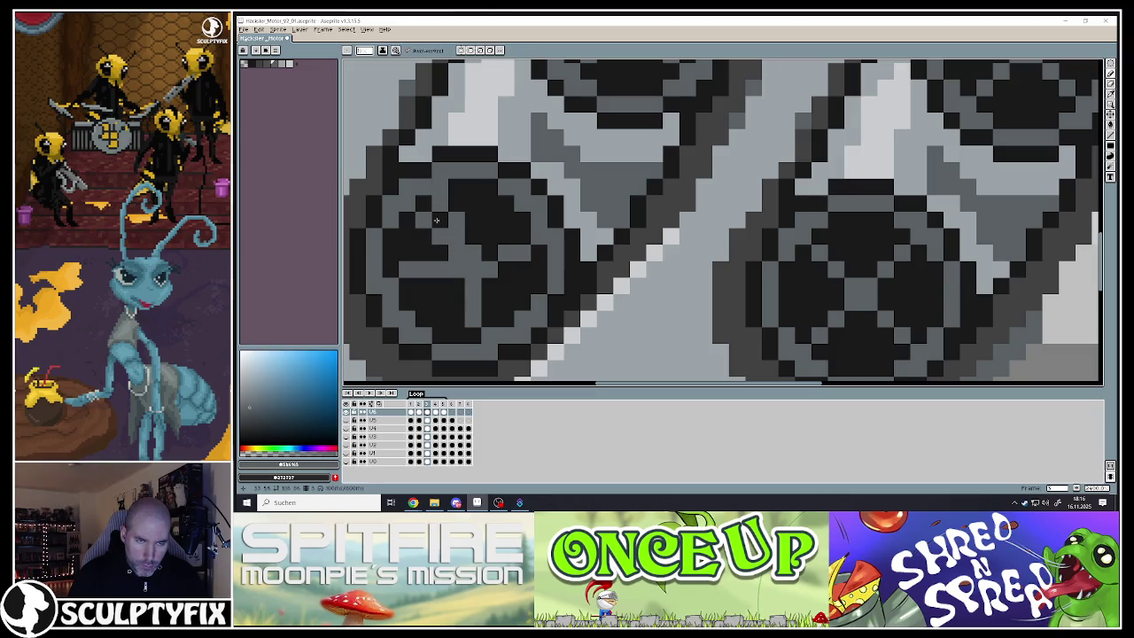
pyautogui.keyDown('alt'); pyautogui.click(434, 220); pyautogui.keyUp('alt')
# Draw a grey spoke line across the wheel and add single grey pixels
pyautogui.scroll(-3, 472, 263)
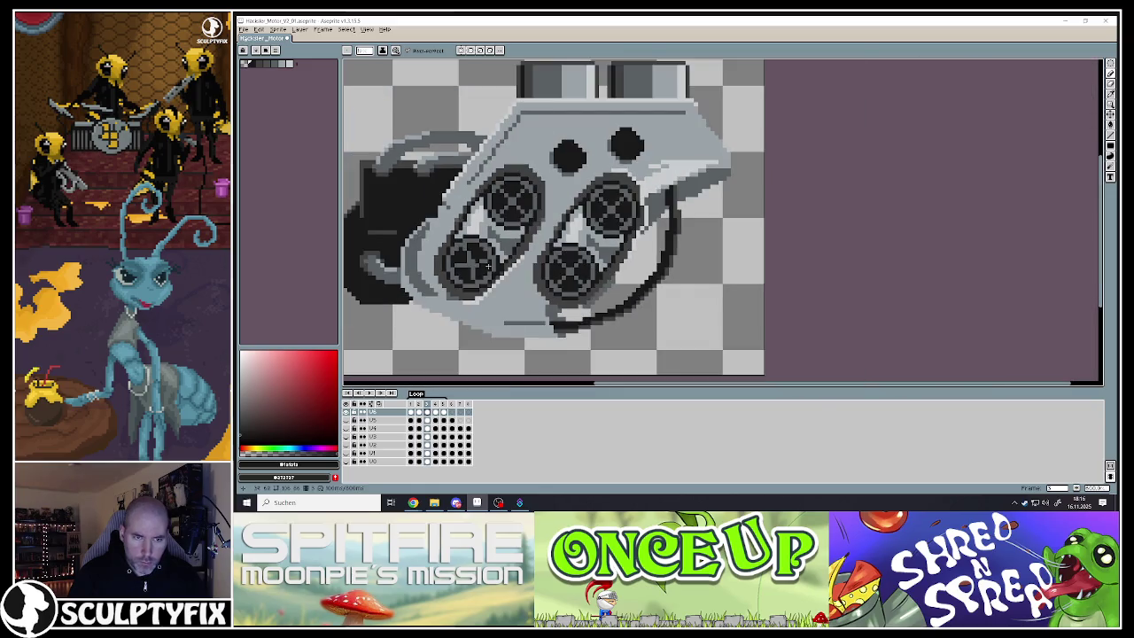
pyautogui.scroll(2, 532, 213)
pyautogui.scroll(2, 549, 199)
pyautogui.keyDown('alt'); pyautogui.click(556, 196); pyautogui.keyUp('alt')
pyautogui.moveTo(556, 195); pyautogui.dragTo(519, 109)
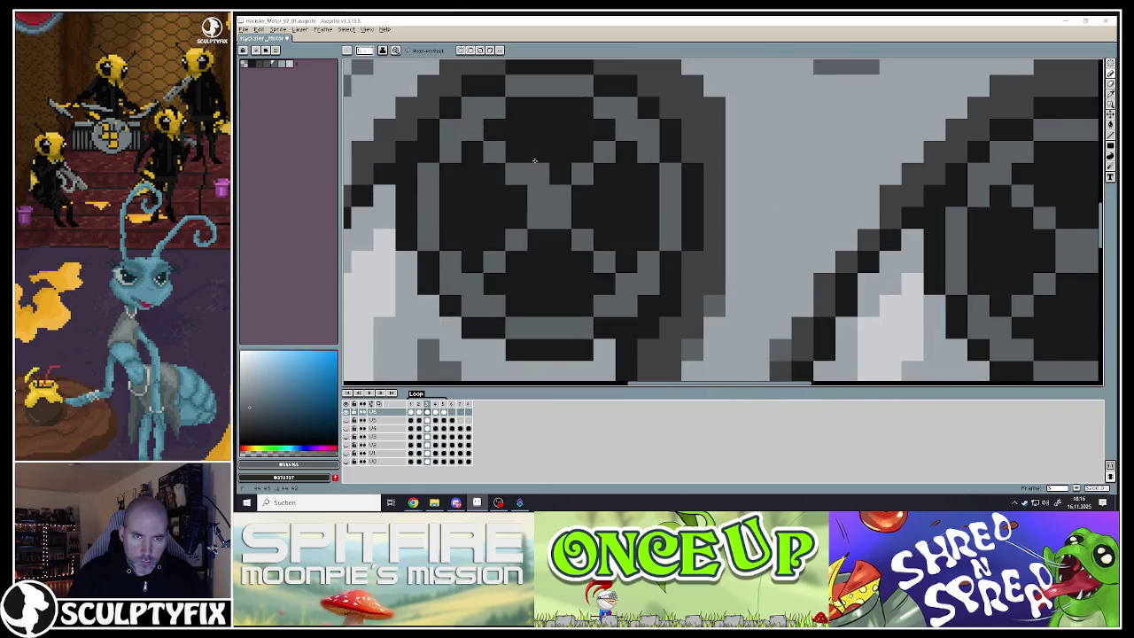
pyautogui.keyDown('alt'); pyautogui.click(511, 172); pyautogui.keyUp('alt')
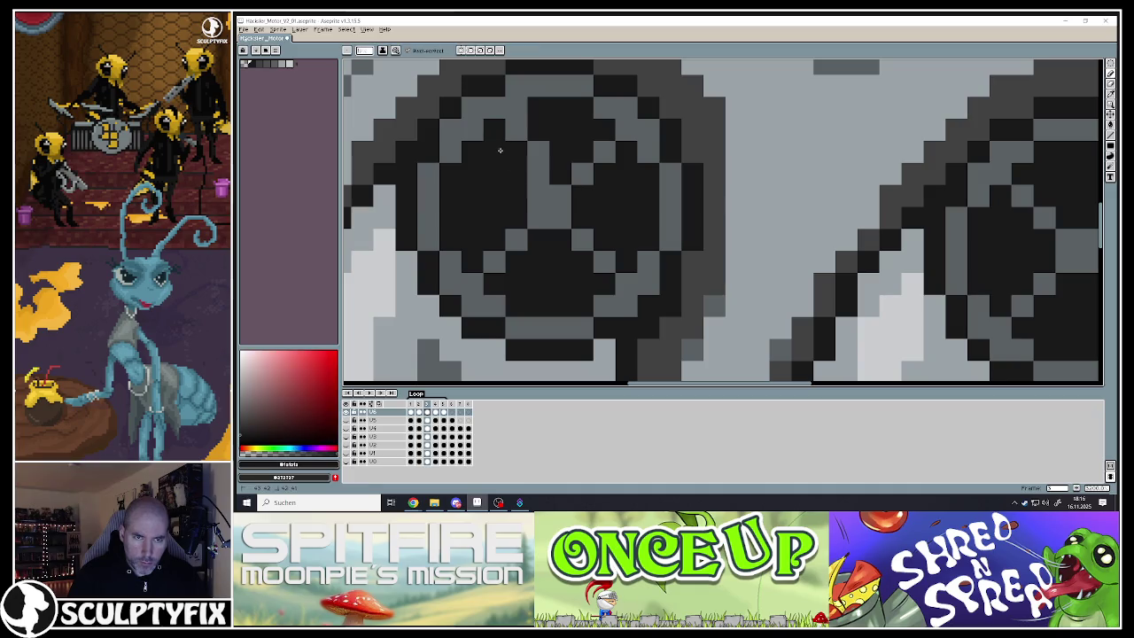
pyautogui.keyDown('alt'); pyautogui.click(552, 194); pyautogui.keyUp('alt')
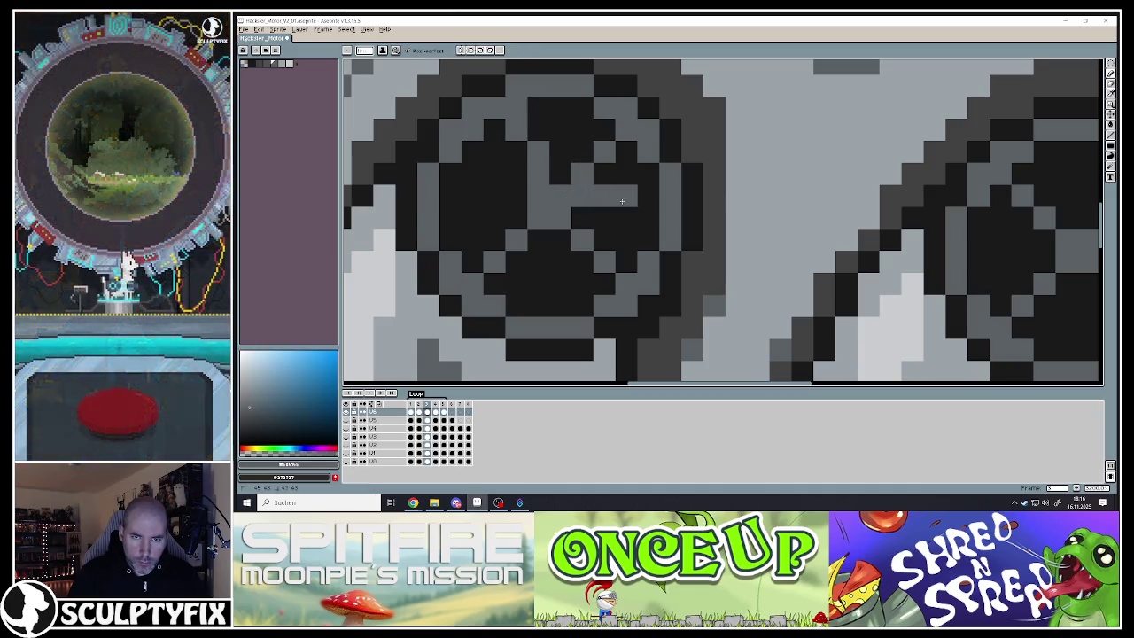
pyautogui.click(648, 175)
pyautogui.keyDown('alt'); pyautogui.click(583, 177); pyautogui.keyUp('alt')
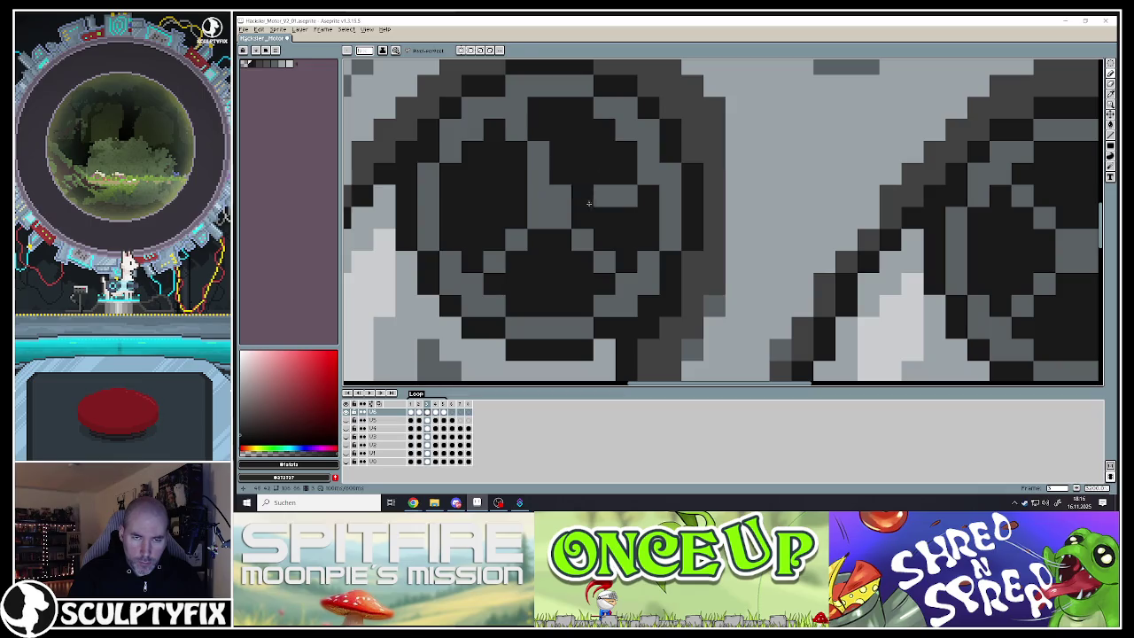
# Darken a hub pixel, paint grey across the dark spokes, and blacken the wheel's lower edge
pyautogui.keyDown('alt'); pyautogui.click(558, 266); pyautogui.keyUp('alt')
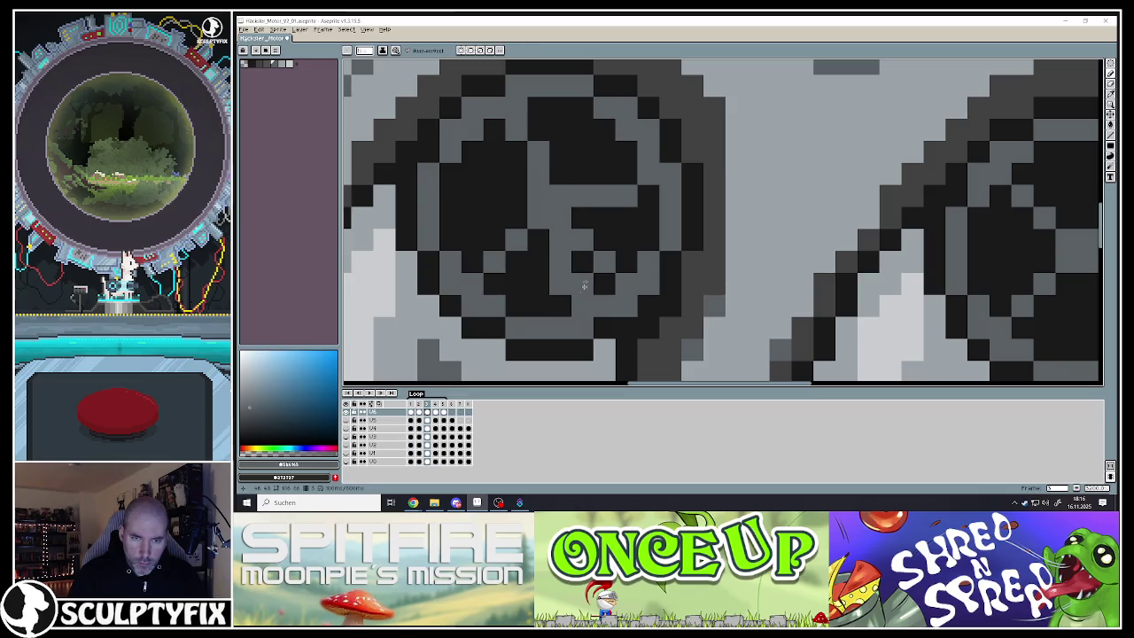
pyautogui.click(584, 285)
pyautogui.keyDown('alt'); pyautogui.click(609, 250); pyautogui.keyUp('alt')
pyautogui.keyDown('alt'); pyautogui.click(539, 215); pyautogui.keyUp('alt')
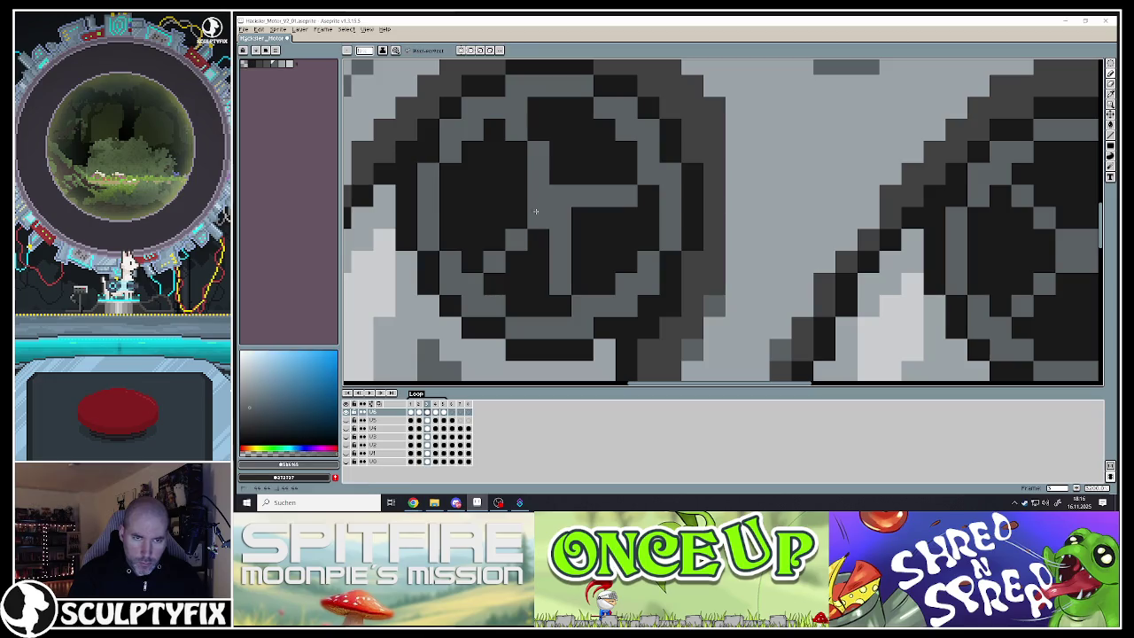
pyautogui.moveTo(516, 217); pyautogui.dragTo(457, 235)
pyautogui.keyDown('alt'); pyautogui.click(494, 239); pyautogui.keyUp('alt')
pyautogui.click(472, 262)
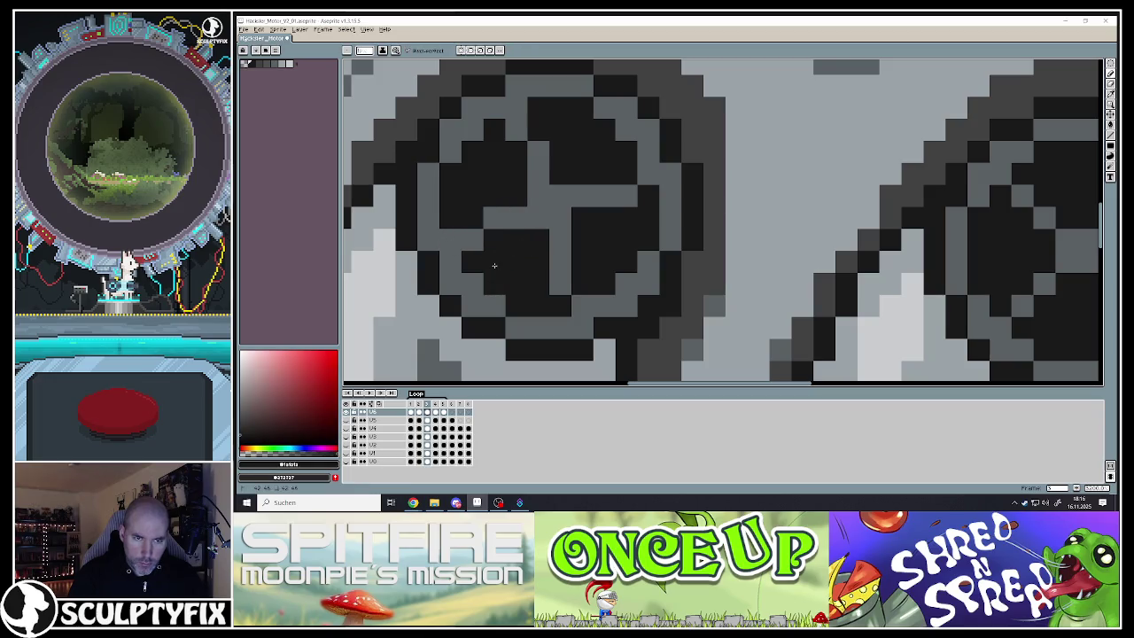
pyautogui.scroll(-2, 494, 265)
pyautogui.scroll(-2, 494, 264)
pyautogui.scroll(2, 695, 241)
pyautogui.scroll(2, 695, 241)
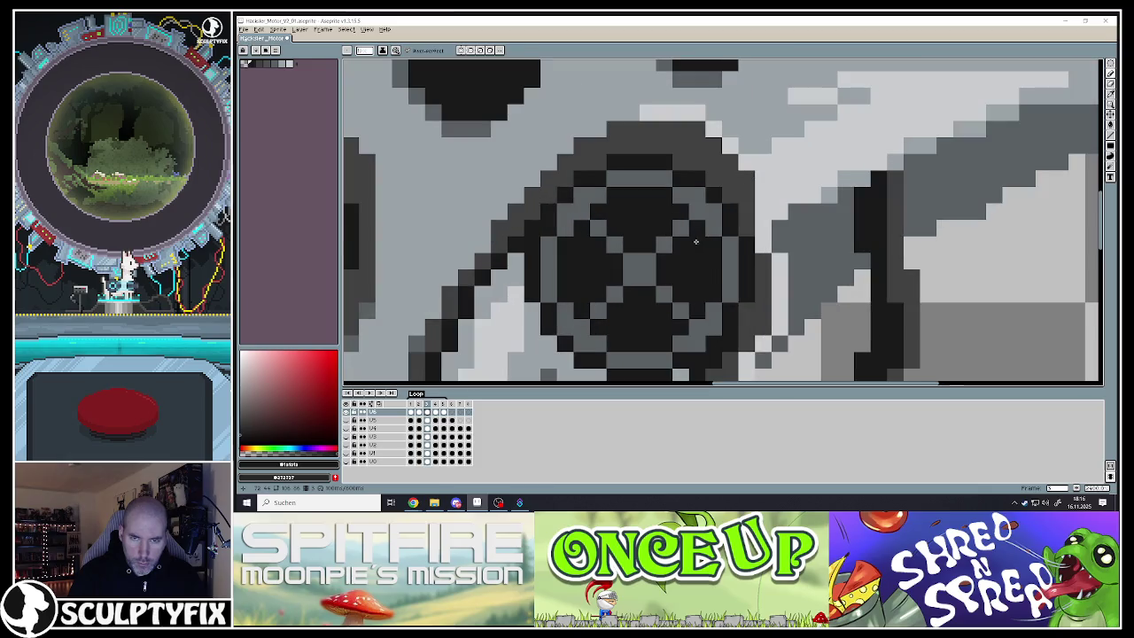
# Paint a grey line down through the wheel and grey over dark spoke pixels
pyautogui.keyDown('alt'); pyautogui.click(695, 241); pyautogui.keyUp('alt')
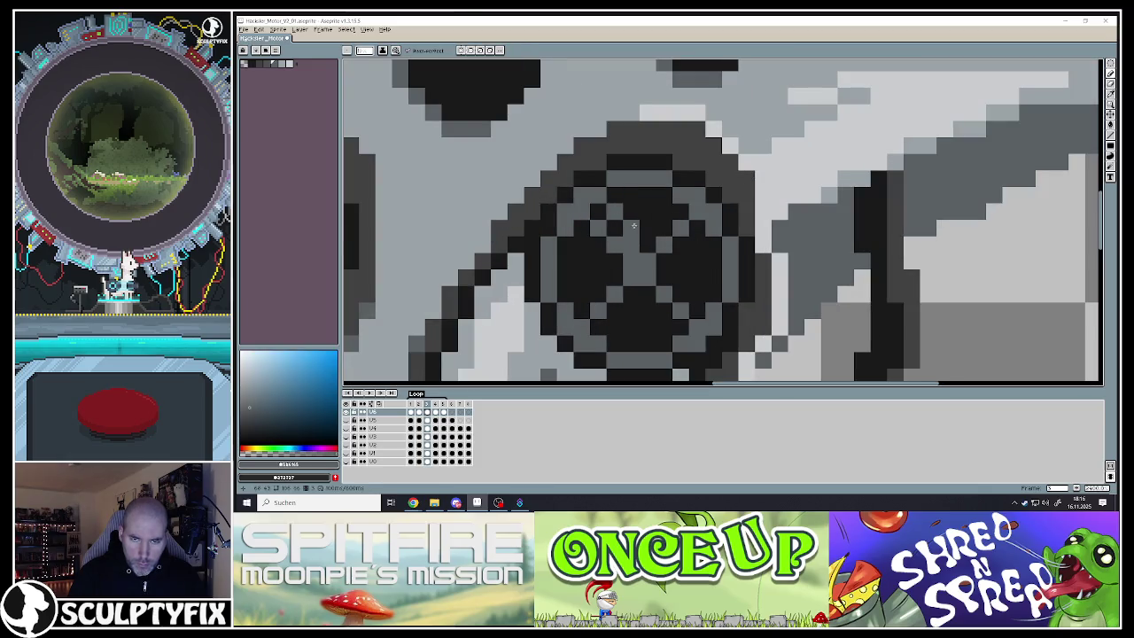
pyautogui.keyDown('alt'); pyautogui.click(619, 228); pyautogui.keyUp('alt')
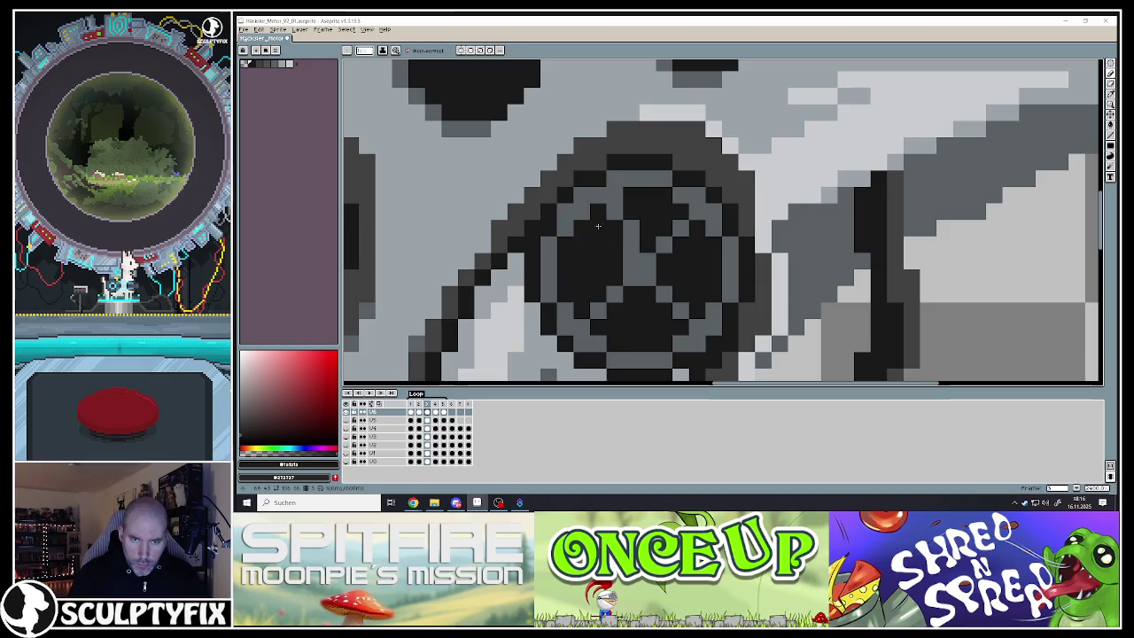
pyautogui.keyDown('alt'); pyautogui.click(664, 261); pyautogui.keyUp('alt')
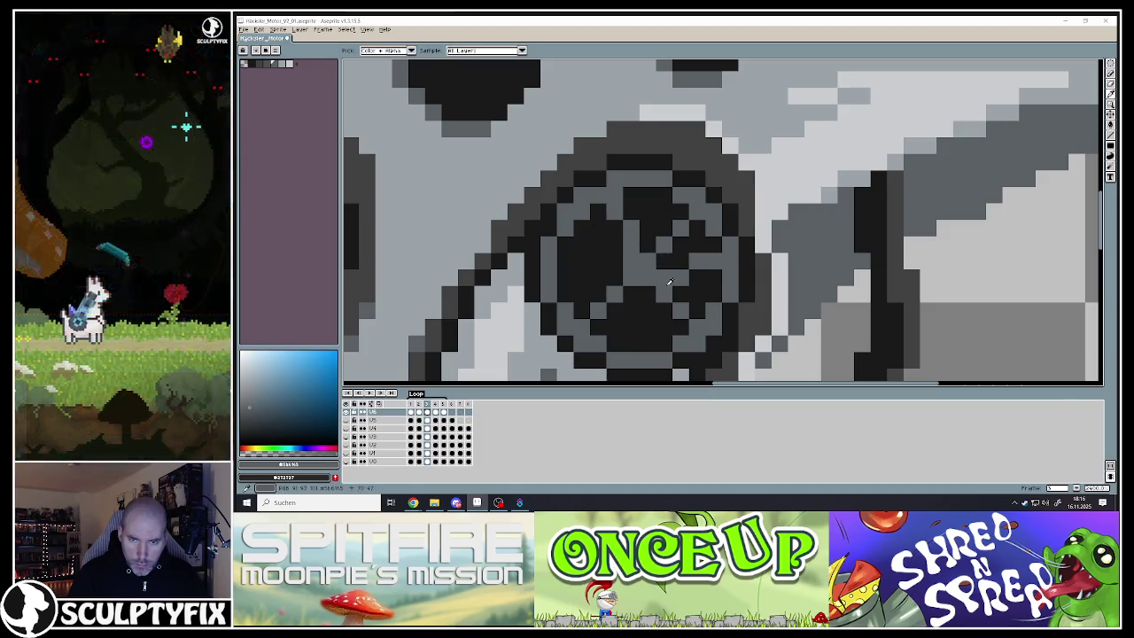
pyautogui.keyDown('alt'); pyautogui.click(664, 256); pyautogui.keyUp('alt')
pyautogui.scroll(-3, 688, 222)
pyautogui.scroll(3, 614, 188)
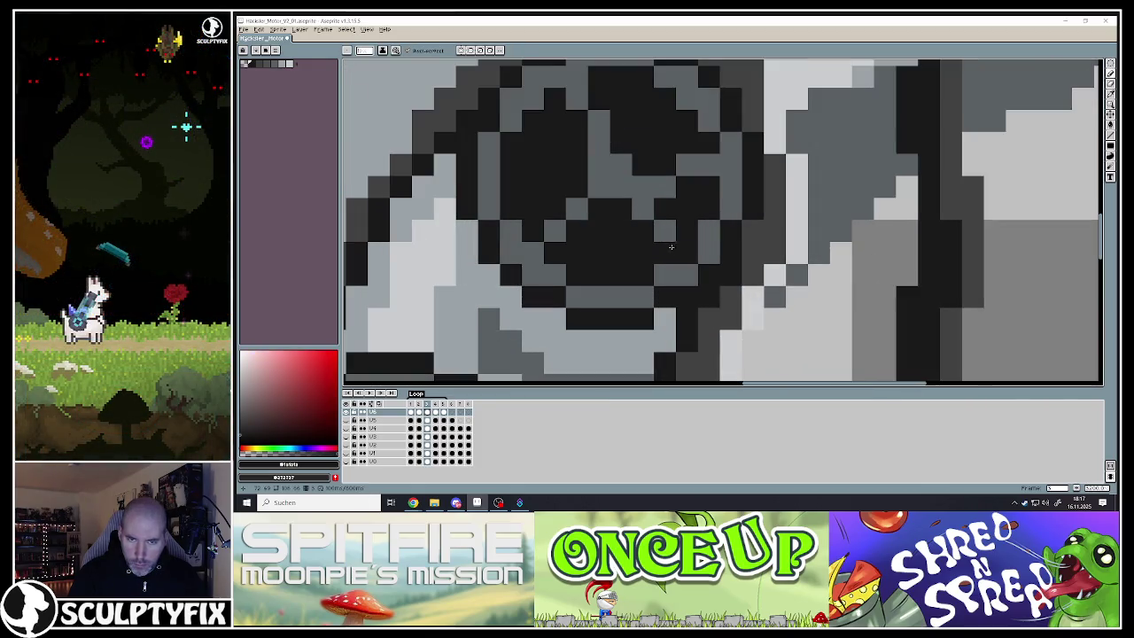
pyautogui.keyDown('alt'); pyautogui.click(614, 188); pyautogui.keyUp('alt')
pyautogui.moveTo(613, 188); pyautogui.dragTo(631, 266)
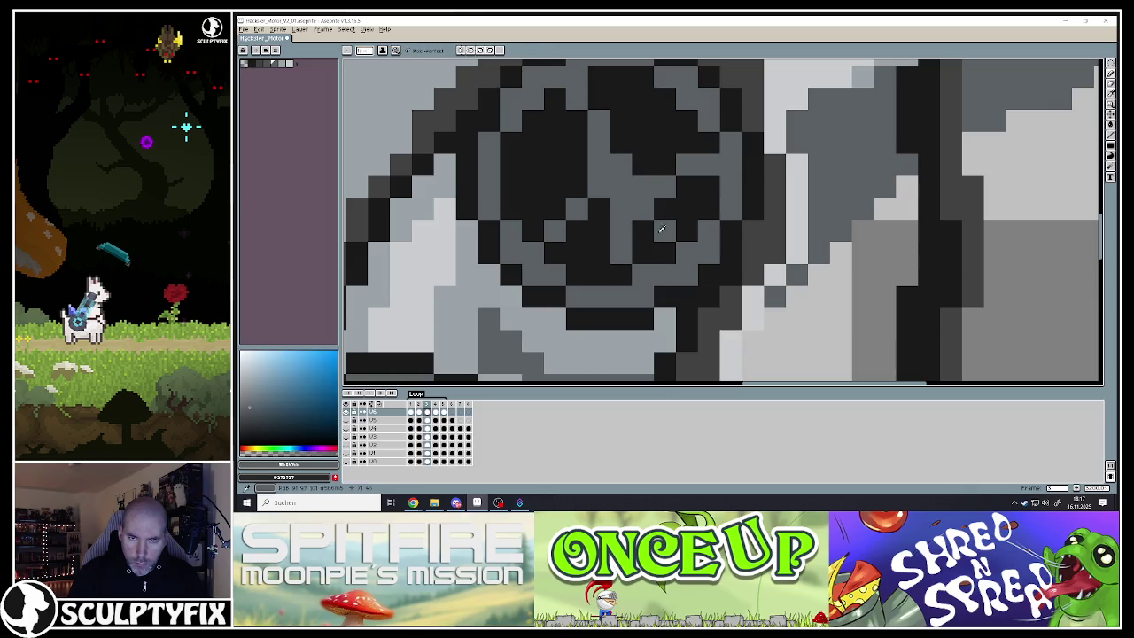
pyautogui.keyDown('alt'); pyautogui.click(662, 227); pyautogui.keyUp('alt')
pyautogui.keyDown('alt'); pyautogui.click(602, 183); pyautogui.keyUp('alt')
pyautogui.moveTo(588, 186); pyautogui.dragTo(509, 222)
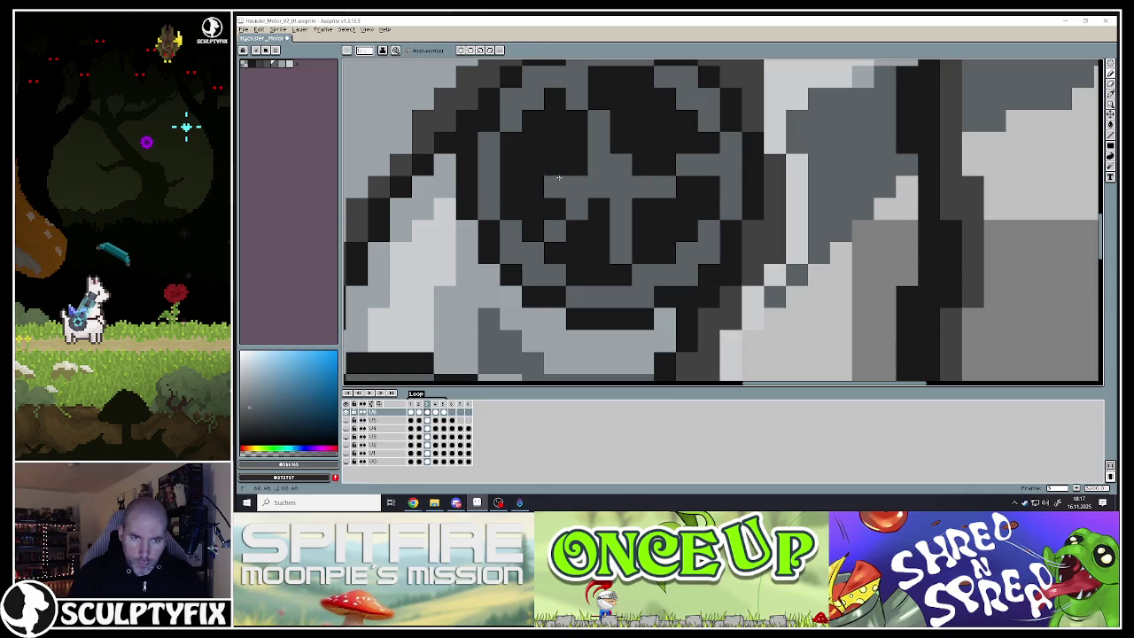
pyautogui.keyDown('alt'); pyautogui.click(584, 233); pyautogui.keyUp('alt')
# Darken hub pixels and repaint spoke pixels near the wheel's bottom
pyautogui.scroll(-4, 585, 232)
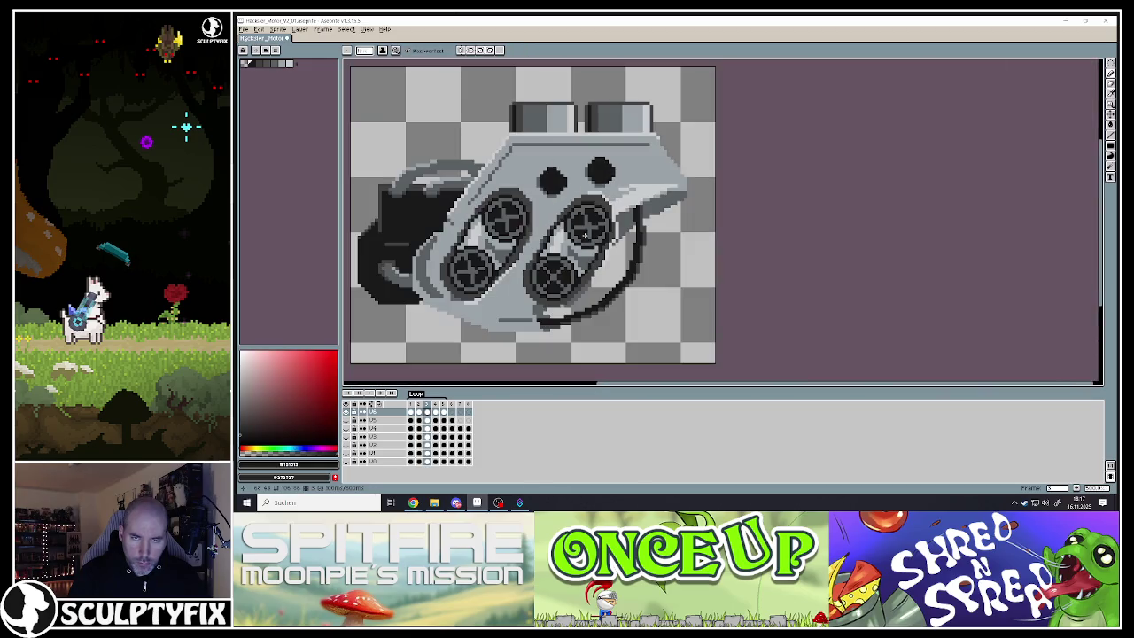
pyautogui.scroll(2, 575, 266)
pyautogui.scroll(2, 567, 268)
pyautogui.keyDown('alt'); pyautogui.click(559, 270); pyautogui.keyUp('alt')
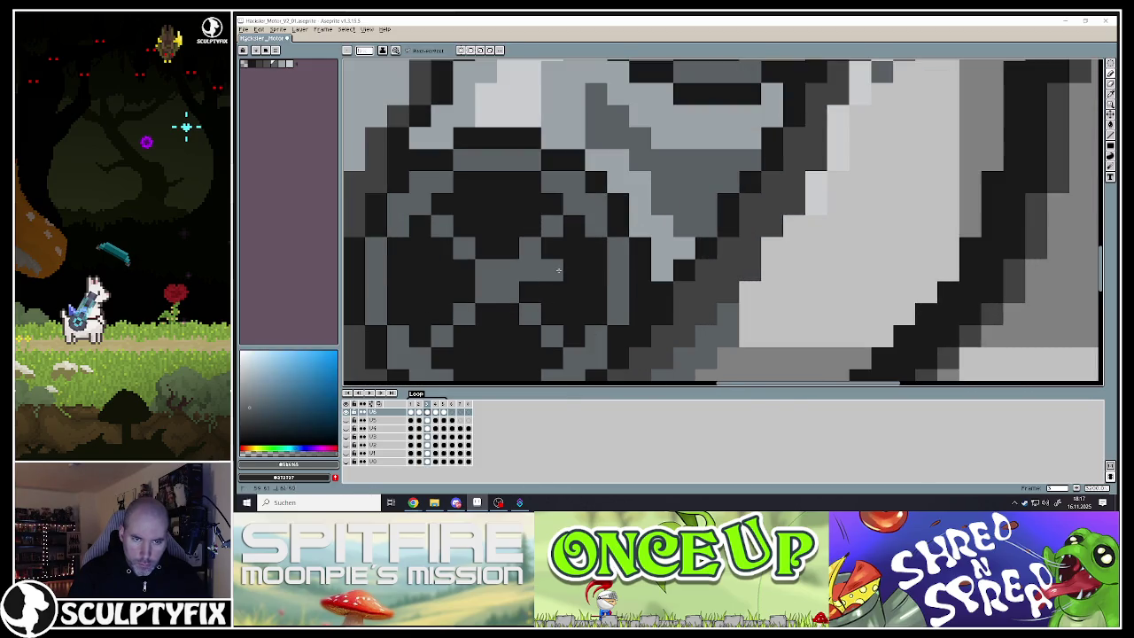
pyautogui.keyDown('alt'); pyautogui.click(554, 248); pyautogui.keyUp('alt')
pyautogui.click(554, 229)
pyautogui.scroll(-2, 548, 260)
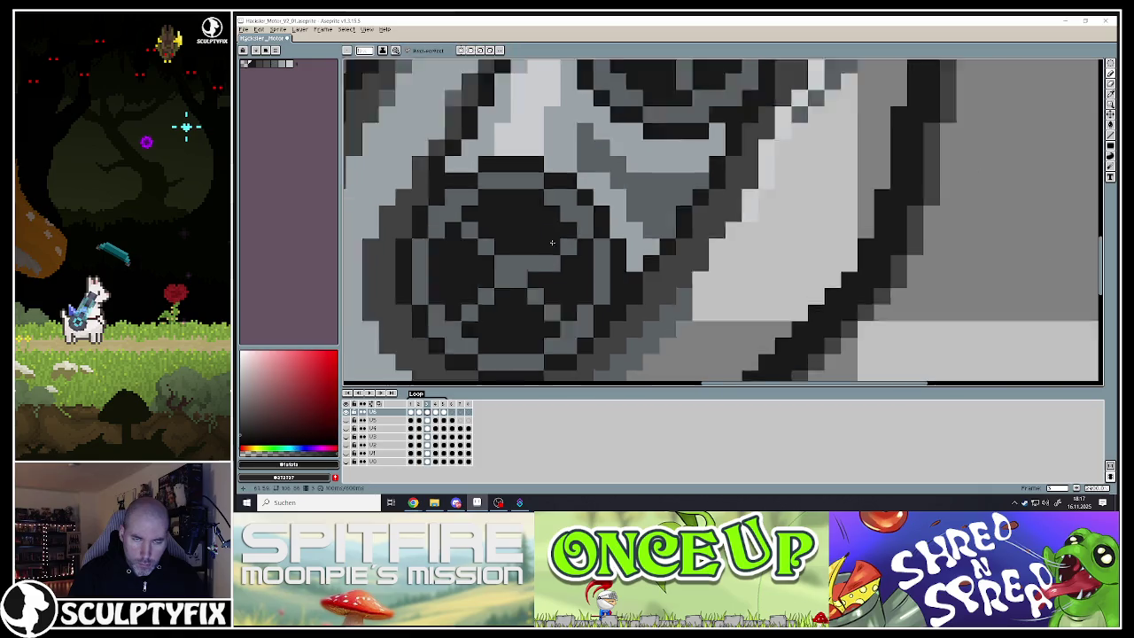
pyautogui.click(534, 246)
pyautogui.keyDown('alt'); pyautogui.click(512, 270); pyautogui.keyUp('alt')
pyautogui.click(512, 245)
pyautogui.click(535, 267)
# Repaint dark wheel pixels grey with a short stroke and darken one pixel
pyautogui.scroll(-2, 531, 264)
pyautogui.scroll(2, 520, 264)
pyautogui.click(520, 255)
pyautogui.keyDown('alt'); pyautogui.click(567, 257); pyautogui.keyUp('alt')
pyautogui.moveTo(542, 210)
pyautogui.mouseDown()
pyautogui.moveTo(586, 210)
pyautogui.moveTo(521, 232)
pyautogui.mouseUp()
pyautogui.click(542, 254)
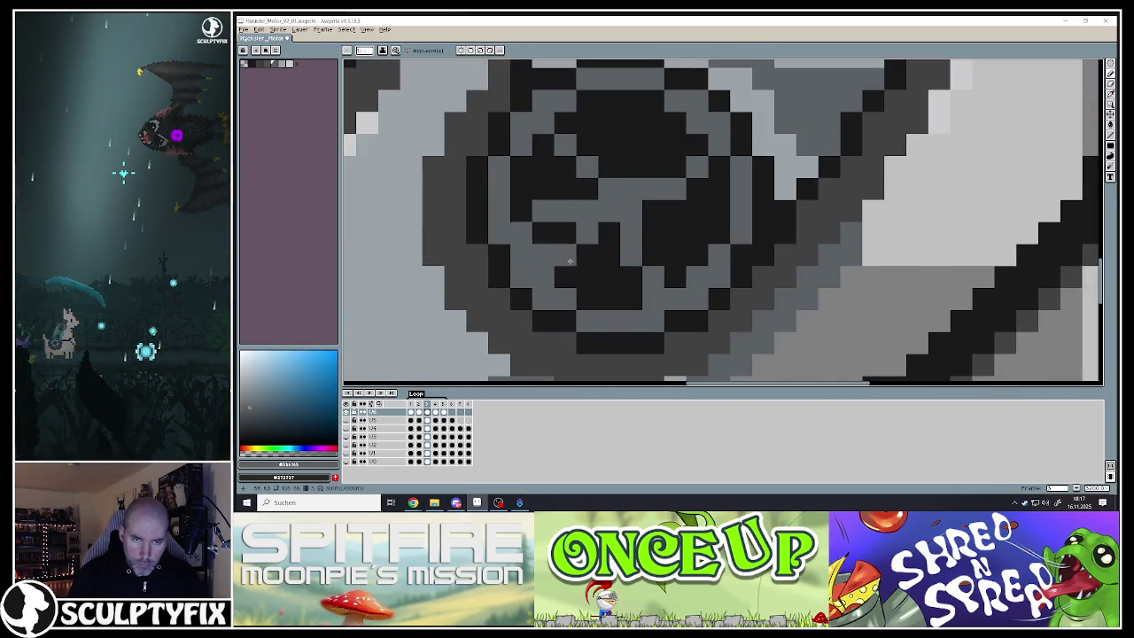
pyautogui.click(565, 255)
pyautogui.scroll(-2, 571, 266)
pyautogui.scroll(2, 577, 272)
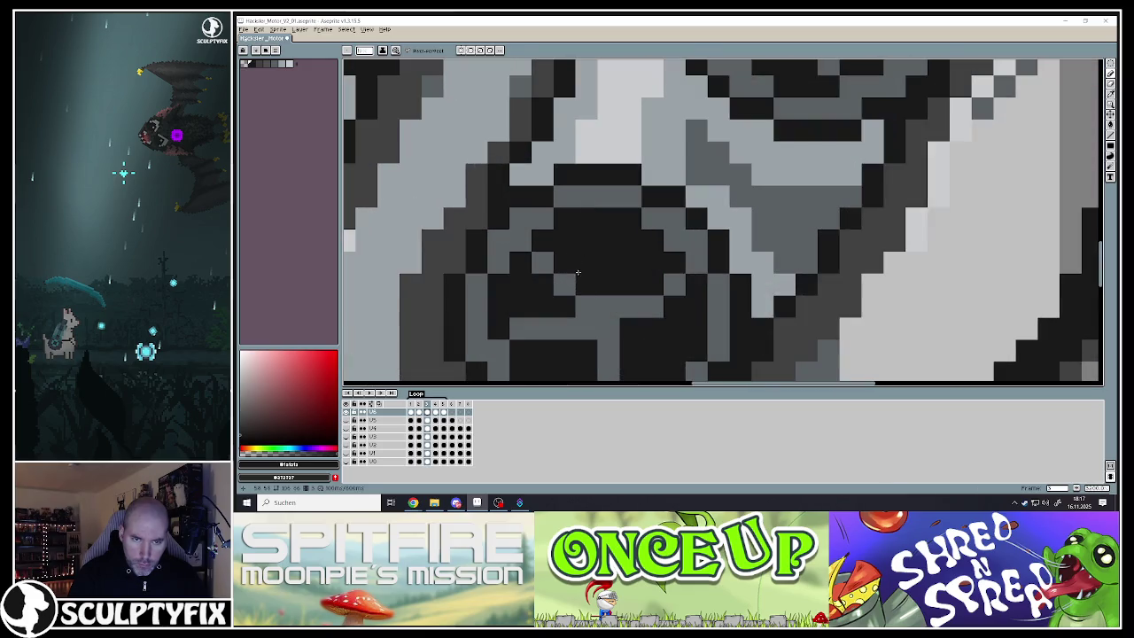
# Paint grey over dark pixels on the wheel's right side, then view frame 2 to compare
pyautogui.keyDown('alt'); pyautogui.click(574, 276); pyautogui.keyUp('alt')
pyautogui.moveTo(586, 291); pyautogui.dragTo(573, 230)
pyautogui.keyDown('alt'); pyautogui.click(562, 285); pyautogui.keyUp('alt')
pyautogui.click(563, 266)
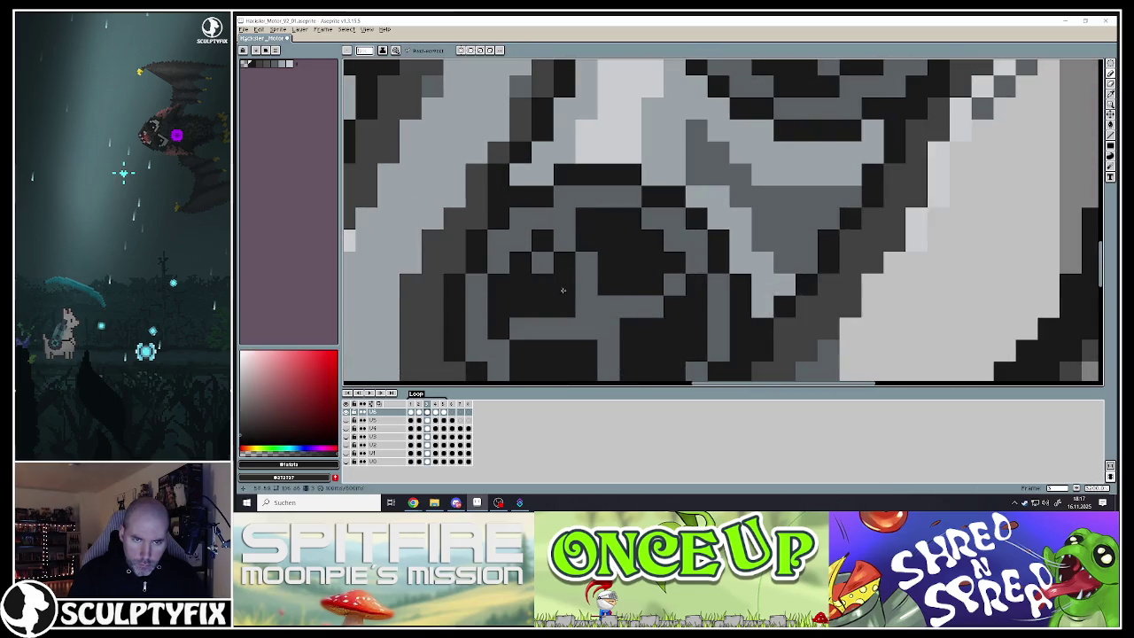
pyautogui.scroll(-4, 557, 271)
pyautogui.scroll(1, 611, 281)
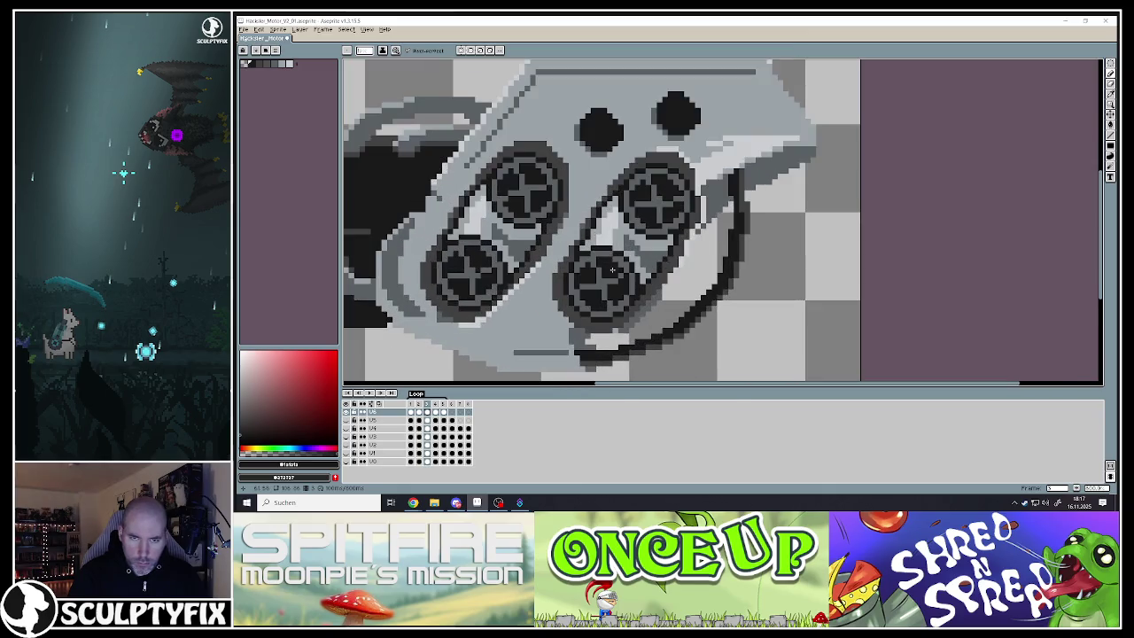
pyautogui.click(411, 405)
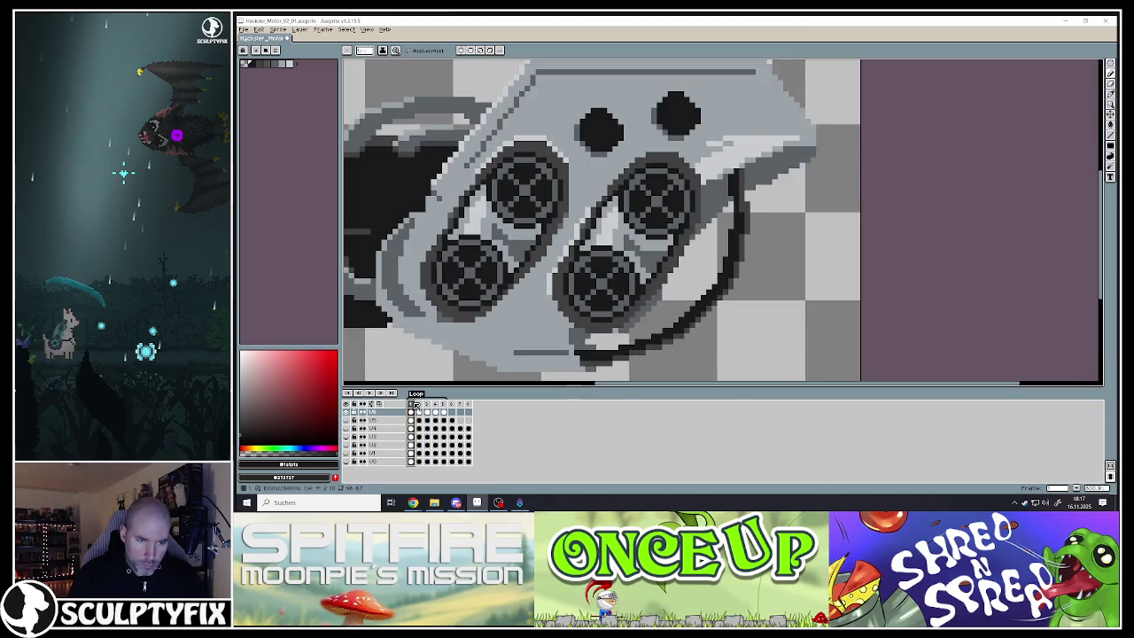
pyautogui.click(428, 405)
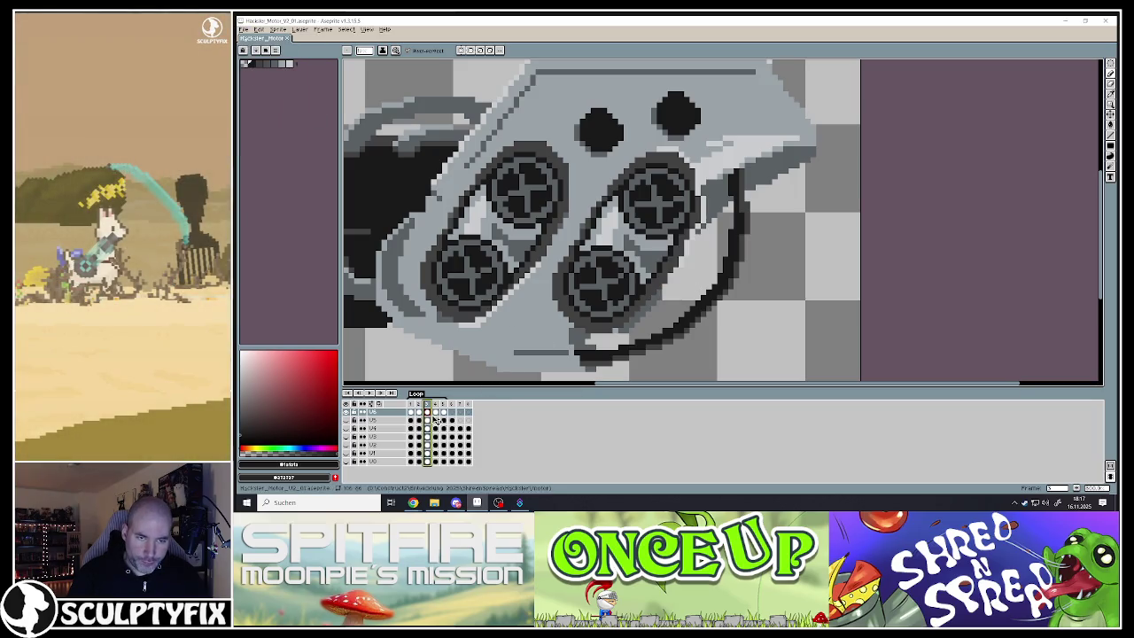
pyautogui.click(438, 413)
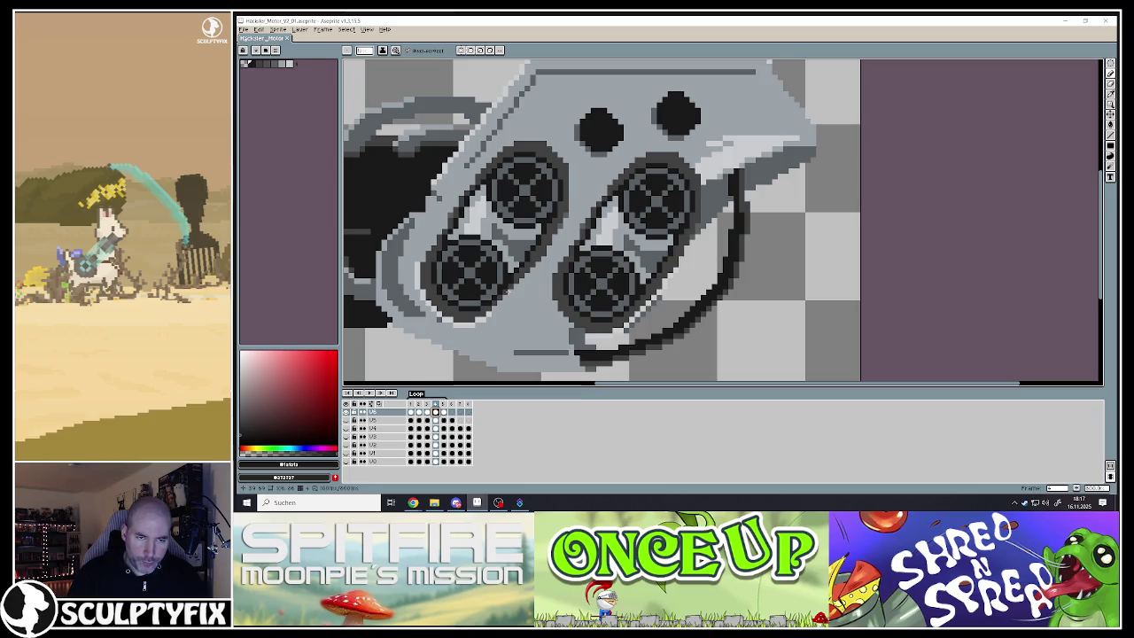
pyautogui.scroll(1, 532, 187)
pyautogui.scroll(1, 534, 186)
pyautogui.keyDown('alt'); pyautogui.click(536, 185); pyautogui.keyUp('alt')
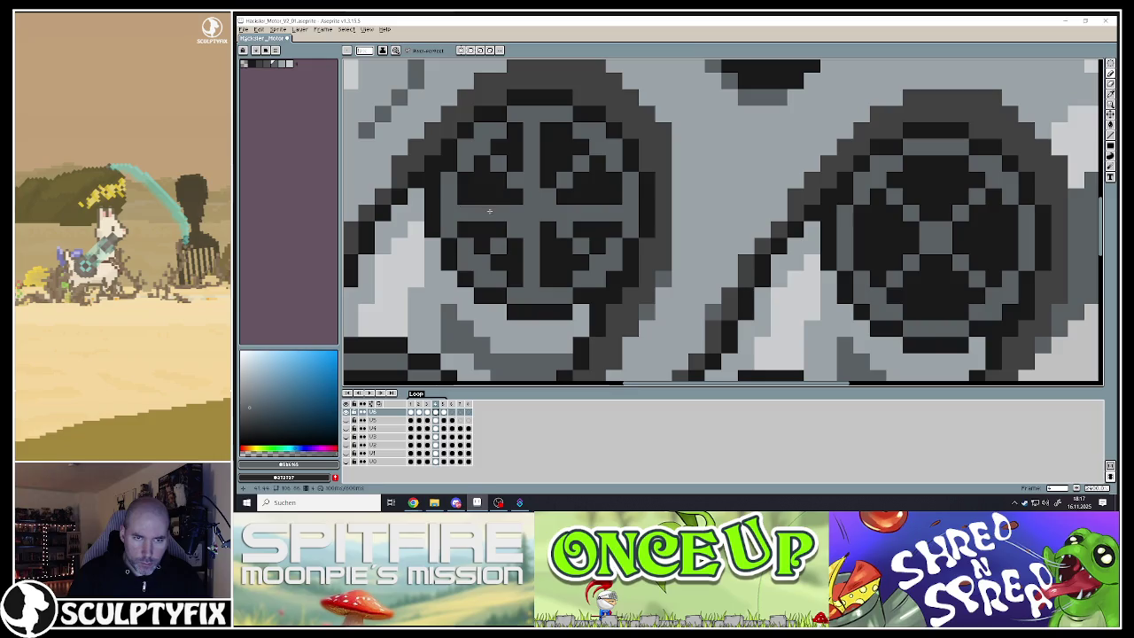
pyautogui.scroll(-3, 489, 210)
pyautogui.scroll(3, 488, 267)
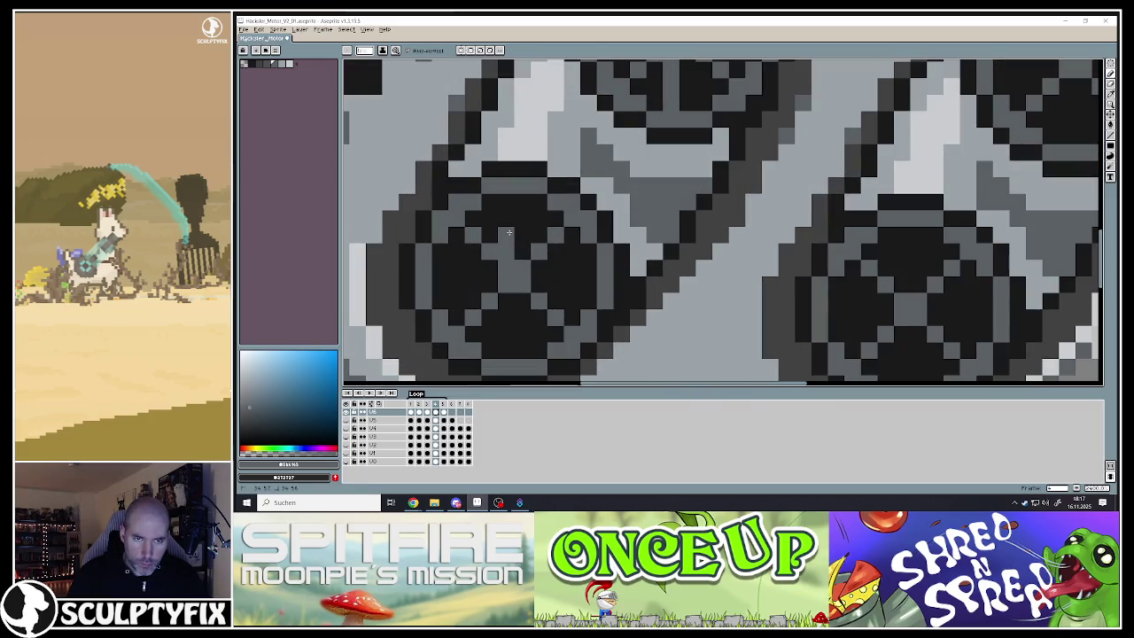
pyautogui.moveTo(510, 232); pyautogui.dragTo(567, 257)
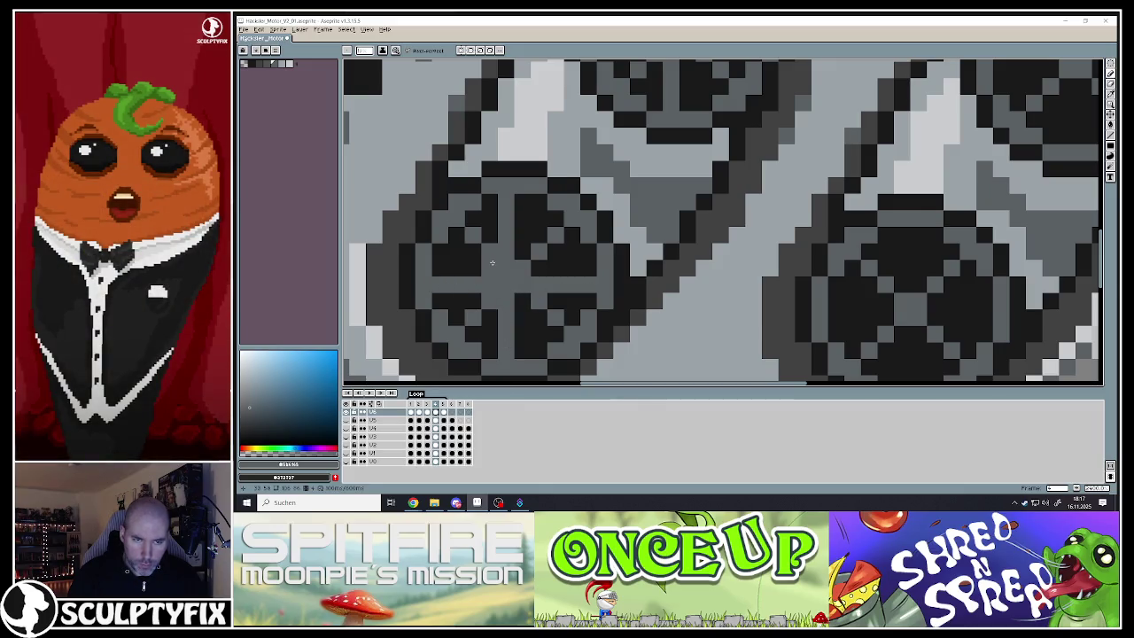
pyautogui.scroll(-3, 492, 262)
pyautogui.scroll(2, 514, 203)
pyautogui.scroll(1, 523, 175)
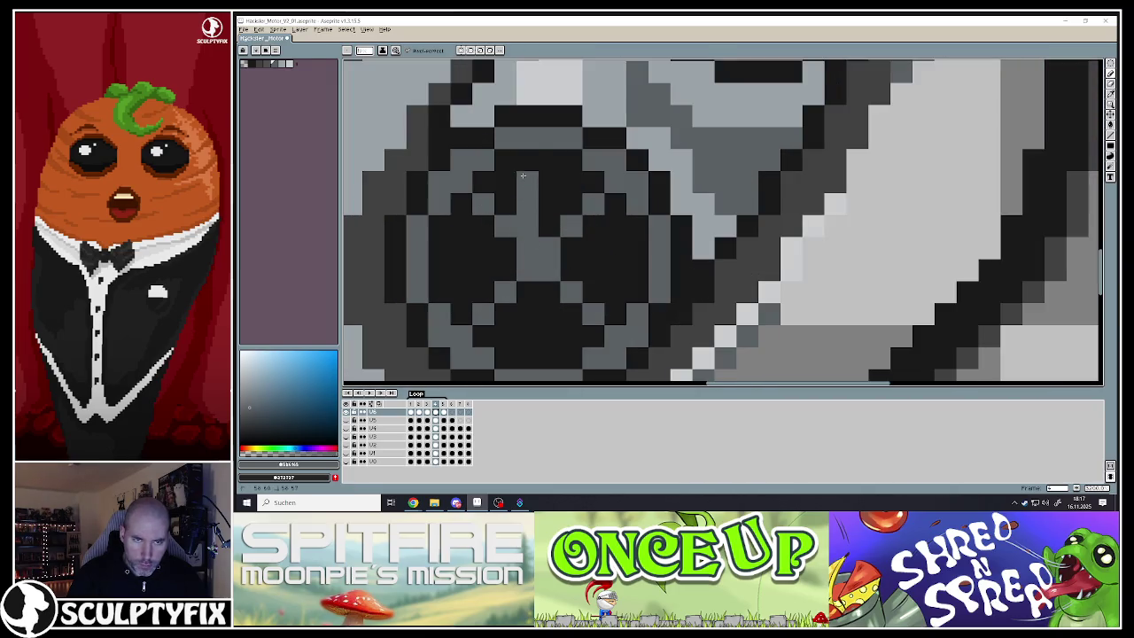
pyautogui.moveTo(547, 256); pyautogui.dragTo(613, 271)
pyautogui.moveTo(527, 281); pyautogui.dragTo(531, 358)
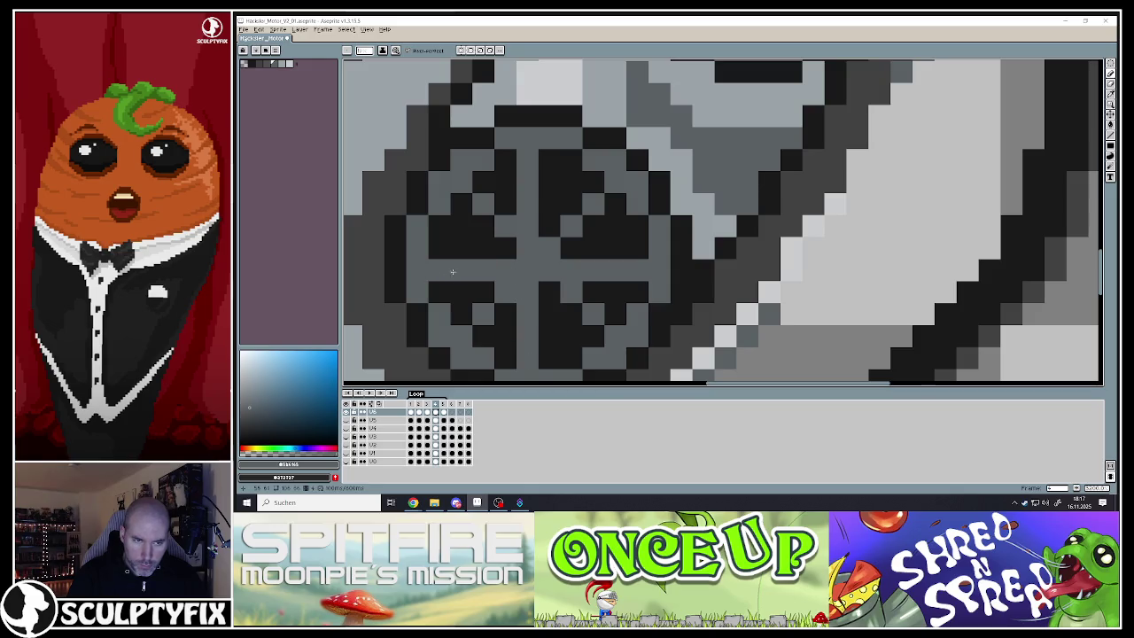
pyautogui.scroll(-4, 495, 266)
pyautogui.scroll(1, 620, 177)
pyautogui.scroll(3, 643, 167)
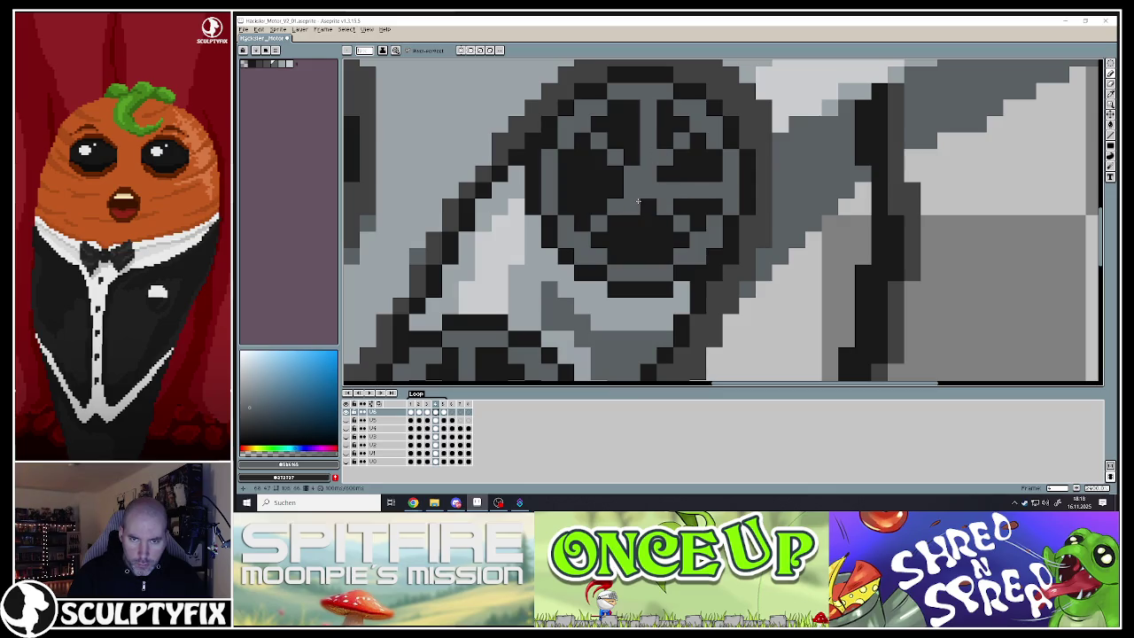
pyautogui.moveTo(638, 202); pyautogui.dragTo(606, 211)
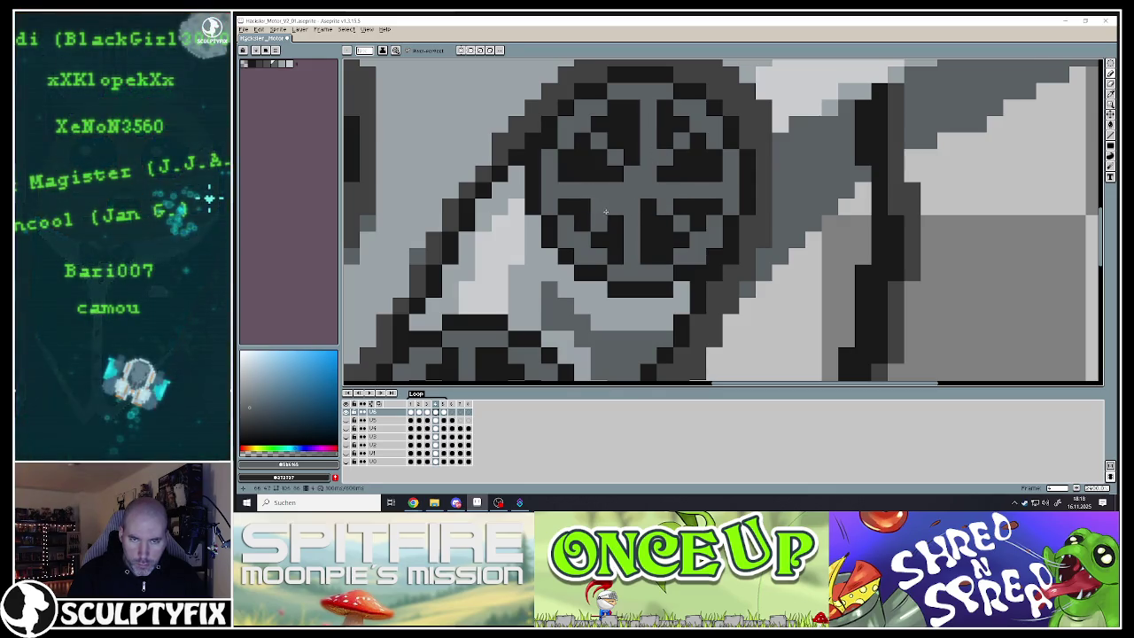
pyautogui.scroll(-4, 606, 211)
pyautogui.scroll(2, 555, 195)
pyautogui.scroll(3, 514, 228)
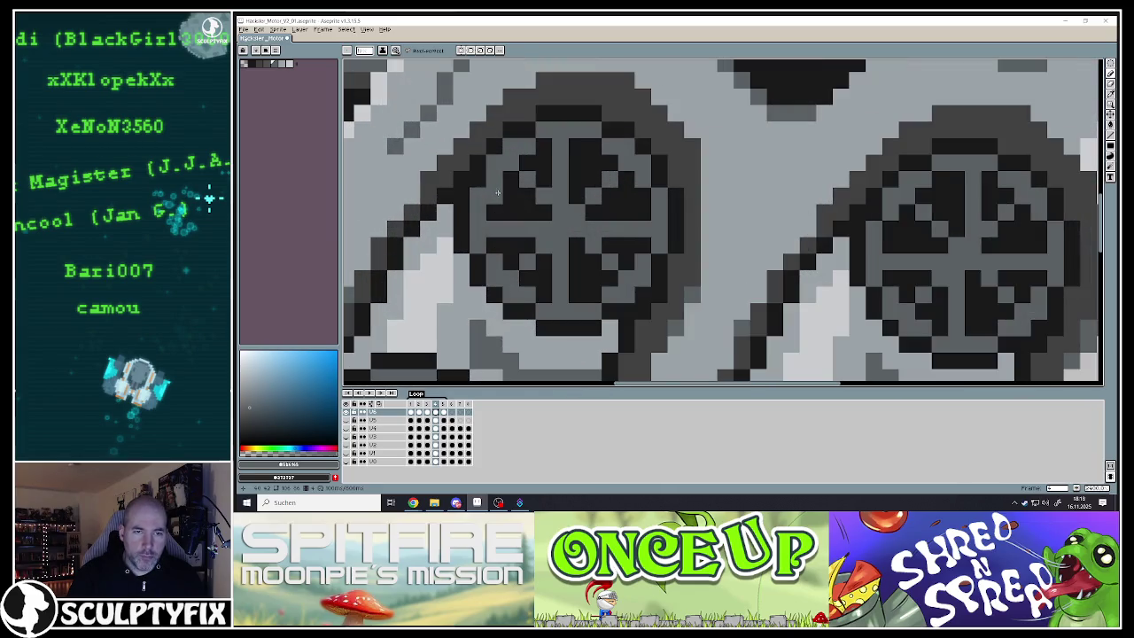
pyautogui.keyDown('alt'); pyautogui.click(529, 180); pyautogui.keyUp('alt')
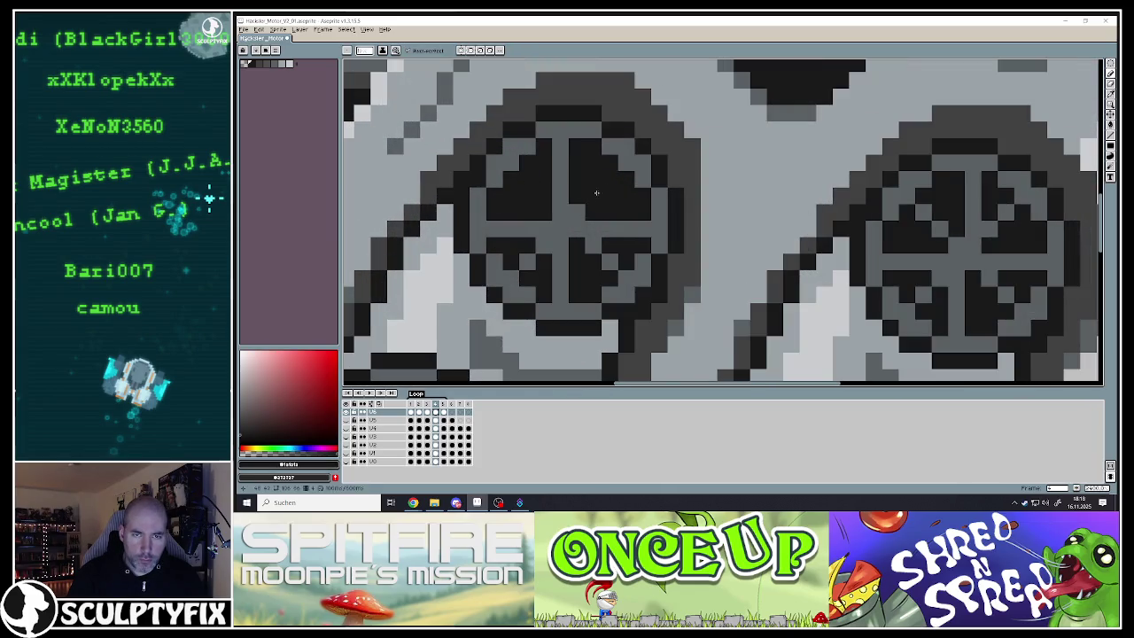
pyautogui.click(594, 245)
pyautogui.rightClick(608, 262)
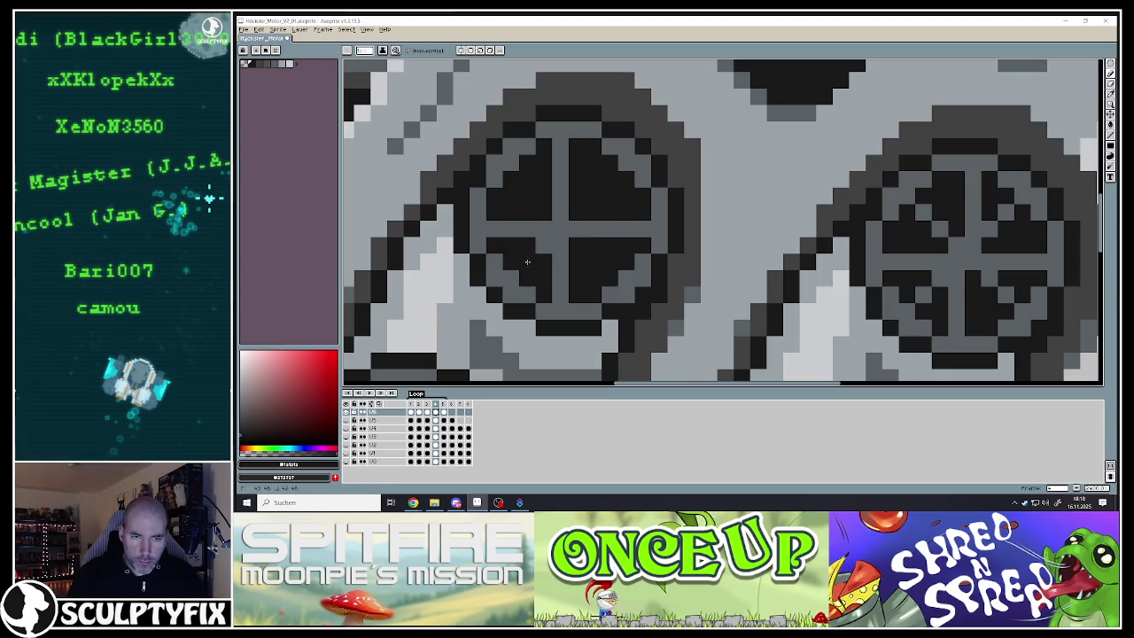
pyautogui.scroll(-4, 545, 250)
pyautogui.scroll(4, 544, 250)
pyautogui.scroll(-4, 531, 266)
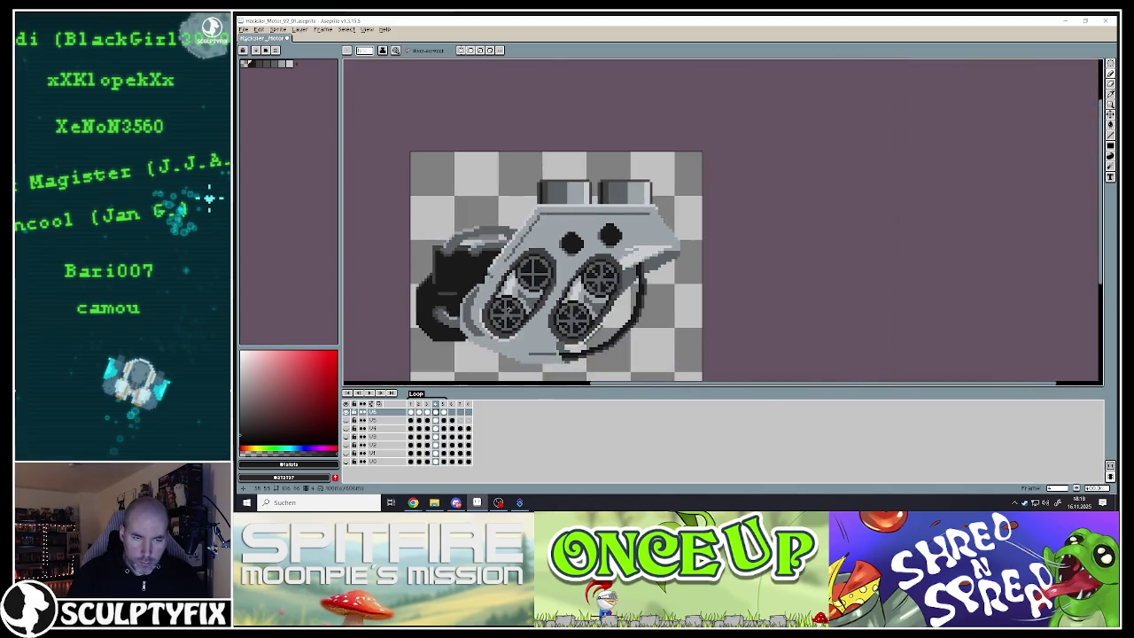
pyautogui.scroll(2, 506, 286)
pyautogui.scroll(2, 507, 286)
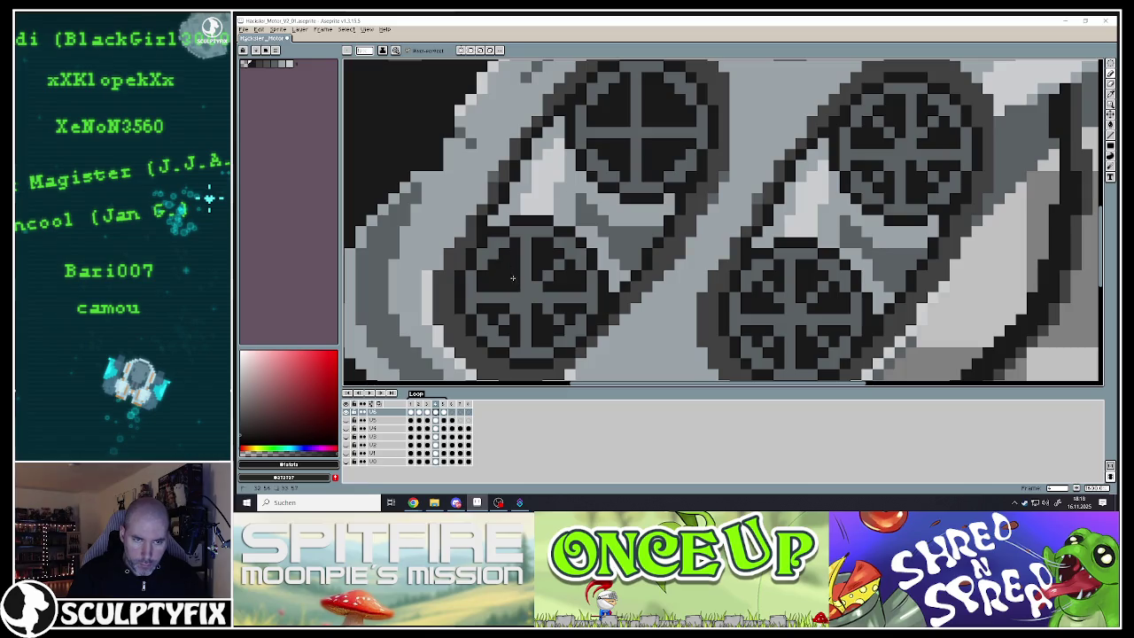
pyautogui.scroll(-3, 558, 264)
pyautogui.scroll(4, 557, 274)
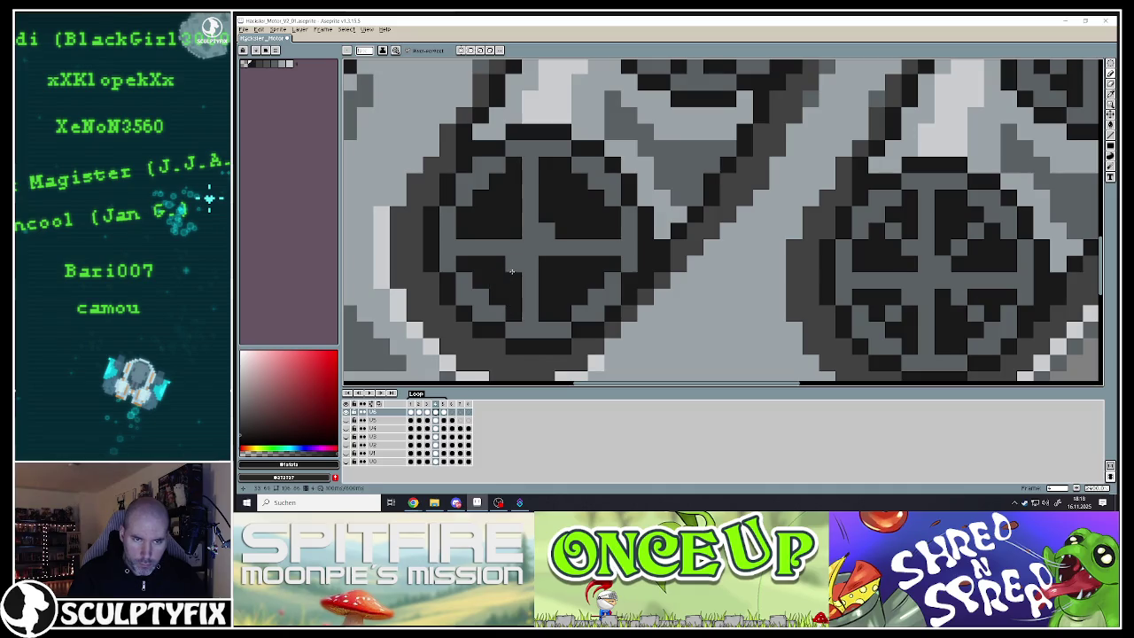
pyautogui.scroll(-3, 511, 271)
pyautogui.scroll(2, 643, 239)
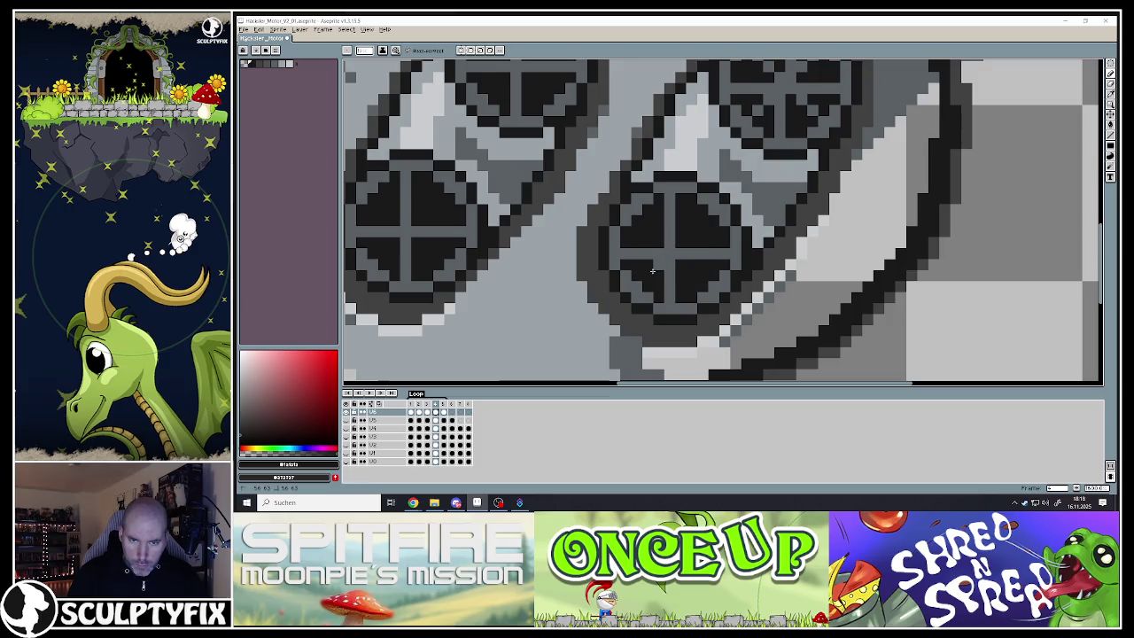
pyautogui.scroll(-3, 660, 267)
pyautogui.scroll(3, 697, 168)
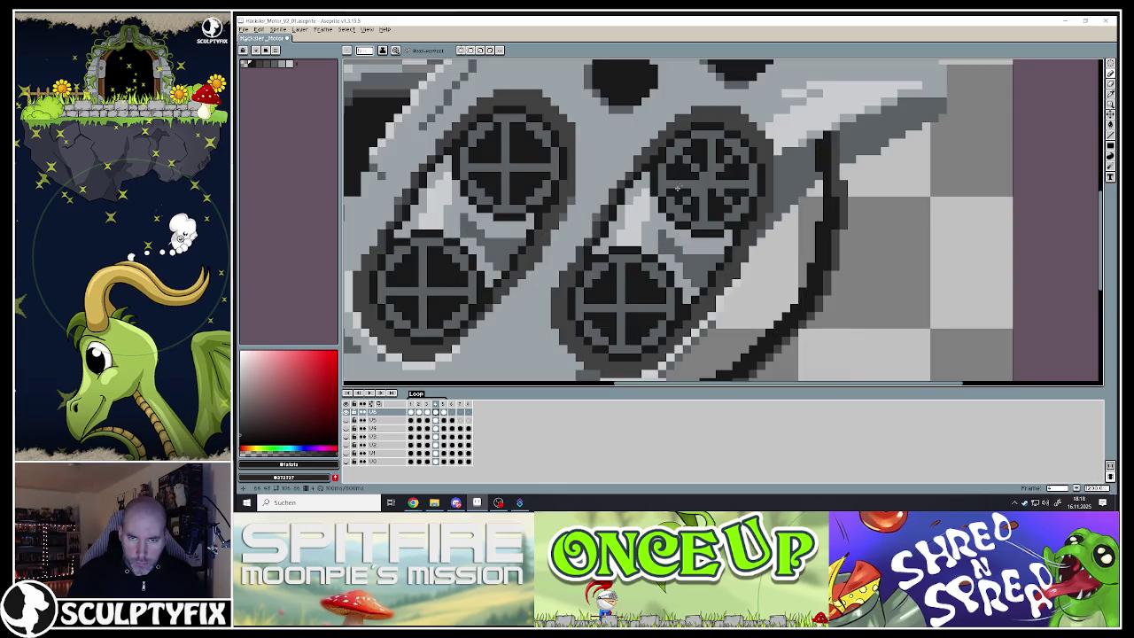
pyautogui.scroll(1, 697, 168)
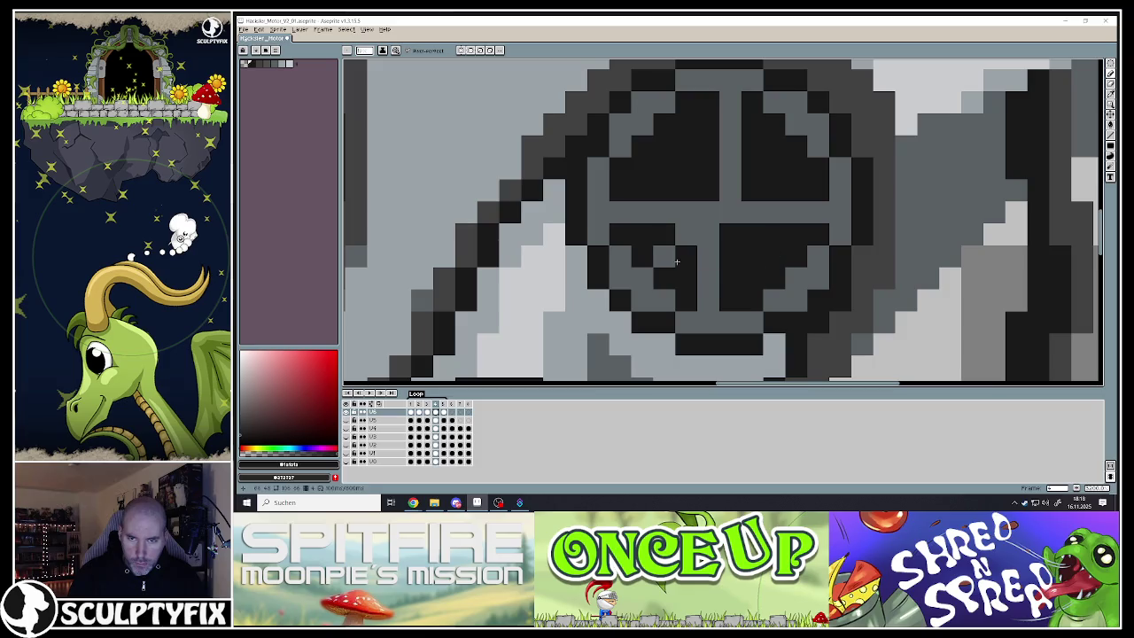
pyautogui.scroll(-4, 661, 254)
pyautogui.scroll(-2, 623, 264)
pyautogui.scroll(2, 624, 263)
pyautogui.scroll(1, 623, 263)
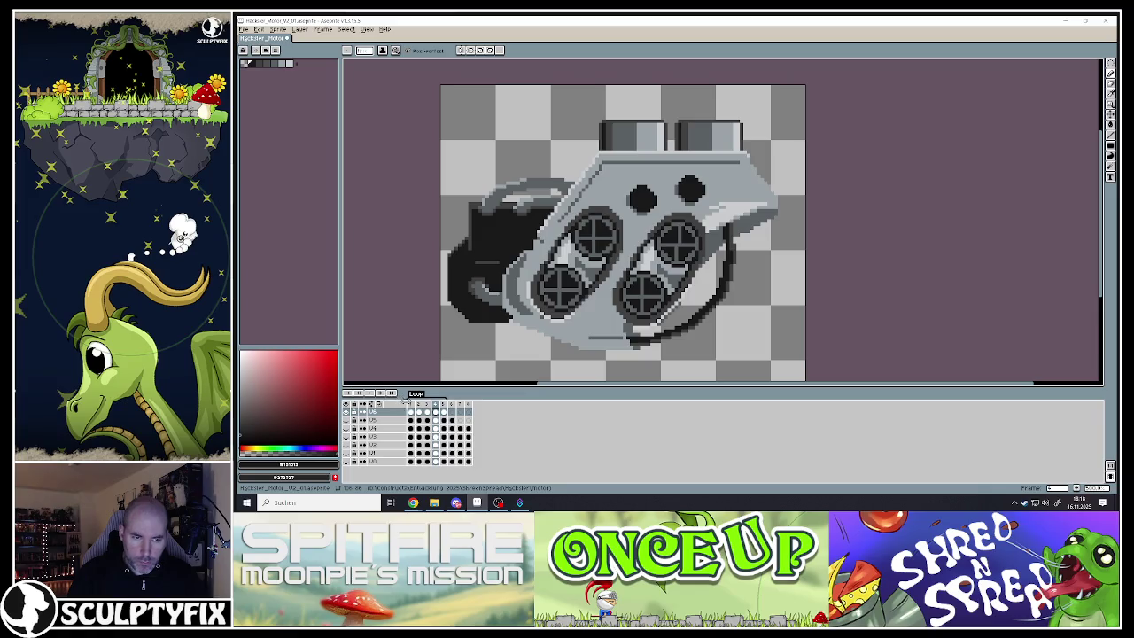
# Compare frames 3, 4, 5 and 2, then return to frame 4 for editing
pyautogui.click(426, 404)
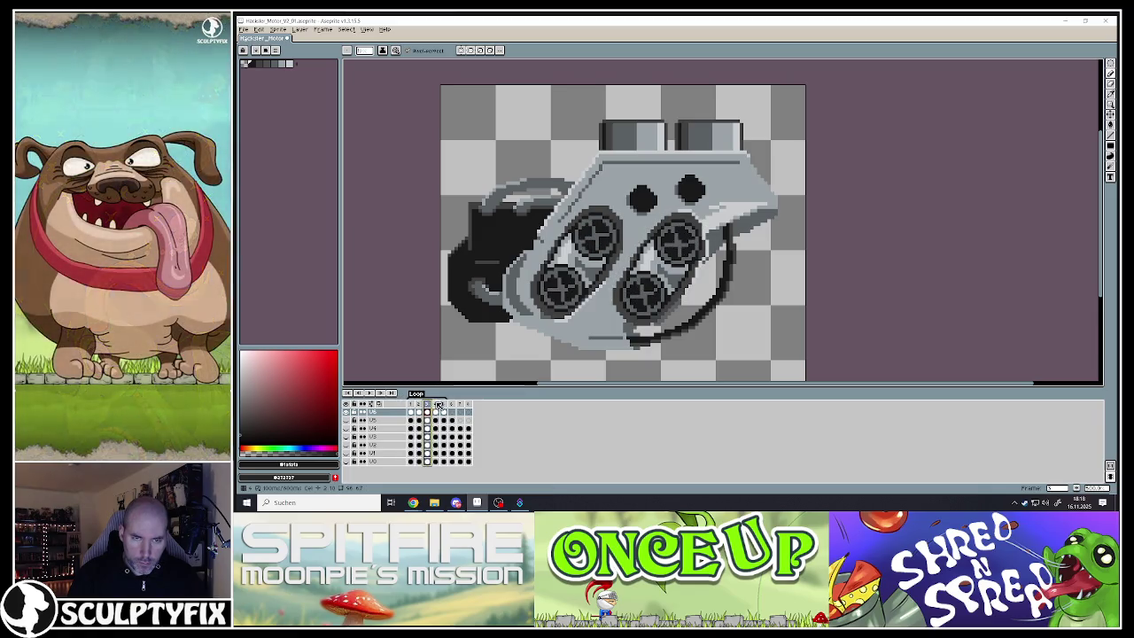
pyautogui.click(437, 405)
pyautogui.click(445, 404)
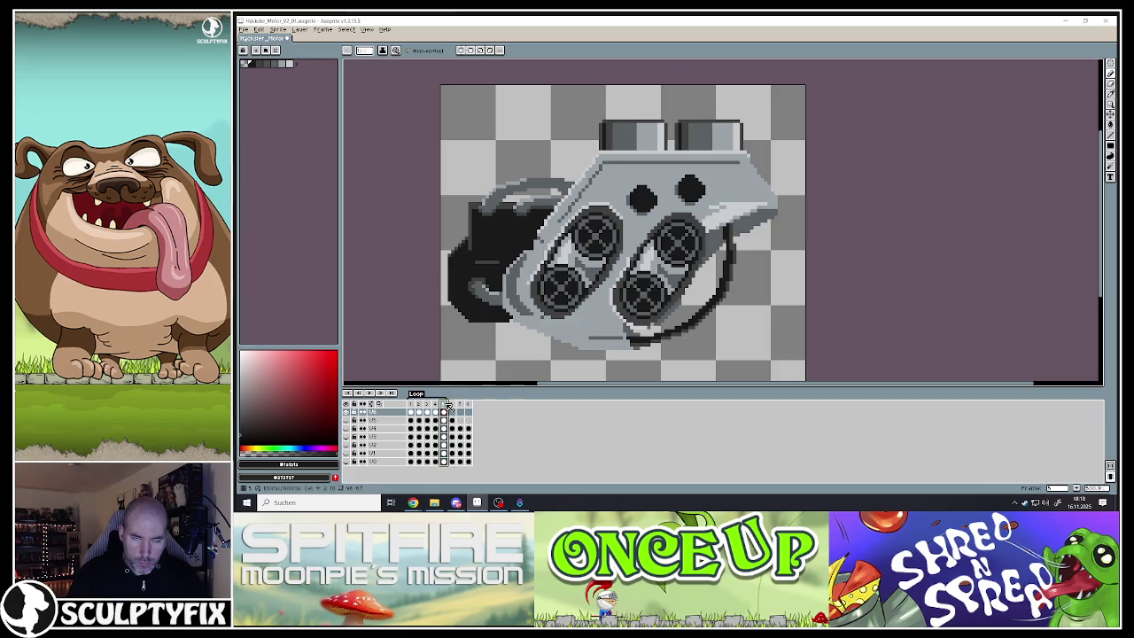
pyautogui.click(368, 393)
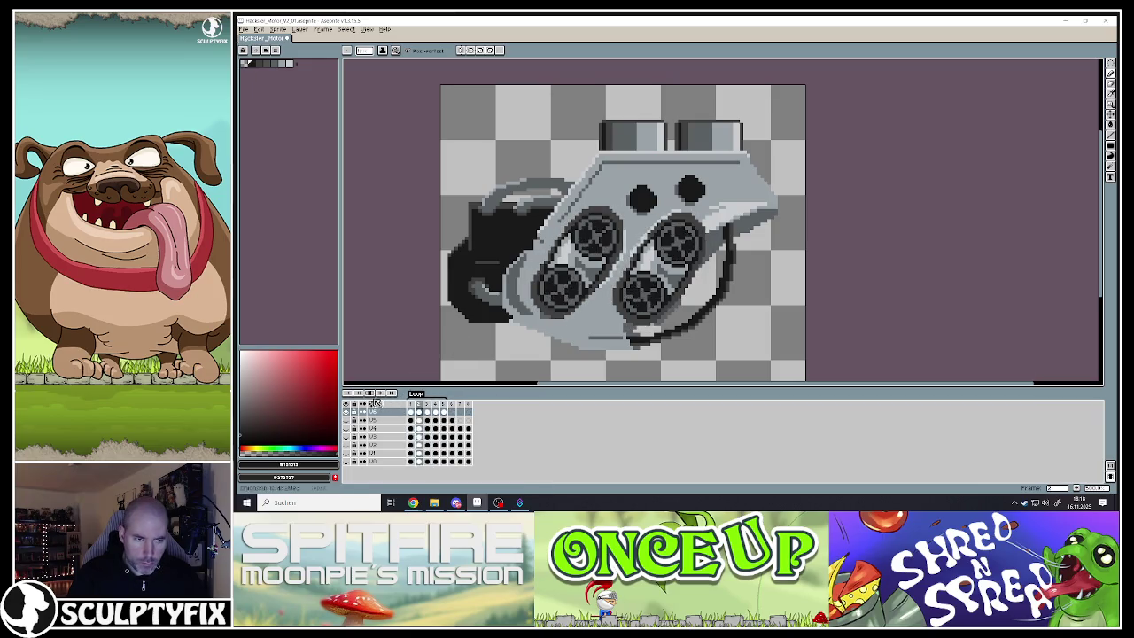
pyautogui.click(436, 405)
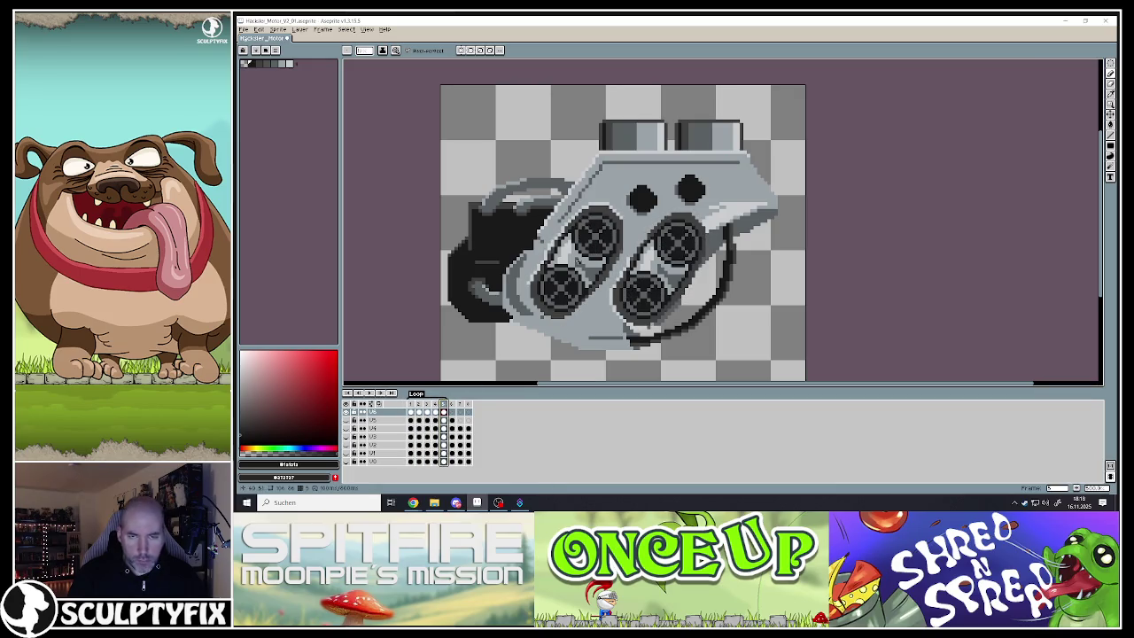
# Zoom in on the wheel, paint grey over black spoke pixels and add a dark pixel
pyautogui.scroll(3, 577, 261)
pyautogui.scroll(-2, 593, 237)
pyautogui.scroll(-1, 582, 250)
pyautogui.scroll(3, 594, 244)
pyautogui.scroll(2, 606, 234)
pyautogui.keyDown('alt'); pyautogui.click(612, 228); pyautogui.keyUp('alt')
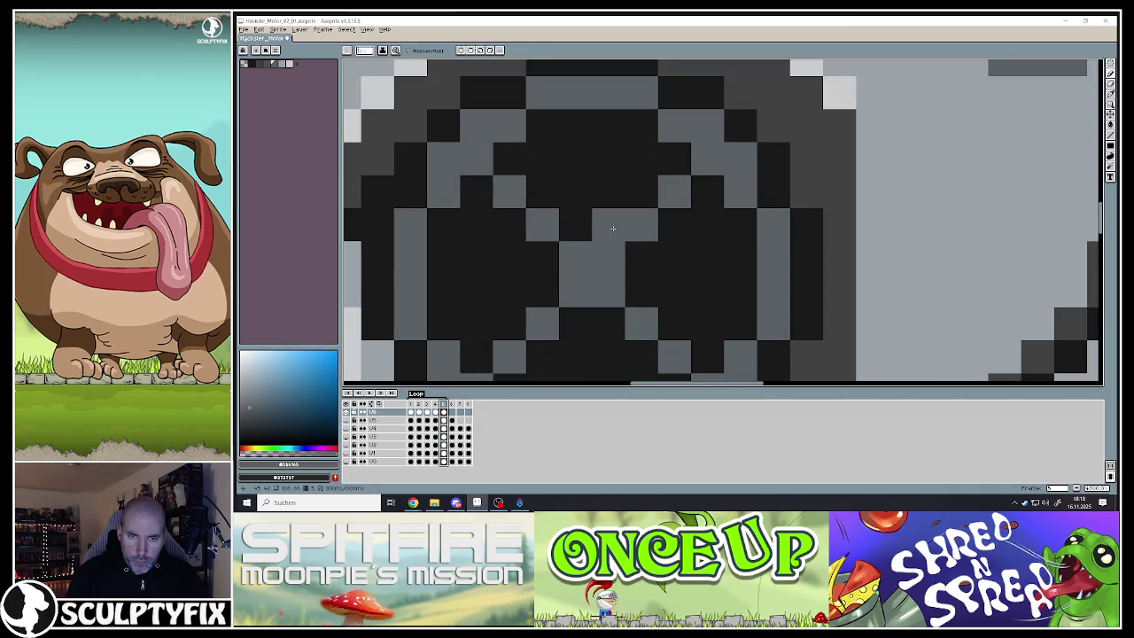
pyautogui.moveTo(612, 228); pyautogui.dragTo(632, 157)
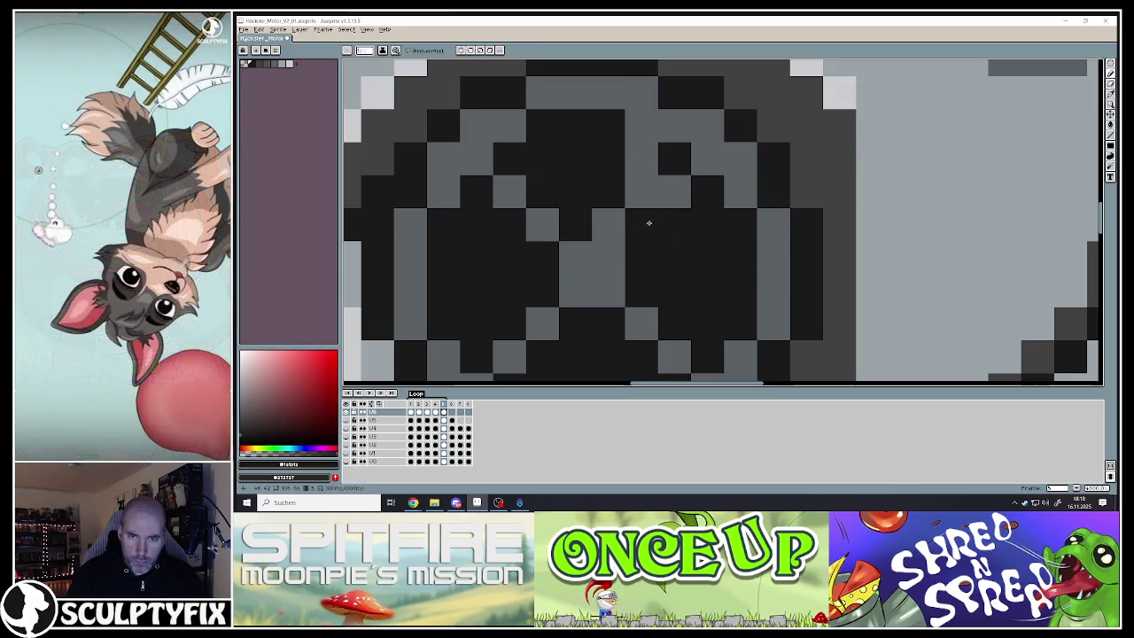
pyautogui.click(674, 190)
# Turn a run of dark spoke pixels grey, undo one, and paint two pixels black
pyautogui.keyDown('alt'); pyautogui.click(540, 229); pyautogui.keyUp('alt')
pyautogui.click(542, 258)
pyautogui.moveTo(509, 257); pyautogui.dragTo(479, 225)
pyautogui.click(510, 258)
pyautogui.hotkey('ctrl', 'z')
pyautogui.keyDown('alt'); pyautogui.click(561, 222); pyautogui.keyUp('alt')
pyautogui.click(509, 191)
pyautogui.scroll(-2, 518, 211)
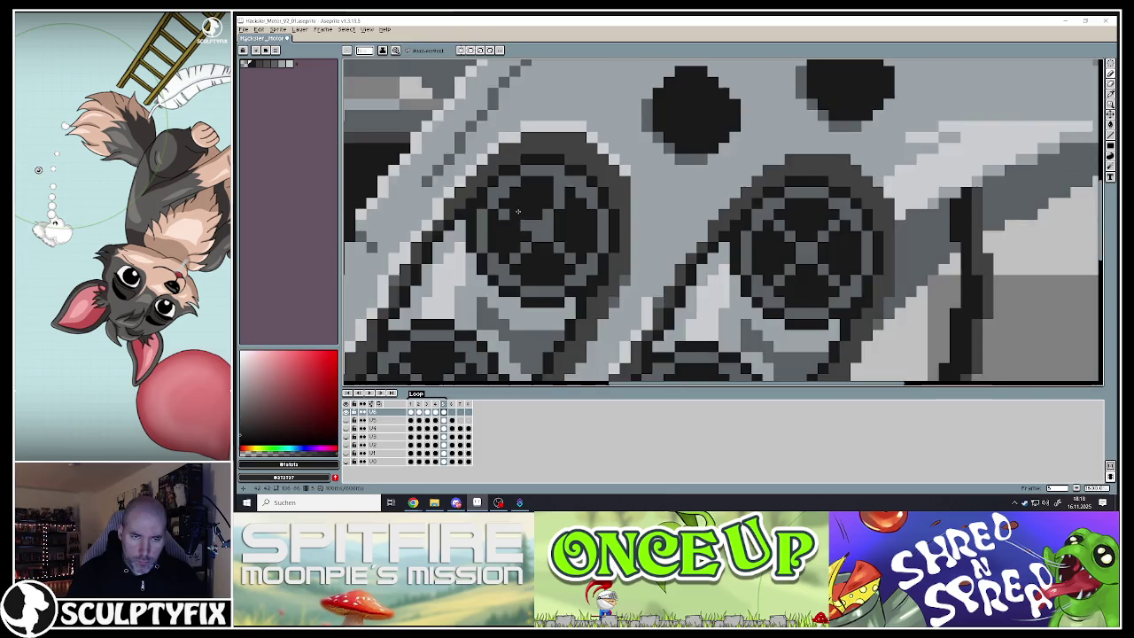
pyautogui.scroll(2, 518, 211)
# Extend the grey spoke downward across dark pixels and blacken two spoke pixels
pyautogui.keyDown('alt'); pyautogui.click(538, 242); pyautogui.keyUp('alt')
pyautogui.click(577, 246)
pyautogui.moveTo(545, 280); pyautogui.dragTo(540, 309)
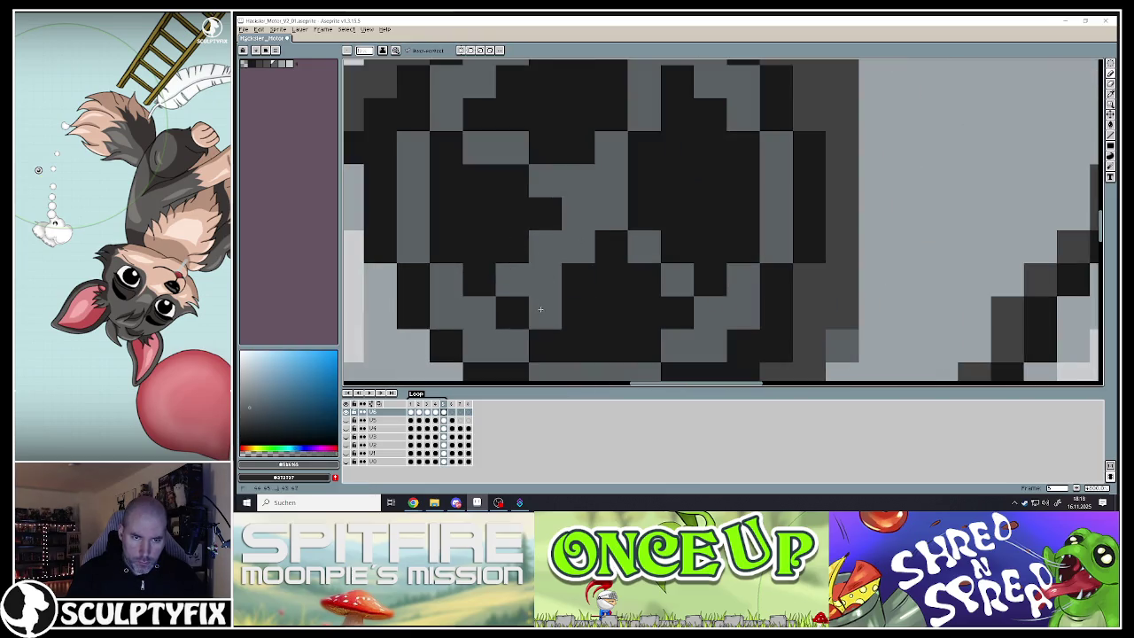
pyautogui.keyDown('alt'); pyautogui.click(524, 308); pyautogui.keyUp('alt')
pyautogui.click(511, 280)
pyautogui.click(545, 247)
pyautogui.scroll(-2, 543, 239)
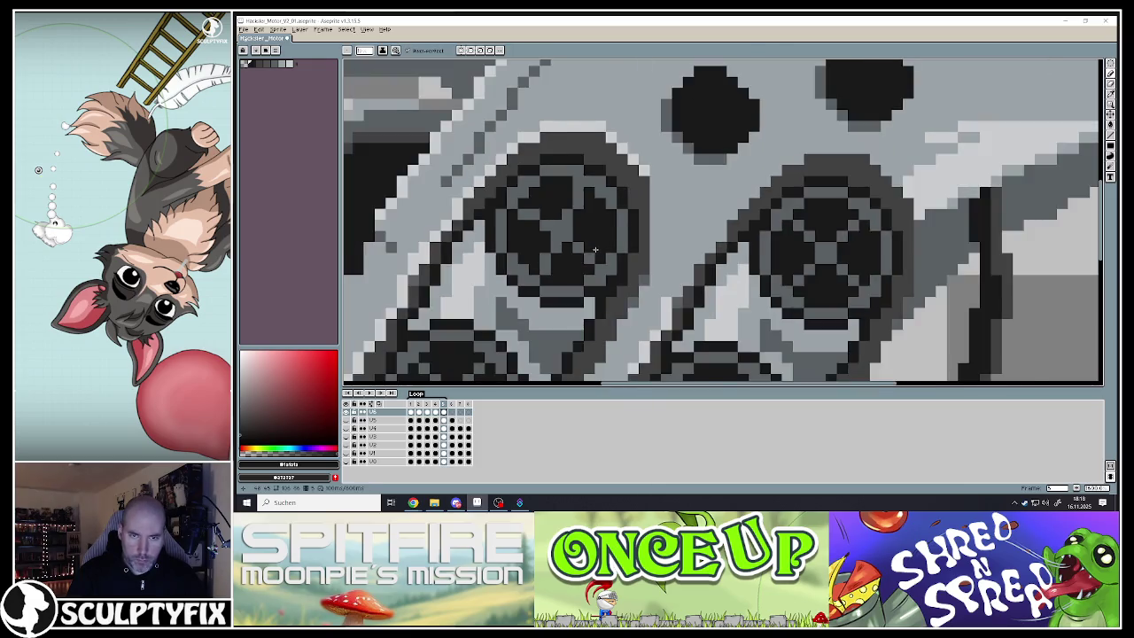
pyautogui.scroll(2, 543, 232)
# Turn two black pixels grey and recolour neighbouring spoke pixels
pyautogui.keyDown('alt'); pyautogui.click(543, 232); pyautogui.keyUp('alt')
pyautogui.moveTo(575, 242); pyautogui.dragTo(609, 243)
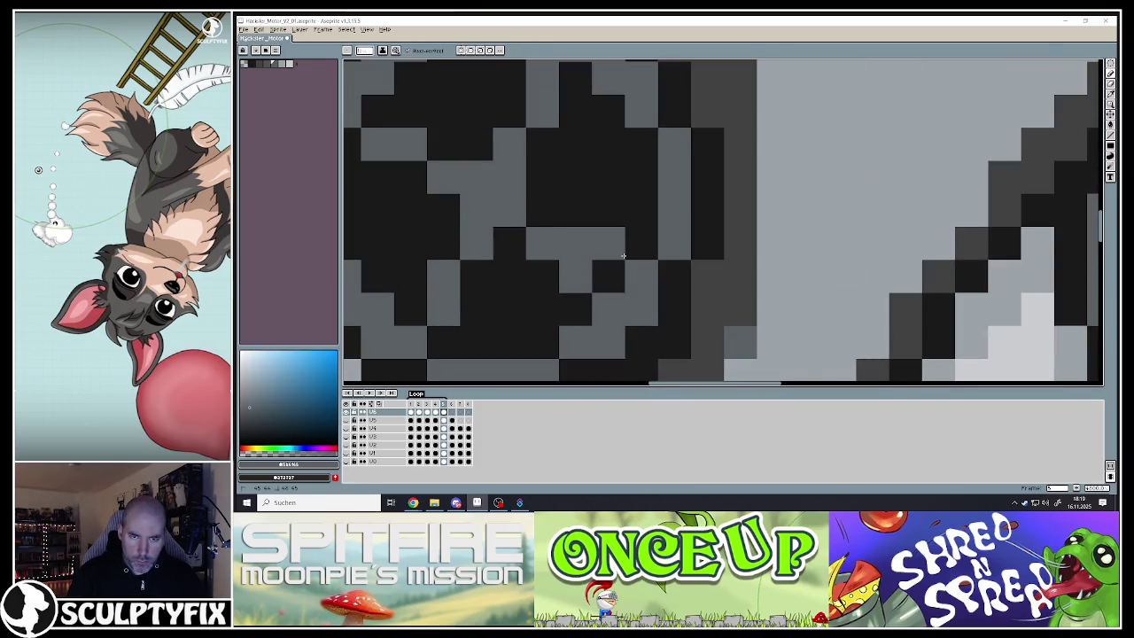
pyautogui.keyDown('alt'); pyautogui.click(559, 270); pyautogui.keyUp('alt')
pyautogui.click(561, 274)
pyautogui.click(542, 243)
pyautogui.click(539, 211)
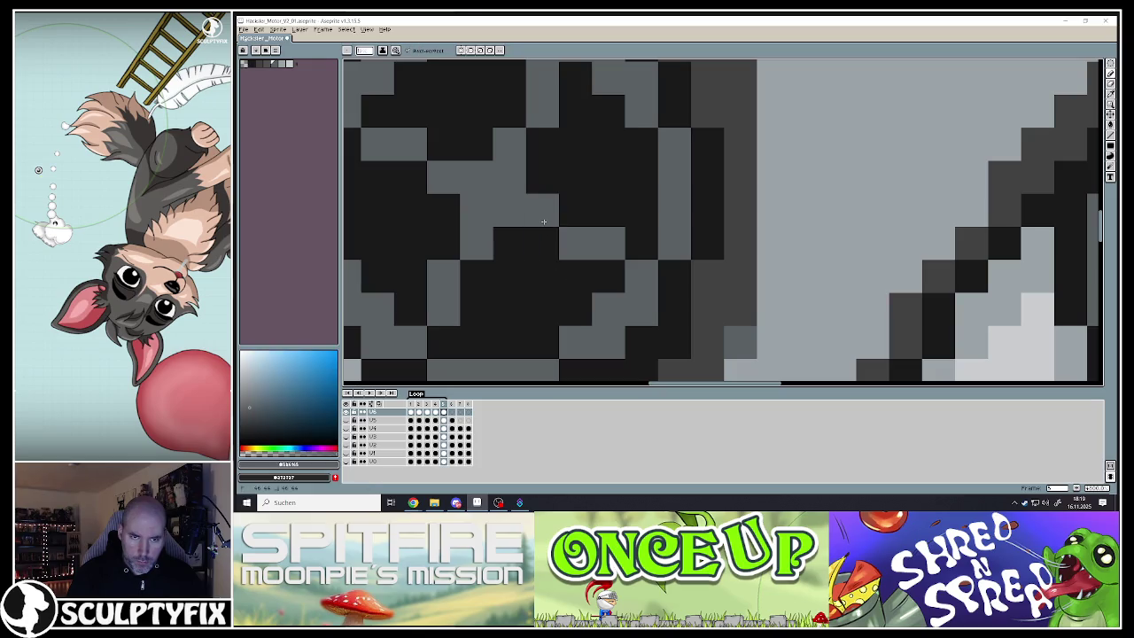
pyautogui.scroll(-3, 560, 264)
pyautogui.scroll(2, 514, 311)
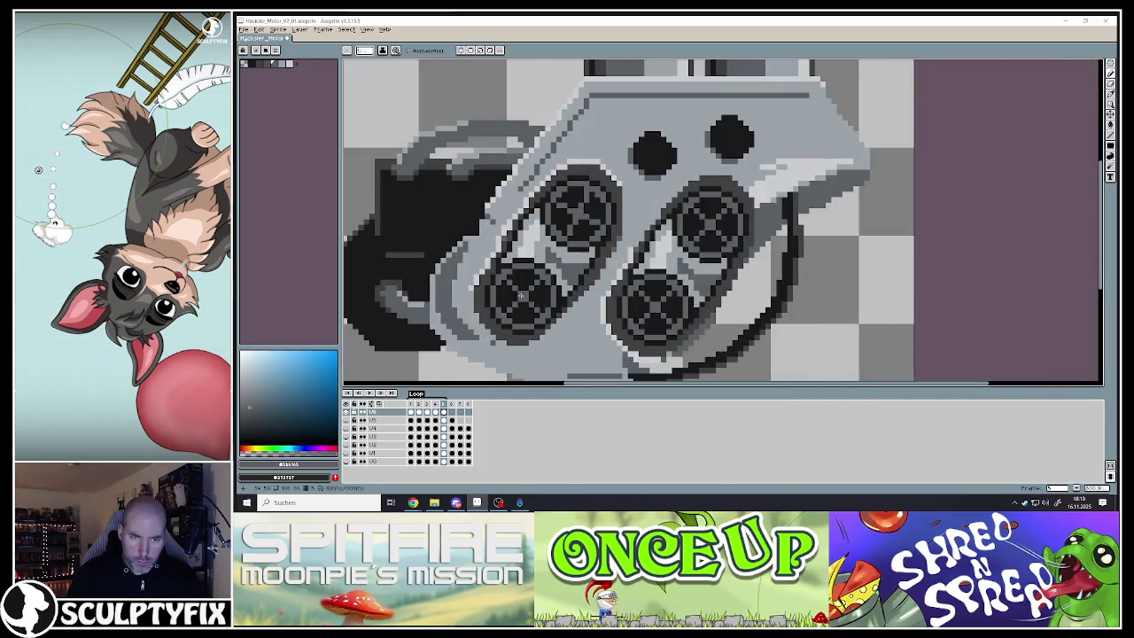
pyautogui.scroll(2, 527, 297)
pyautogui.scroll(2, 540, 283)
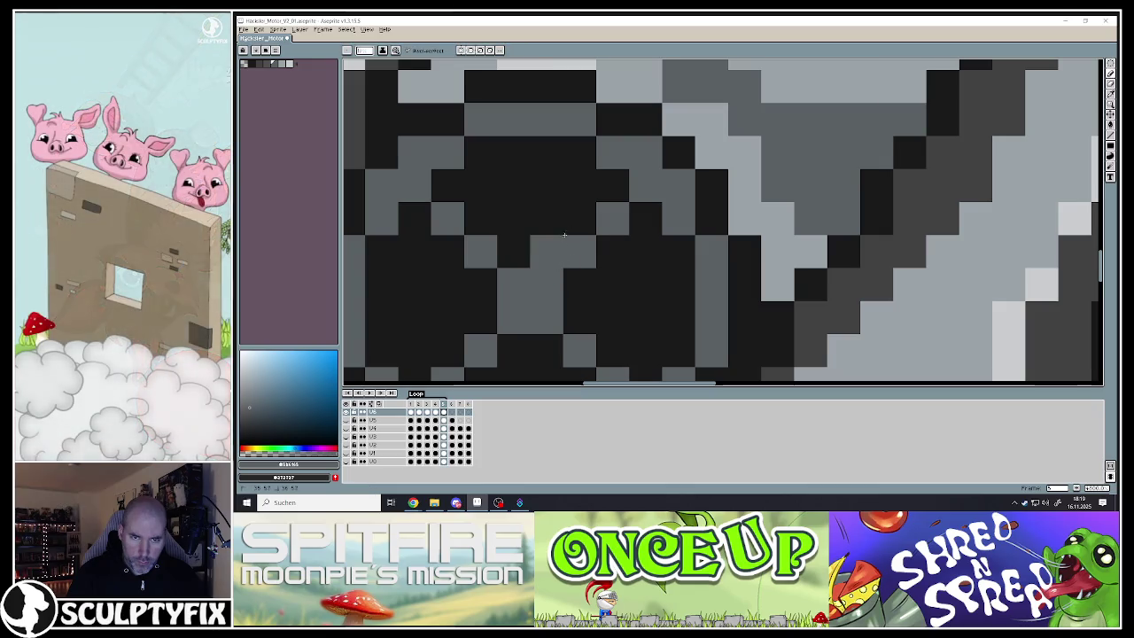
# Paint a grey column and a diagonal grey run of spoke pixels, blackening stray pixels
pyautogui.moveTo(579, 252); pyautogui.dragTo(578, 182)
pyautogui.click(611, 217)
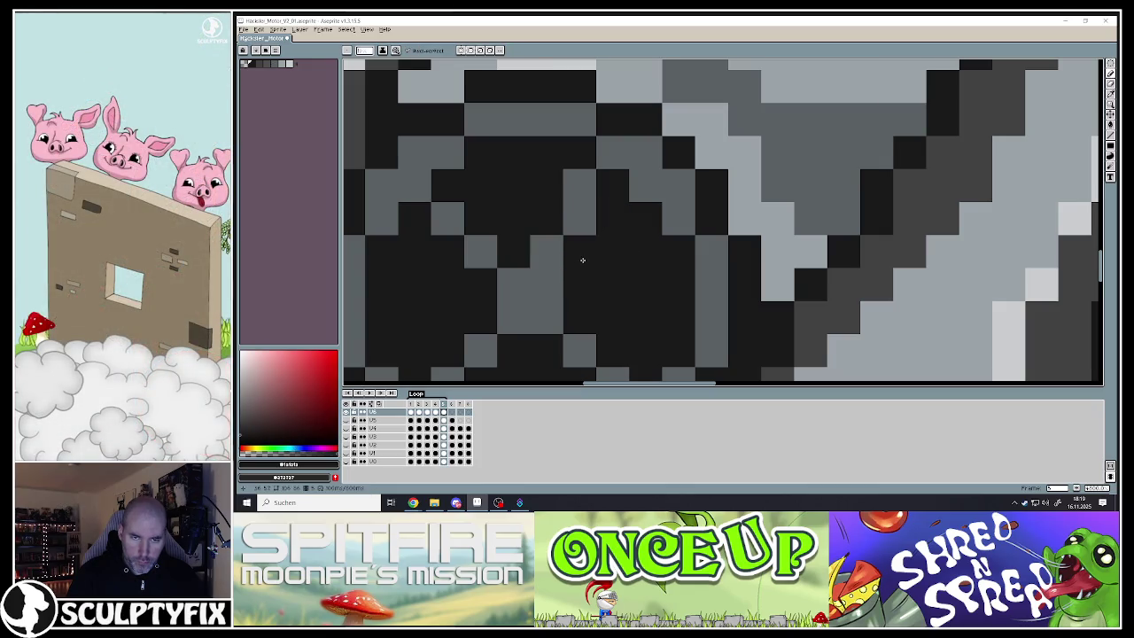
pyautogui.scroll(-3, 582, 260)
pyautogui.scroll(3, 540, 271)
pyautogui.keyDown('alt'); pyautogui.click(592, 253); pyautogui.keyUp('alt')
pyautogui.moveTo(593, 253); pyautogui.dragTo(507, 219)
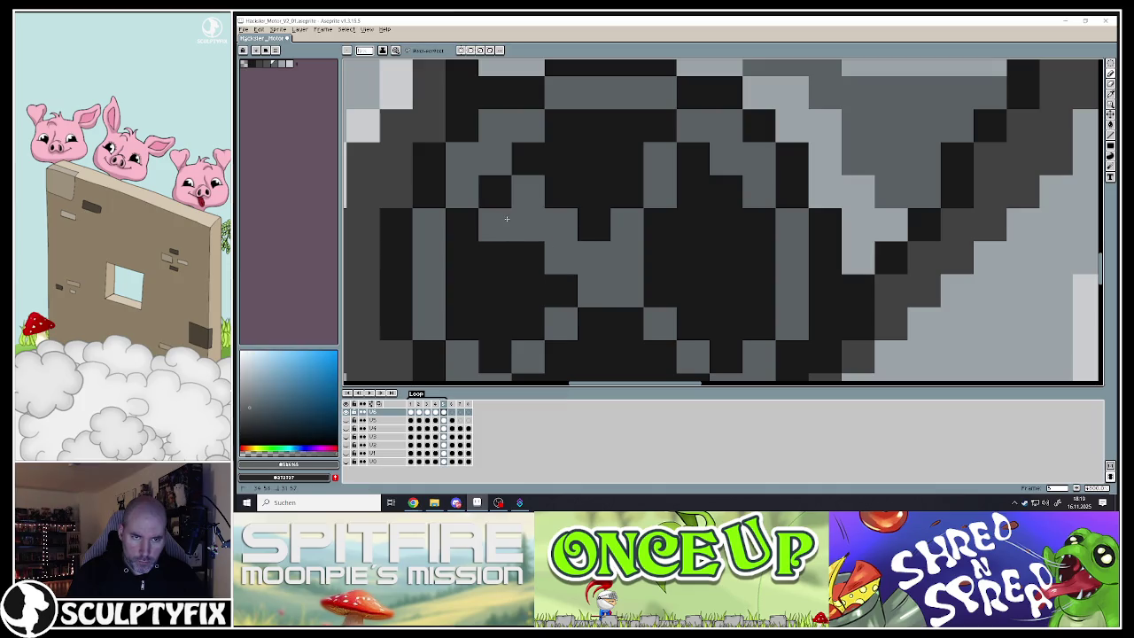
pyautogui.keyDown('alt'); pyautogui.click(563, 200); pyautogui.keyUp('alt')
pyautogui.click(567, 216)
pyautogui.scroll(-3, 532, 202)
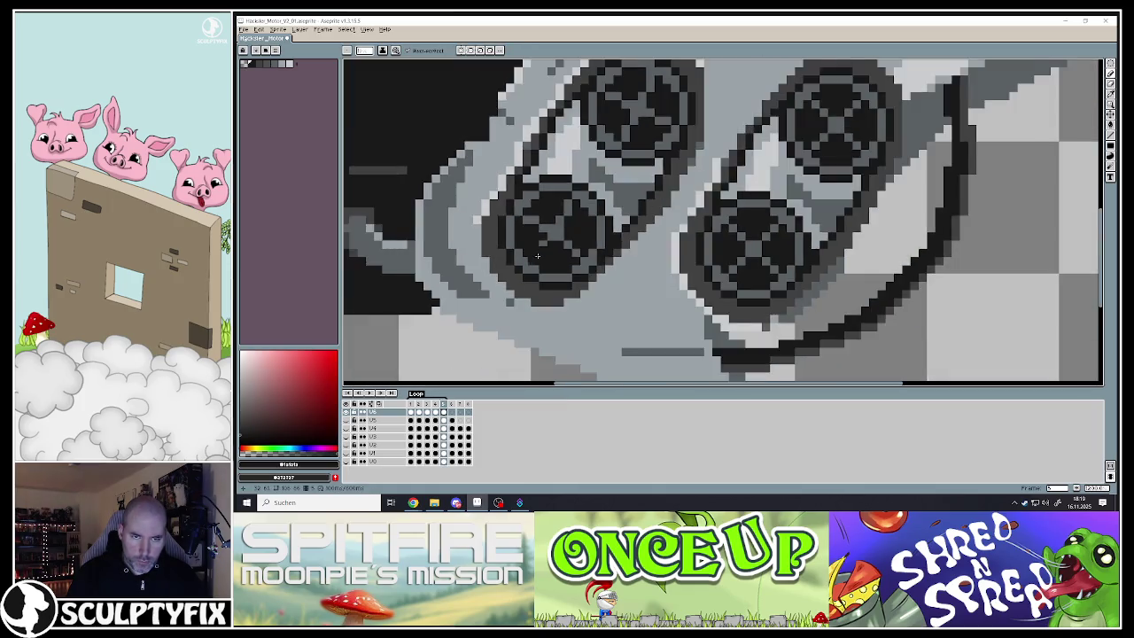
pyautogui.scroll(3, 576, 195)
# Finish the rotated cross with a grey spoke stroke and final black and grey pixel touch-ups
pyautogui.keyDown('alt'); pyautogui.click(567, 181); pyautogui.keyUp('alt')
pyautogui.moveTo(590, 208); pyautogui.dragTo(560, 293)
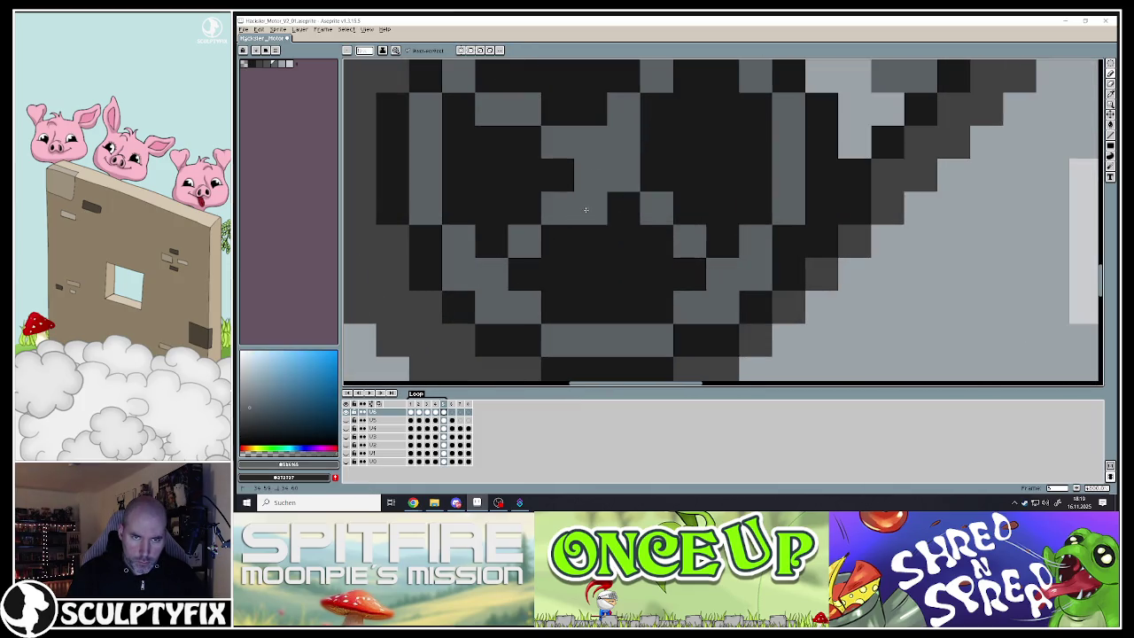
pyautogui.keyDown('alt'); pyautogui.click(542, 232); pyautogui.keyUp('alt')
pyautogui.click(529, 241)
pyautogui.scroll(-3, 558, 231)
pyautogui.scroll(3, 523, 222)
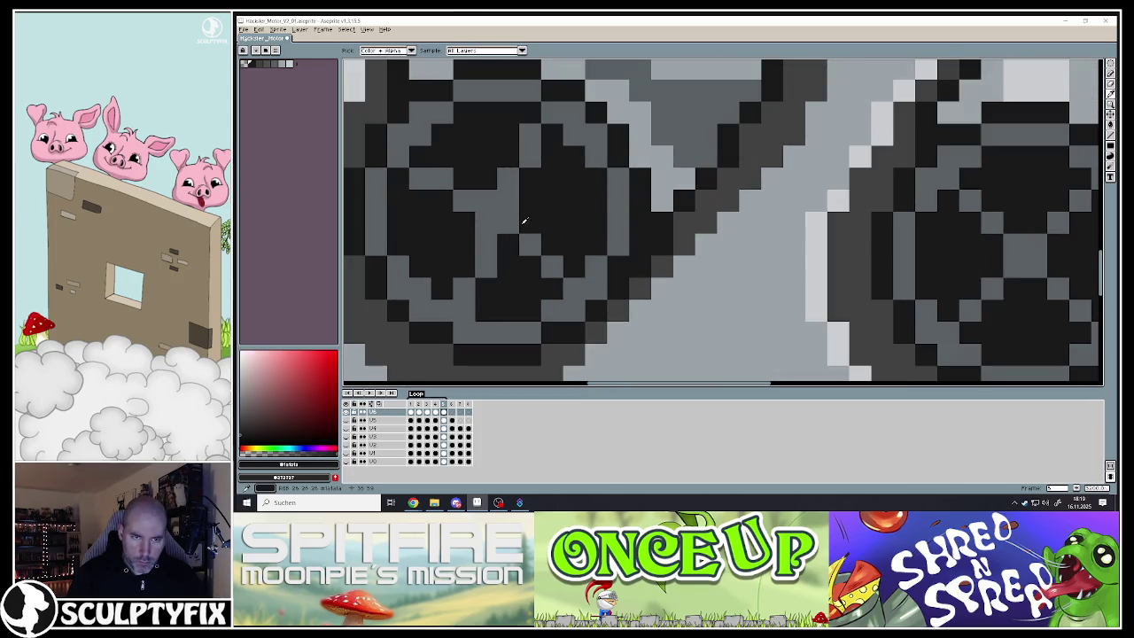
pyautogui.keyDown('alt'); pyautogui.click(523, 218); pyautogui.keyUp('alt')
pyautogui.click(554, 227)
pyautogui.scroll(-3, 558, 232)
pyautogui.scroll(3, 540, 248)
pyautogui.keyDown('alt'); pyautogui.click(532, 255); pyautogui.keyUp('alt')
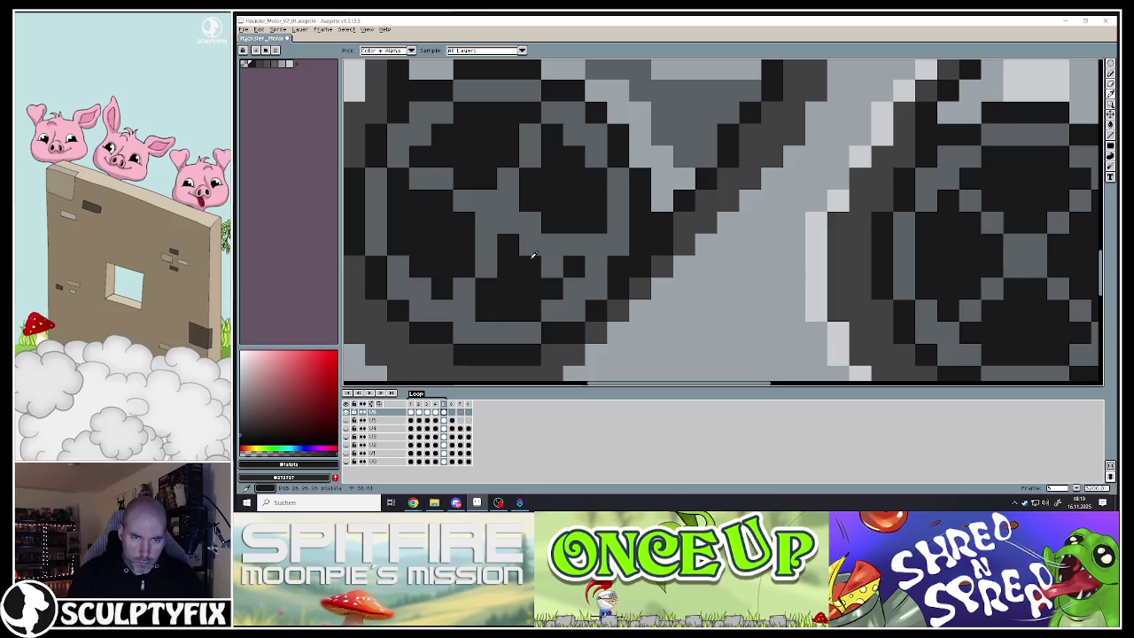
pyautogui.click(554, 267)
pyautogui.scroll(-3, 550, 271)
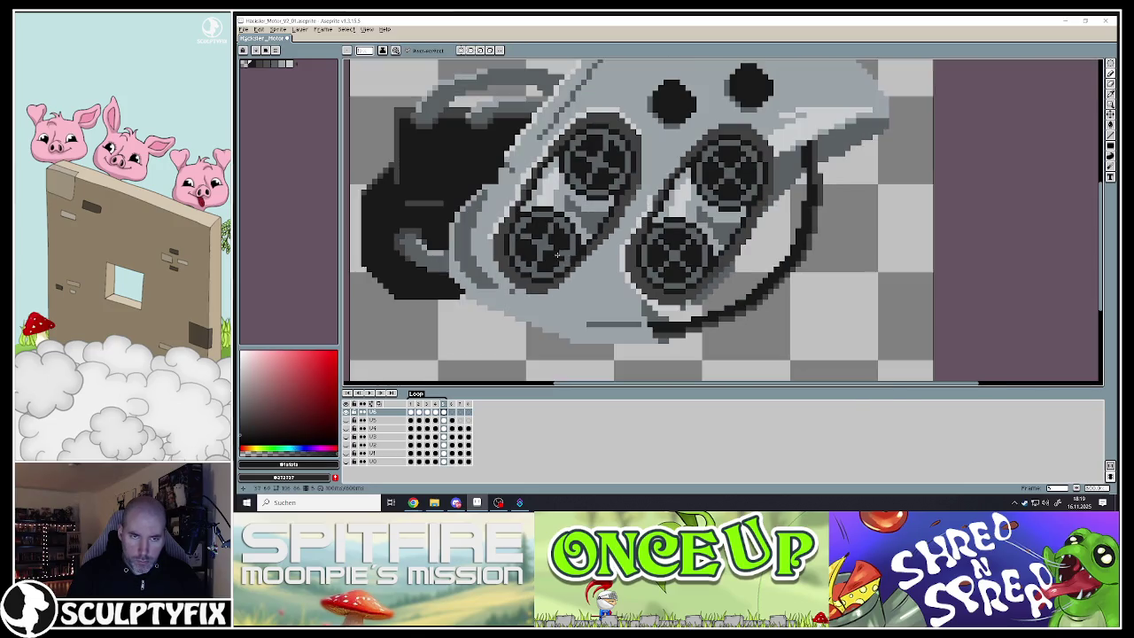
# Touch up rotor and wheel pixels with eyedropped lighter grey and black
pyautogui.scroll(1, 673, 266)
pyautogui.scroll(1, 726, 274)
pyautogui.scroll(-1, 739, 288)
pyautogui.scroll(3, 739, 288)
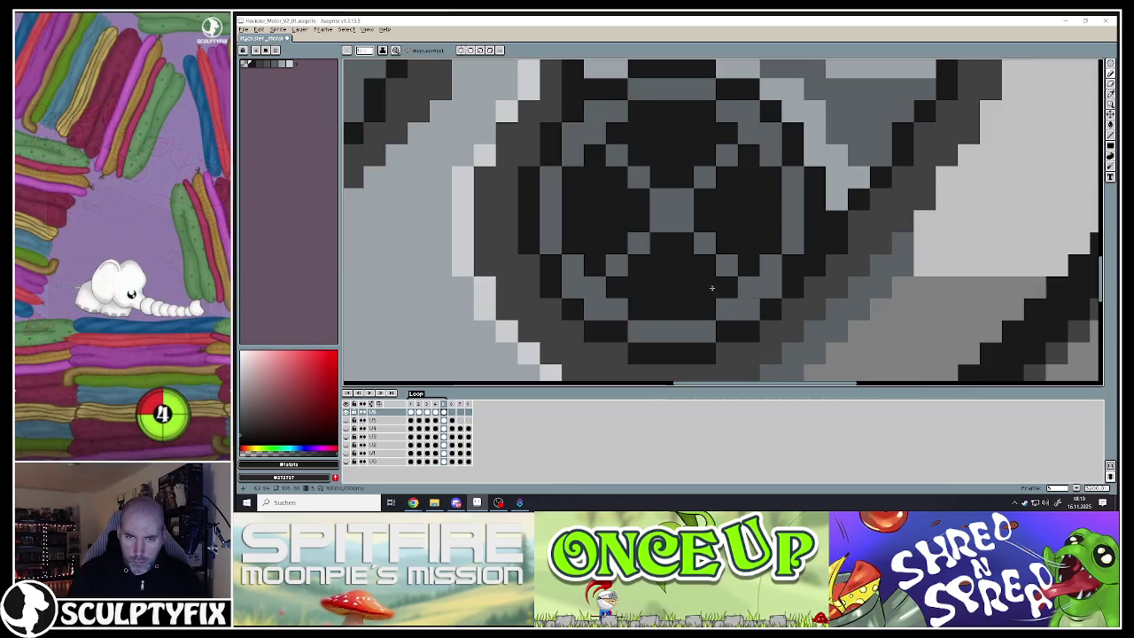
pyautogui.keyDown('alt'); pyautogui.click(638, 257); pyautogui.keyUp('alt')
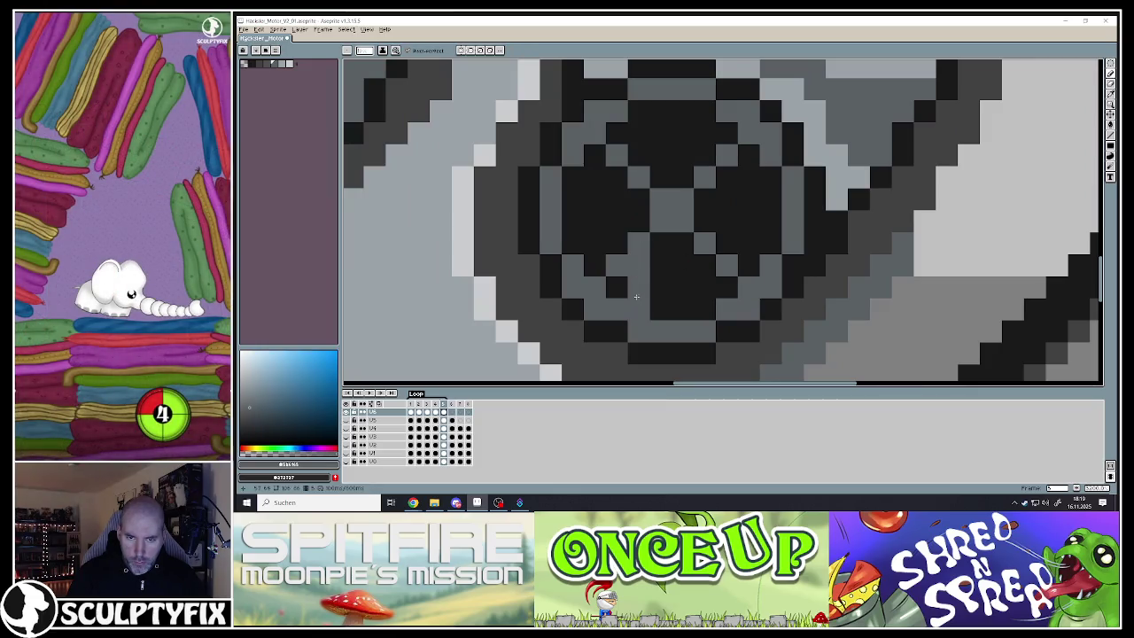
pyautogui.keyDown('alt'); pyautogui.click(636, 275); pyautogui.keyUp('alt')
pyautogui.click(638, 245)
pyautogui.keyDown('alt'); pyautogui.click(655, 242); pyautogui.keyUp('alt')
pyautogui.keyDown('alt'); pyautogui.click(627, 217); pyautogui.keyUp('alt')
pyautogui.click(616, 262)
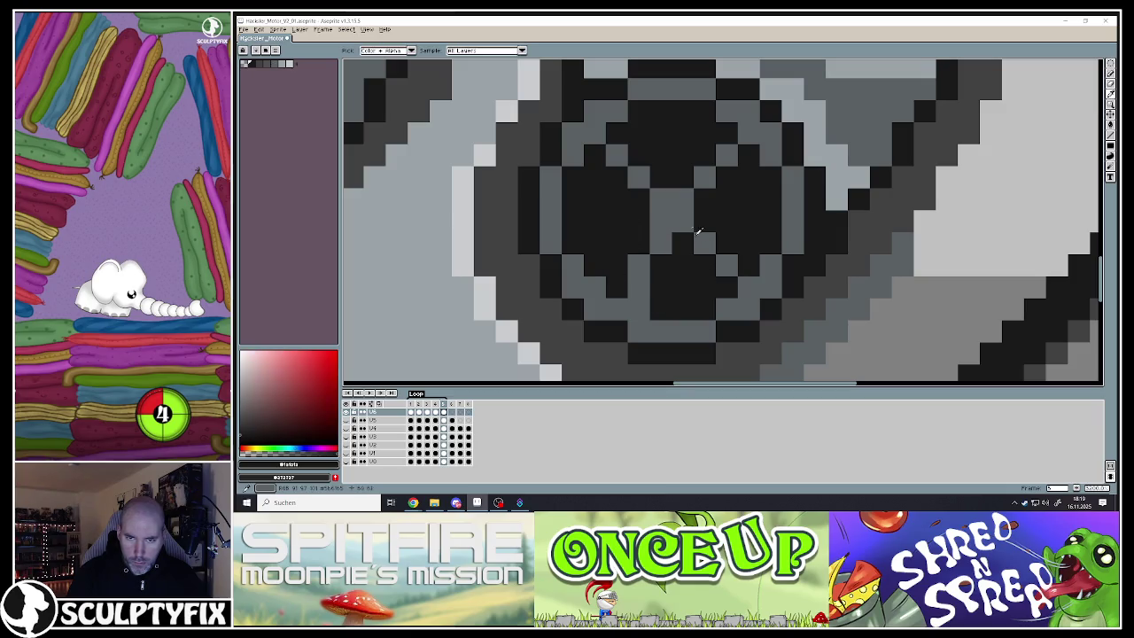
pyautogui.keyDown('alt'); pyautogui.click(685, 226); pyautogui.keyUp('alt')
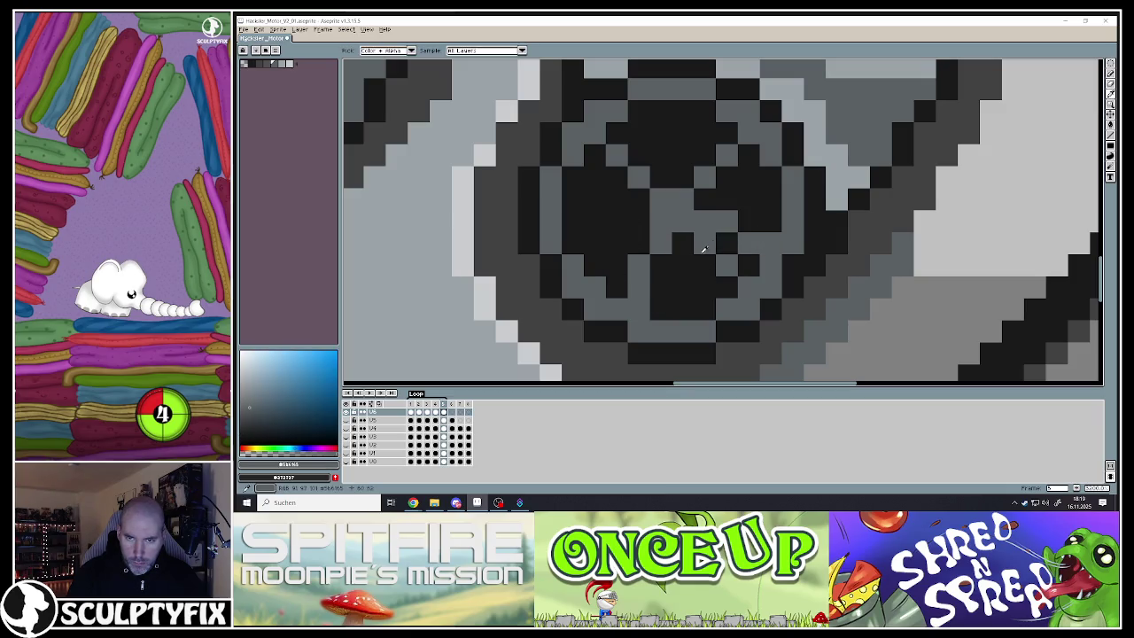
pyautogui.keyDown('alt'); pyautogui.click(716, 251); pyautogui.keyUp('alt')
pyautogui.click(704, 245)
# Repaint several wheel spoke pixels black and grey
pyautogui.scroll(-2, 734, 210)
pyautogui.scroll(3, 661, 223)
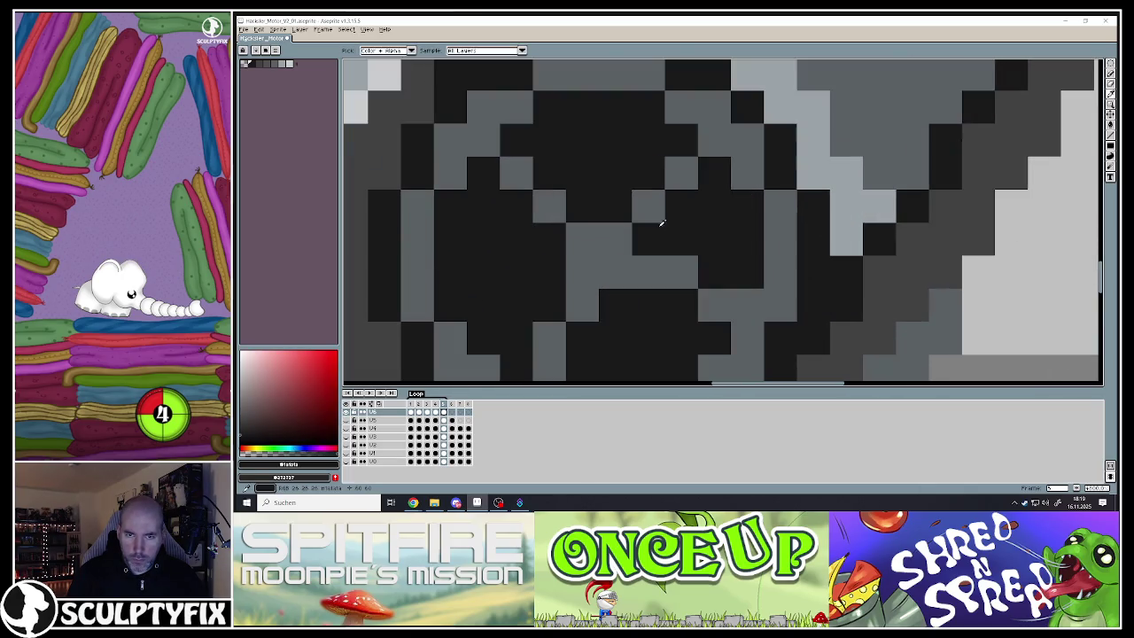
pyautogui.keyDown('alt'); pyautogui.click(634, 219); pyautogui.keyUp('alt')
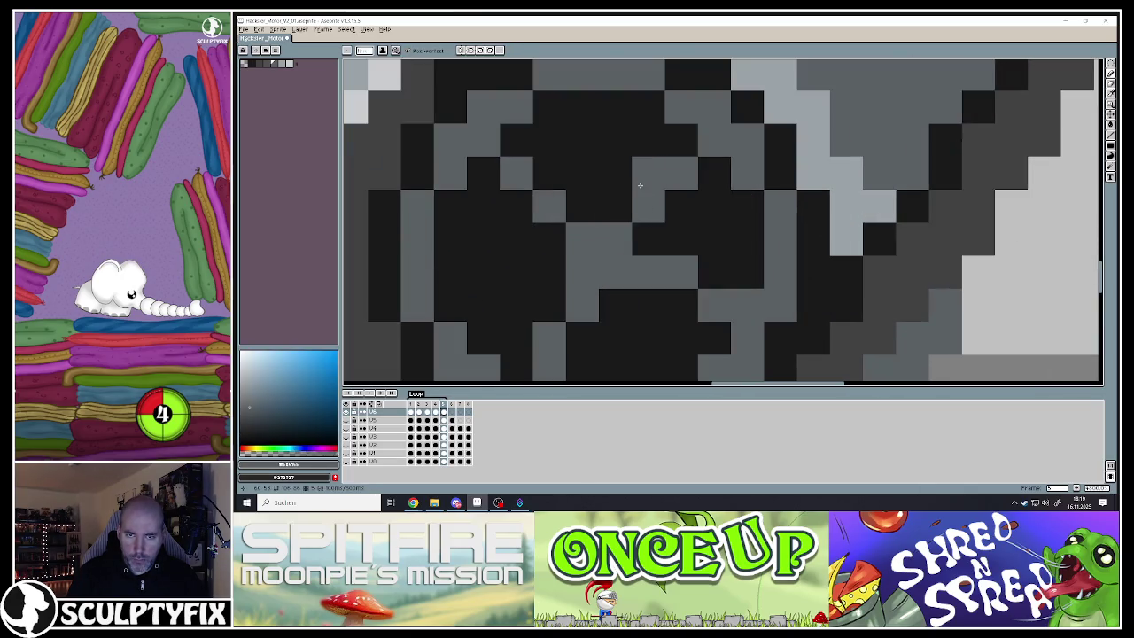
pyautogui.keyDown('alt'); pyautogui.click(700, 182); pyautogui.keyUp('alt')
pyautogui.click(679, 176)
pyautogui.click(648, 206)
pyautogui.keyDown('alt'); pyautogui.click(654, 144); pyautogui.keyUp('alt')
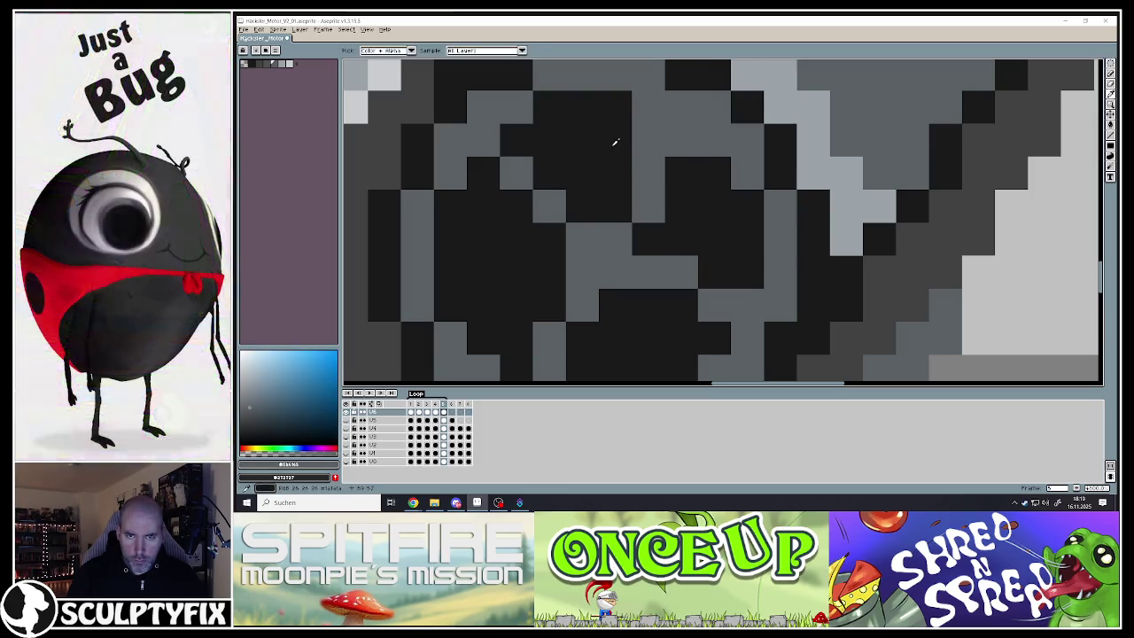
pyautogui.keyDown('alt'); pyautogui.click(612, 144); pyautogui.keyUp('alt')
pyautogui.click(648, 107)
pyautogui.click(645, 139)
# Paint two diagonal spoke pixels grey and the next diagonal spoke pixels black
pyautogui.scroll(-3, 646, 208)
pyautogui.scroll(3, 635, 197)
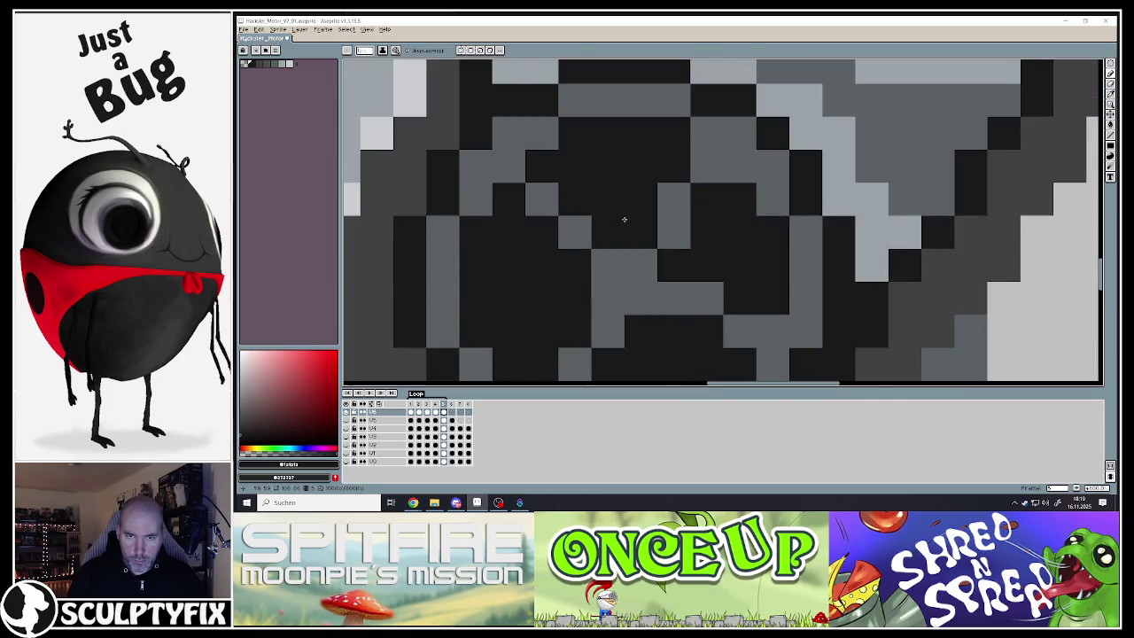
pyautogui.keyDown('alt'); pyautogui.click(590, 233); pyautogui.keyUp('alt')
pyautogui.moveTo(596, 255); pyautogui.dragTo(539, 236)
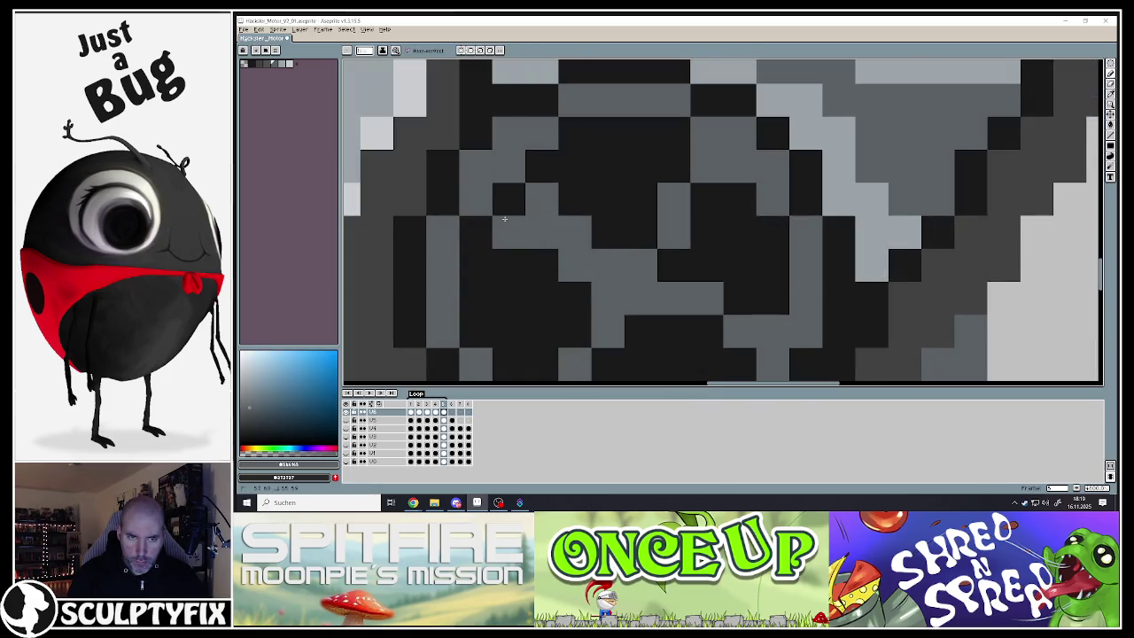
pyautogui.keyDown('alt'); pyautogui.click(608, 227); pyautogui.keyUp('alt')
pyautogui.click(576, 232)
pyautogui.click(542, 199)
# Repaint the diagonal hub spoke pixels grey and one hub pixel black
pyautogui.scroll(-4, 576, 226)
pyautogui.scroll(3, 599, 235)
pyautogui.scroll(-1, 620, 234)
pyautogui.scroll(1, 633, 234)
pyautogui.scroll(1, 641, 234)
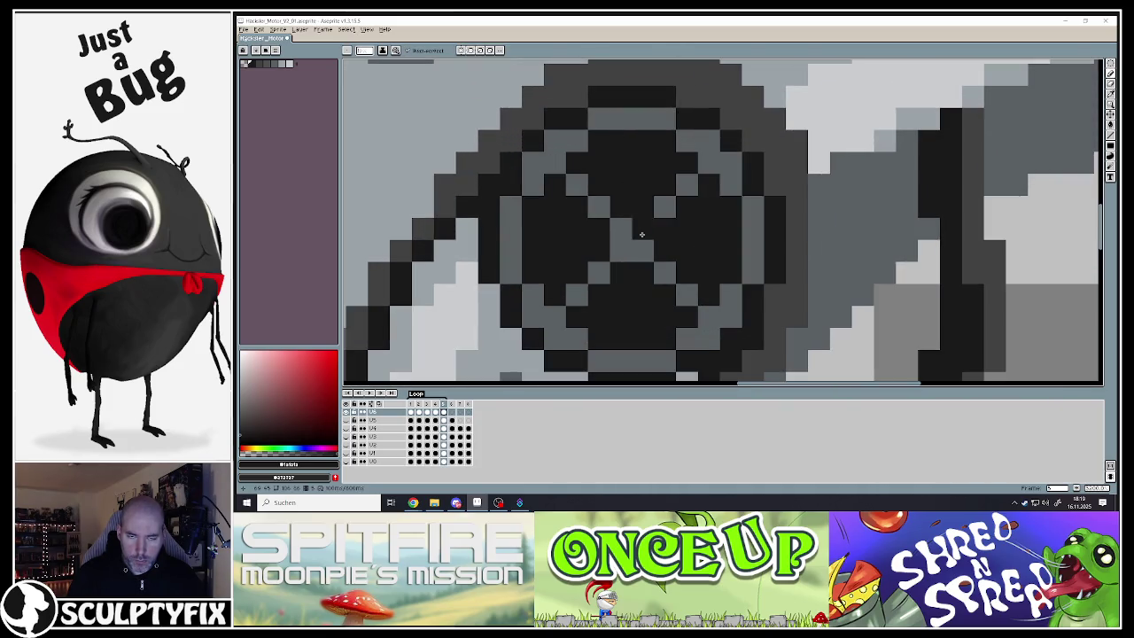
pyautogui.keyDown('alt'); pyautogui.click(658, 203); pyautogui.keyUp('alt')
pyautogui.moveTo(642, 217); pyautogui.dragTo(673, 145)
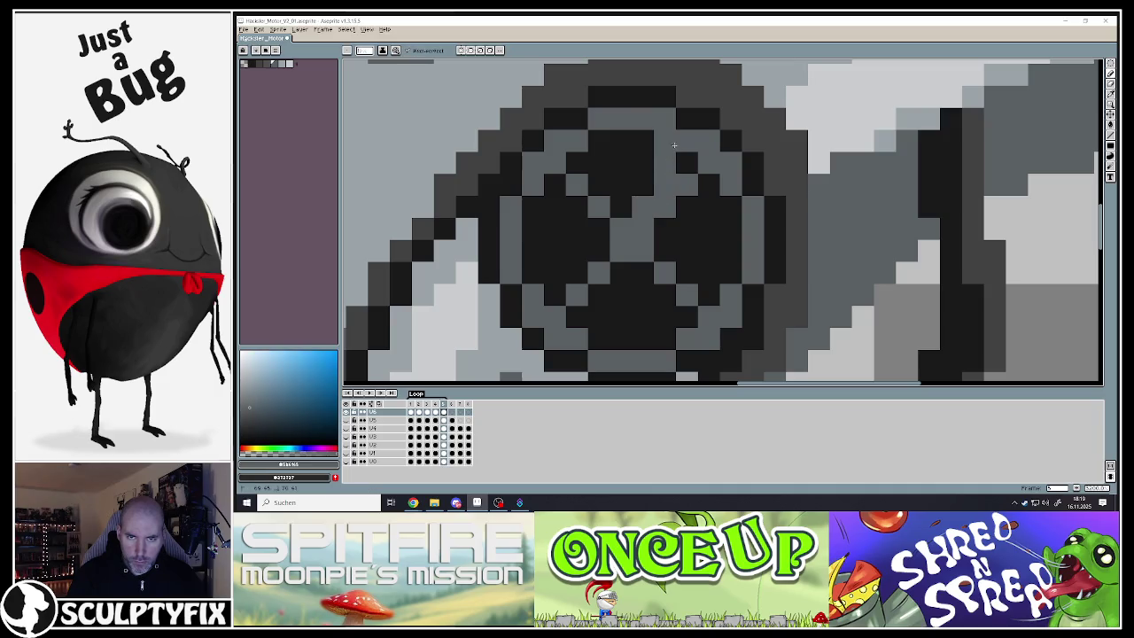
pyautogui.keyDown('alt'); pyautogui.click(678, 233); pyautogui.keyUp('alt')
pyautogui.click(683, 193)
# Repaint a hub pixel and a vertical run of hub pixels grey
pyautogui.keyDown('alt'); pyautogui.click(646, 231); pyautogui.keyUp('alt')
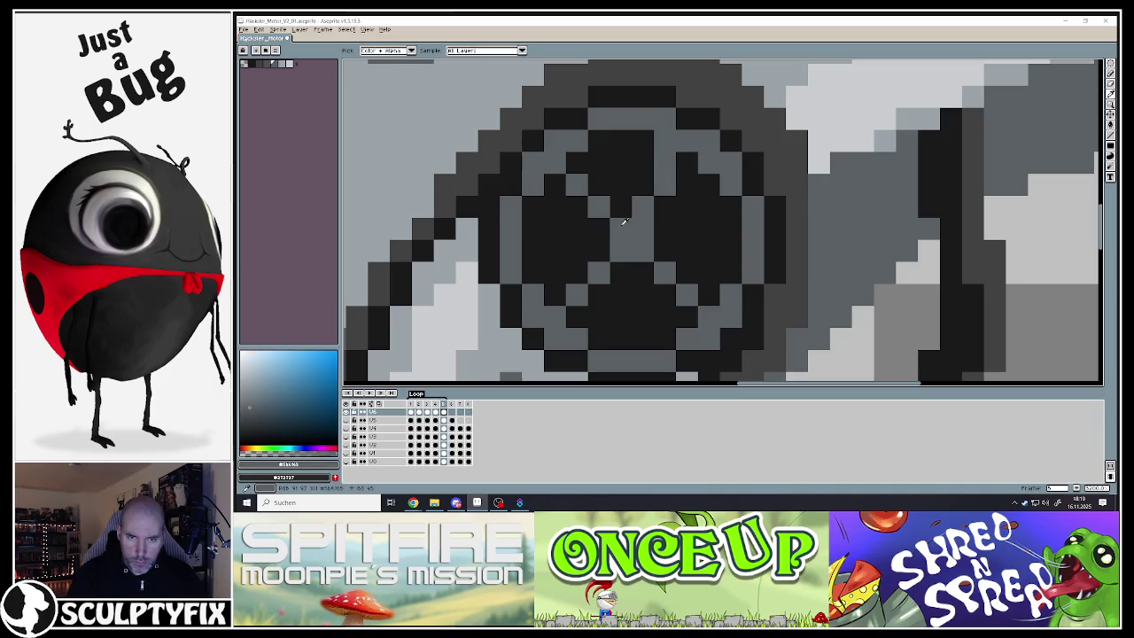
pyautogui.click(569, 213)
pyautogui.keyDown('alt'); pyautogui.click(605, 202); pyautogui.keyUp('alt')
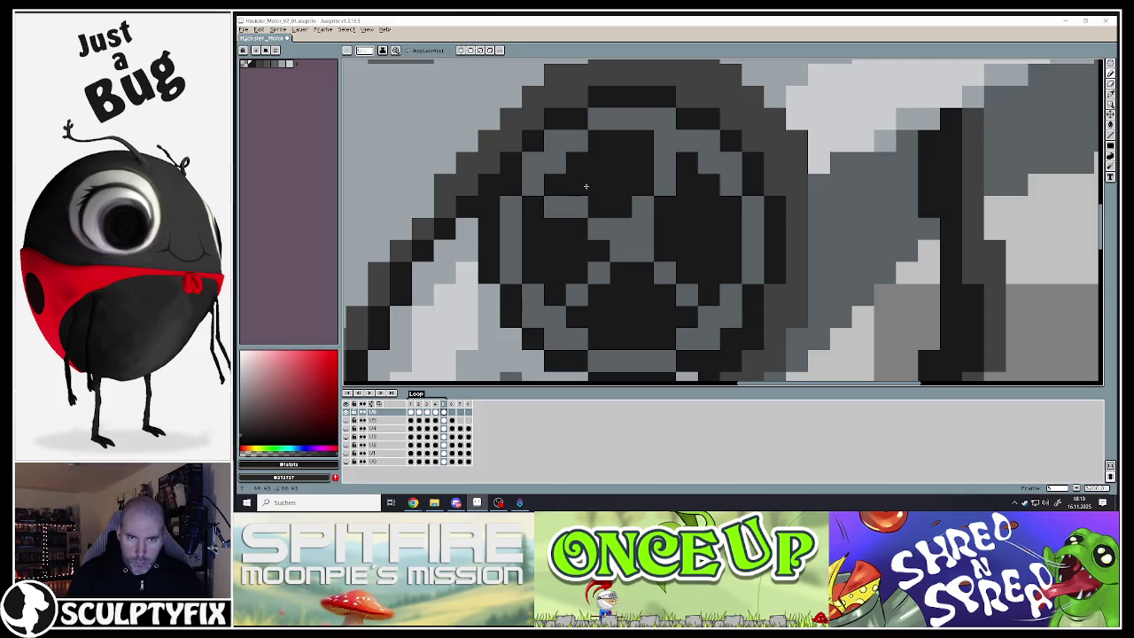
pyautogui.keyDown('alt'); pyautogui.click(620, 239); pyautogui.keyUp('alt')
pyautogui.moveTo(598, 270); pyautogui.dragTo(598, 340)
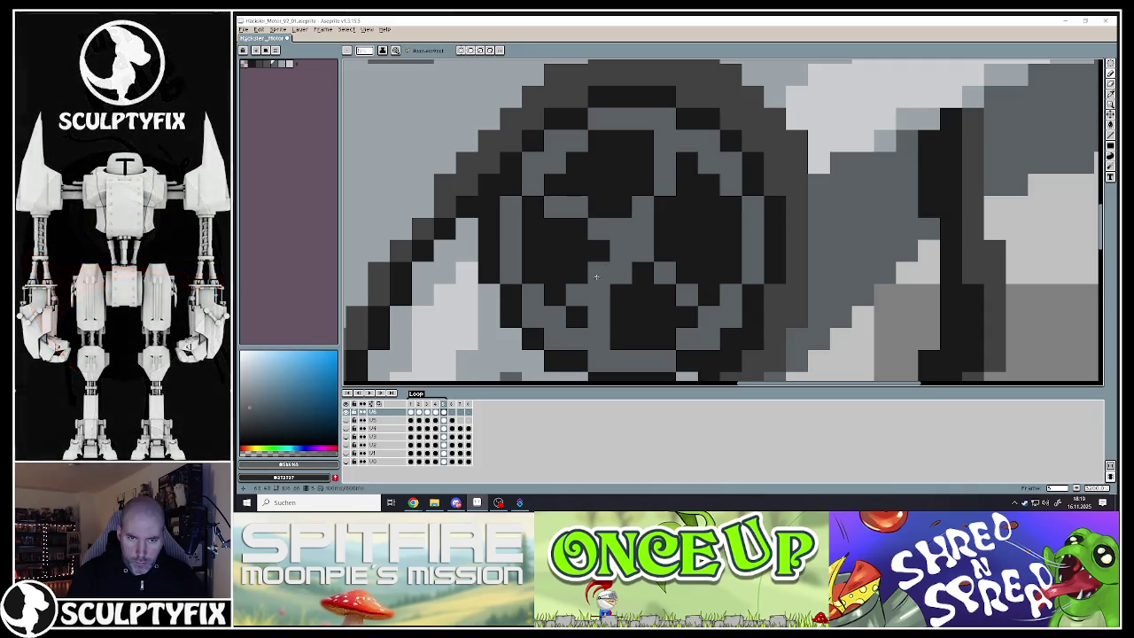
pyautogui.keyDown('alt'); pyautogui.click(594, 268); pyautogui.keyUp('alt')
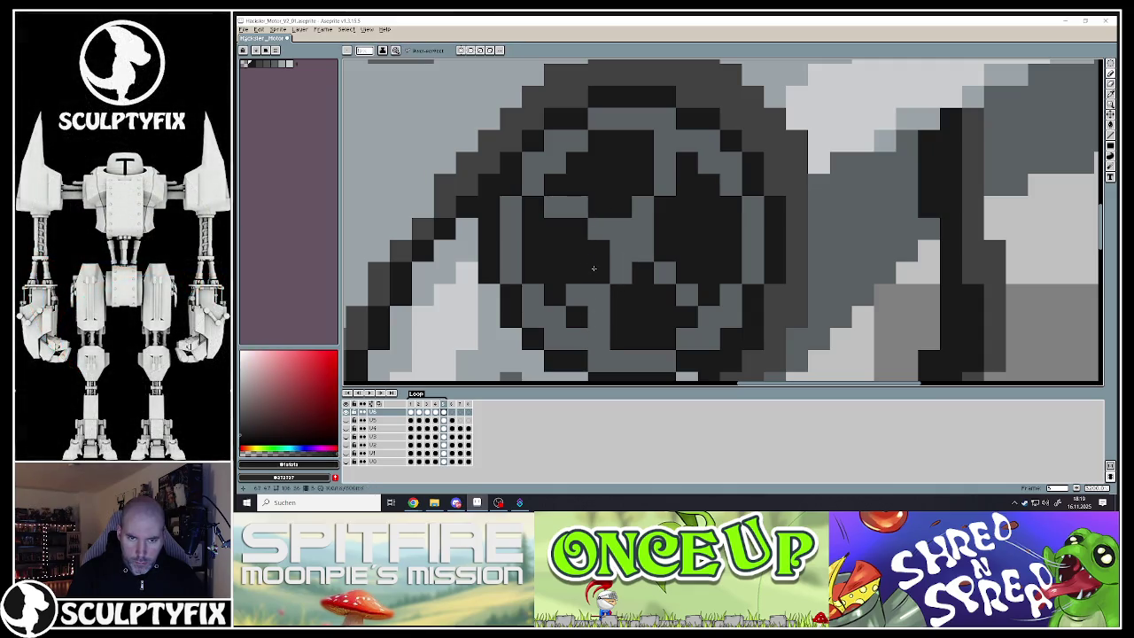
pyautogui.keyDown('alt'); pyautogui.click(663, 255); pyautogui.keyUp('alt')
pyautogui.keyDown('alt'); pyautogui.click(666, 283); pyautogui.keyUp('alt')
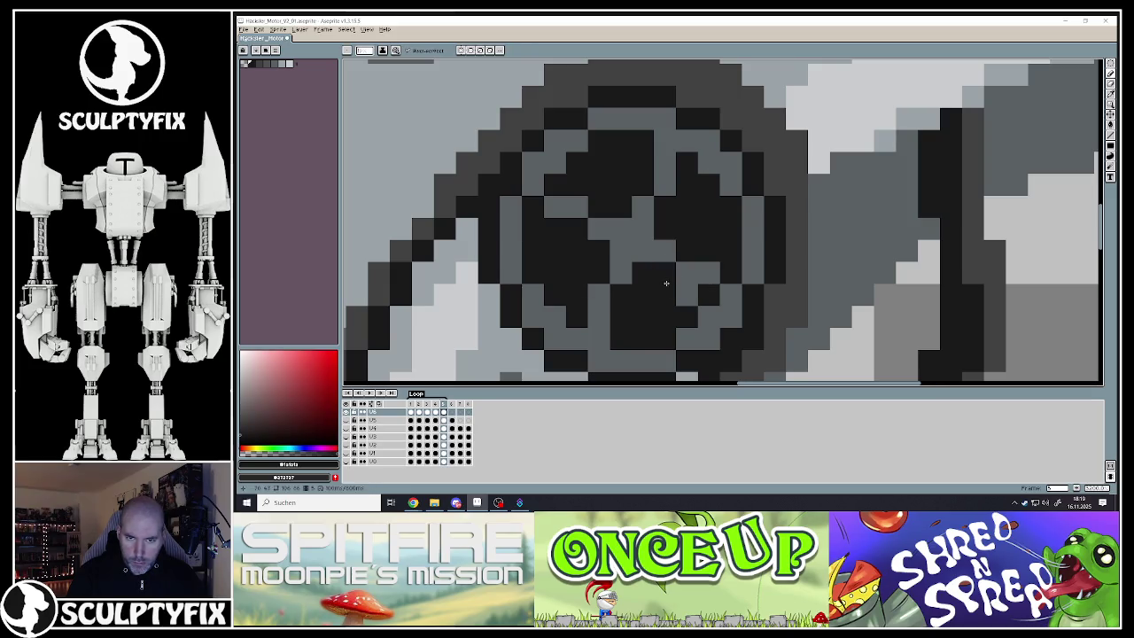
# Play the animation to preview the spinning wheel spokes
pyautogui.scroll(-5, 663, 270)
pyautogui.scroll(-2, 657, 278)
pyautogui.scroll(1, 657, 277)
pyautogui.scroll(2, 657, 277)
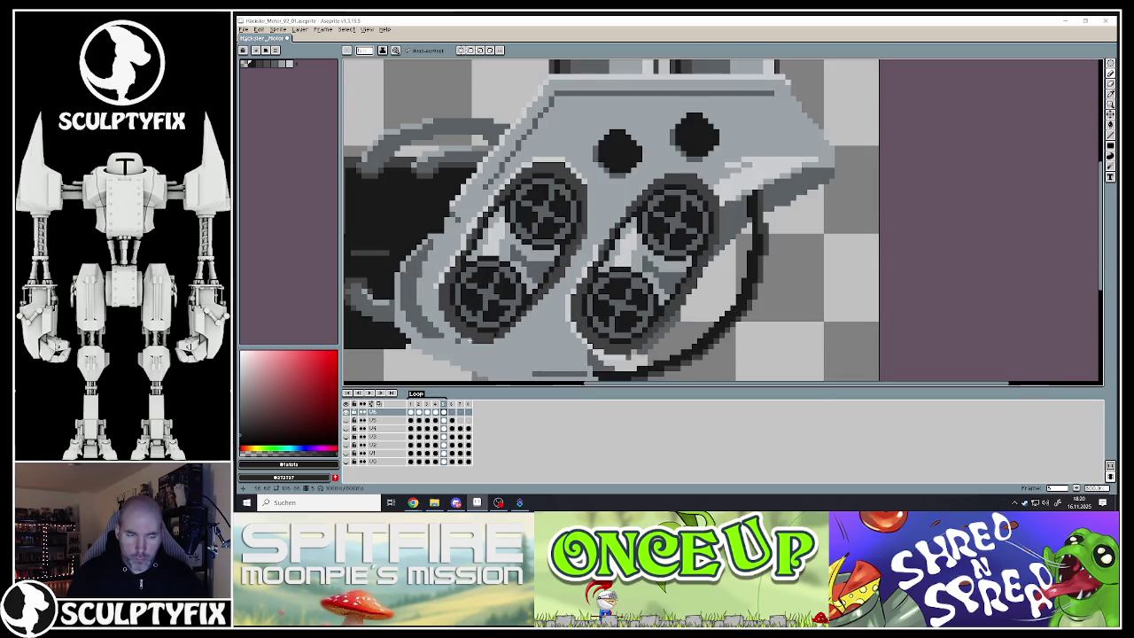
pyautogui.click(370, 392)
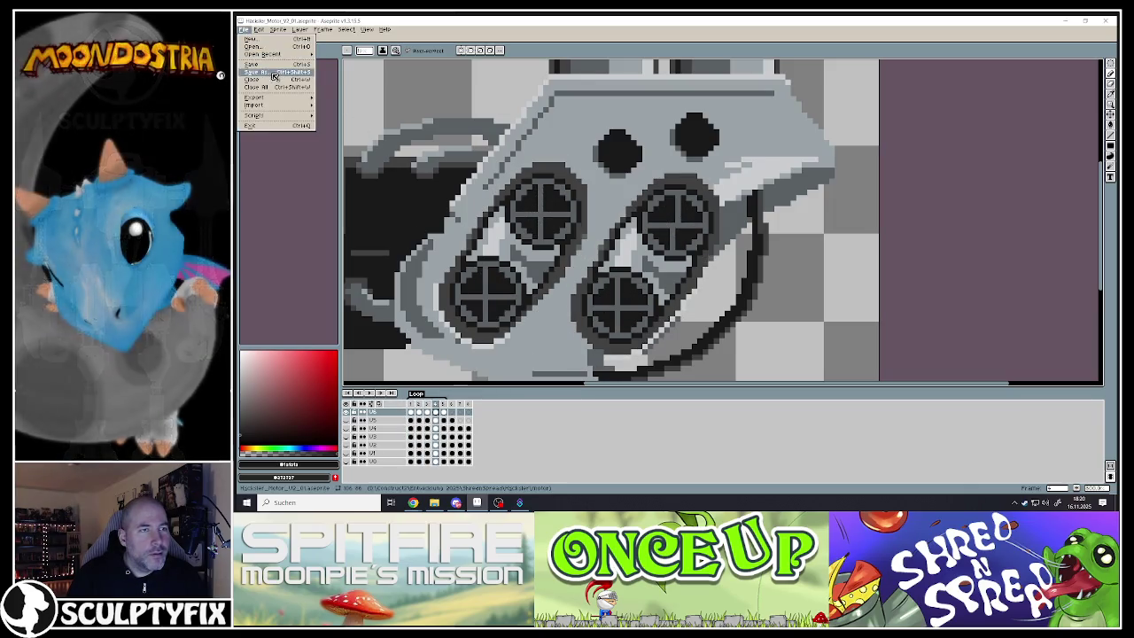
pyautogui.scroll(-3, 673, 257)
pyautogui.scroll(3, 549, 169)
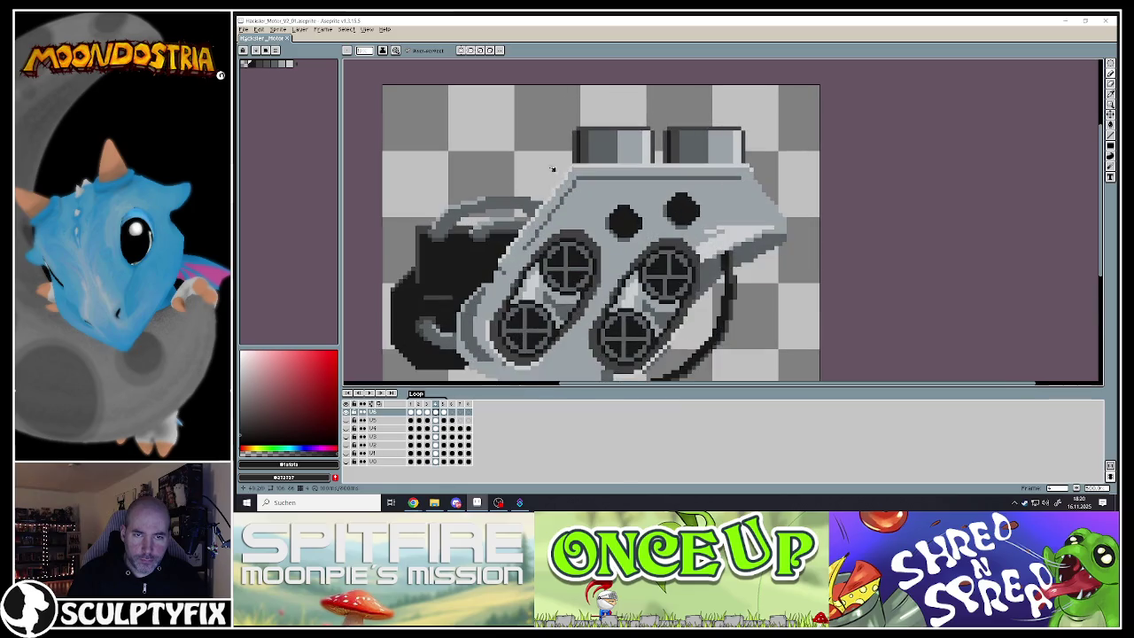
# With a rectangular marquee, lower the left exhaust pipe slightly in frame 2 of the top layer
pyautogui.scroll(2, 634, 131)
pyautogui.click(1111, 64)
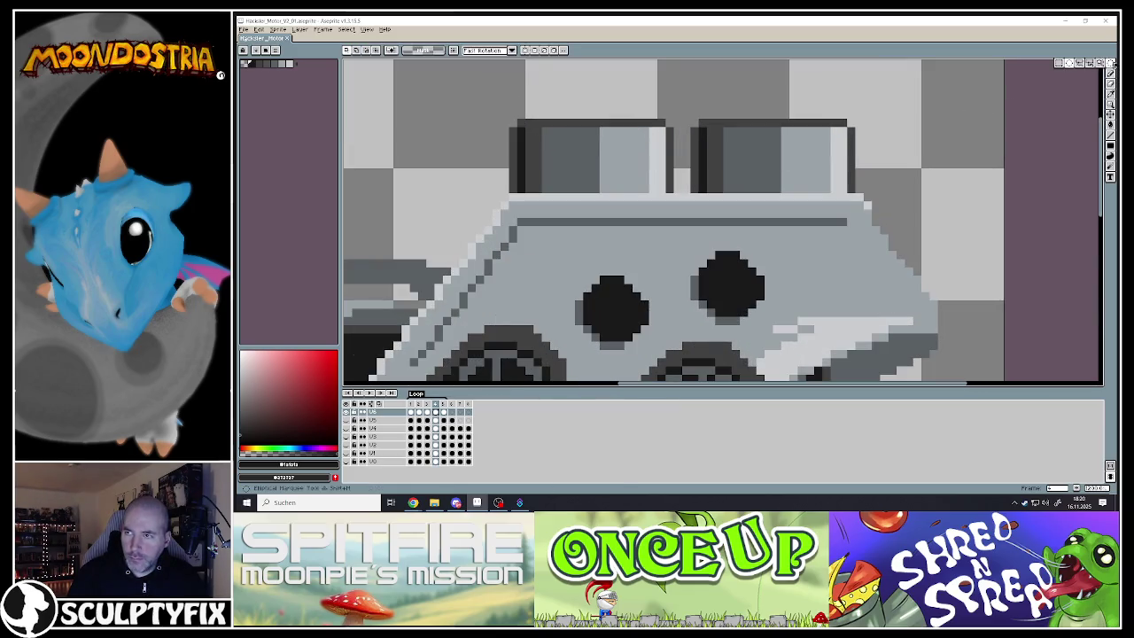
pyautogui.click(1057, 66)
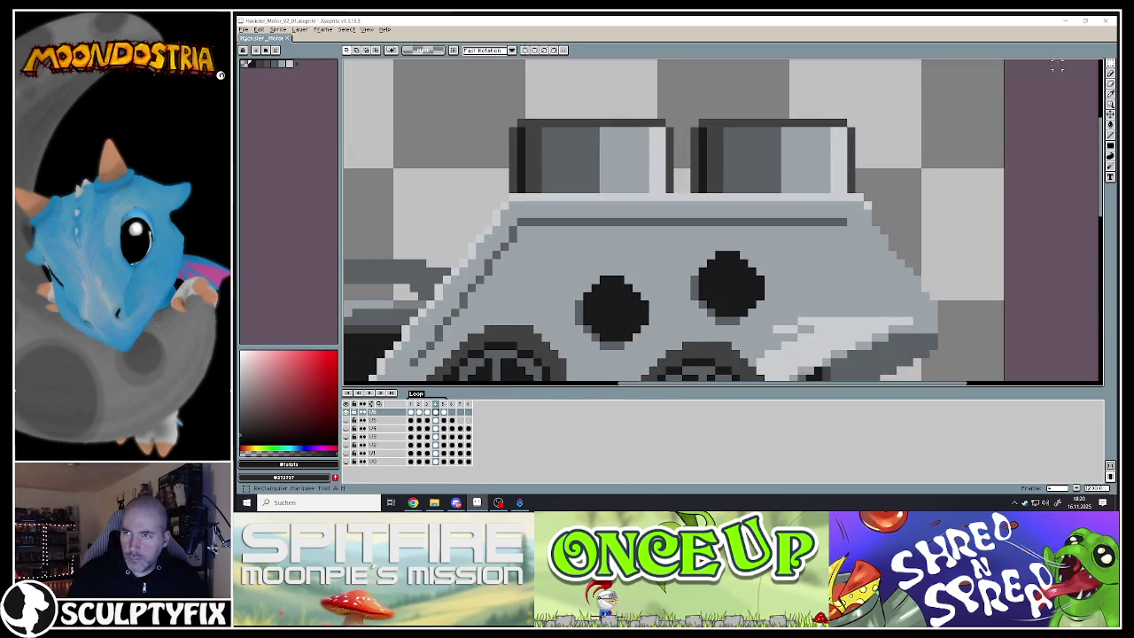
pyautogui.click(411, 404)
pyautogui.click(379, 415)
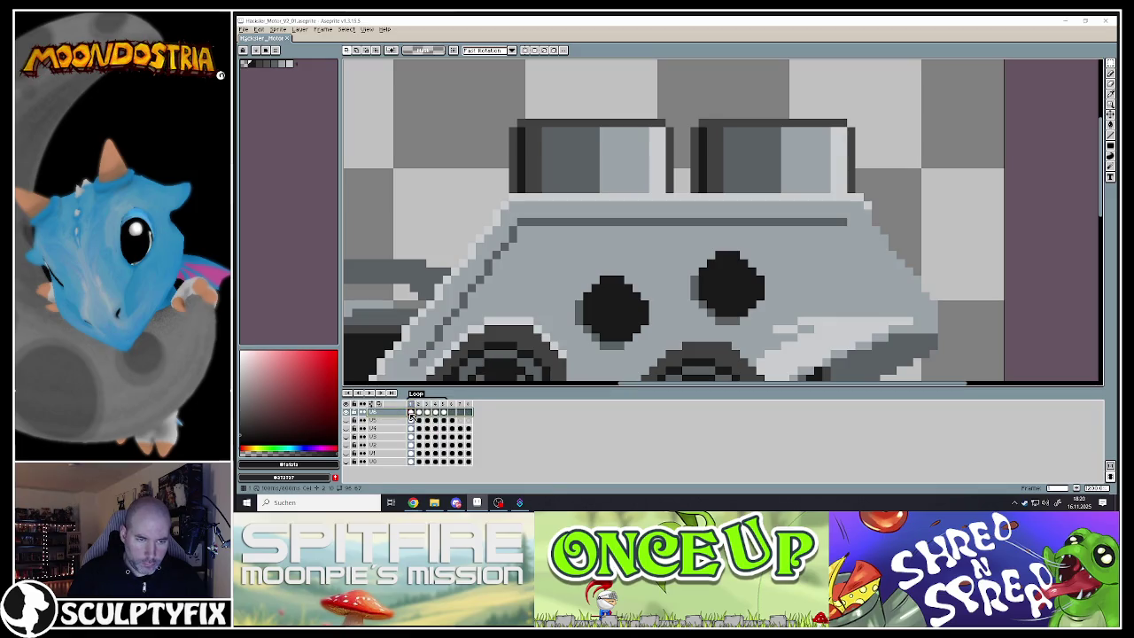
pyautogui.click(410, 413)
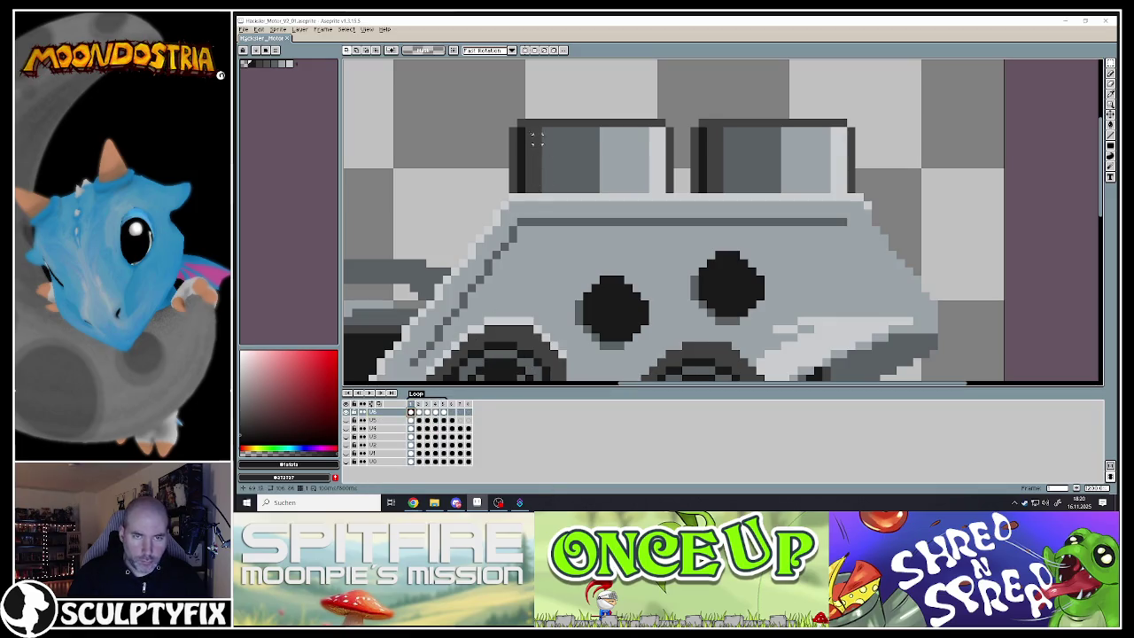
pyautogui.click(419, 413)
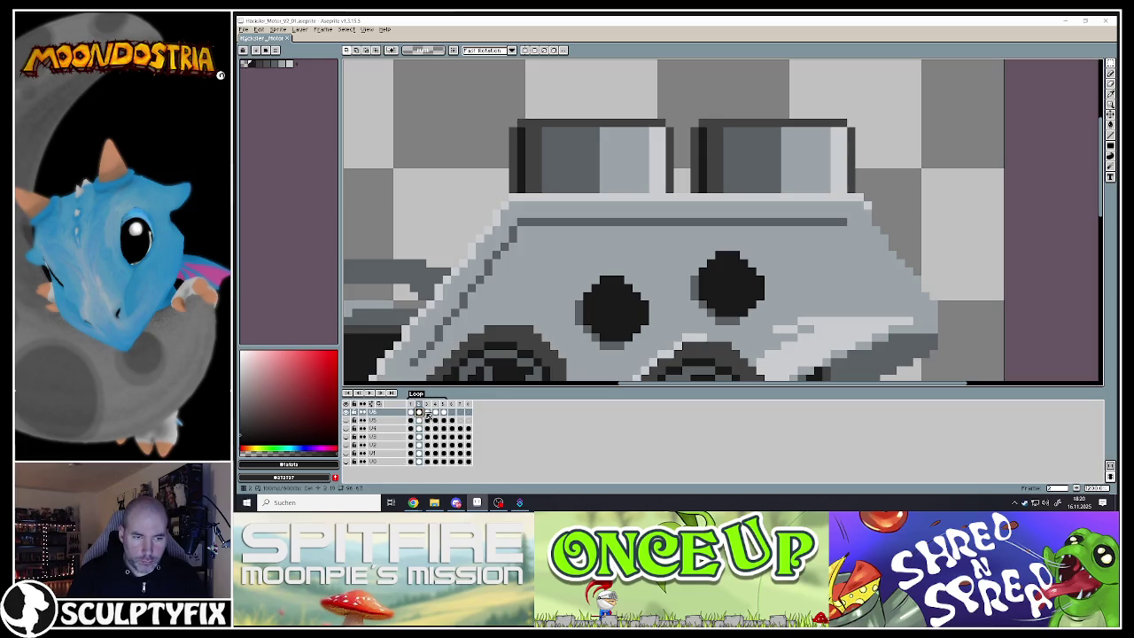
pyautogui.moveTo(466, 92); pyautogui.dragTo(692, 188)
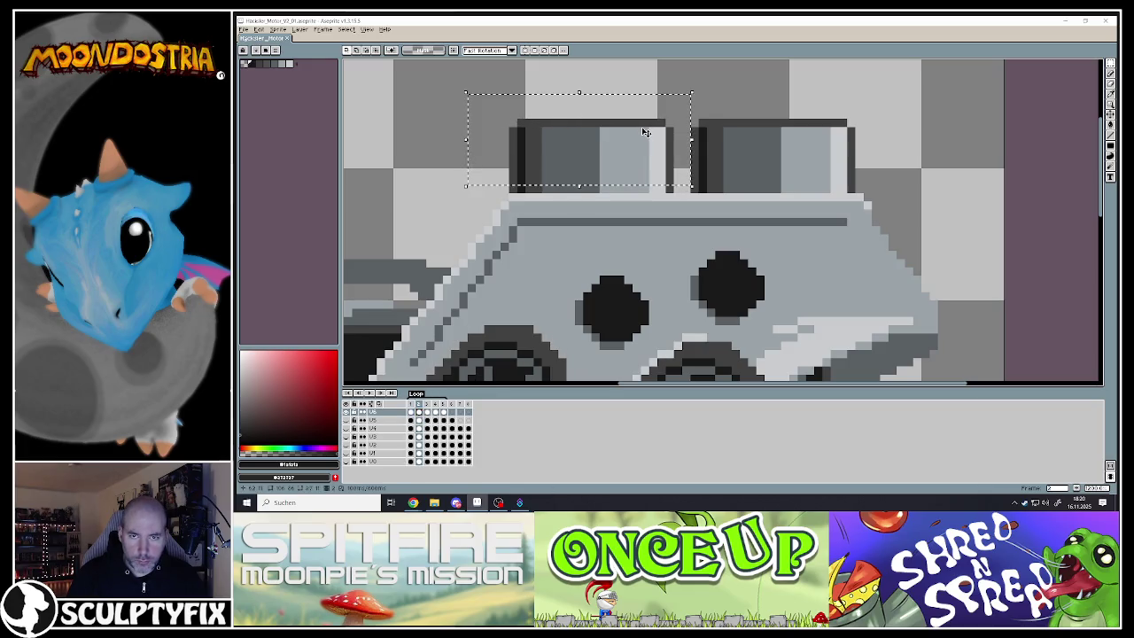
pyautogui.moveTo(482, 92)
pyautogui.mouseDown()
pyautogui.moveTo(684, 162)
pyautogui.moveTo(654, 161)
pyautogui.mouseUp()
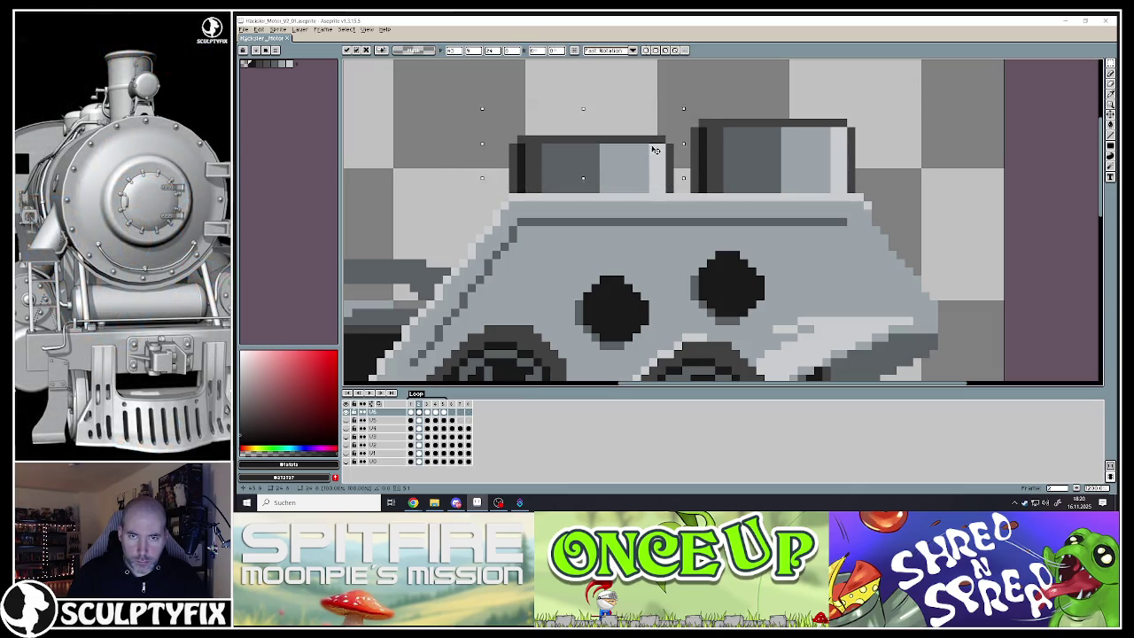
pyautogui.click(875, 156)
# Lower the right exhaust pipe in frame 3 and compare it with frame 2
pyautogui.click(429, 404)
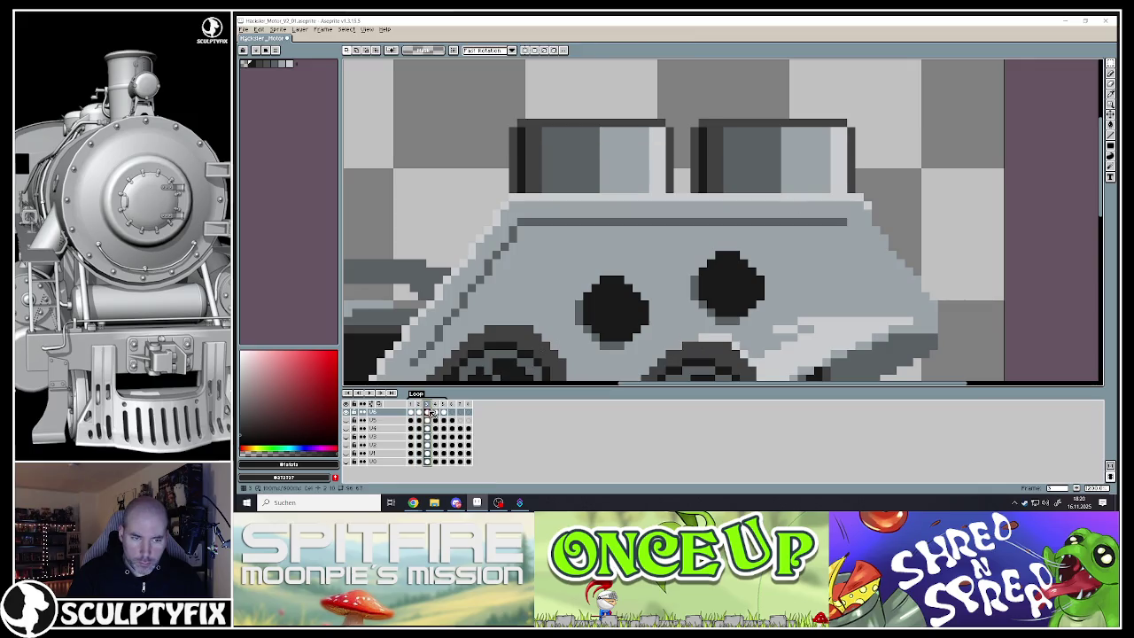
pyautogui.moveTo(680, 85); pyautogui.dragTo(889, 170)
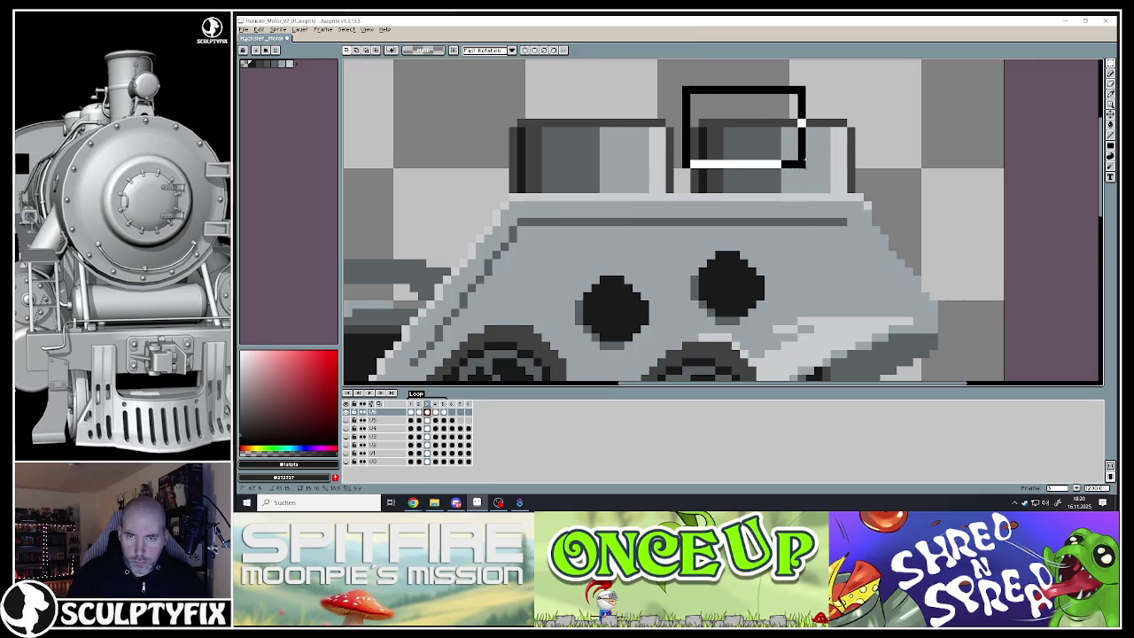
pyautogui.moveTo(804, 131); pyautogui.dragTo(804, 156)
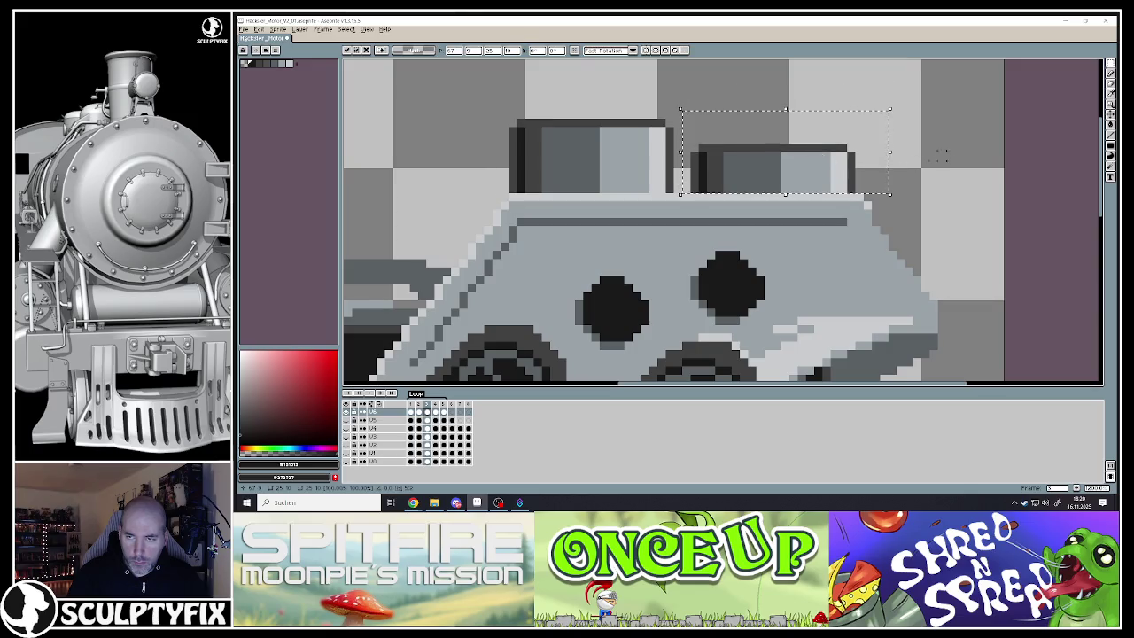
pyautogui.click(942, 156)
pyautogui.click(424, 405)
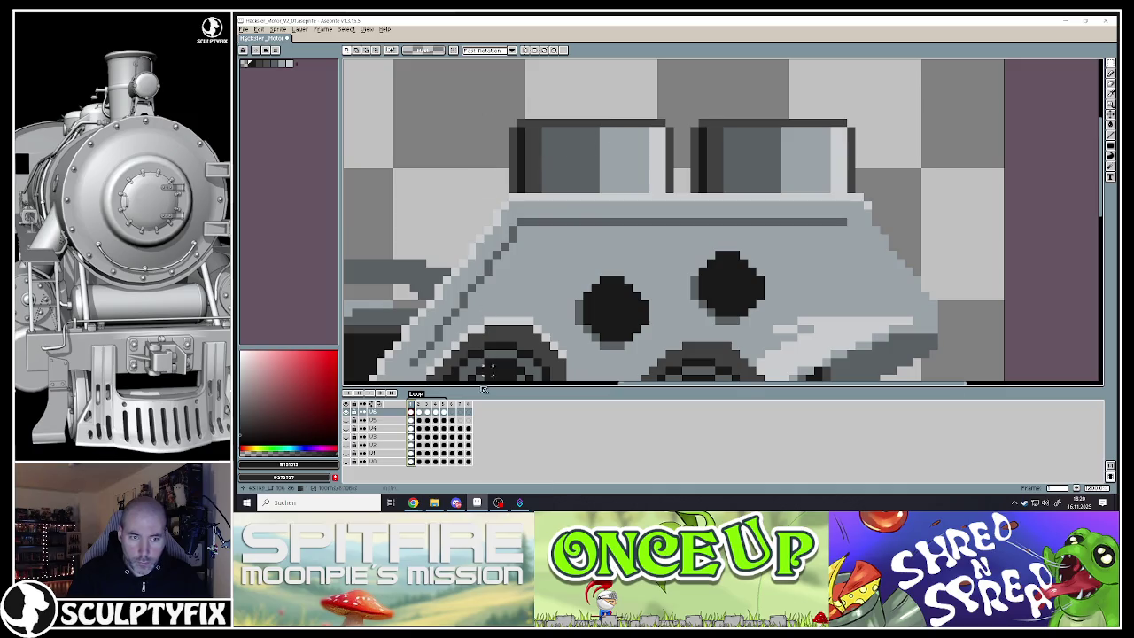
pyautogui.click(418, 408)
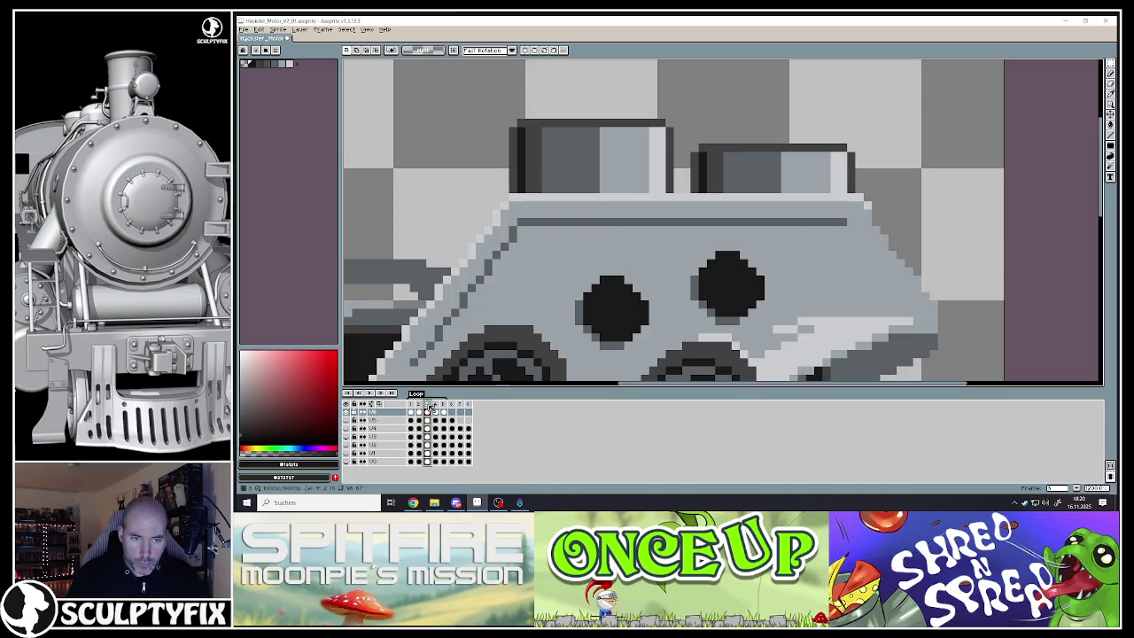
# Move both exhaust pipes down together in frame 4
pyautogui.click(436, 408)
pyautogui.moveTo(466, 85); pyautogui.dragTo(922, 162)
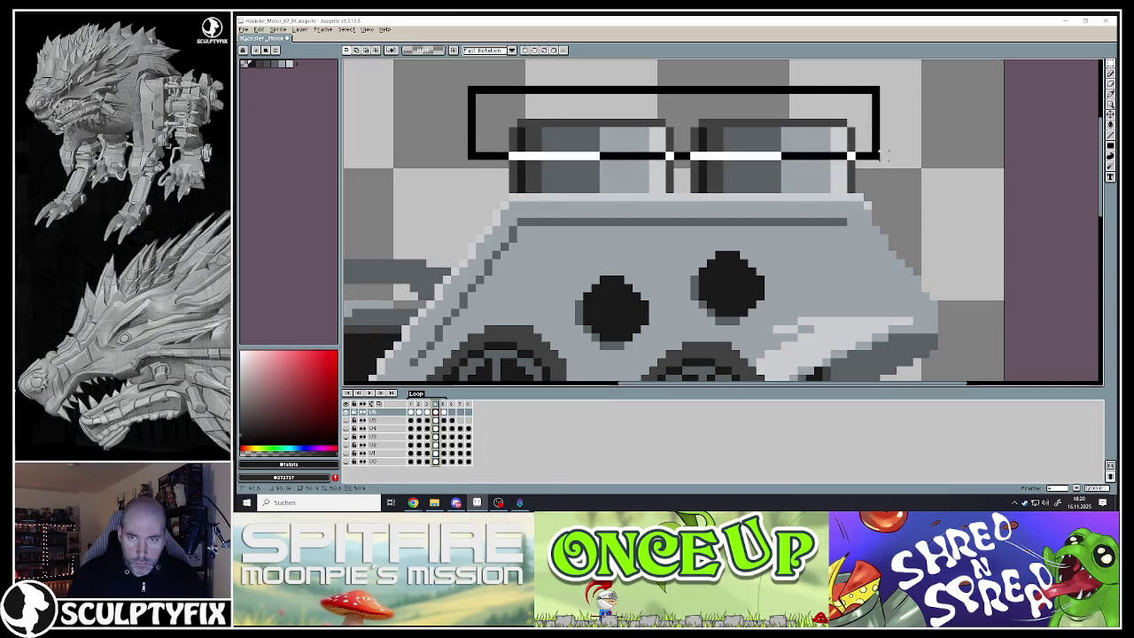
pyautogui.moveTo(819, 141); pyautogui.dragTo(820, 166)
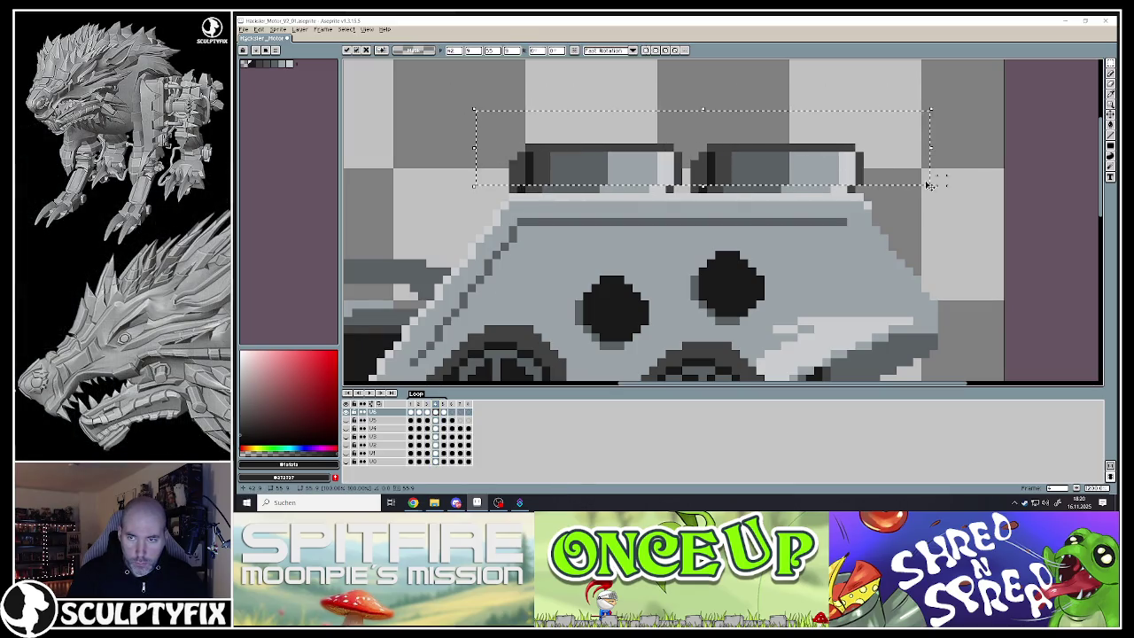
pyautogui.hotkey('ctrl', 'd')
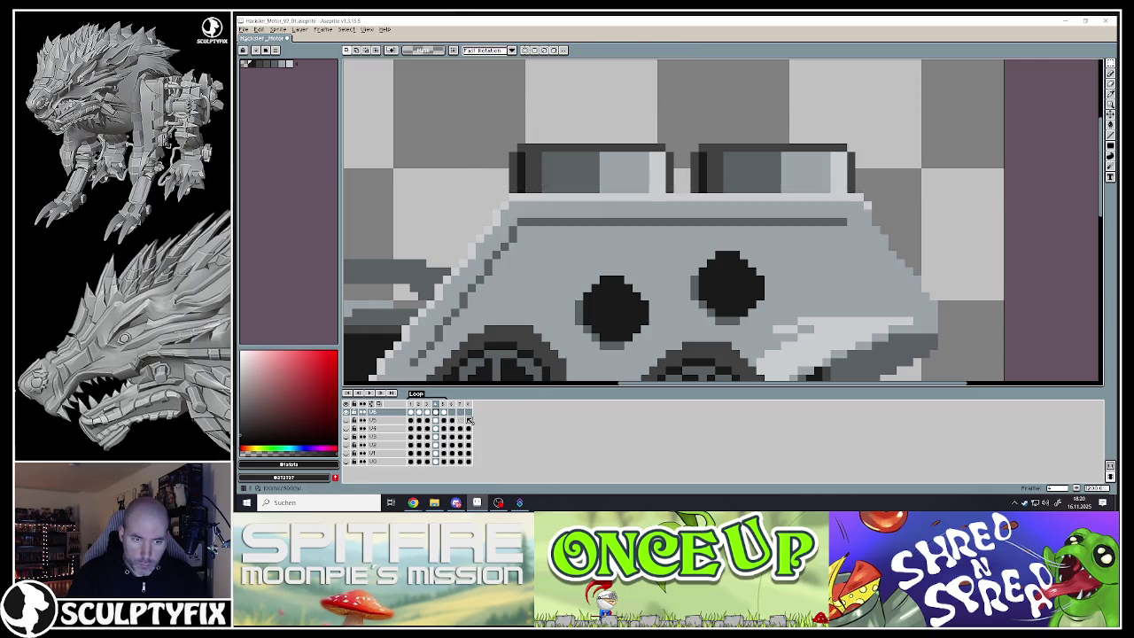
# Shift the right exhaust pipe down in frame 5, undoing a stray rectangle
pyautogui.click(444, 414)
pyautogui.moveTo(472, 83)
pyautogui.mouseDown()
pyautogui.moveTo(683, 162)
pyautogui.moveTo(661, 153)
pyautogui.mouseUp()
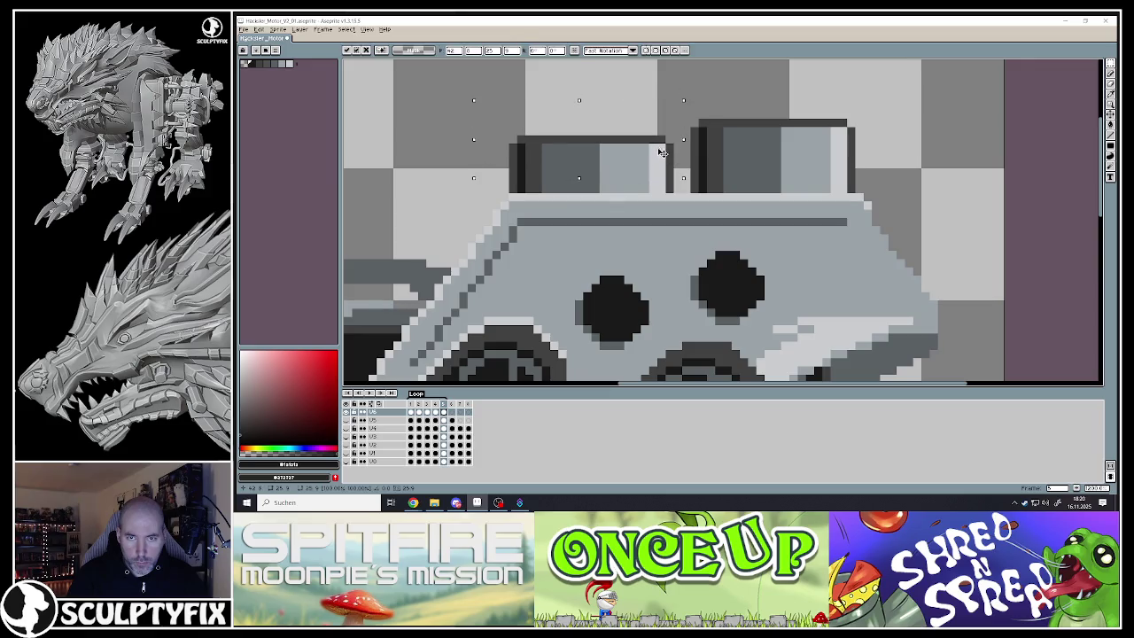
pyautogui.hotkey('ctrl', 'd')
pyautogui.moveTo(706, 117); pyautogui.dragTo(900, 130)
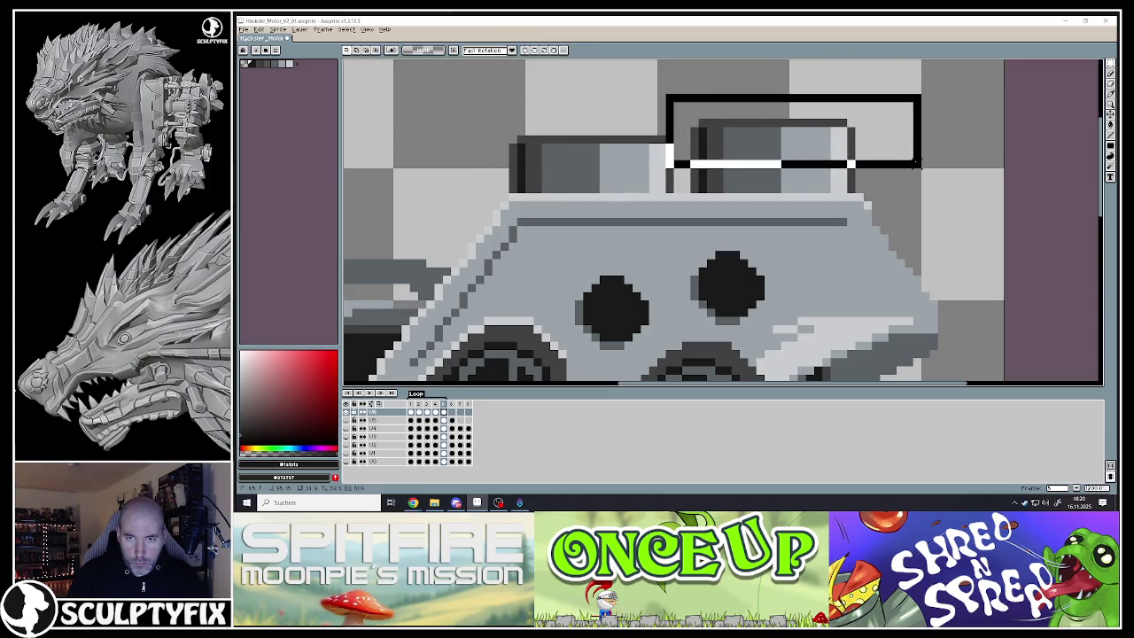
pyautogui.hotkey('ctrl', 'z')
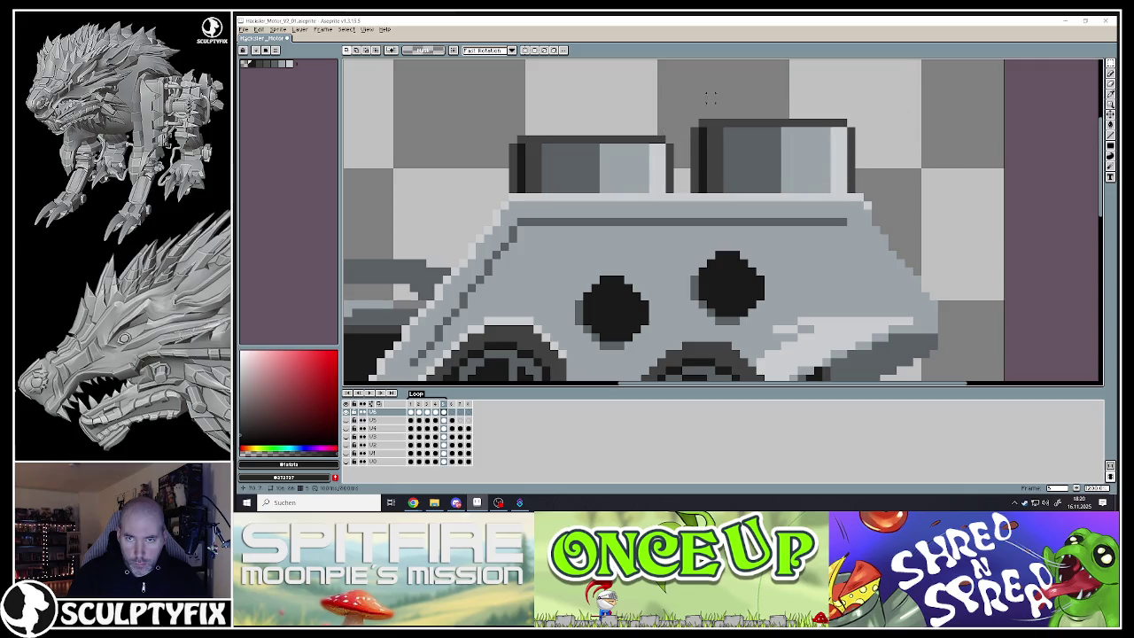
pyautogui.moveTo(682, 92); pyautogui.dragTo(933, 181)
pyautogui.moveTo(832, 131); pyautogui.dragTo(832, 147)
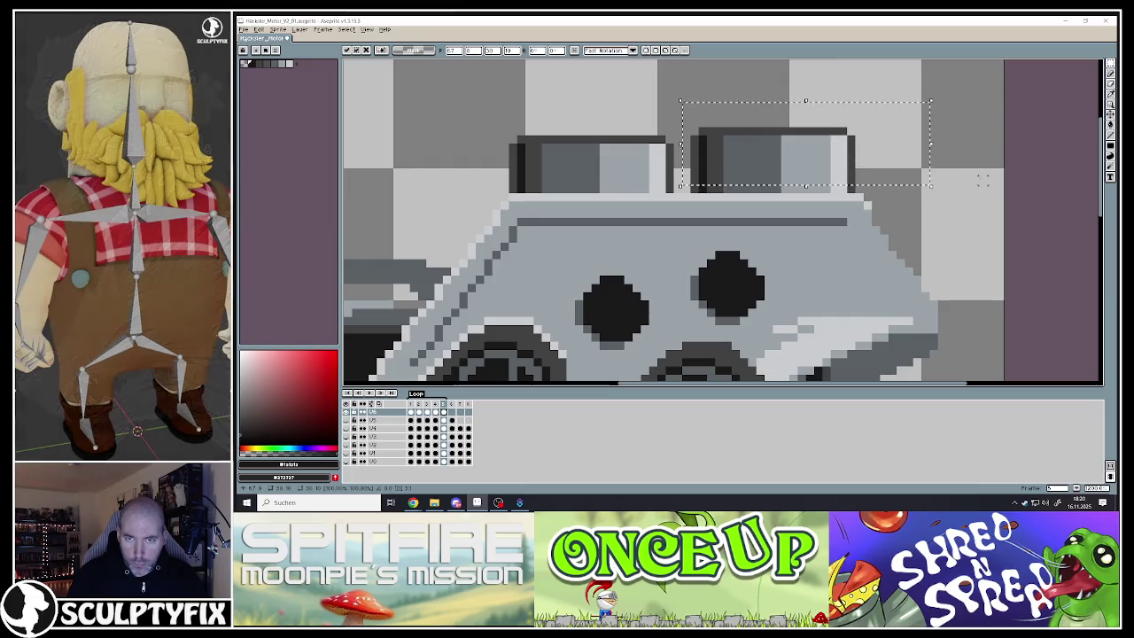
pyautogui.click(758, 137)
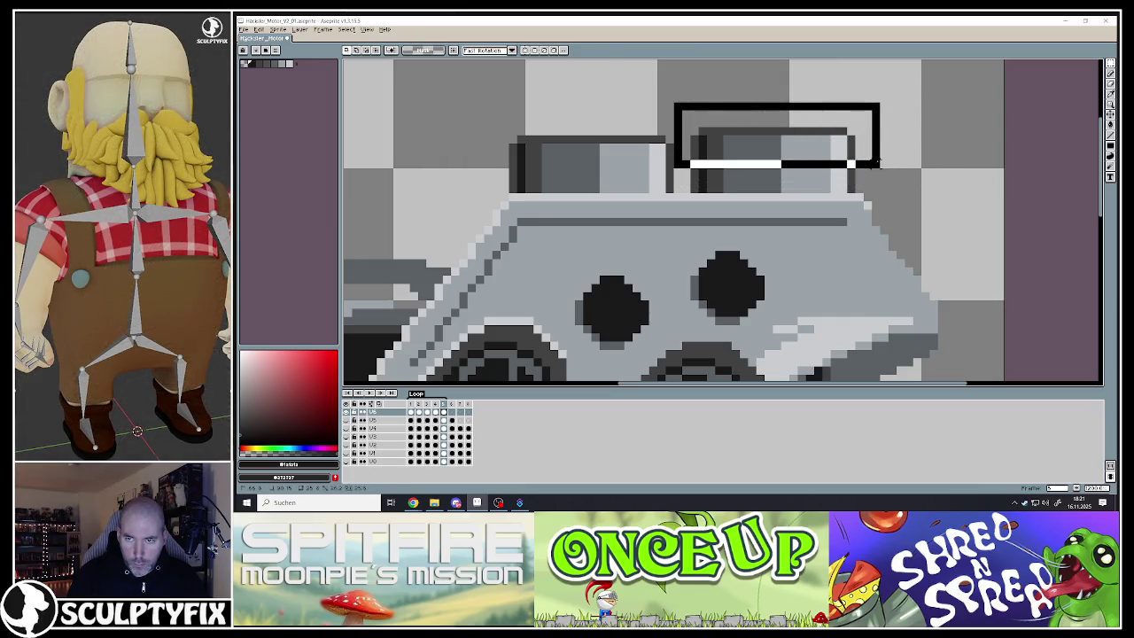
# Nudge the right exhaust pipe a few pixels lower still
pyautogui.moveTo(678, 105); pyautogui.dragTo(889, 172)
pyautogui.moveTo(799, 165)
pyautogui.mouseDown()
pyautogui.moveTo(803, 186)
pyautogui.moveTo(793, 187)
pyautogui.mouseUp()
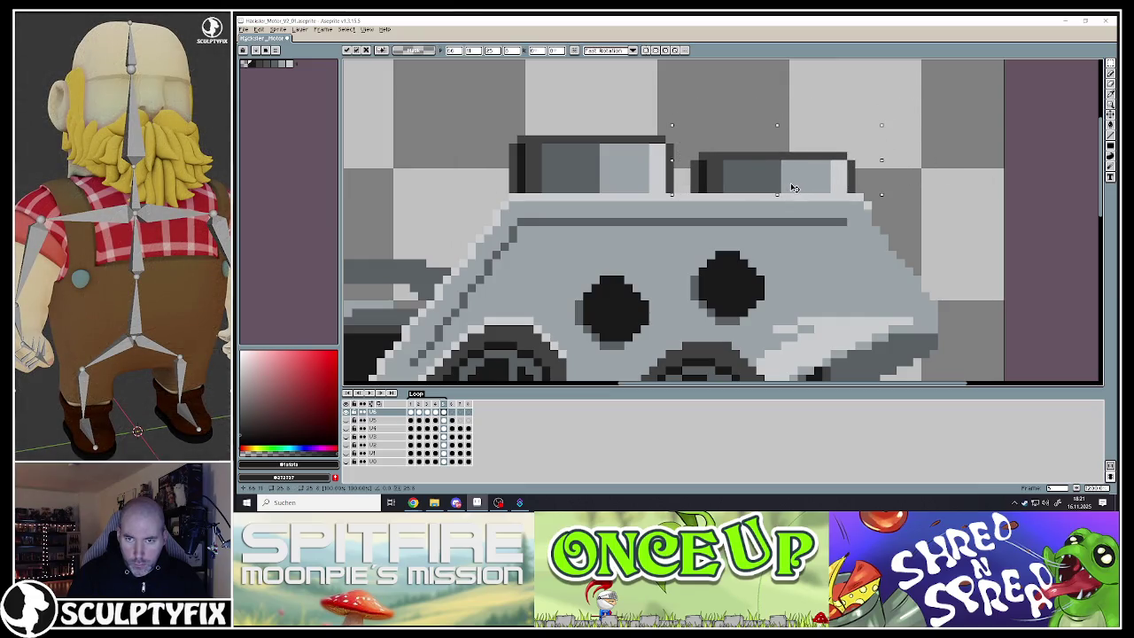
pyautogui.click(897, 173)
pyautogui.moveTo(673, 128); pyautogui.dragTo(873, 191)
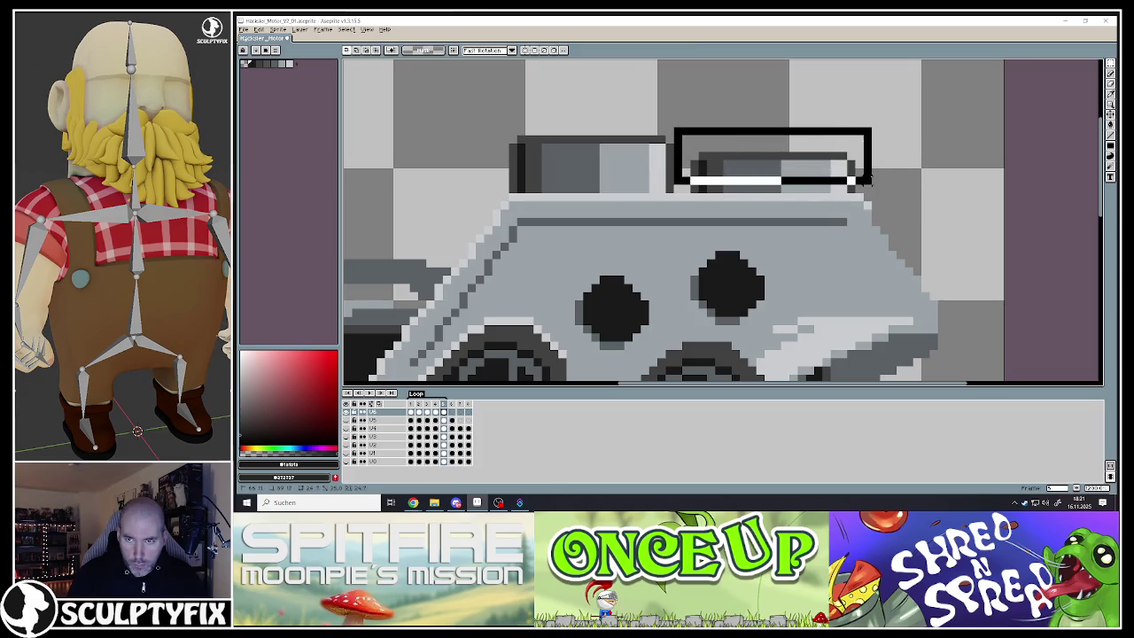
pyautogui.moveTo(822, 162); pyautogui.dragTo(822, 170)
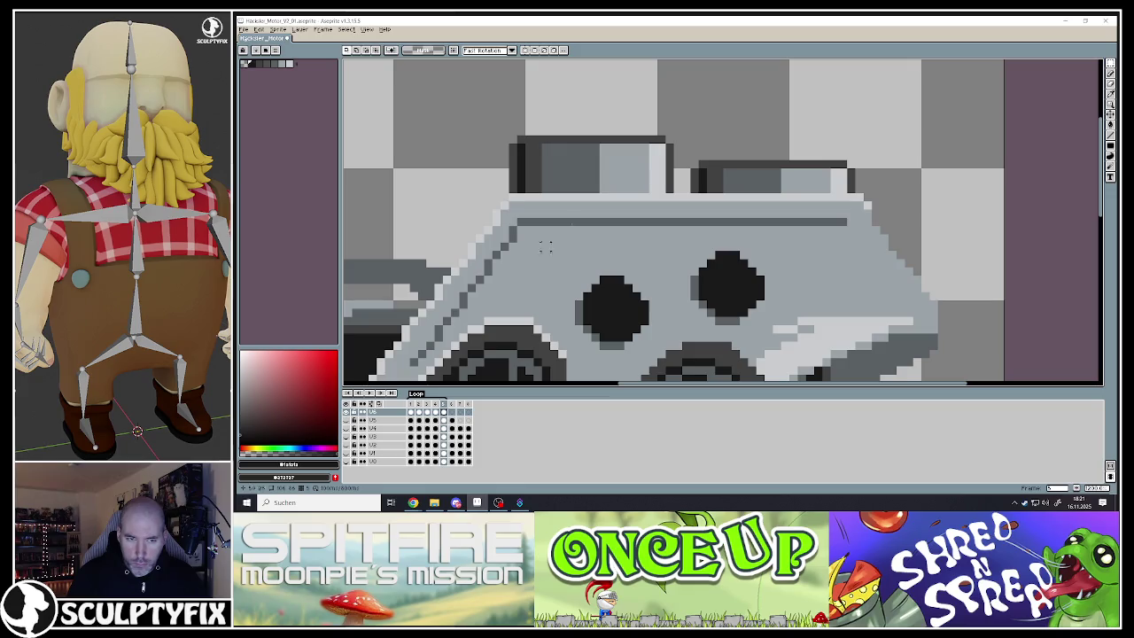
# Lower the left exhaust pipe in frame 1 and play the animation
pyautogui.click(411, 413)
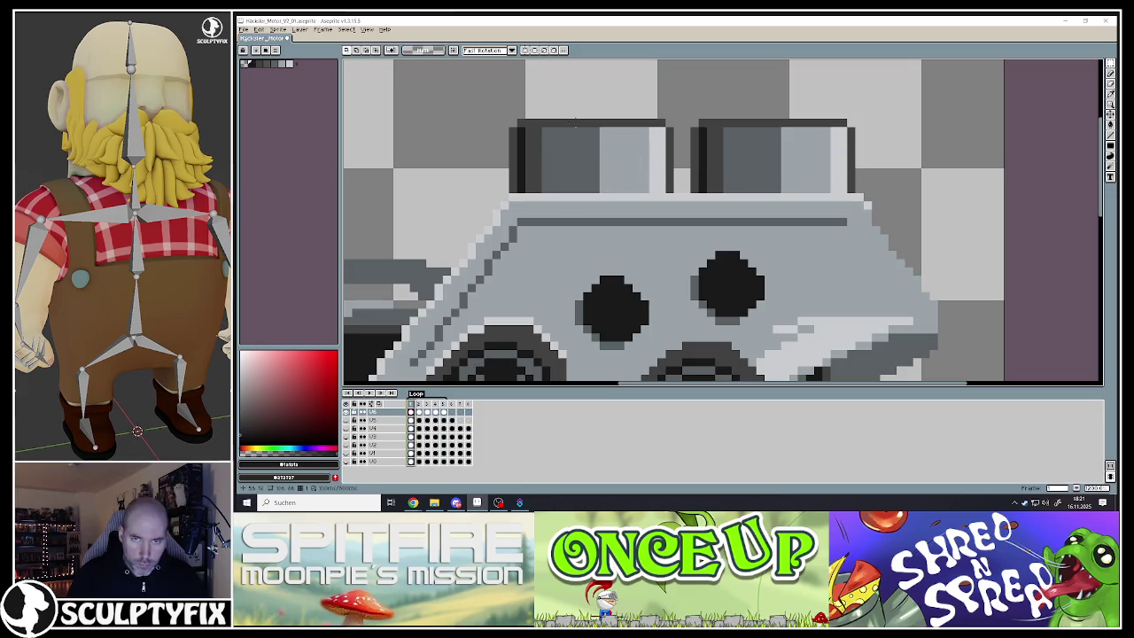
pyautogui.moveTo(496, 98)
pyautogui.mouseDown()
pyautogui.moveTo(684, 165)
pyautogui.moveTo(662, 151)
pyautogui.mouseUp()
pyautogui.click(369, 394)
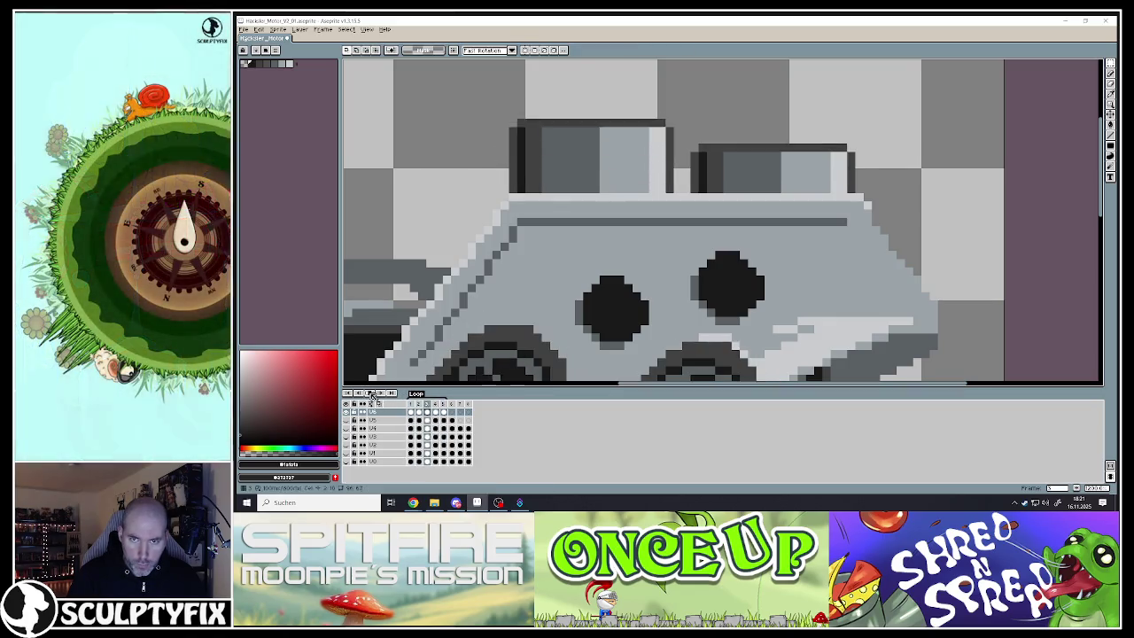
# Review the full motor sprite, choose the Lasso tool, and save the file
pyautogui.scroll(-5, 662, 255)
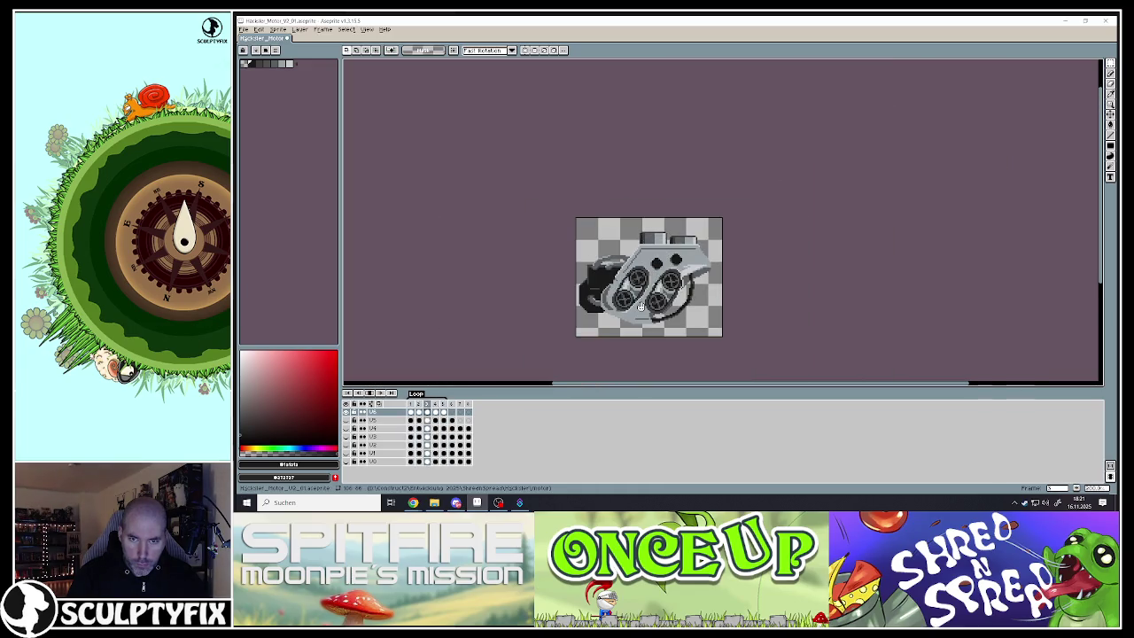
pyautogui.scroll(2, 642, 307)
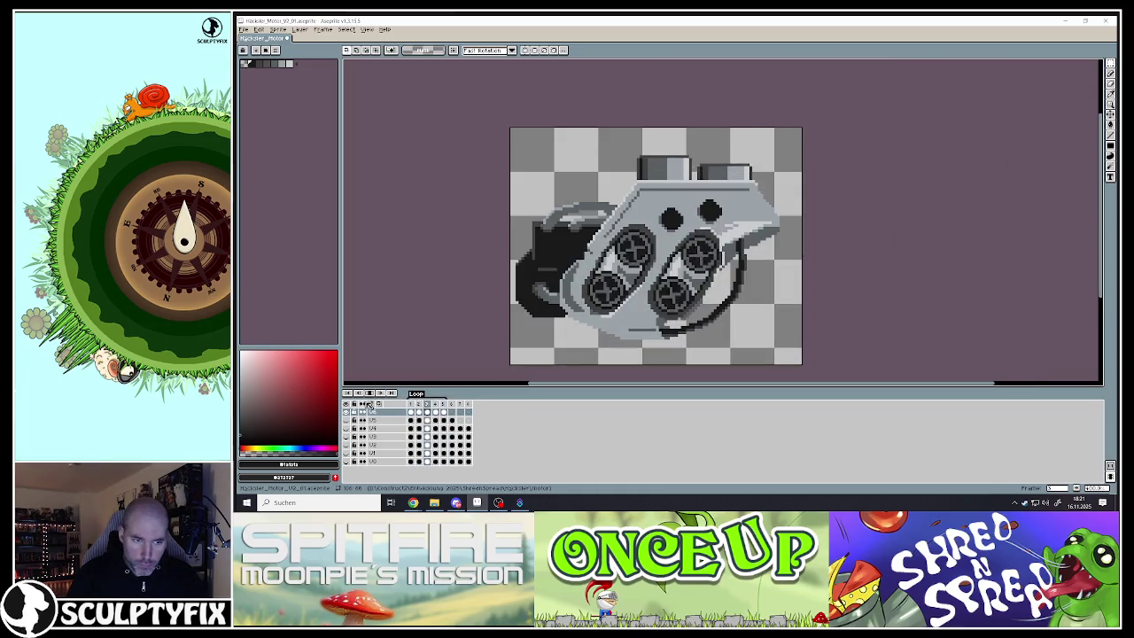
pyautogui.scroll(1, 565, 266)
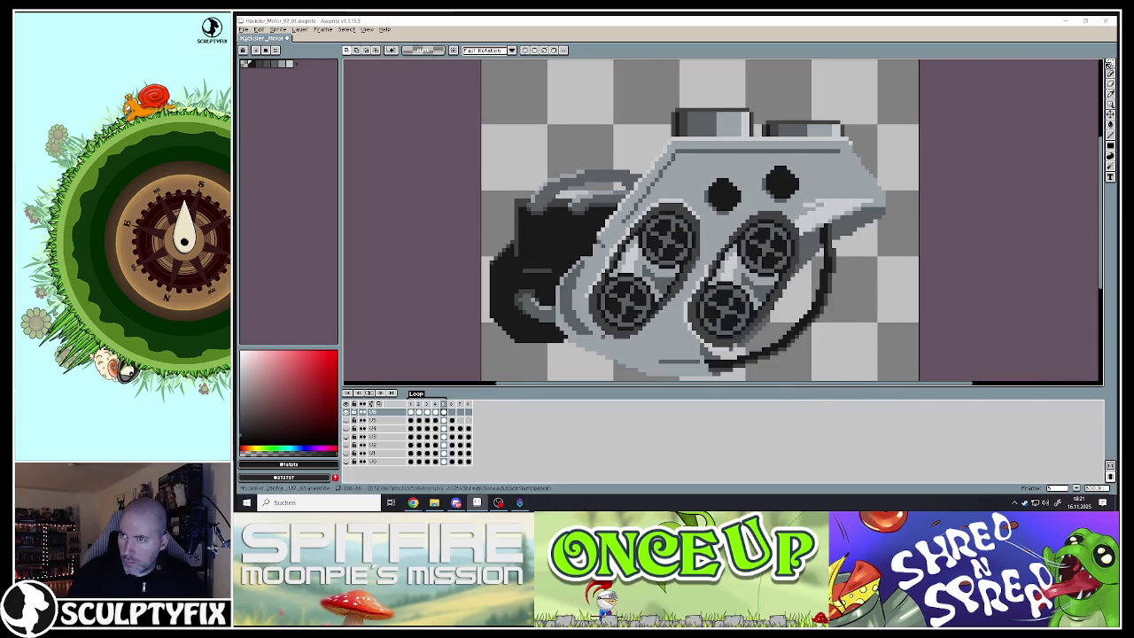
pyautogui.click(1108, 65)
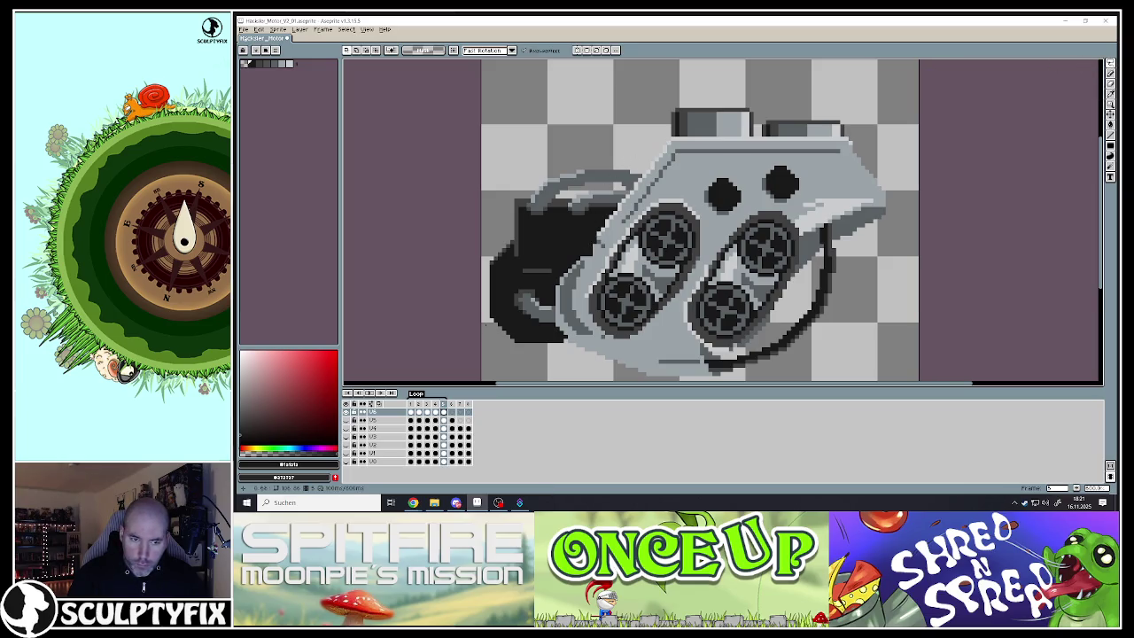
pyautogui.click(244, 30)
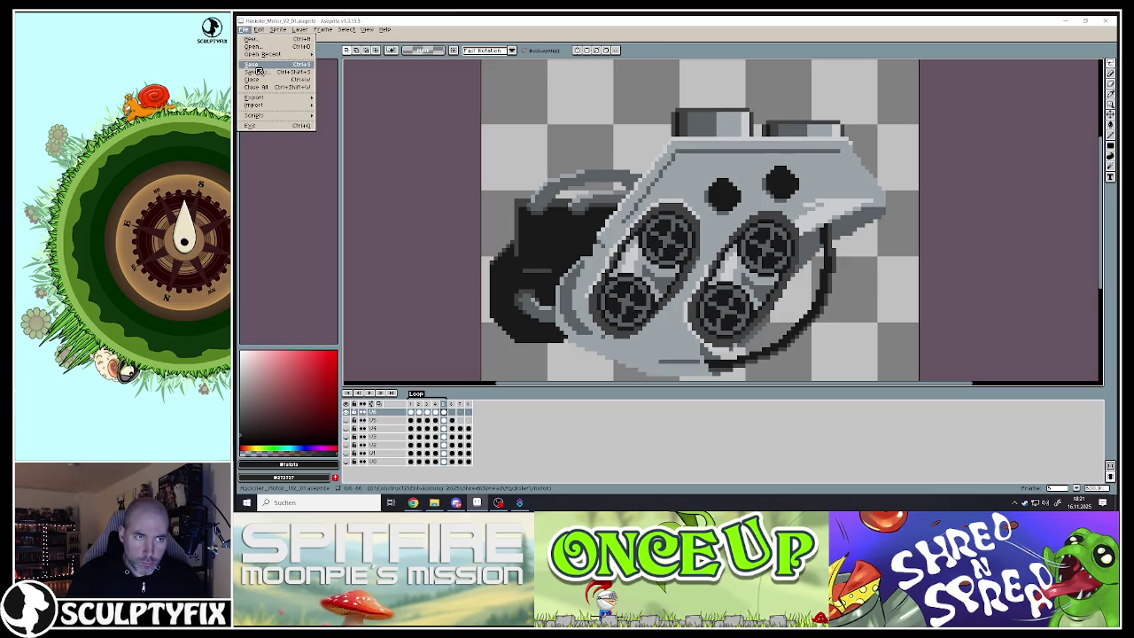
pyautogui.click(257, 65)
pyautogui.click(418, 413)
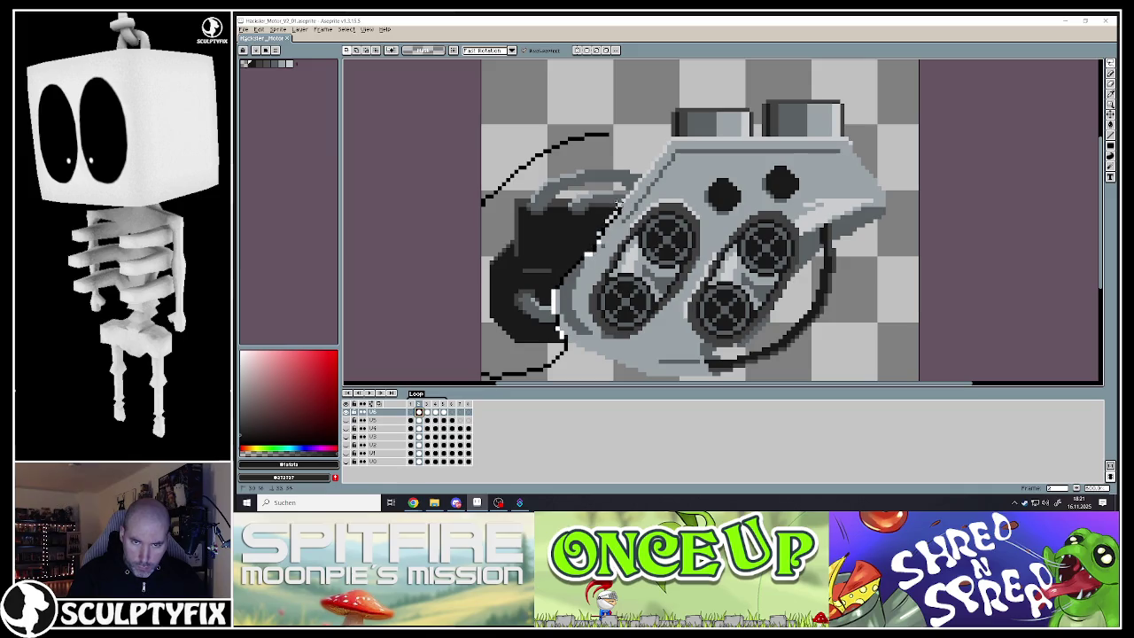
# Lasso-select the dark rear housing left of the grey casing, redrawing the outline zoomed in
pyautogui.moveTo(636, 139); pyautogui.dragTo(651, 173)
pyautogui.scroll(2, 660, 181)
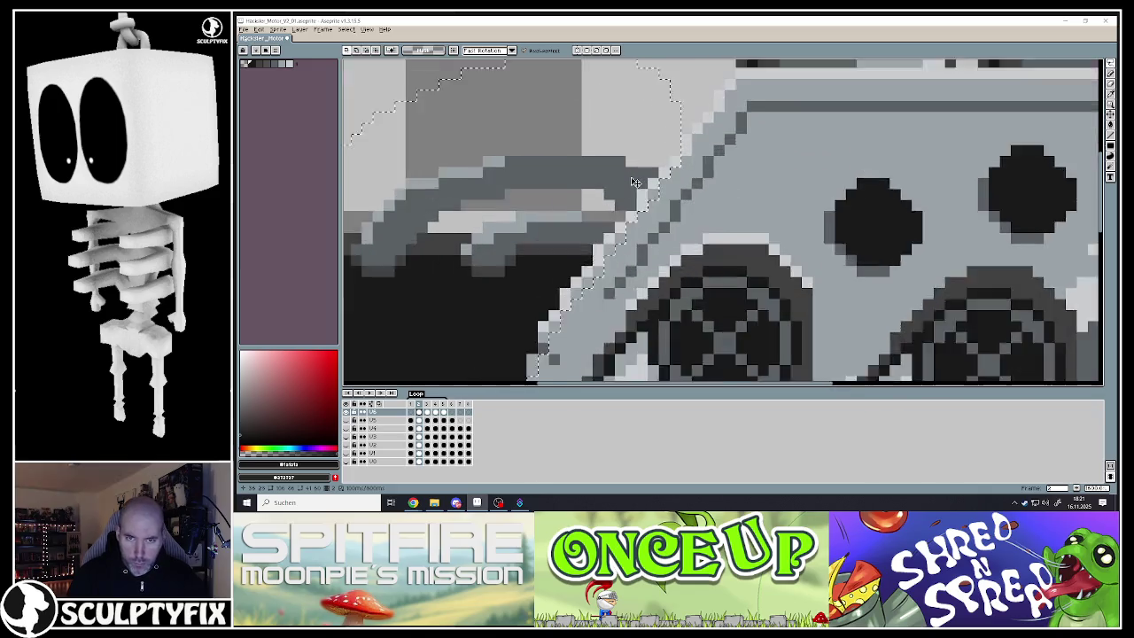
pyautogui.scroll(1, 671, 190)
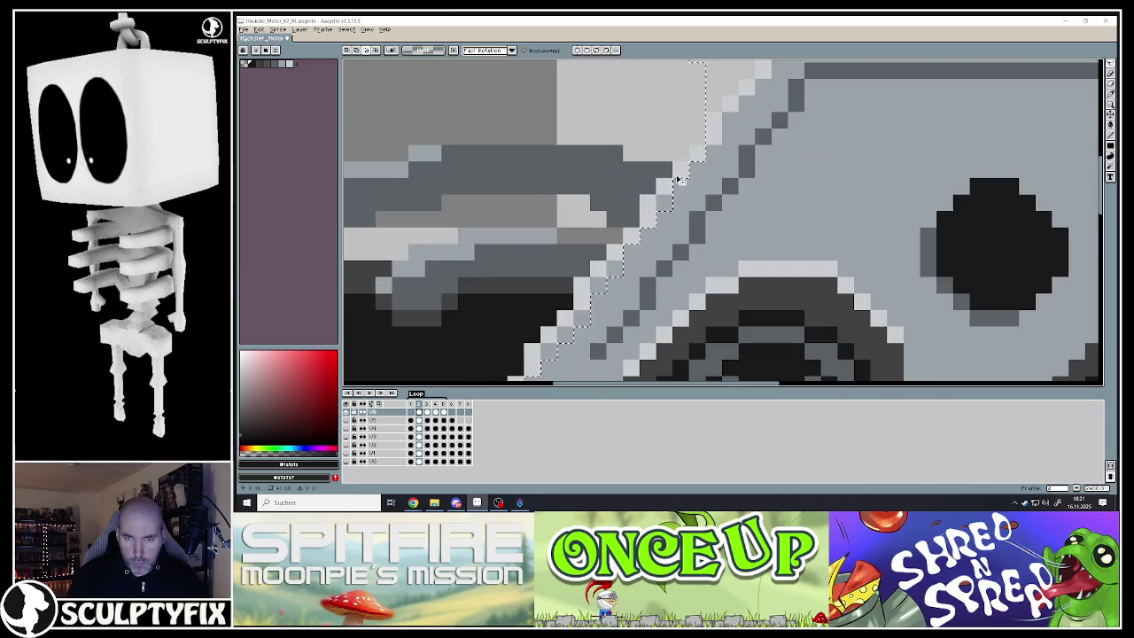
pyautogui.scroll(-5, 655, 215)
pyautogui.scroll(2, 673, 190)
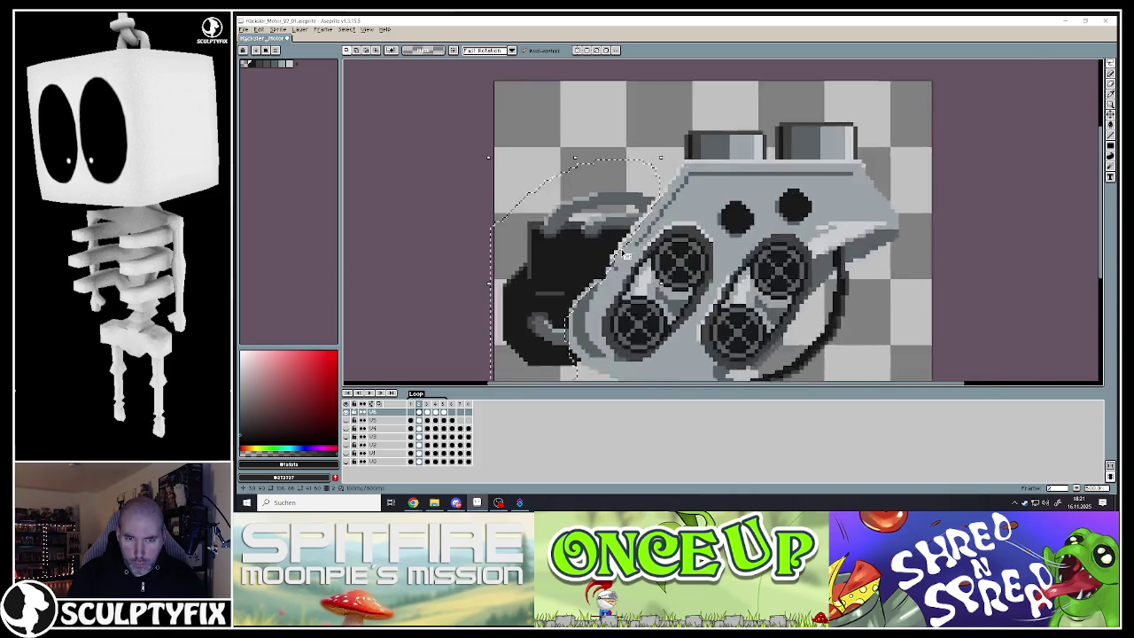
pyautogui.scroll(2, 677, 177)
pyautogui.scroll(1, 684, 165)
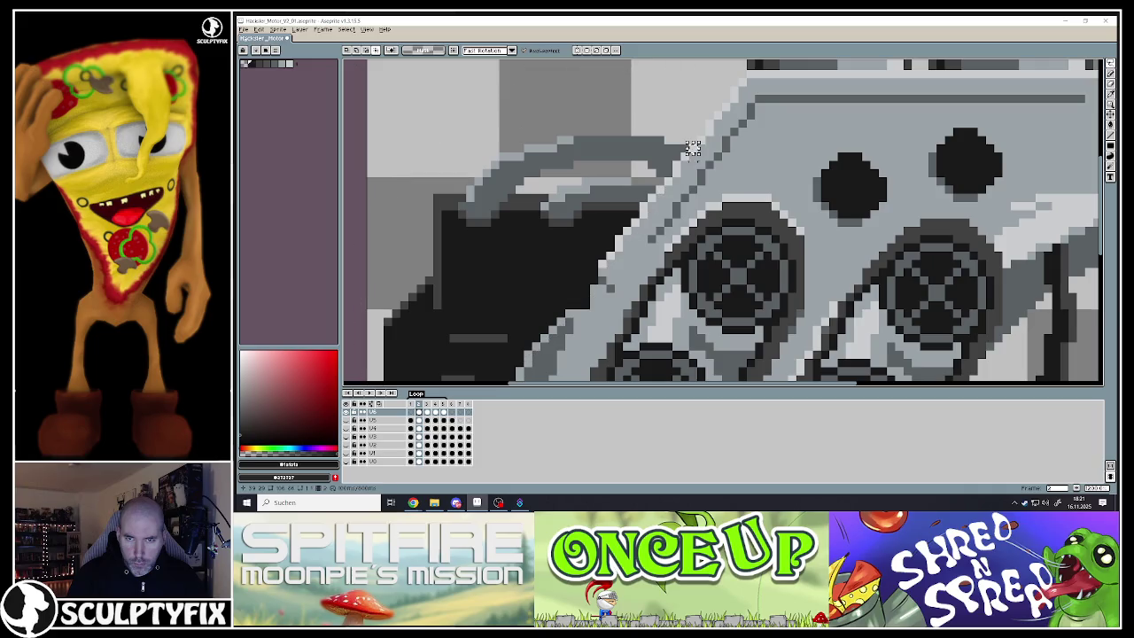
pyautogui.moveTo(691, 149); pyautogui.dragTo(697, 68)
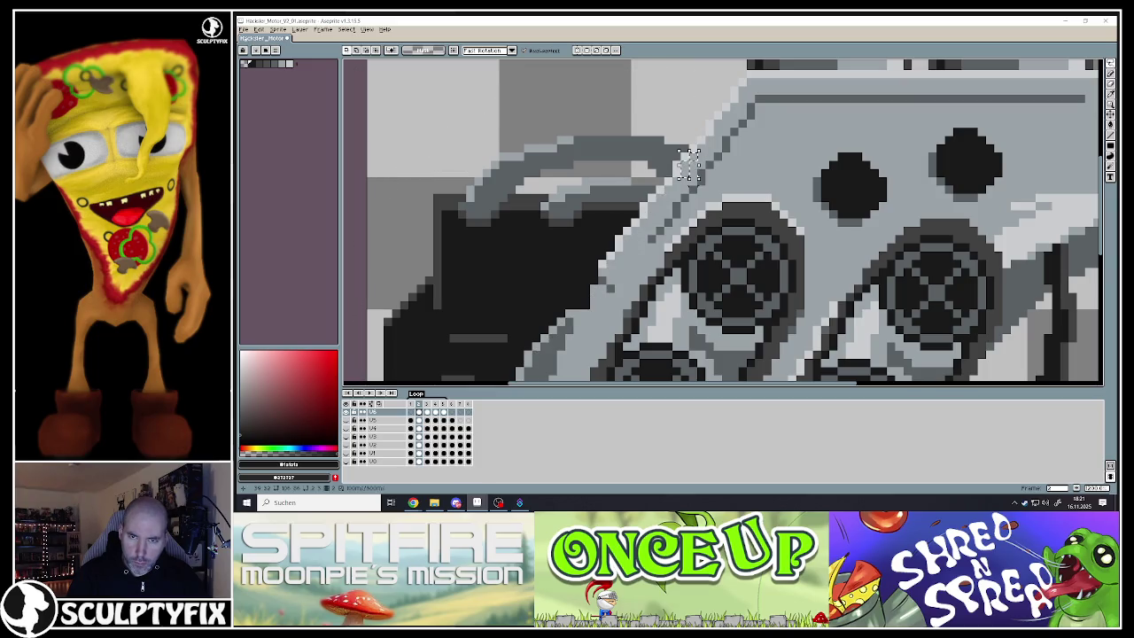
pyautogui.moveTo(689, 164); pyautogui.dragTo(698, 67)
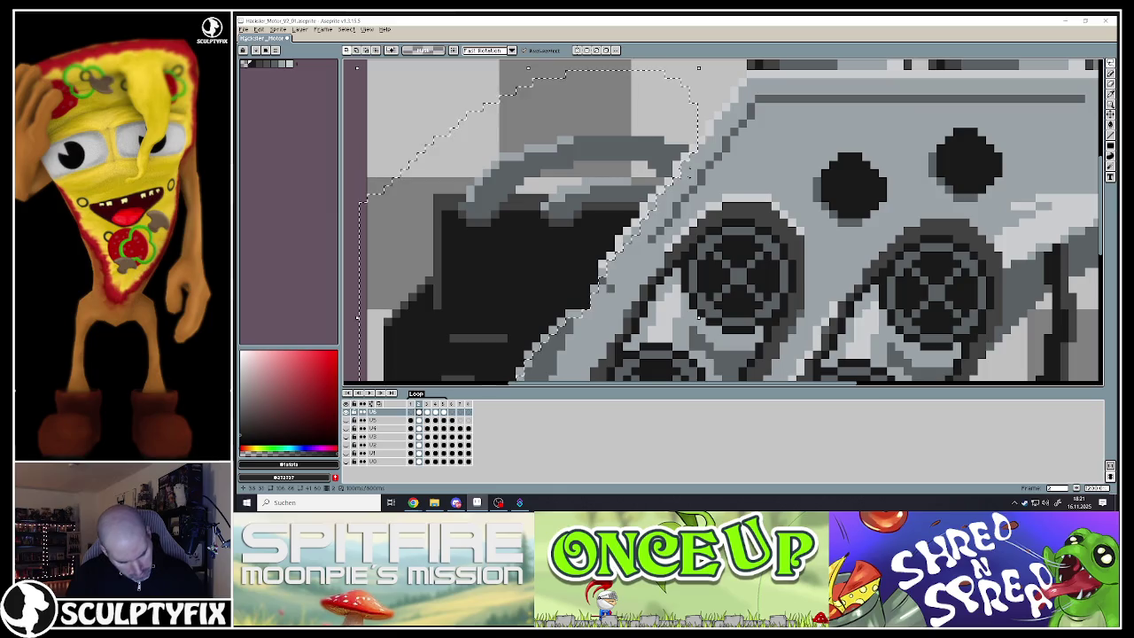
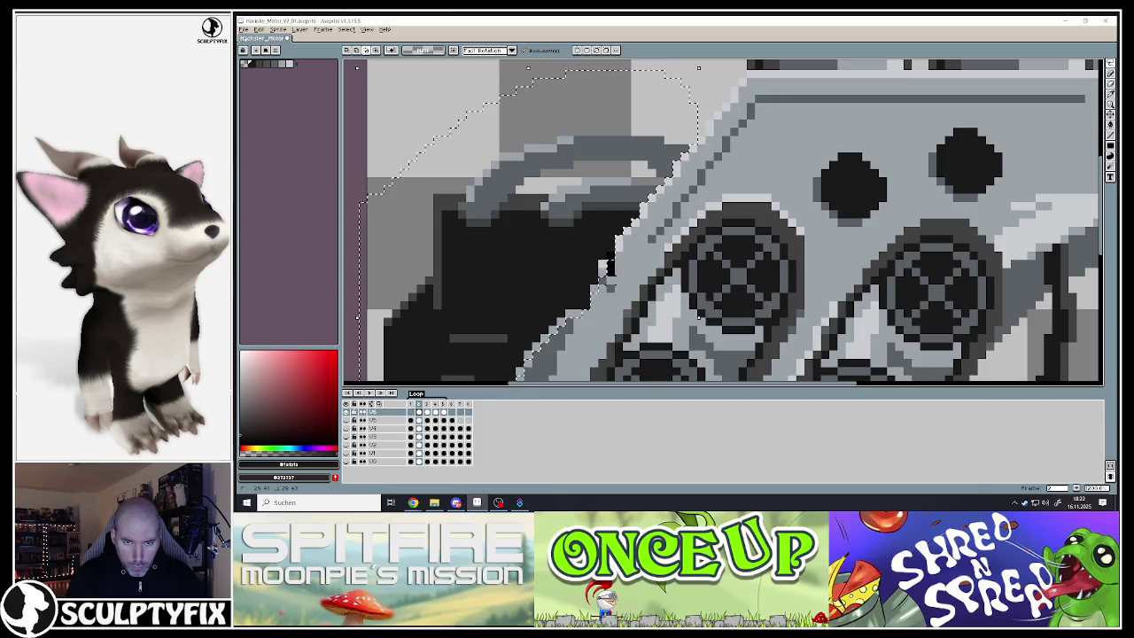
# Paint black and light pixel strokes along the lasso edge where engine block meets housing
pyautogui.scroll(-3, 601, 265)
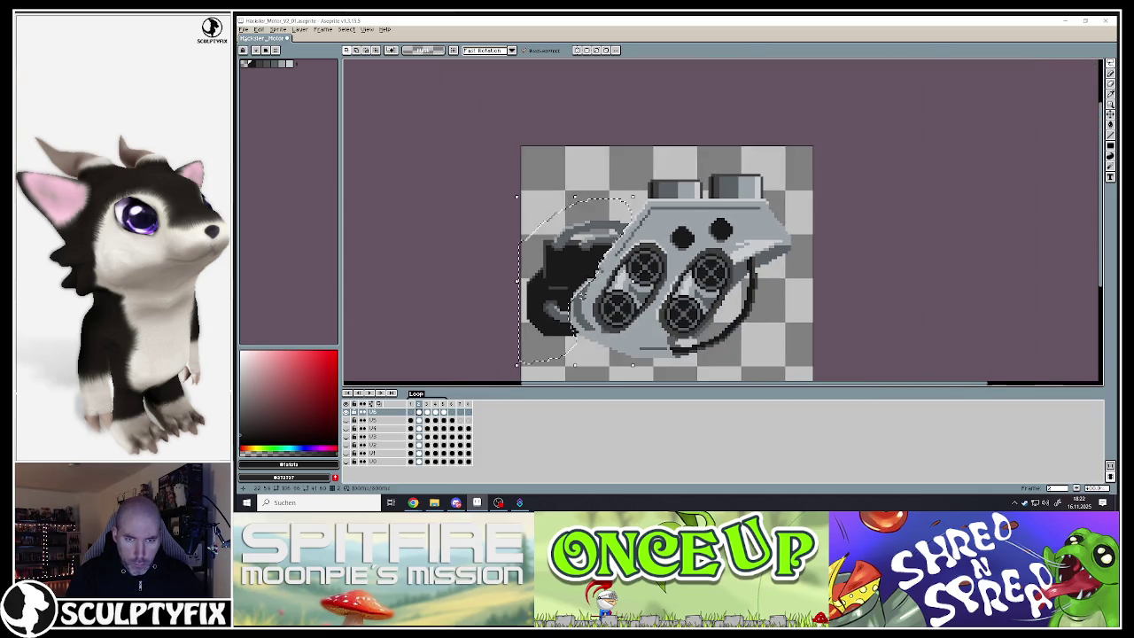
pyautogui.scroll(3, 600, 266)
pyautogui.scroll(2, 602, 230)
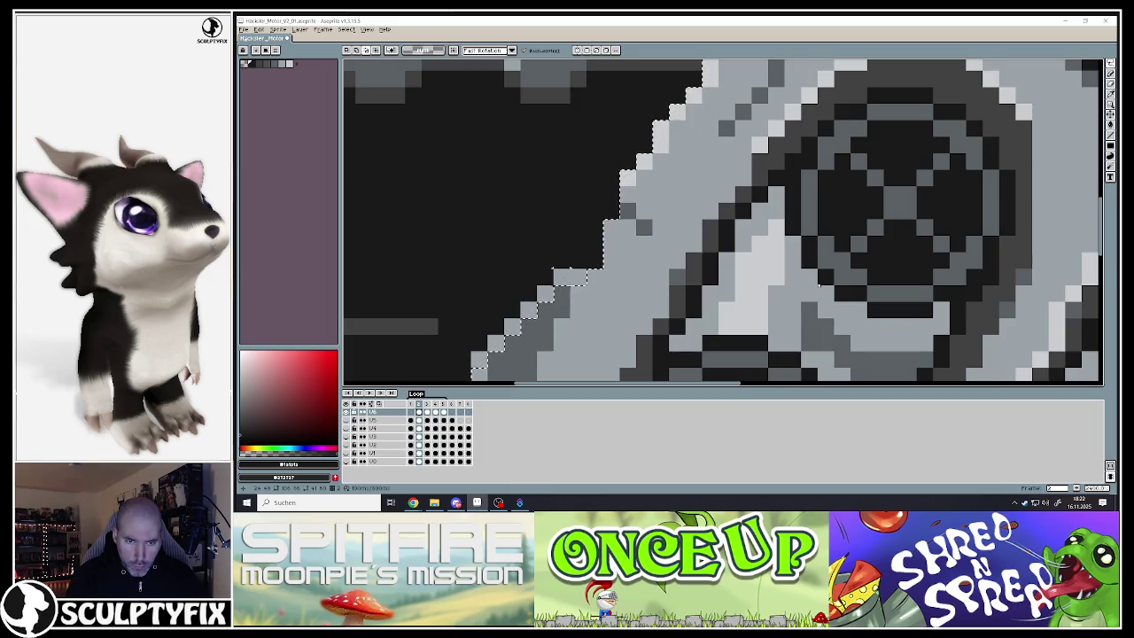
pyautogui.scroll(-3, 571, 278)
pyautogui.scroll(3, 596, 204)
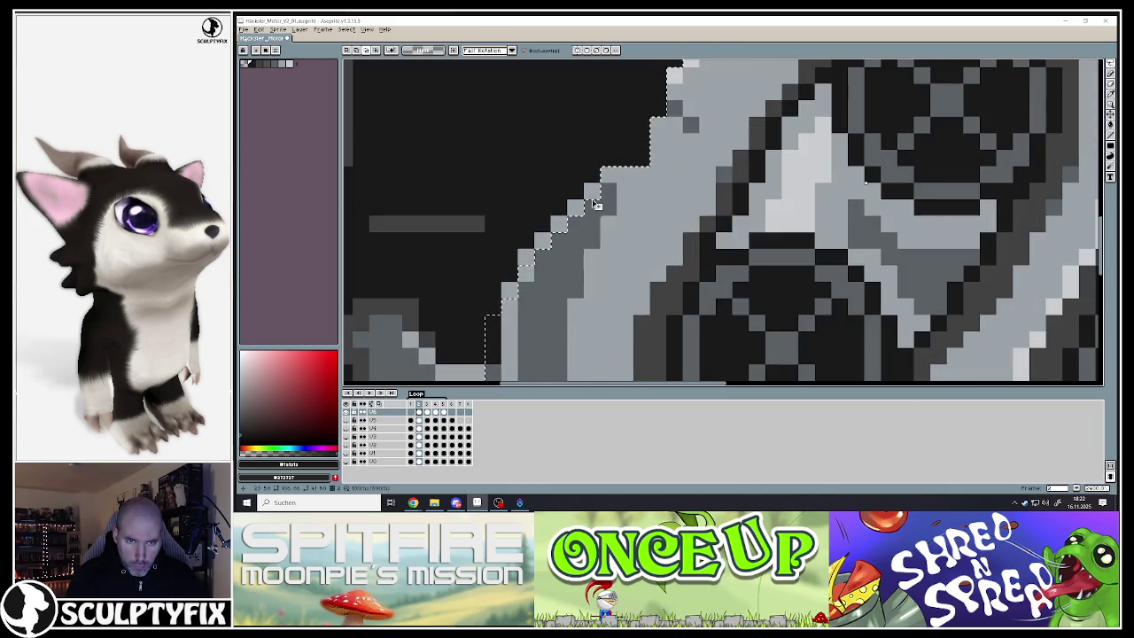
pyautogui.moveTo(557, 223); pyautogui.dragTo(541, 290)
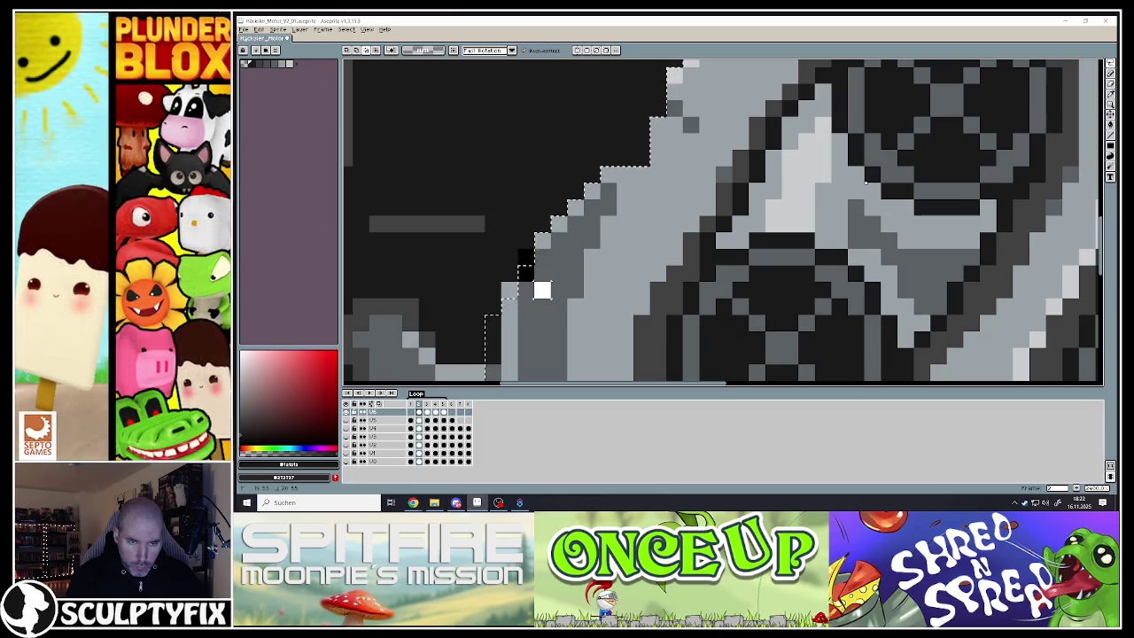
pyautogui.scroll(-3, 541, 290)
pyautogui.scroll(2, 535, 315)
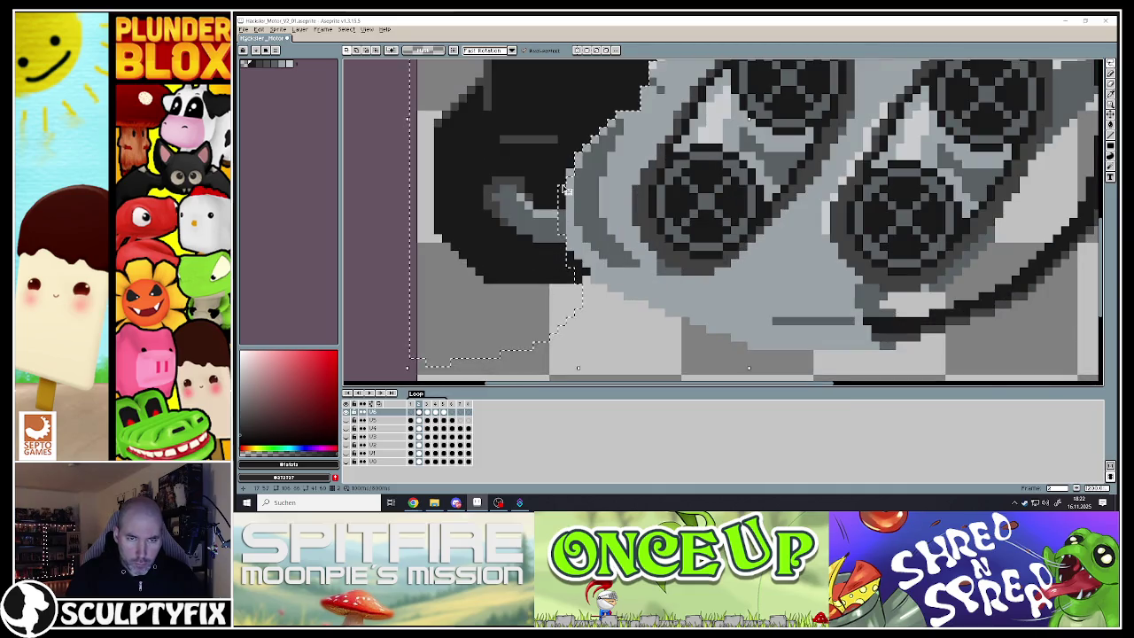
pyautogui.moveTo(562, 173); pyautogui.dragTo(561, 266)
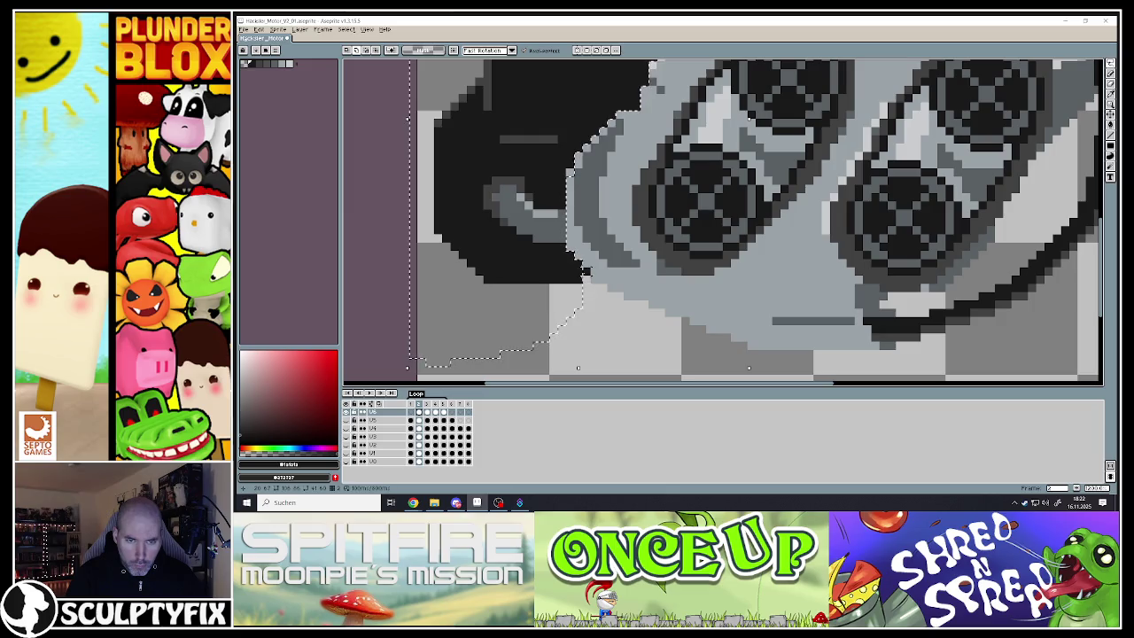
pyautogui.scroll(-3, 577, 269)
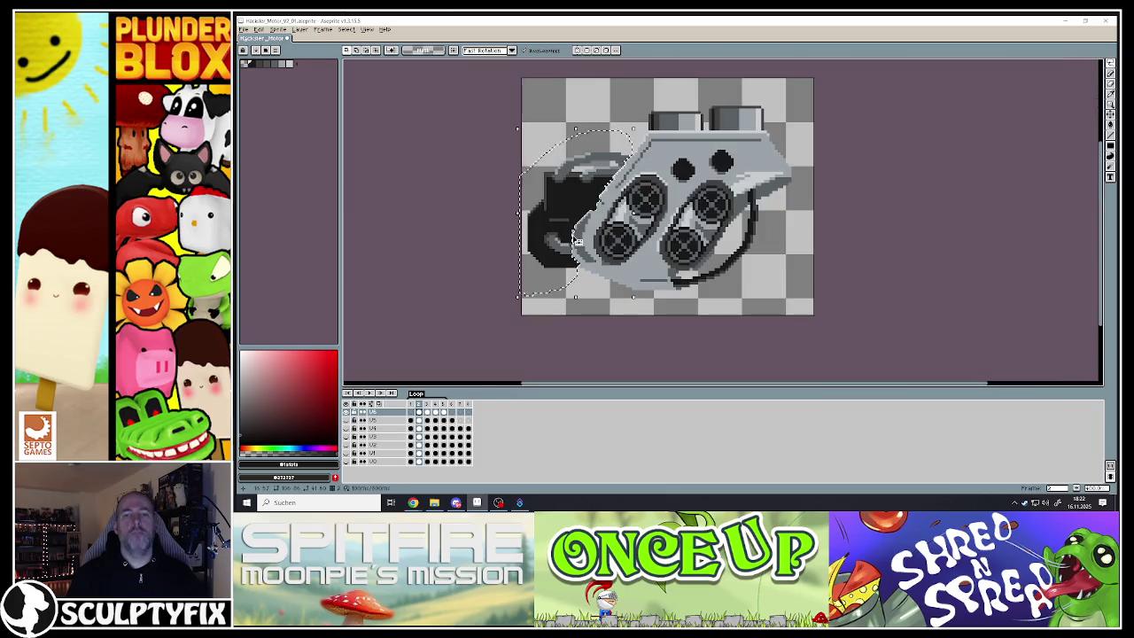
pyautogui.scroll(1, 589, 210)
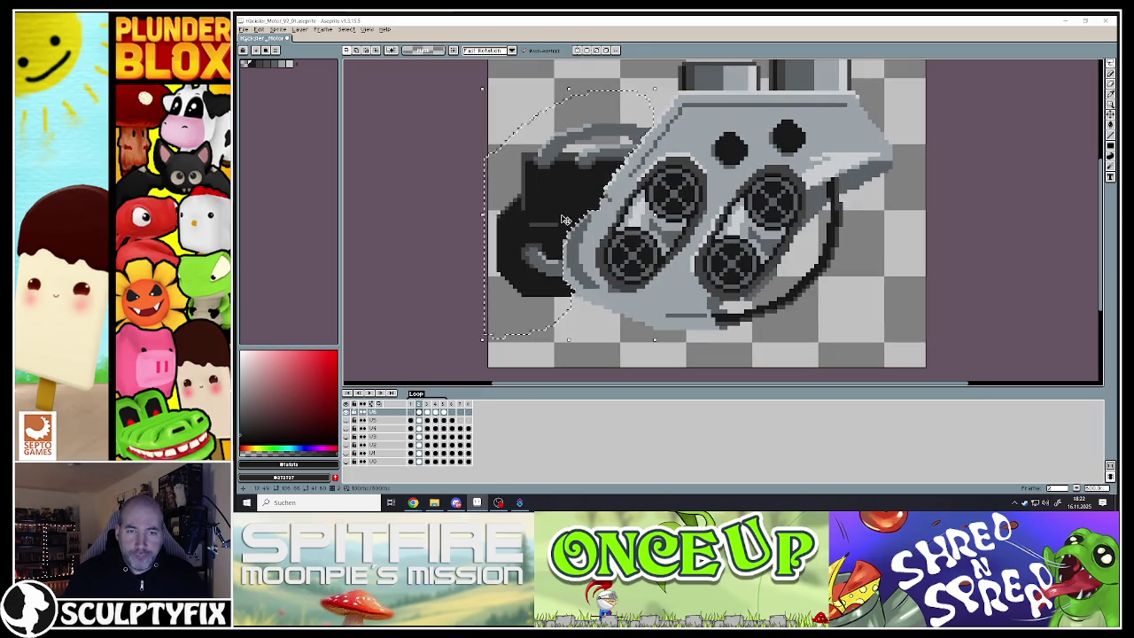
# Nudge the lassoed black engine part up and one pixel left, and commit the move
pyautogui.press('Left')
pyautogui.press('Up')
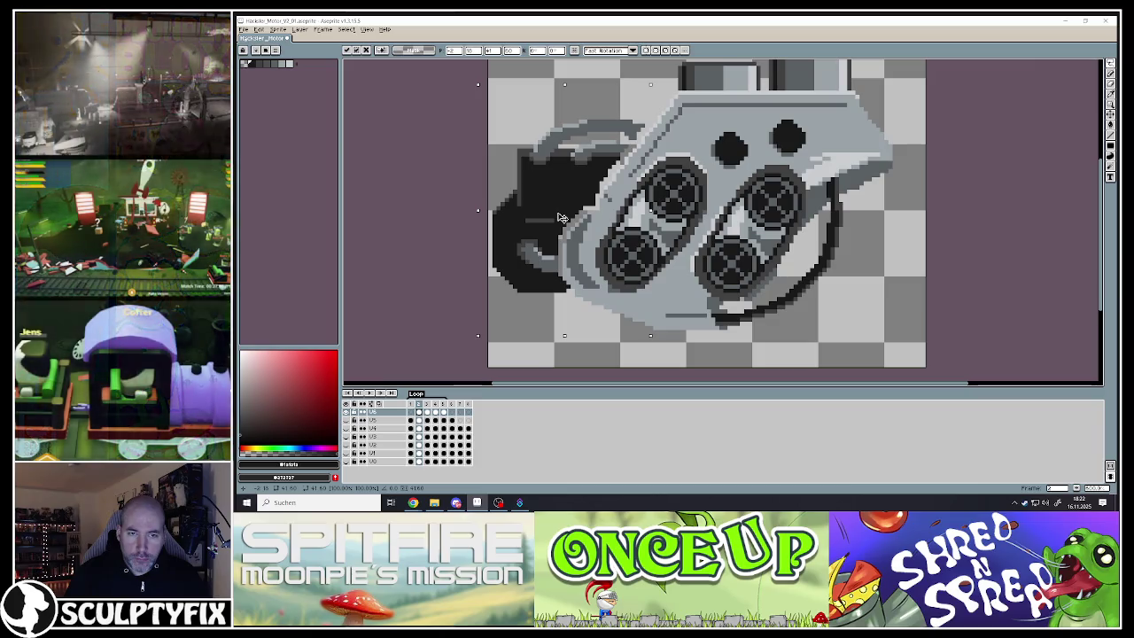
pyautogui.press('Right')
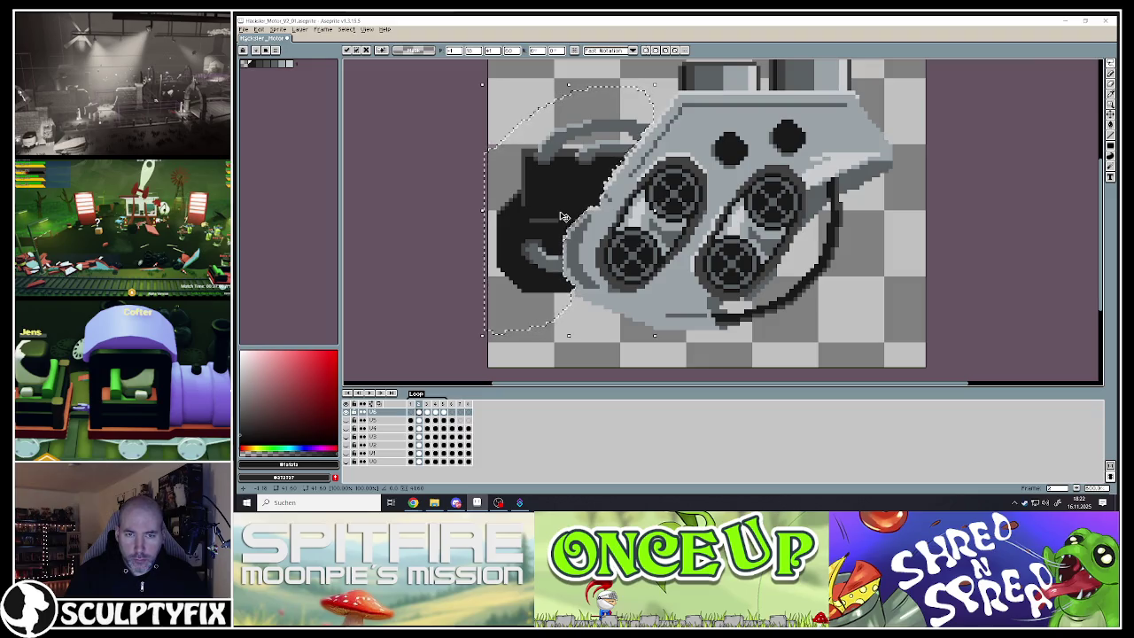
pyautogui.press('Left')
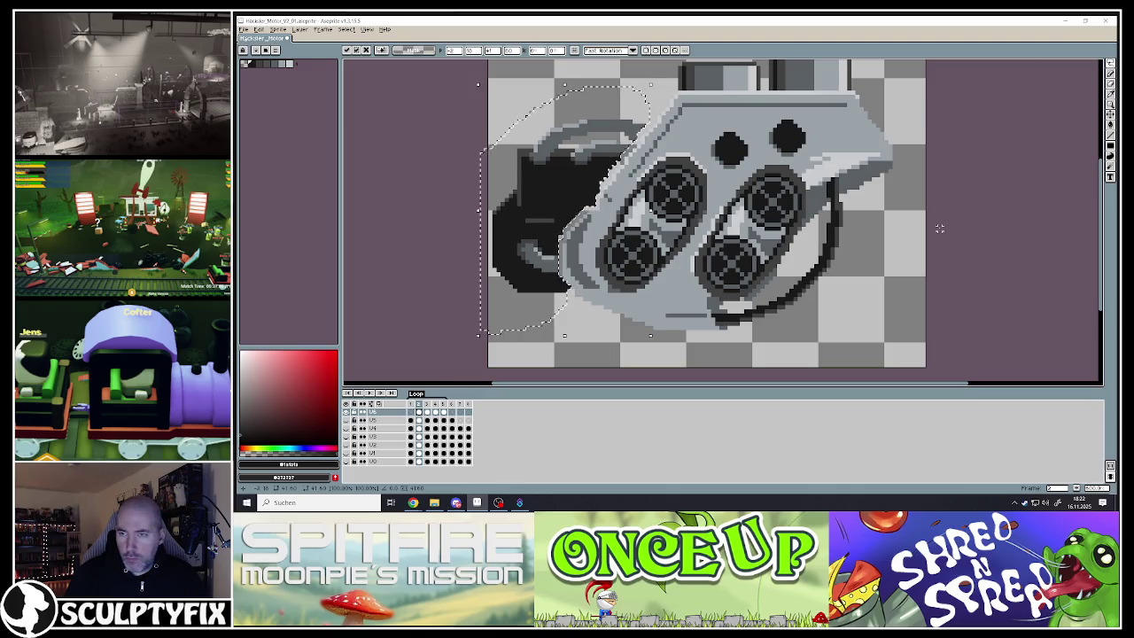
pyautogui.press('Return')
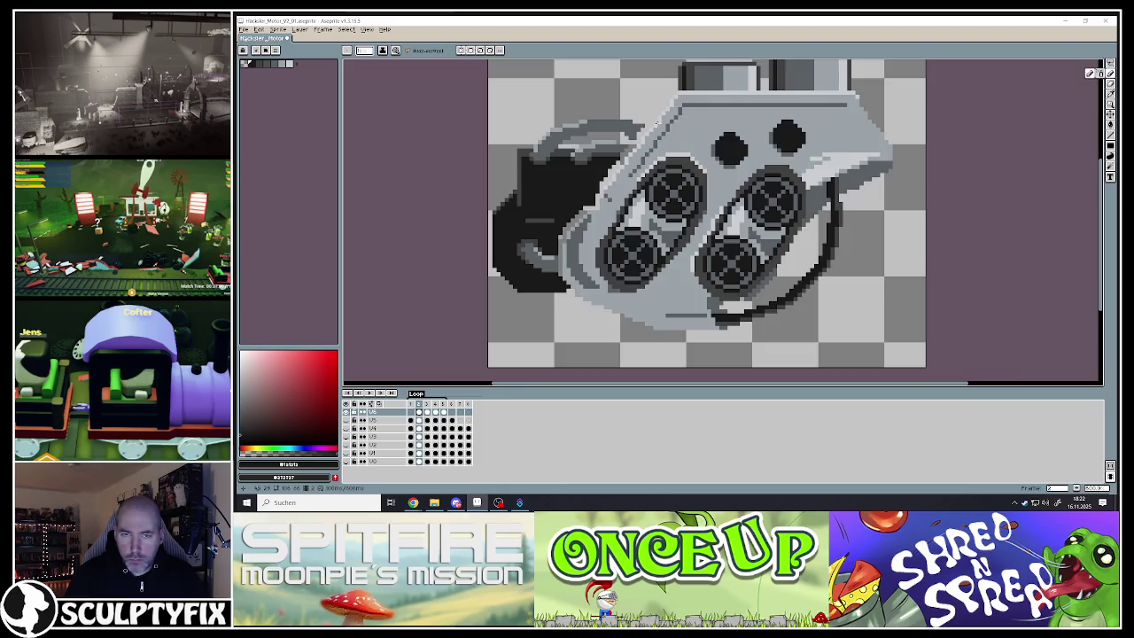
# Eyedrop greys from the sprite and darken the light pixels along the diagonal edge
pyautogui.scroll(3, 668, 146)
pyautogui.scroll(1, 668, 146)
pyautogui.moveTo(638, 148); pyautogui.dragTo(633, 216)
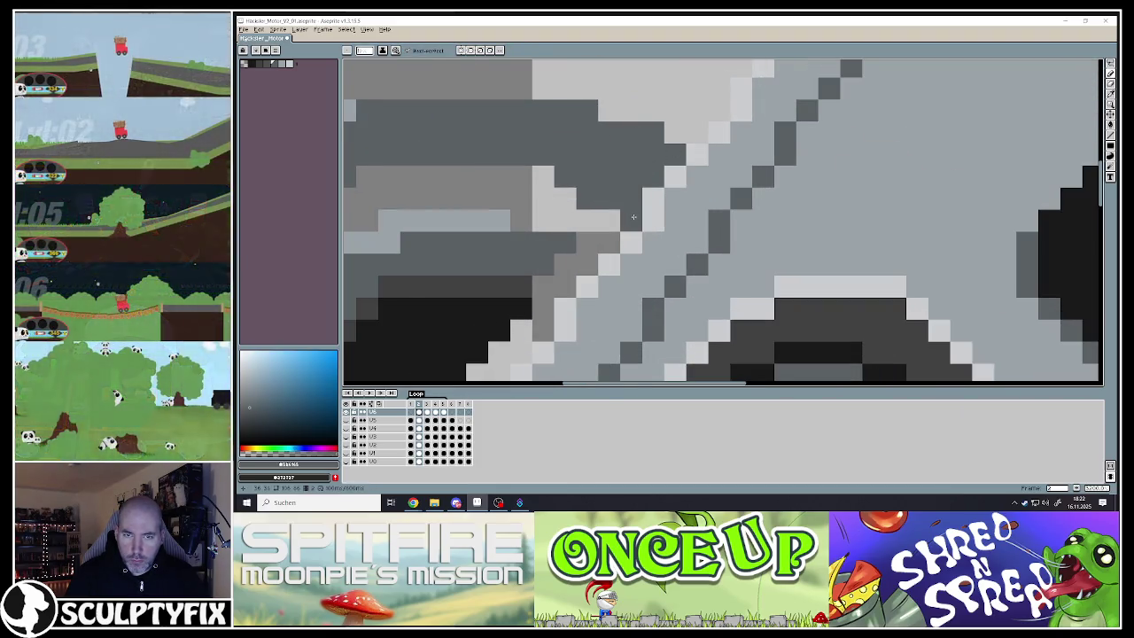
pyautogui.scroll(-3, 633, 216)
pyautogui.scroll(3, 626, 202)
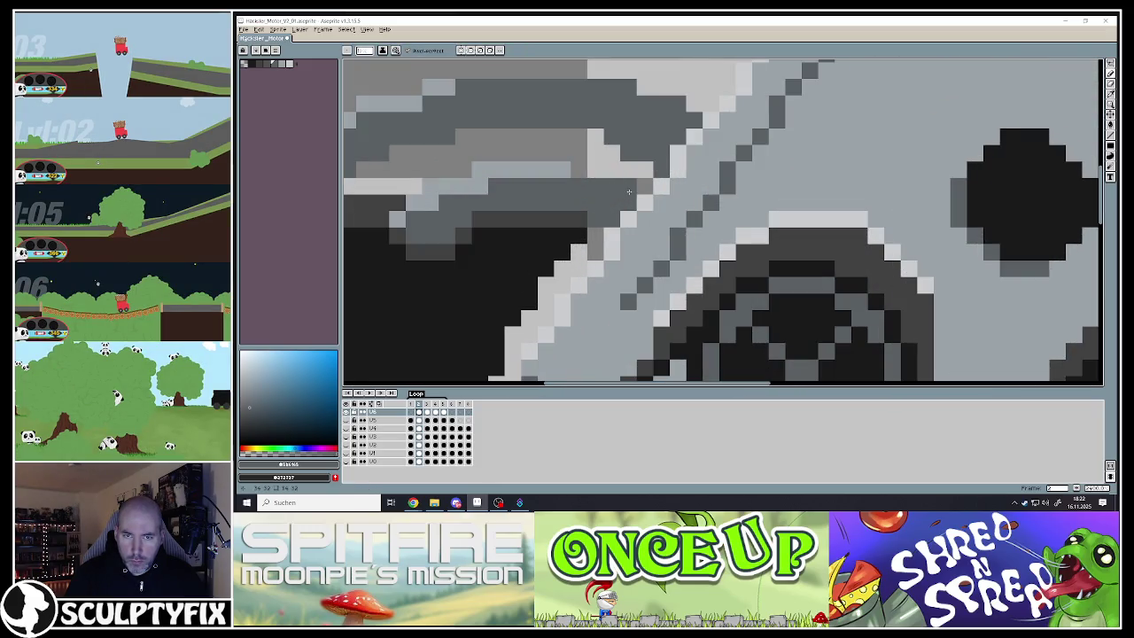
pyautogui.scroll(-3, 628, 191)
pyautogui.scroll(3, 605, 232)
pyautogui.keyDown('alt'); pyautogui.click(605, 232); pyautogui.keyUp('alt')
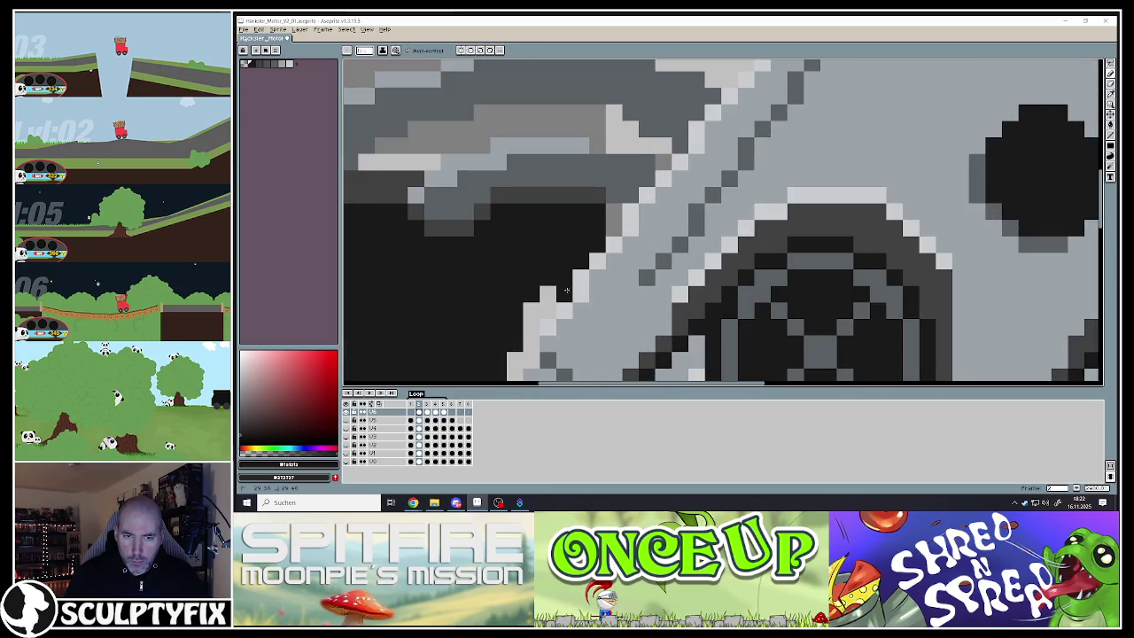
pyautogui.keyDown('alt'); pyautogui.click(606, 197); pyautogui.keyUp('alt')
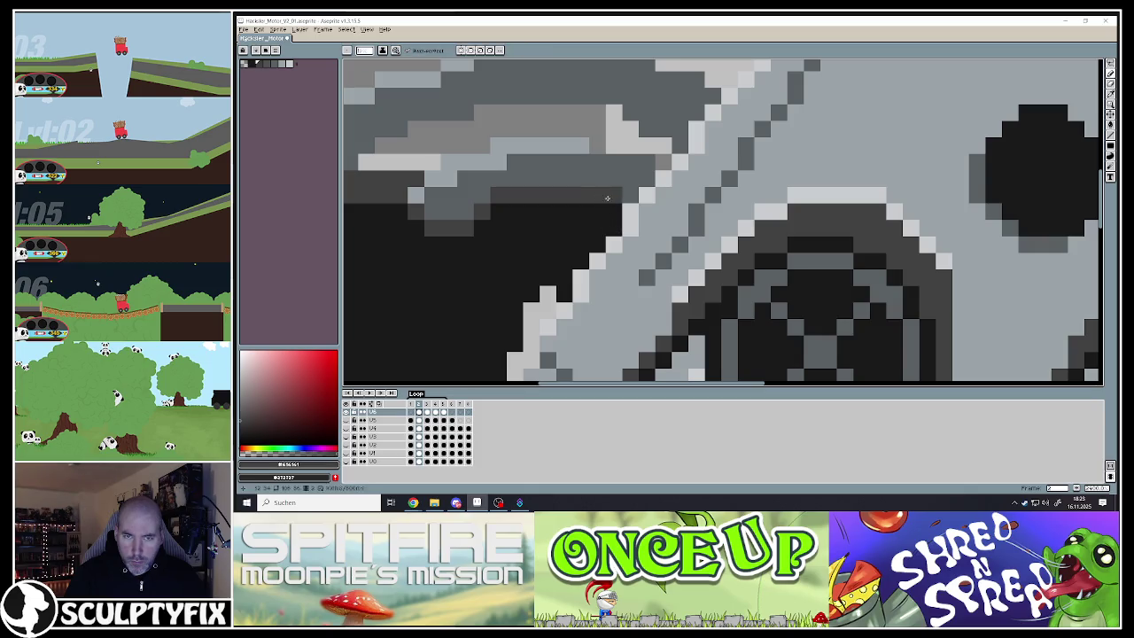
pyautogui.scroll(-3, 630, 199)
pyautogui.scroll(3, 611, 208)
pyautogui.keyDown('alt'); pyautogui.click(598, 209); pyautogui.keyUp('alt')
pyautogui.moveTo(580, 261); pyautogui.dragTo(549, 291)
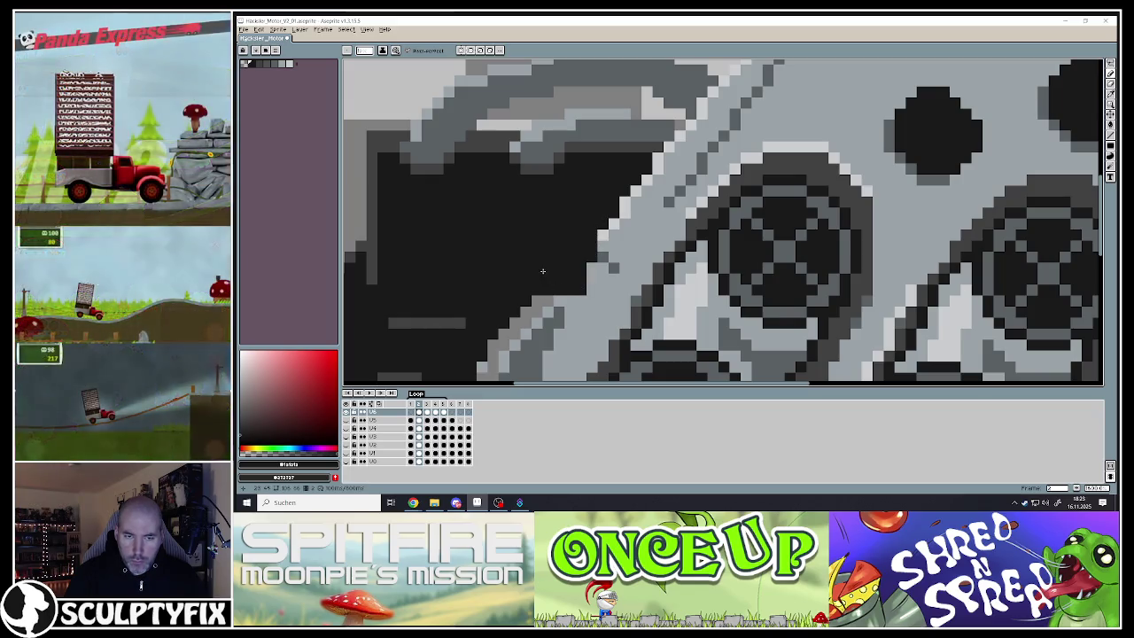
pyautogui.scroll(-3, 543, 271)
pyautogui.scroll(4, 557, 266)
pyautogui.scroll(-1, 603, 182)
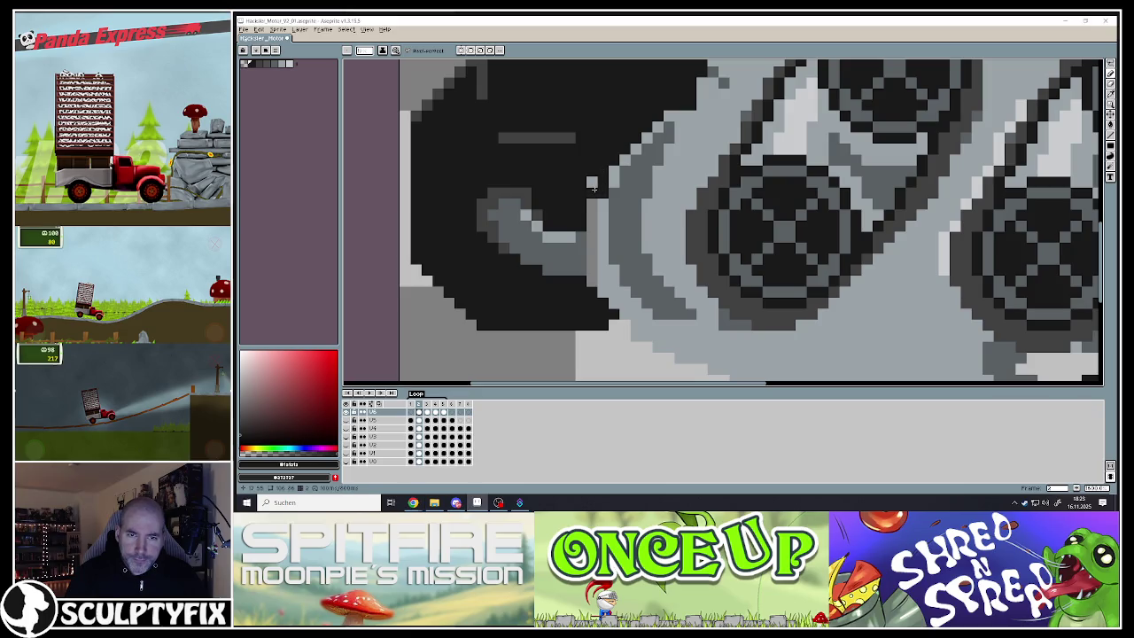
# With the Pencil, extend the black shape with a vertical strip and blacken an edge pixel
pyautogui.press('b')
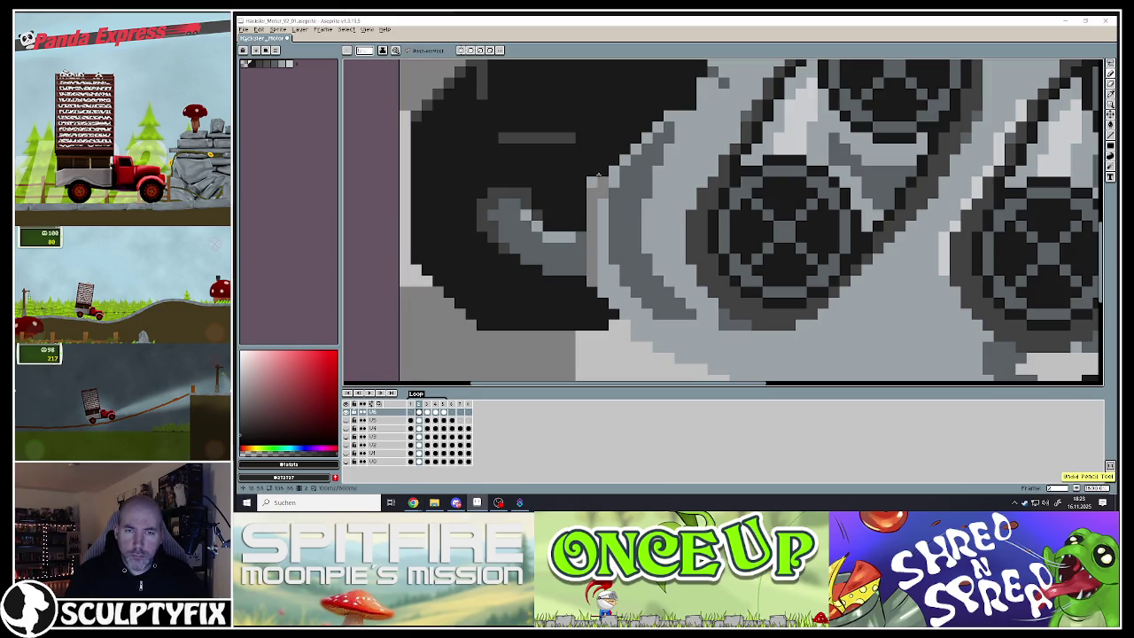
pyautogui.moveTo(602, 174); pyautogui.dragTo(590, 283)
pyautogui.click(578, 263)
pyautogui.keyDown('alt'); pyautogui.click(585, 244); pyautogui.keyUp('alt')
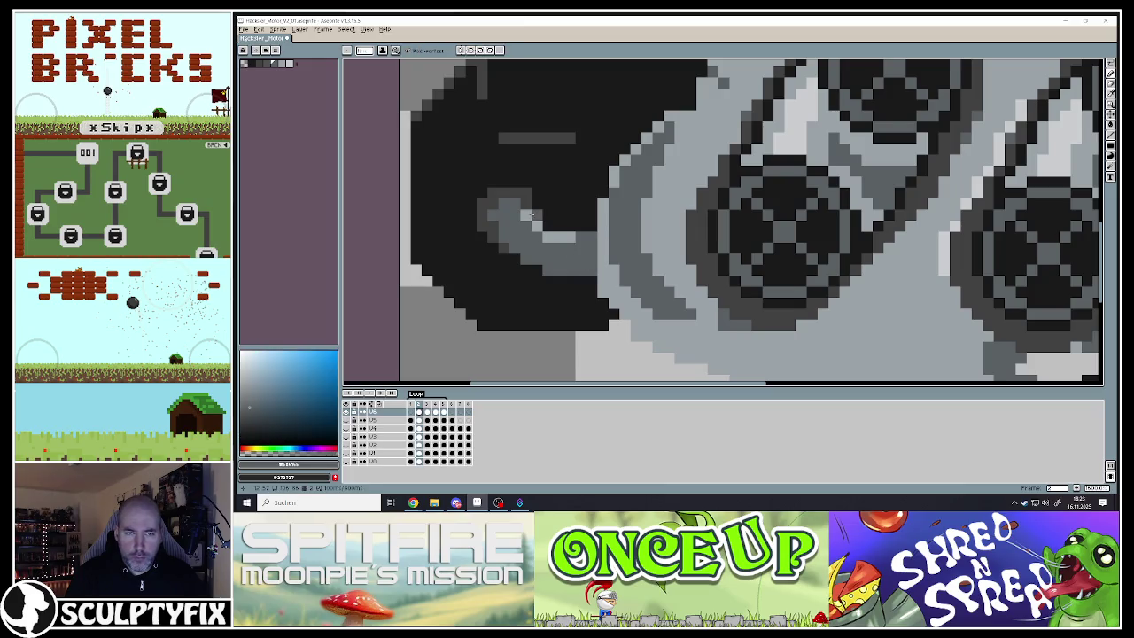
pyautogui.scroll(-3, 535, 215)
pyautogui.scroll(-2, 549, 213)
pyautogui.scroll(2, 558, 211)
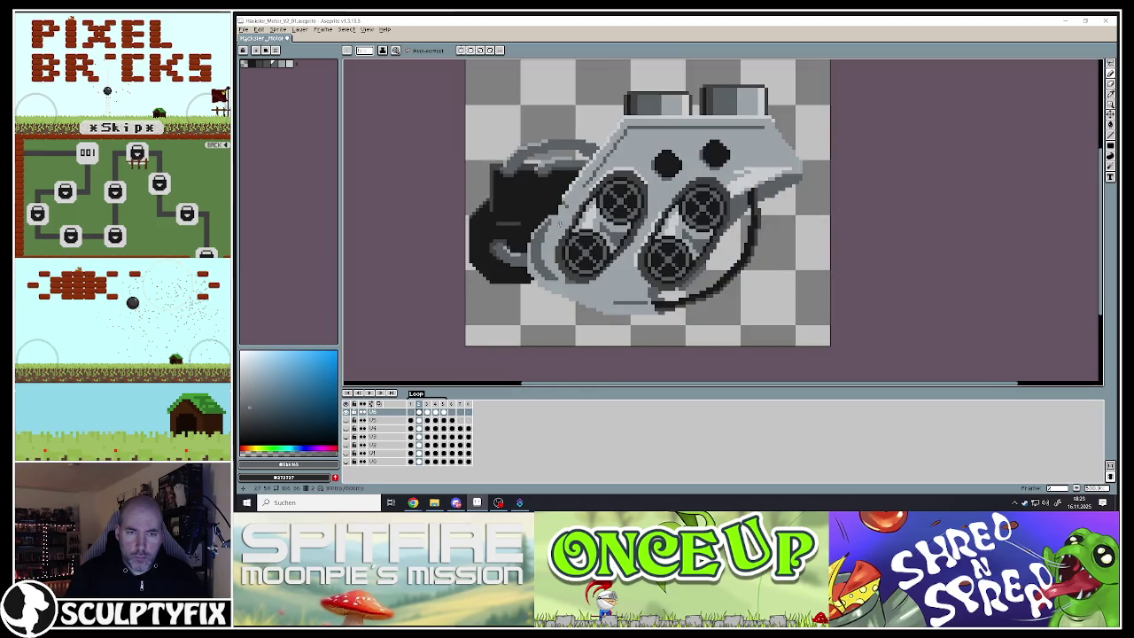
pyautogui.scroll(2, 560, 212)
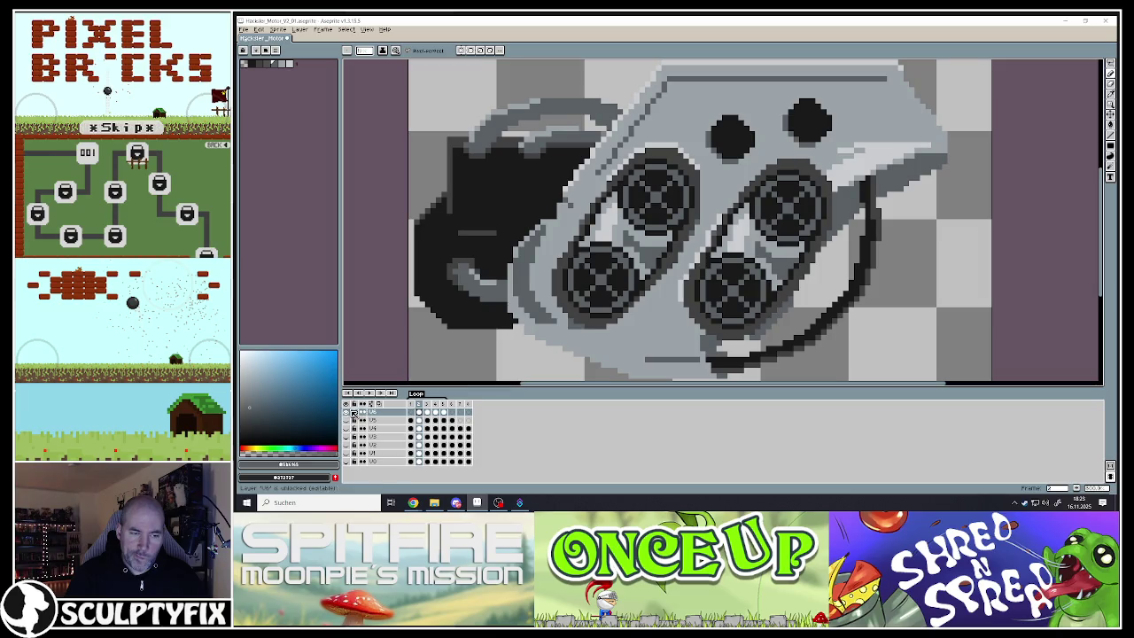
# Check the motor frames, then paste the engine image into the empty first frame's cel
pyautogui.doubleClick(415, 404)
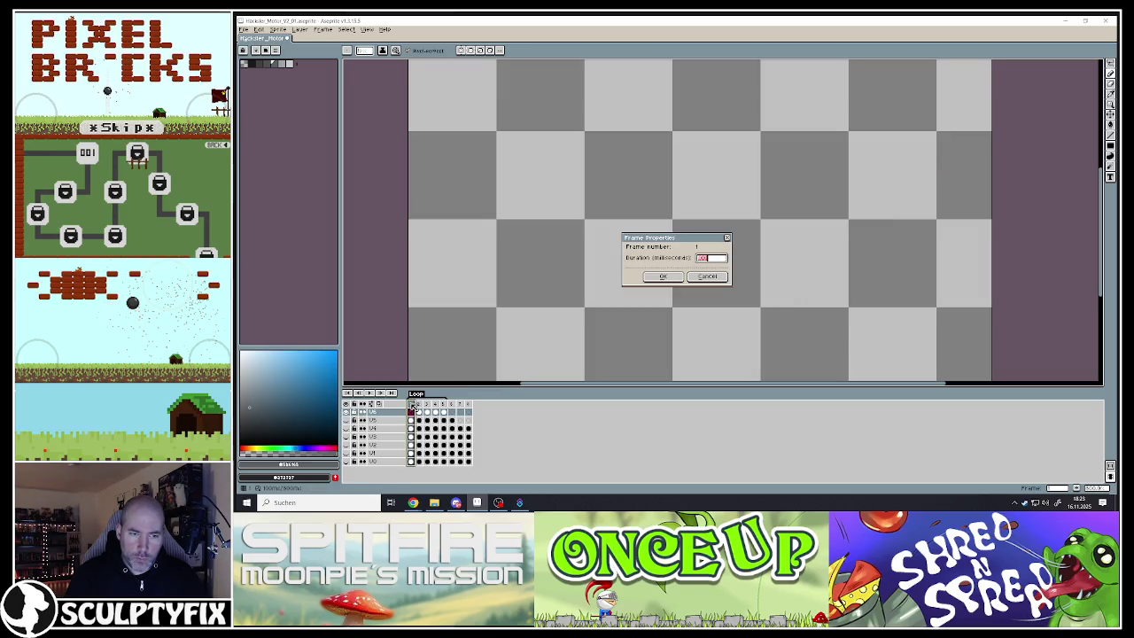
pyautogui.click(707, 277)
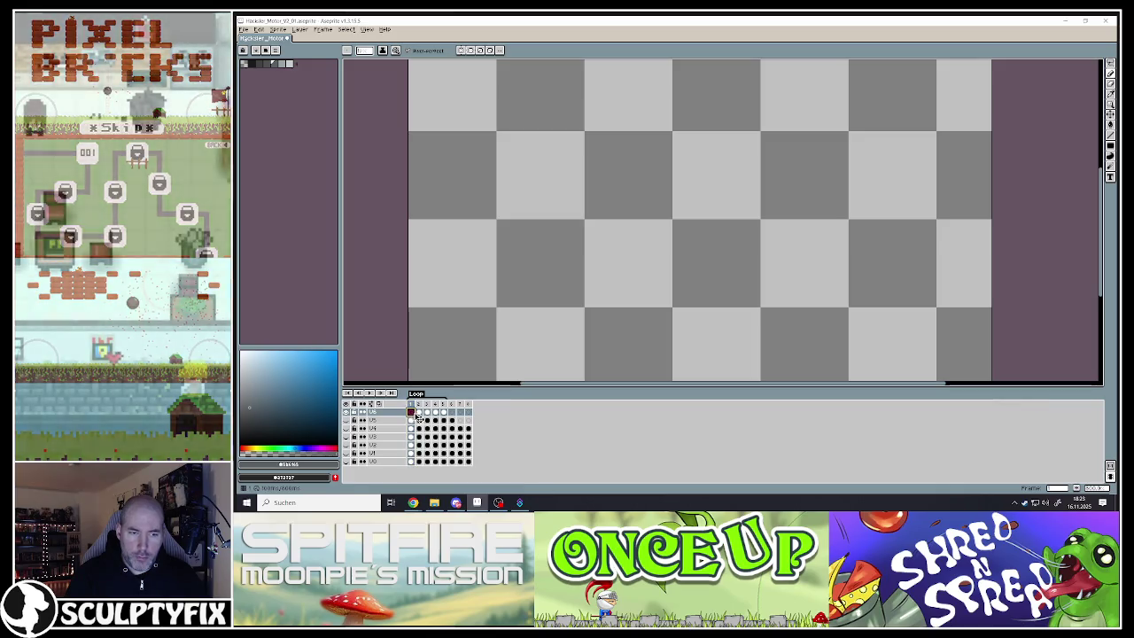
pyautogui.scroll(-3, 642, 260)
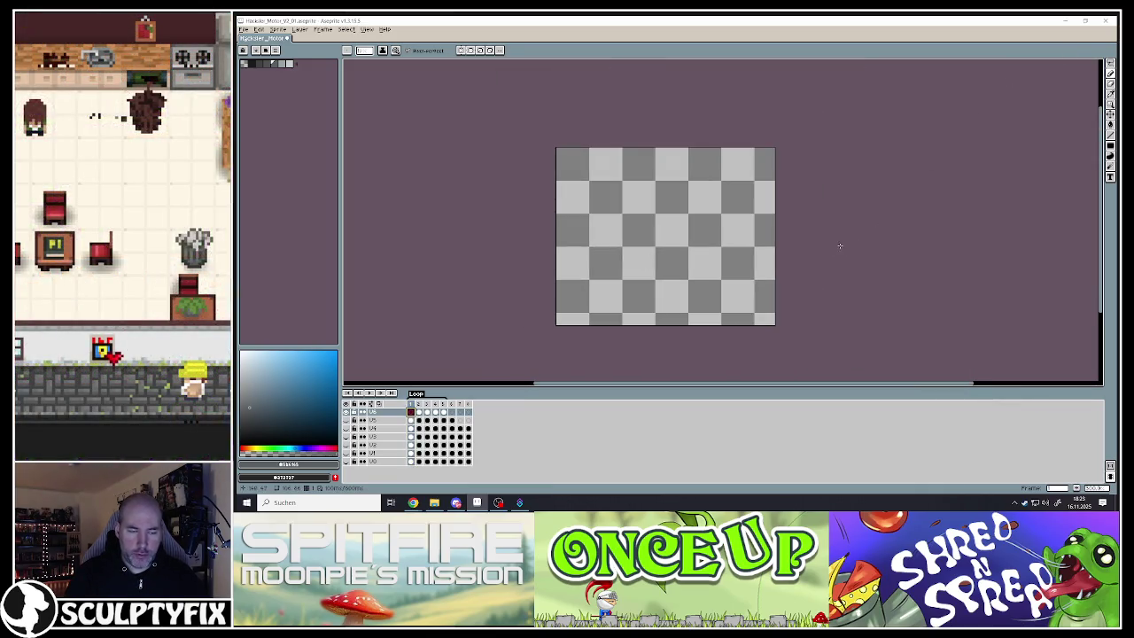
pyautogui.click(433, 417)
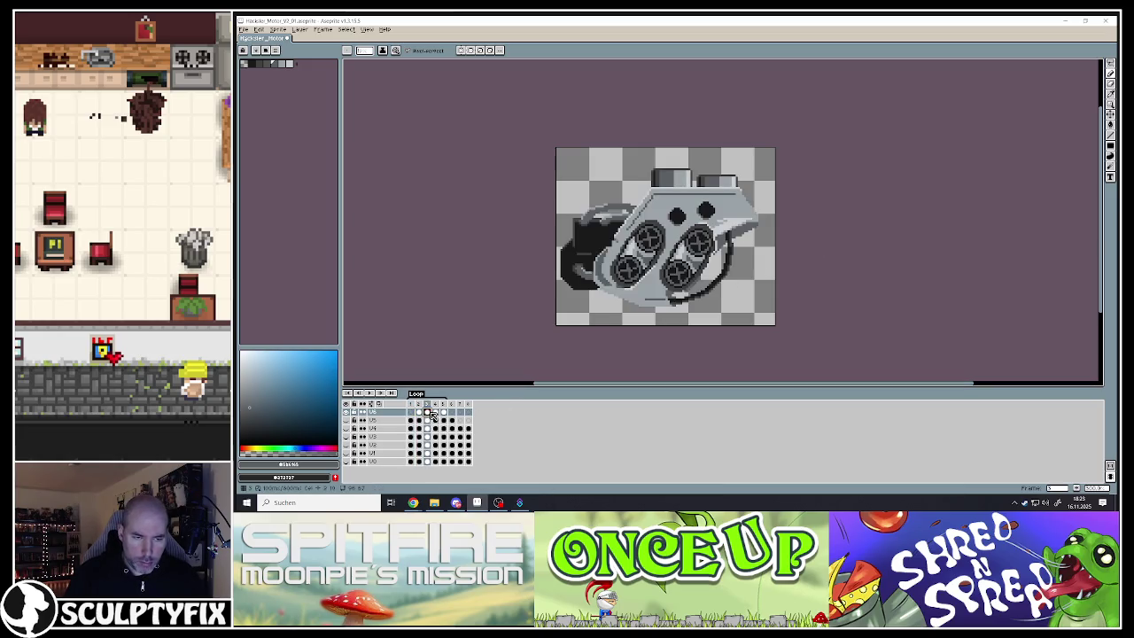
pyautogui.click(411, 416)
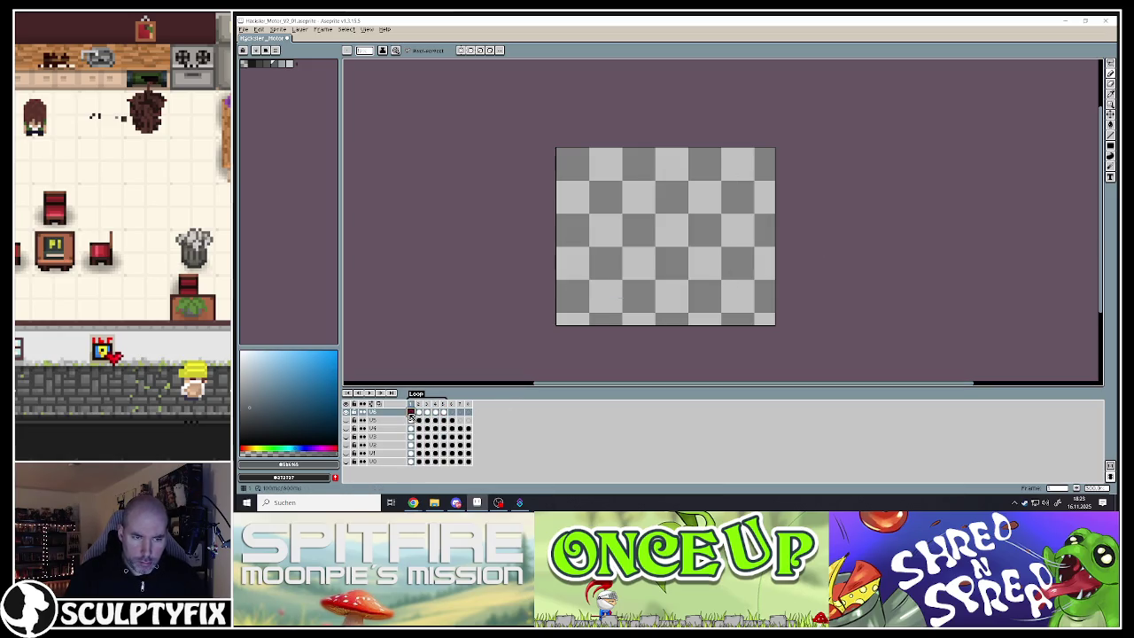
pyautogui.doubleClick(411, 416)
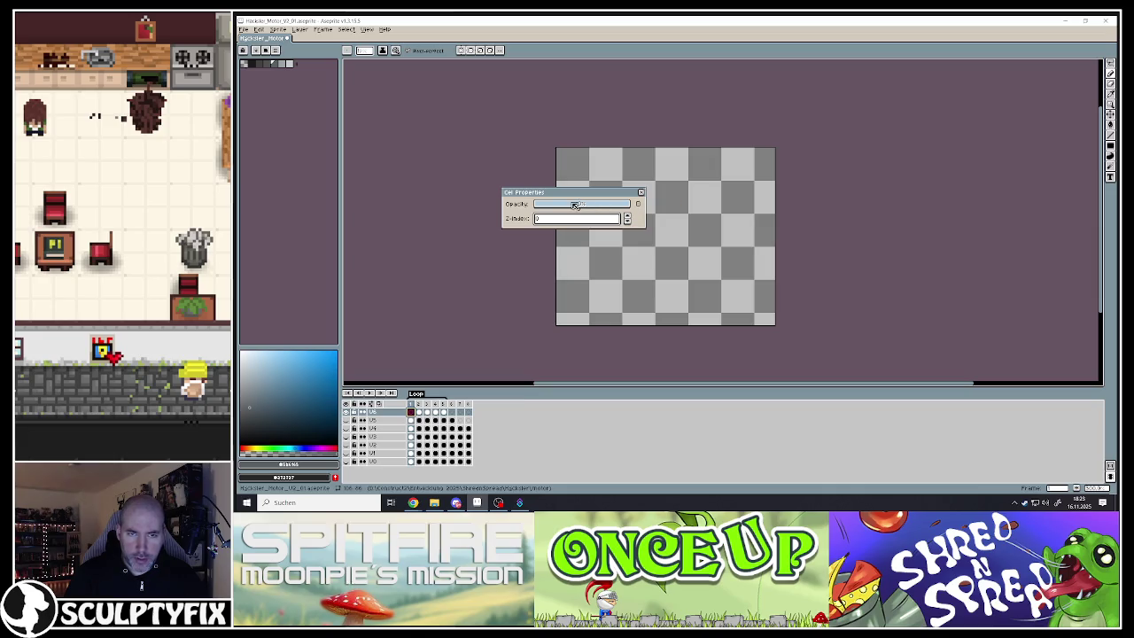
pyautogui.click(642, 193)
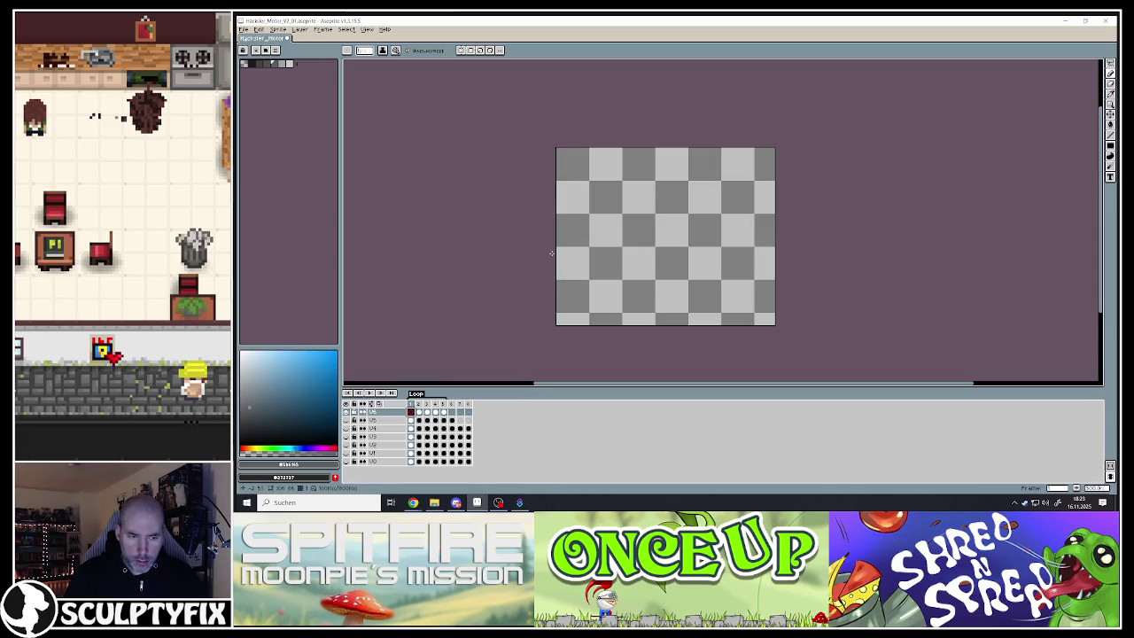
pyautogui.hotkey('ctrl', 'v')
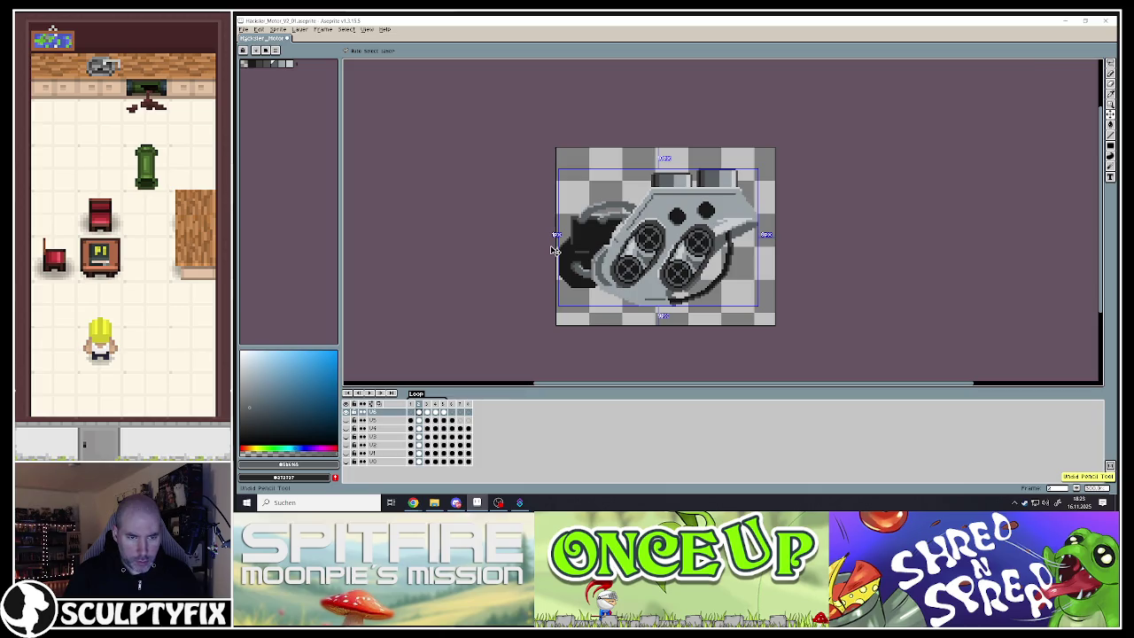
# Lasso the dark left part of the engine, then deselect to commit the pasted image
pyautogui.press('q')
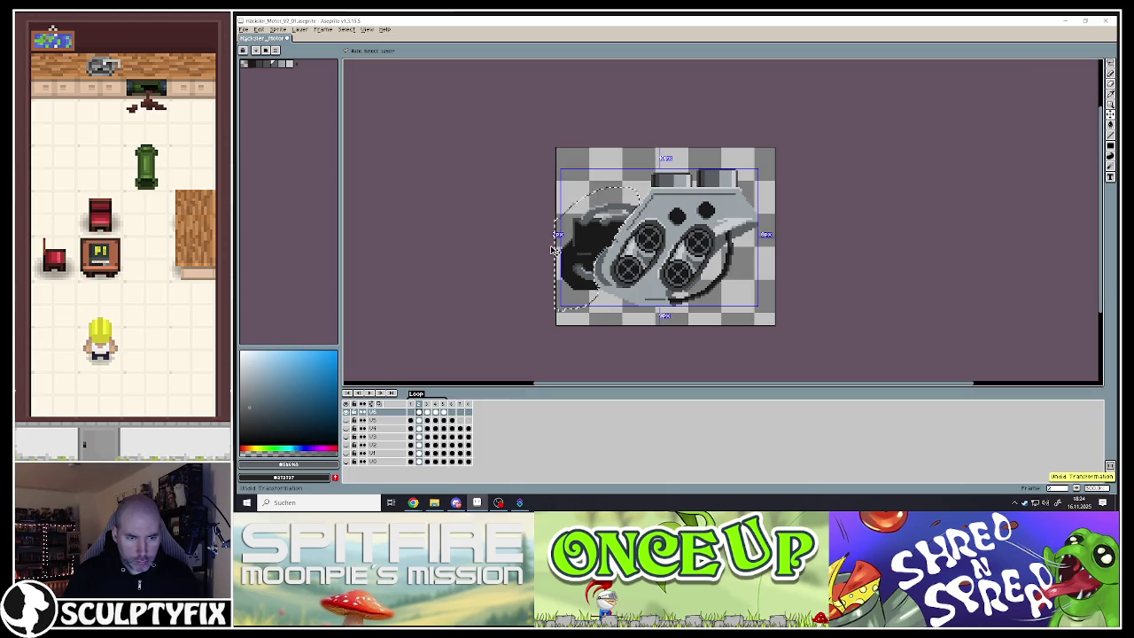
pyautogui.moveTo(620, 188); pyautogui.dragTo(585, 306)
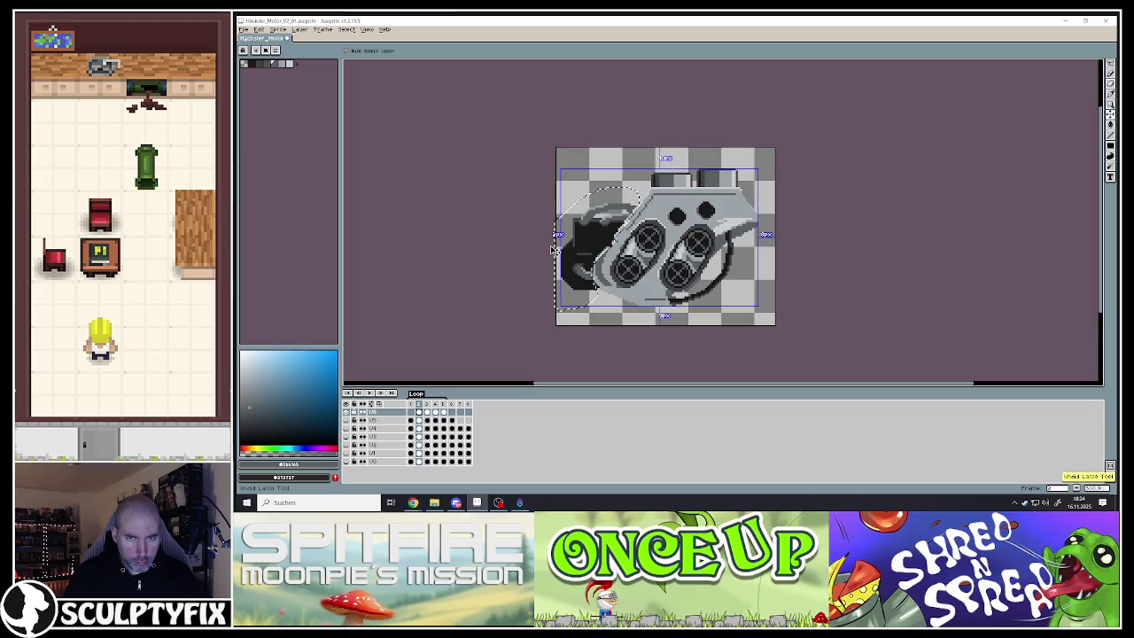
pyautogui.hotkey('ctrl', 'd')
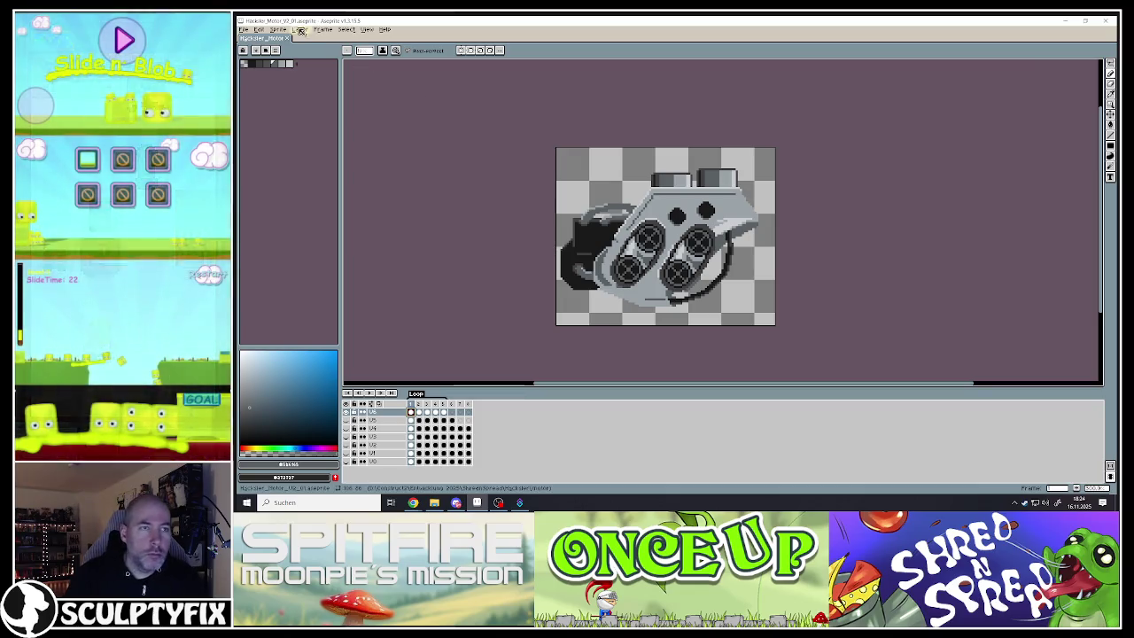
pyautogui.click(246, 34)
# Zoom in and select the dark left part of the engine with the polygonal lasso
pyautogui.rightClick(652, 231)
pyautogui.click(651, 263)
pyautogui.scroll(1, 661, 258)
pyautogui.scroll(1, 639, 276)
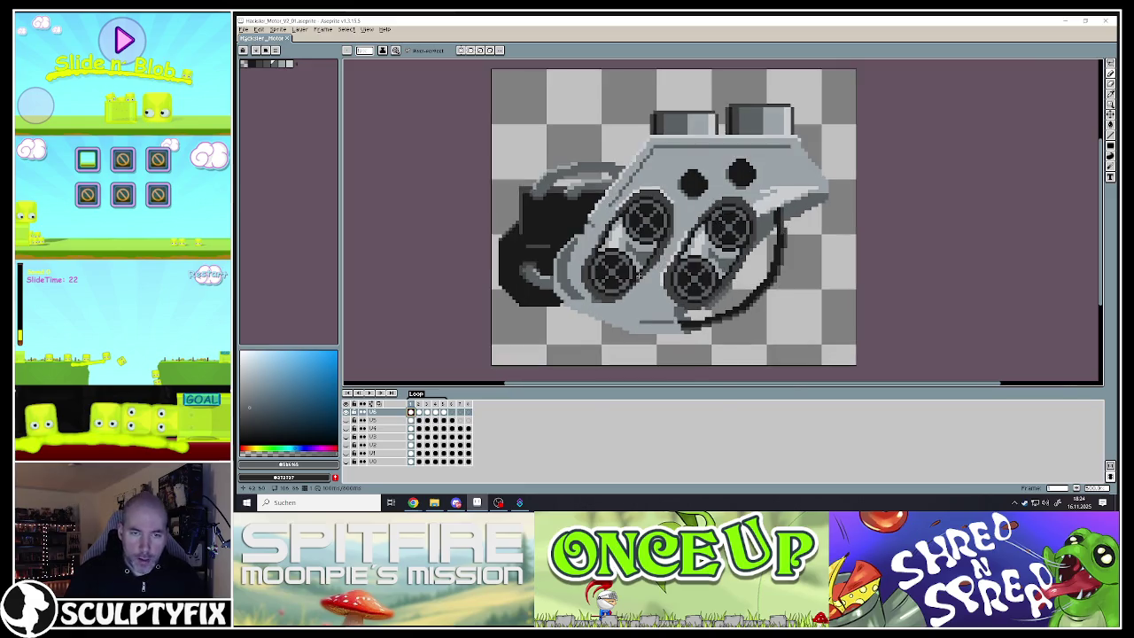
pyautogui.scroll(1, 639, 276)
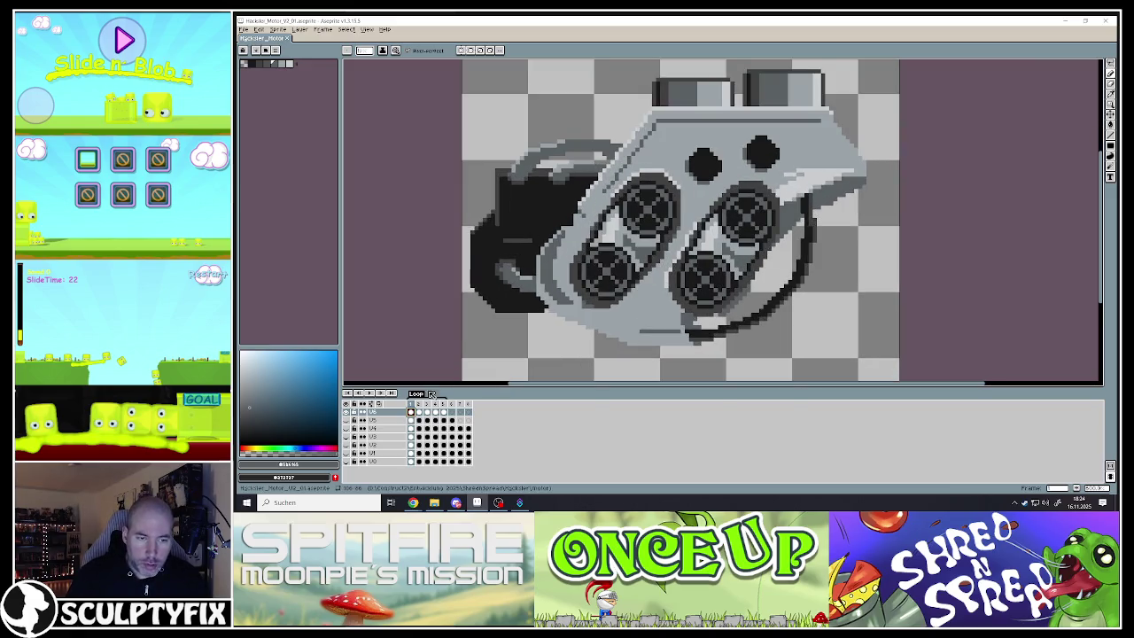
pyautogui.click(1111, 67)
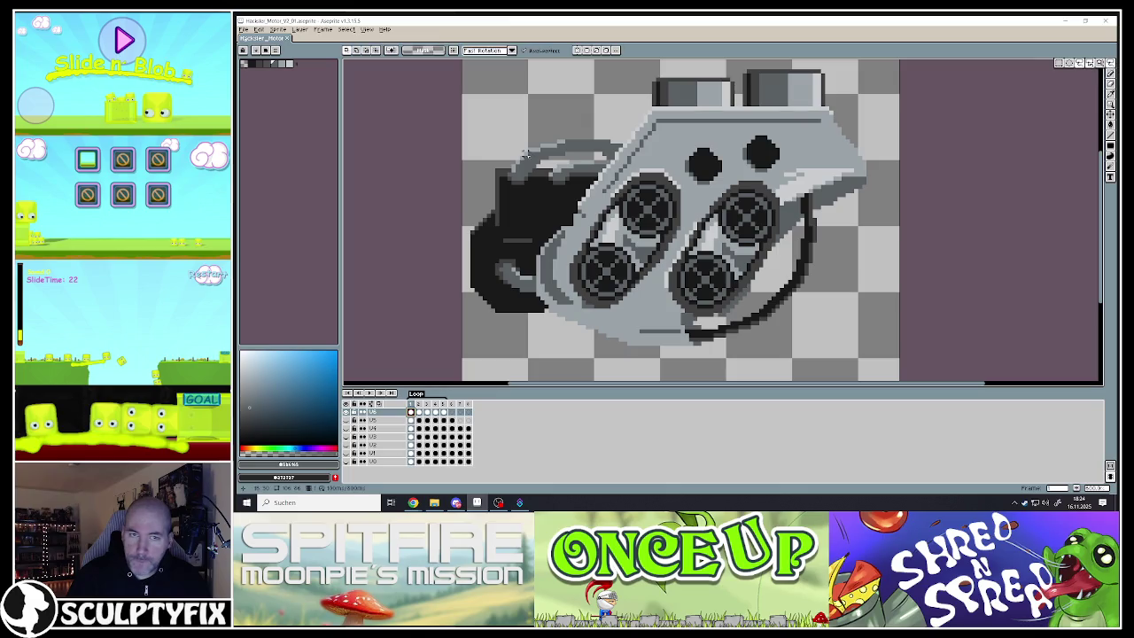
pyautogui.click(627, 125)
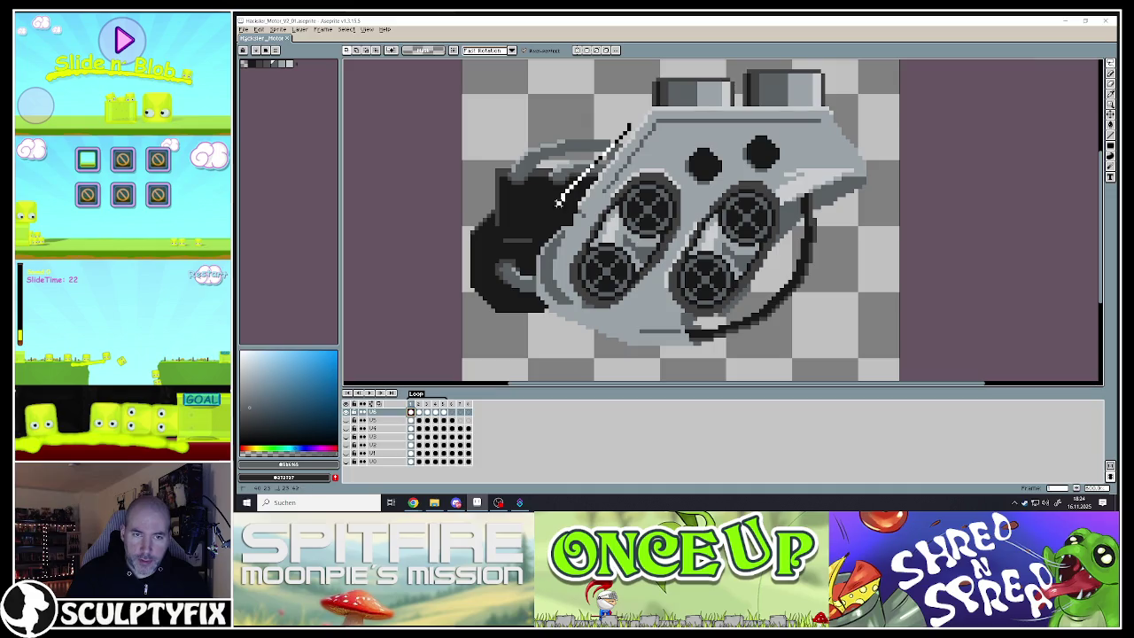
pyautogui.click(531, 93)
pyautogui.click(627, 125)
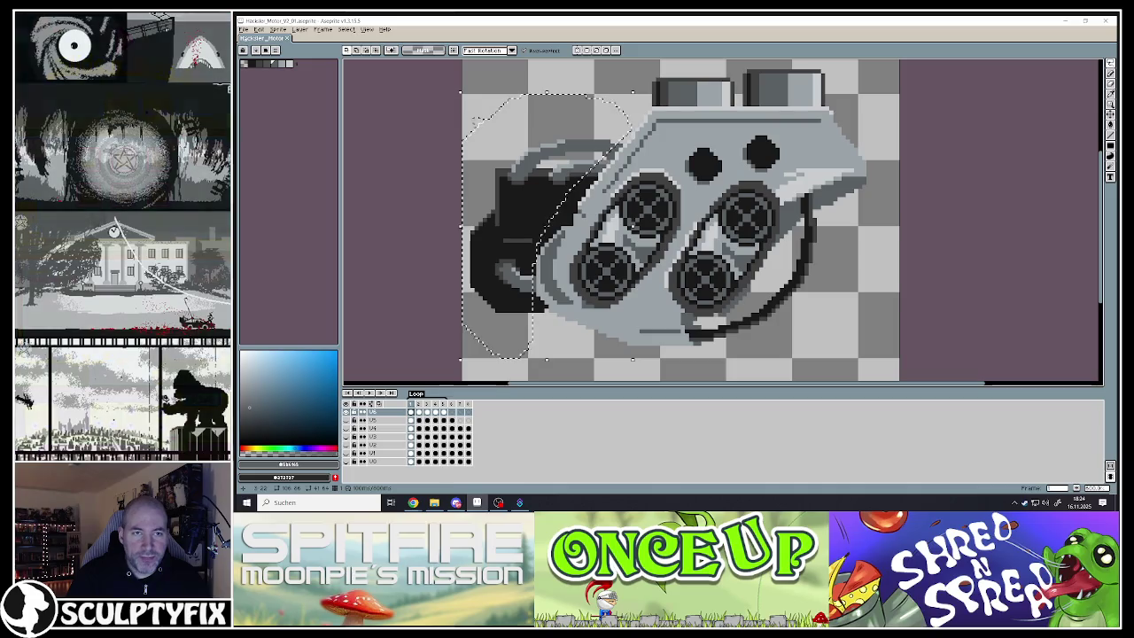
# Skew the selected dark part, shift it about 5 px right, and apply the transform
pyautogui.click(456, 230)
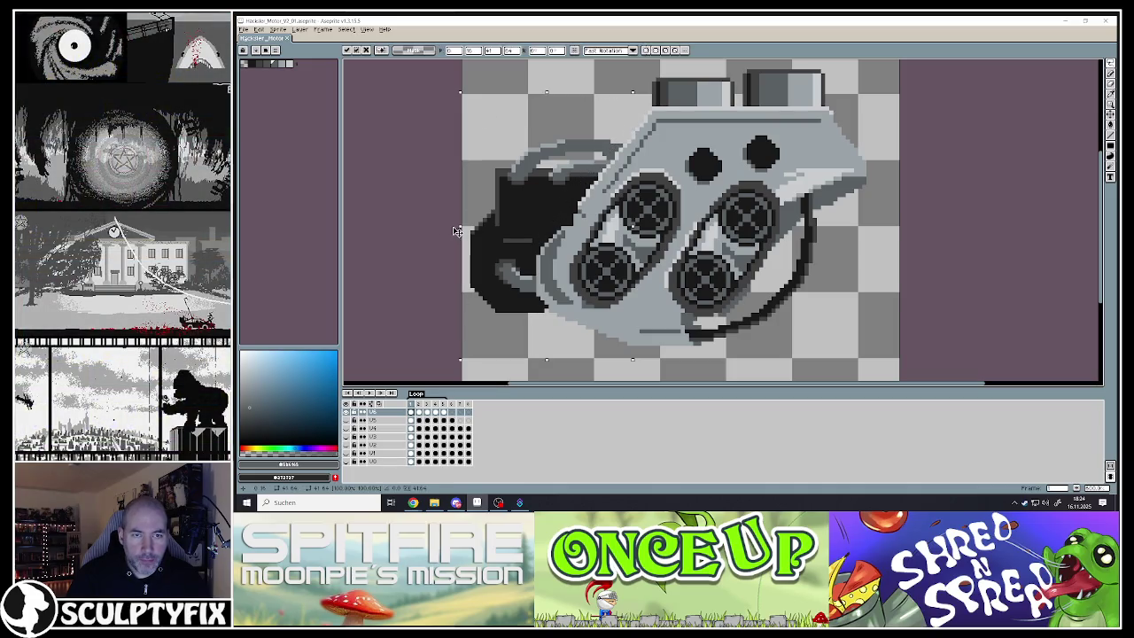
pyautogui.moveTo(452, 226); pyautogui.dragTo(519, 247)
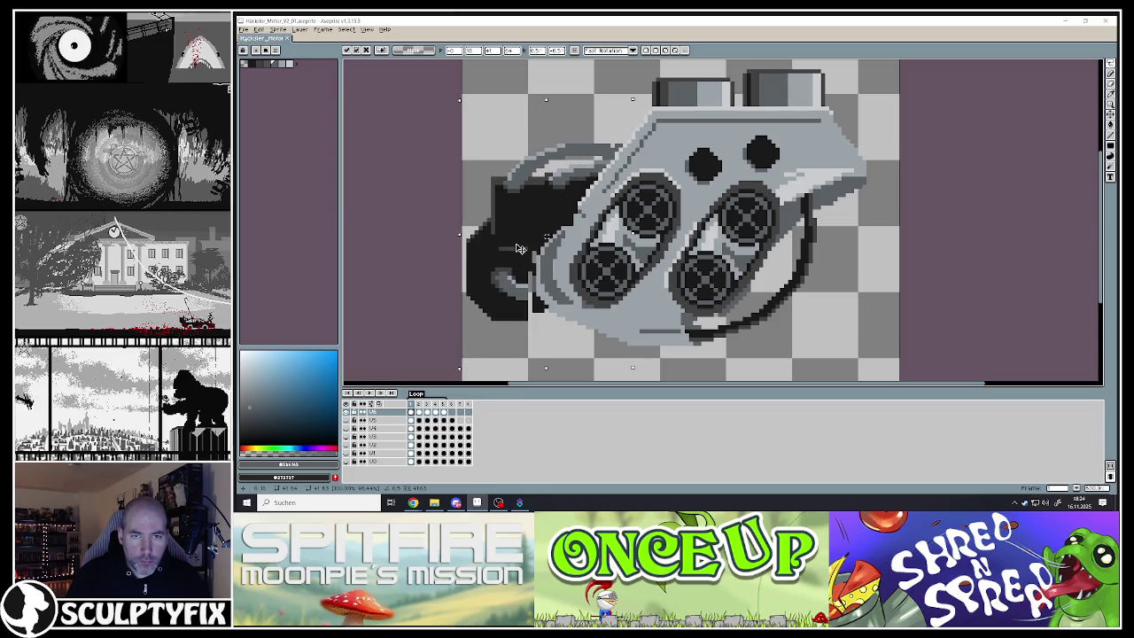
pyautogui.moveTo(545, 370); pyautogui.dragTo(549, 379)
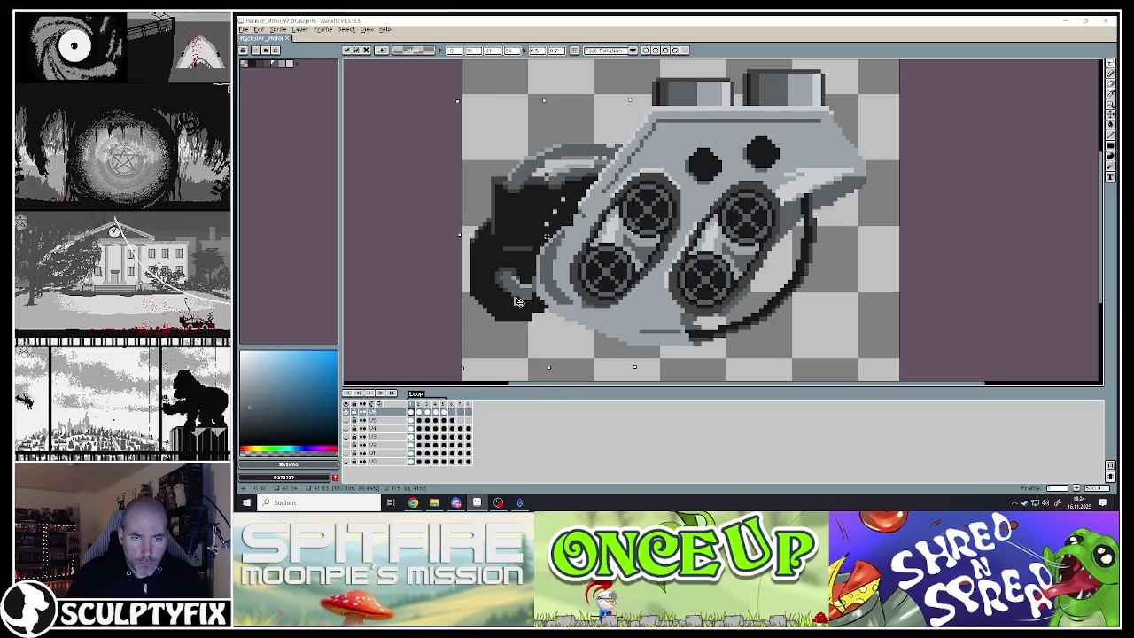
pyautogui.moveTo(516, 302); pyautogui.dragTo(521, 302)
pyautogui.press('Return')
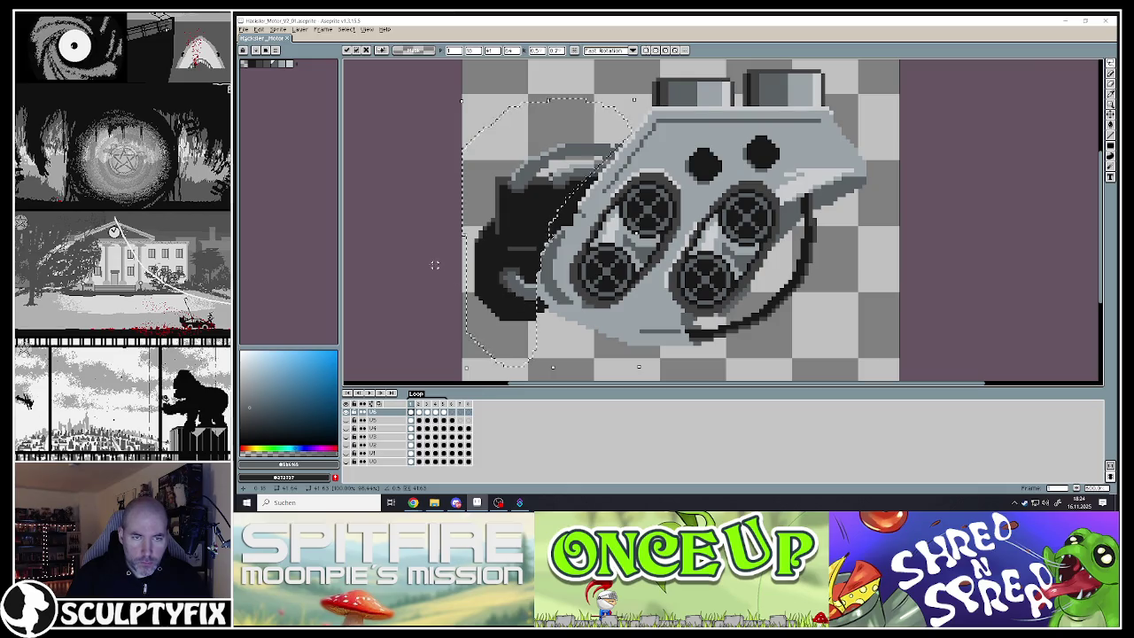
pyautogui.scroll(-1, 620, 222)
pyautogui.scroll(1, 603, 222)
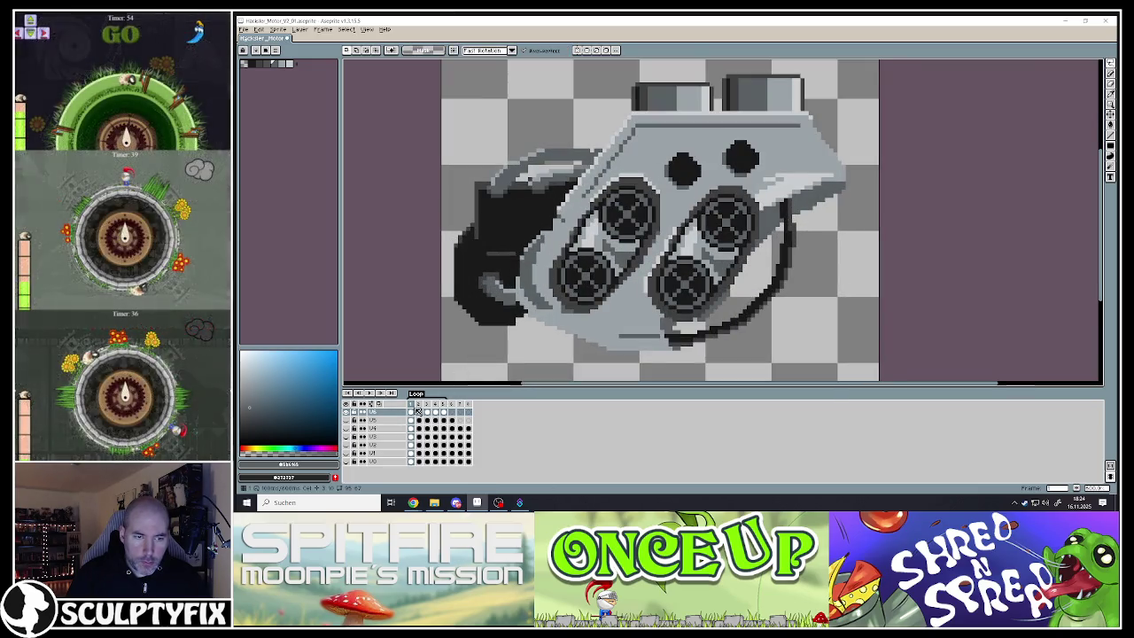
# On frame 2, select the dark left part and move it up and left
pyautogui.click(418, 404)
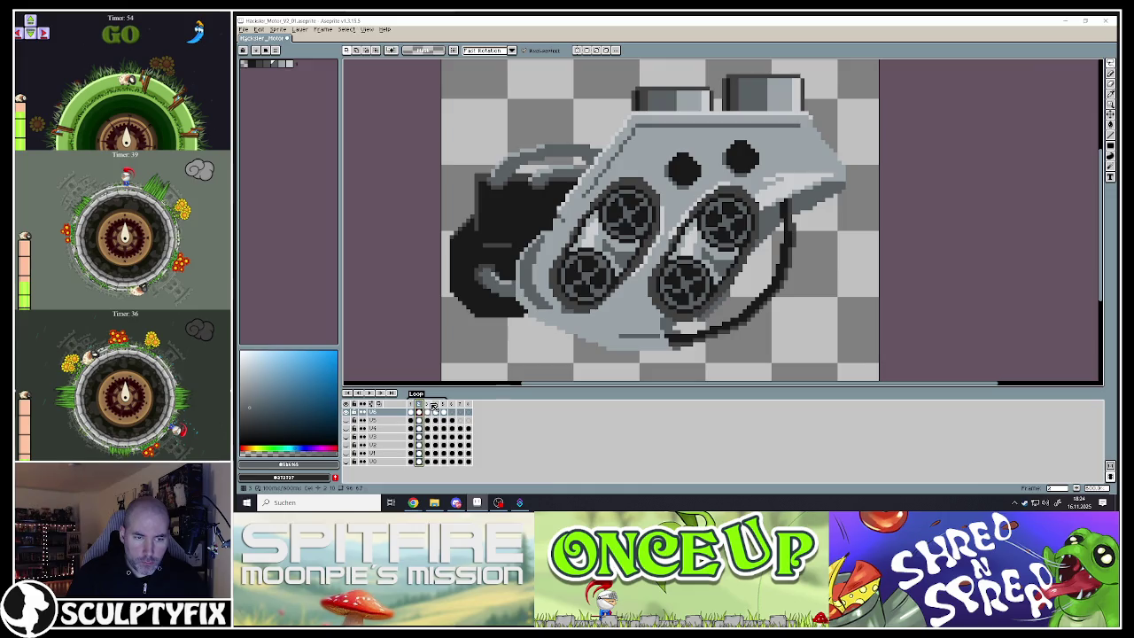
pyautogui.click(429, 404)
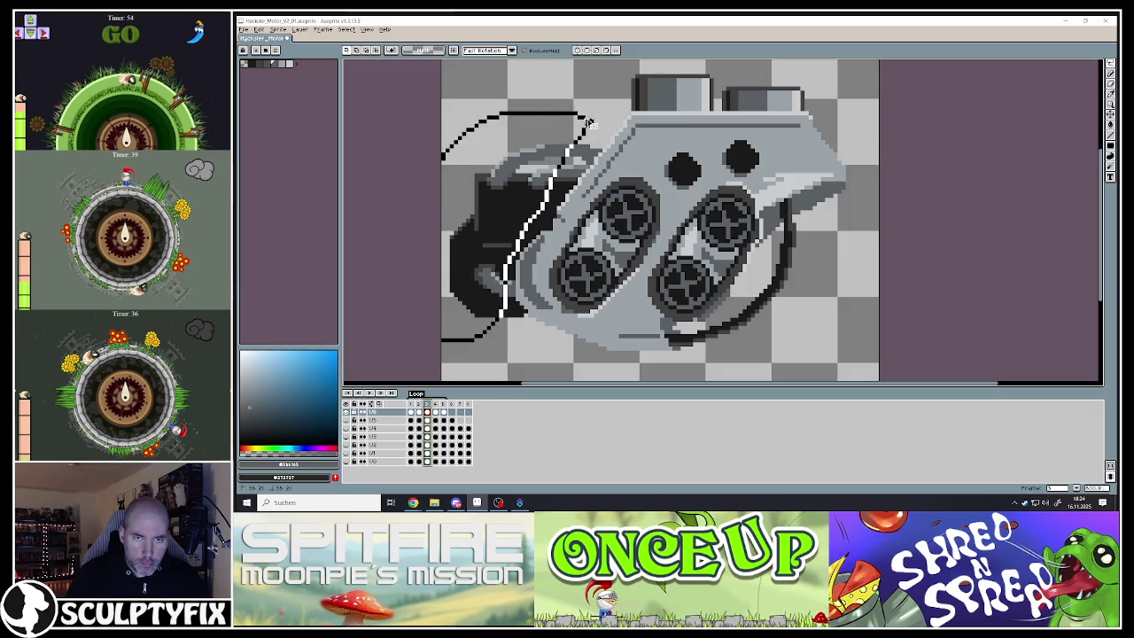
pyautogui.moveTo(589, 121); pyautogui.dragTo(585, 126)
pyautogui.moveTo(441, 231); pyautogui.dragTo(483, 238)
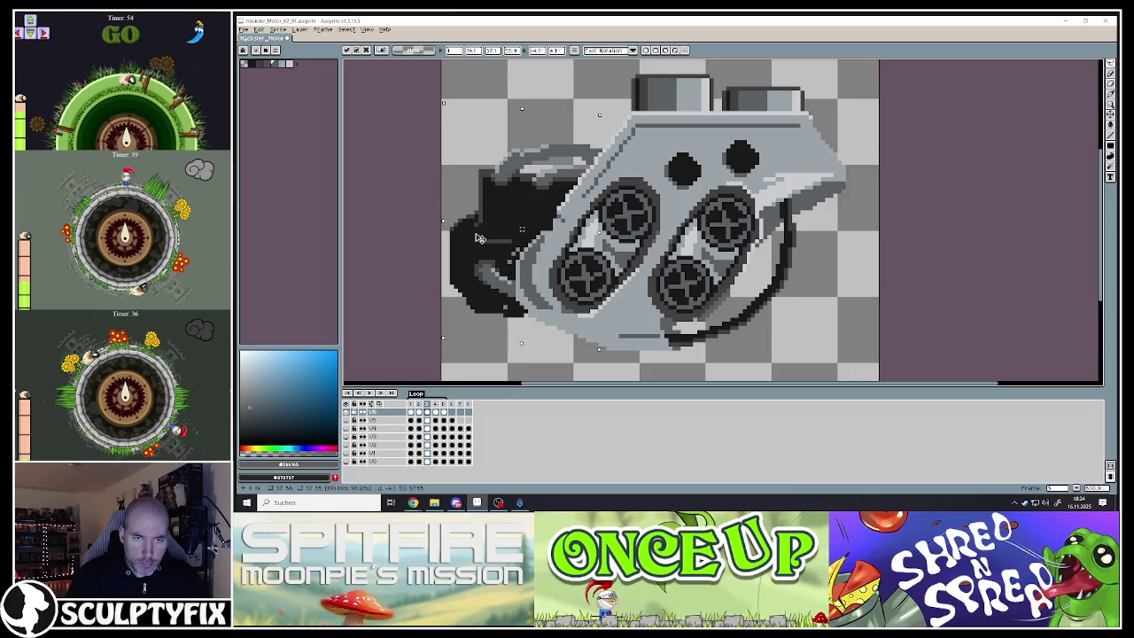
pyautogui.press('Return')
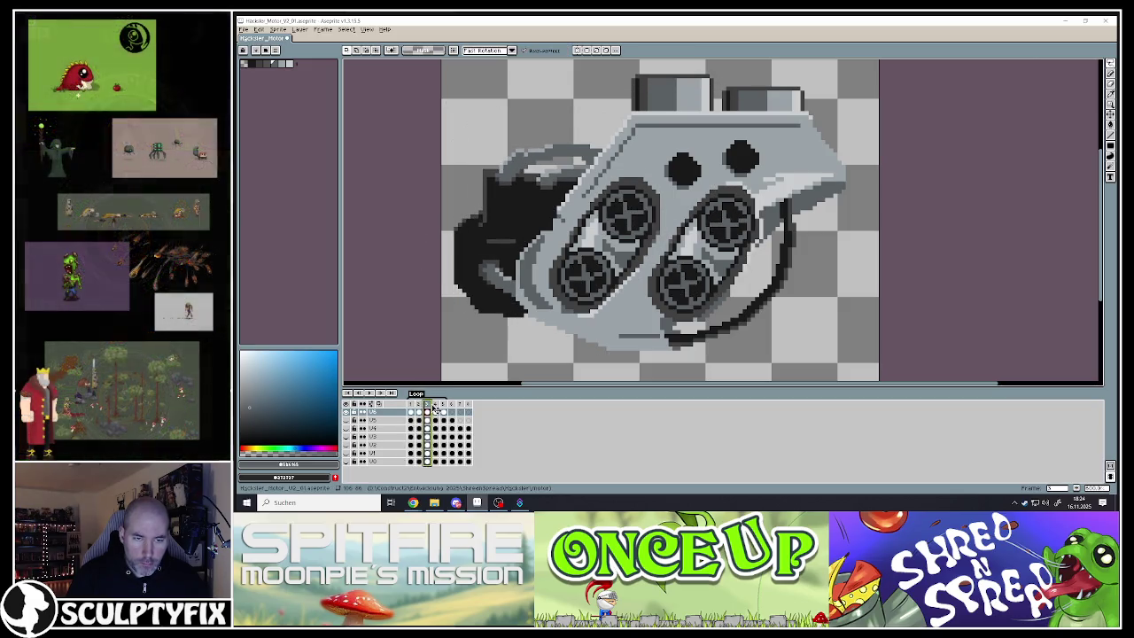
# Step through the frames to frame 5 and play the motor animation
pyautogui.click(436, 406)
pyautogui.click(446, 405)
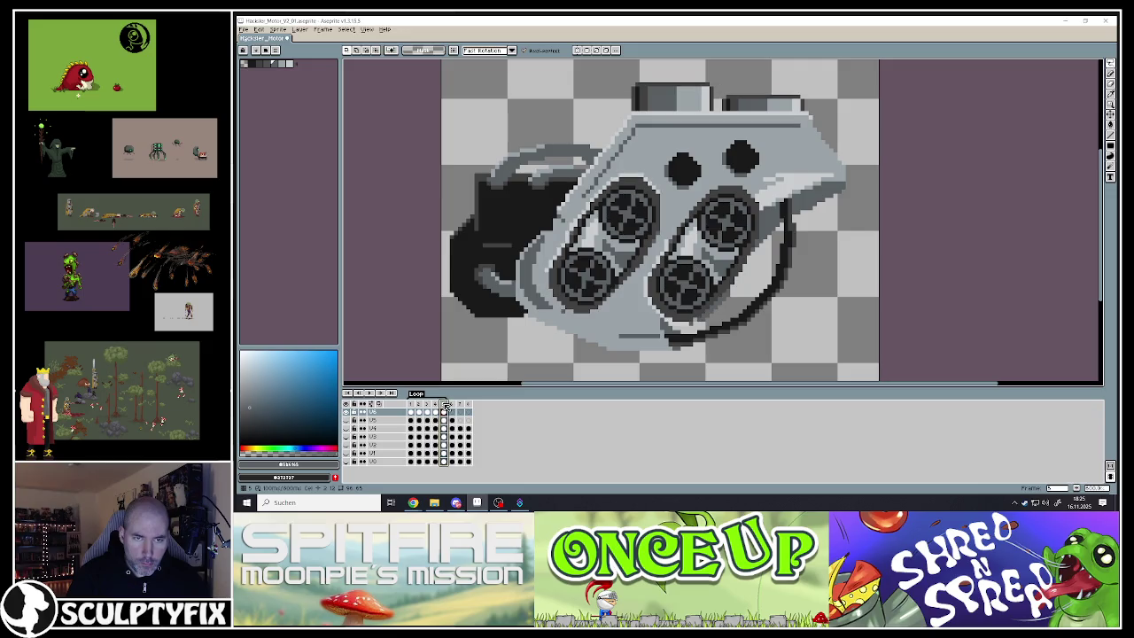
pyautogui.click(377, 396)
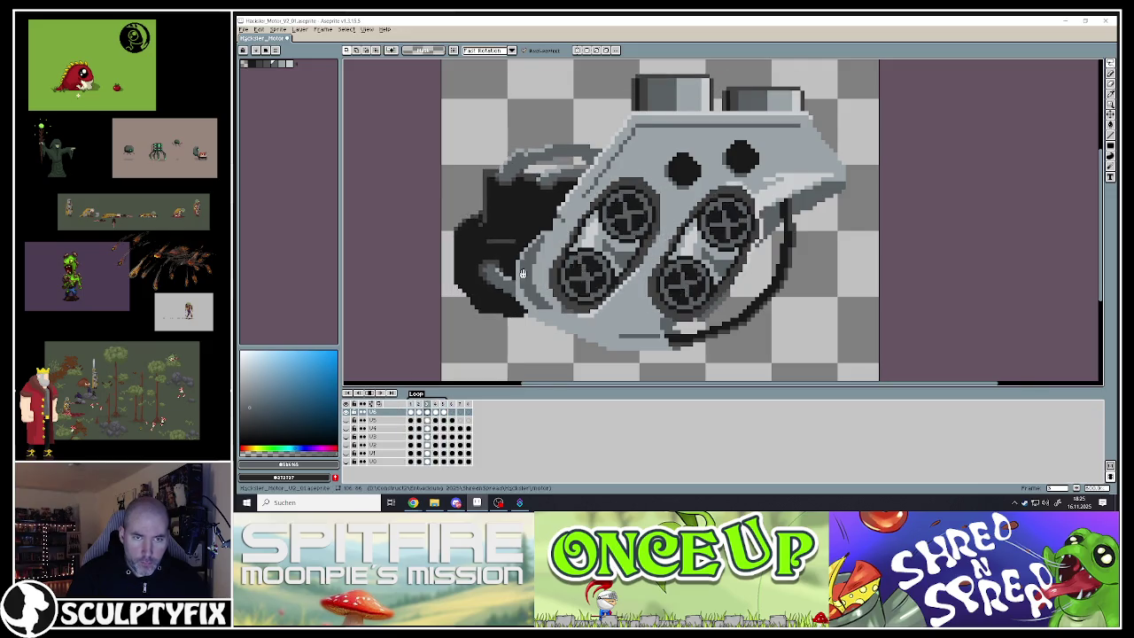
pyautogui.scroll(-3, 549, 273)
pyautogui.scroll(1, 549, 274)
pyautogui.scroll(1, 549, 274)
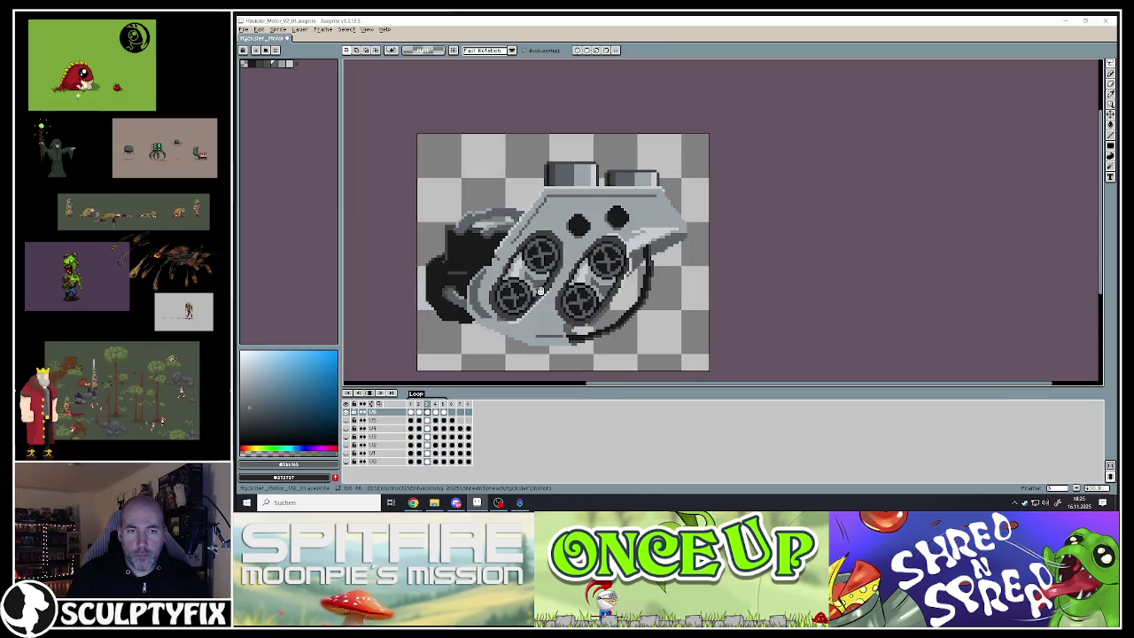
# Stop playback and rotate the whole frame 2 sprite about 2.5° clockwise
pyautogui.click(376, 396)
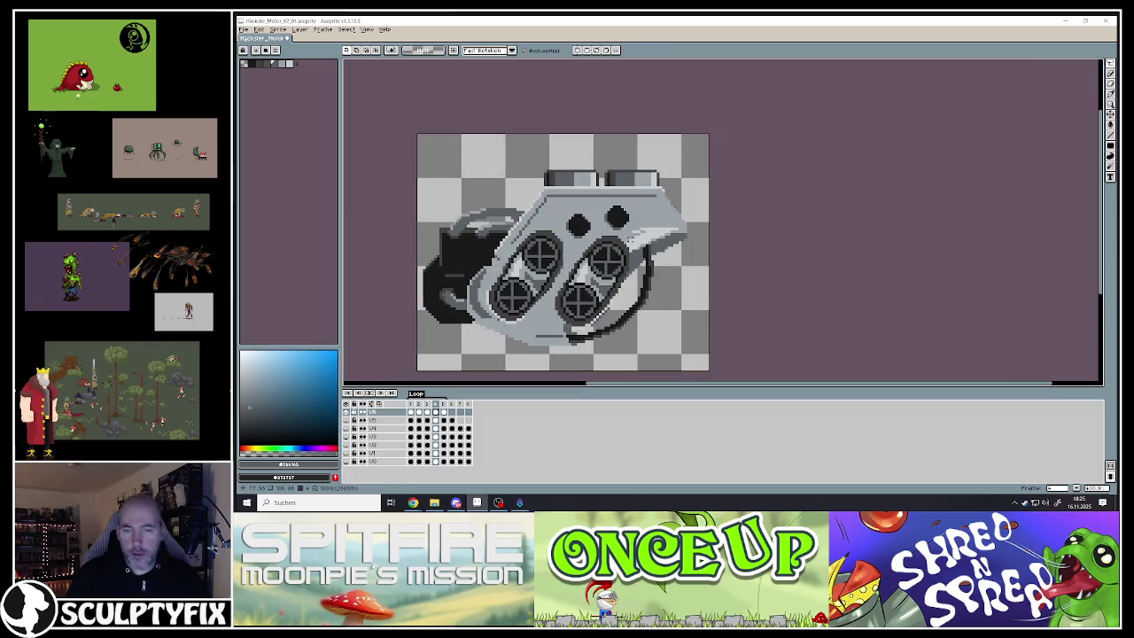
pyautogui.click(414, 406)
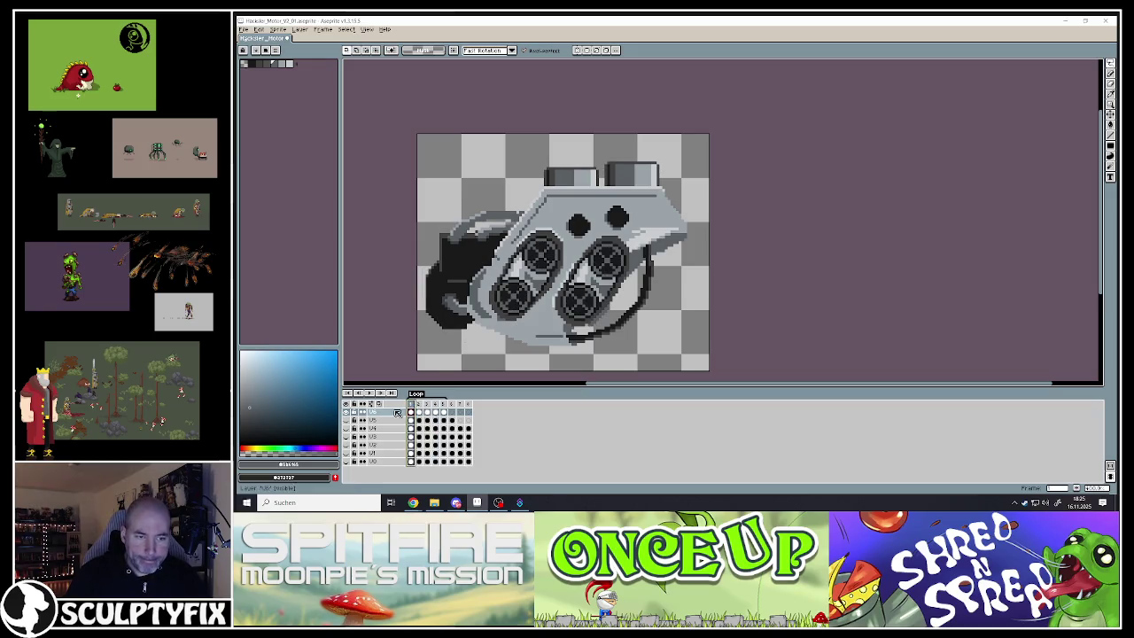
pyautogui.click(418, 413)
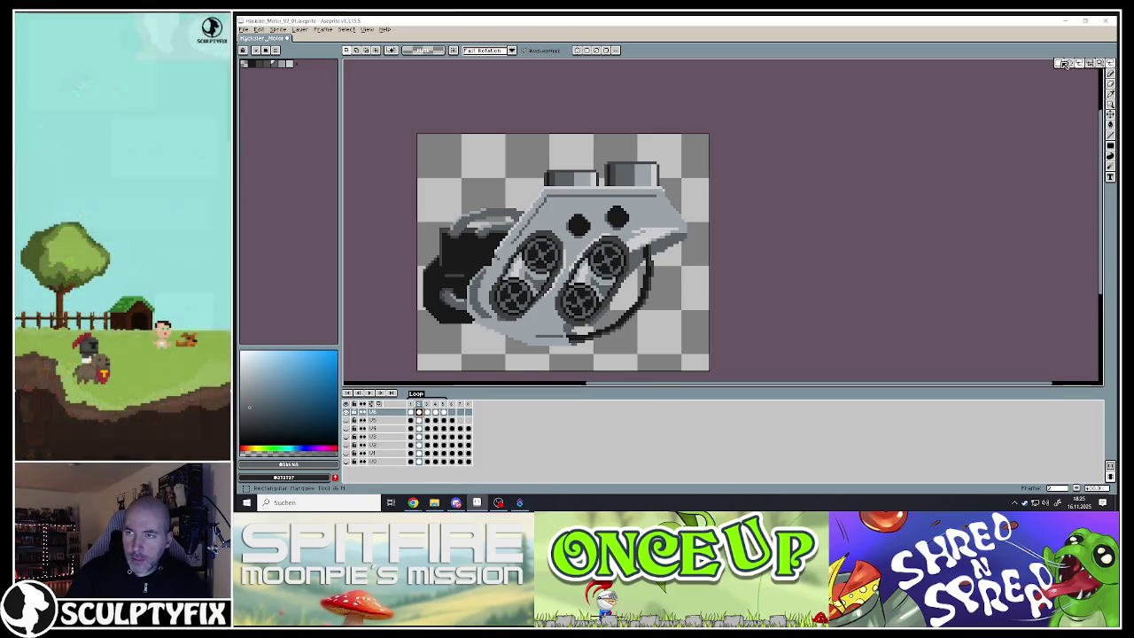
pyautogui.moveTo(437, 186); pyautogui.dragTo(724, 367)
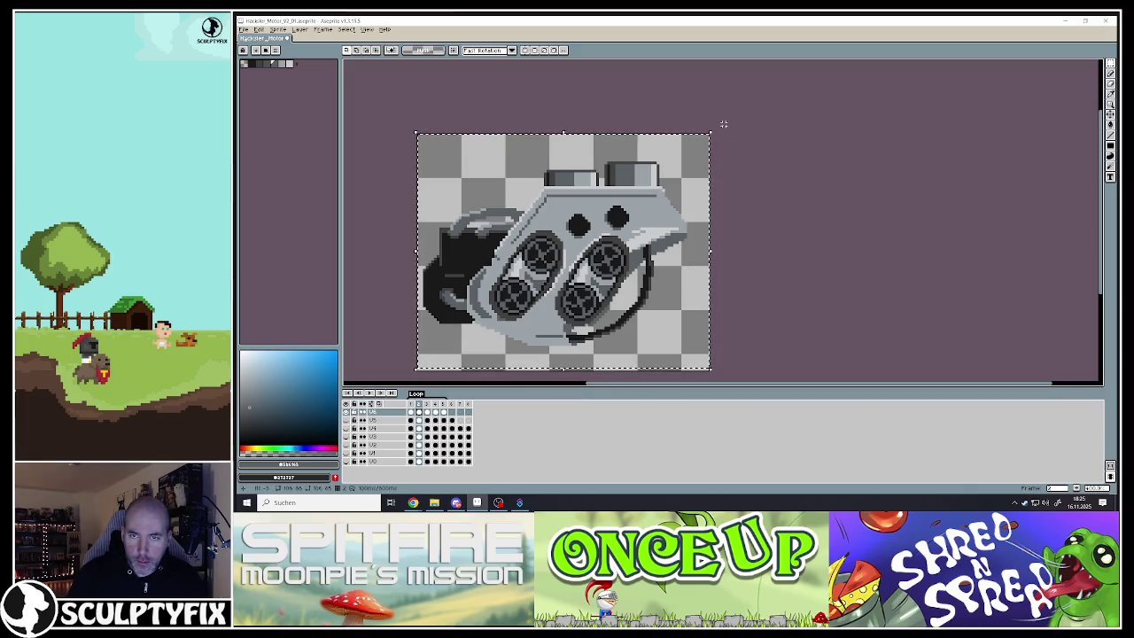
pyautogui.moveTo(720, 124); pyautogui.dragTo(732, 134)
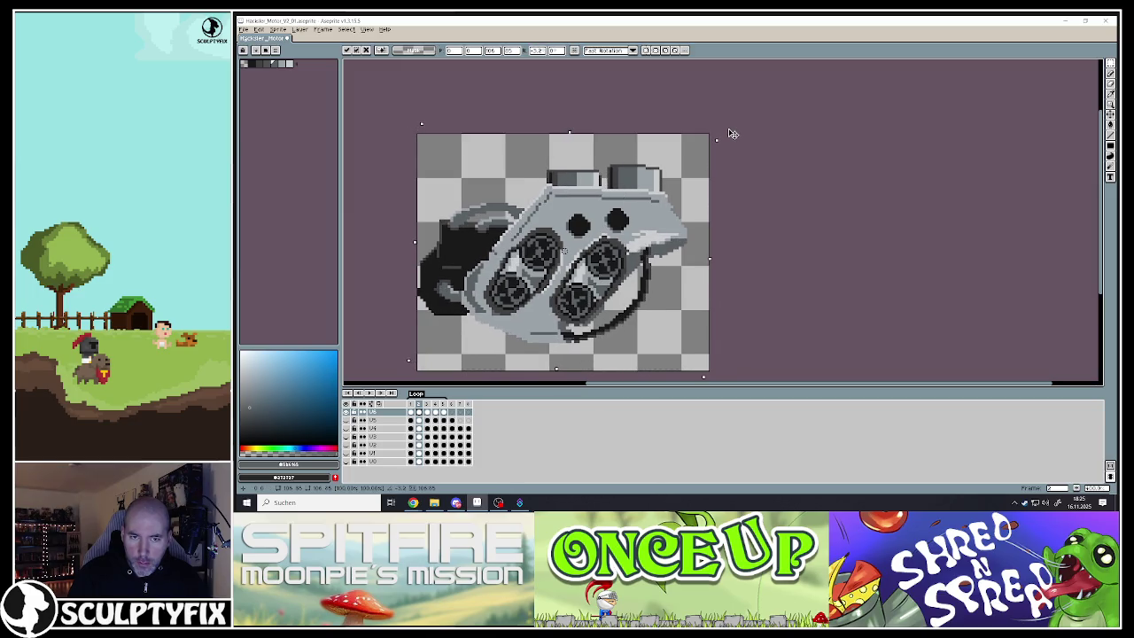
pyautogui.press('Return')
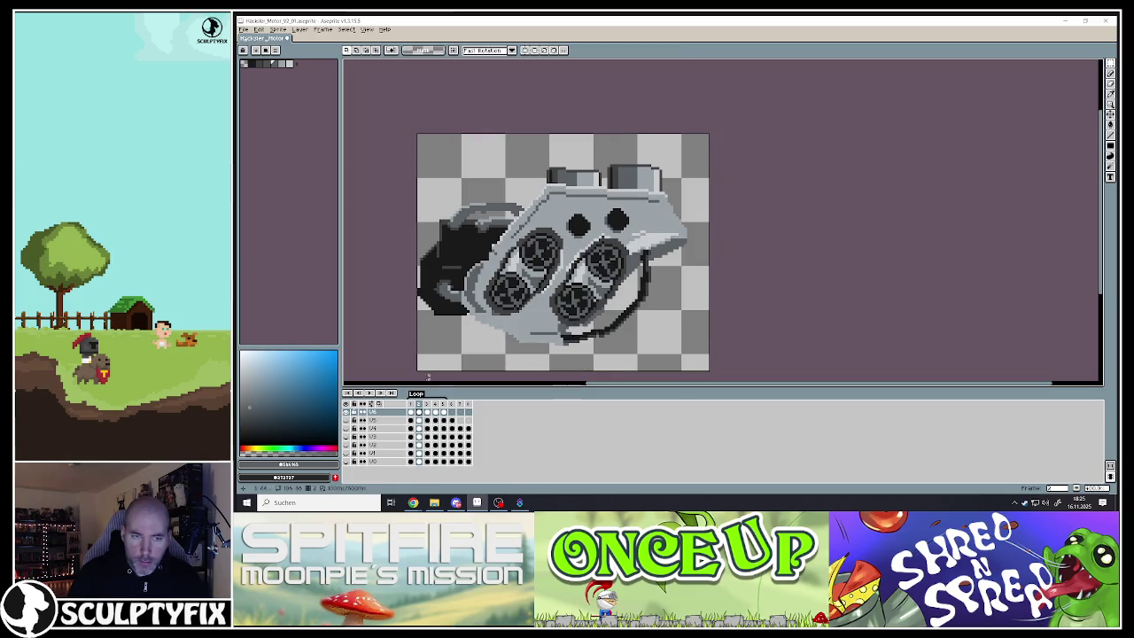
# Select all and tilt the sprite slightly on frames 3 and 4
pyautogui.click(428, 408)
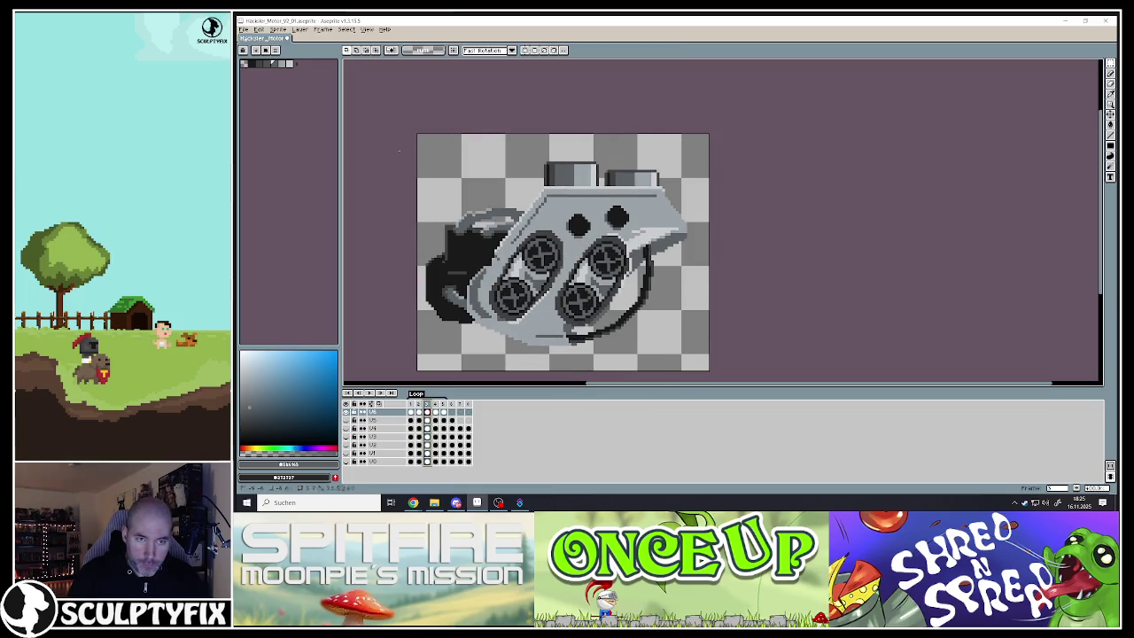
pyautogui.hotkey('ctrl', 'a')
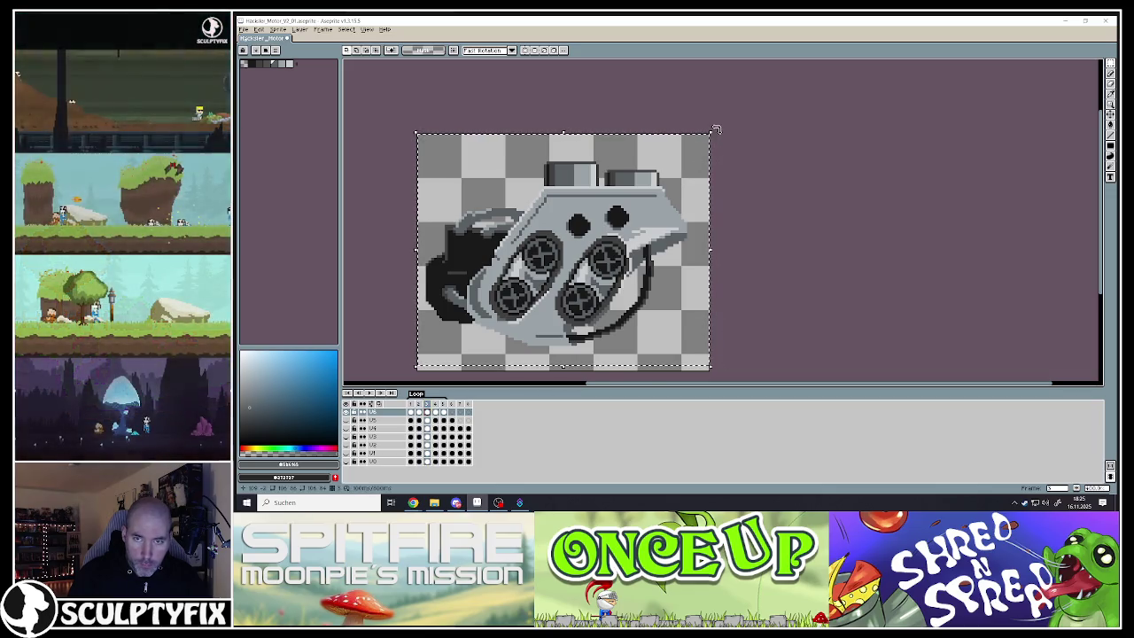
pyautogui.moveTo(716, 130); pyautogui.dragTo(720, 126)
pyautogui.press('Return')
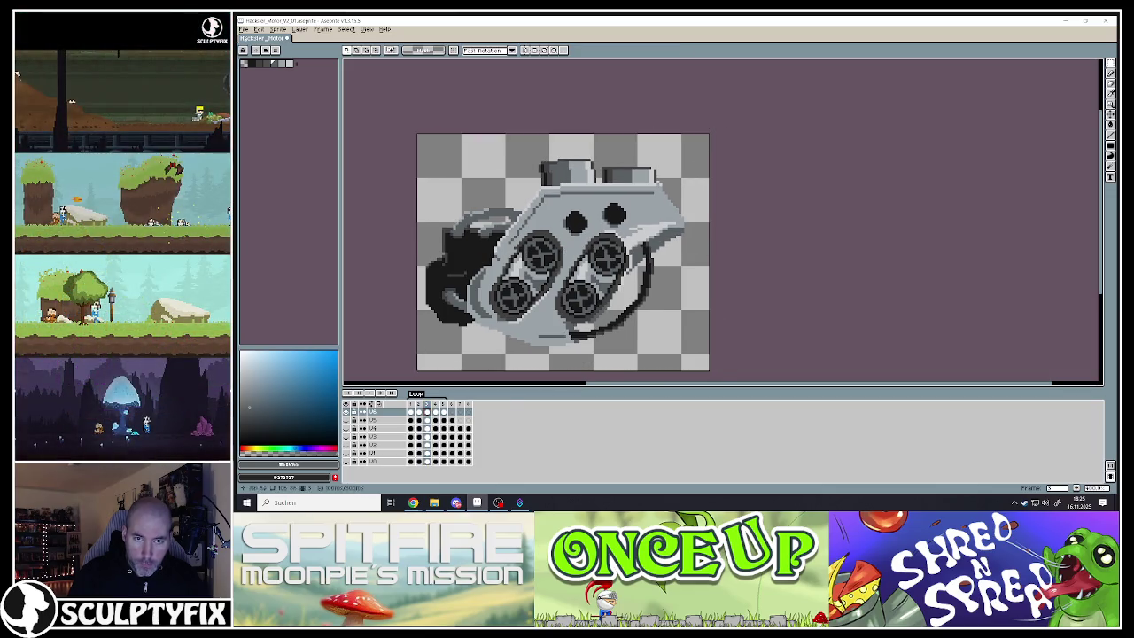
pyautogui.click(436, 406)
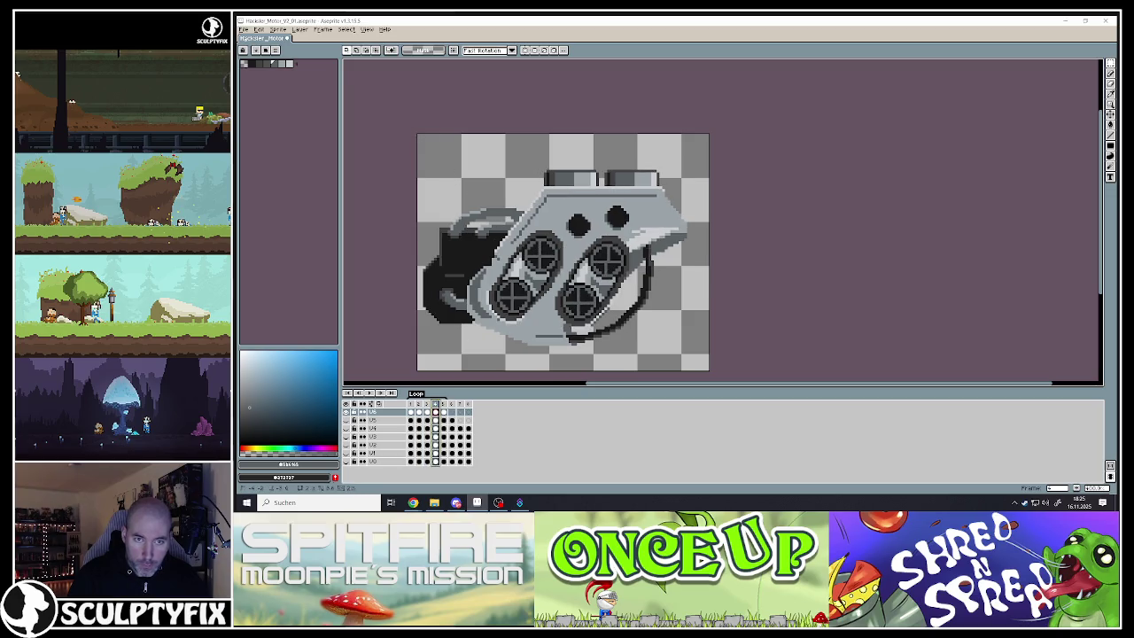
pyautogui.hotkey('ctrl', 'a')
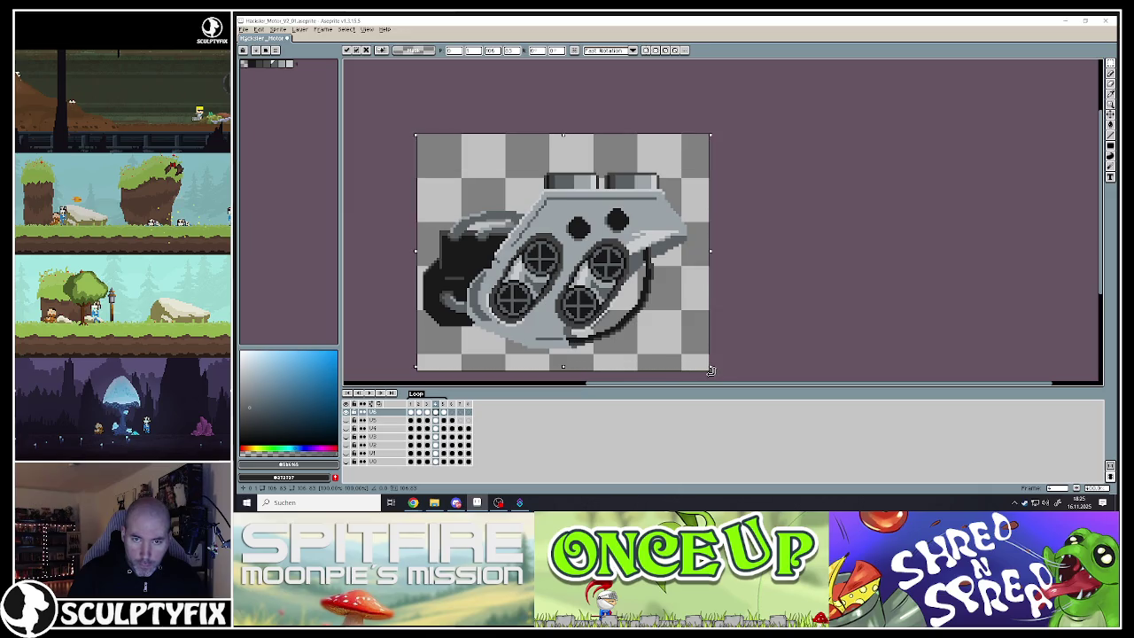
pyautogui.moveTo(716, 368); pyautogui.dragTo(712, 376)
pyautogui.press('Return')
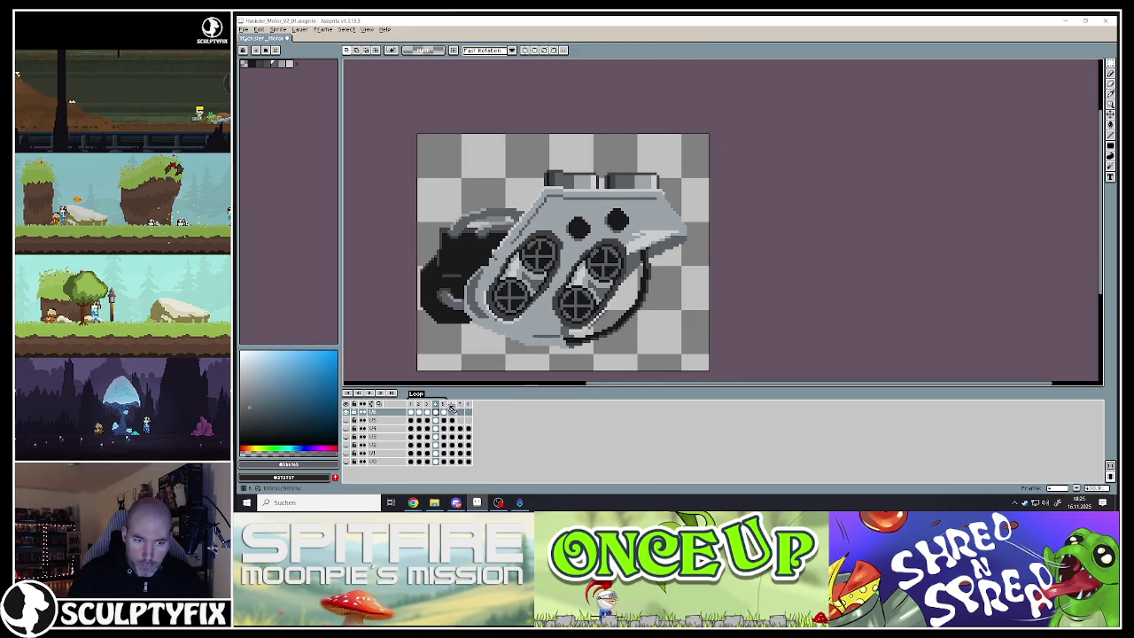
# Nudge and tilt the frame 5 sprite, then play the animation to preview the wobble
pyautogui.click(444, 409)
pyautogui.hotkey('ctrl', 'a')
pyautogui.press('Left')
pyautogui.press('Up')
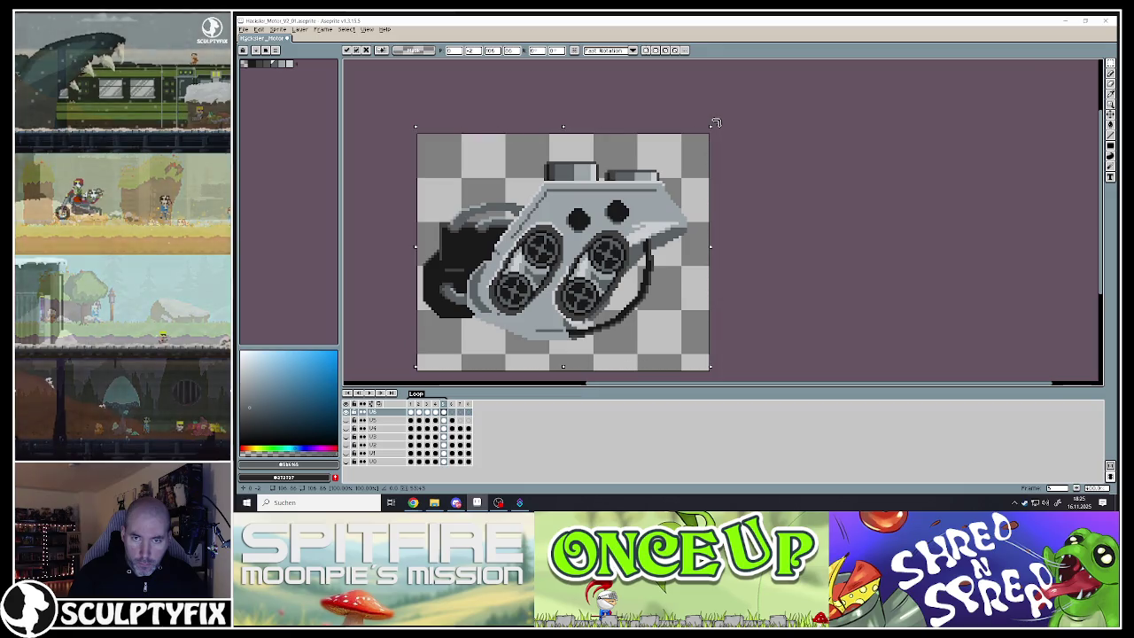
pyautogui.moveTo(716, 123); pyautogui.dragTo(721, 118)
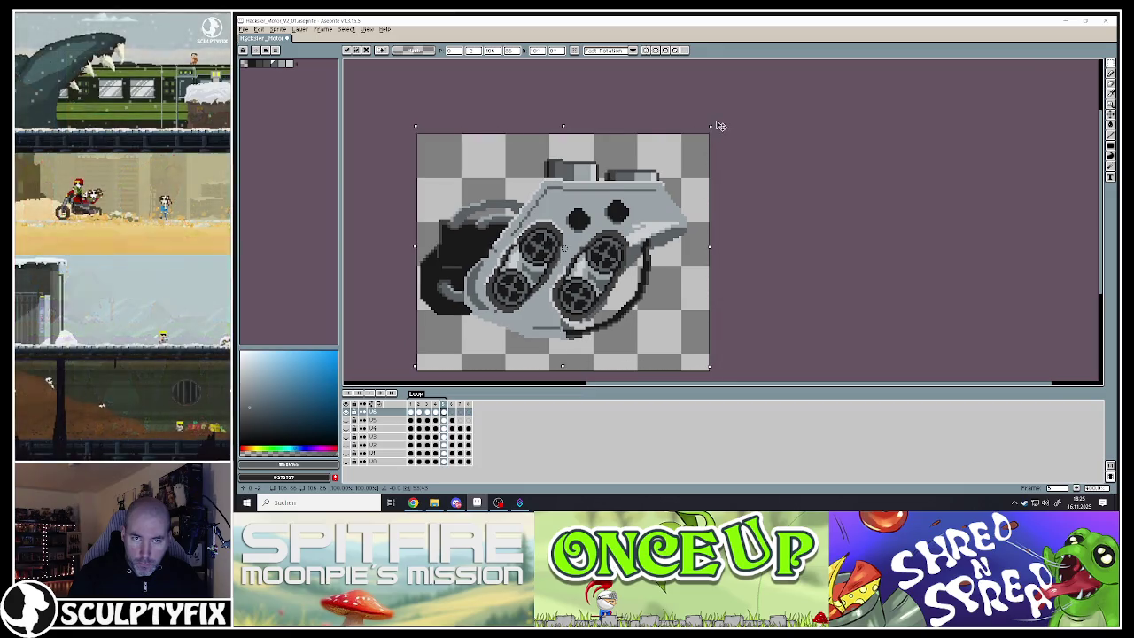
pyautogui.press('Return')
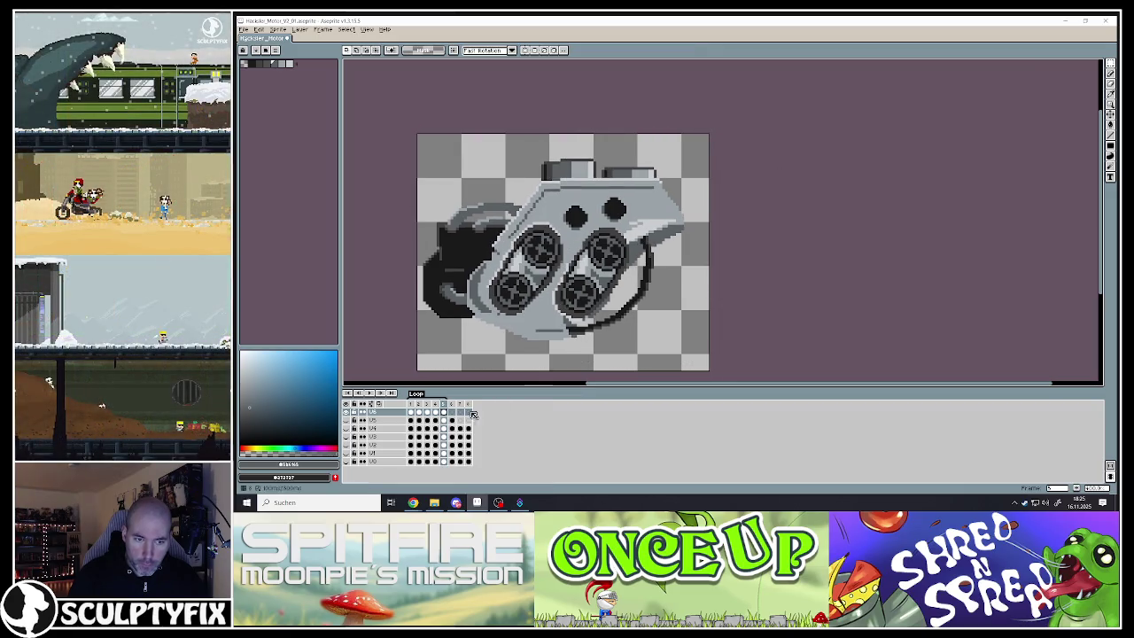
pyautogui.press('Left')
pyautogui.scroll(-4, 521, 268)
pyautogui.press('Return')
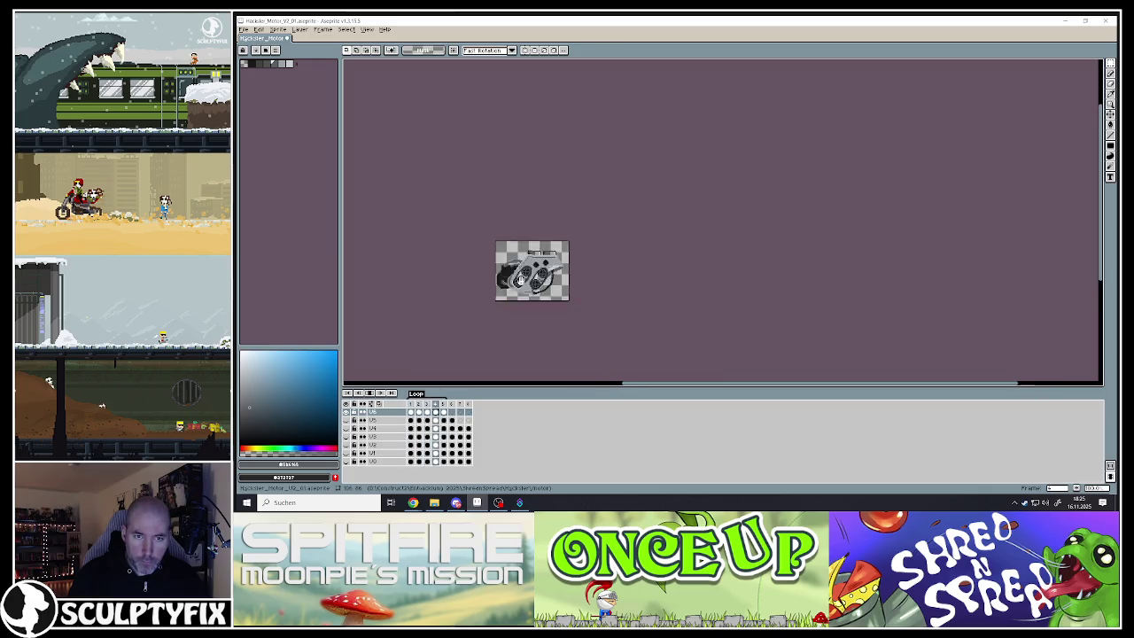
pyautogui.scroll(2, 521, 288)
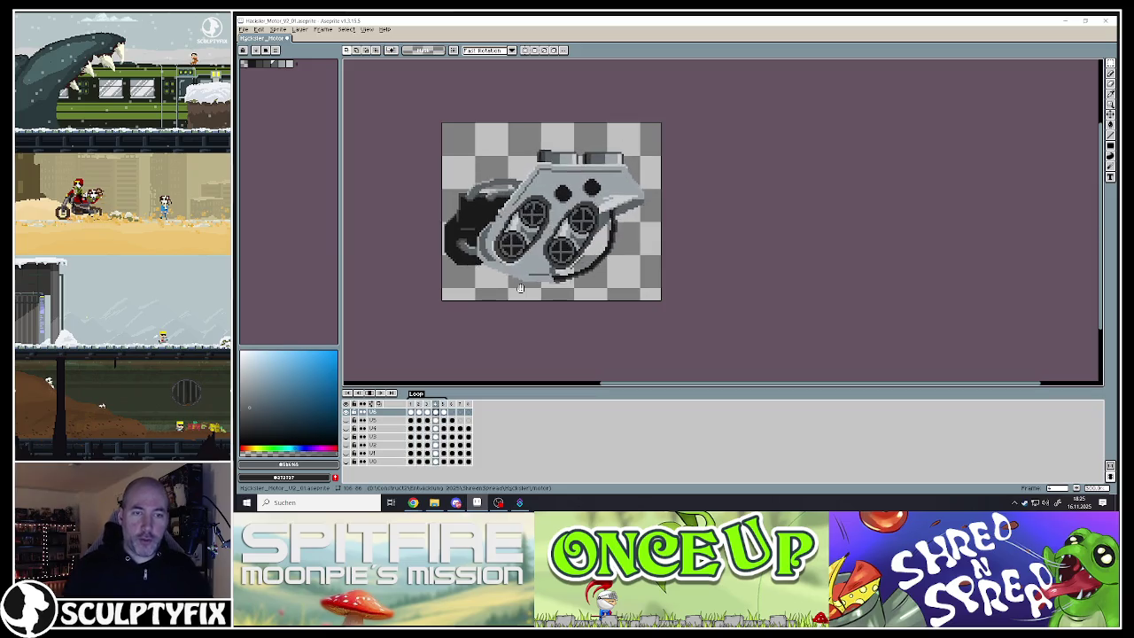
# Export the motor frames as PNG under a renumbered output file name, accepting the layers warning
pyautogui.click(369, 393)
pyautogui.click(250, 30)
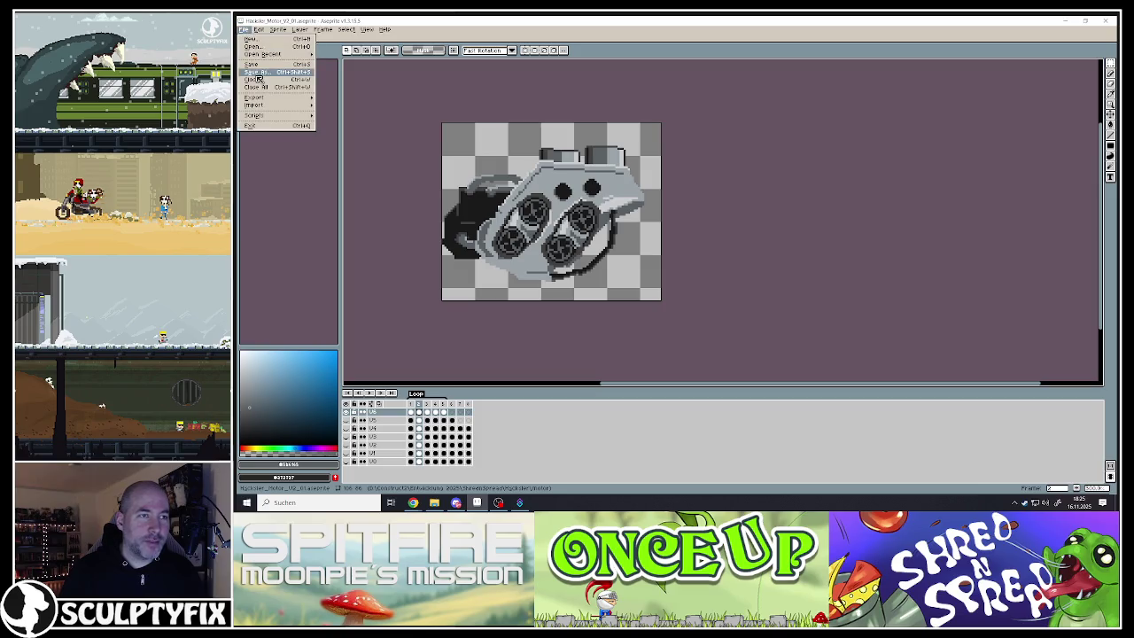
pyautogui.click(249, 32)
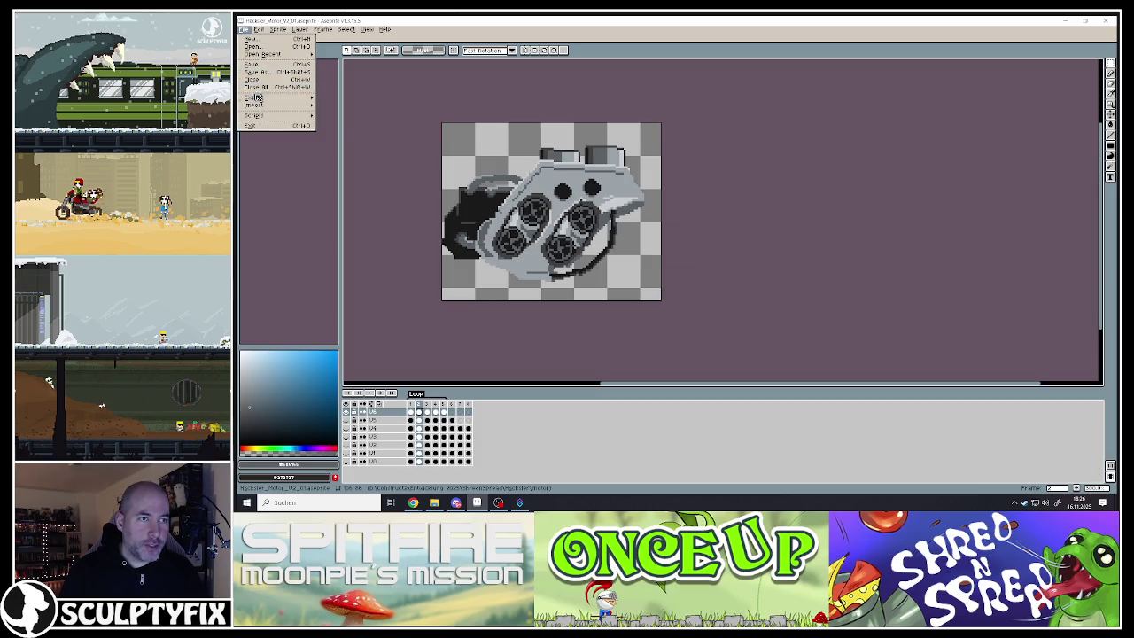
pyautogui.moveTo(254, 96)
pyautogui.click(345, 97)
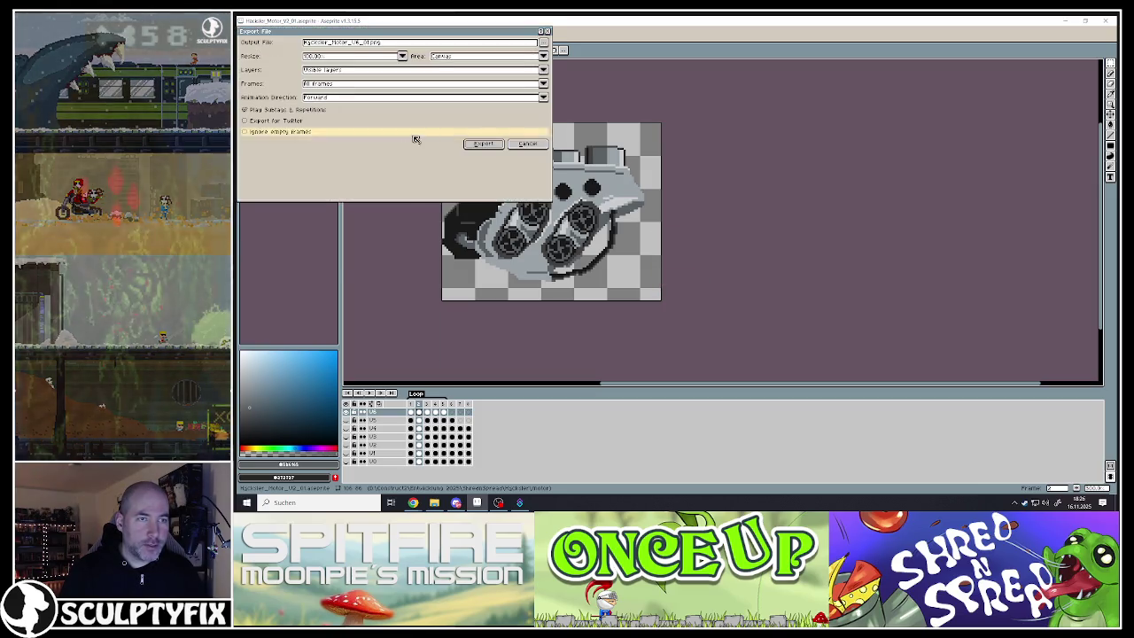
pyautogui.click(356, 44)
pyautogui.doubleClick(358, 44)
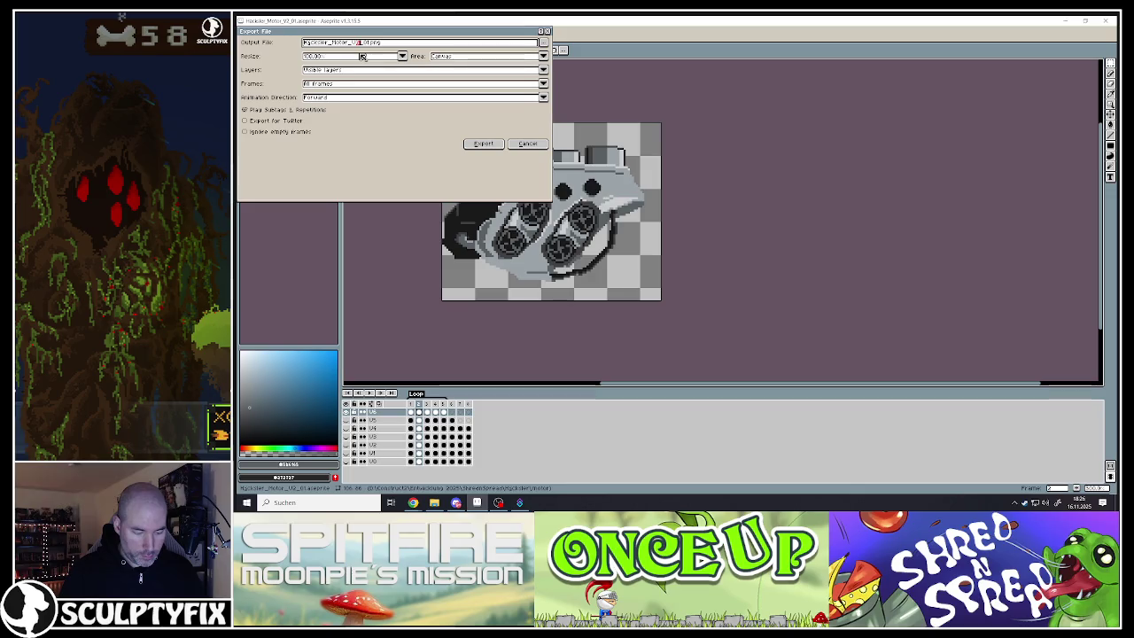
pyautogui.click(483, 144)
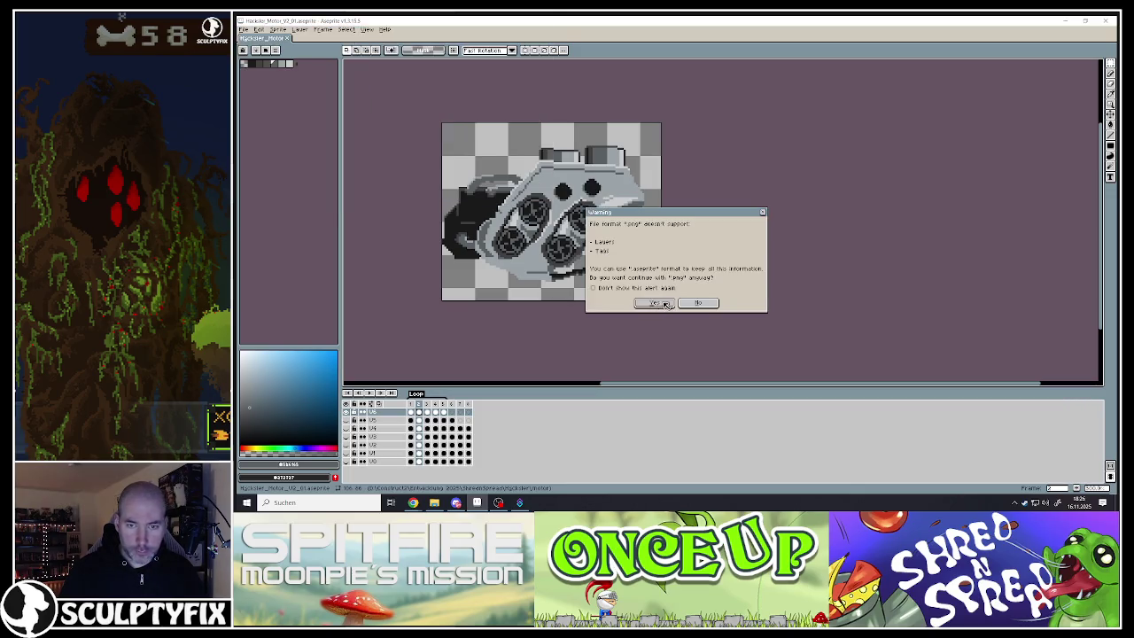
pyautogui.click(660, 303)
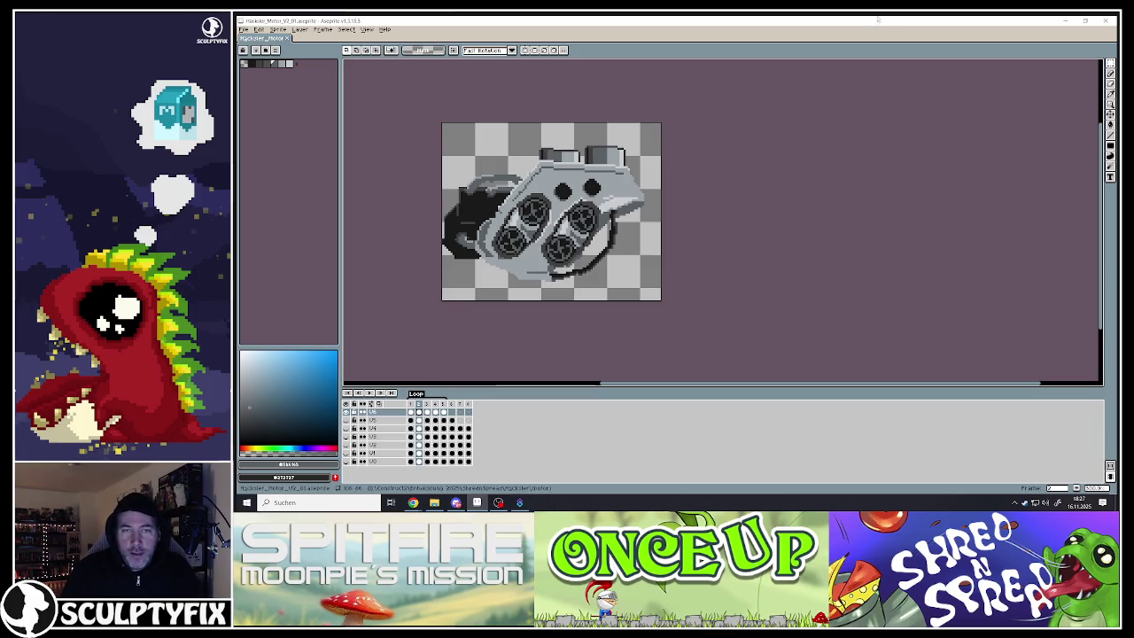
# In Construct 3, open Häcksler_Motor's Animations Editor from Level_4 and select both Motor_V5 animations
pyautogui.click(1068, 21)
pyautogui.moveTo(413, 502)
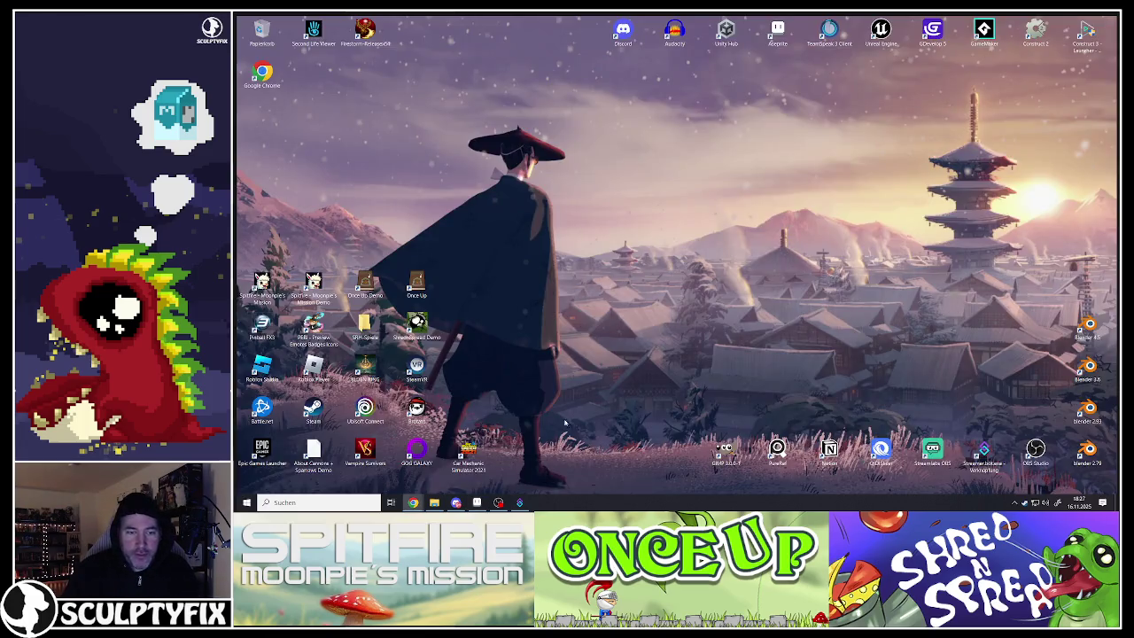
pyautogui.click(460, 467)
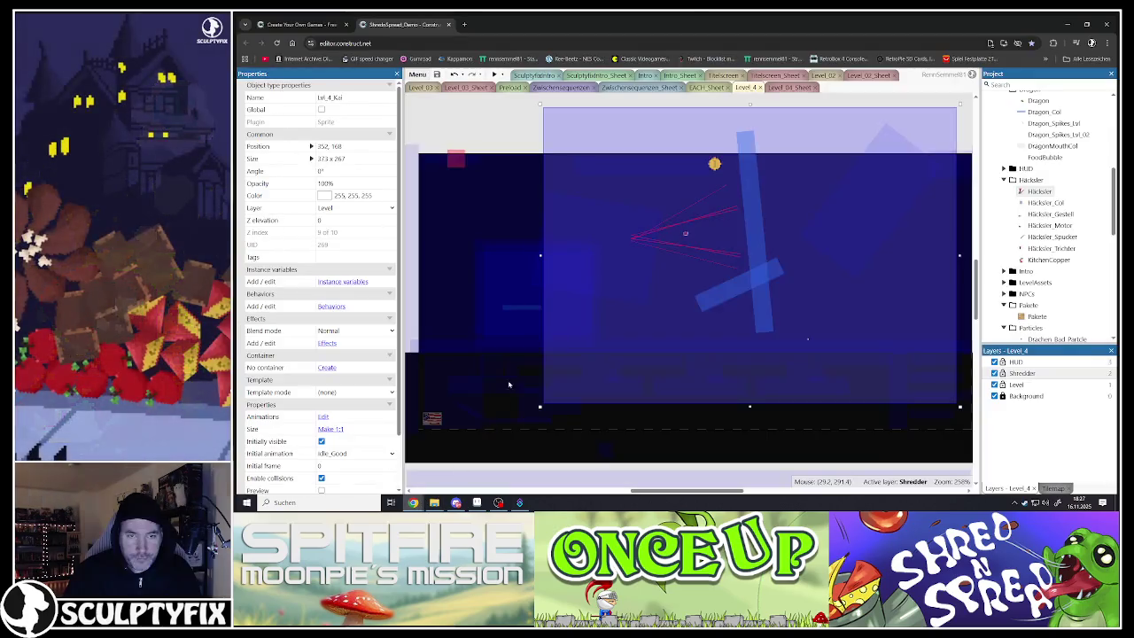
pyautogui.click(507, 160)
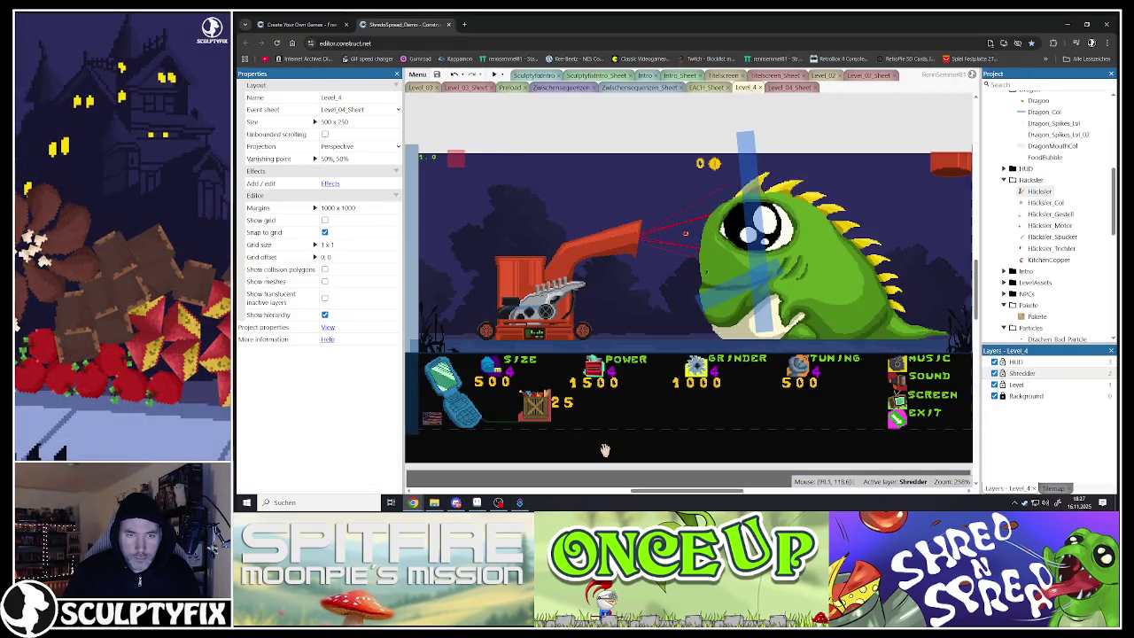
pyautogui.click(559, 298)
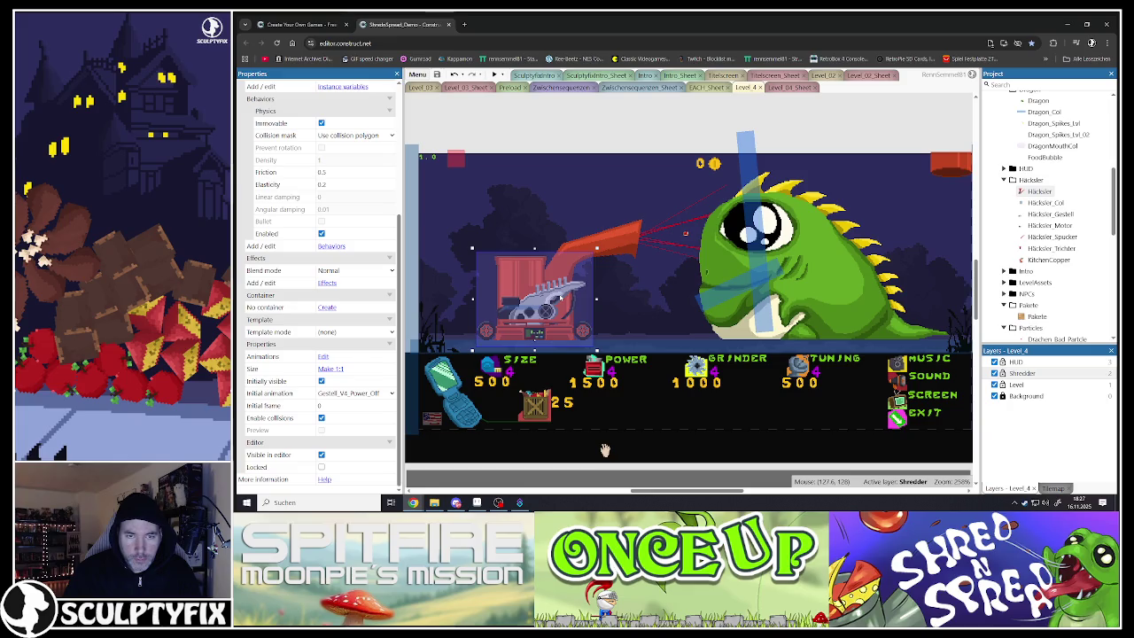
pyautogui.click(554, 251)
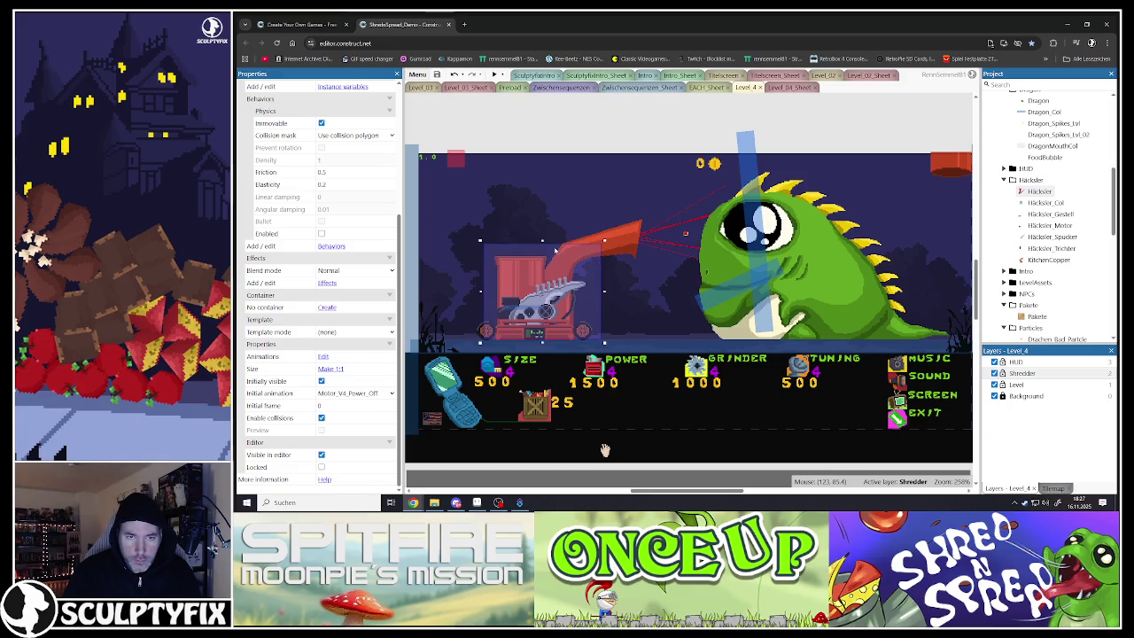
pyautogui.doubleClick(554, 255)
pyautogui.click(984, 236)
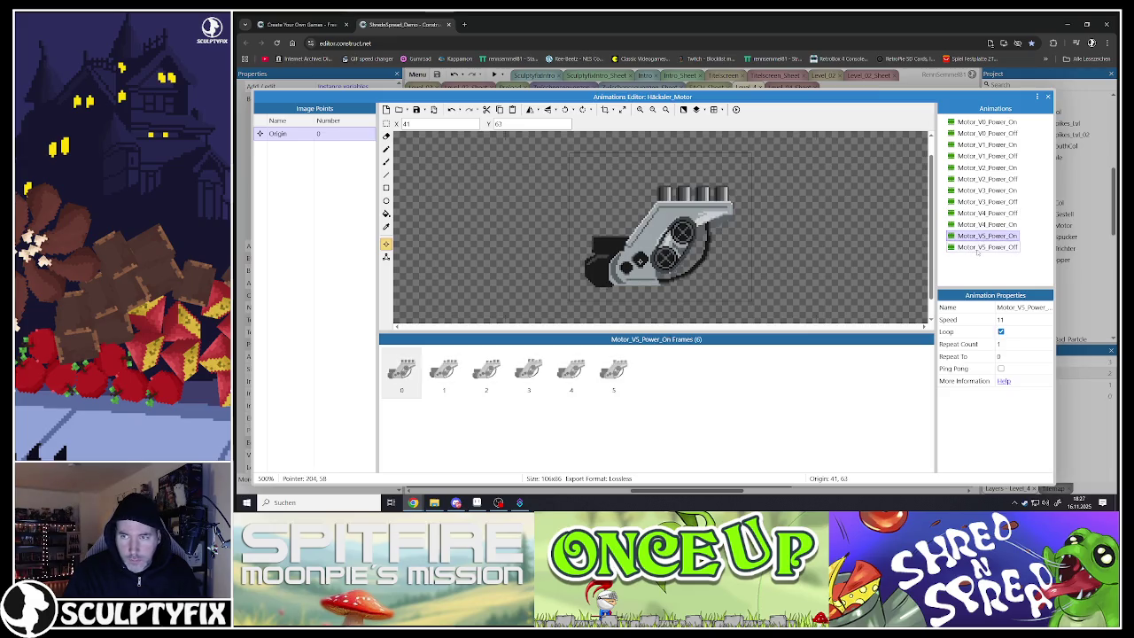
# Paste copies of the two Motor_V5 animations and rename them Motor_V6_Power_Off and Motor_V6_Power_On
pyautogui.hotkey('ctrl', 'v')
pyautogui.rightClick(980, 261)
pyautogui.click(996, 276)
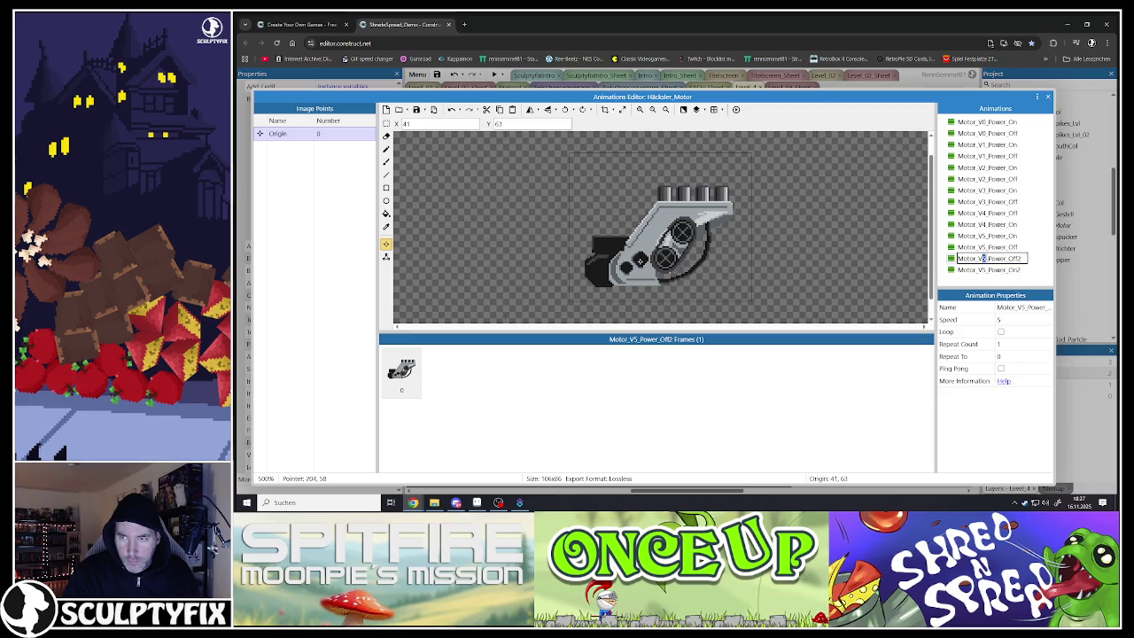
pyautogui.press('BackSpace')
pyautogui.click(988, 270)
pyautogui.rightClick(988, 269)
pyautogui.click(1001, 285)
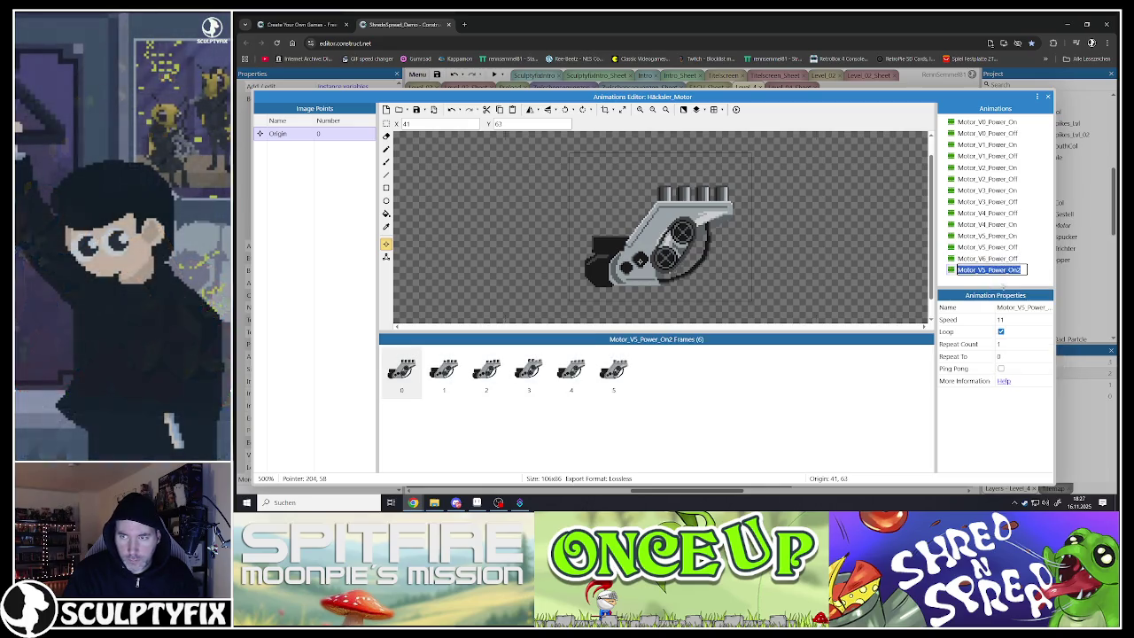
pyautogui.rightClick(988, 270)
pyautogui.click(999, 284)
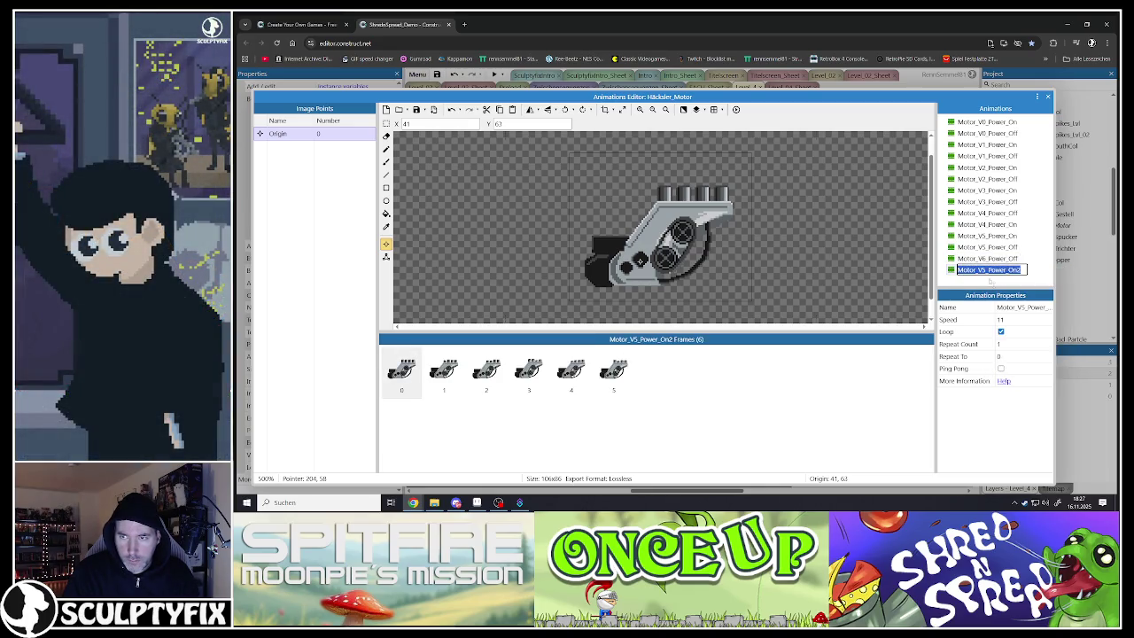
pyautogui.click(984, 269)
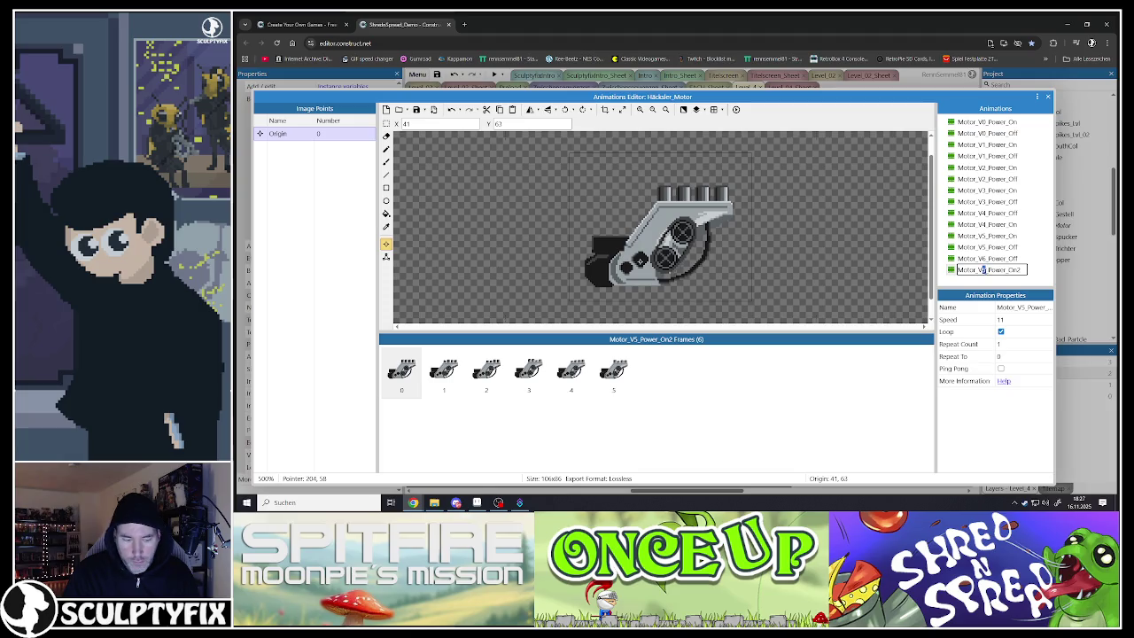
pyautogui.write('6')
pyautogui.press('Return')
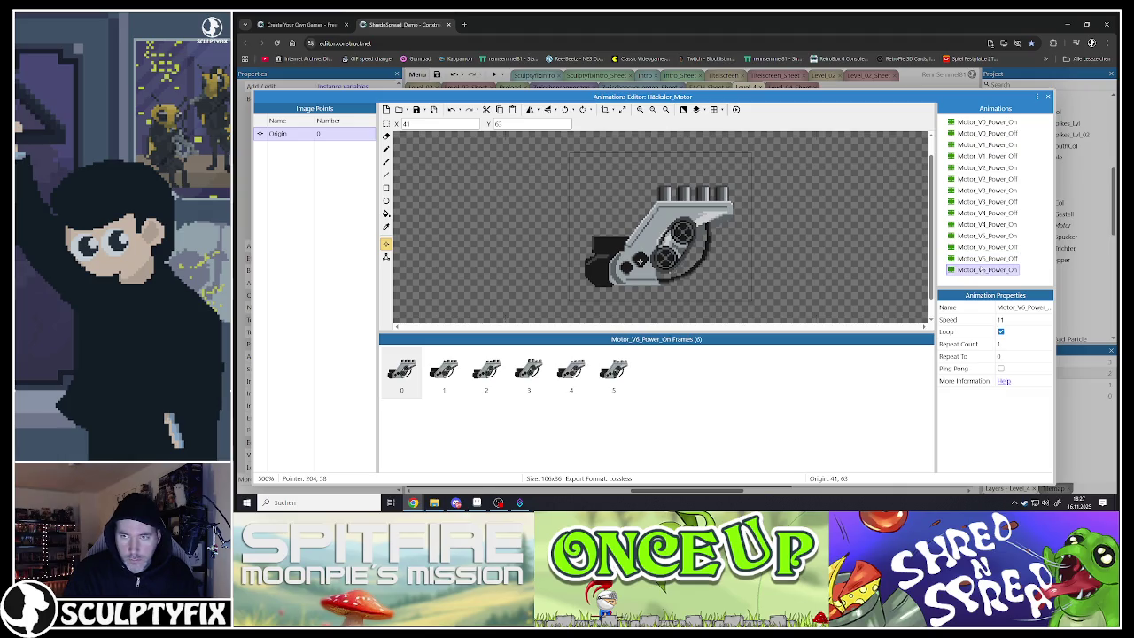
# Delete frames 1–5 from Motor_V6_Power_On and start importing frames from files
pyautogui.click(443, 370)
pyautogui.keyDown('shift'); pyautogui.click(612, 370); pyautogui.keyUp('shift')
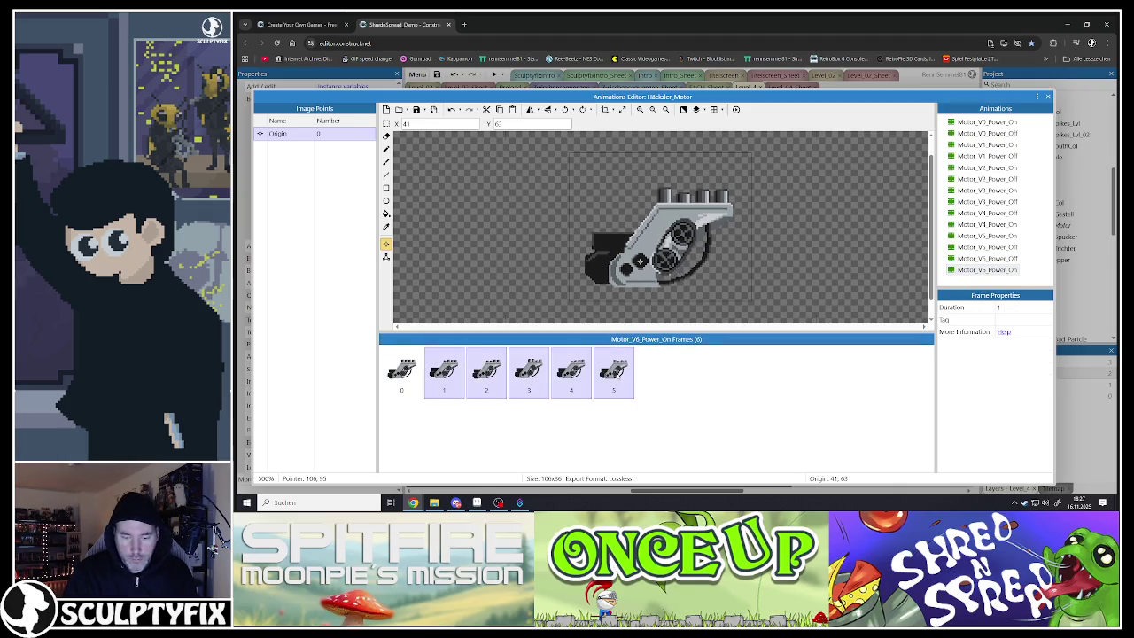
pyautogui.press('Delete')
pyautogui.click(398, 109)
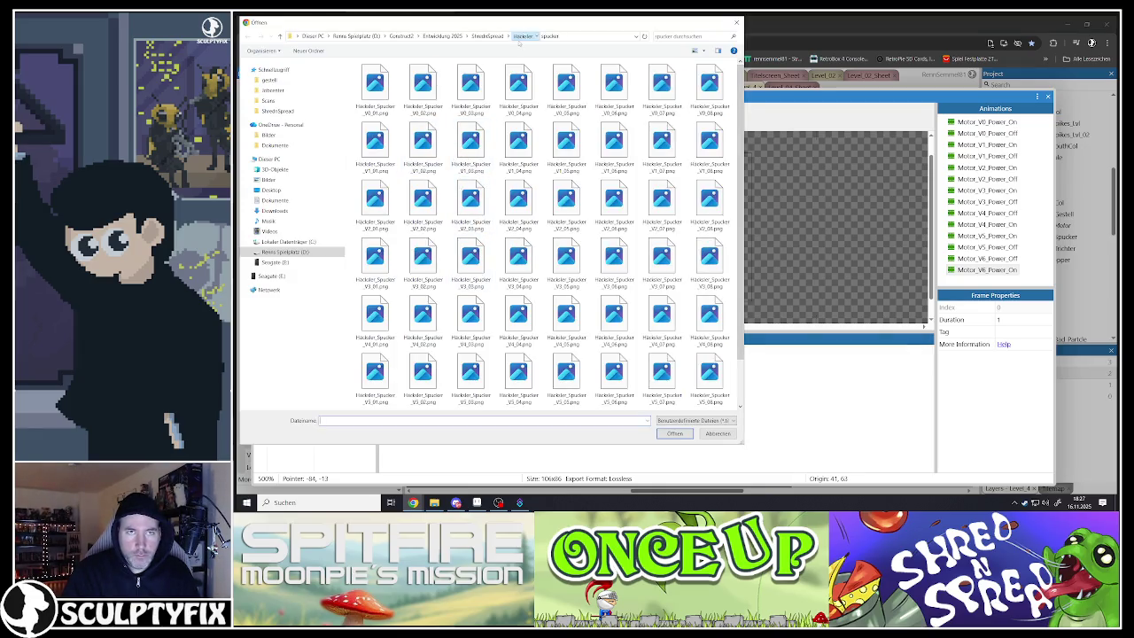
# Import Häcksler_Motor_V7_01 through V7_08 from the Häcksler motor folder into Motor_V6_Power_On
pyautogui.click(522, 36)
pyautogui.doubleClick(471, 82)
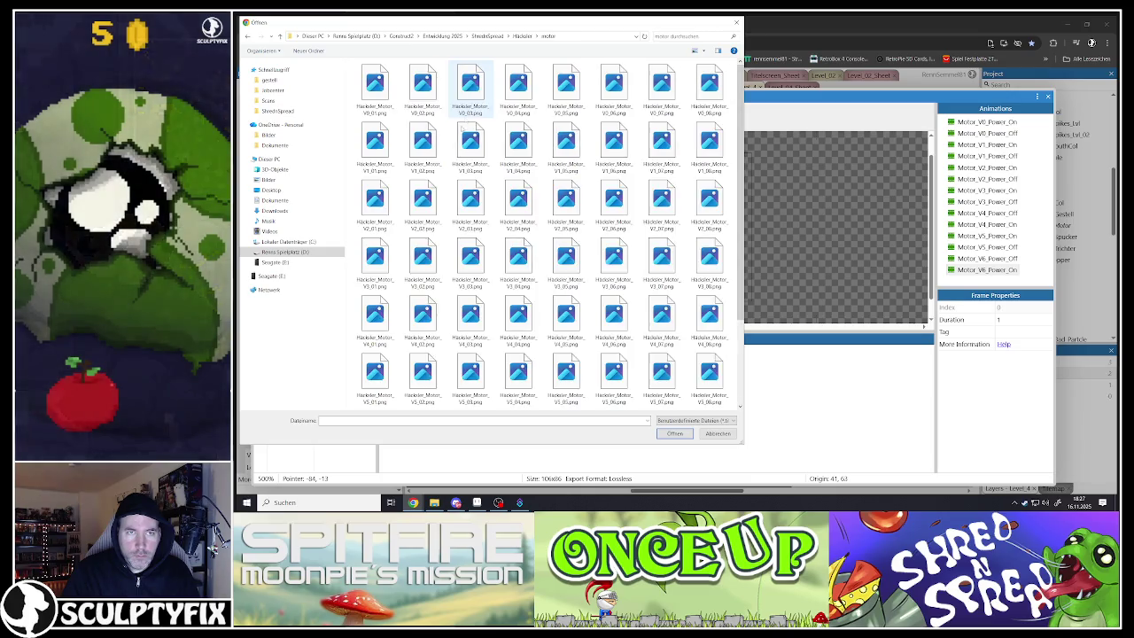
pyautogui.scroll(-2, 423, 266)
pyautogui.click(375, 376)
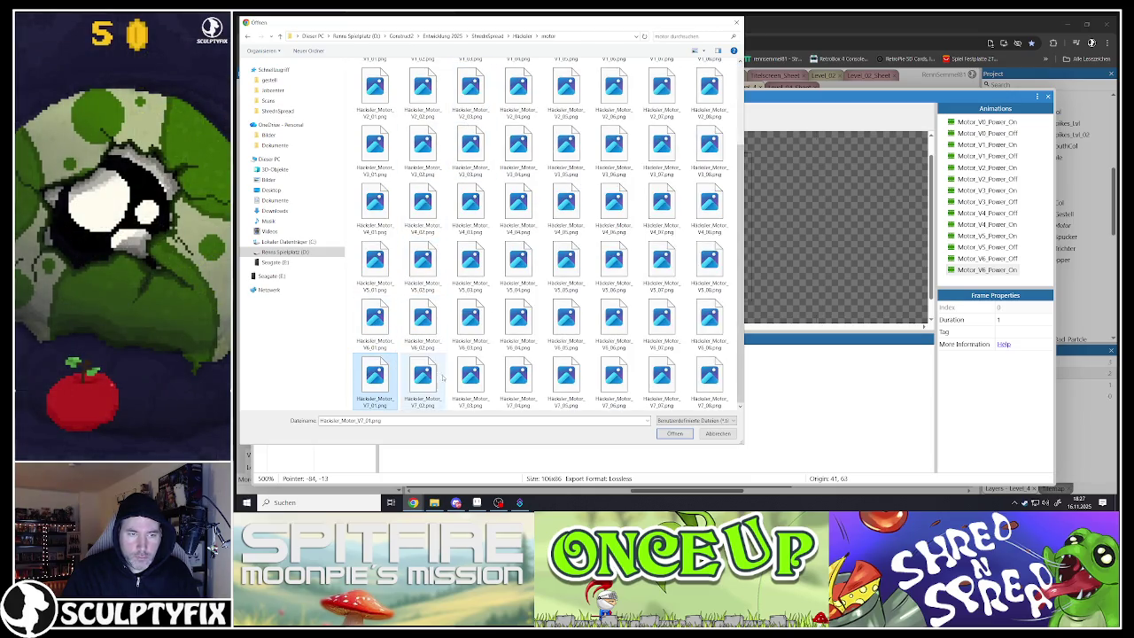
pyautogui.keyDown('shift'); pyautogui.click(693, 376); pyautogui.keyUp('shift')
pyautogui.press('Return')
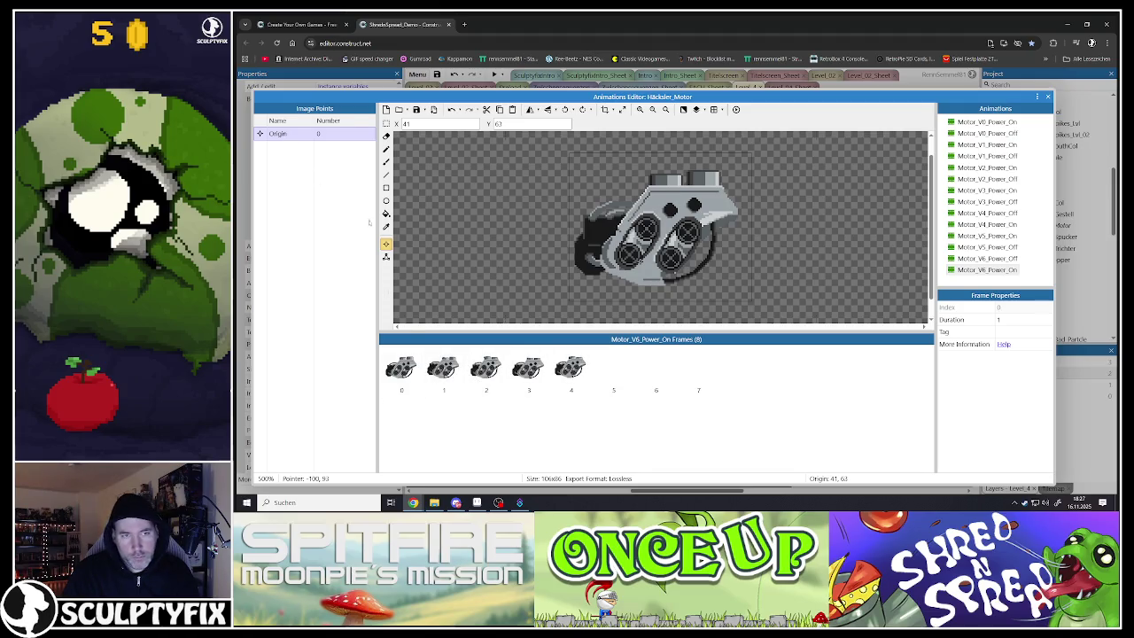
pyautogui.click(386, 257)
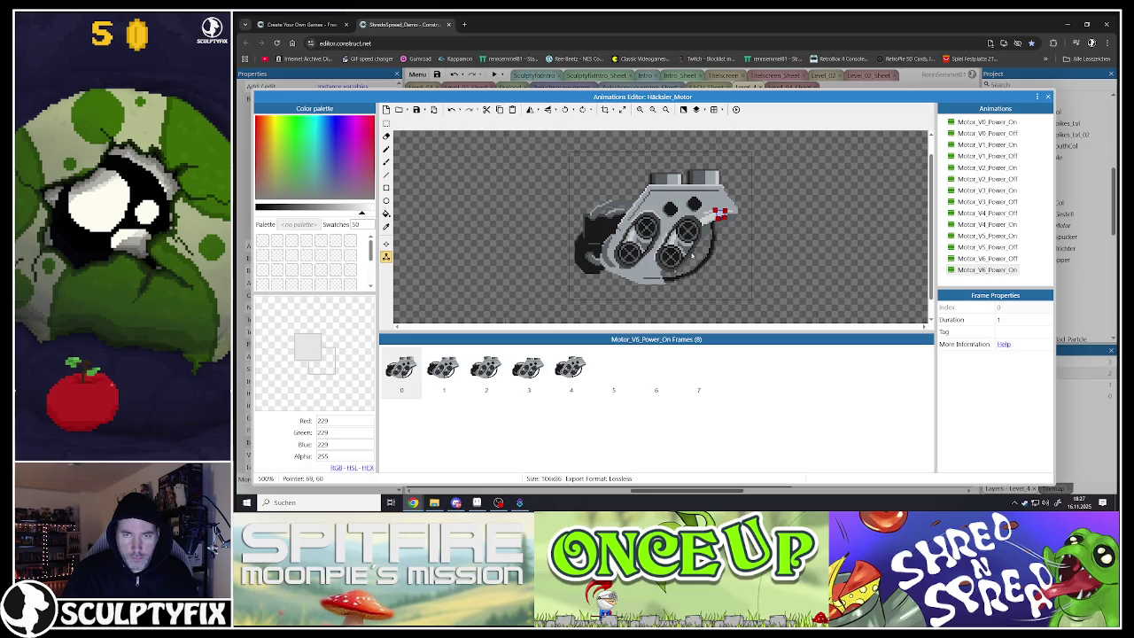
# Apply the collision polygon to the whole animation and delete empty frames 5–7
pyautogui.rightClick(720, 213)
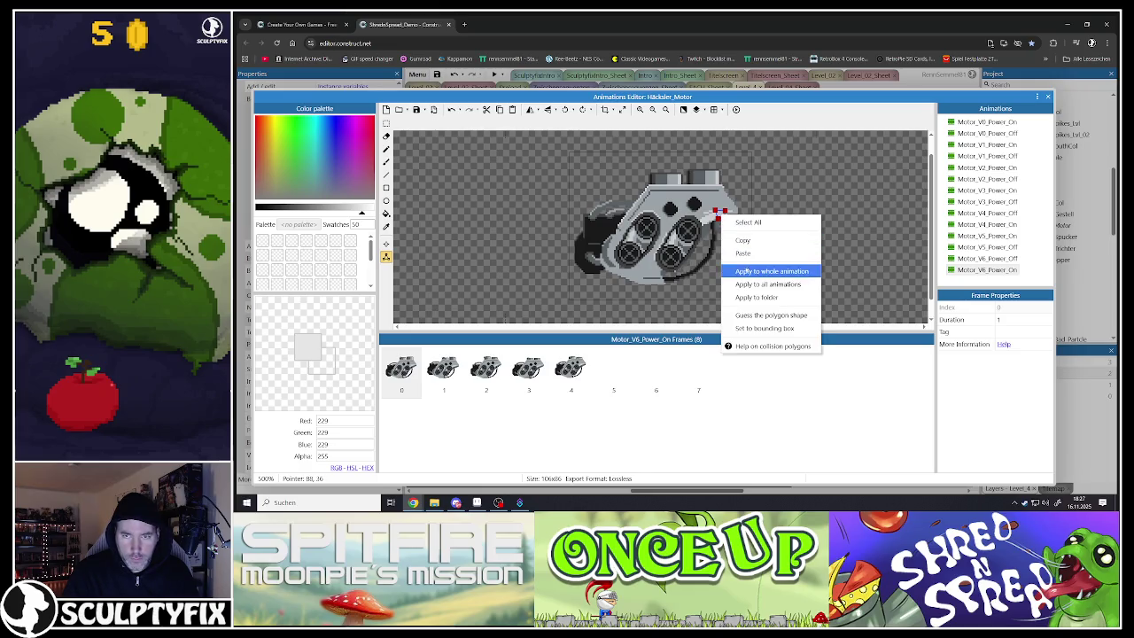
pyautogui.click(652, 316)
pyautogui.click(443, 368)
pyautogui.click(529, 368)
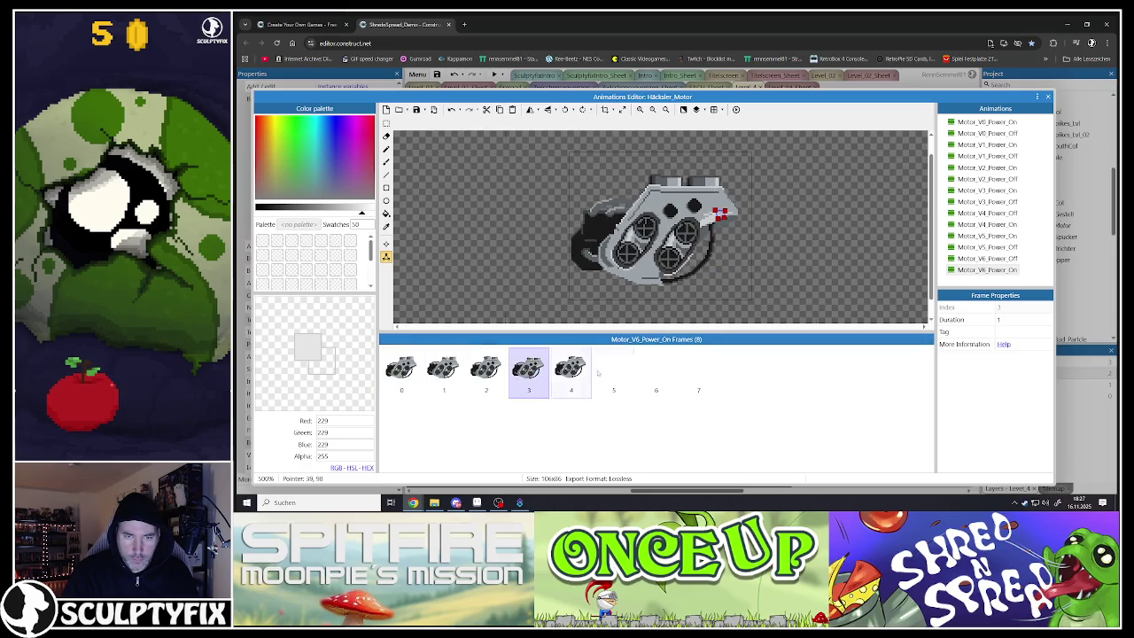
pyautogui.click(612, 372)
pyautogui.keyDown('shift'); pyautogui.click(687, 372); pyautogui.keyUp('shift')
pyautogui.press('Delete')
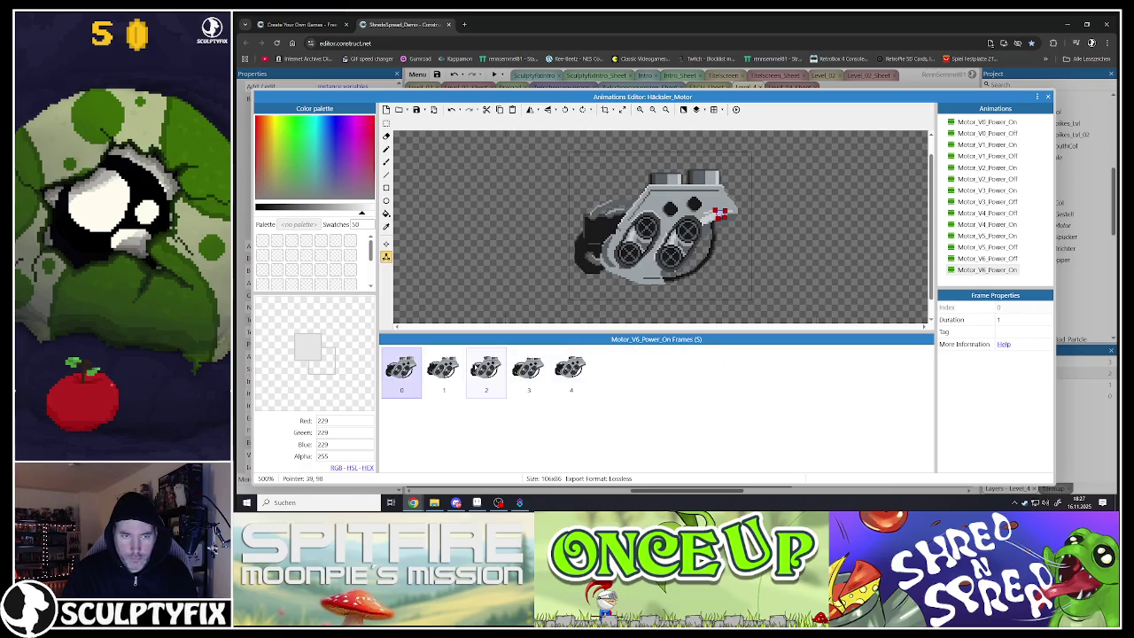
# Apply frame 0's Origin point to the whole Motor_V6_Power_On animation and check alignment
pyautogui.click(443, 368)
pyautogui.click(400, 368)
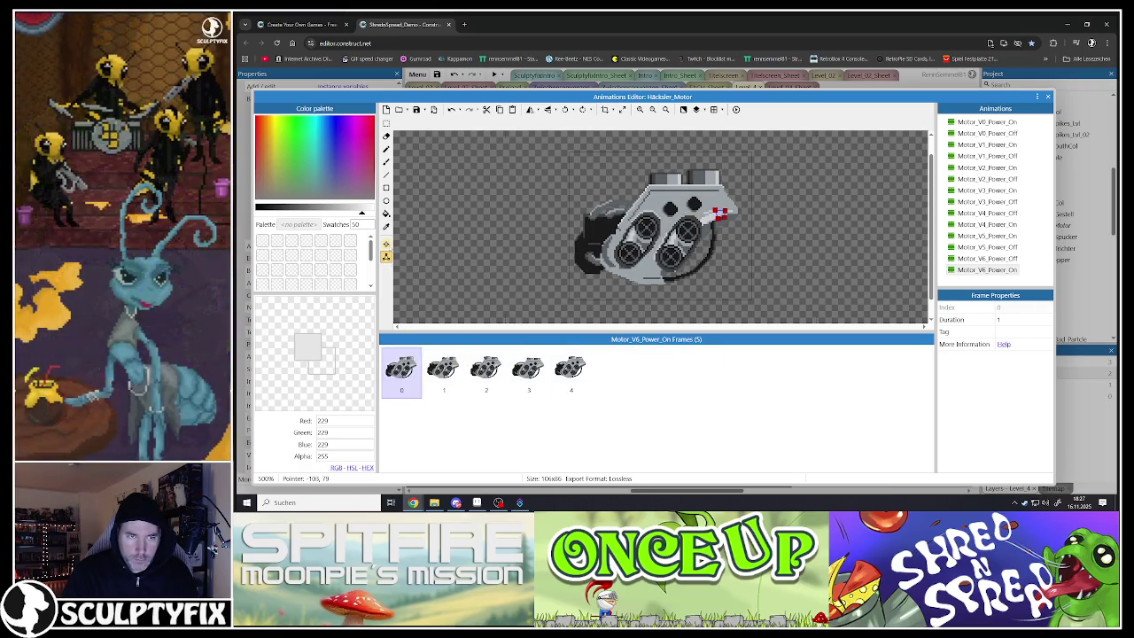
pyautogui.click(385, 243)
pyautogui.rightClick(289, 136)
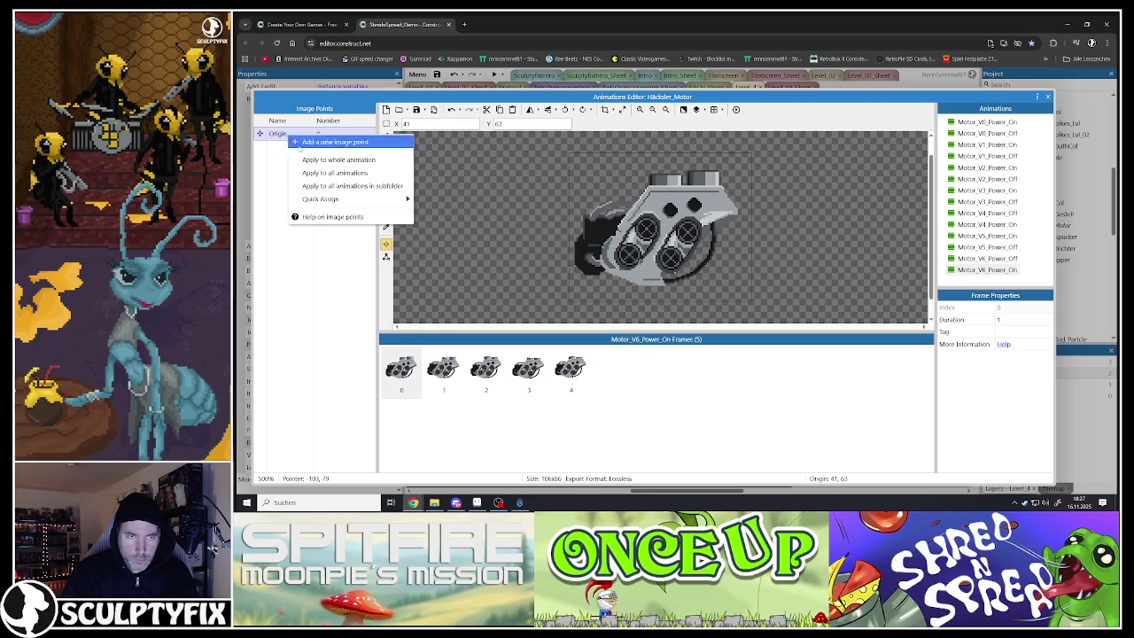
pyautogui.click(306, 156)
pyautogui.click(446, 372)
pyautogui.click(486, 372)
pyautogui.click(528, 372)
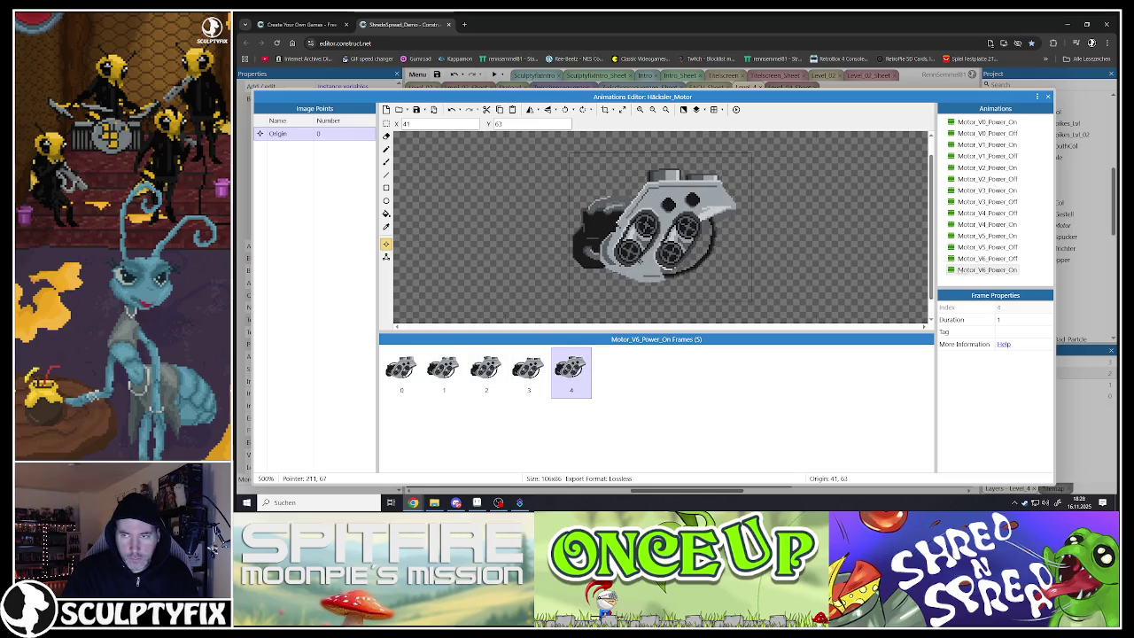
pyautogui.click(985, 268)
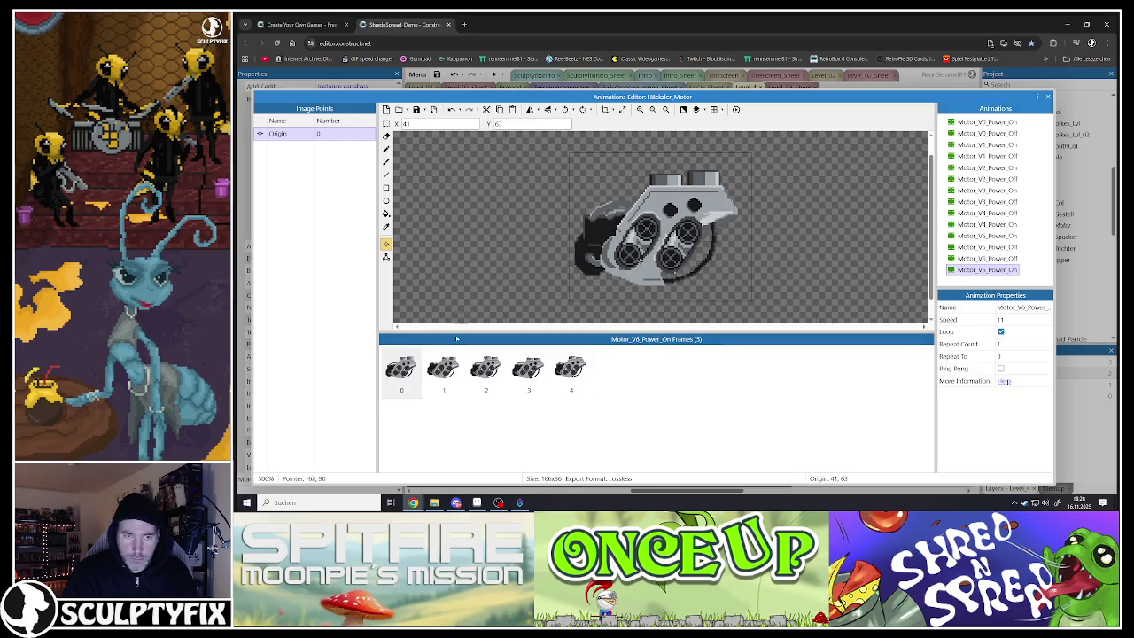
# Replace Motor_V6_Power_Off's old dark frame with the new motor frame and close the editor
pyautogui.click(401, 370)
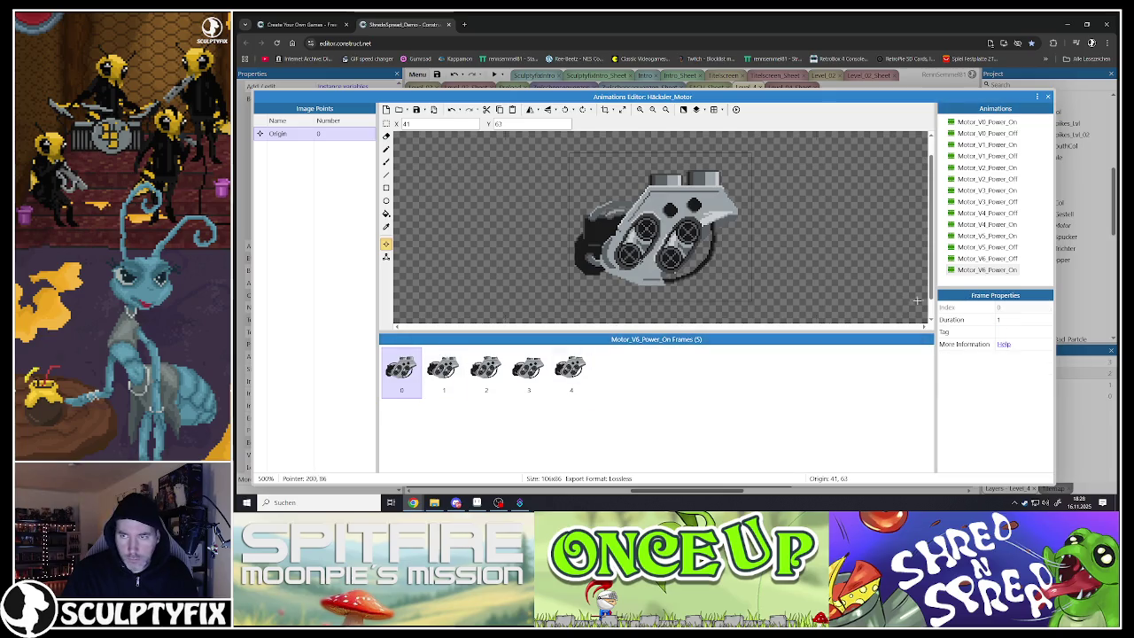
pyautogui.click(983, 258)
pyautogui.click(400, 370)
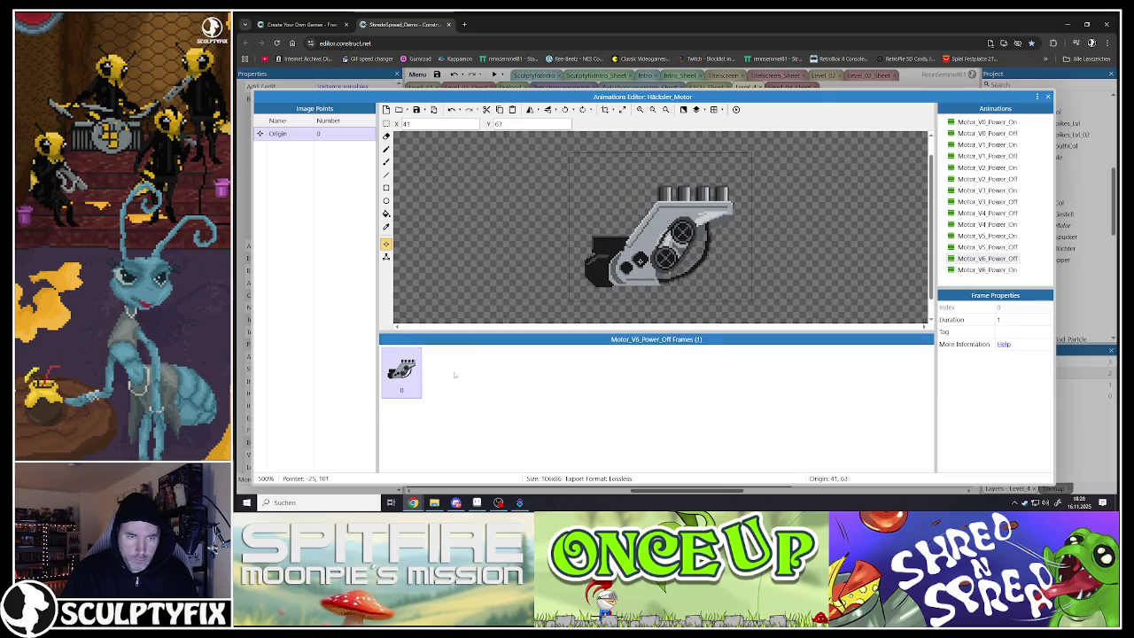
pyautogui.hotkey('ctrl', 'v')
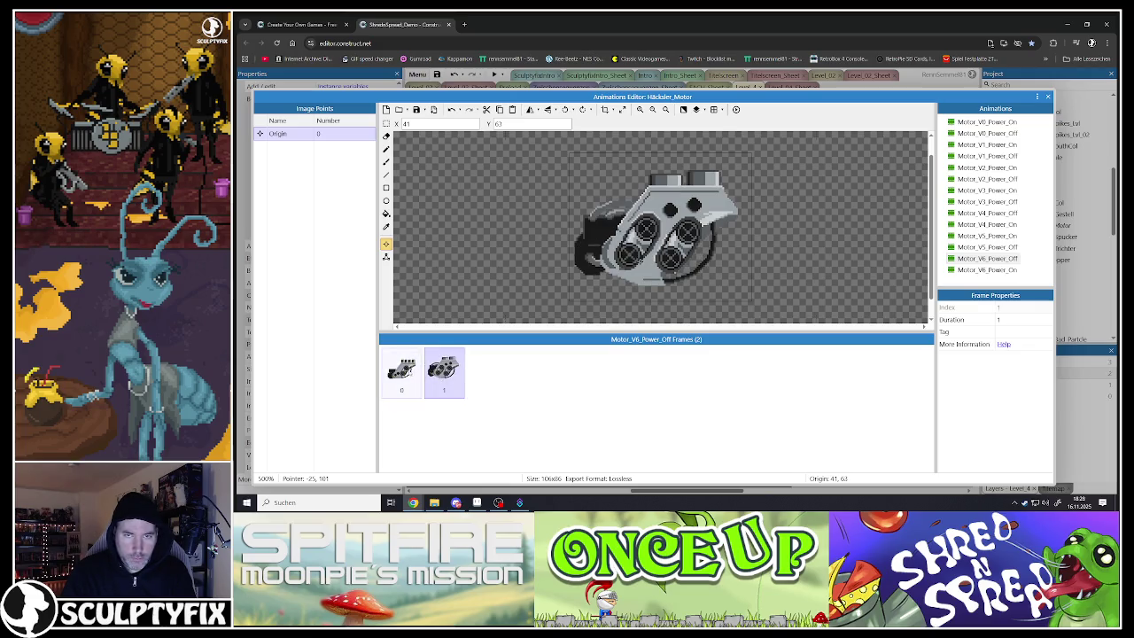
pyautogui.press('Delete')
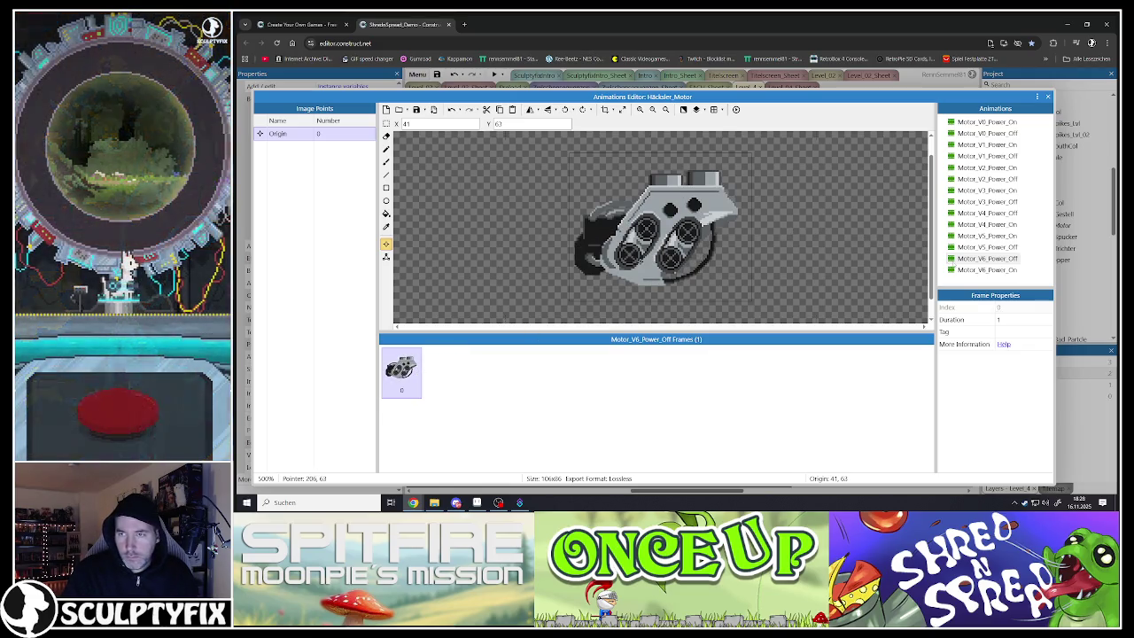
pyautogui.click(972, 269)
pyautogui.click(975, 257)
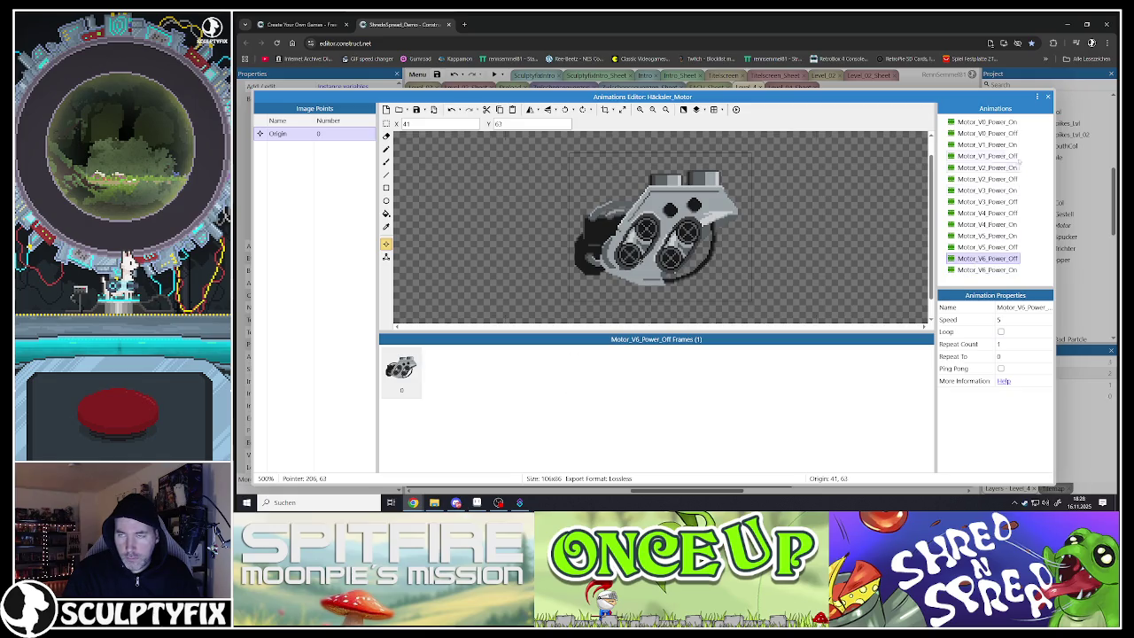
pyautogui.click(1046, 97)
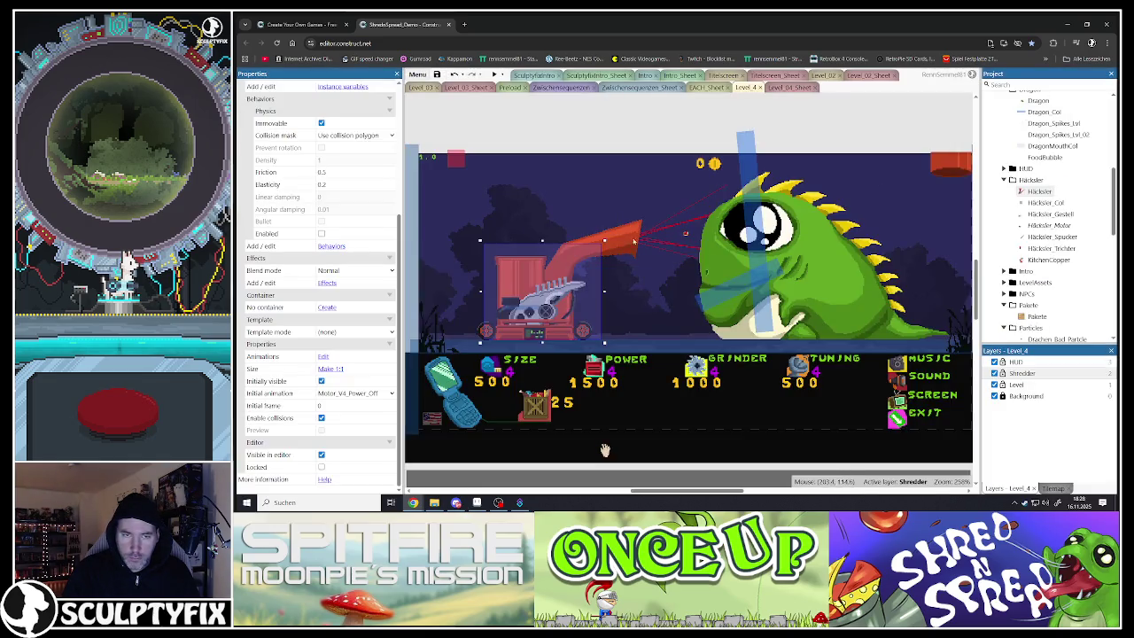
# Save the project with Ctrl+S and launch a Level 4 preview with F5
pyautogui.click(529, 134)
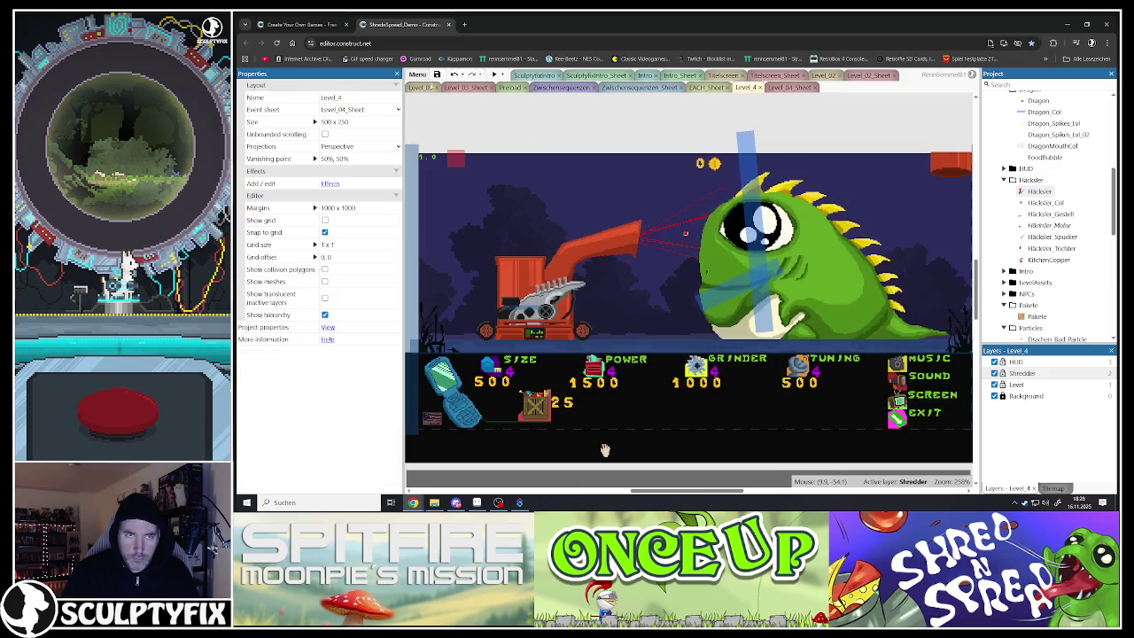
pyautogui.hotkey('ctrl', 's')
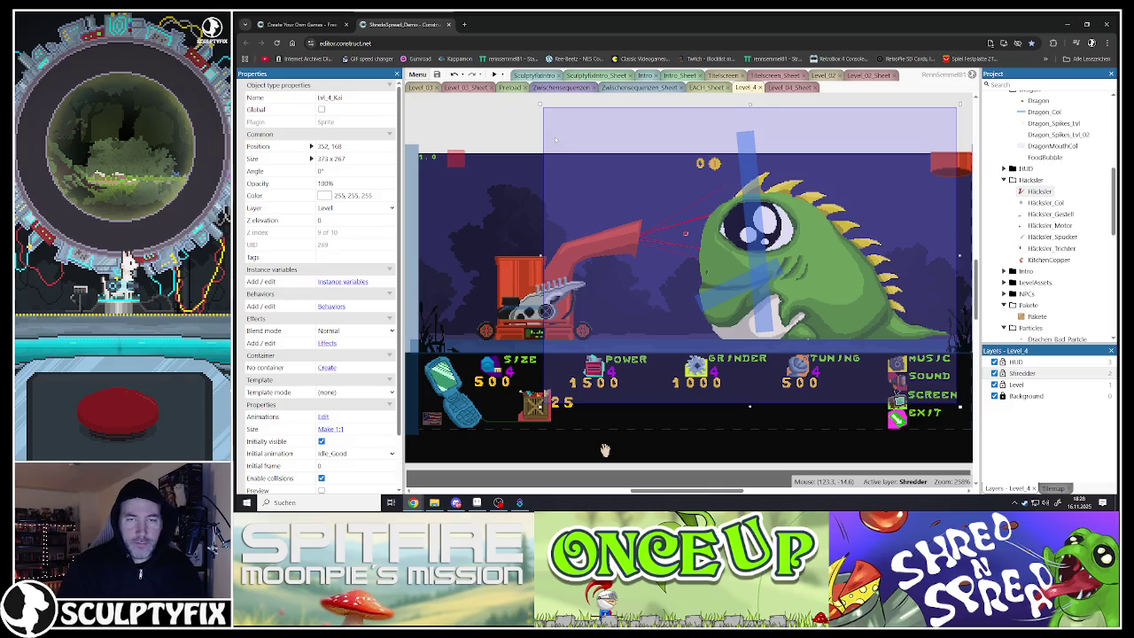
pyautogui.click(604, 450)
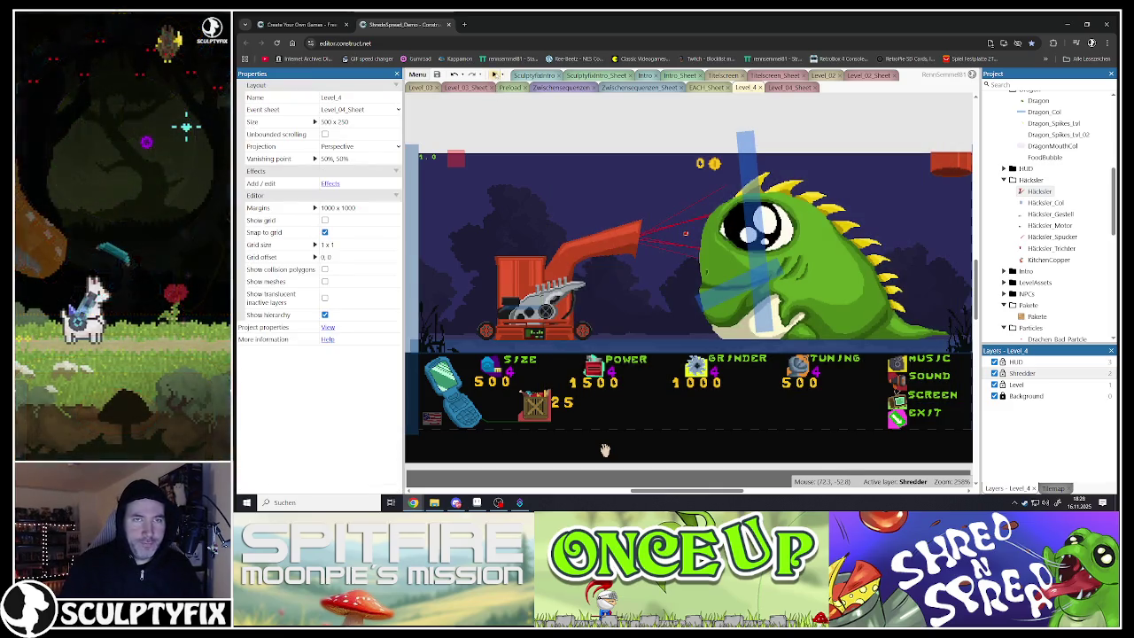
pyautogui.press('F5')
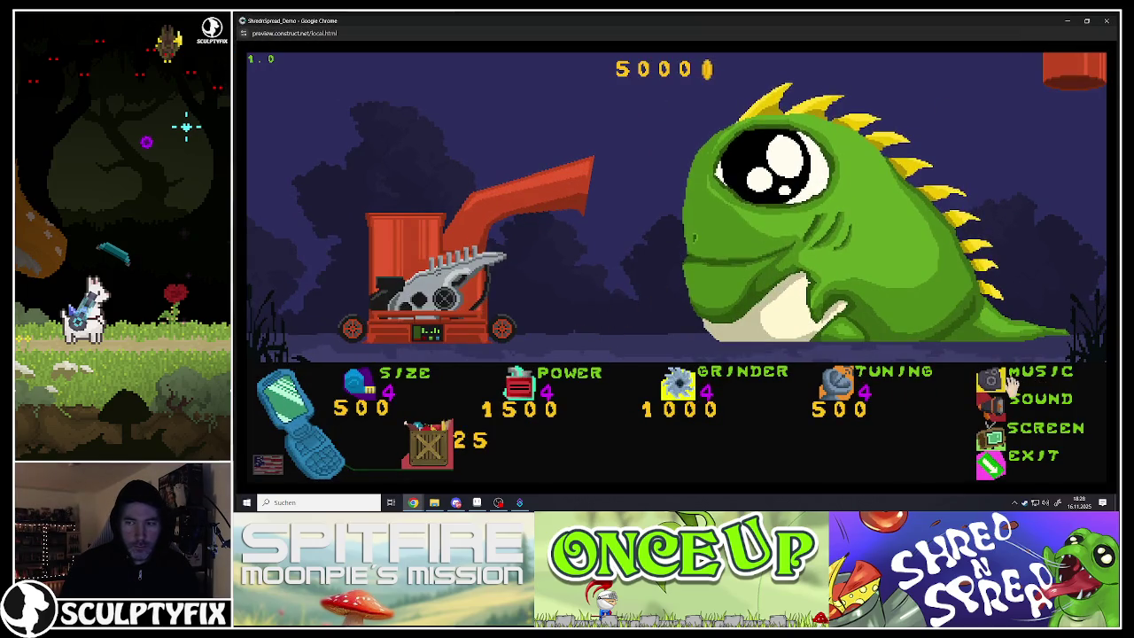
# Make the preview fullscreen, buy several crates and two Power upgrades to reach level 6
pyautogui.click(991, 434)
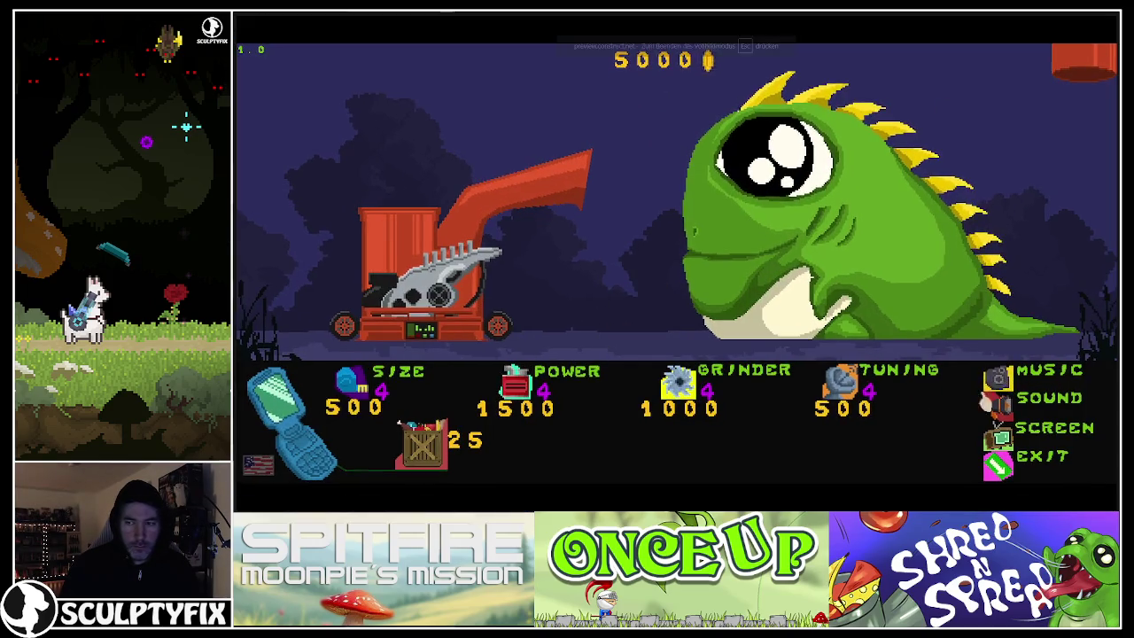
pyautogui.click(429, 447)
pyautogui.click(425, 452)
pyautogui.click(425, 452)
pyautogui.click(425, 452)
pyautogui.click(425, 452)
pyautogui.click(426, 452)
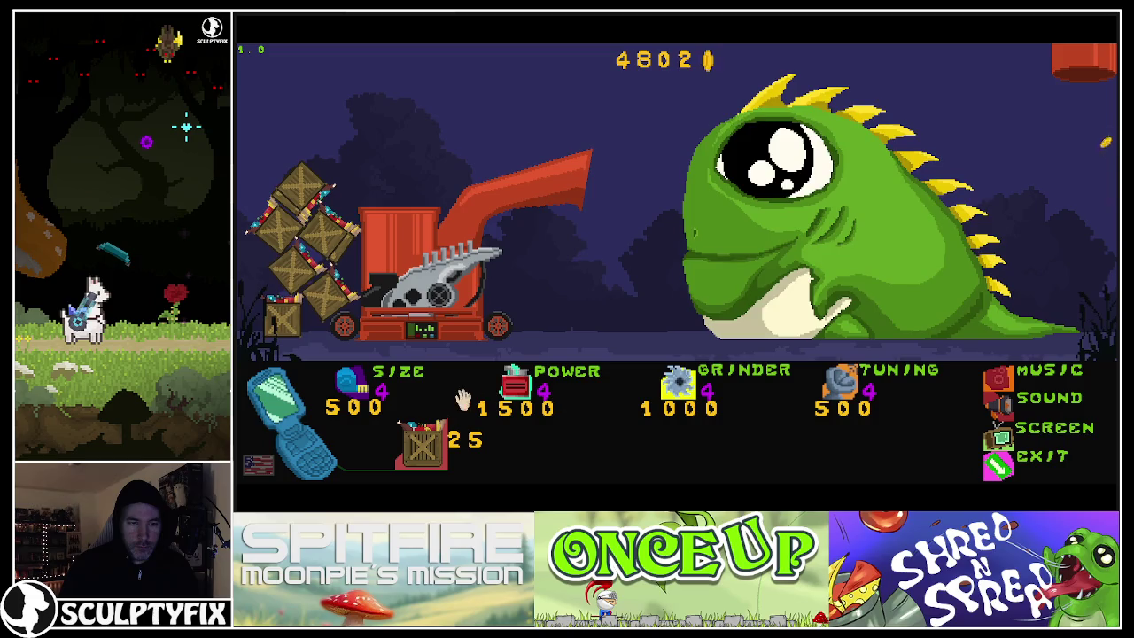
pyautogui.click(513, 392)
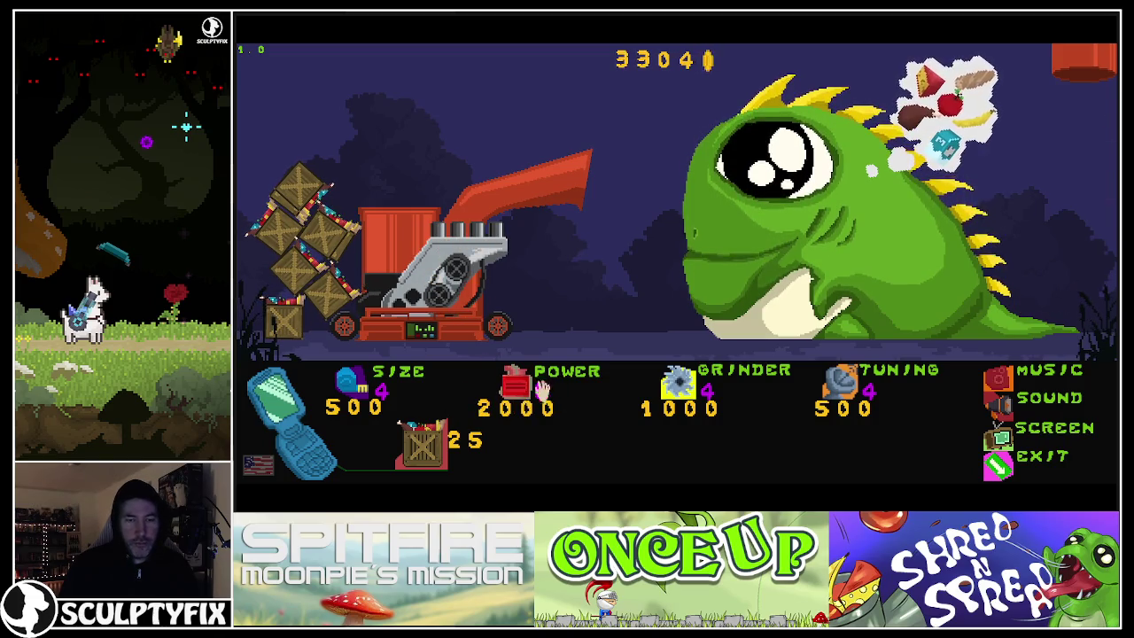
pyautogui.click(514, 403)
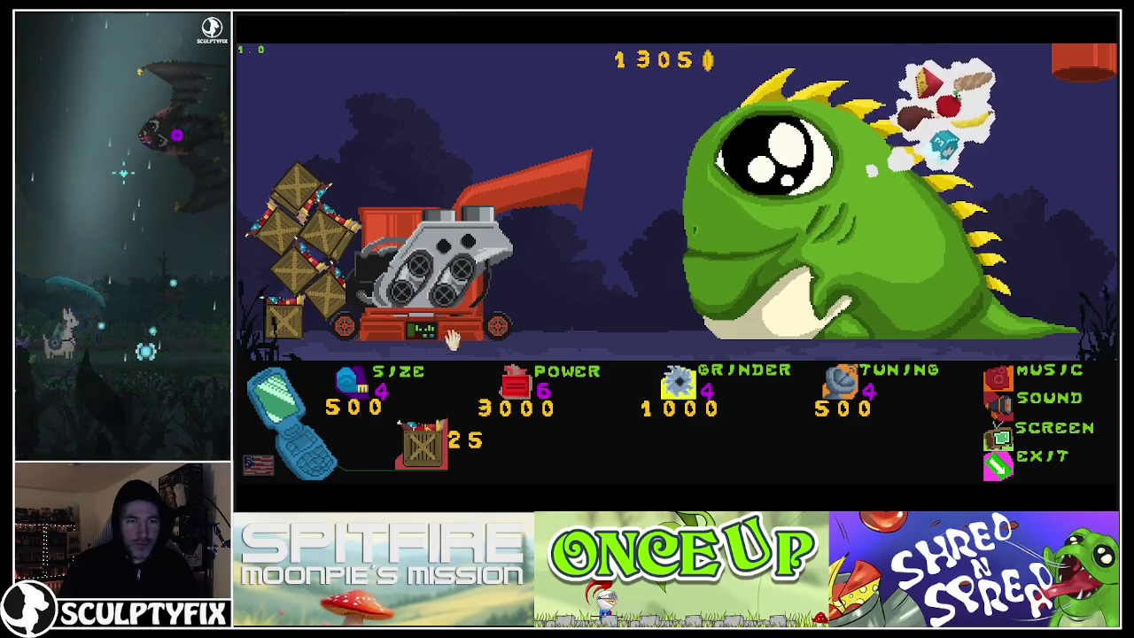